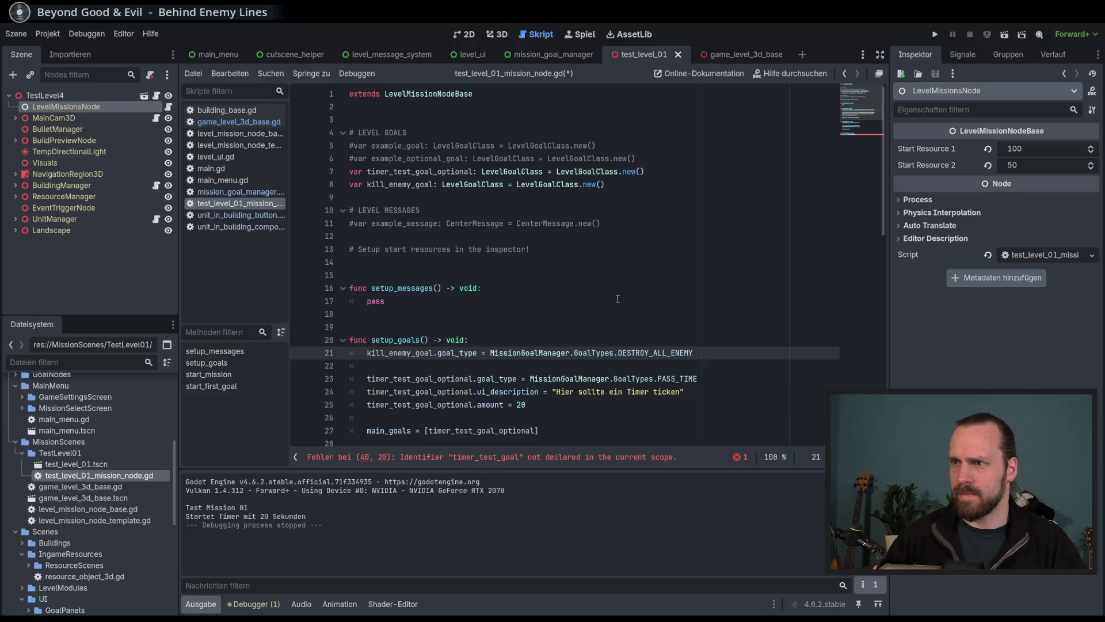
Add kill_enemy_goal.ui_description = "Mach alle Gegner weg!" below the kill-enemy goal type line.
key(Return)
text(kill)
key(Return)
text(.)
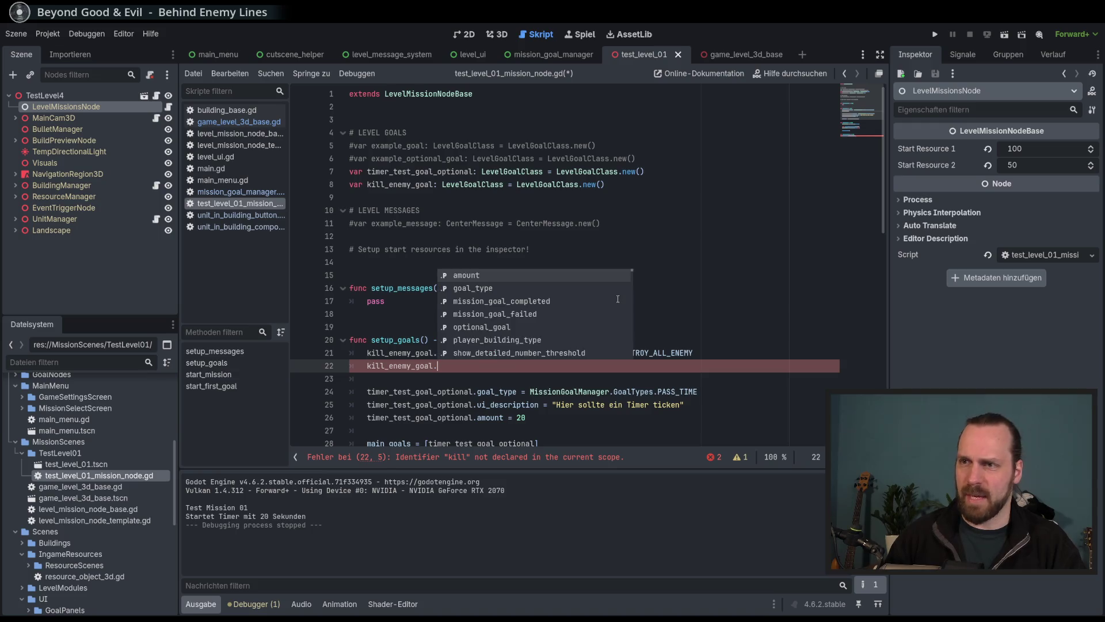
text(ui)
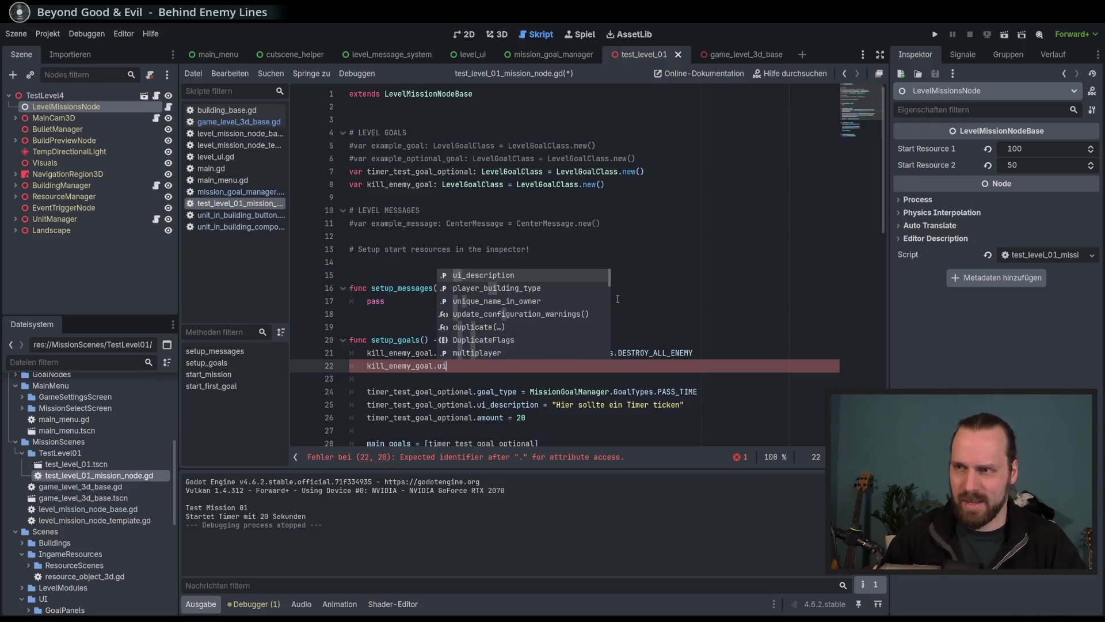
key(Return)
text(")
text(Mach alle weg)
text(!)
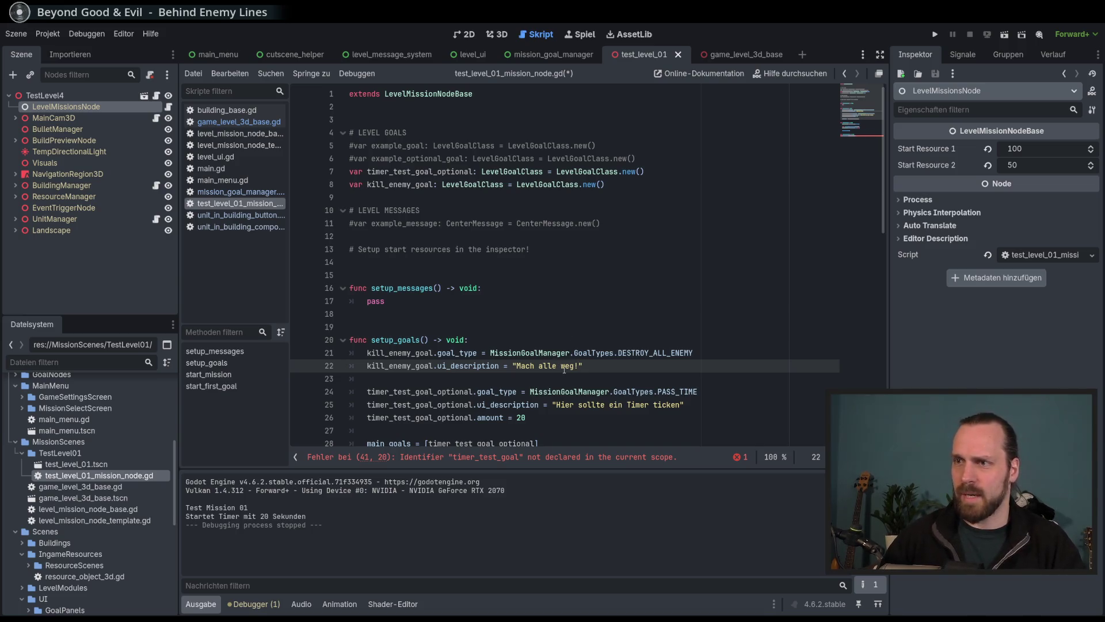
text(Gegner)
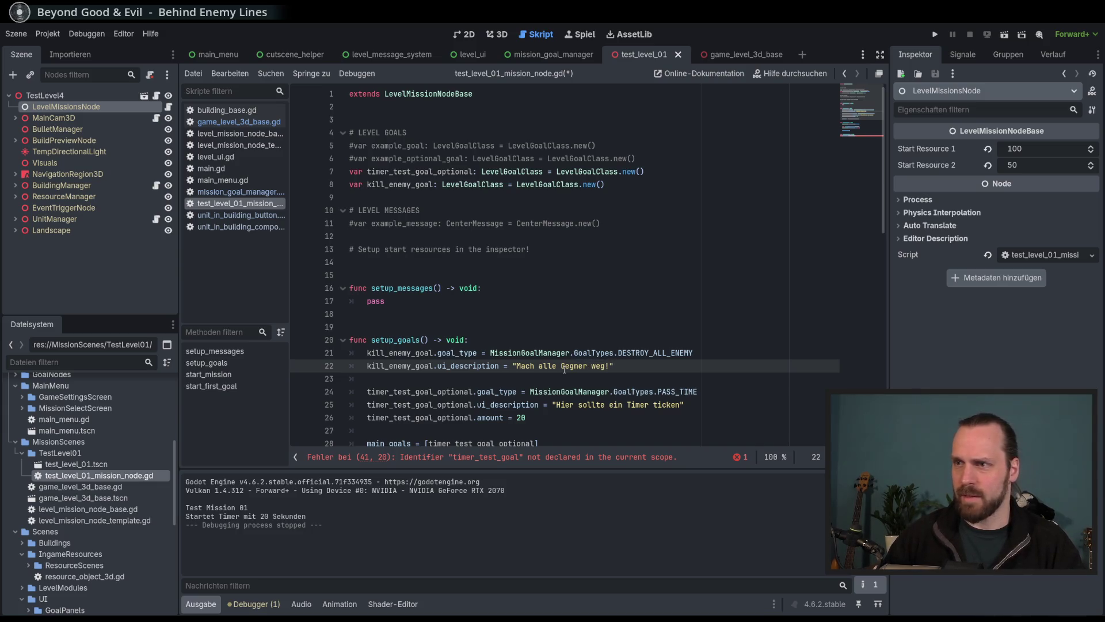
key(End)
Discard the unfinished extra kill_enemy_goal line and save the mission script.
key(Return)
text(kill_enemy_goal.)
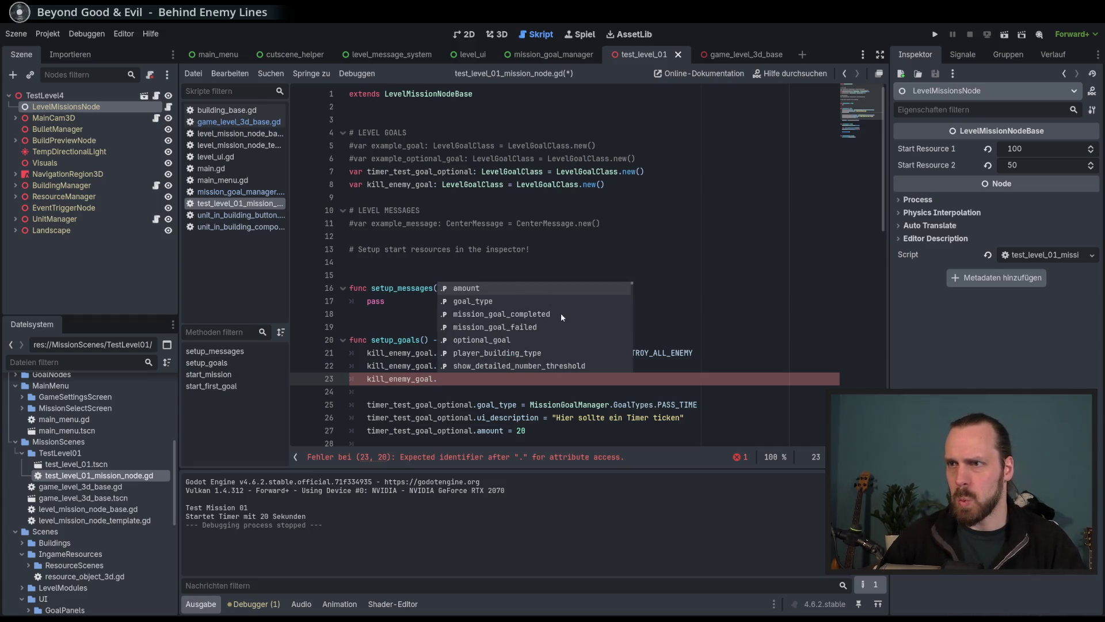
scroll(down, 3)
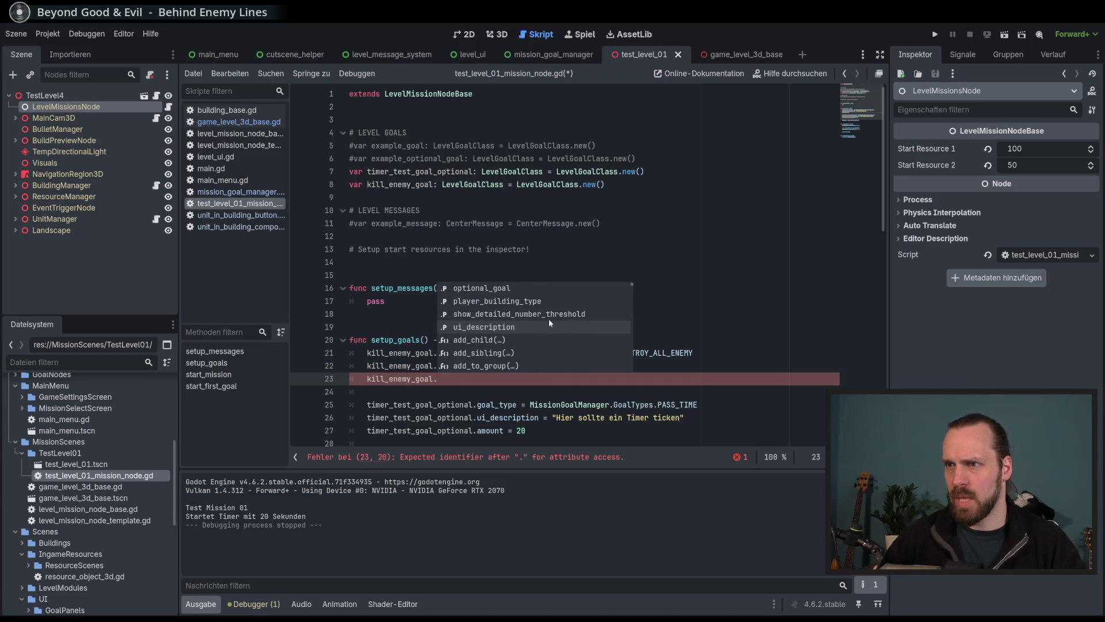
scroll(up, 3)
click(448, 379)
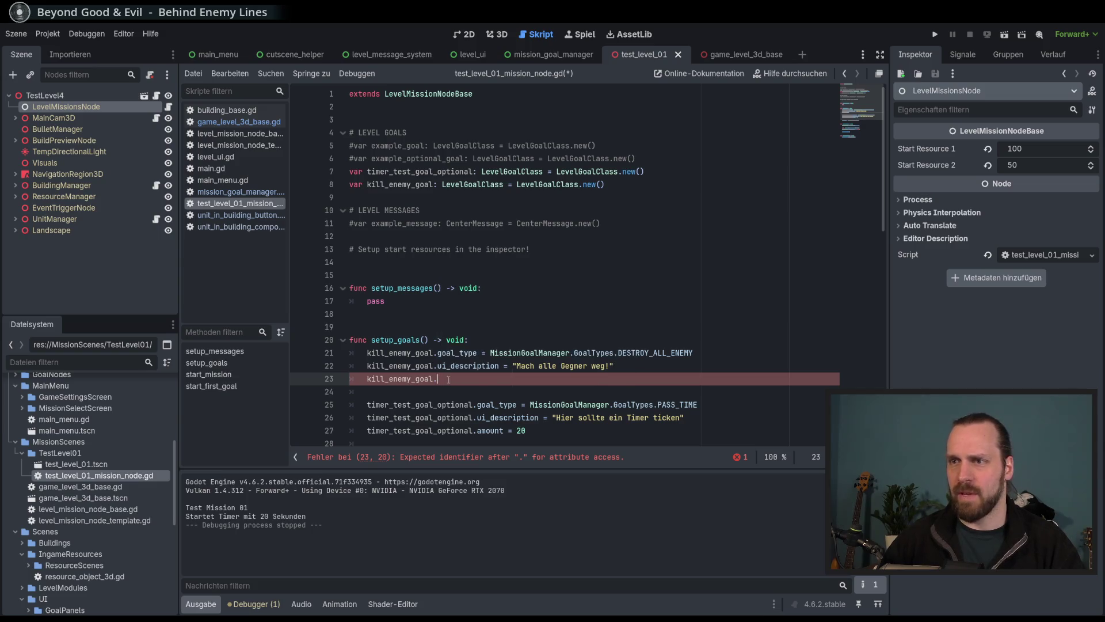
key(BackSpace)
key(BackSpace)
key(BackSpace)
key(ctrl+s)
scroll(down, 3)
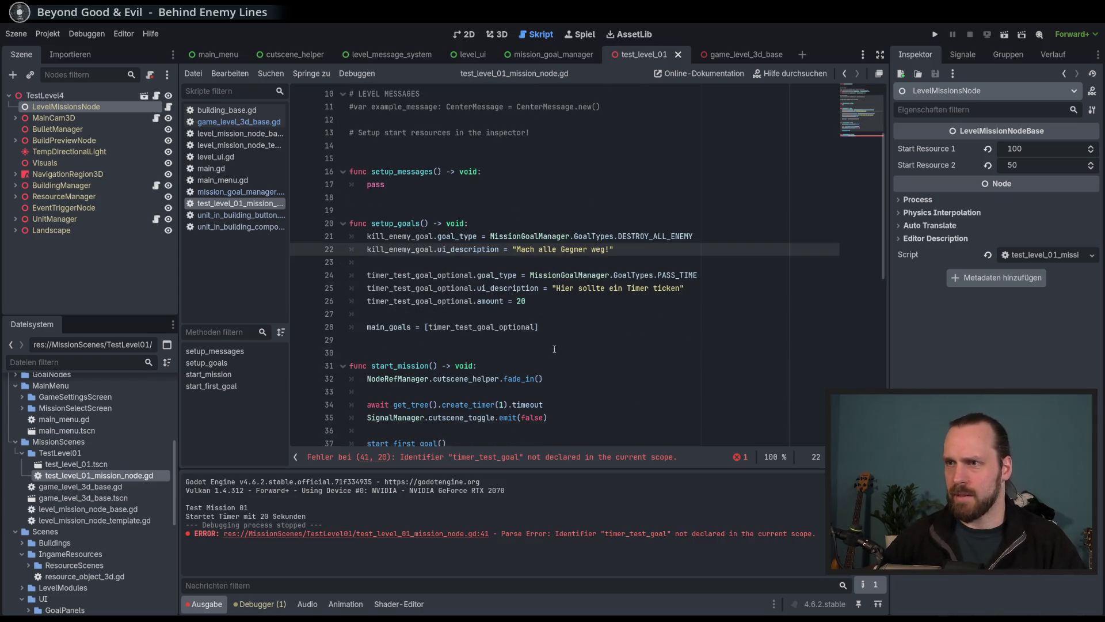
drag(408, 229, 500, 249)
Replace the timer goal in main_goals with kill_enemy_goal and save.
click(499, 249)
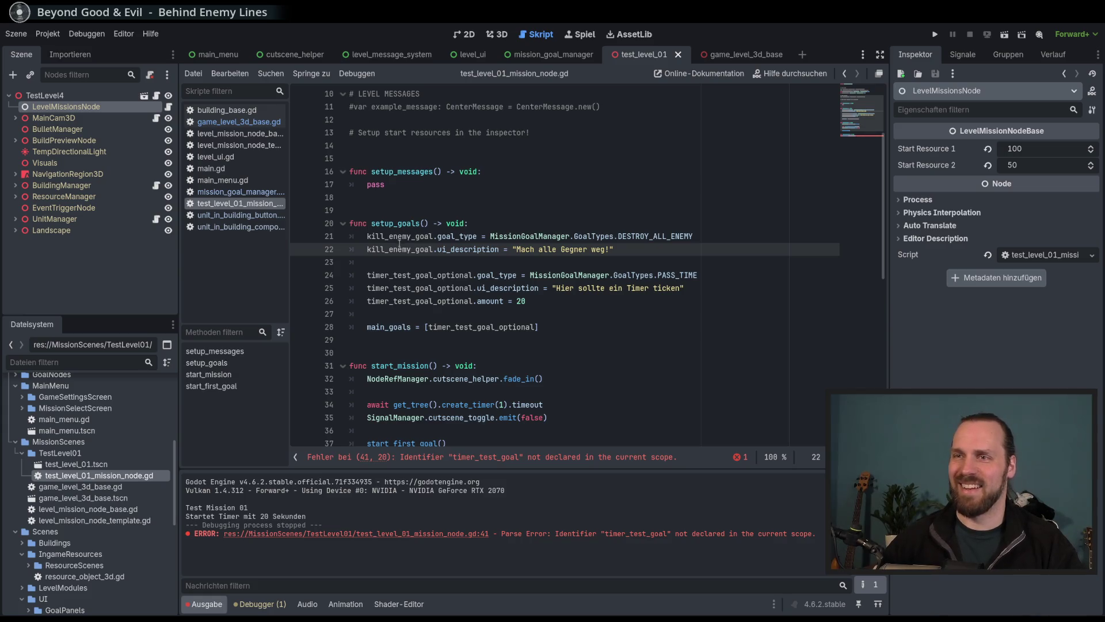
double_click(403, 236)
key(ctrl+c)
double_click(489, 327)
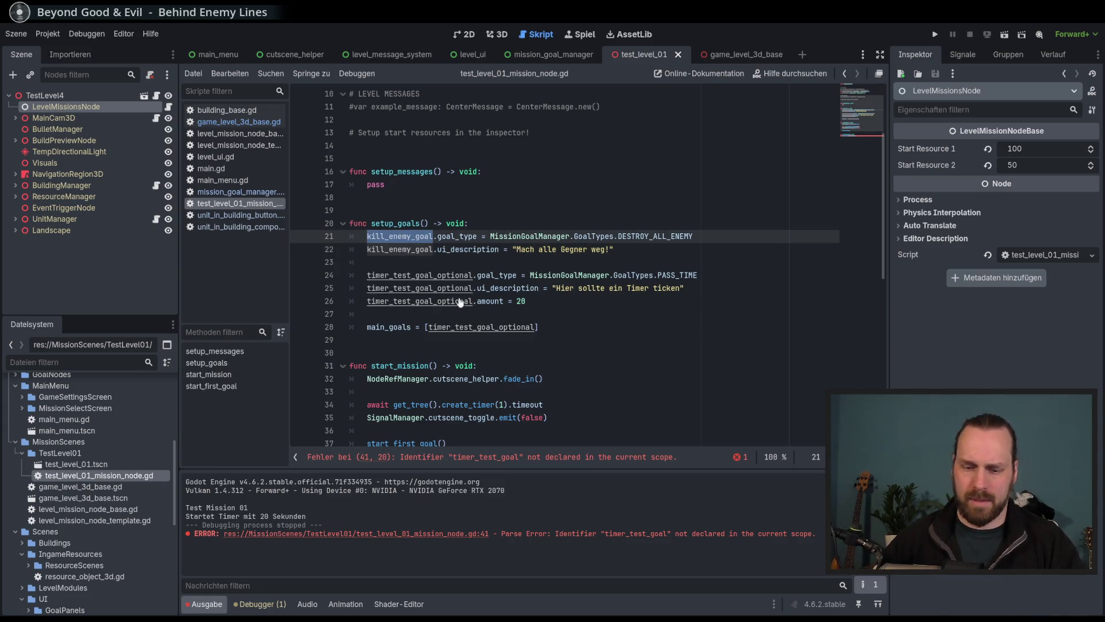
key(ctrl+v)
key(ctrl+s)
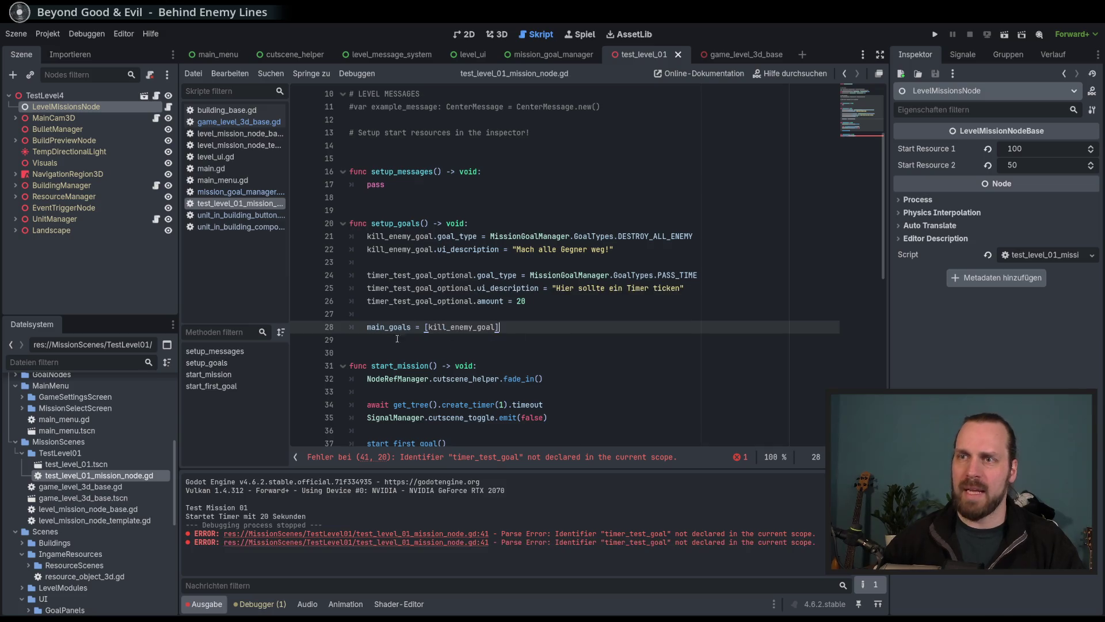
Check where main_goals and kill_enemy_goal are used around the start_mission function.
click(384, 329)
double_click(384, 329)
key(End)
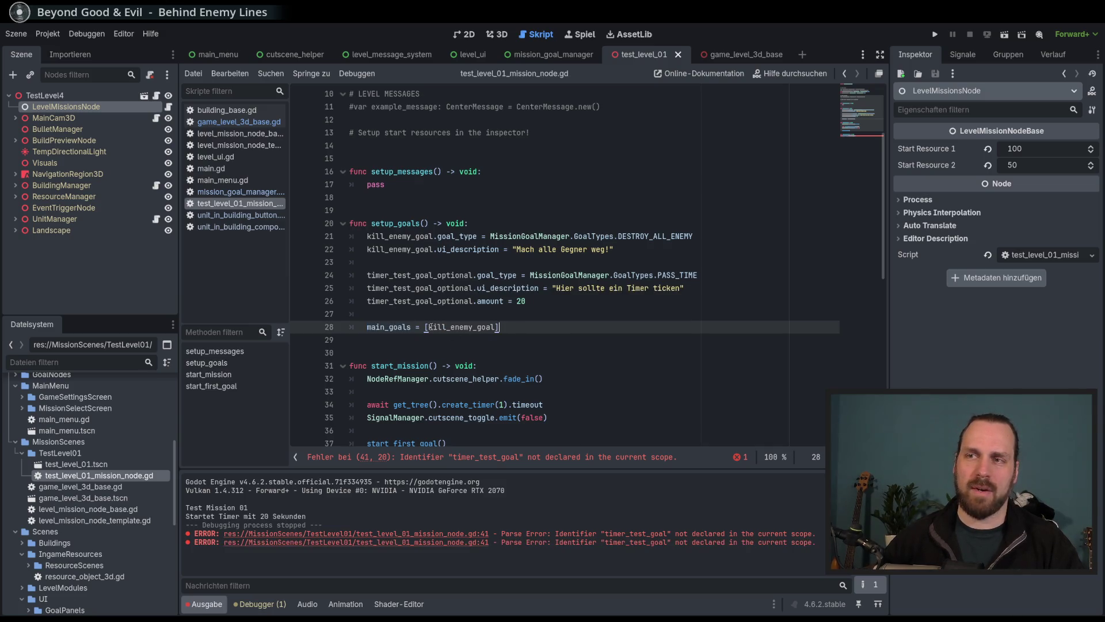
double_click(433, 327)
click(539, 328)
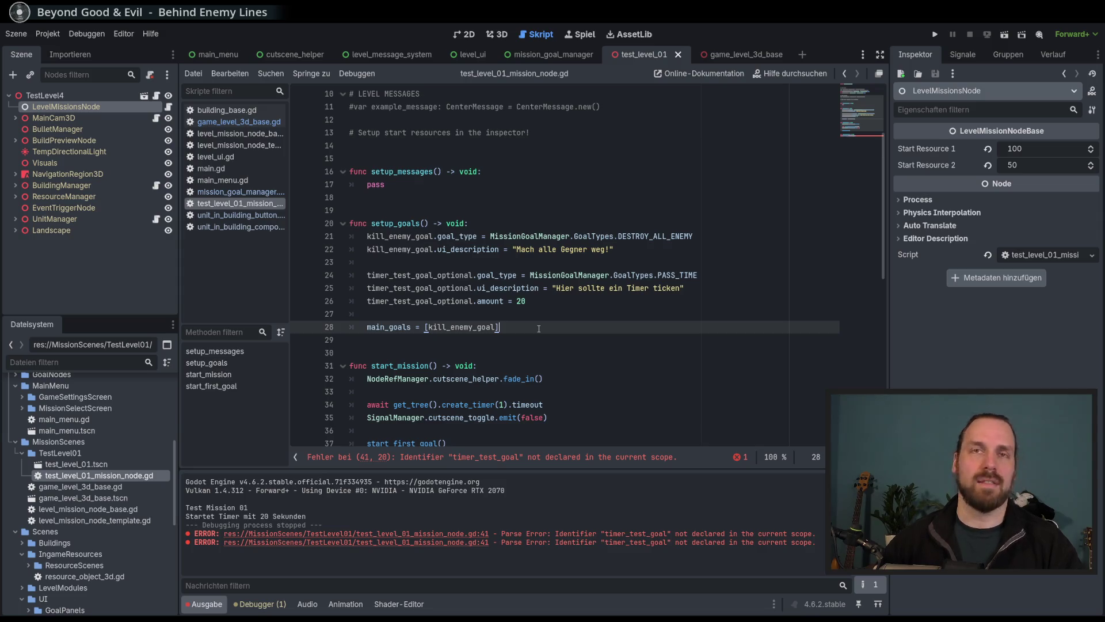
key(Down)
scroll(down, 3)
click(441, 340)
scroll(up, 3)
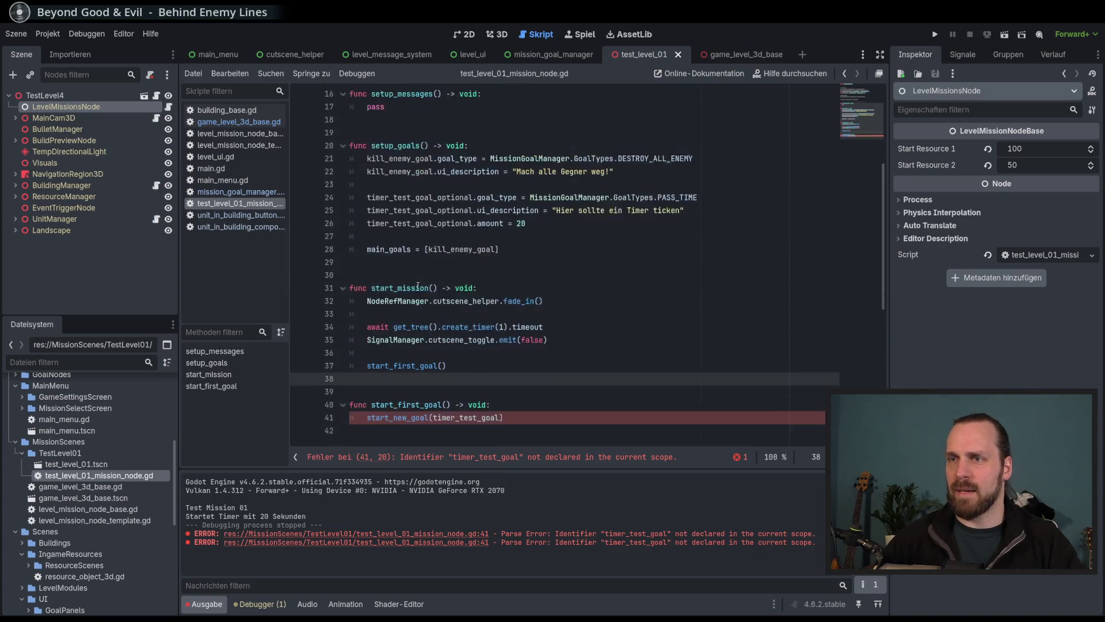
scroll(down, 3)
Replace the undeclared timer_test_goal in start_first_goal with kill_enemy_goal and save.
double_click(405, 328)
click(459, 410)
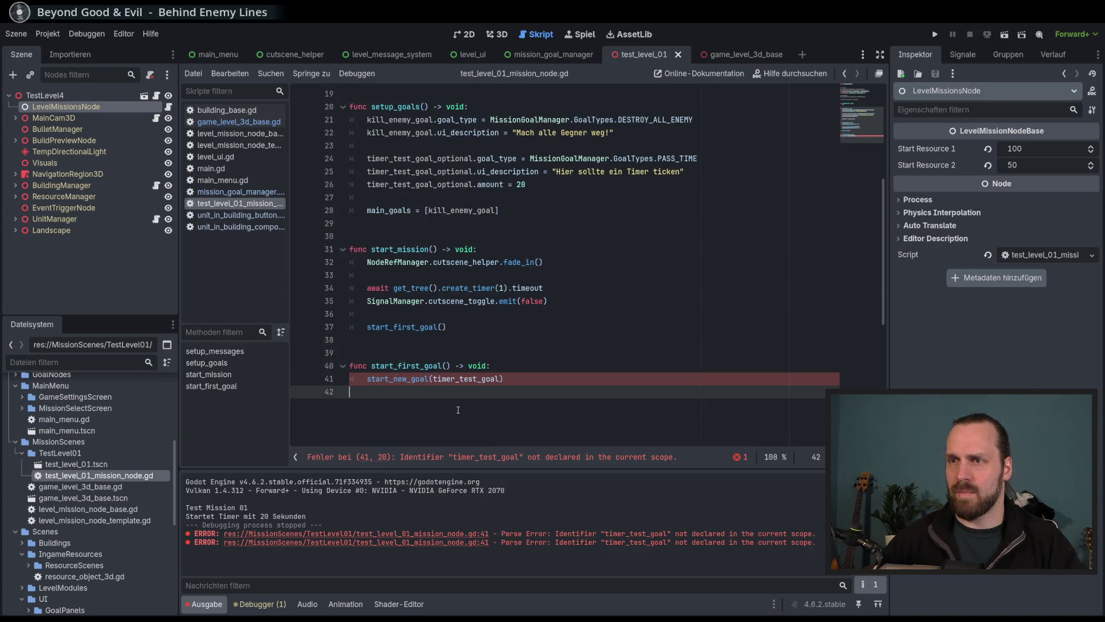
double_click(401, 119)
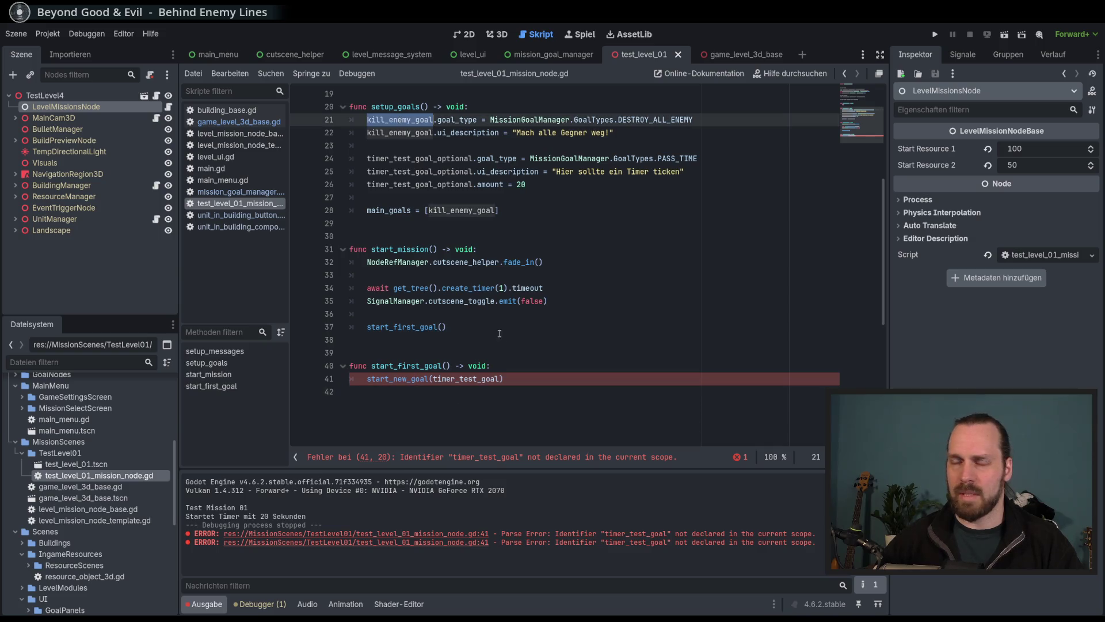
double_click(466, 380)
key(ctrl+v)
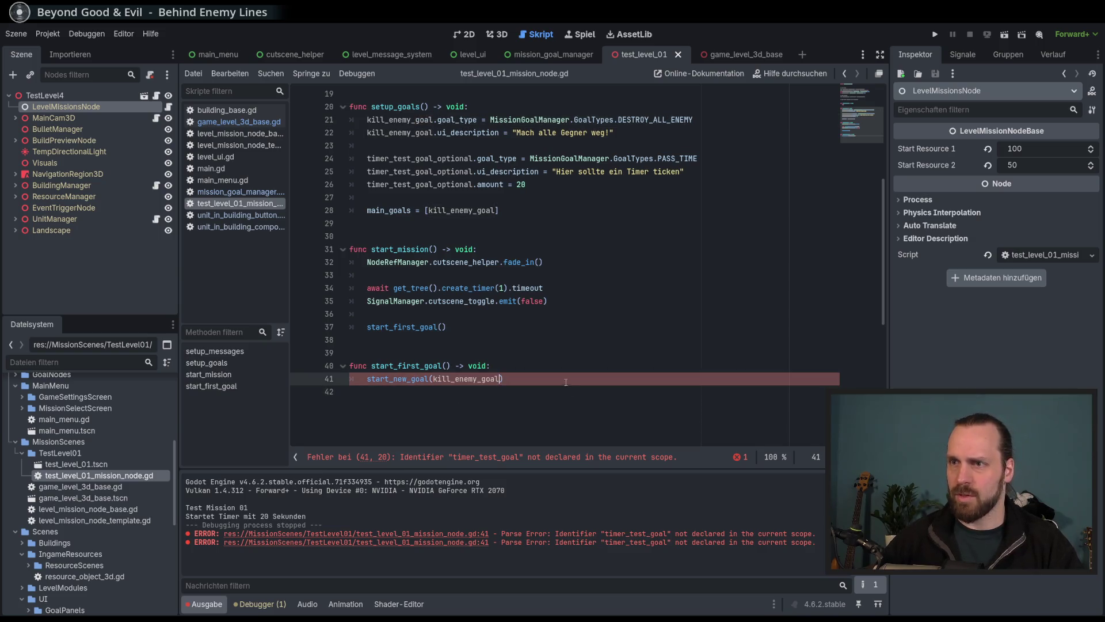
key(ctrl+s)
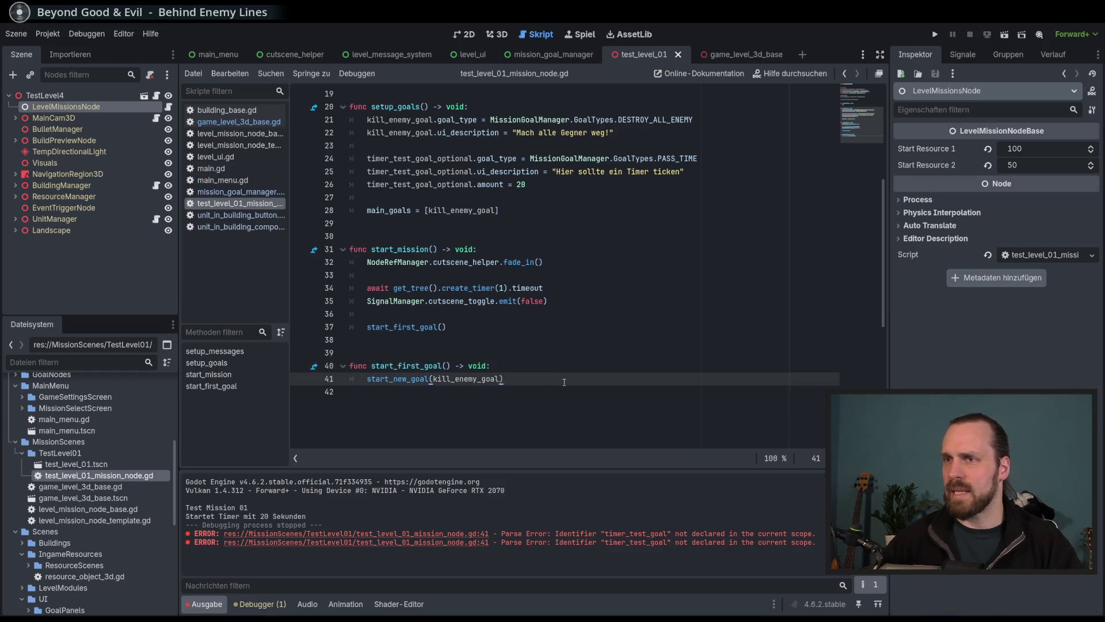
key(alt+Tab)
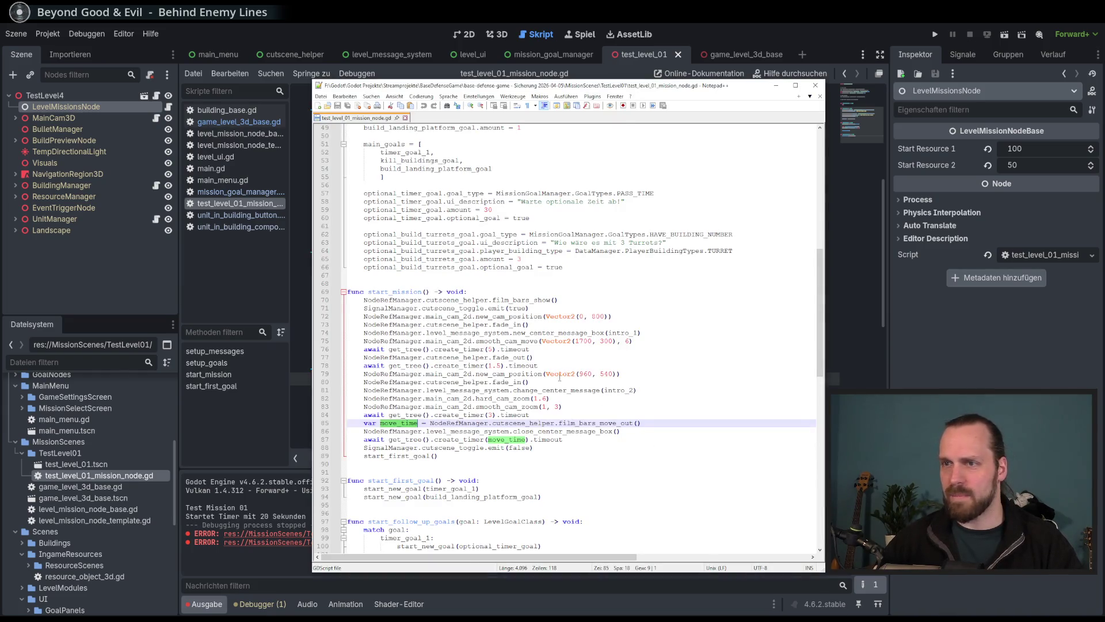
scroll(down, 3)
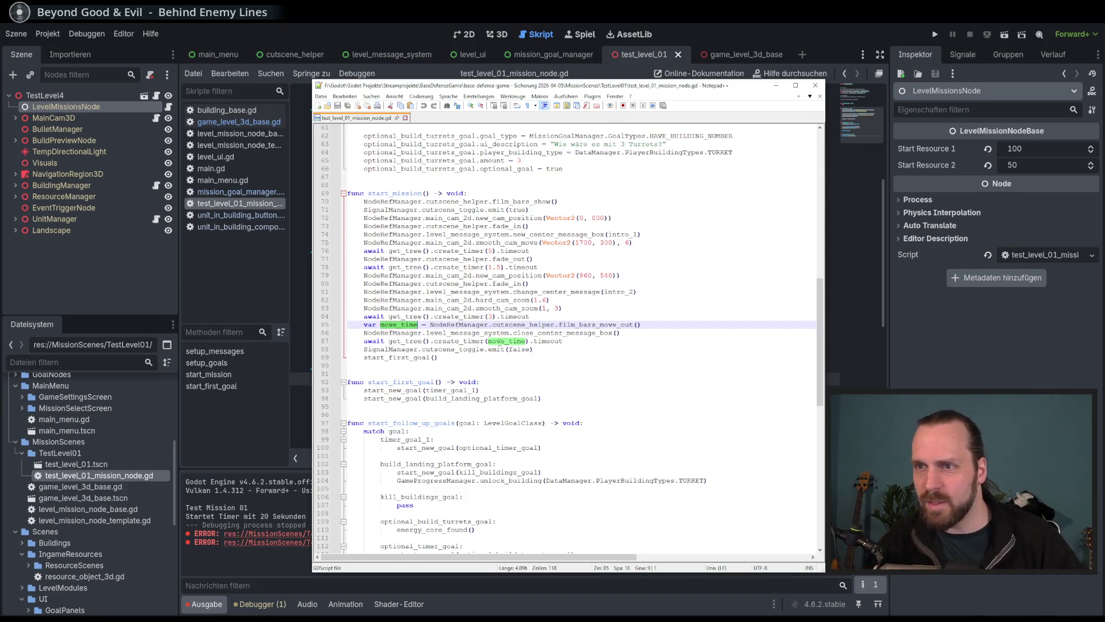
click(508, 357)
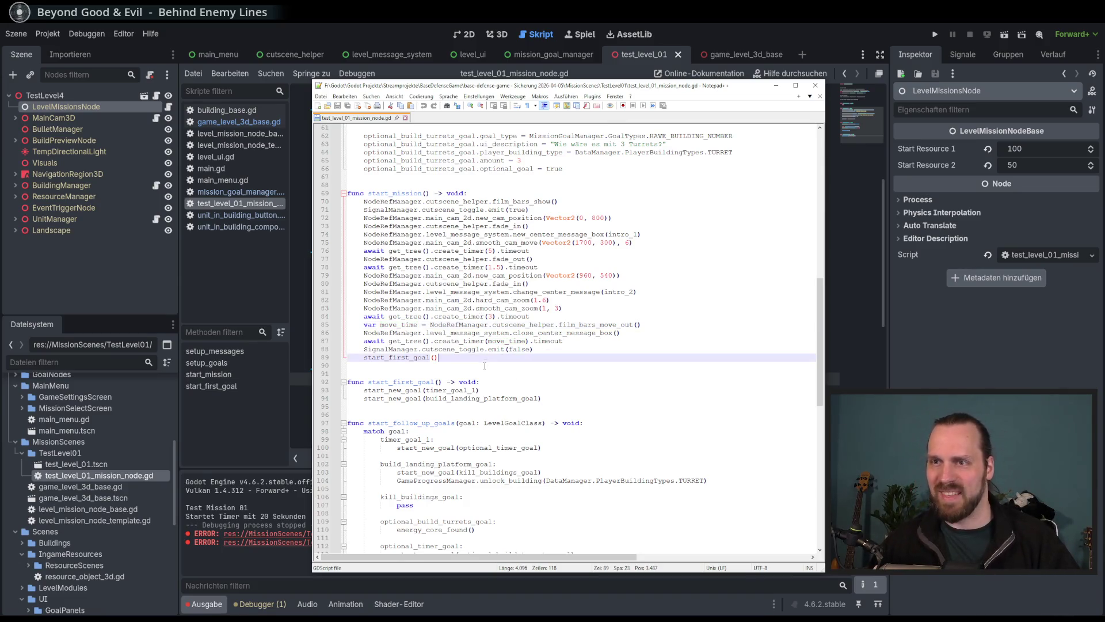
scroll(up, 3)
double_click(434, 309)
scroll(down, 3)
scroll(down, 3)
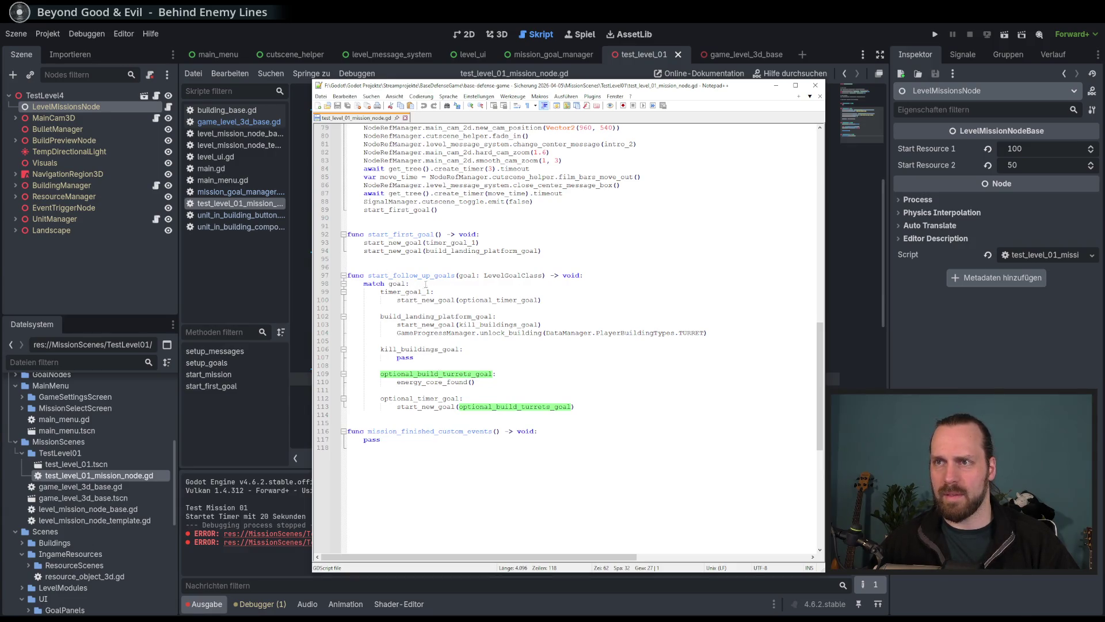
key(alt+Tab)
scroll(down, 3)
key(Down)
key(Return)
key(Return)
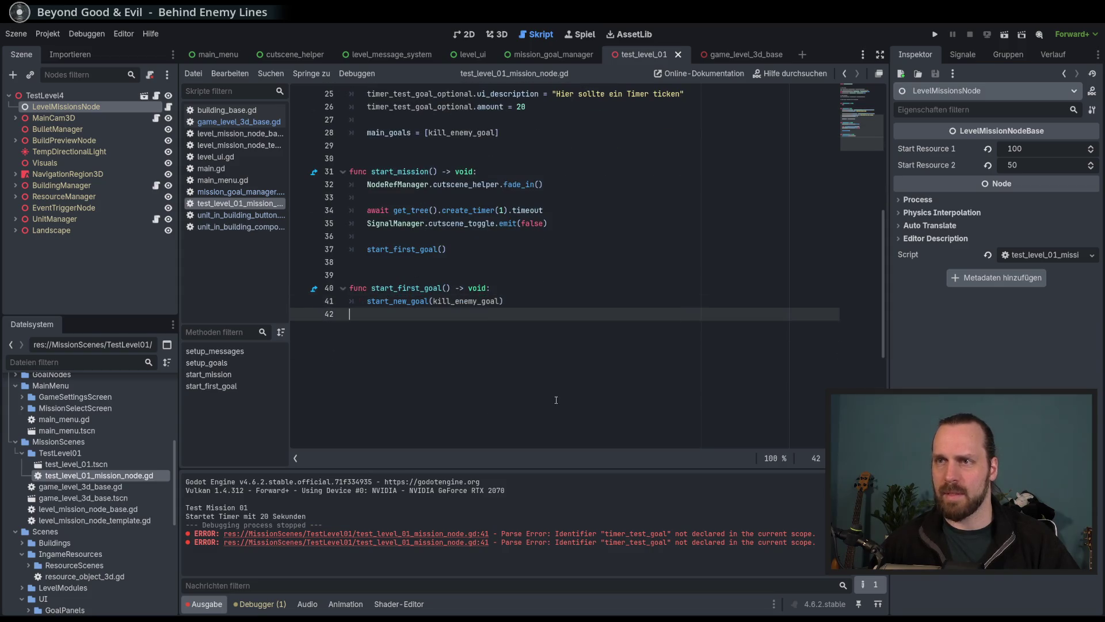
Insert the start_follow_up_goals(_finished_goal: LevelGoalClass) -> void signature below start_first_goal and begin its body.
text(func st)
text(ar_)
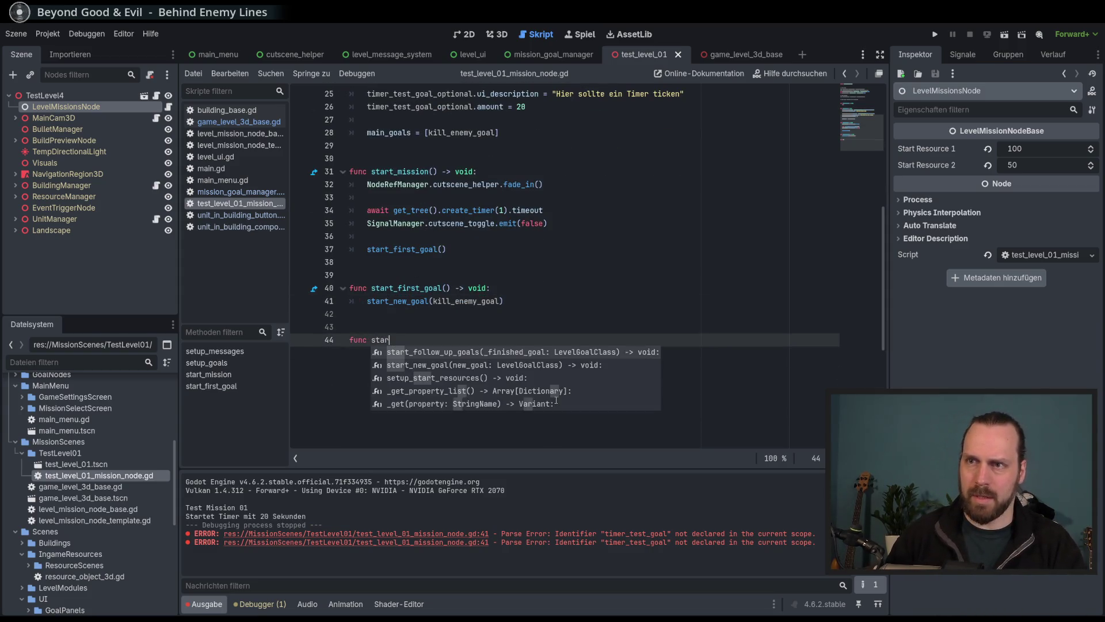
key(Return)
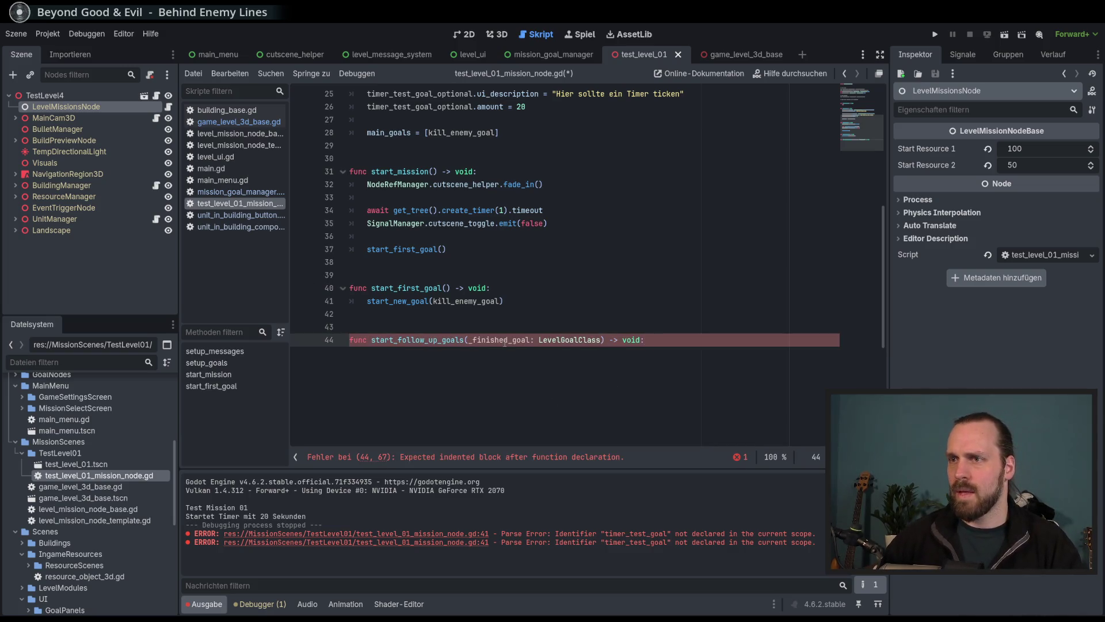
key(alt+Tab)
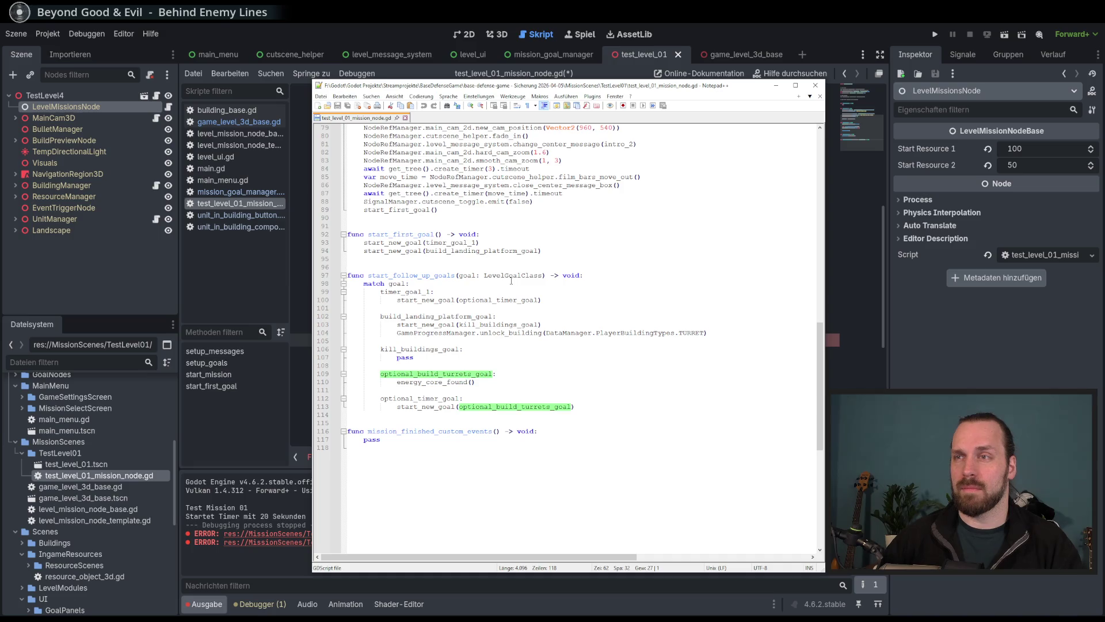
key(alt+Tab)
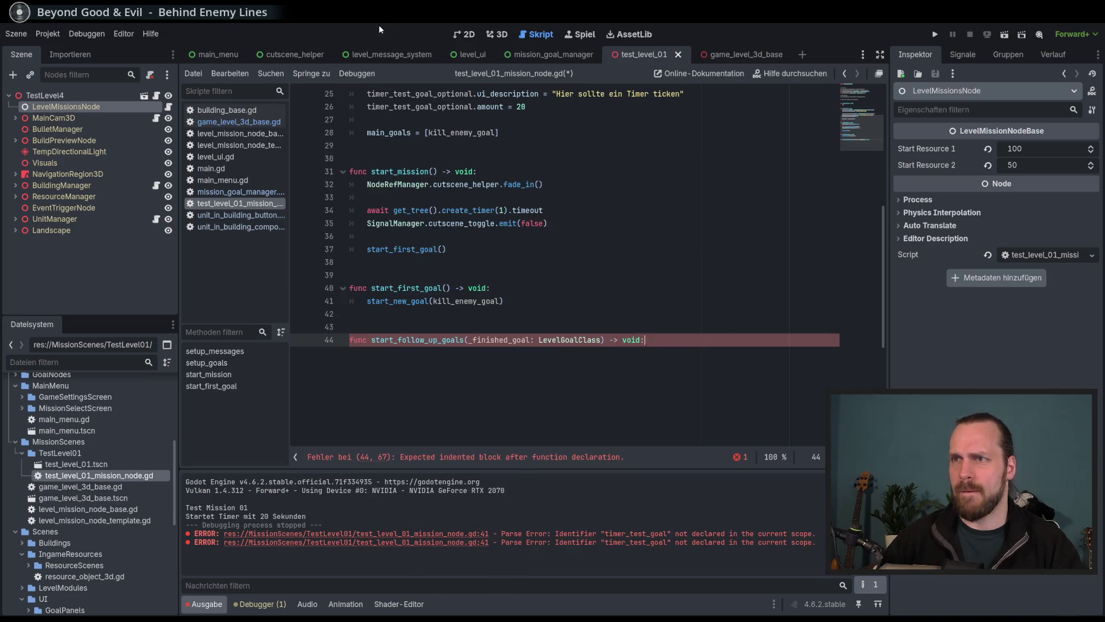
double_click(493, 339)
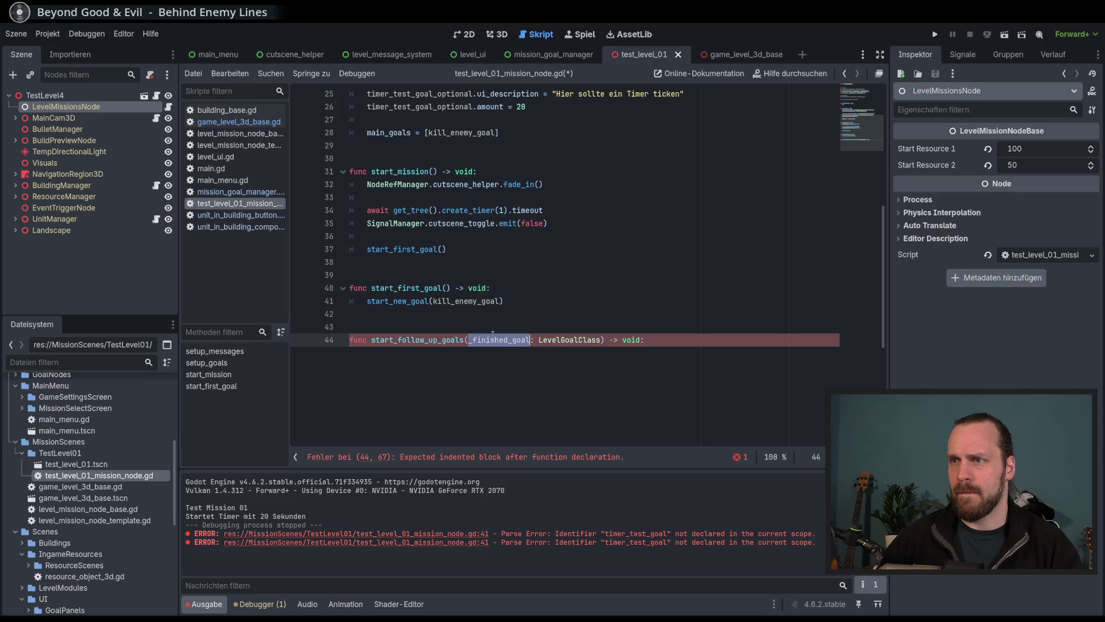
click(724, 364)
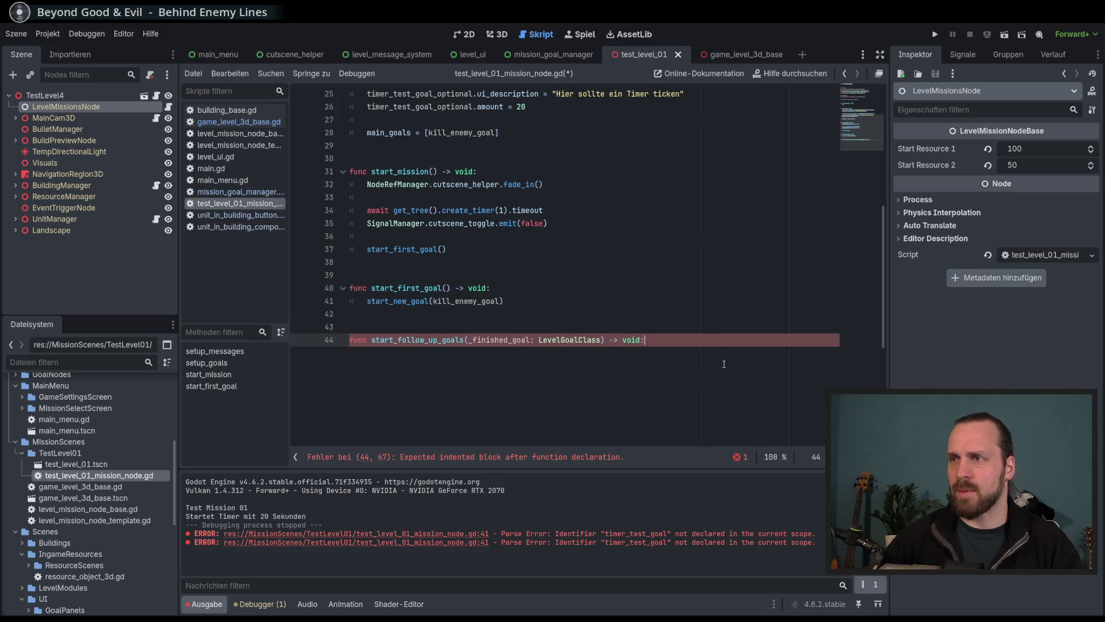
key(Return)
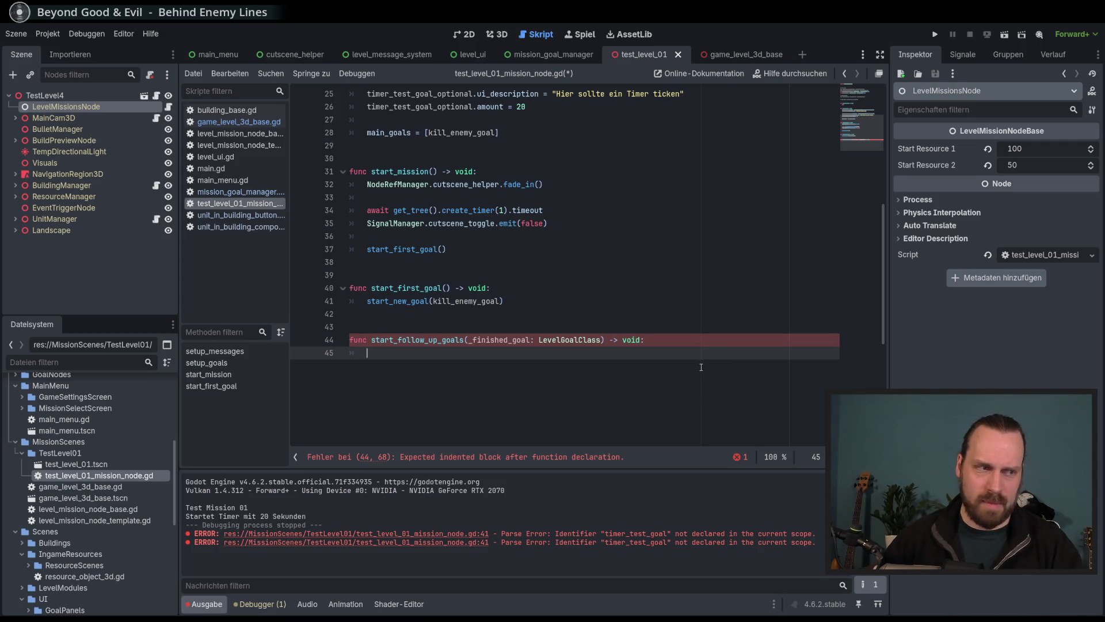
scroll(down, 3)
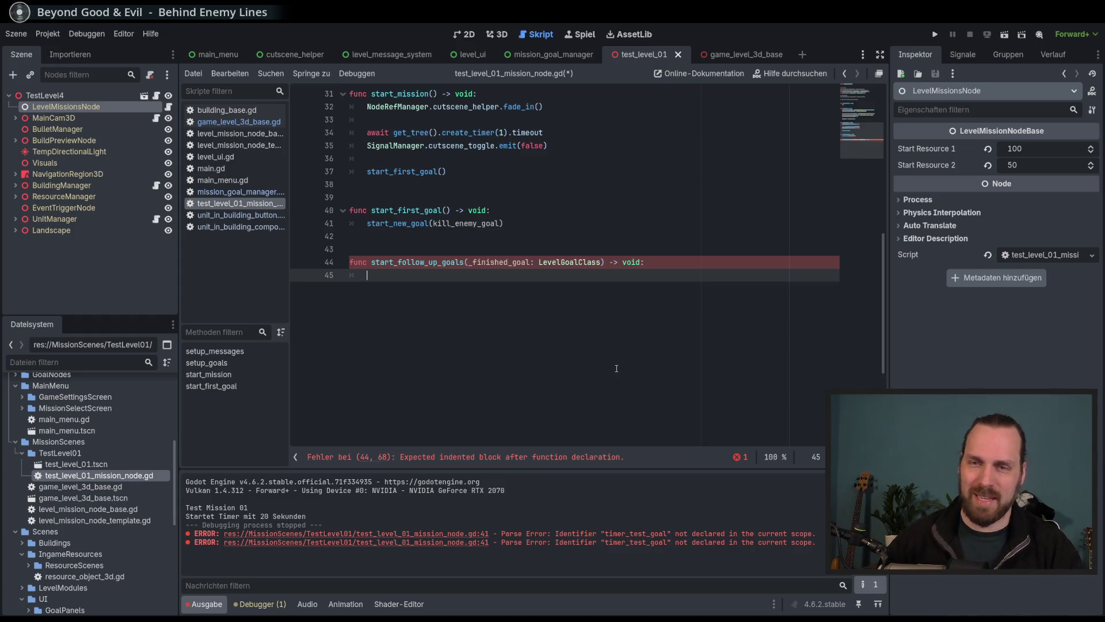
scroll(up, 3)
Begin a match on finished_goal, dropping the leading underscore from the parameter name.
text(match :)
key(BackSpace)
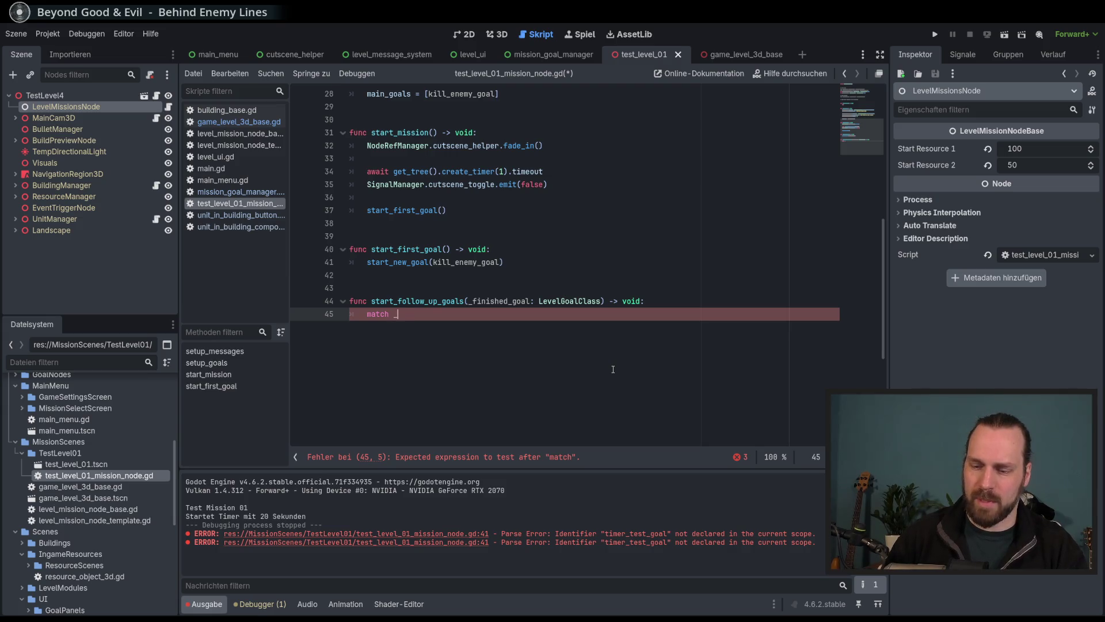
text(_fin)
key(Return)
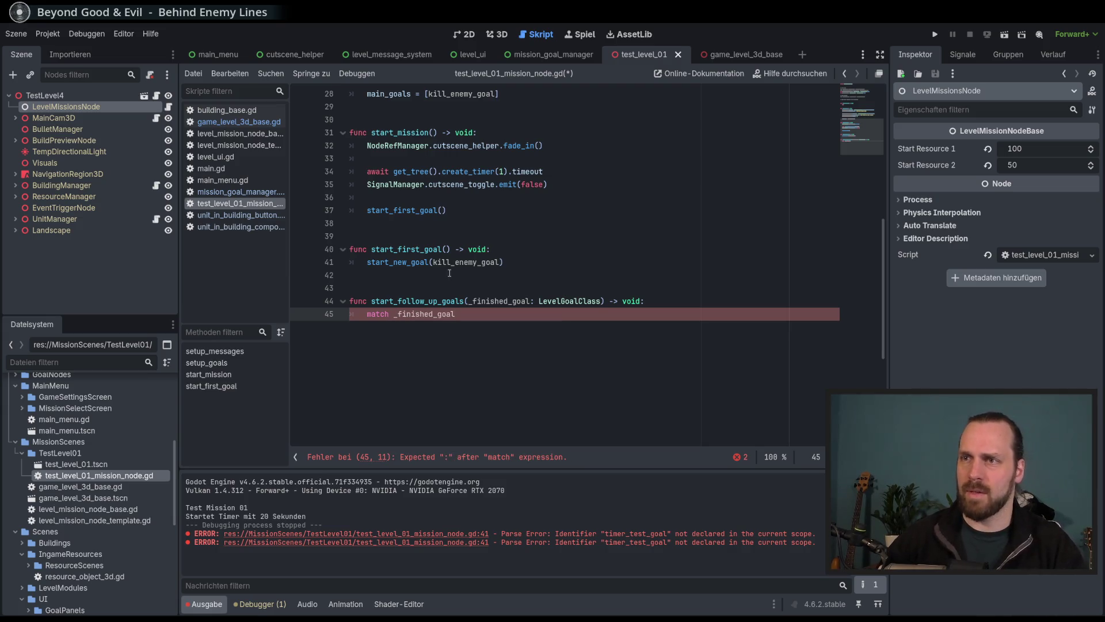
click(473, 301)
key(BackSpace)
click(398, 313)
key(BackSpace)
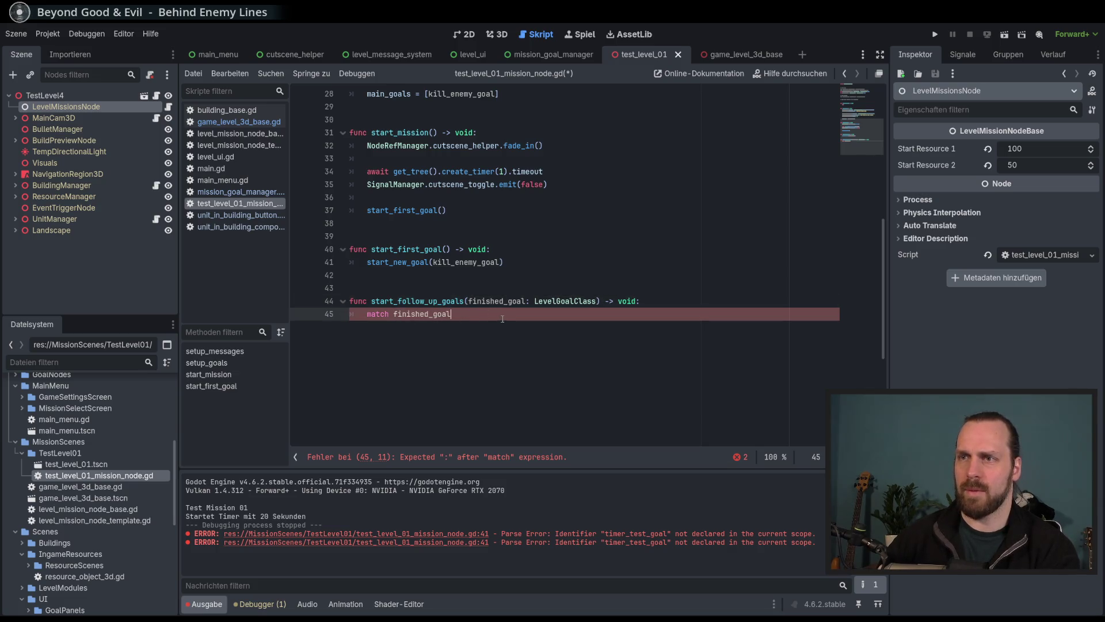
text(:)
key(Return)
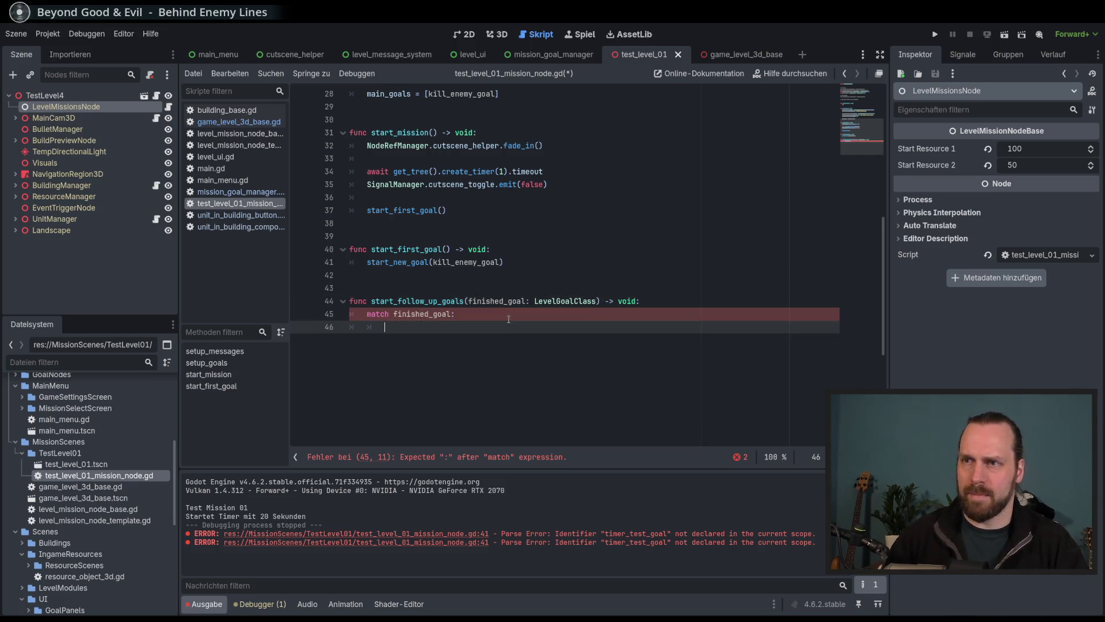
scroll(up, 3)
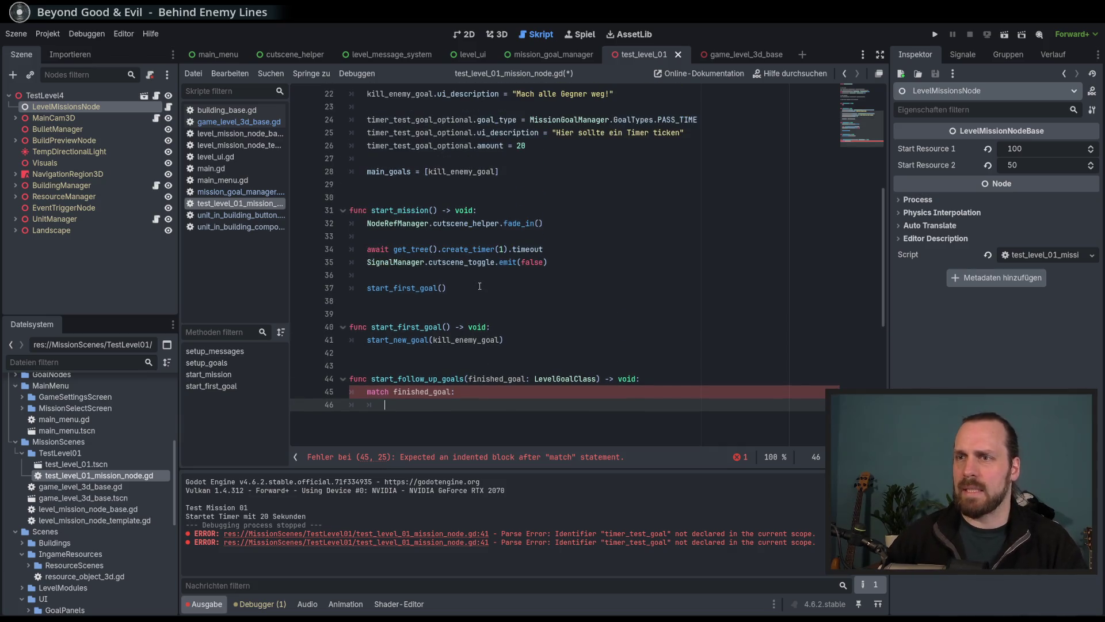
Check timer_goal_1 usage in the backup copy, then delete the unfinished start_follow_up_goals function.
key(alt+Tab)
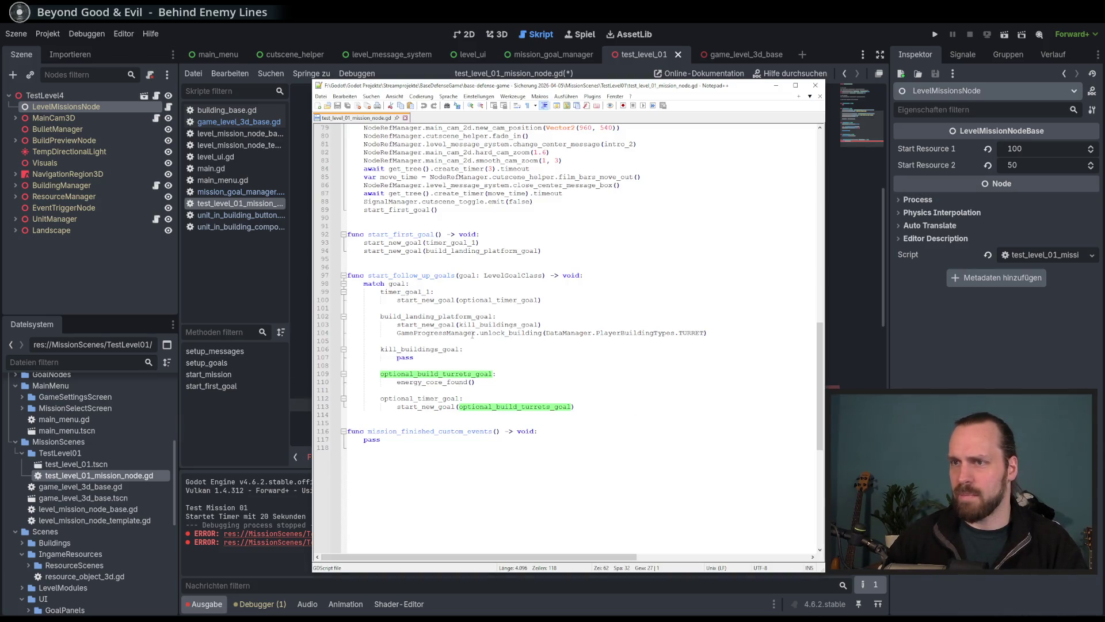
double_click(408, 292)
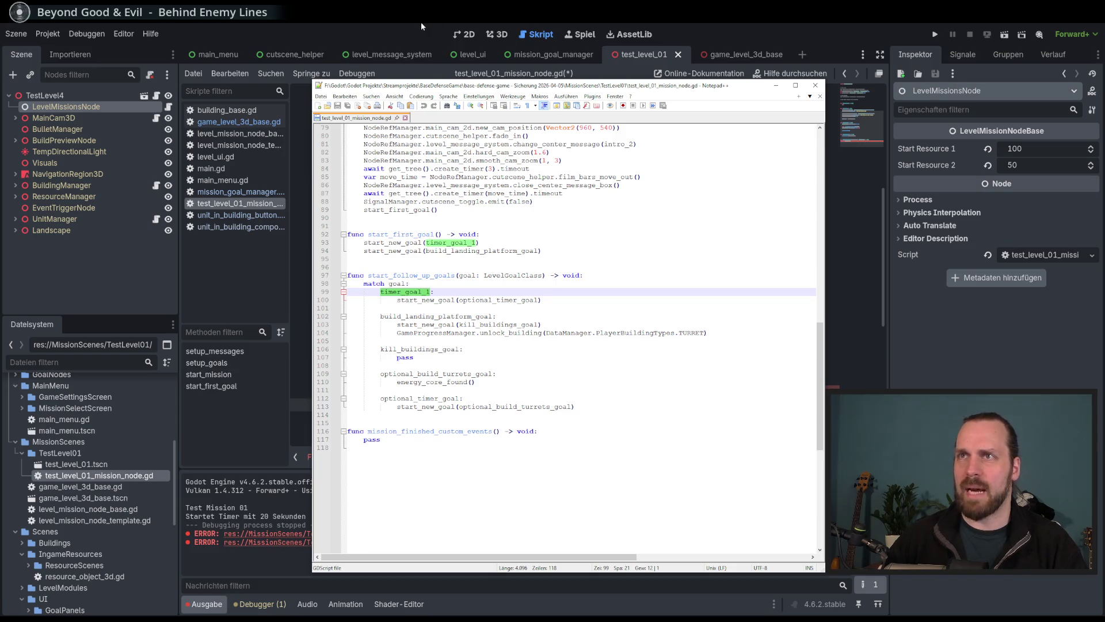
click(415, 21)
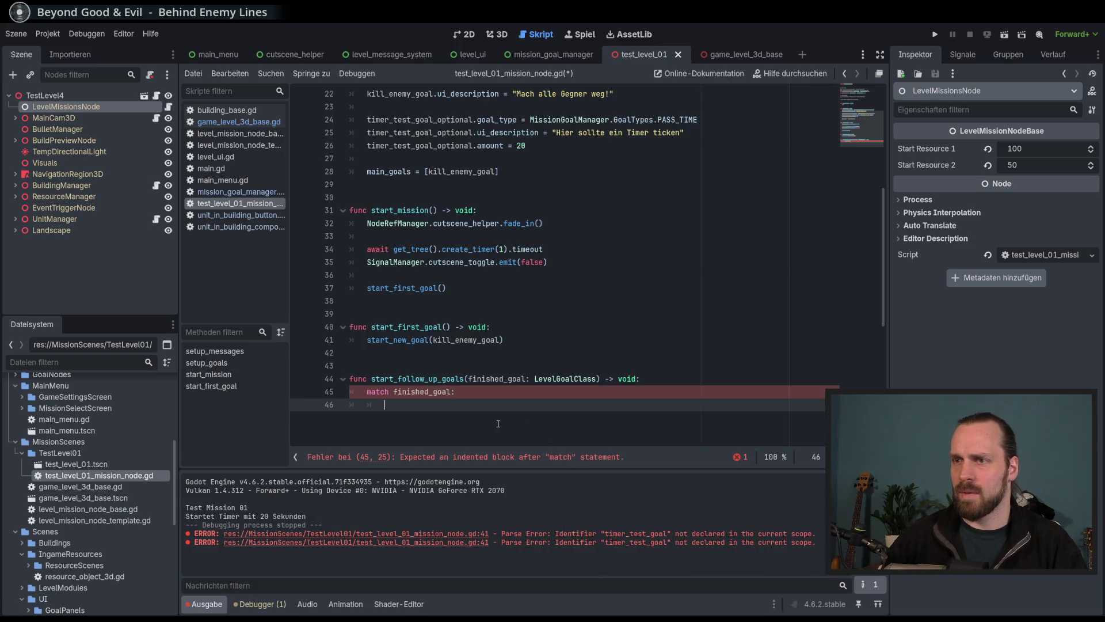
text(t)
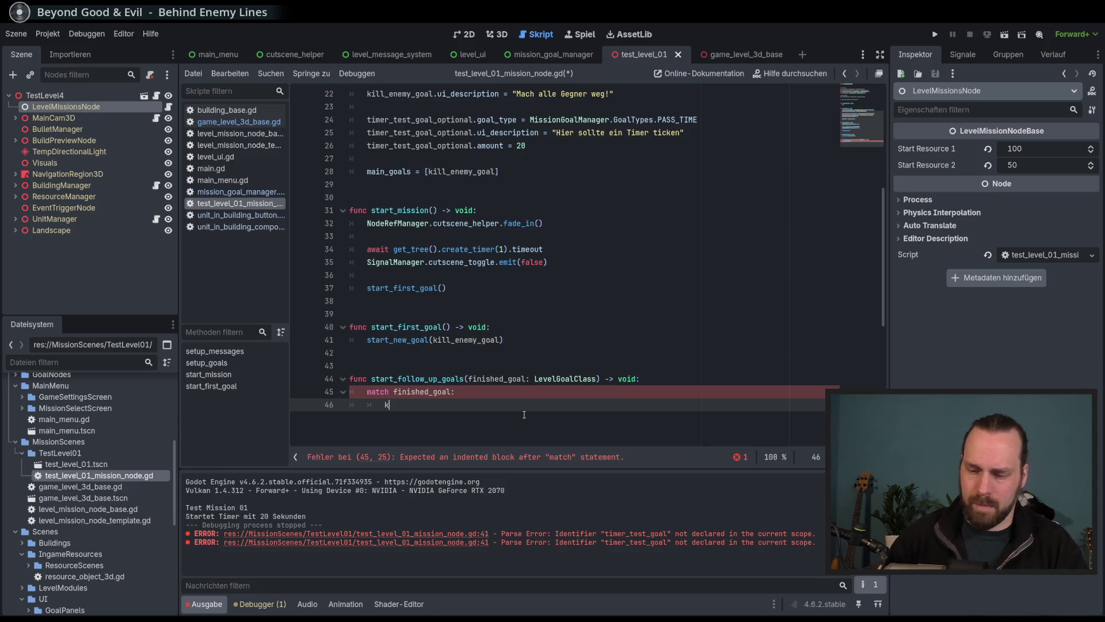
key(BackSpace)
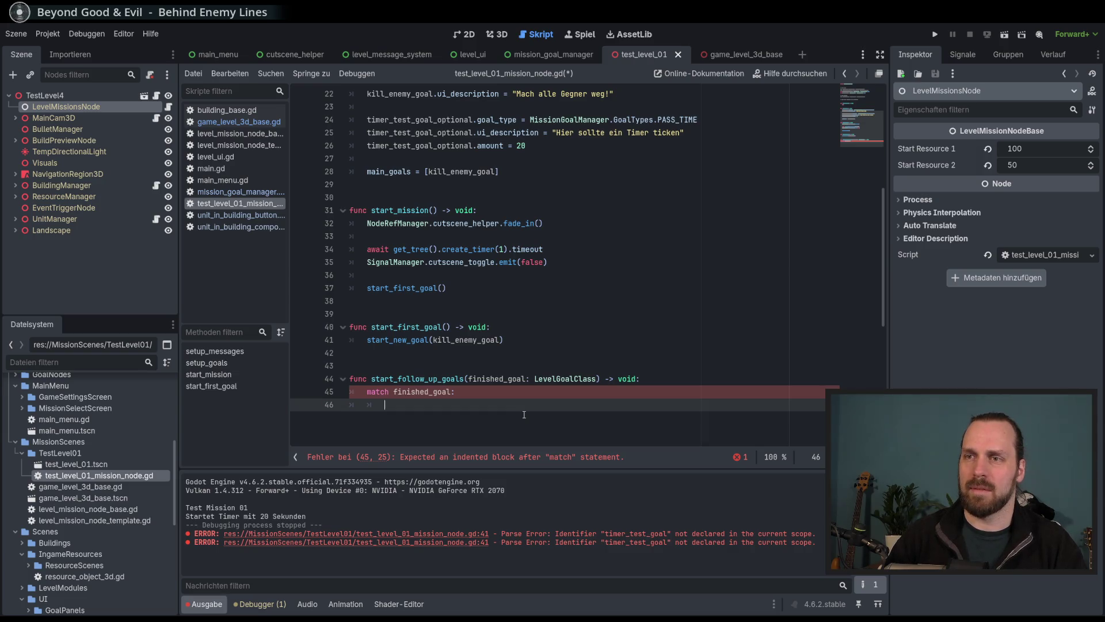
scroll(down, 3)
drag(472, 288, 467, 354)
key(BackSpace)
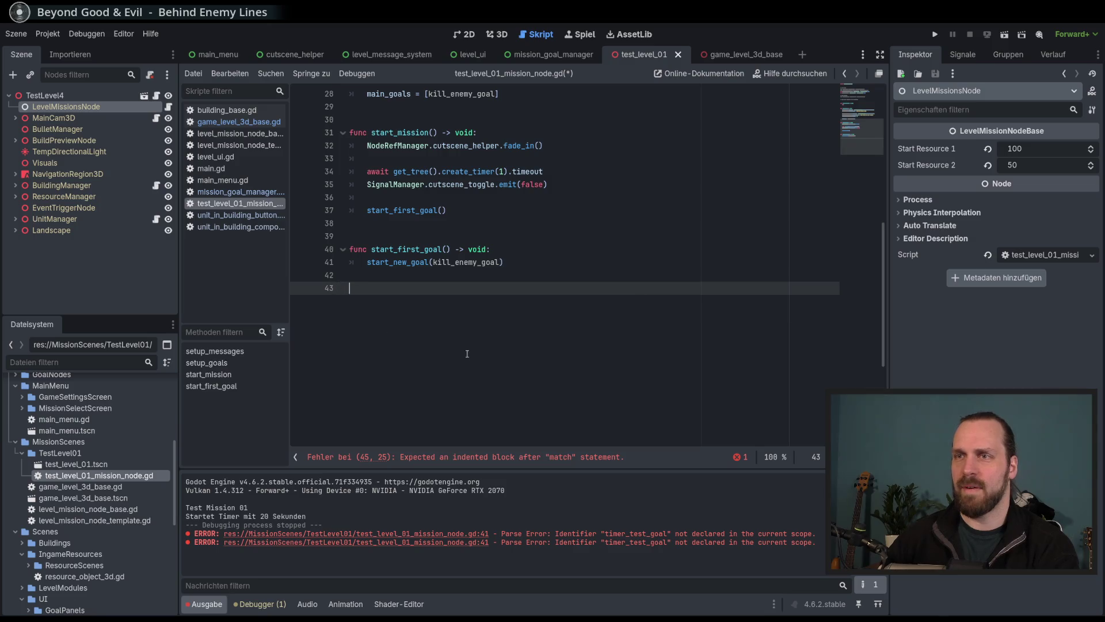
scroll(up, 3)
key(BackSpace)
key(BackSpace)
scroll(up, 3)
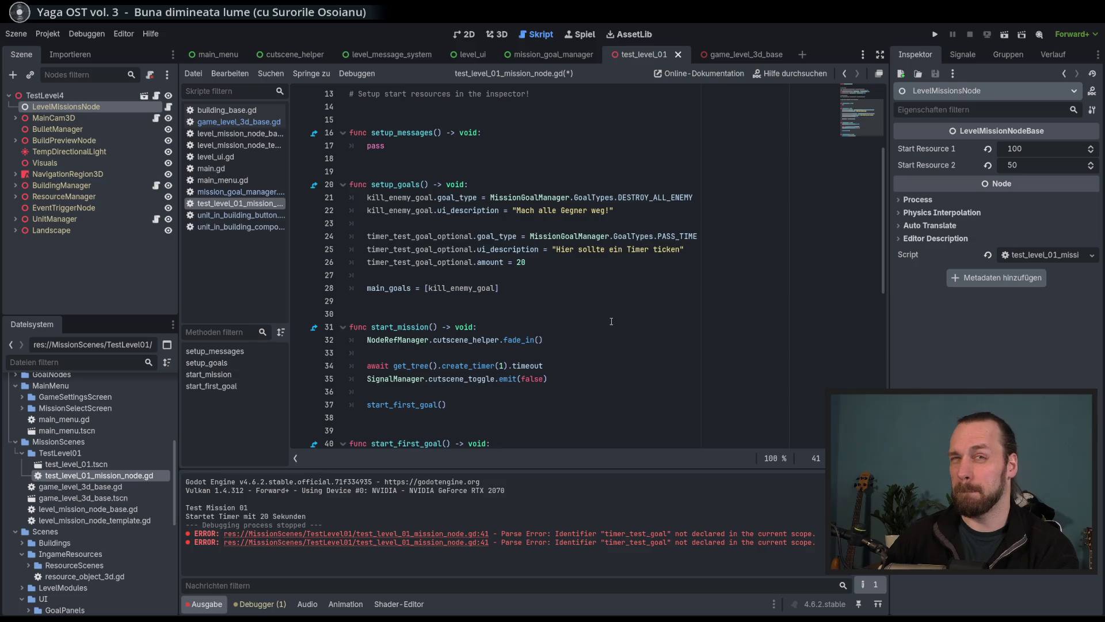
scroll(down, 3)
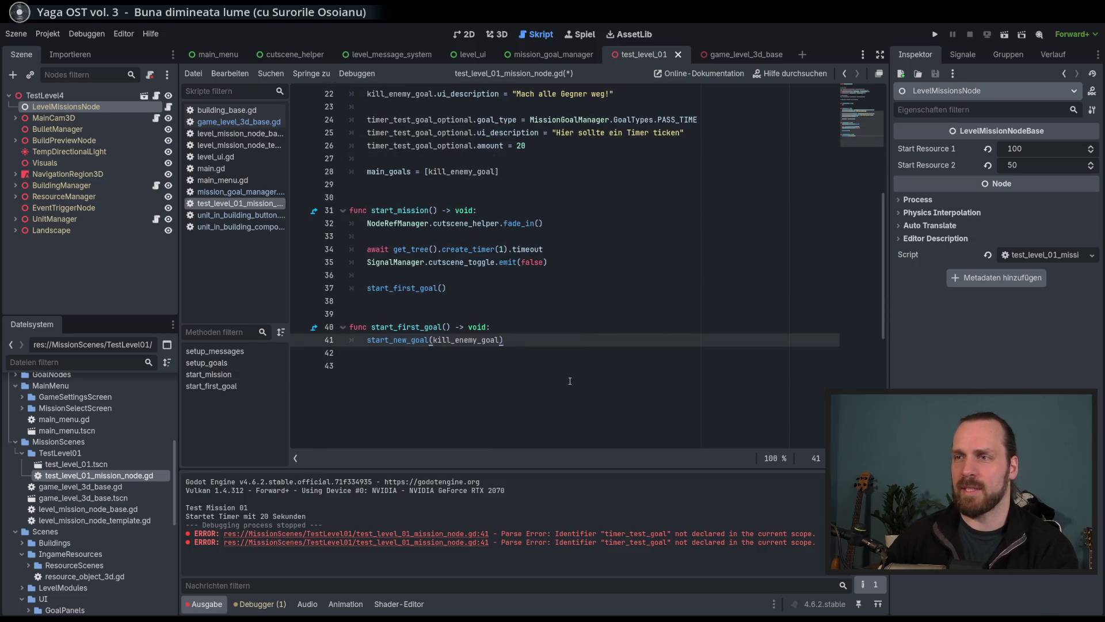
scroll(up, 3)
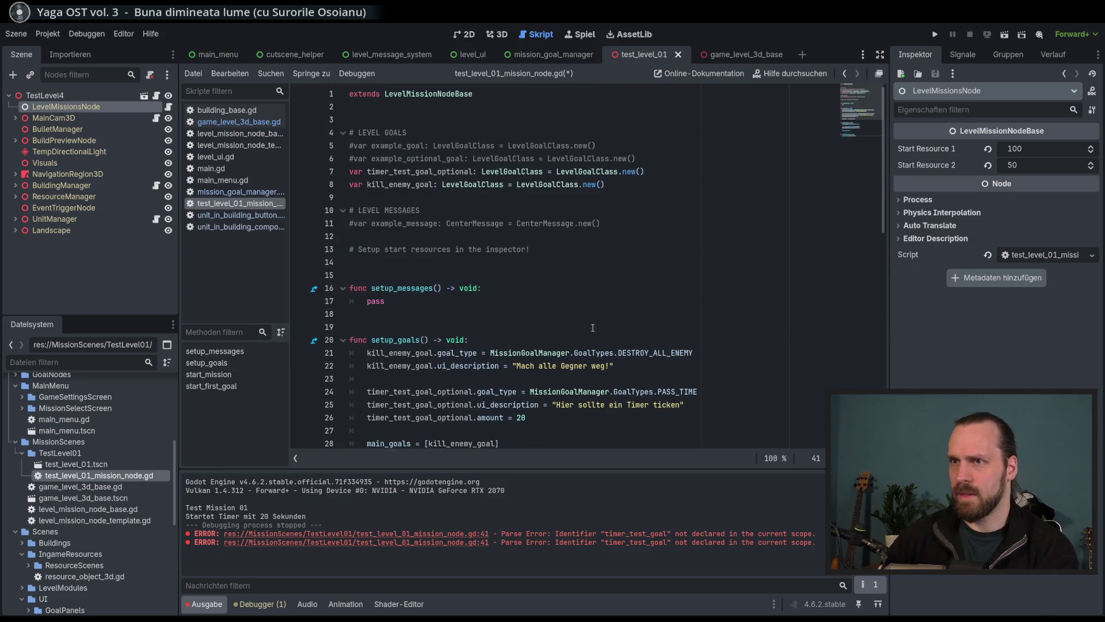
scroll(down, 3)
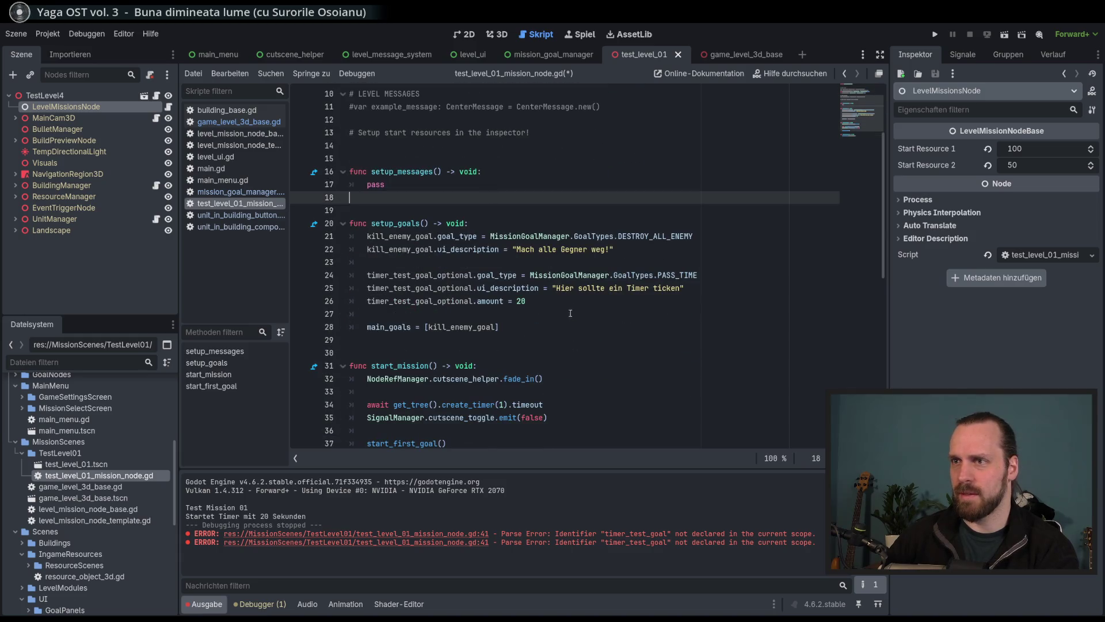
click(579, 297)
key(Down)
scroll(up, 3)
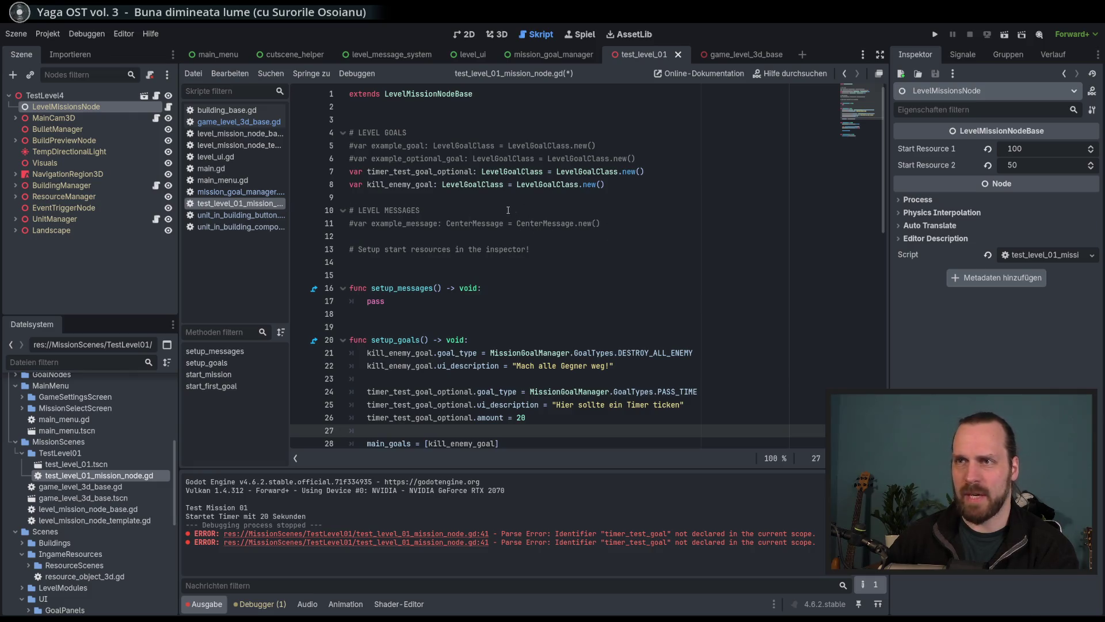
Move kill_enemy_goal above the timer goal and declare build_turrets as a new LevelGoalClass.
click(657, 172)
key(alt+Down)
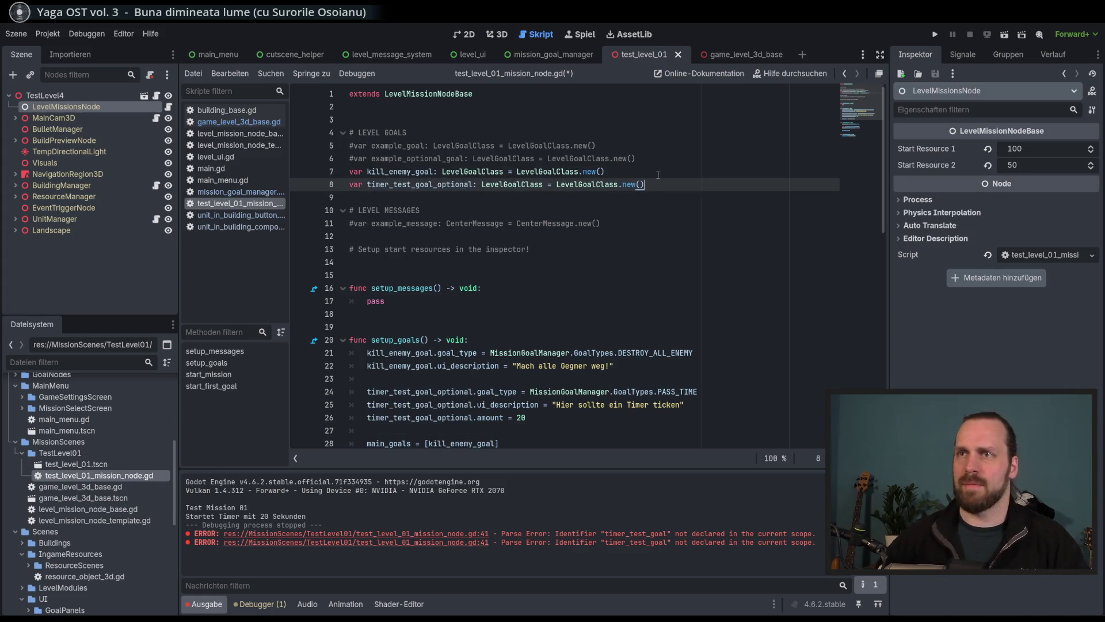
key(ctrl+shift+Return)
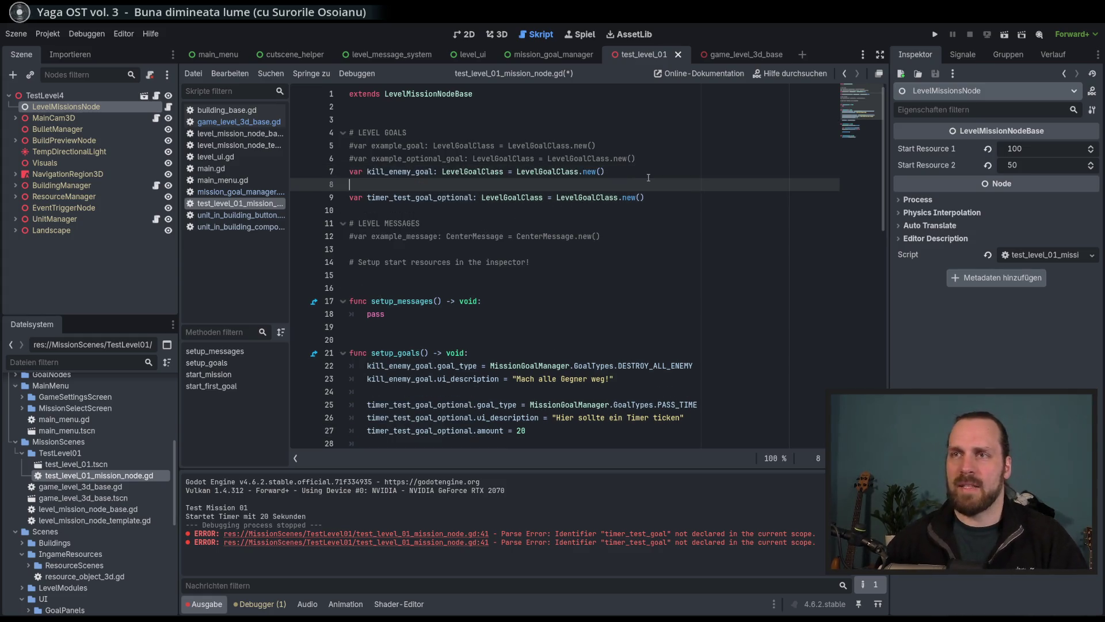
text(var )
text(build_)
text(turrets:)
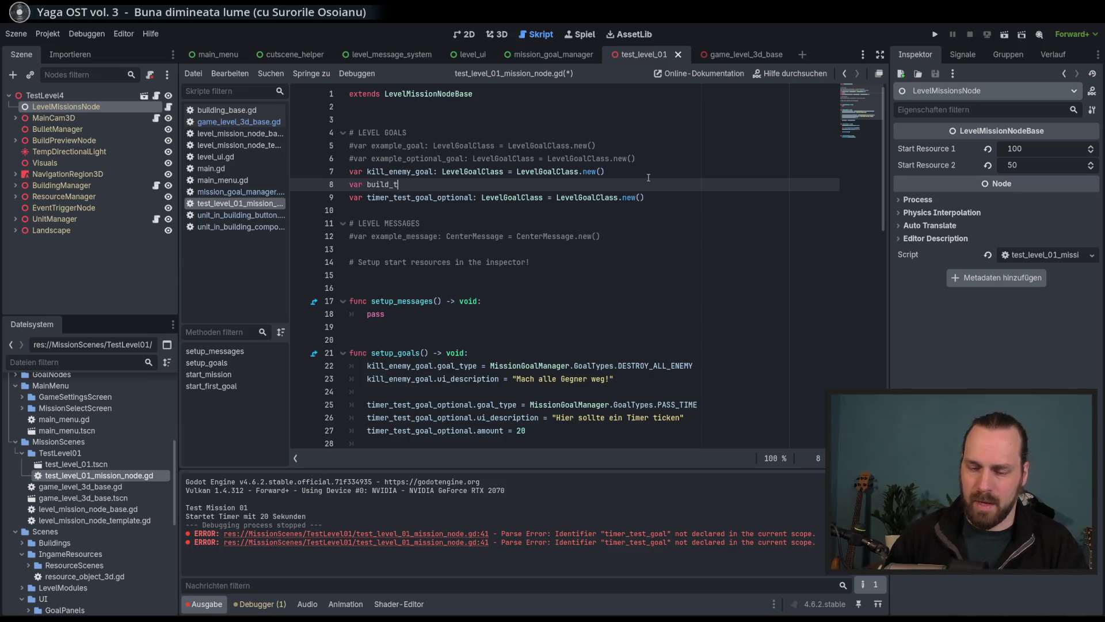
text( LevelGoalClass.)
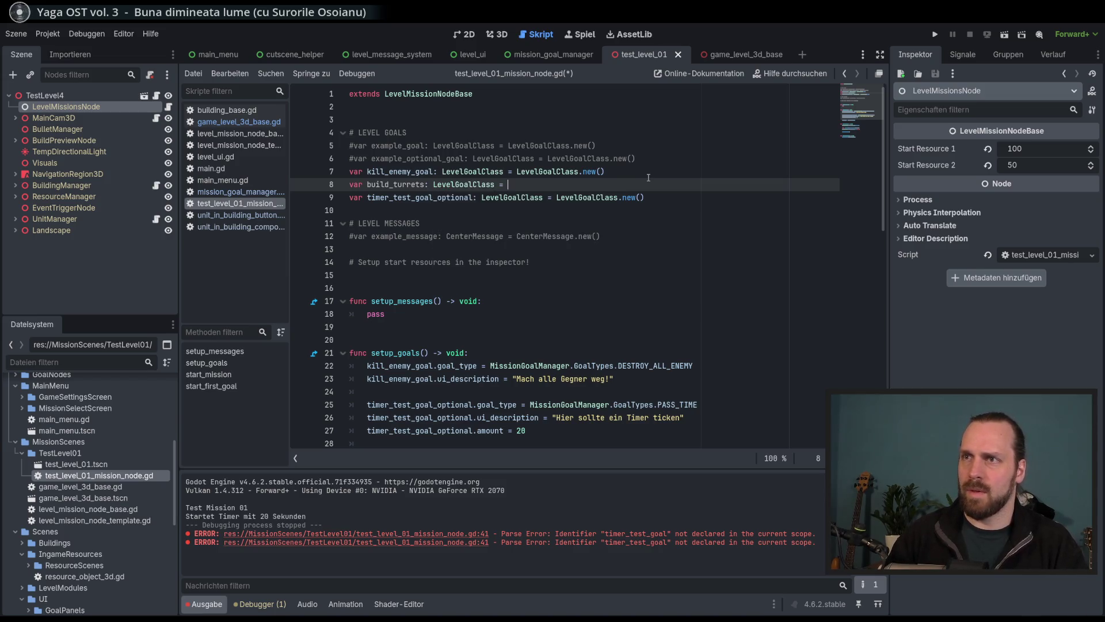
text(LevelGoalClass.new()
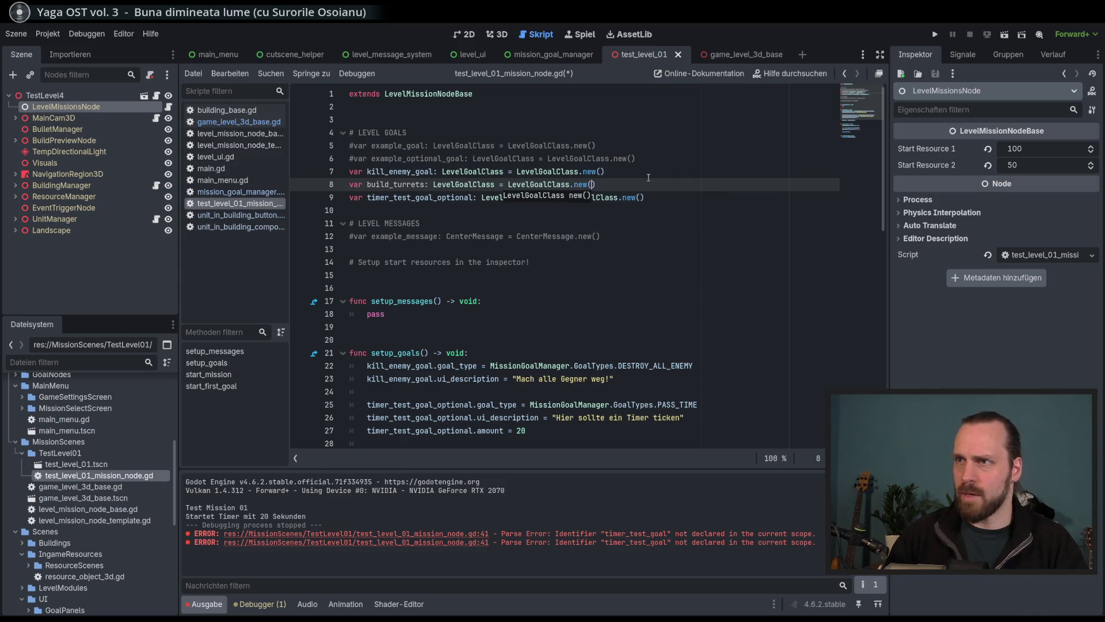
Rename the declaration to build_turrets_goal and start its setup line below the kill-enemy description.
scroll(down, 3)
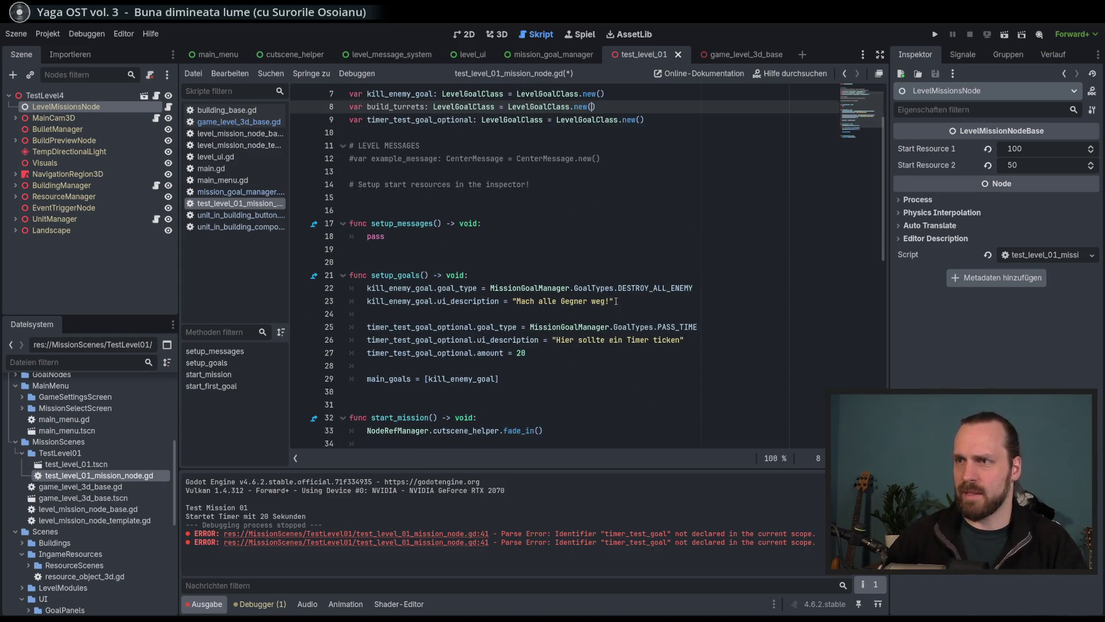
click(616, 301)
key(Return)
key(Return)
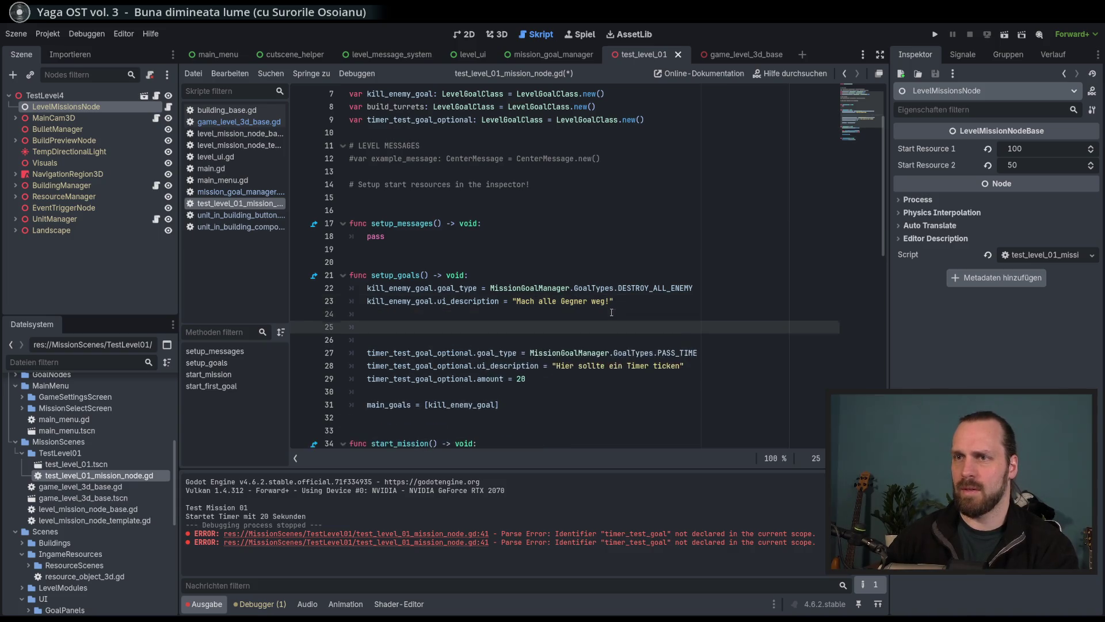
text(buil)
key(BackSpace)
key(BackSpace)
key(BackSpace)
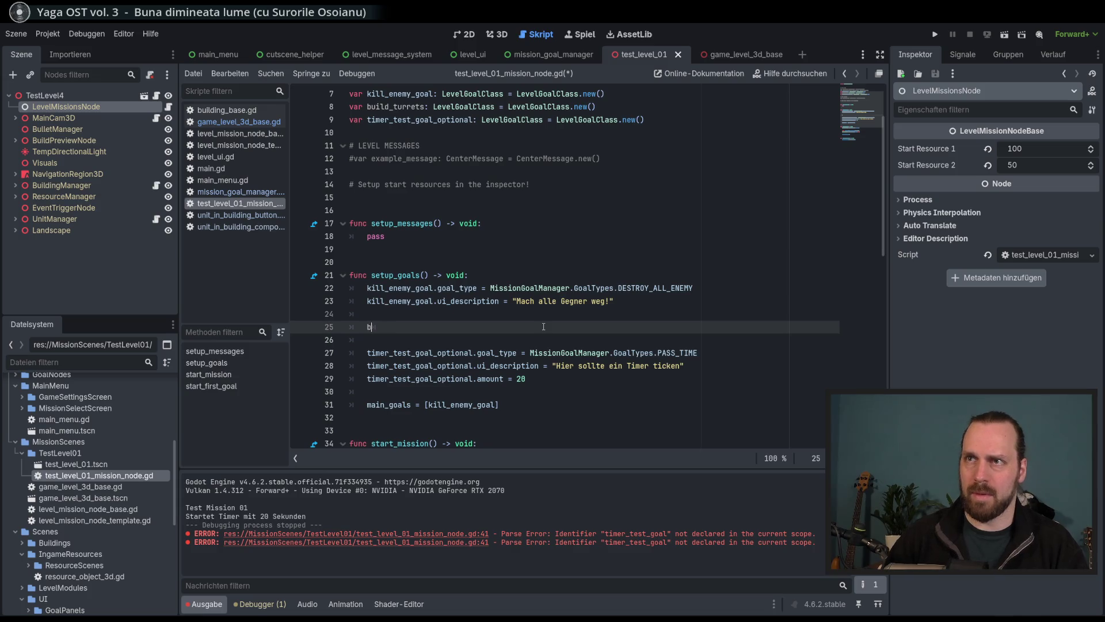
click(426, 106)
text(_goal)
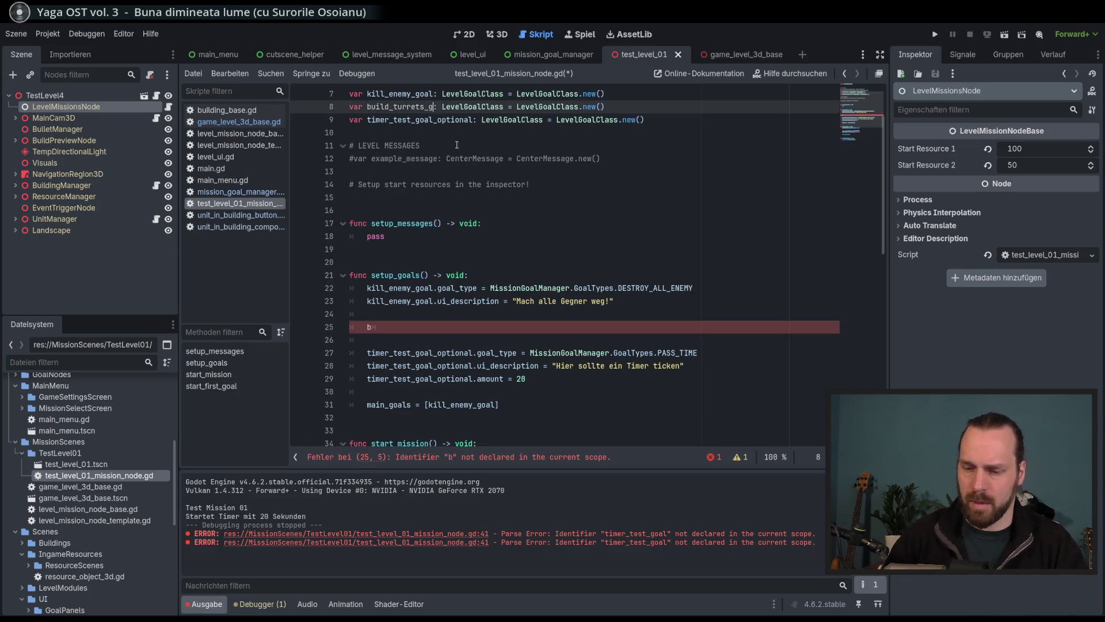
click(410, 330)
text(i)
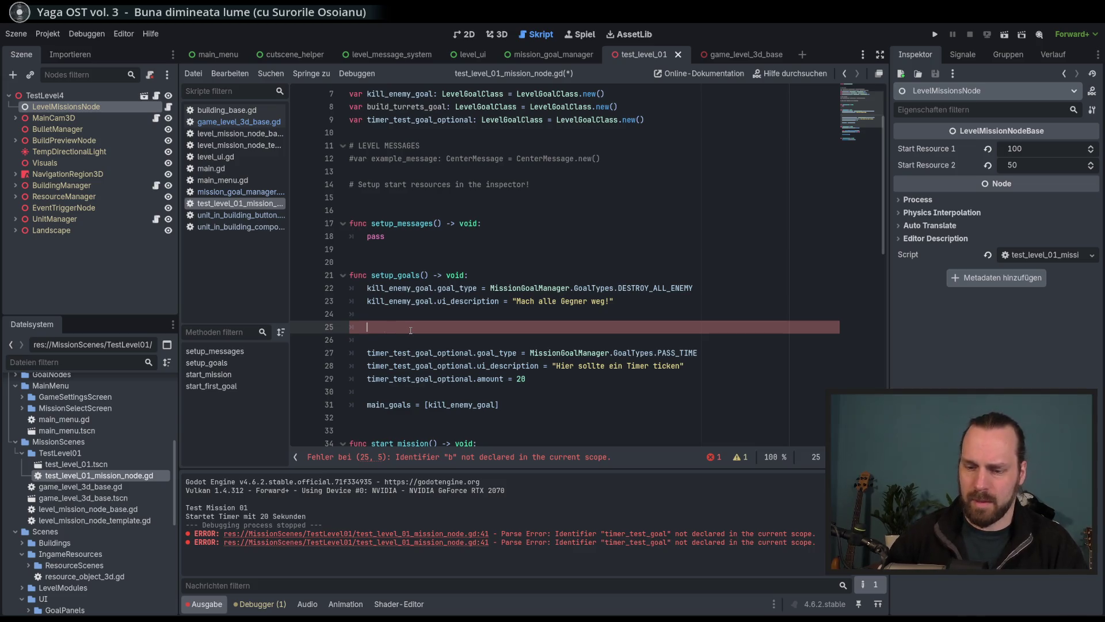
key(BackSpace)
key(BackSpace)
key(BackSpace)
text(uild_turrets_goal)
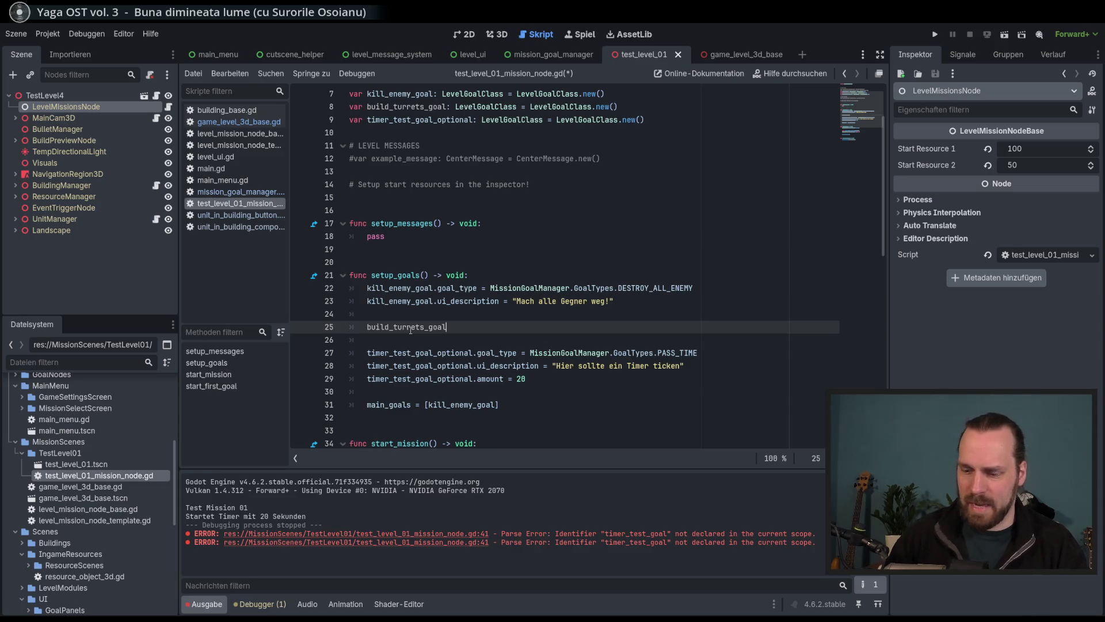
Set build_turrets_goal.goal_type to MissionGoalManager.GoalTypes.BUILD_BUILDING and begin another build_turrets_goal line.
text(.goal_type )
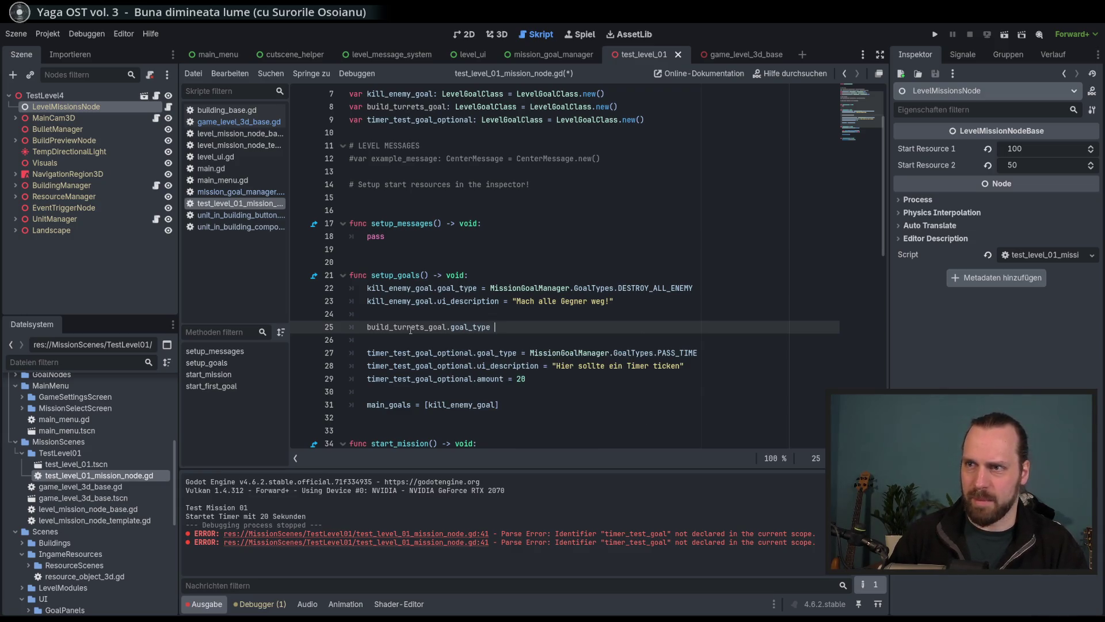
text(= Missio)
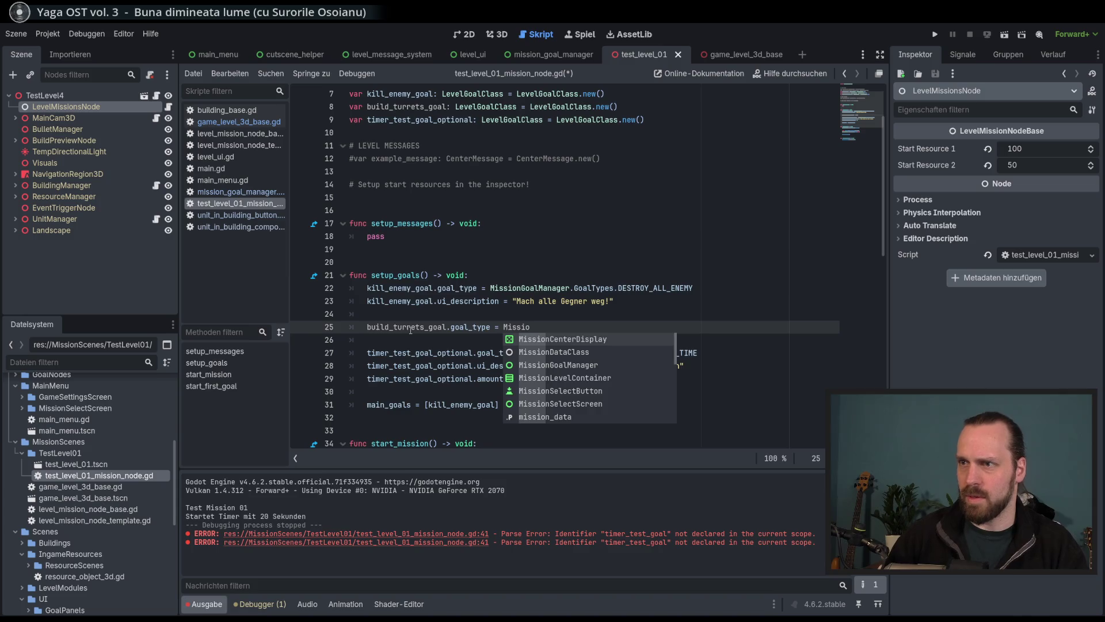
key(Down)
key(Down)
key(Return)
text(.Ga)
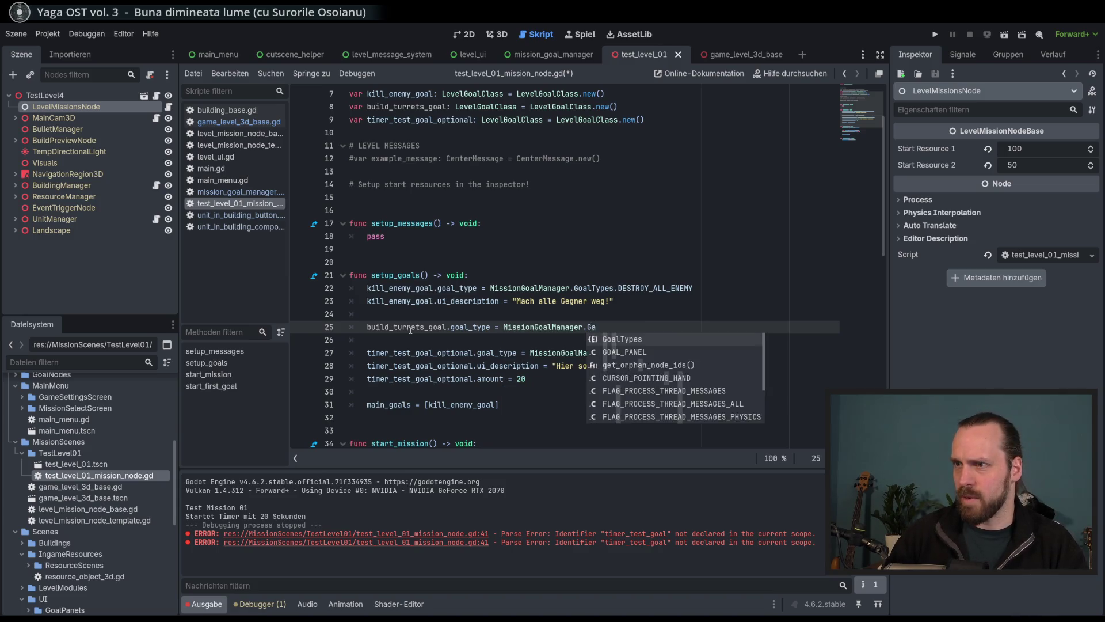
key(Return)
text(.)
key(Down)
key(Down)
key(Down)
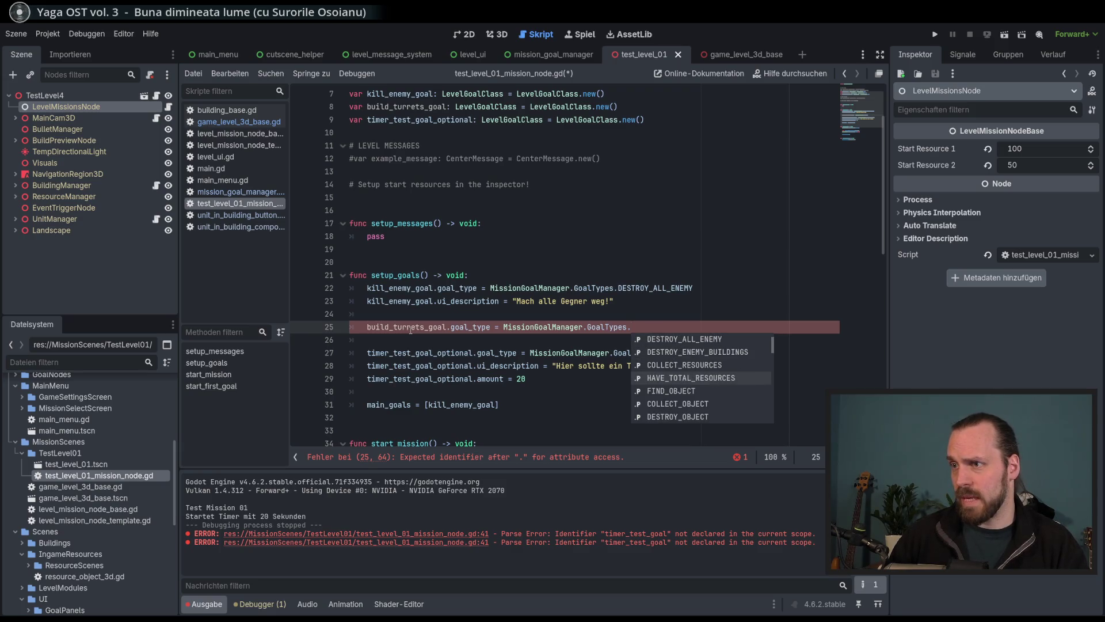
key(Up)
key(Up)
key(Up)
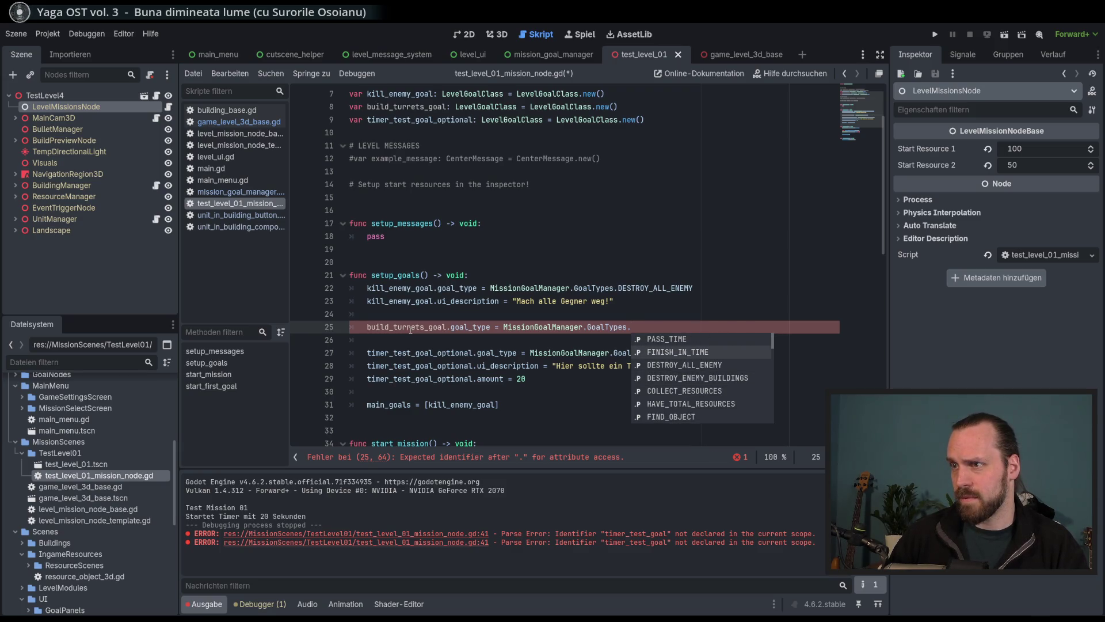
text(bui)
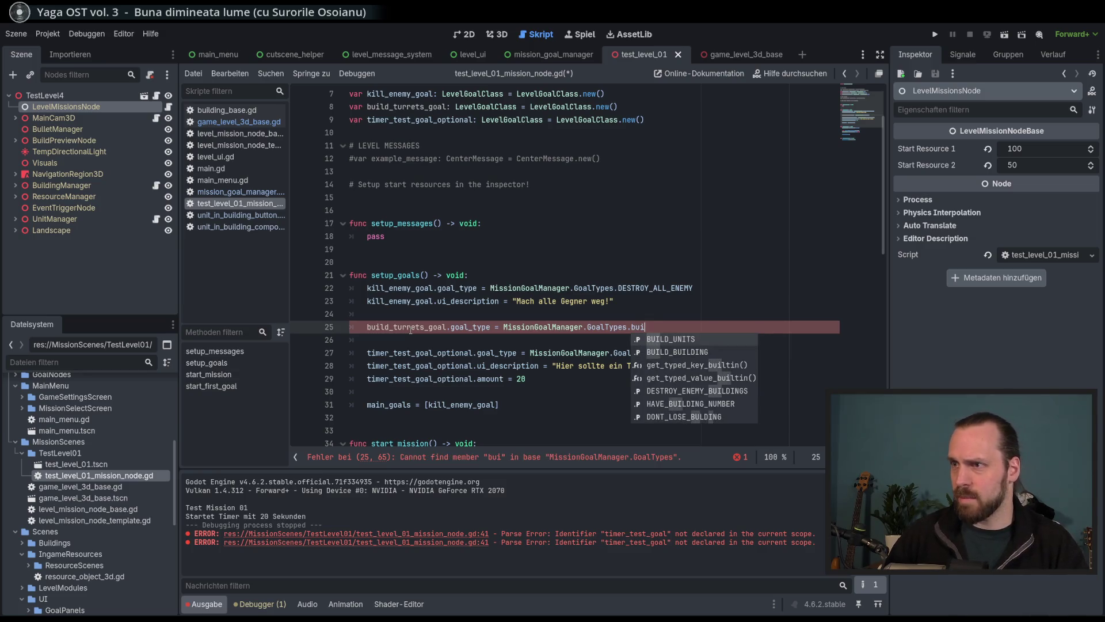
key(Down)
key(Return)
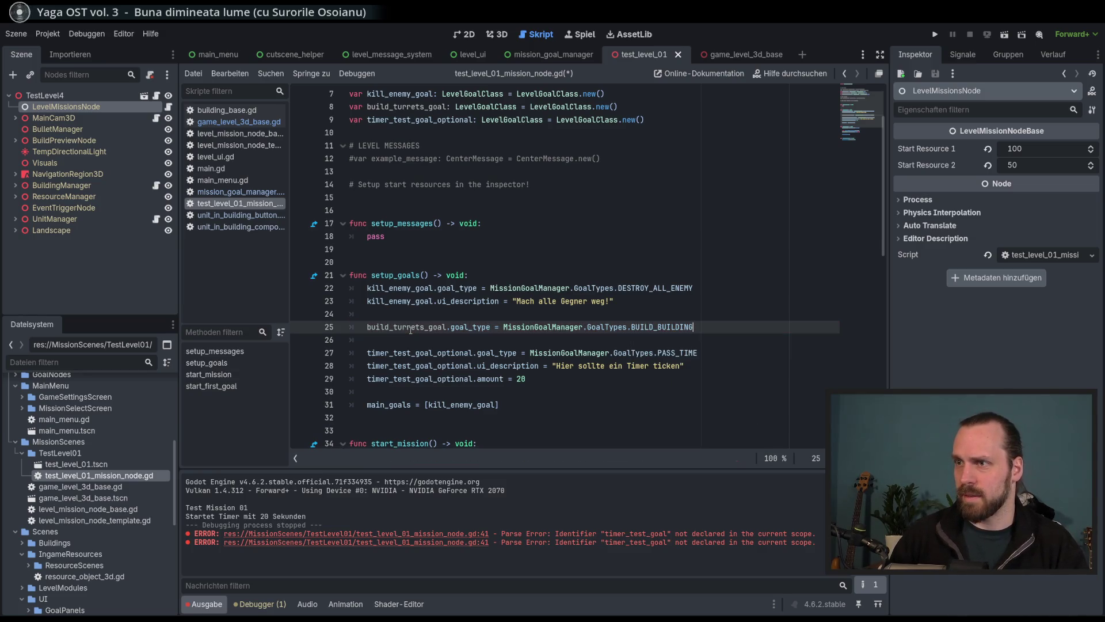
key(Return)
text(build)
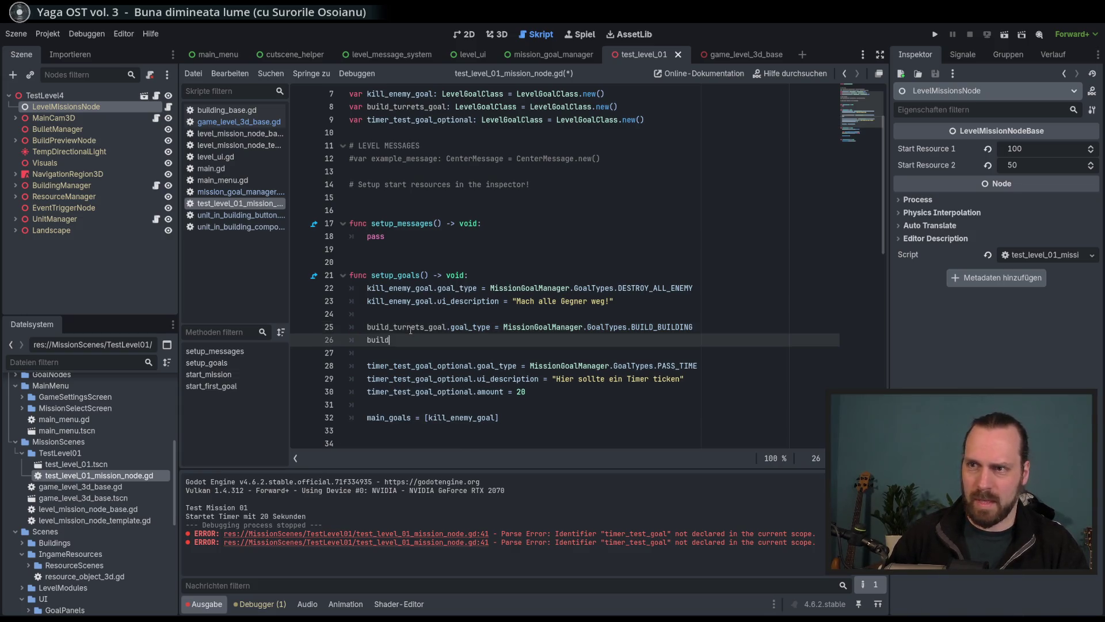
key(Return)
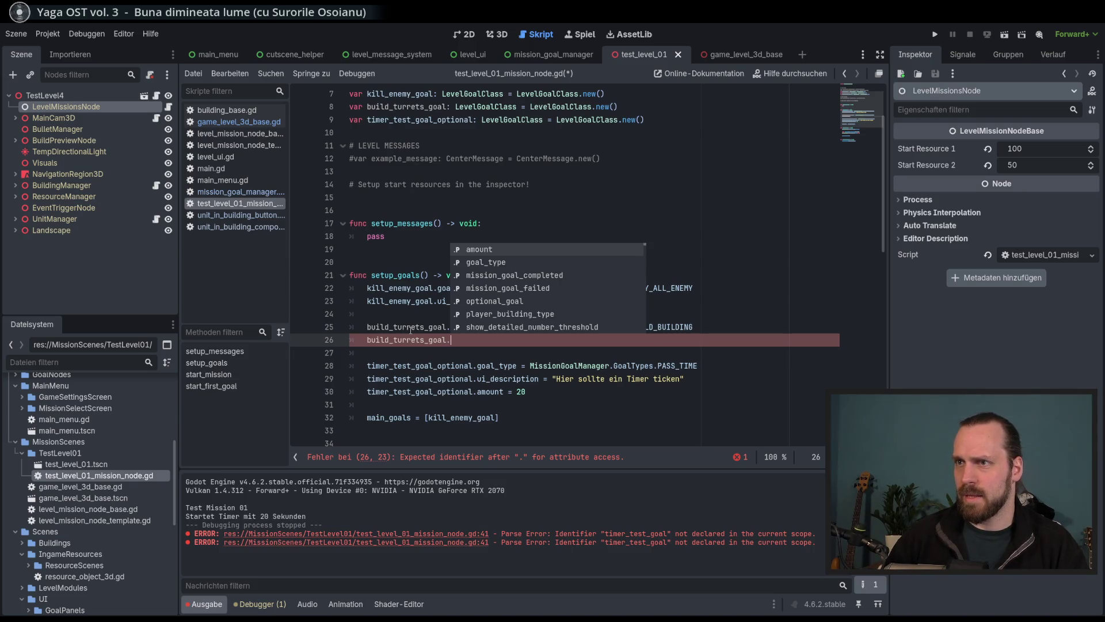
Set build_turrets_goal.amount to 3 and its ui_description to "Baue 3 Turrets!".
key(Return)
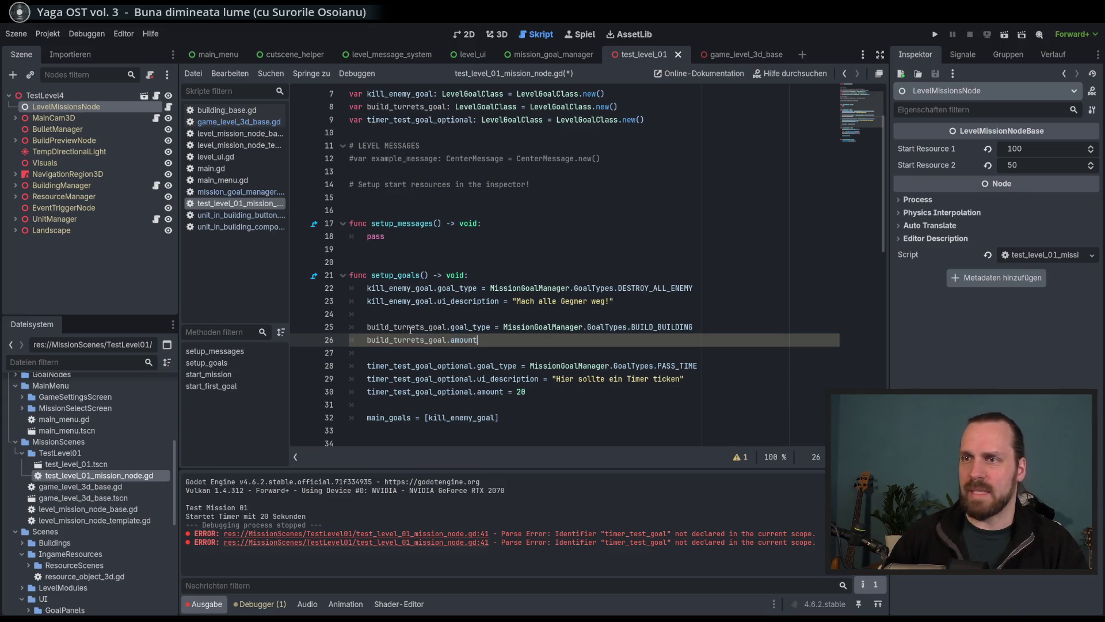
text( = 3)
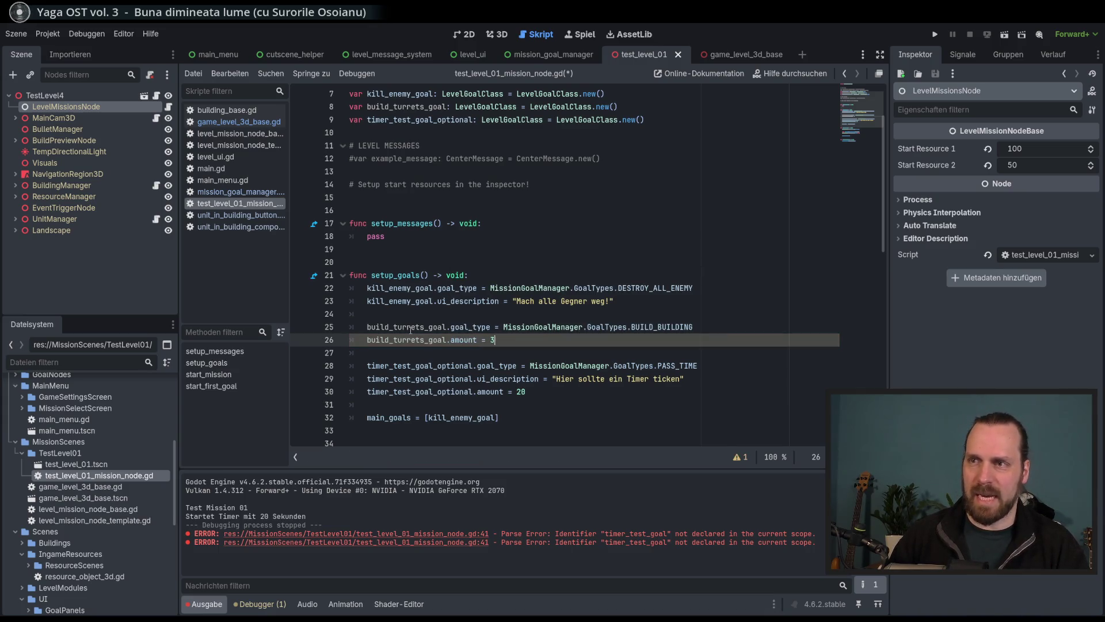
key(Return)
text(b)
text(uild_turrets_goal.ui)
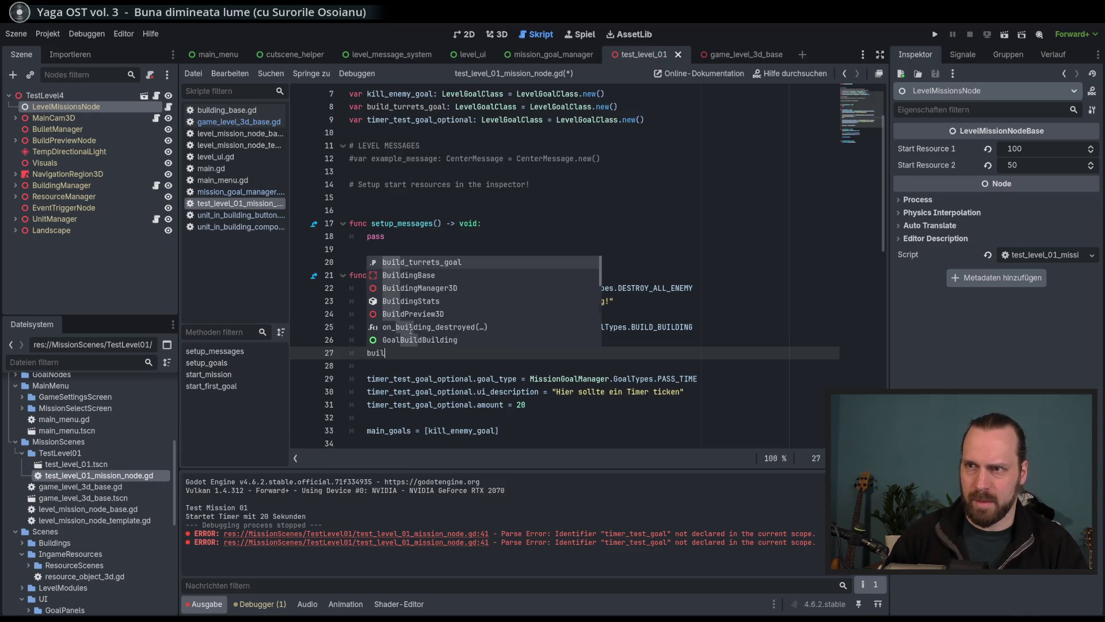
key(Return)
text(ui)
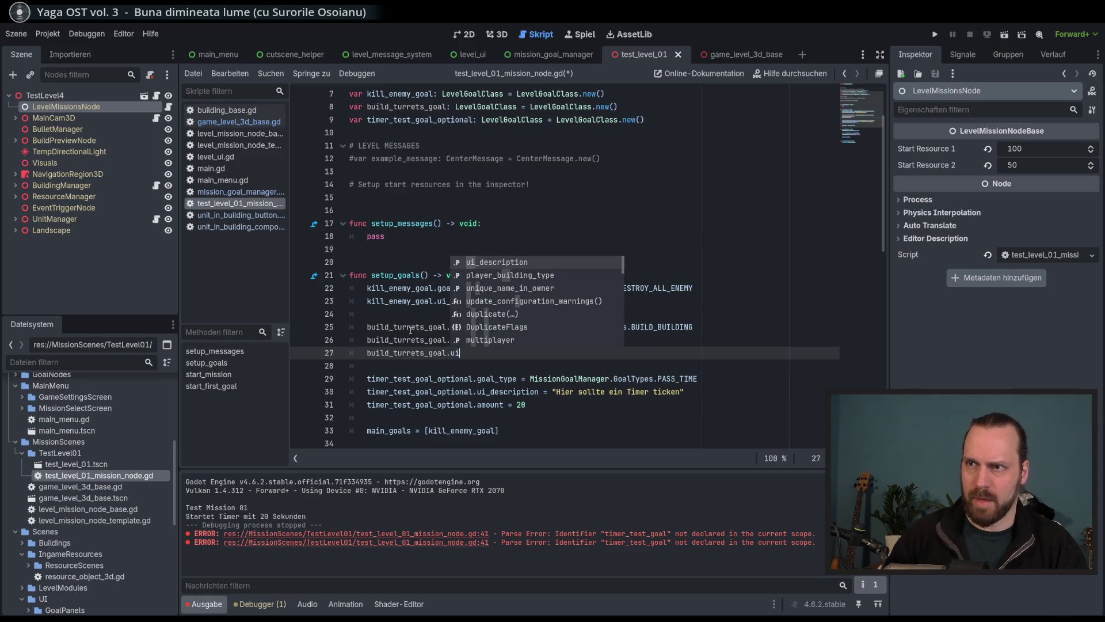
key(Return)
text(= ")
text(Baue 2)
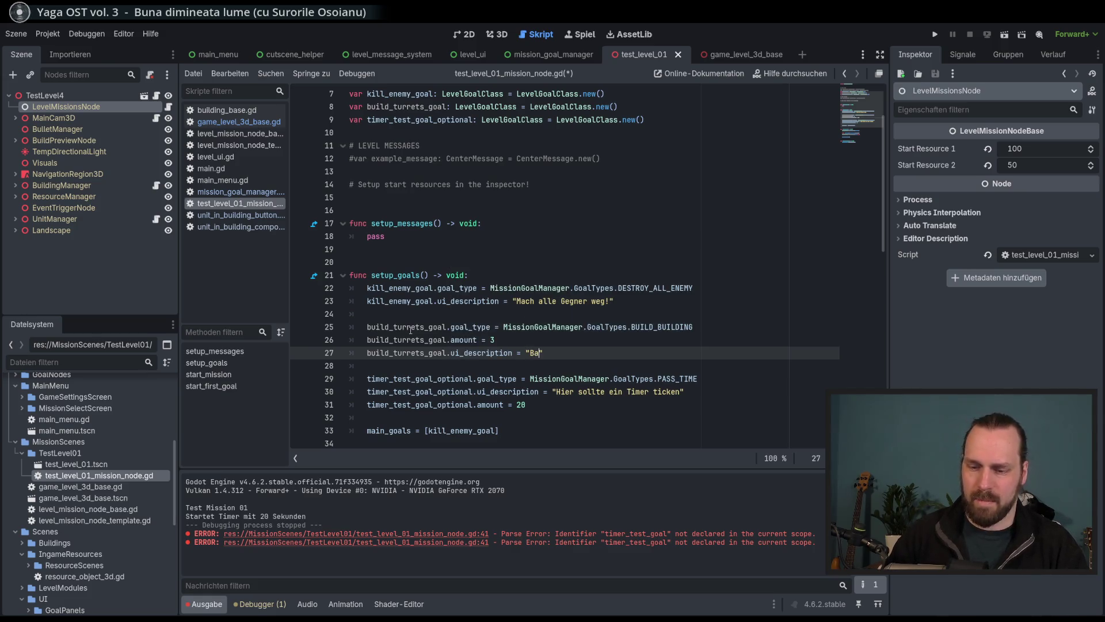
key(BackSpace)
text(3 )
text(Turrets)
text(!)
Save the script and copy the build_turrets_goal name for the main_goals list.
key(ctrl+s)
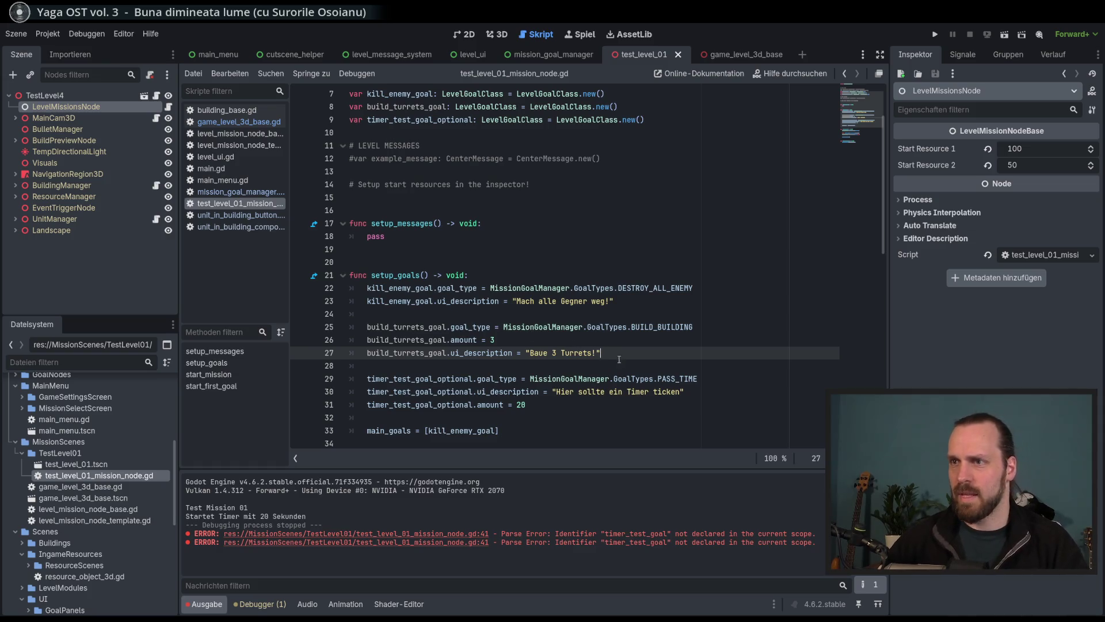
scroll(down, 3)
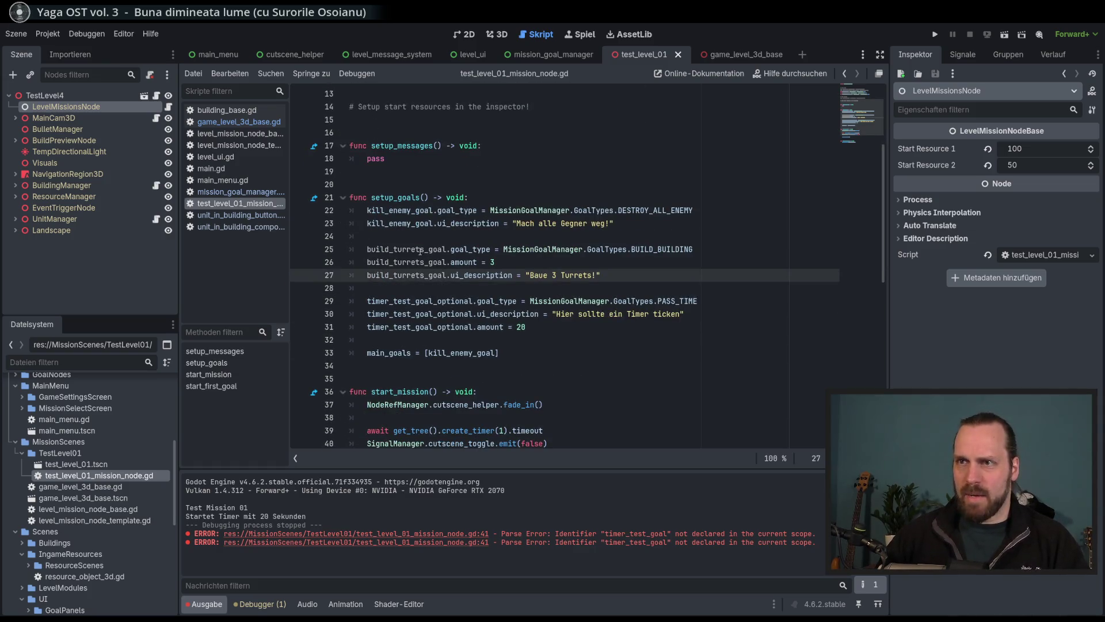
double_click(421, 249)
click(497, 353)
Append build_turrets_goal to the main_goals list.
text(, build_turrets_goal])
click(643, 360)
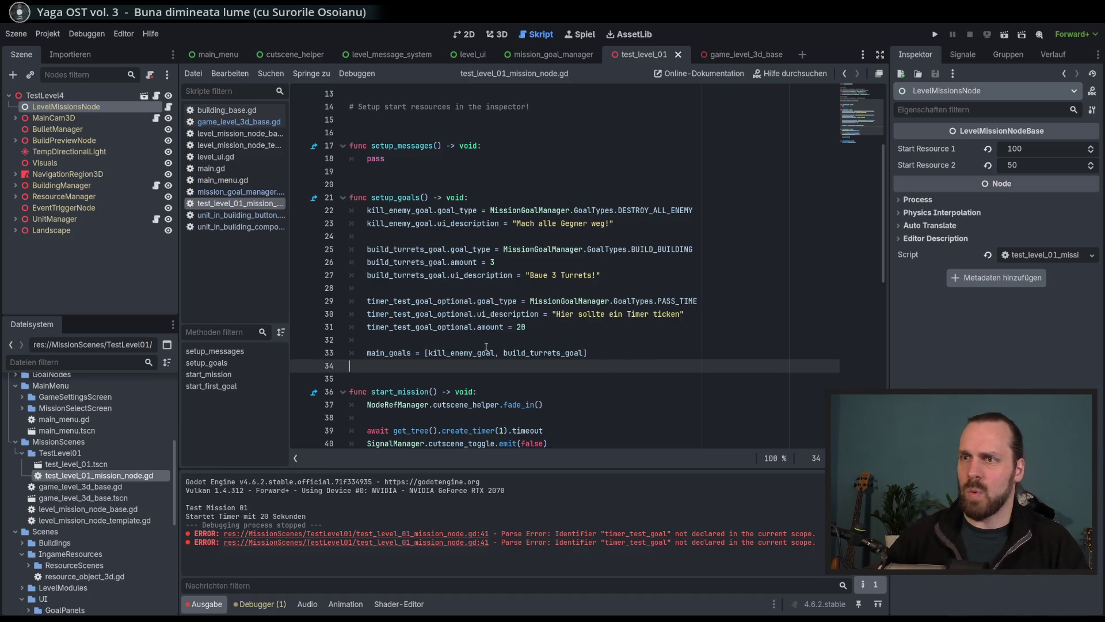
double_click(558, 353)
scroll(down, 3)
Add a start_follow_up_goals function below start_first_goal with its parameter renamed to finished_goal.
click(552, 288)
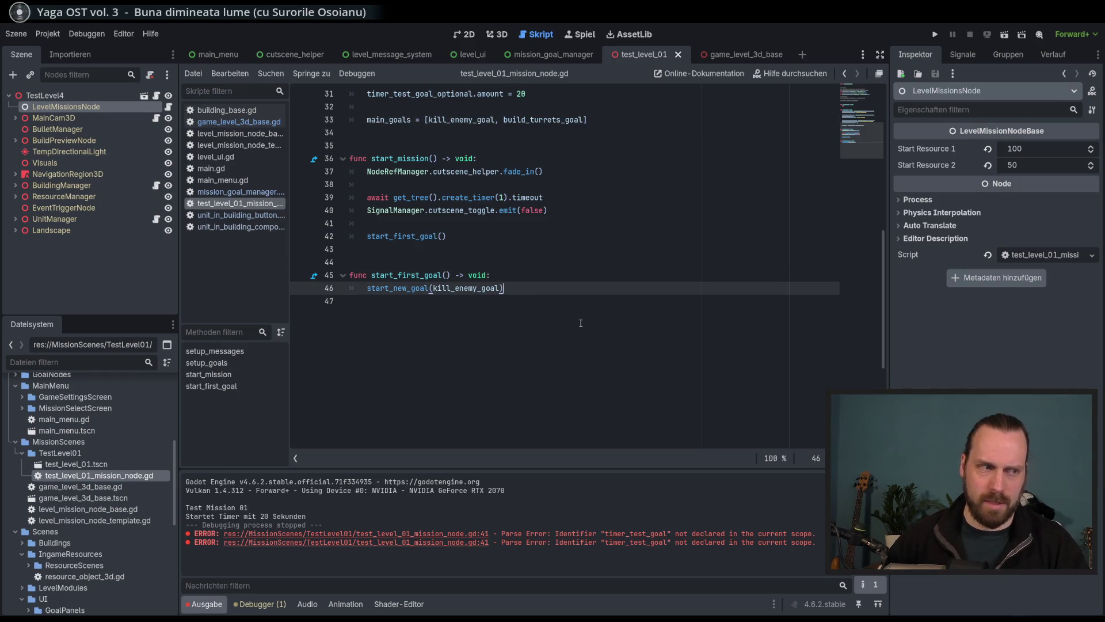
key(Down)
key(Return)
key(Return)
text(func st)
text(ar_)
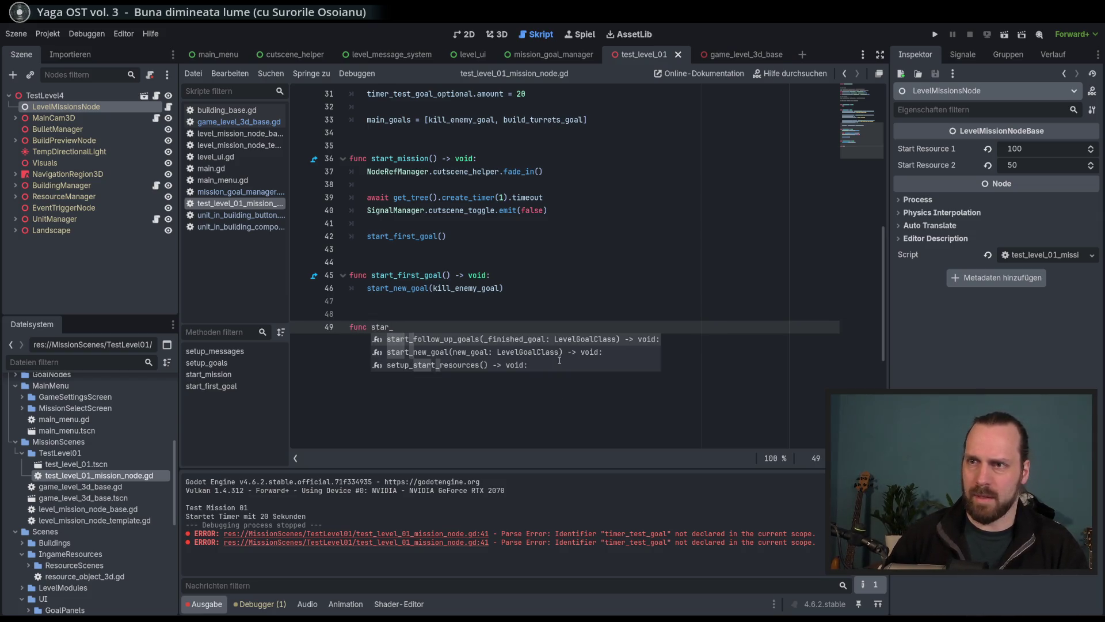
key(Return)
key(Return)
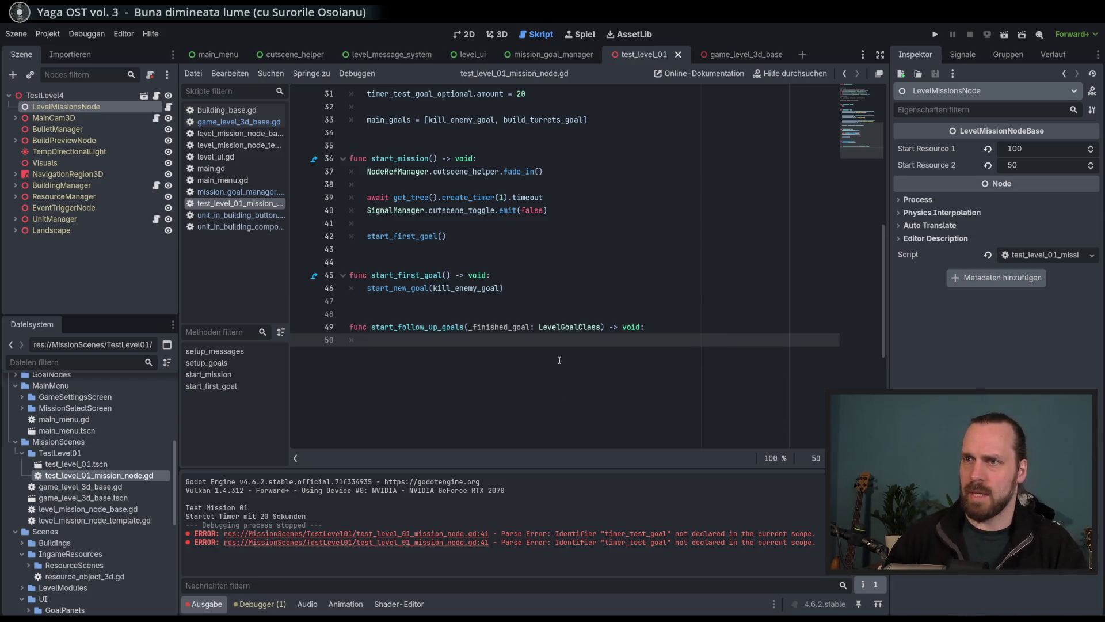
click(472, 327)
key(BackSpace)
Write match finished_goal: with an empty kill_enemy_goal: case in the function body.
click(444, 338)
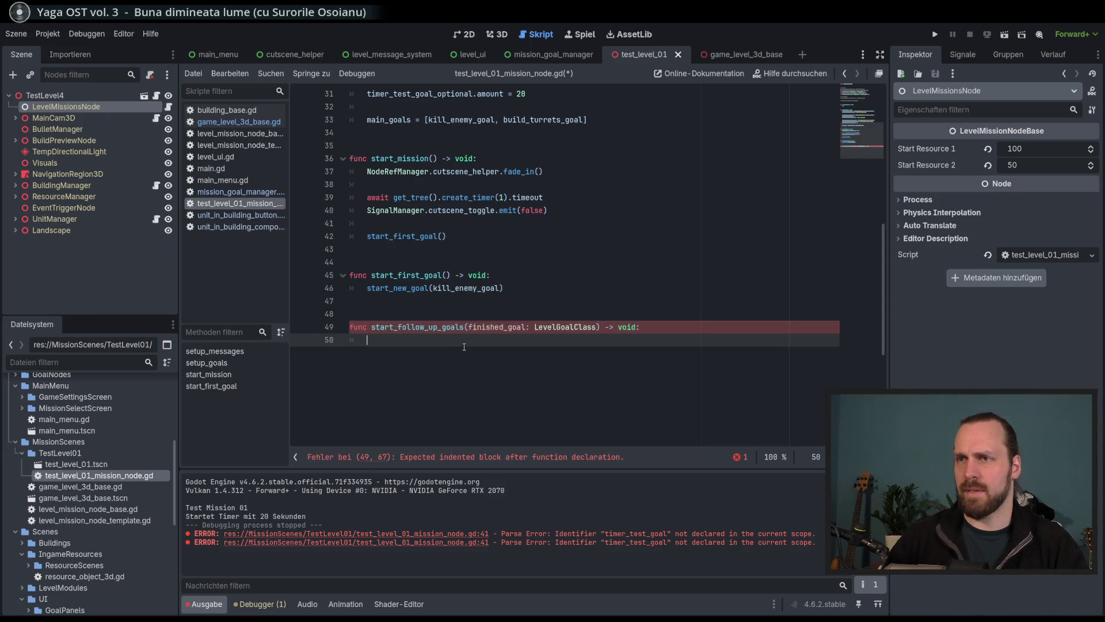
text(finis)
key(Return)
text(match)
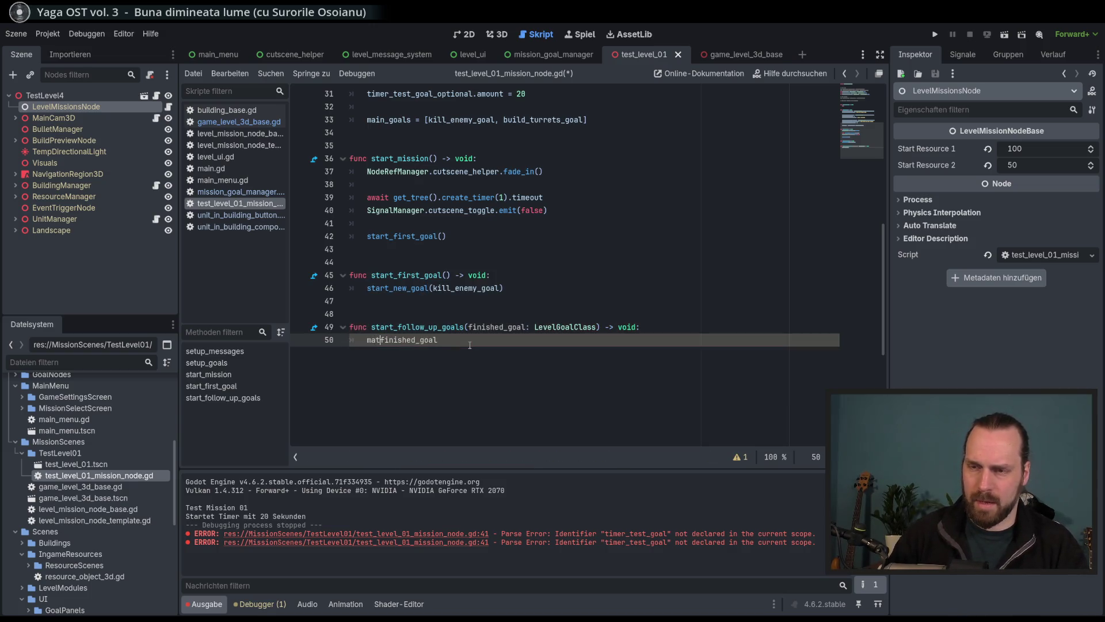
key(End)
text(:)
key(Return)
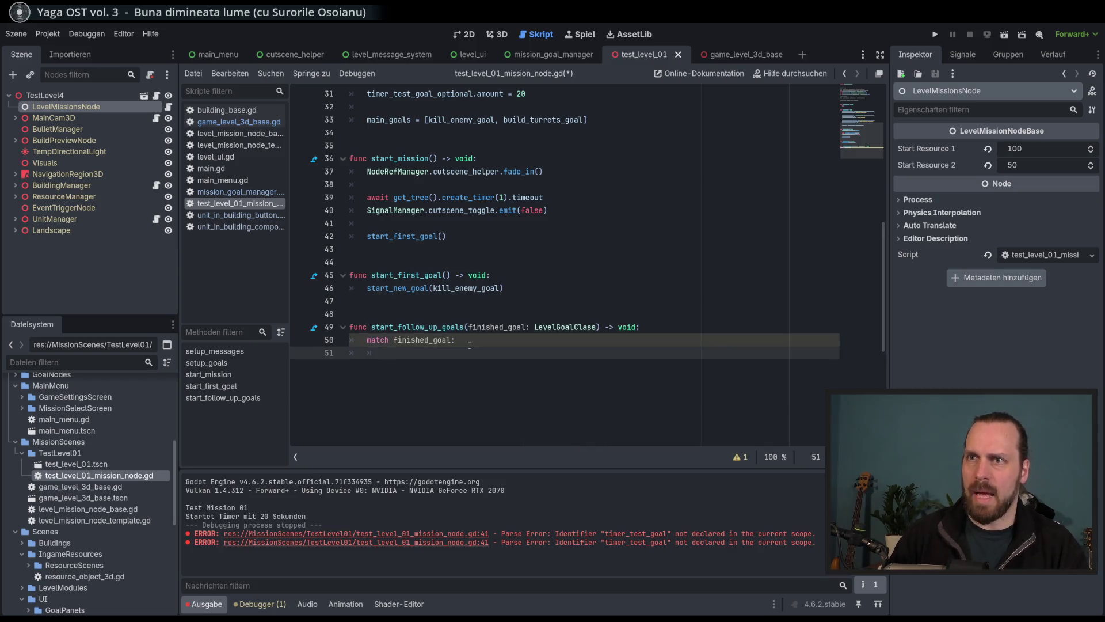
text(kill)
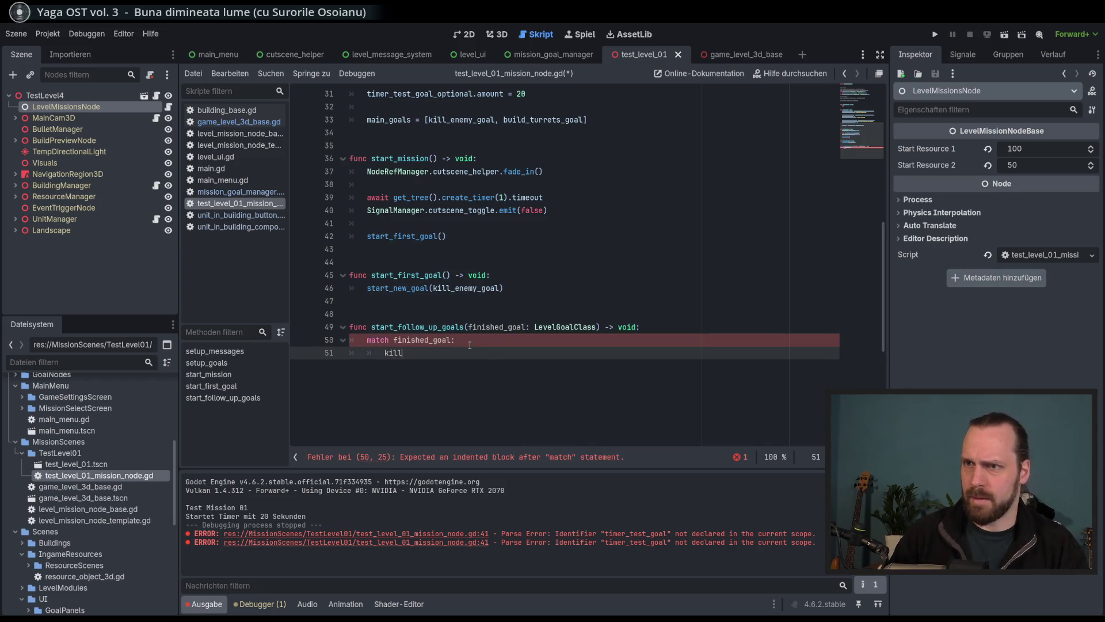
key(Return)
text(:)
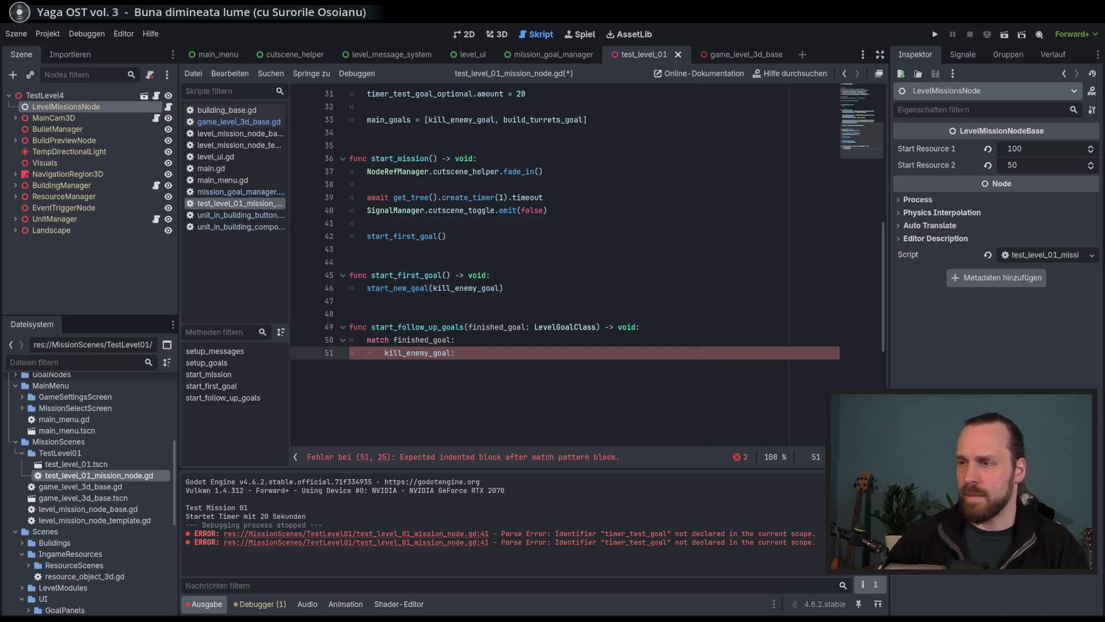
key(alt+Tab)
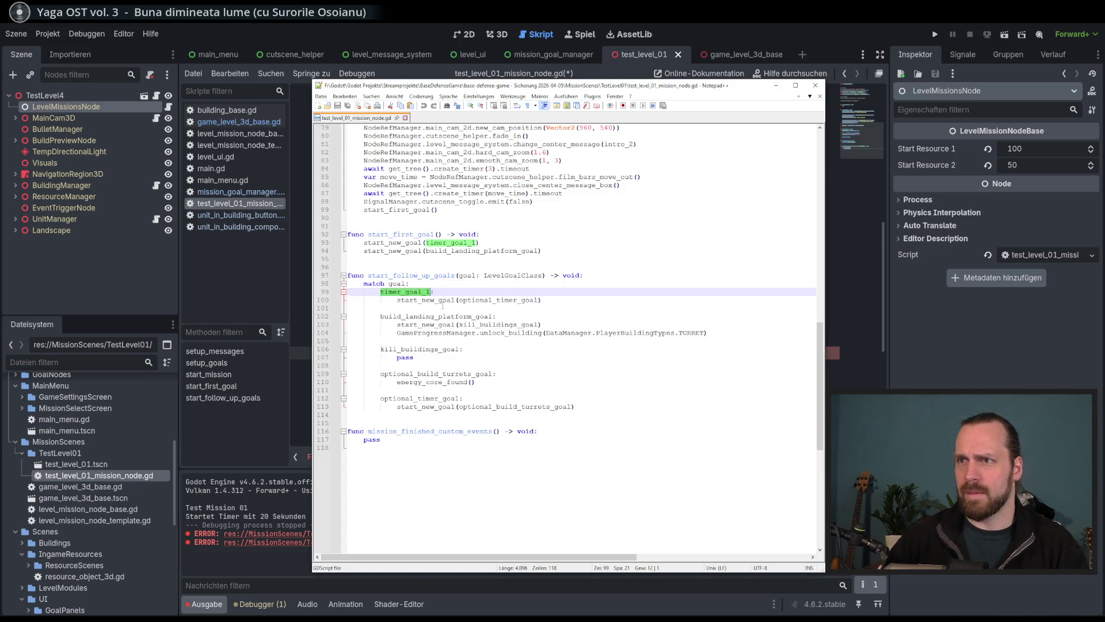
Under the kill_enemy_goal case, add start_new_goal(build_turrets_goal) and save the script.
double_click(435, 300)
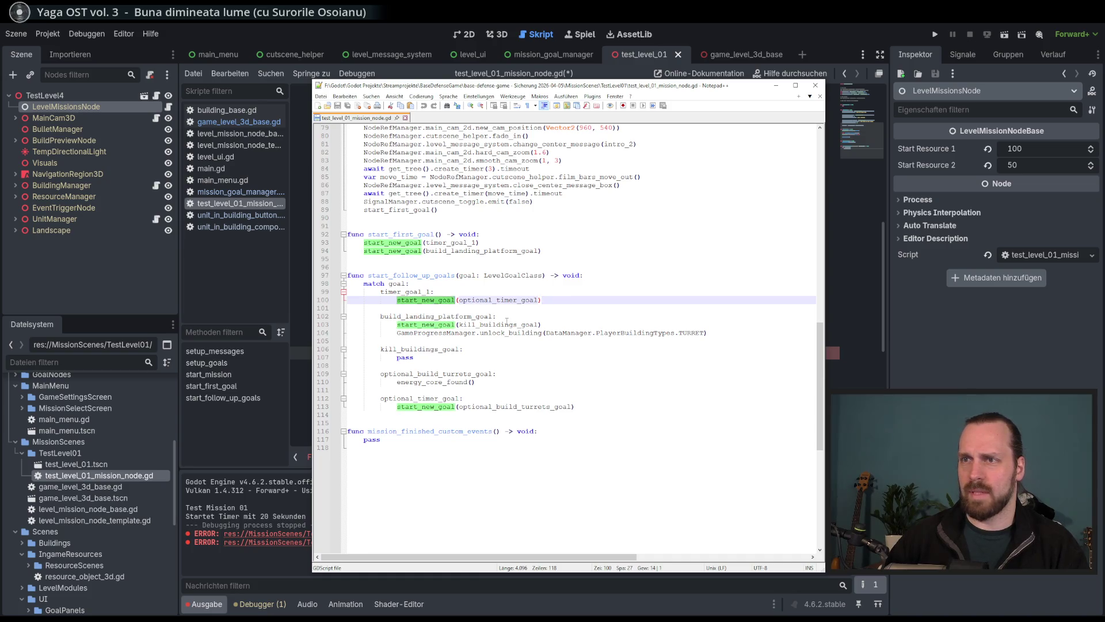
key(alt+Tab)
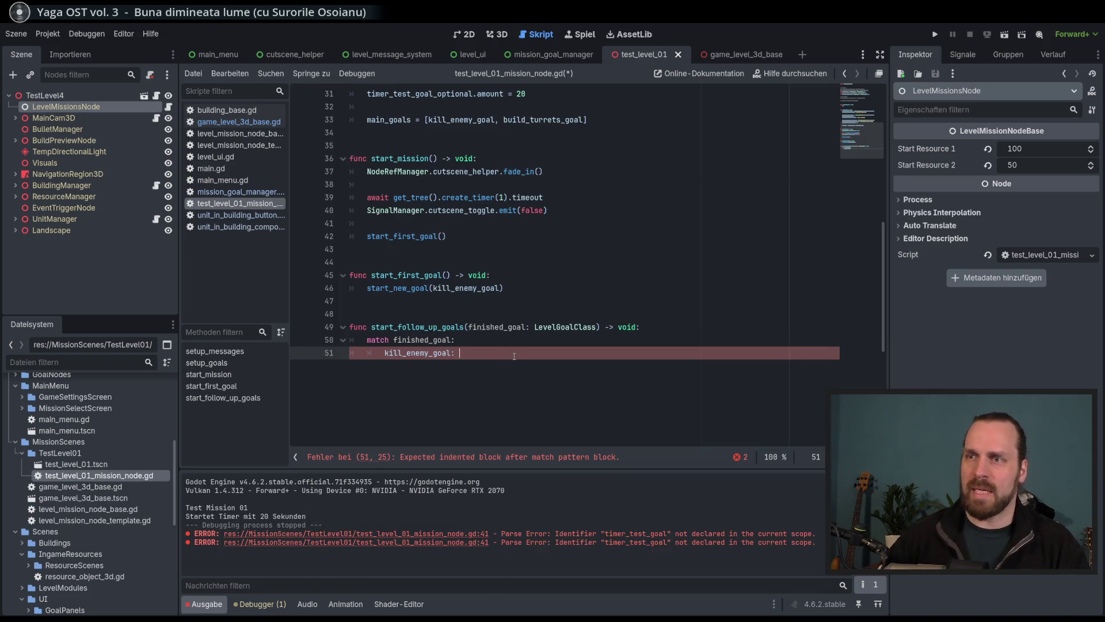
key(Return)
key(ctrl+v)
text(()
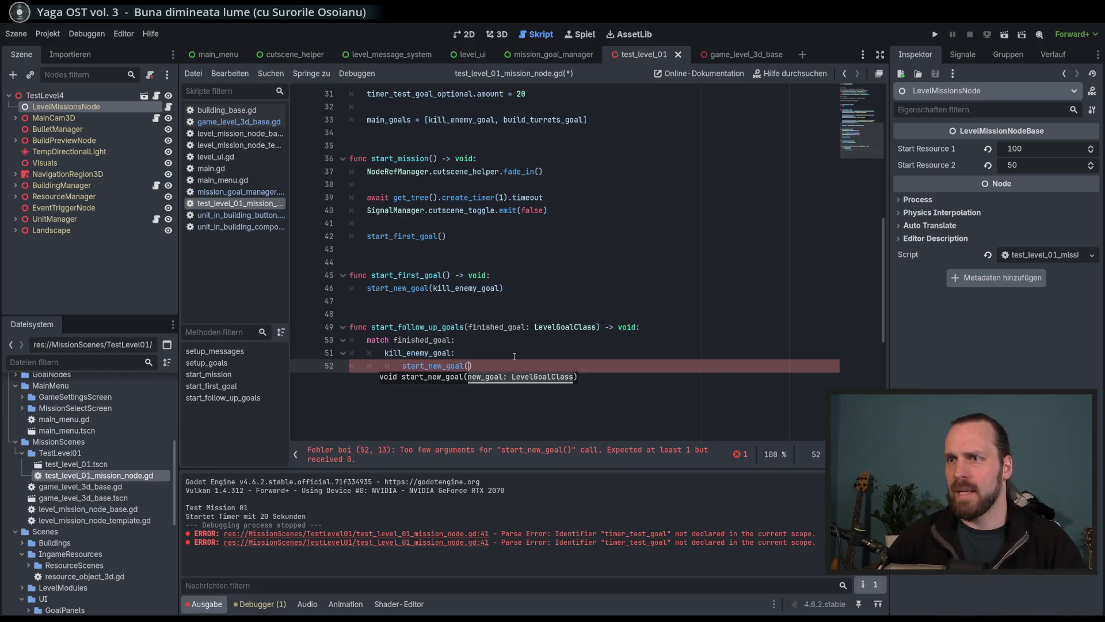
scroll(up, 3)
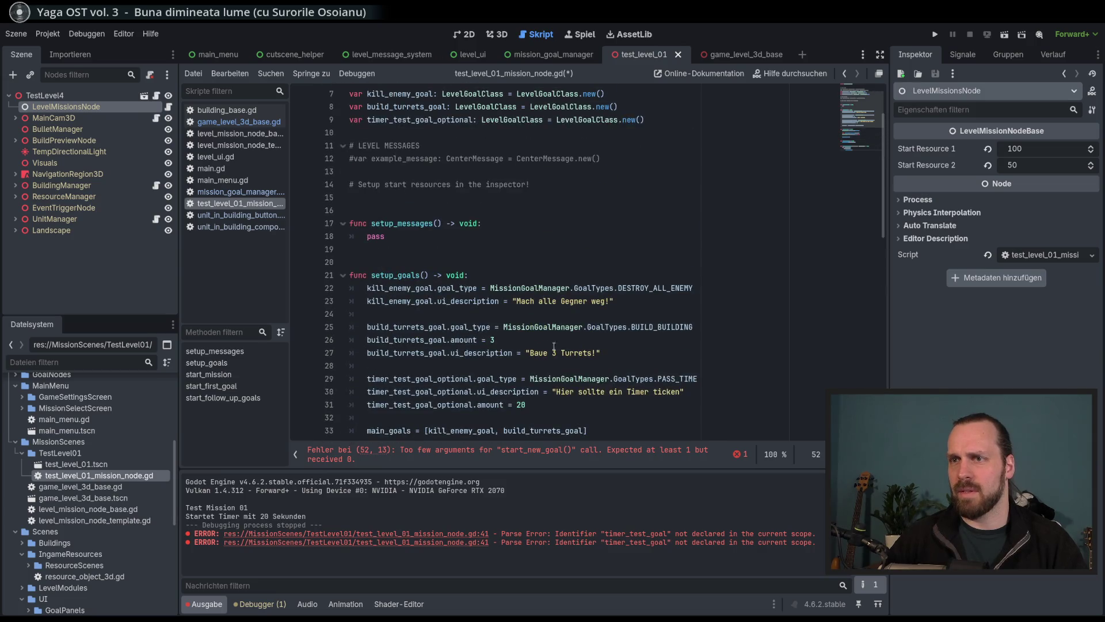
scroll(down, 3)
text(buil)
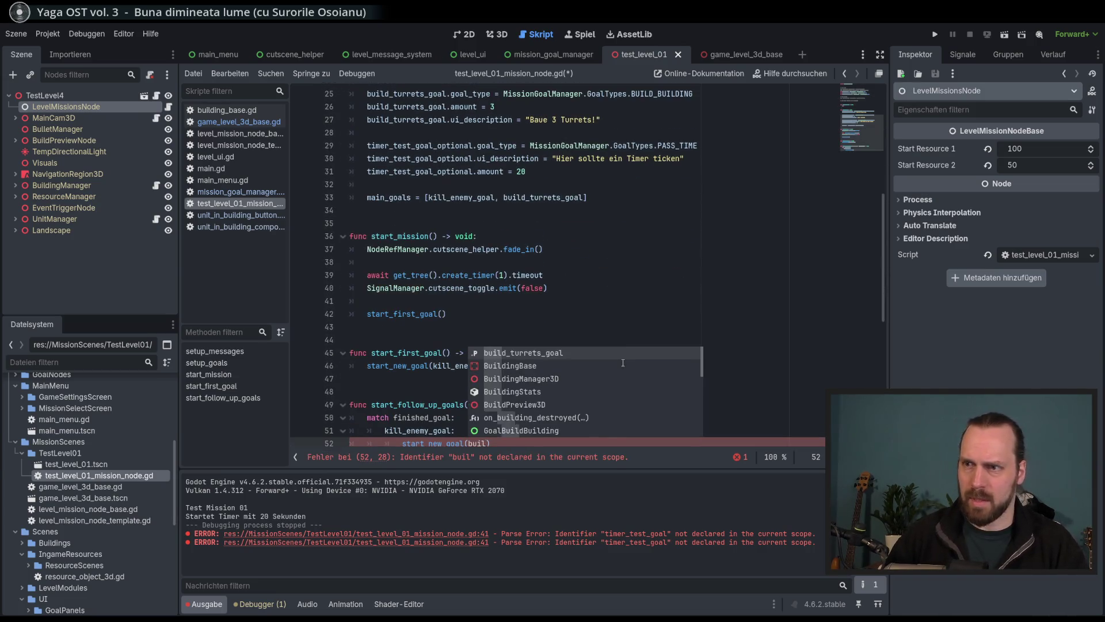
key(Return)
key(ctrl+s)
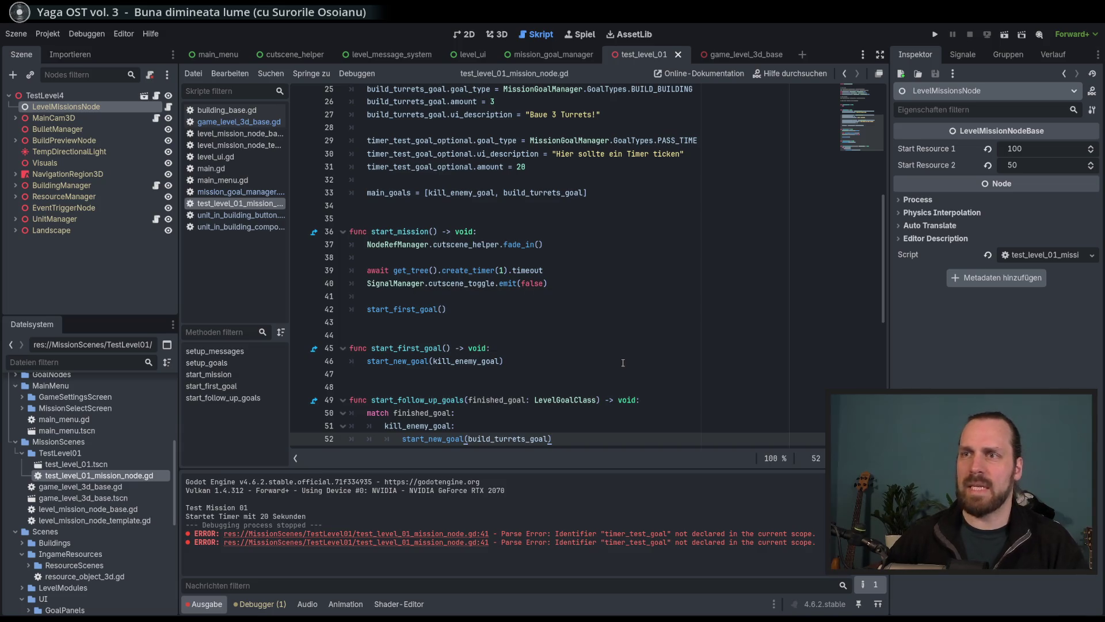
Bring the older Notepad++ script copy back up for reference.
scroll(up, 3)
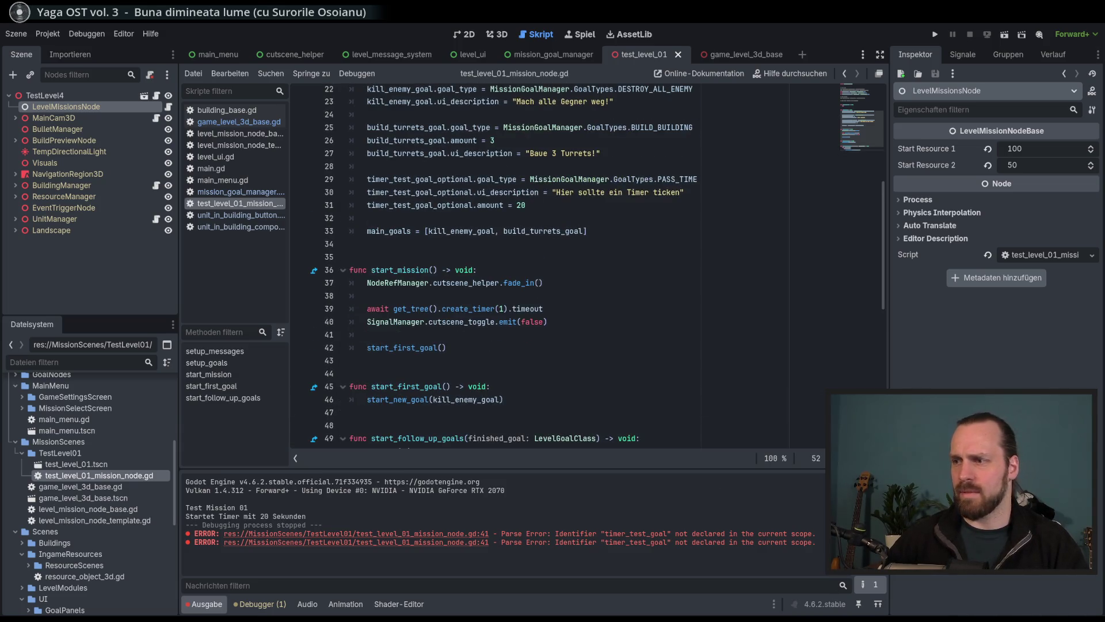
key(alt+Tab)
click(561, 368)
scroll(up, 3)
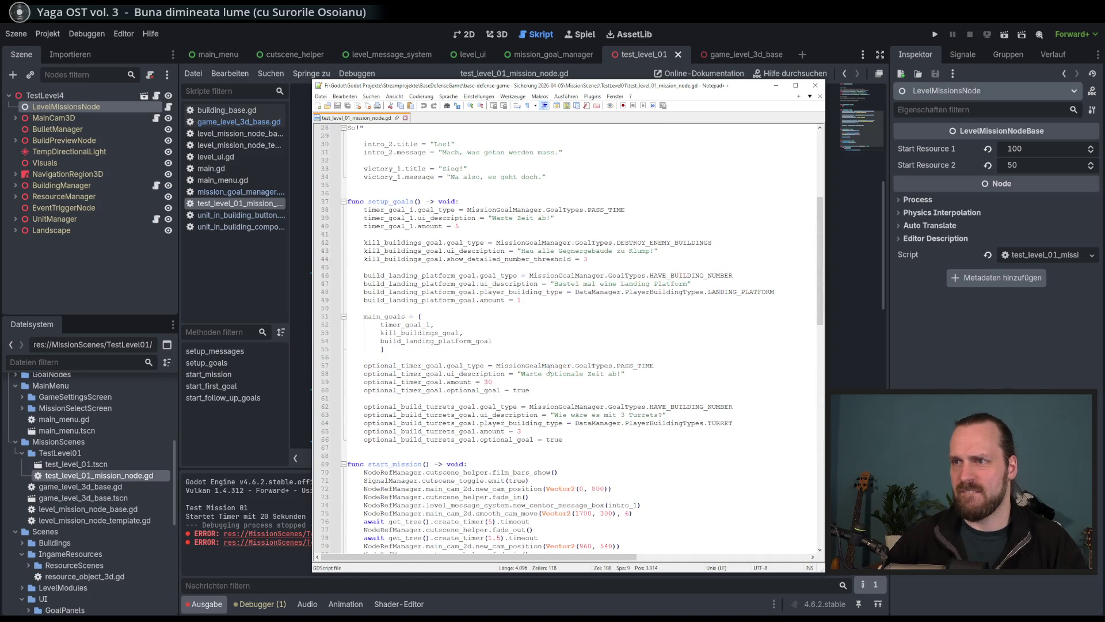
scroll(down, 3)
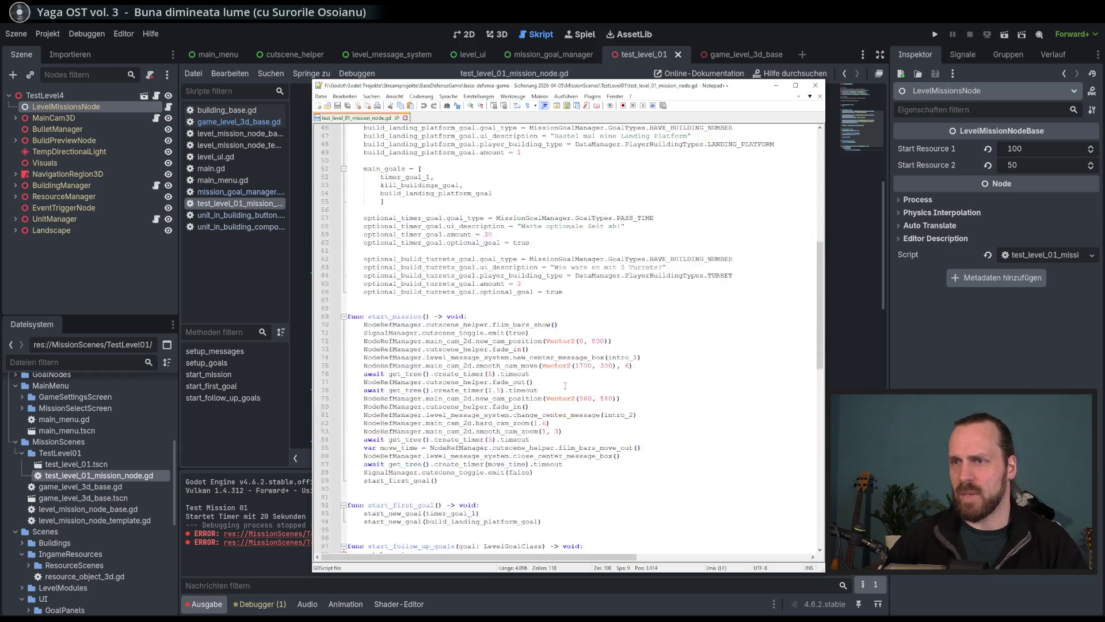
scroll(down, 3)
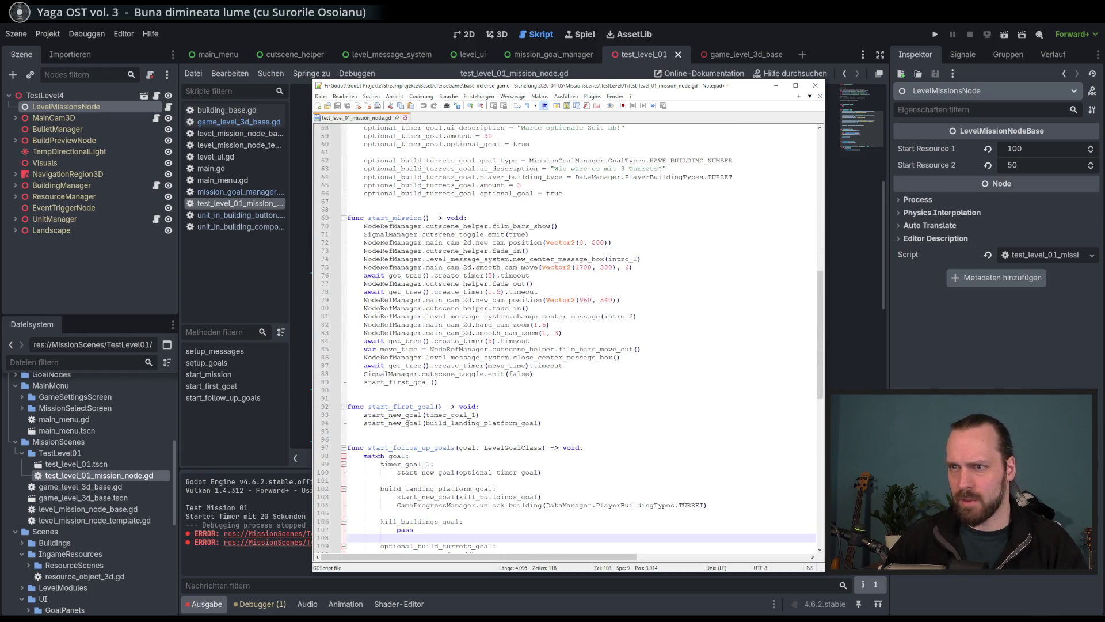
double_click(400, 416)
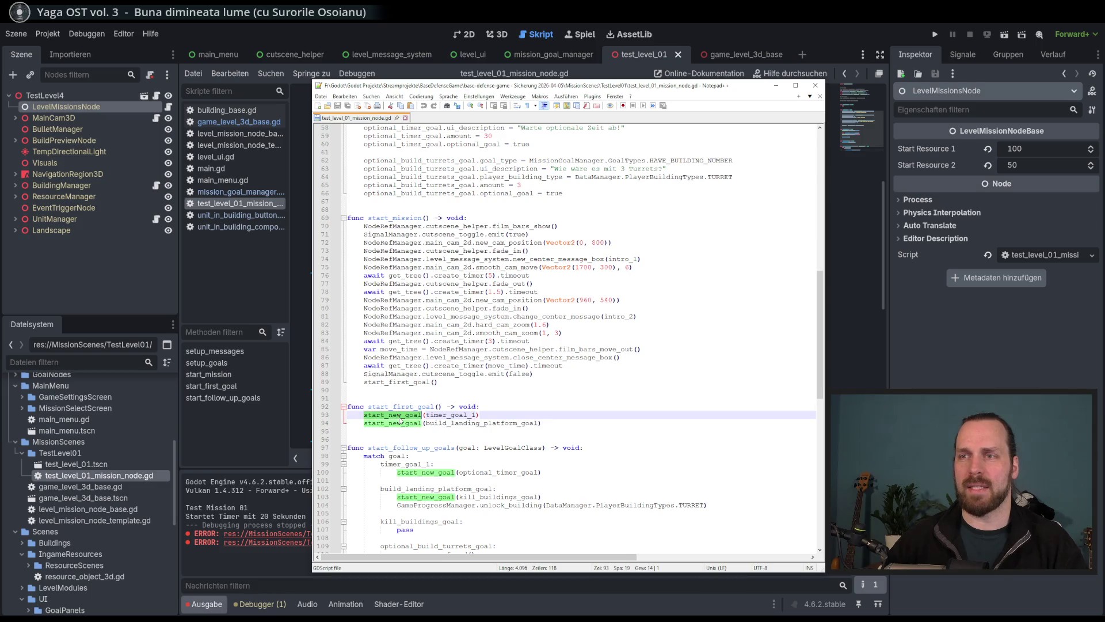
click(547, 66)
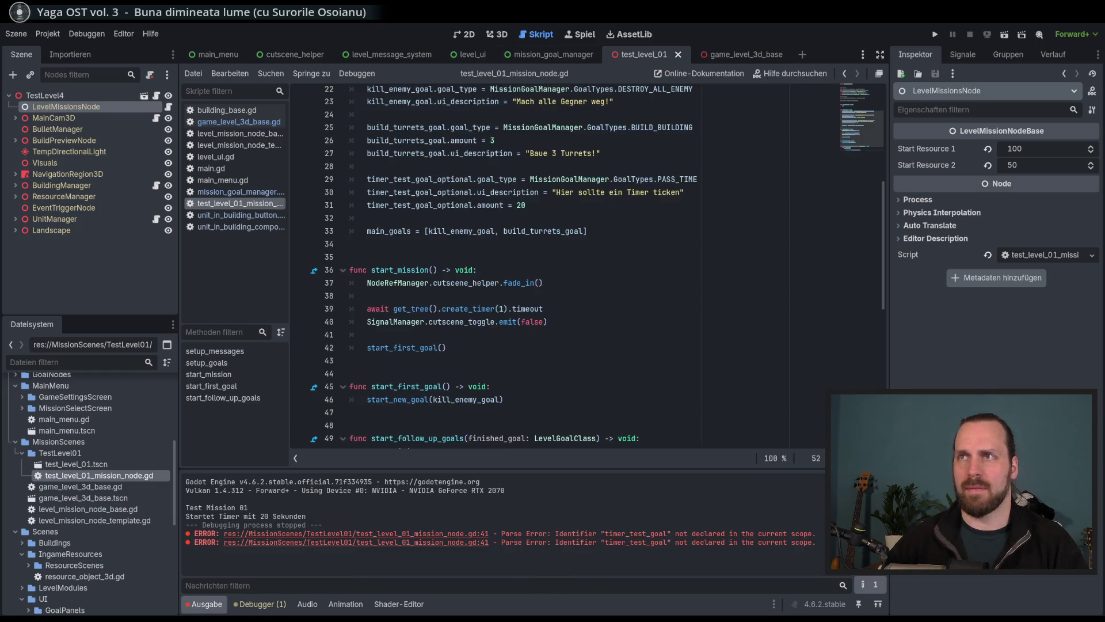
Add a start_new_goal() call on a new line after line 46 in start_first_goal.
click(433, 347)
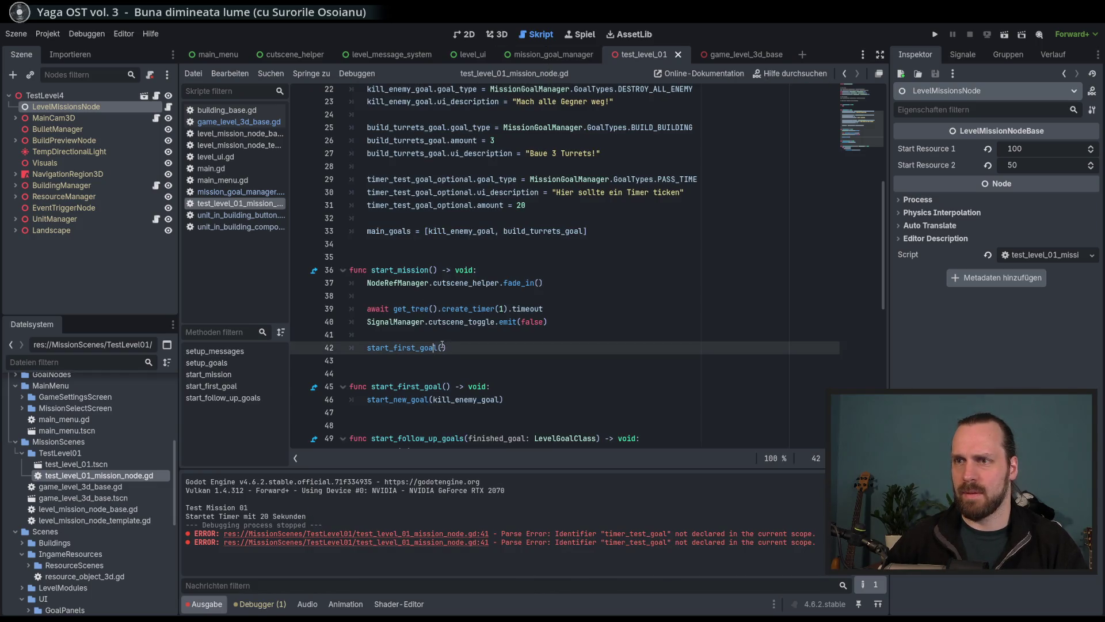
scroll(down, 3)
click(545, 285)
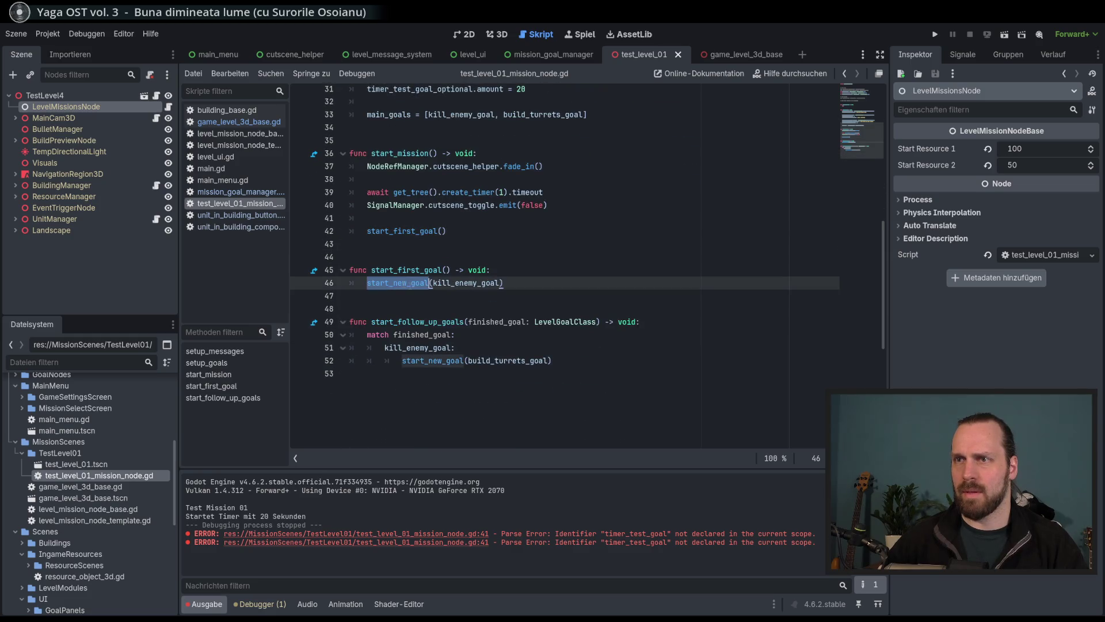
key(Return)
text(star)
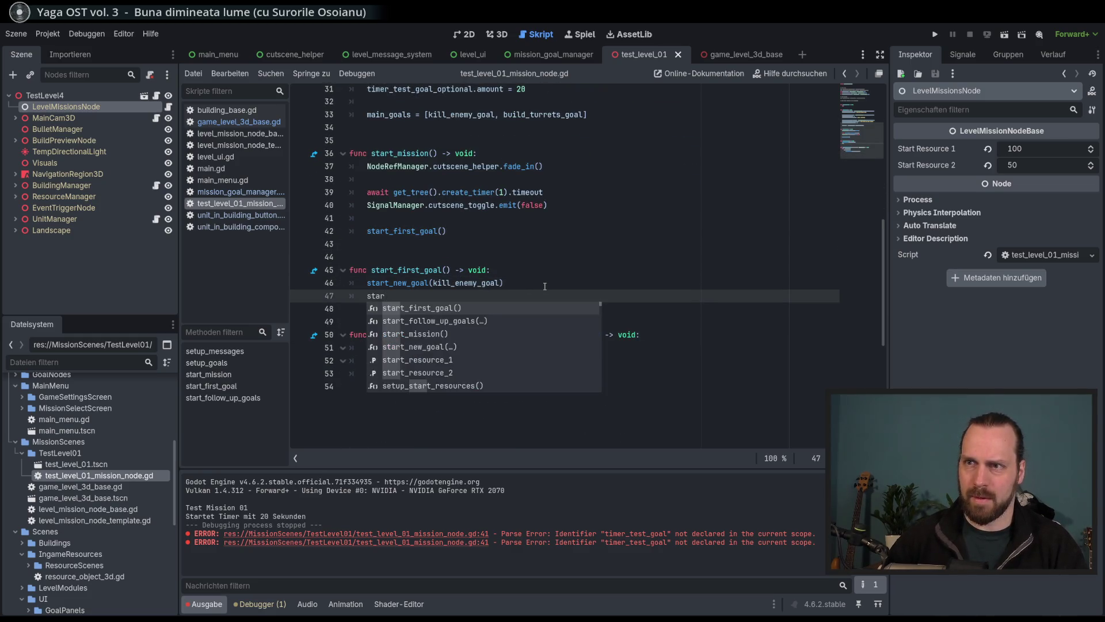
key(Down)
key(Down)
key(Down)
key(Return)
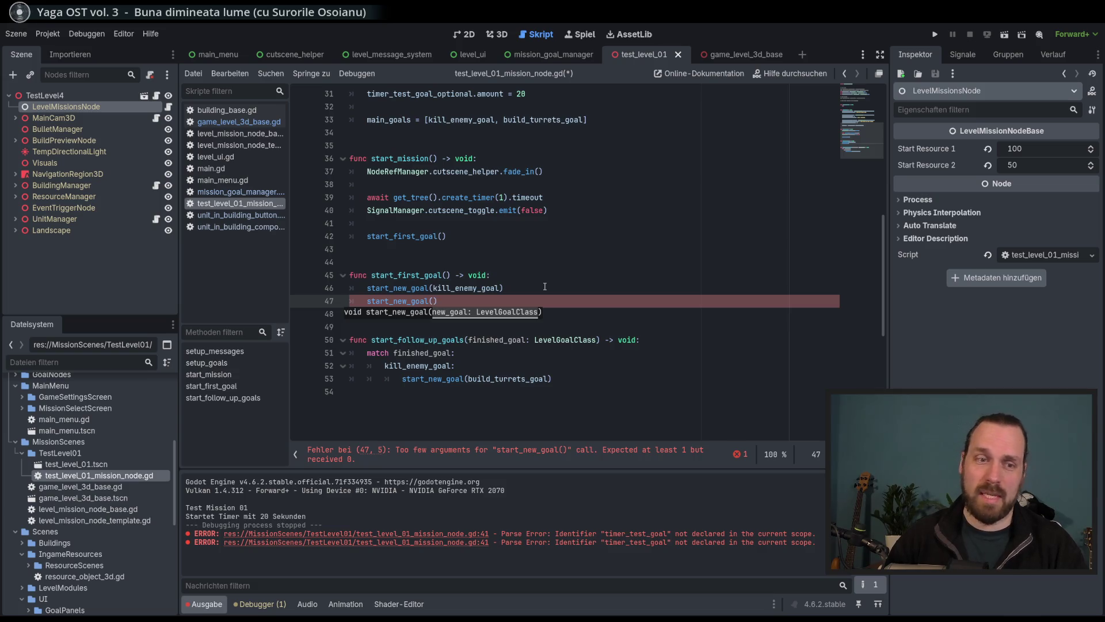
Scroll the script up and down to review the surrounding goal code.
scroll(up, 3)
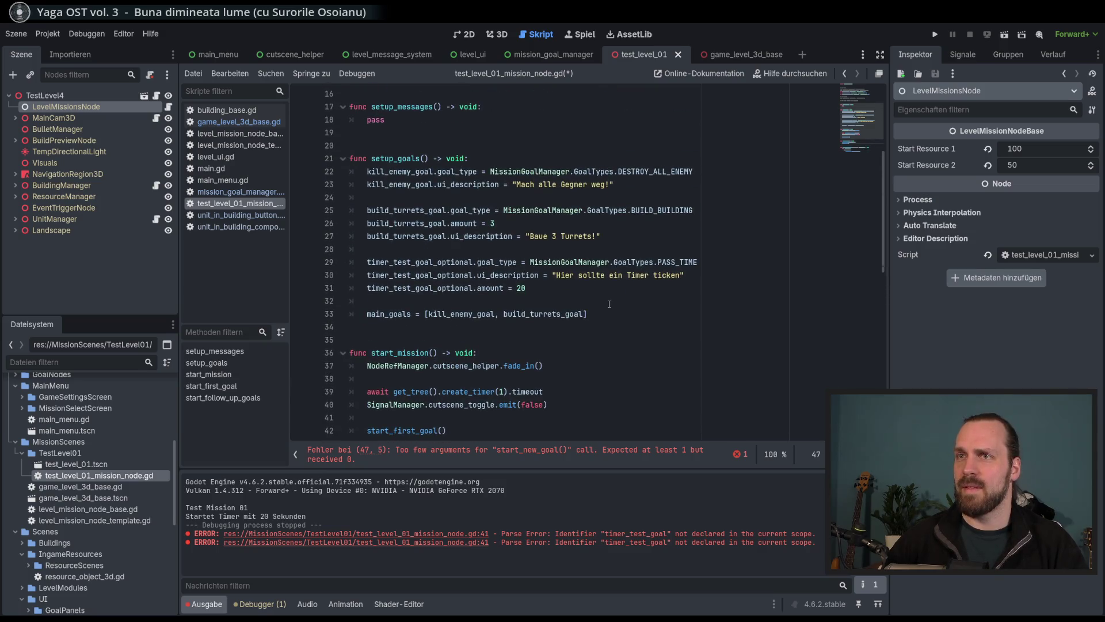
scroll(up, 3)
scroll(down, 3)
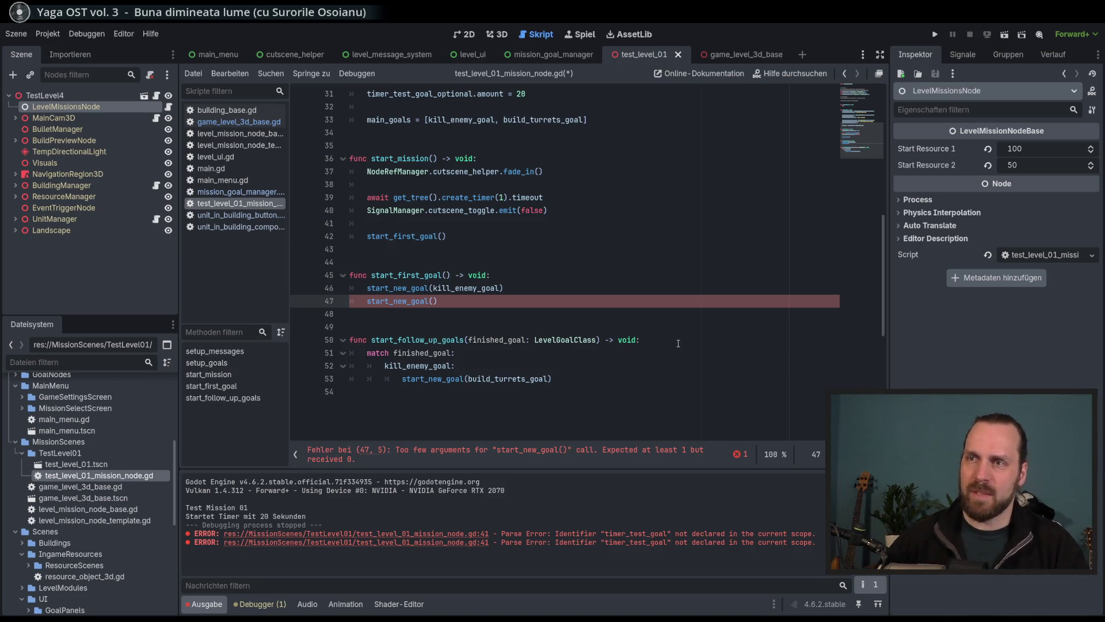
scroll(up, 3)
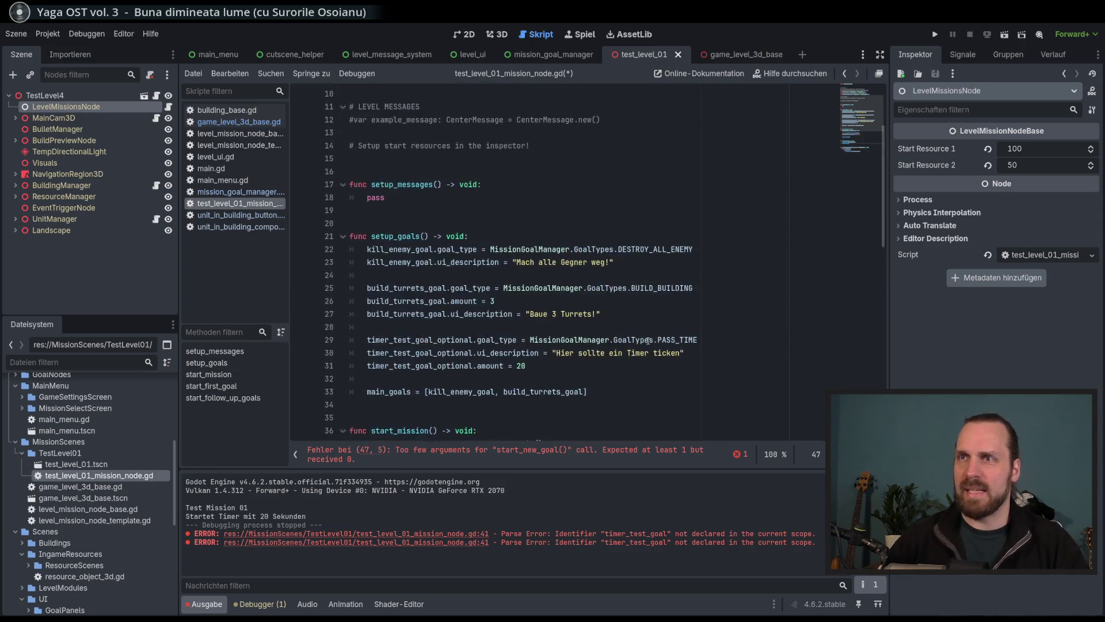
scroll(down, 3)
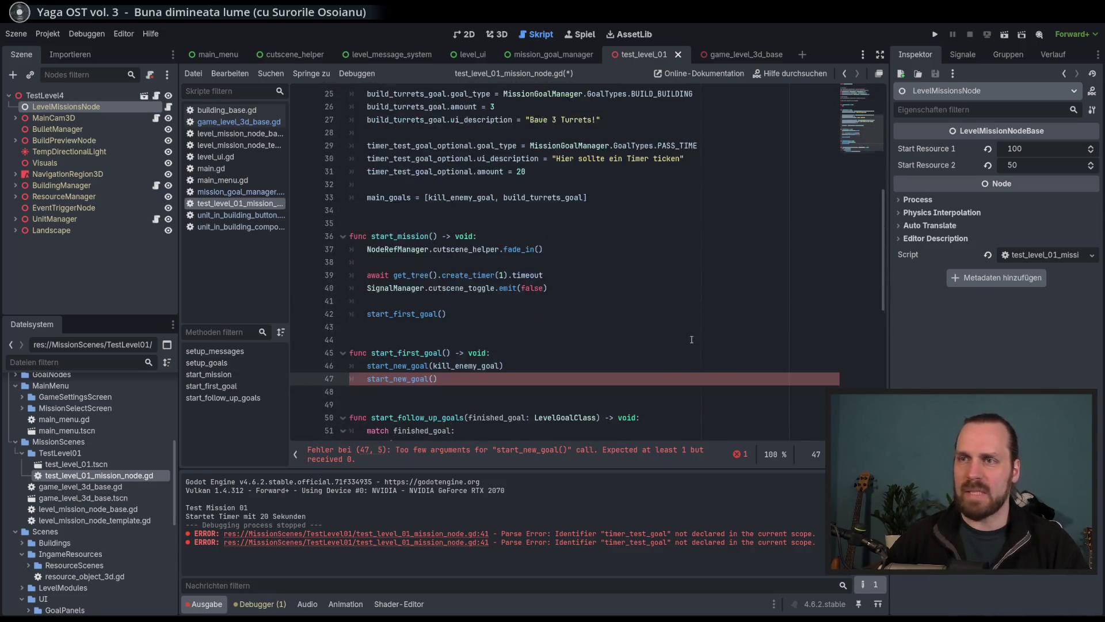
scroll(up, 3)
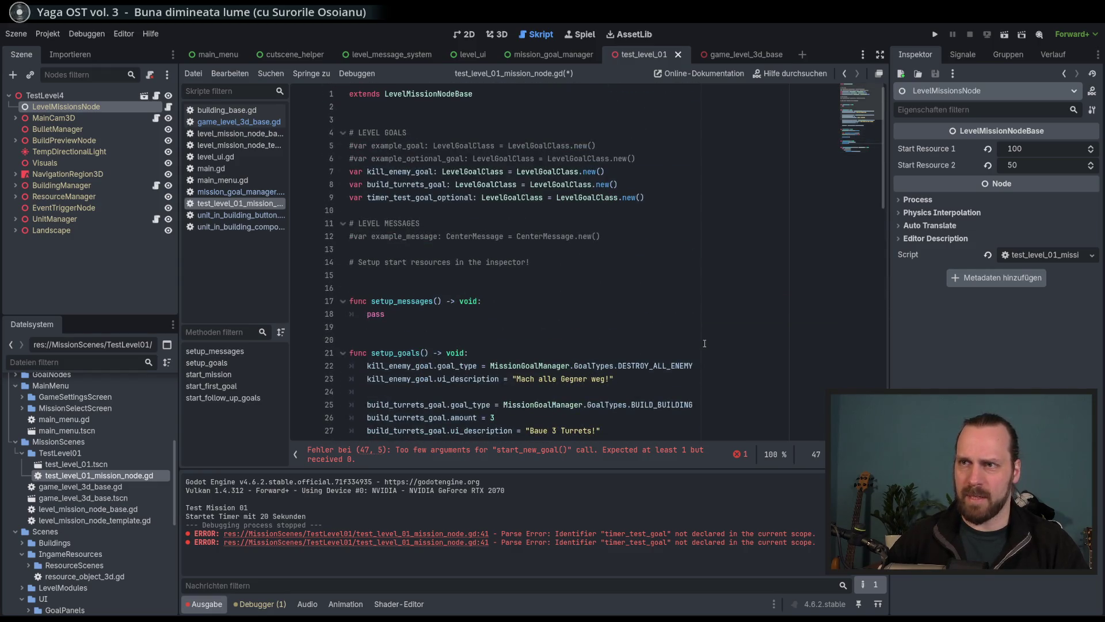
scroll(down, 3)
Pass timer_test_goal_optional as the argument and launch Test Mission 01 to test.
text(timer_)
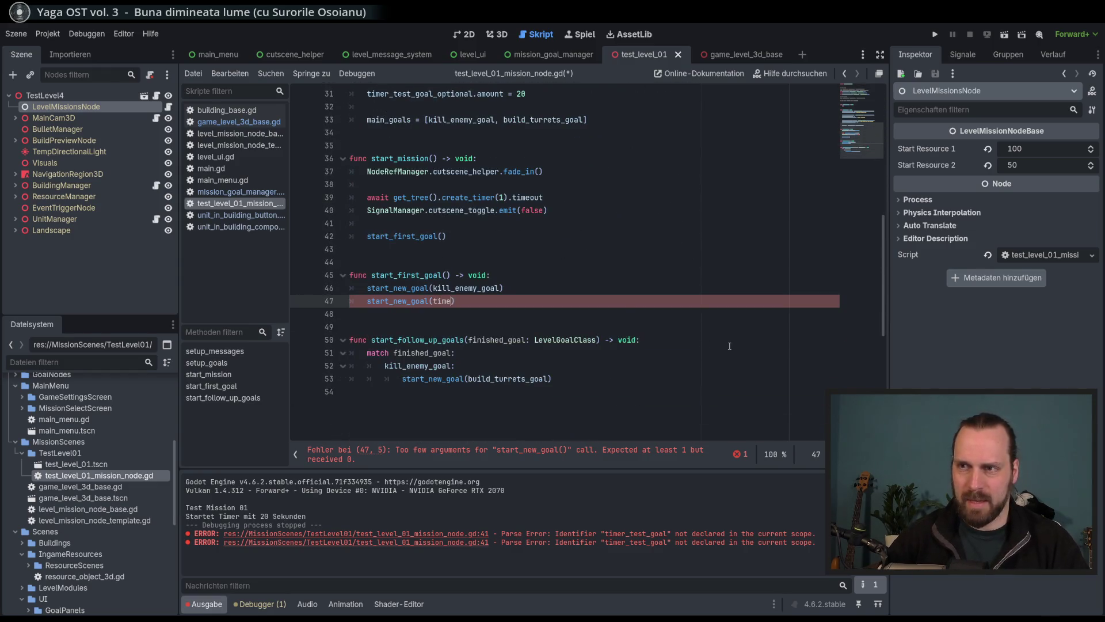
key(Return)
key(F6)
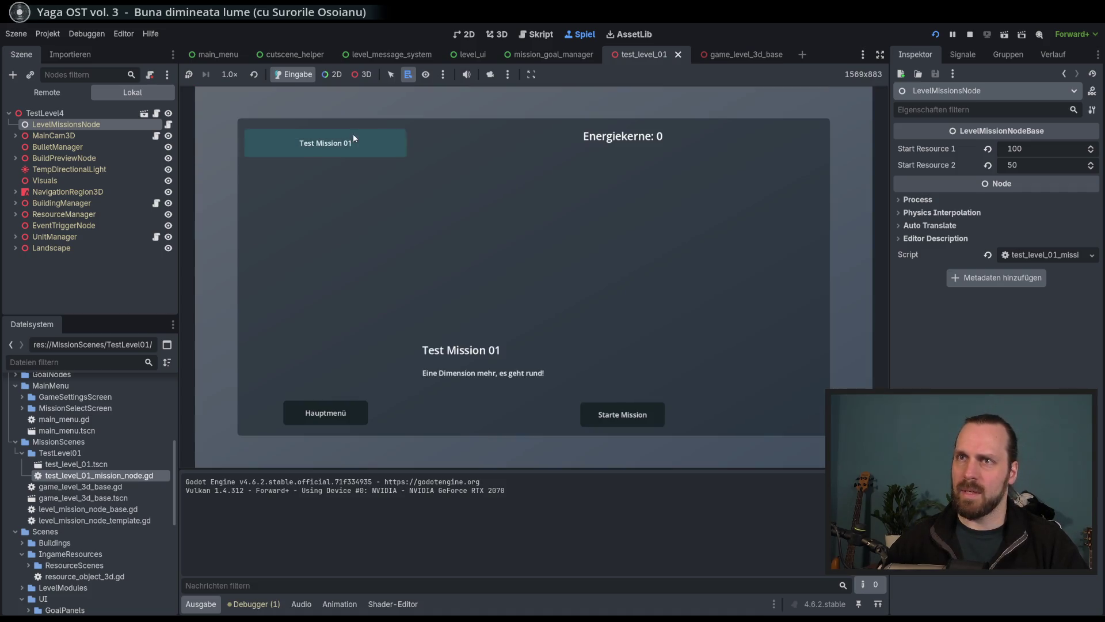
click(619, 414)
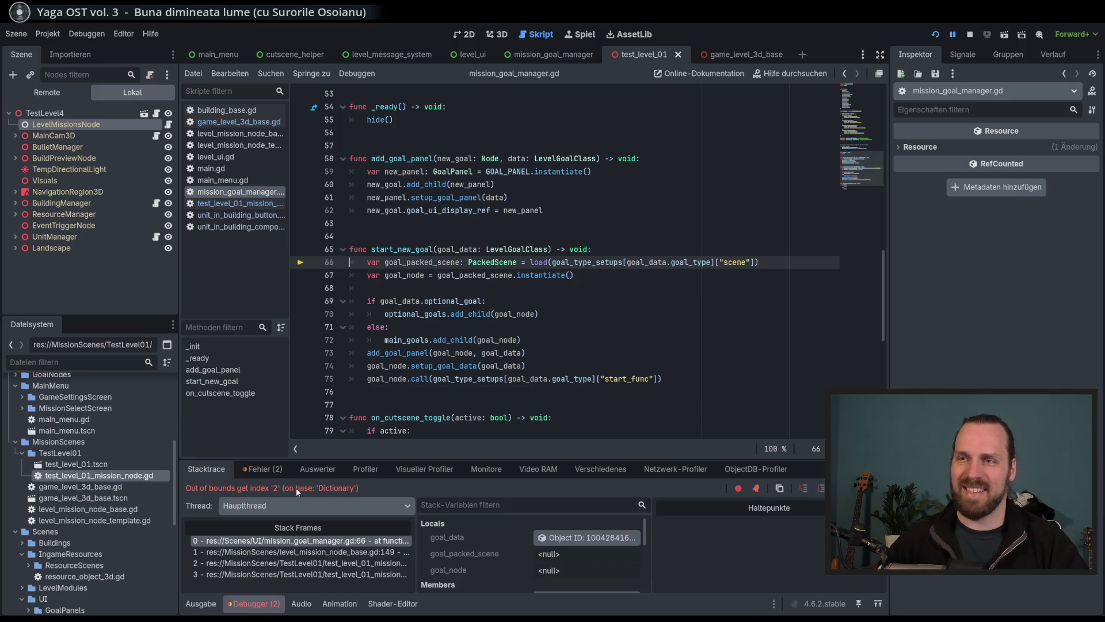
click(599, 279)
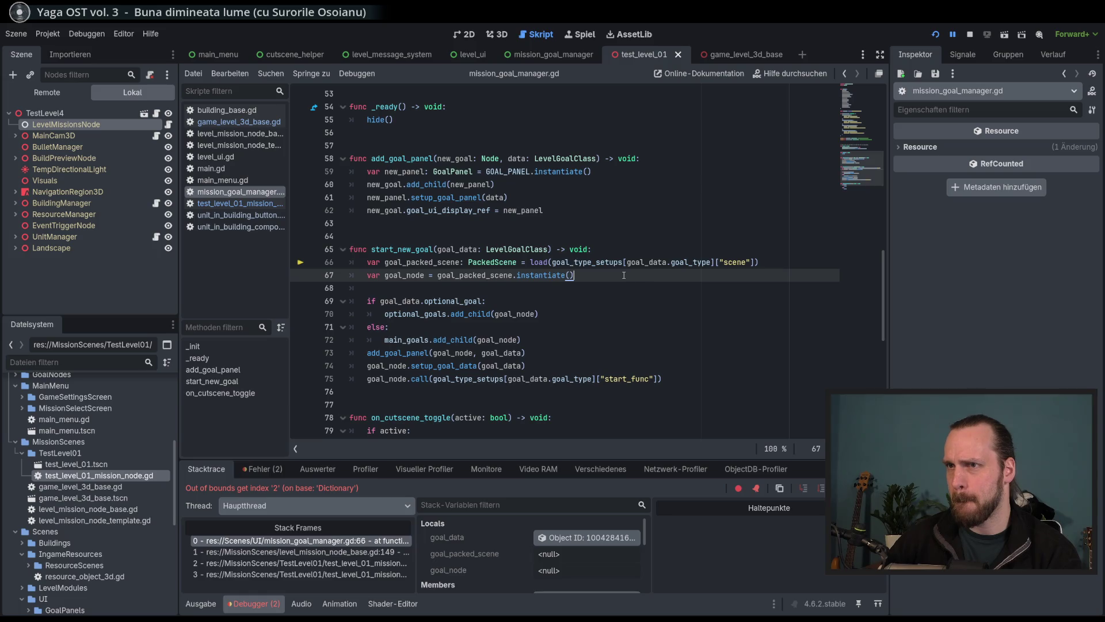
Stop and rerun the game, start the mission again, and inspect the calling frame.
key(F8)
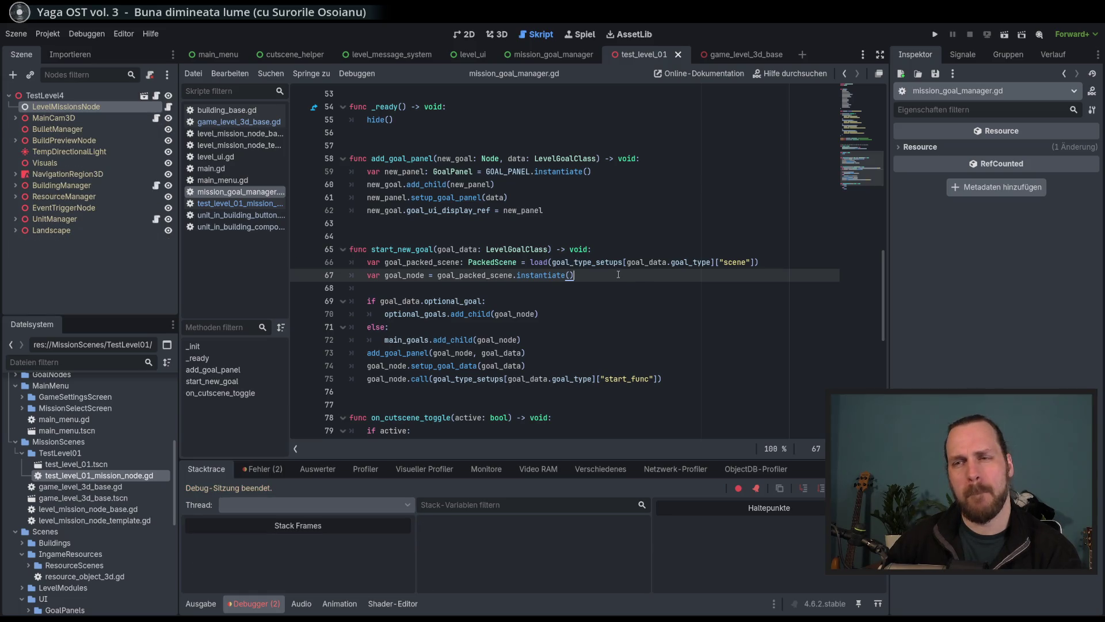
key(F5)
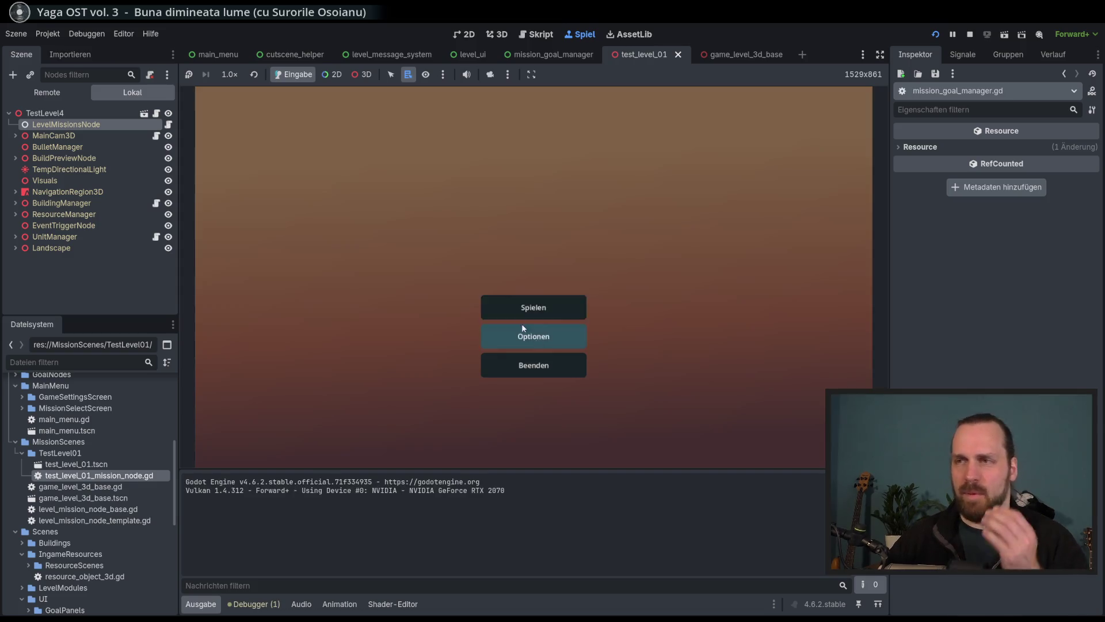
click(523, 308)
click(610, 416)
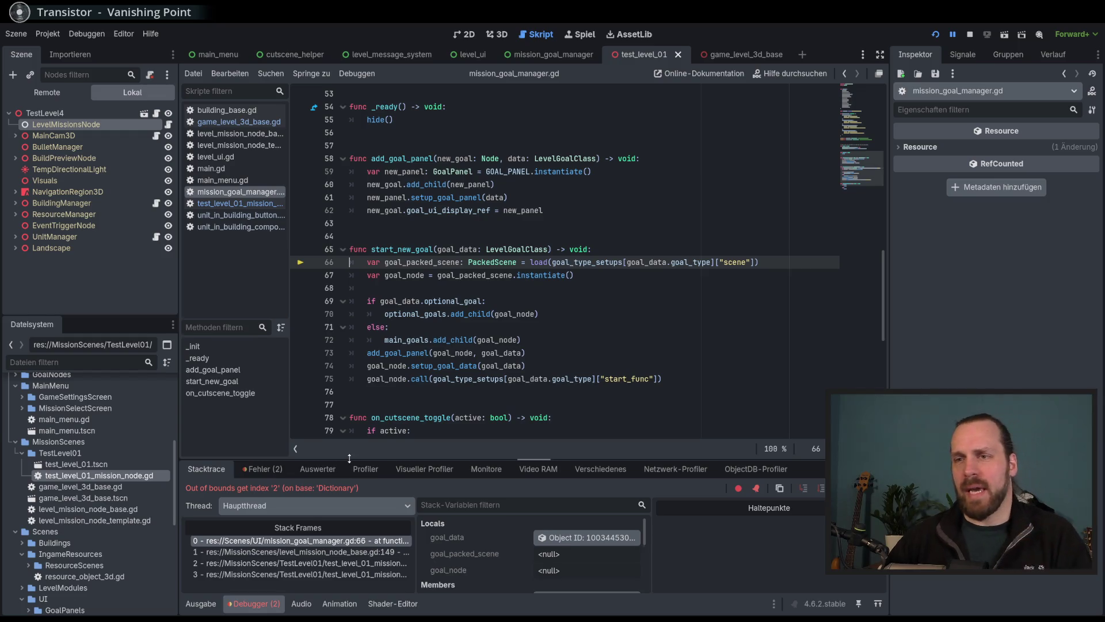
click(337, 494)
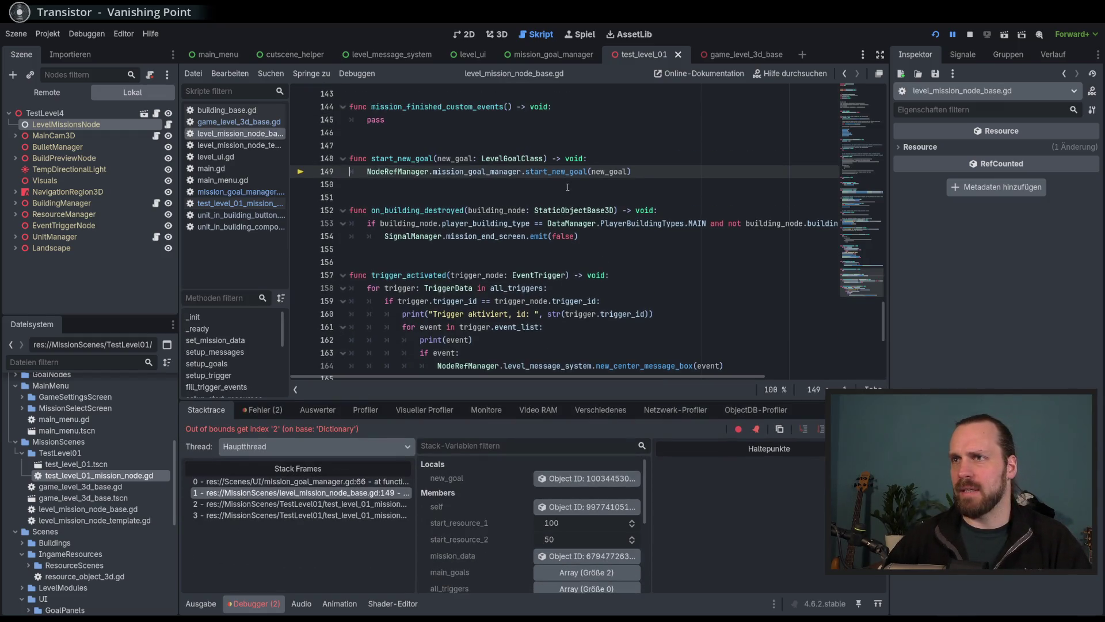
Trace the error to goal_type_setups on line 66, checking the GoalTypes enum, then stop debugging.
click(320, 486)
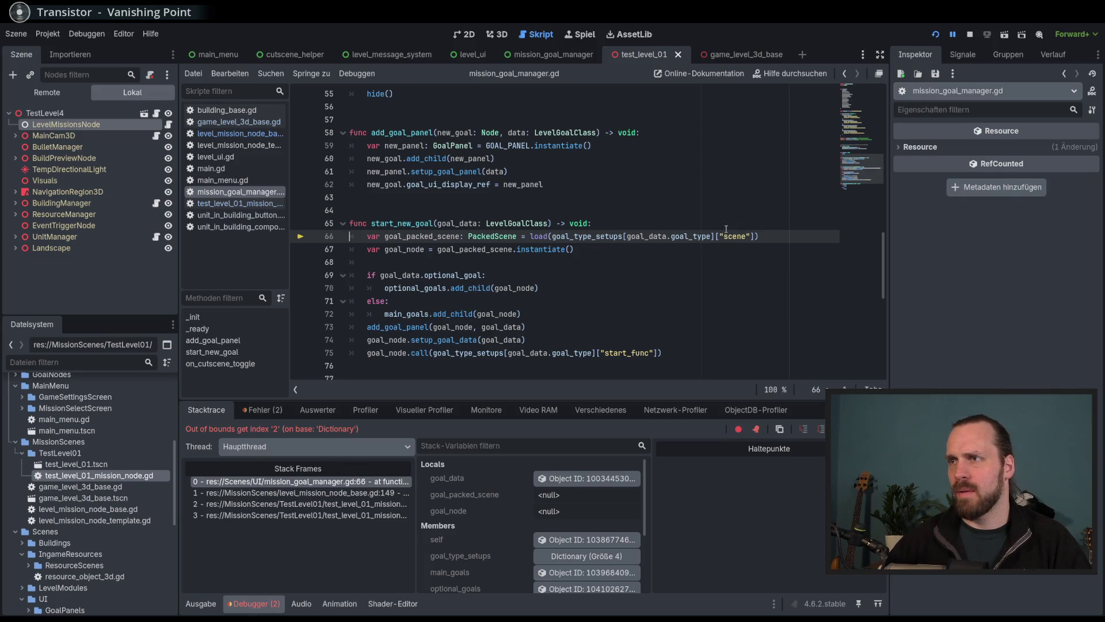
scroll(up, 3)
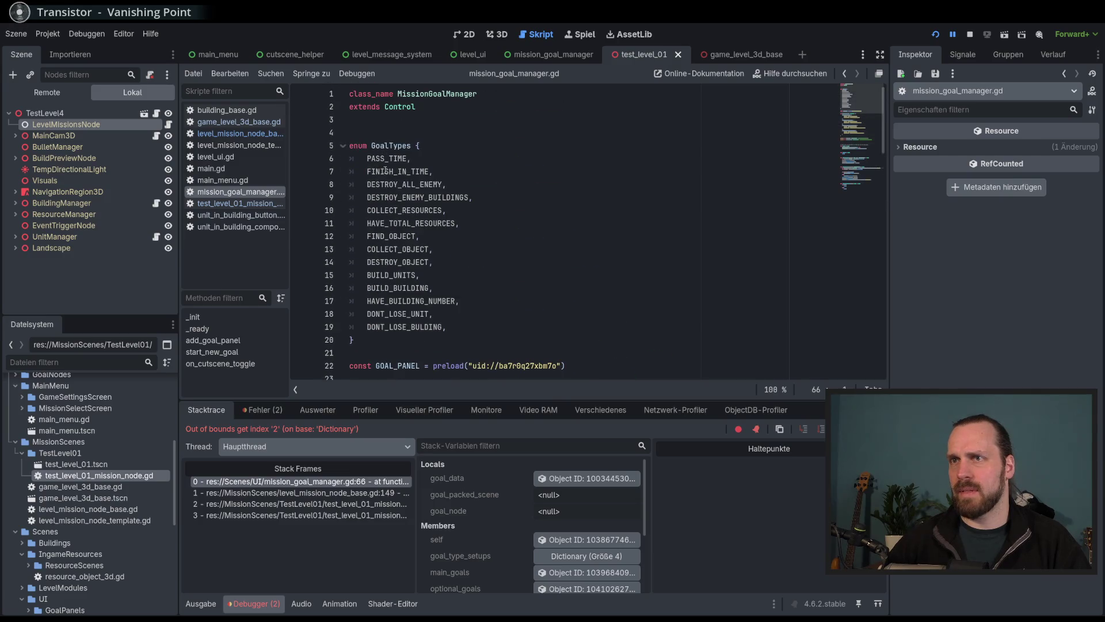
double_click(403, 184)
scroll(down, 3)
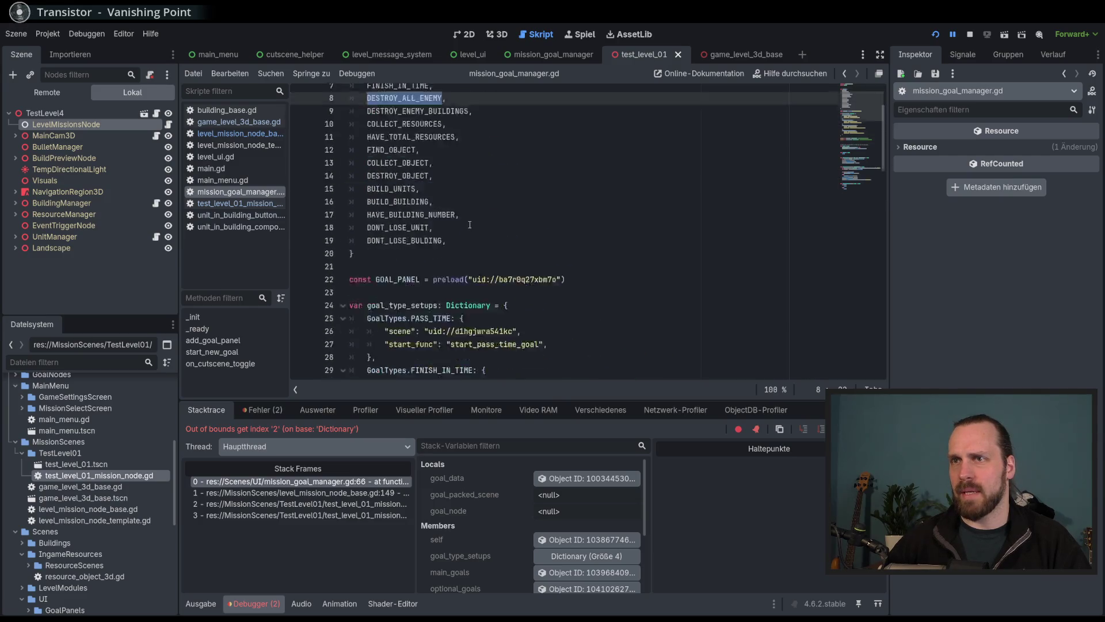
scroll(down, 3)
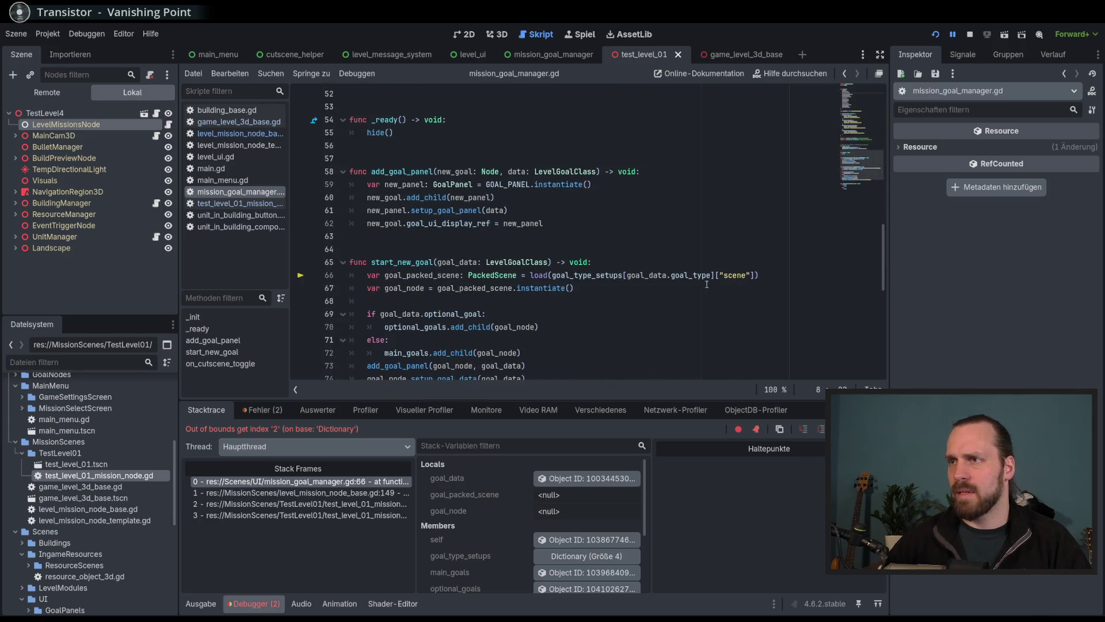
double_click(590, 275)
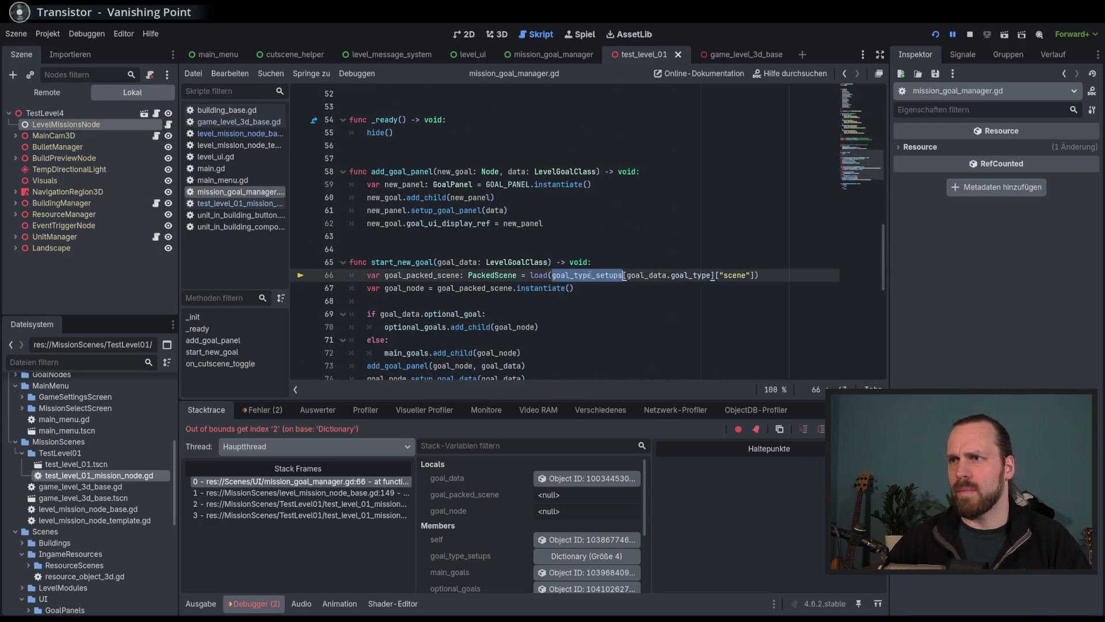
scroll(up, 3)
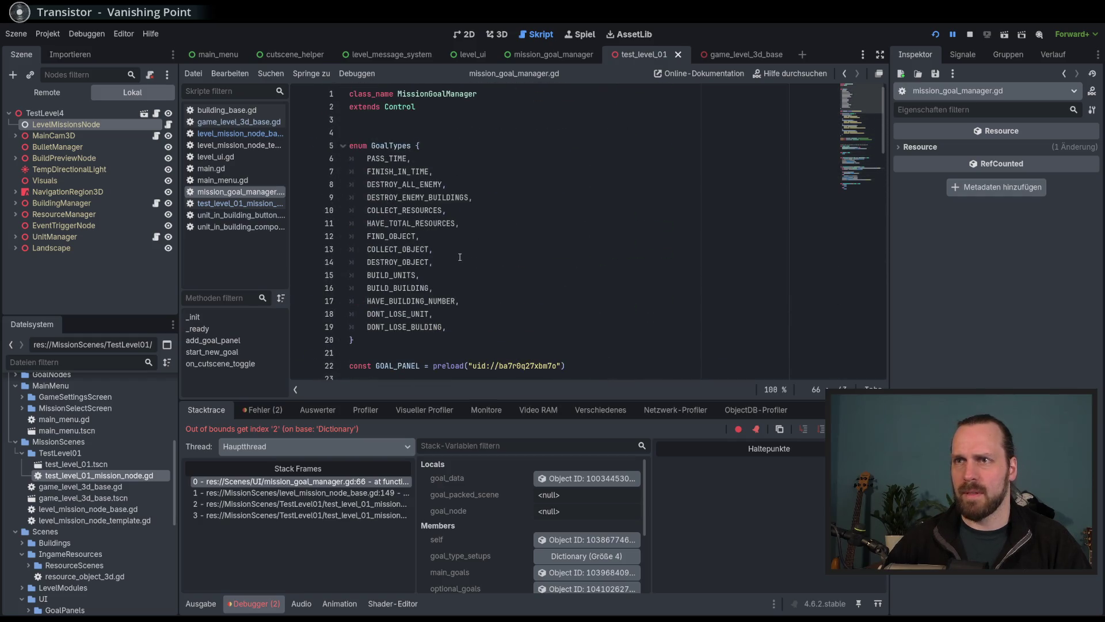
double_click(468, 198)
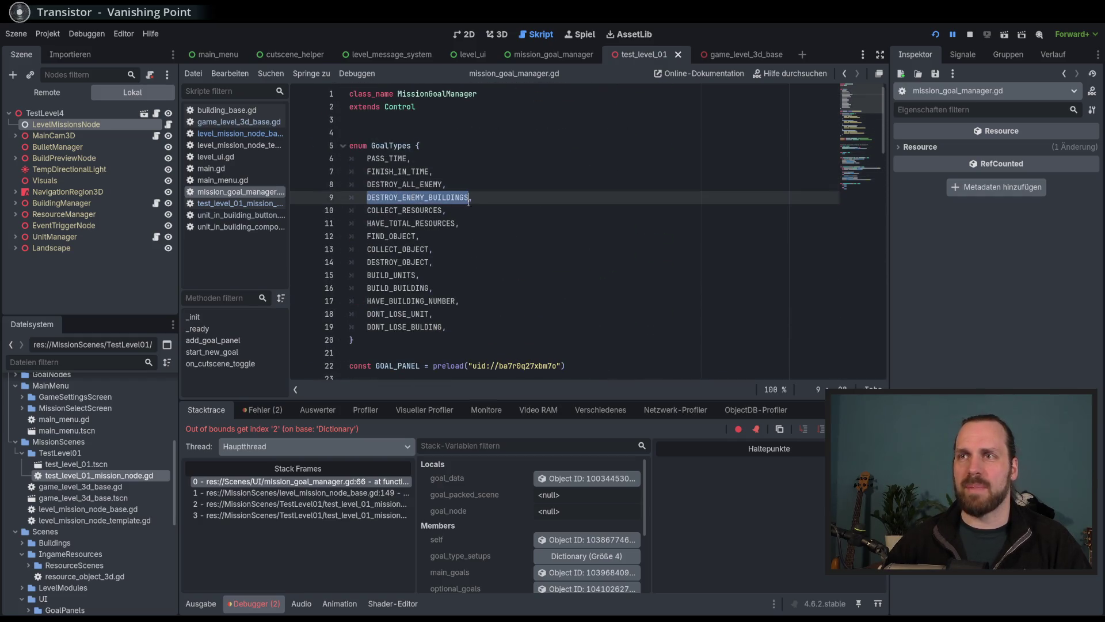
key(F8)
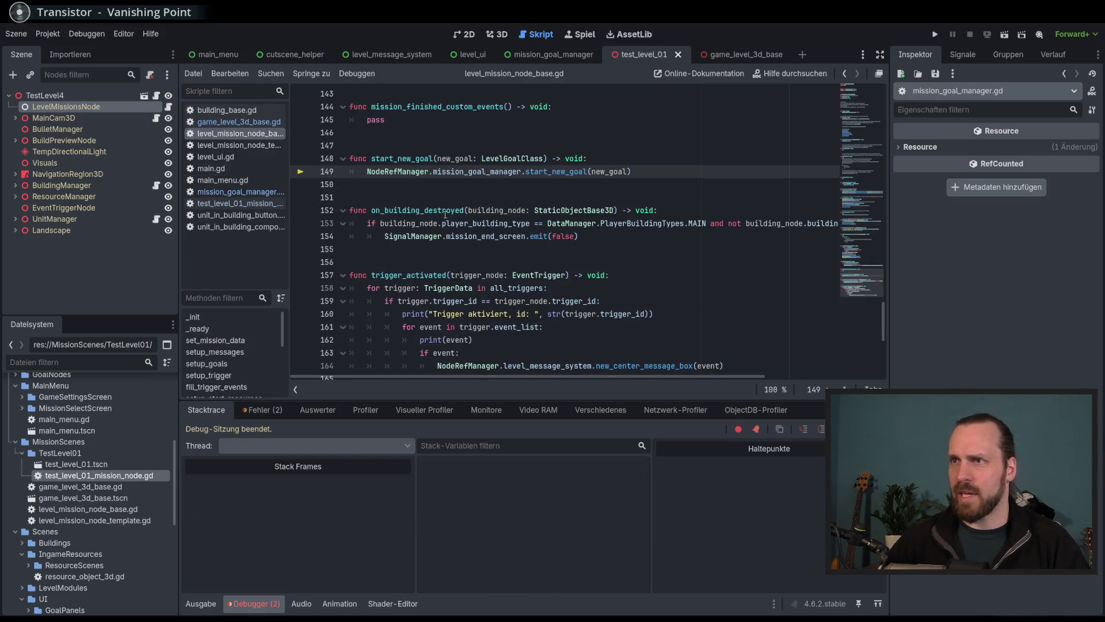
Change line 25's goal type to GoalTypes.BUILD_BUILDING via autocomplete.
key(alt+Left)
key(alt+Left)
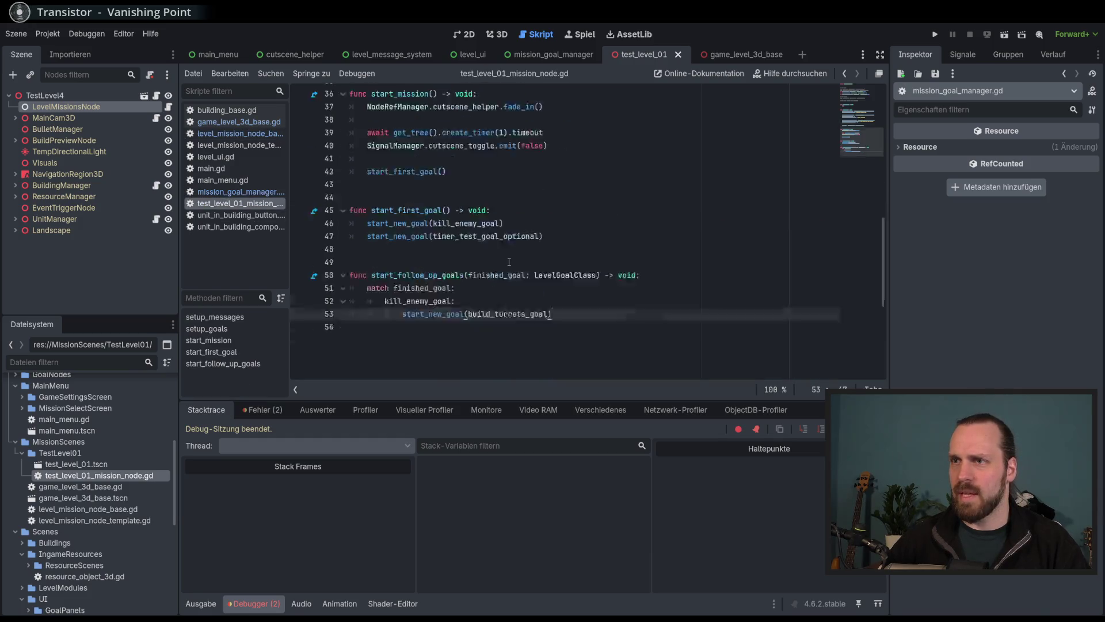
scroll(up, 3)
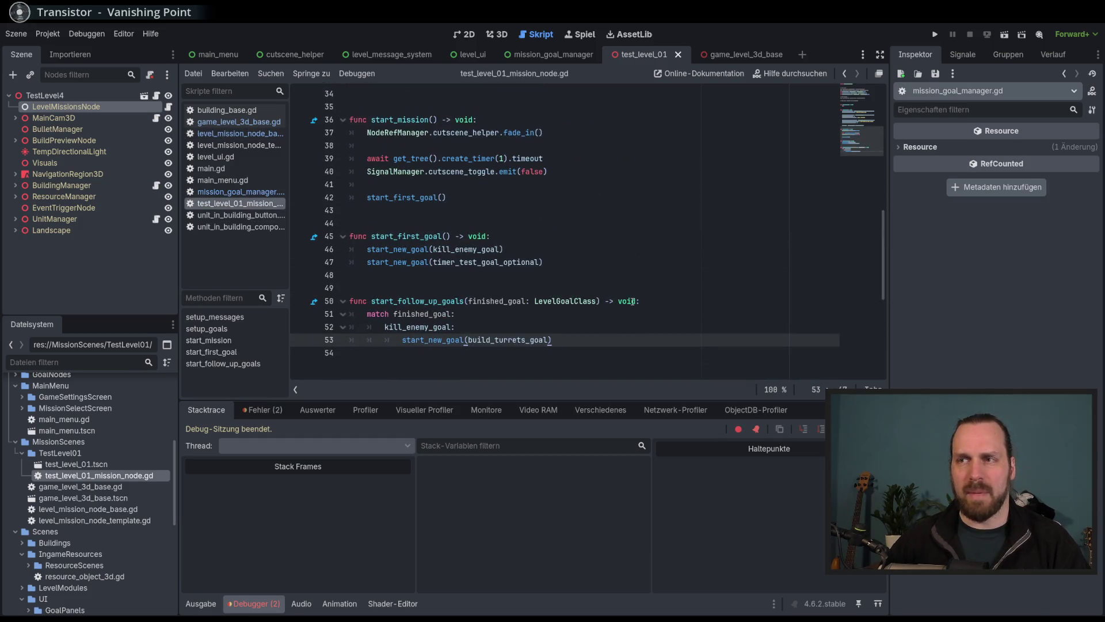
scroll(up, 3)
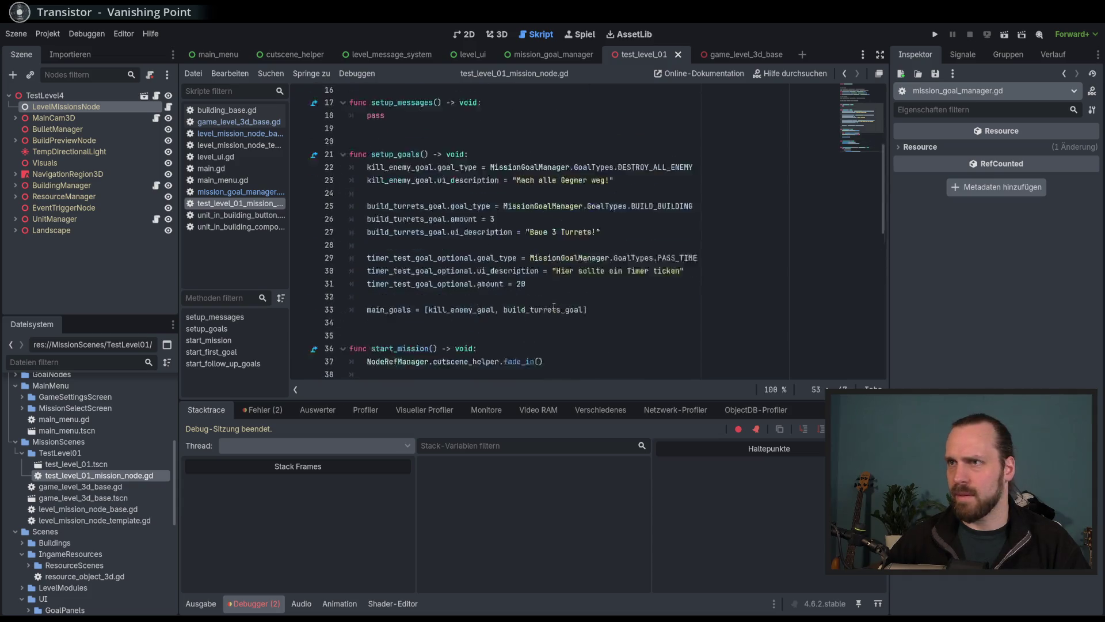
click(696, 171)
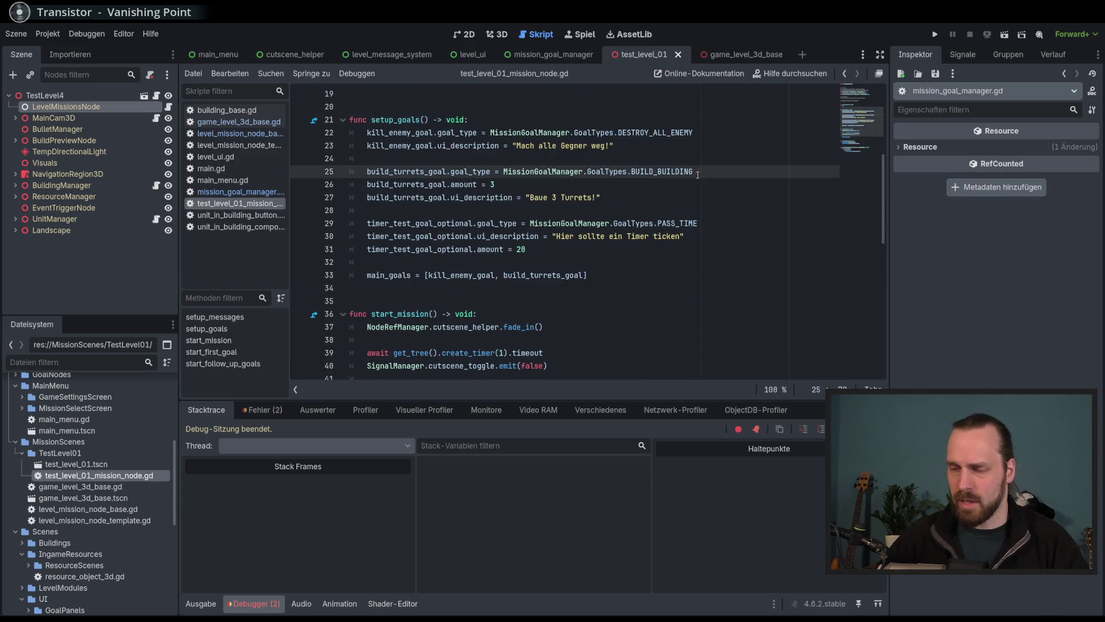
key(BackSpace)
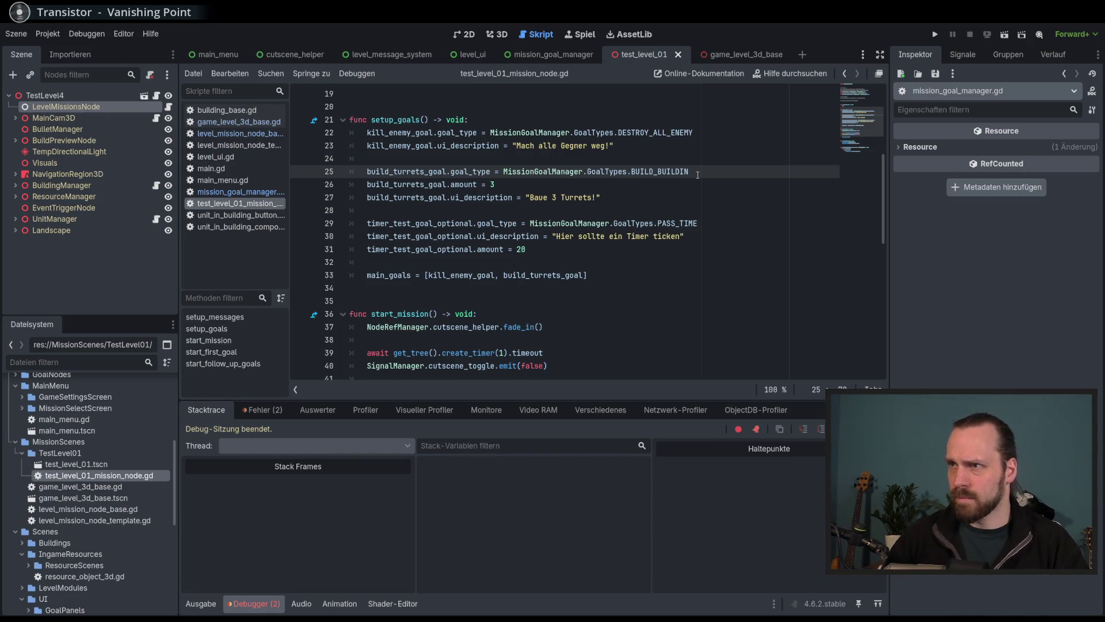
key(BackSpace)
key(BackSpace)
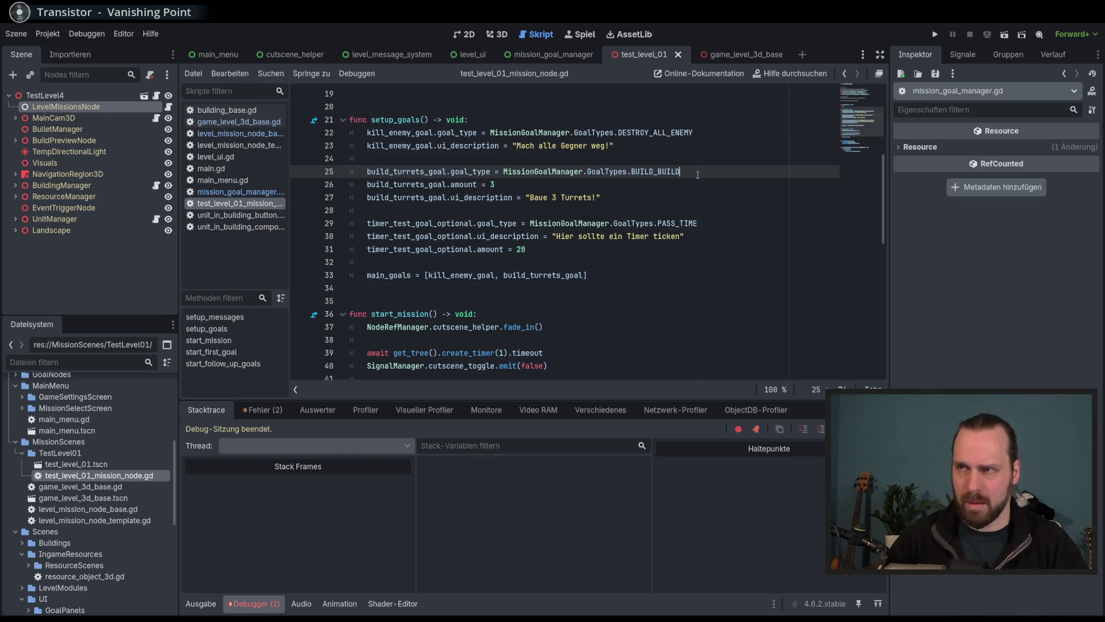
text(i)
key(Return)
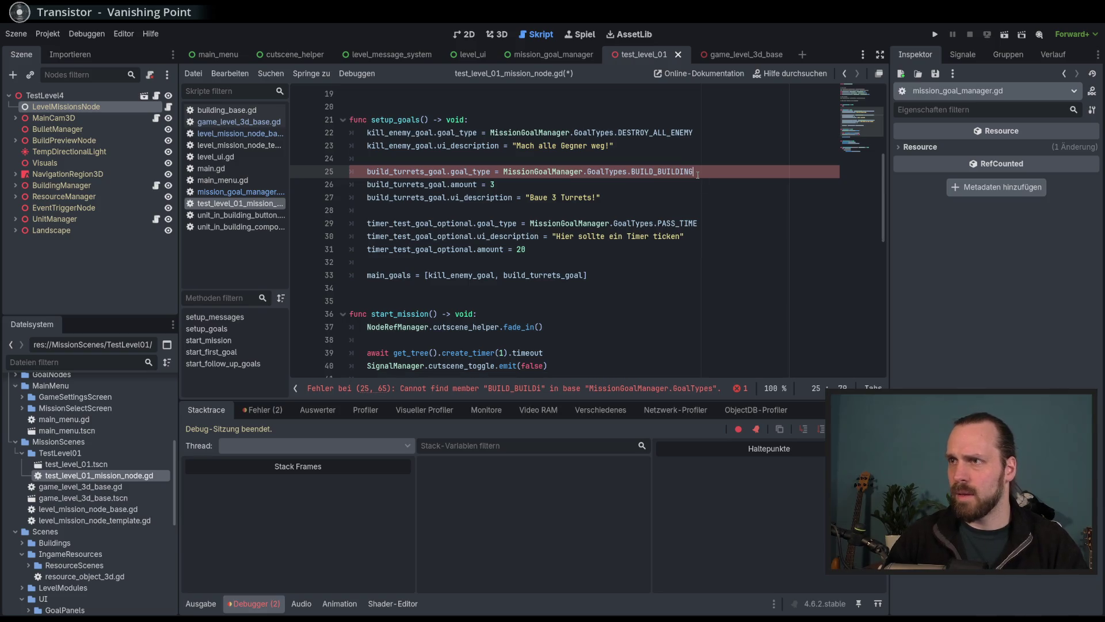
Change line 22 to DESTROY_ENEMY_BUILDINGS, save the script, and run the game.
click(706, 134)
key(BackSpace)
key(BackSpace)
key(BackSpace)
text(ne)
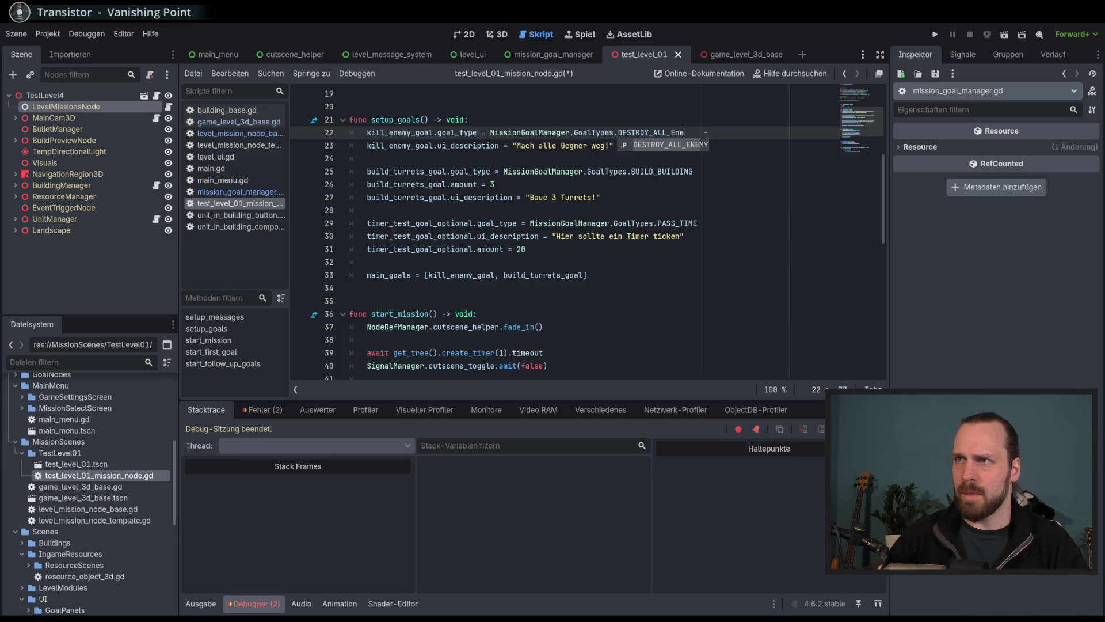
key(BackSpace)
key(BackSpace)
key(BackSpace)
text(en)
key(Return)
key(ctrl+s)
key(F5)
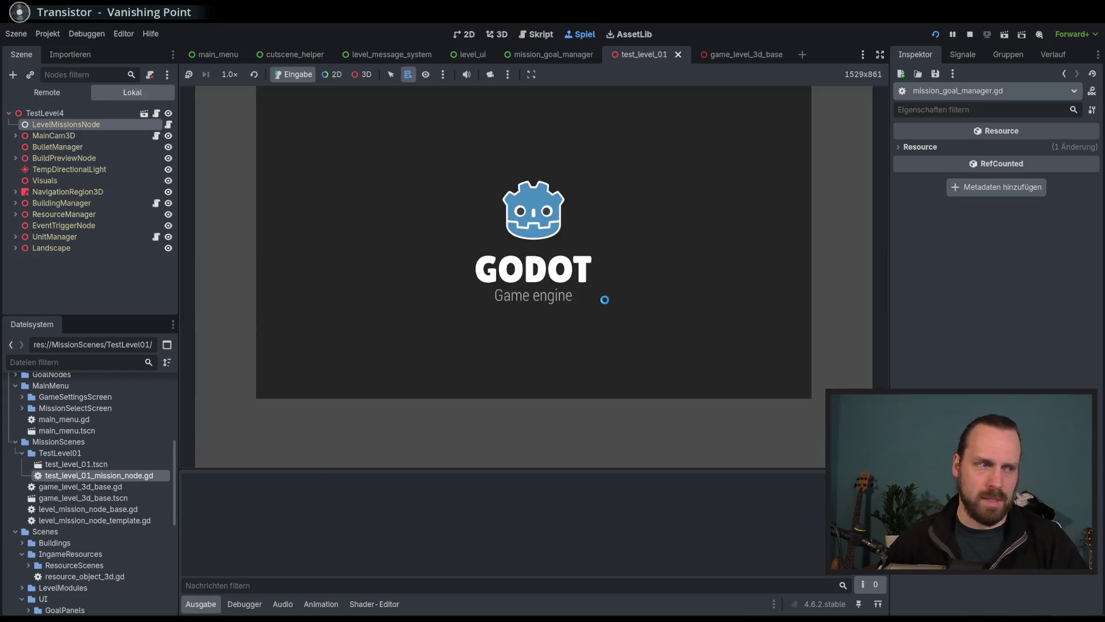
Play Test Mission 01, check the goal panel and 20-second timer, then stop the game.
click(553, 306)
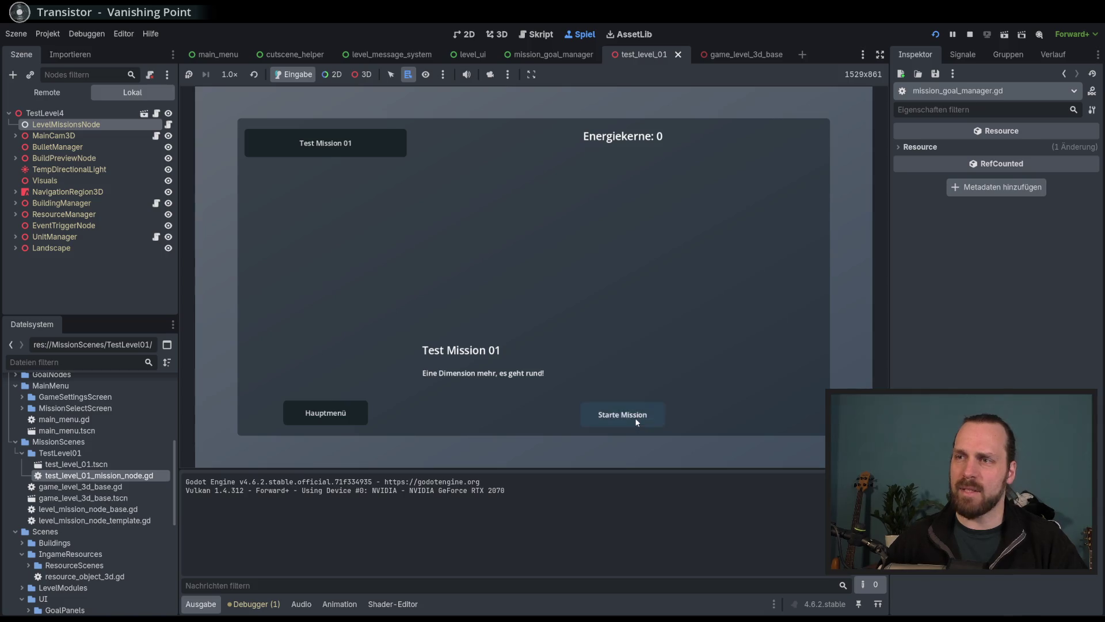
click(635, 415)
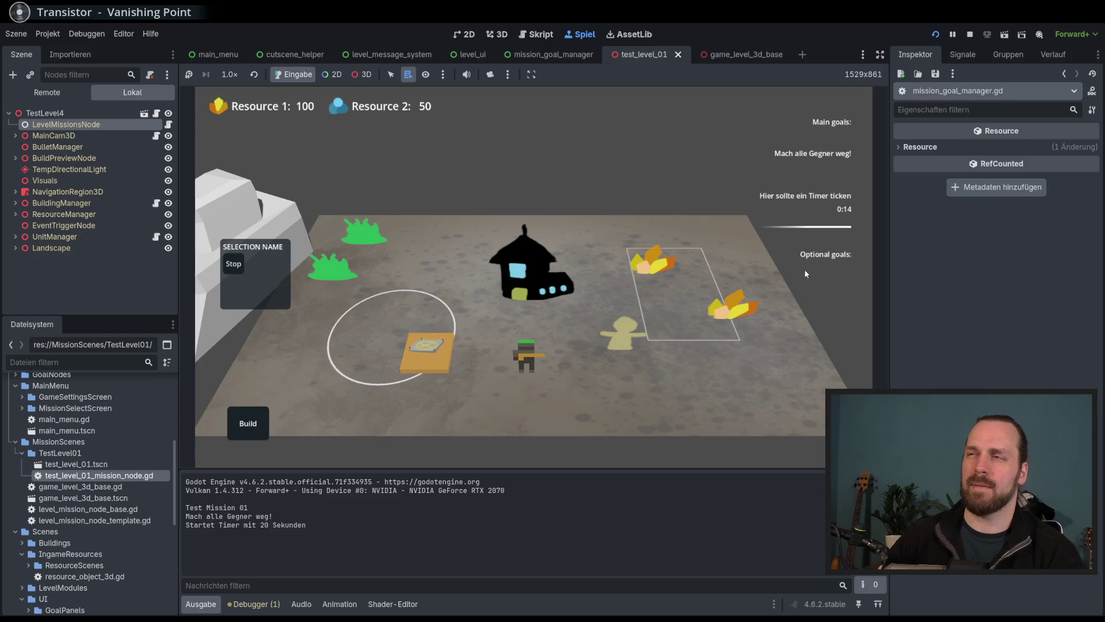
key(F8)
scroll(down, 3)
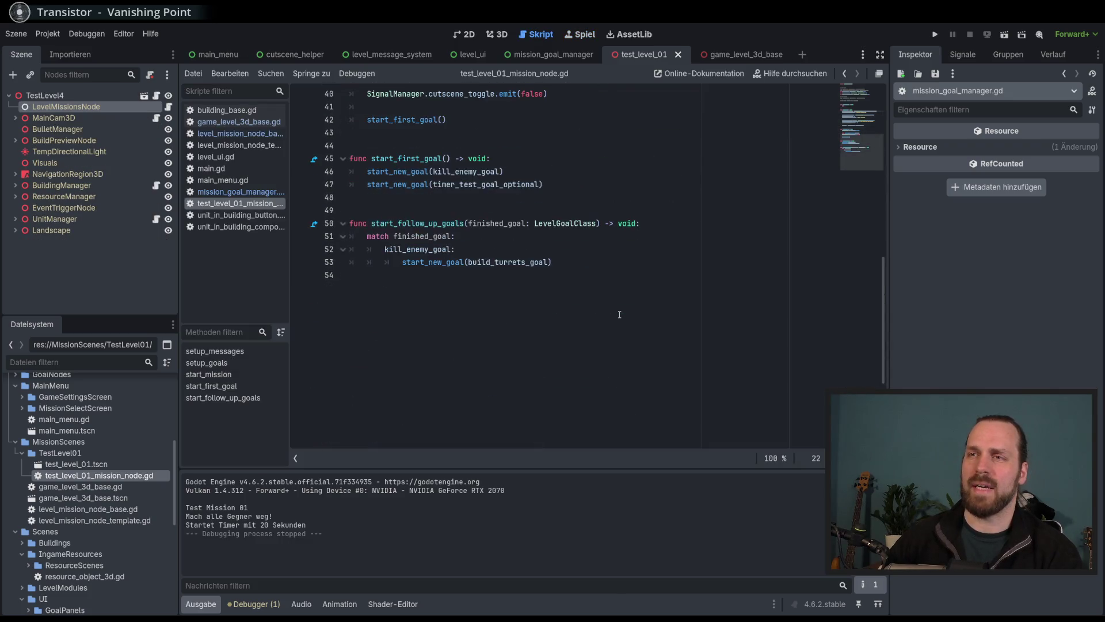
key(alt+Tab)
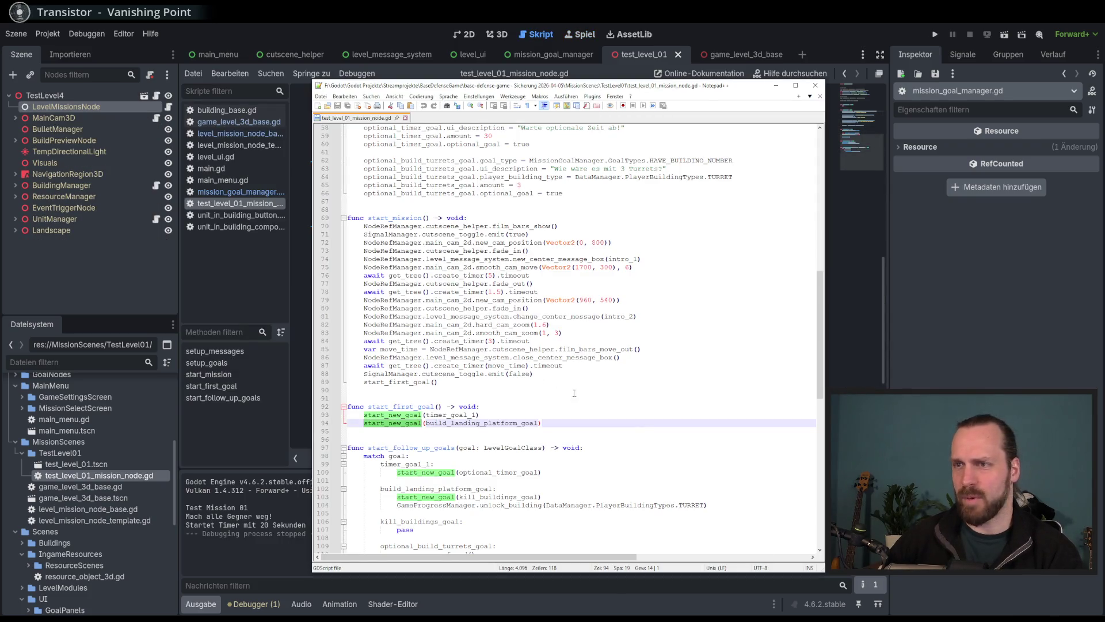
scroll(up, 3)
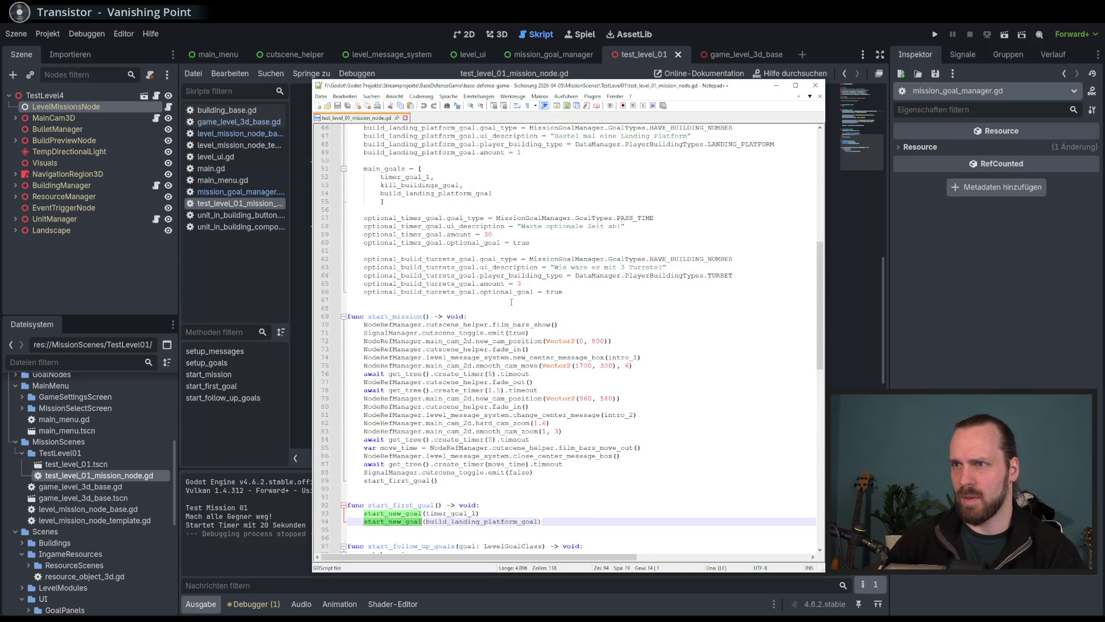
double_click(490, 292)
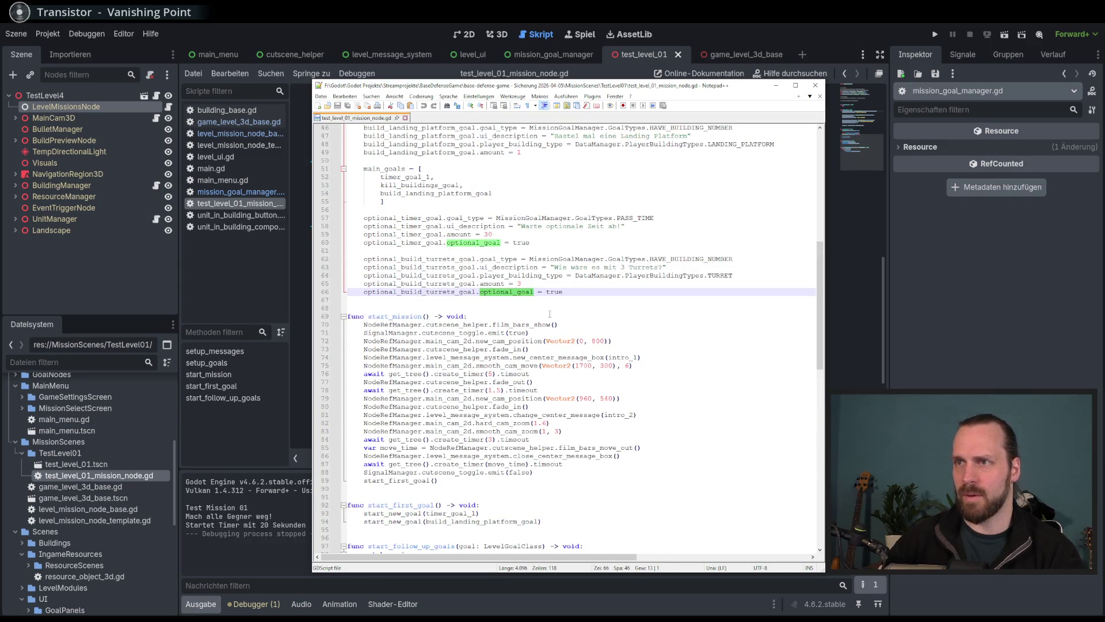
click(549, 314)
click(869, 288)
scroll(up, 3)
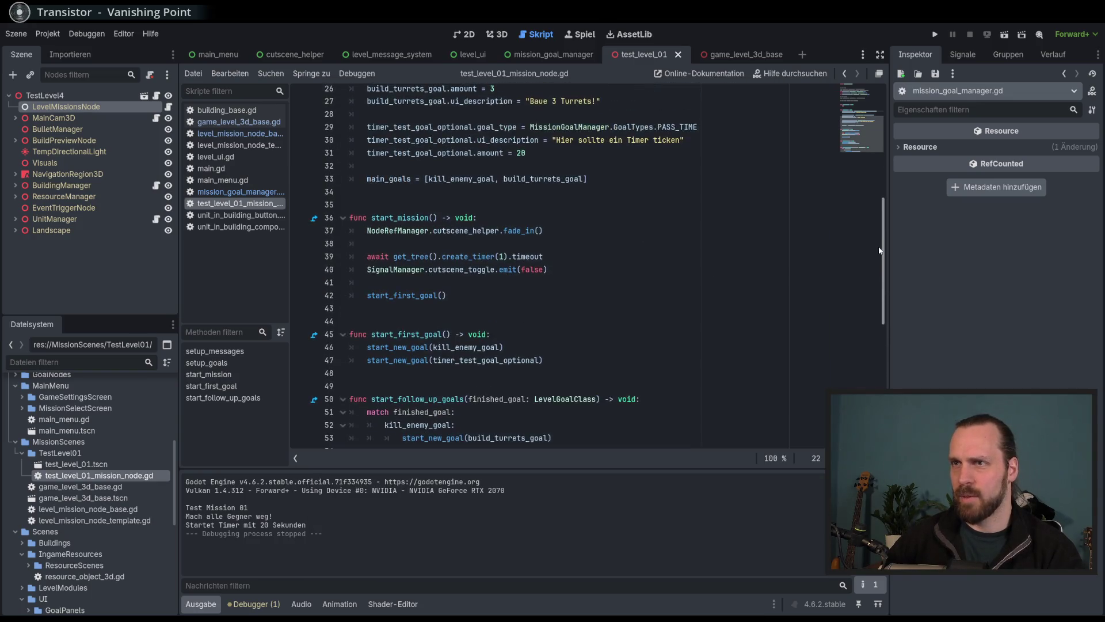
scroll(up, 3)
Change the timer goal amount from 20 to 30.
click(622, 227)
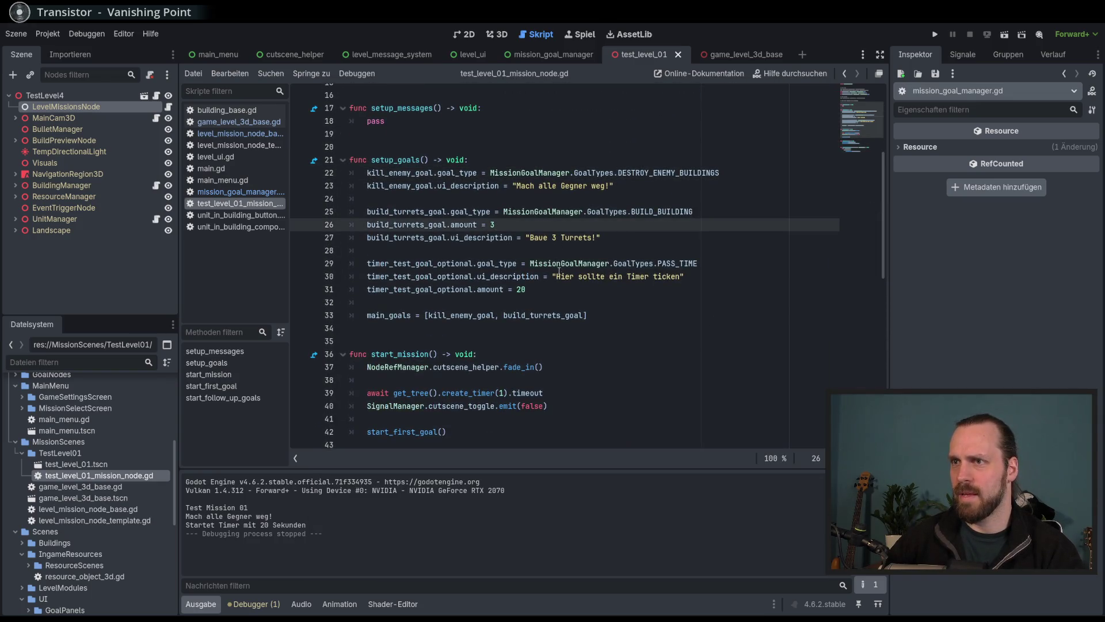
click(634, 291)
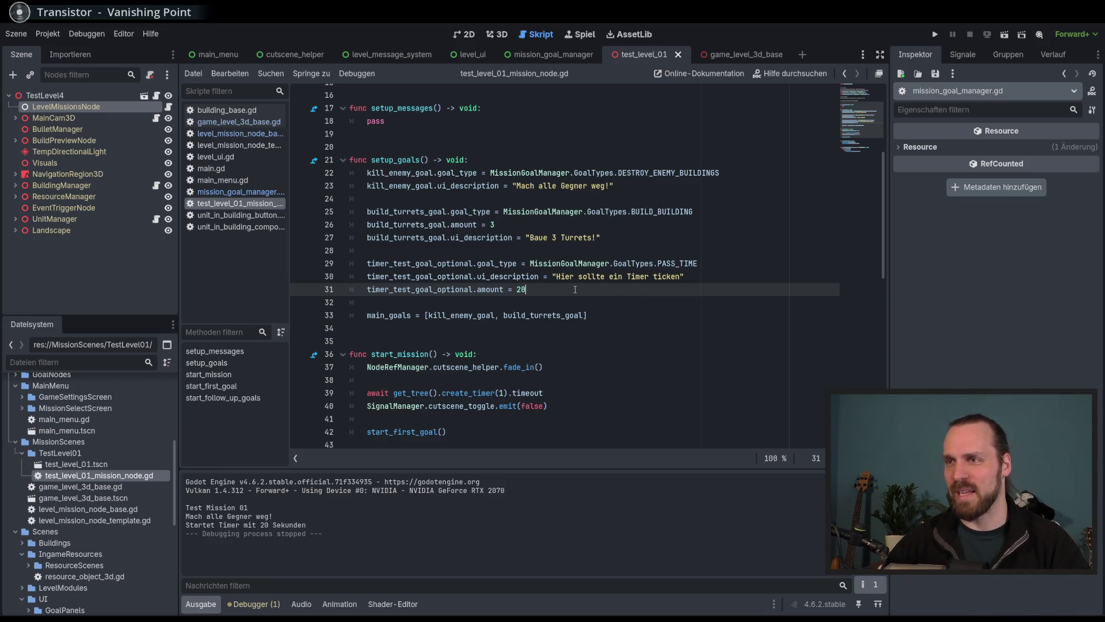
key(BackSpace)
key(BackSpace)
text(30)
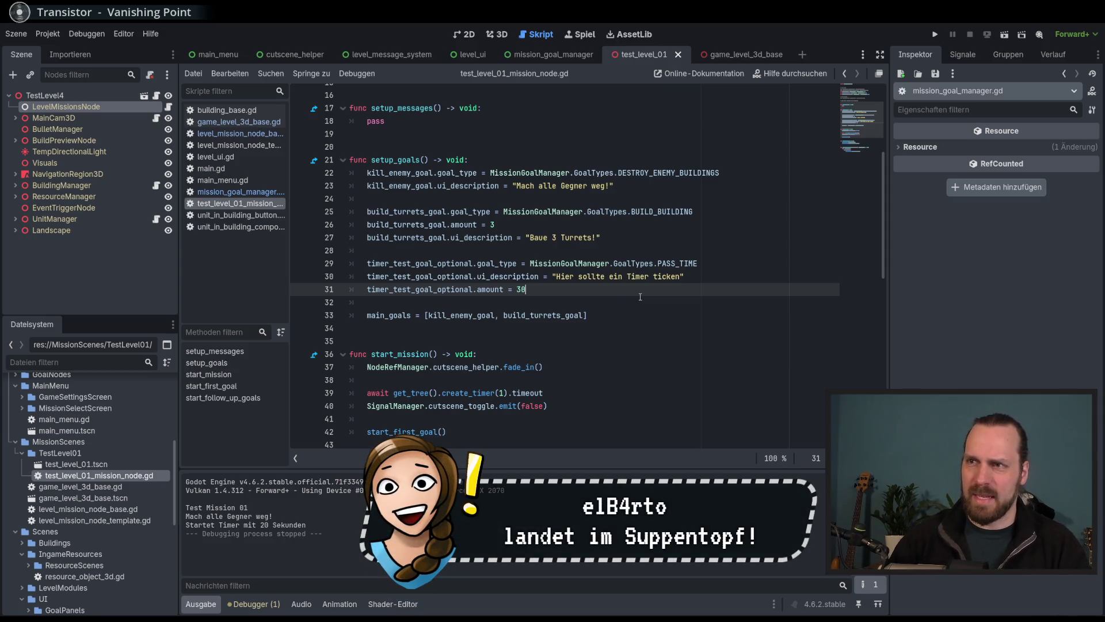
Add timer_test_goal_optional.optional_goal = true on a new line and save the script.
key(Return)
text(timer)
key(Return)
text(.)
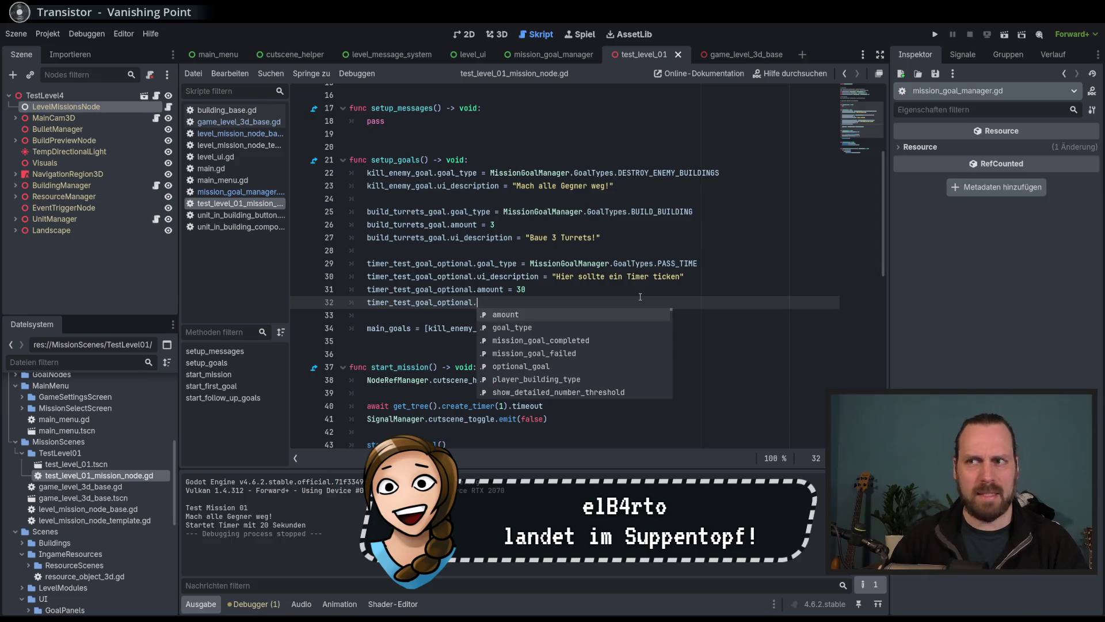
key(Down)
key(Down)
key(Down)
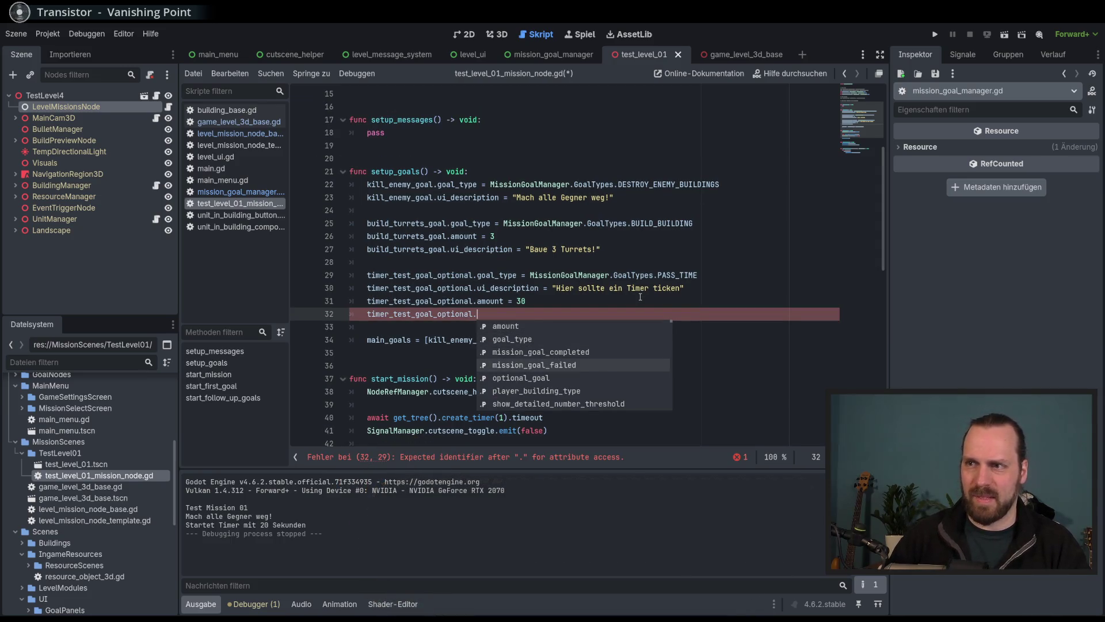
key(Down)
key(Return)
text(= true)
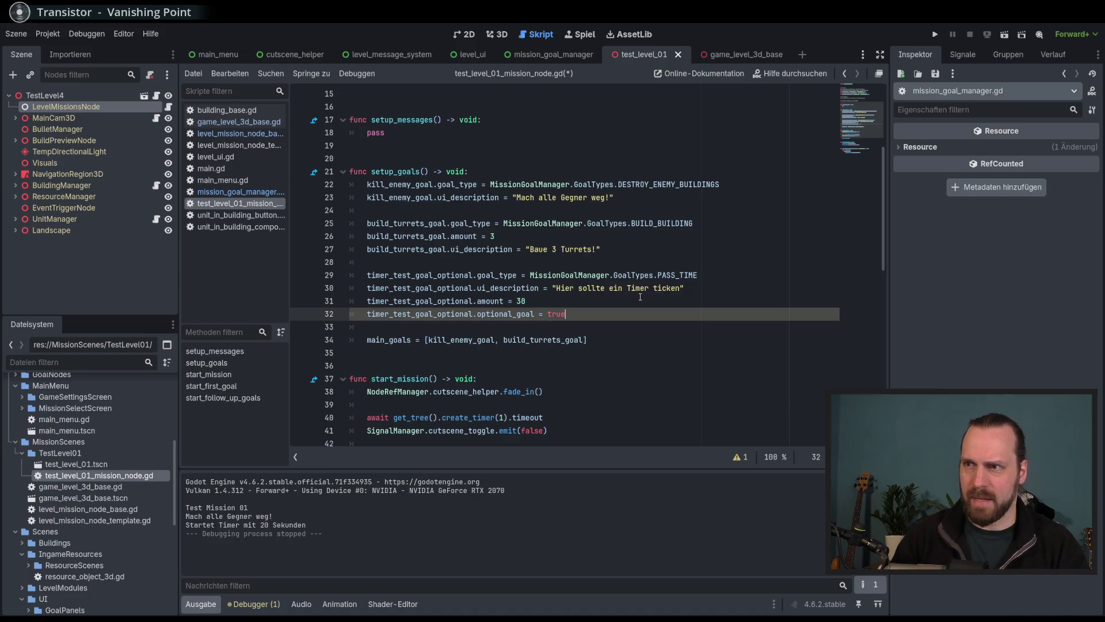
key(ctrl+s)
Review the goal lines and MissionGoalManager goal types, then open level_goal_class.gd.
click(635, 337)
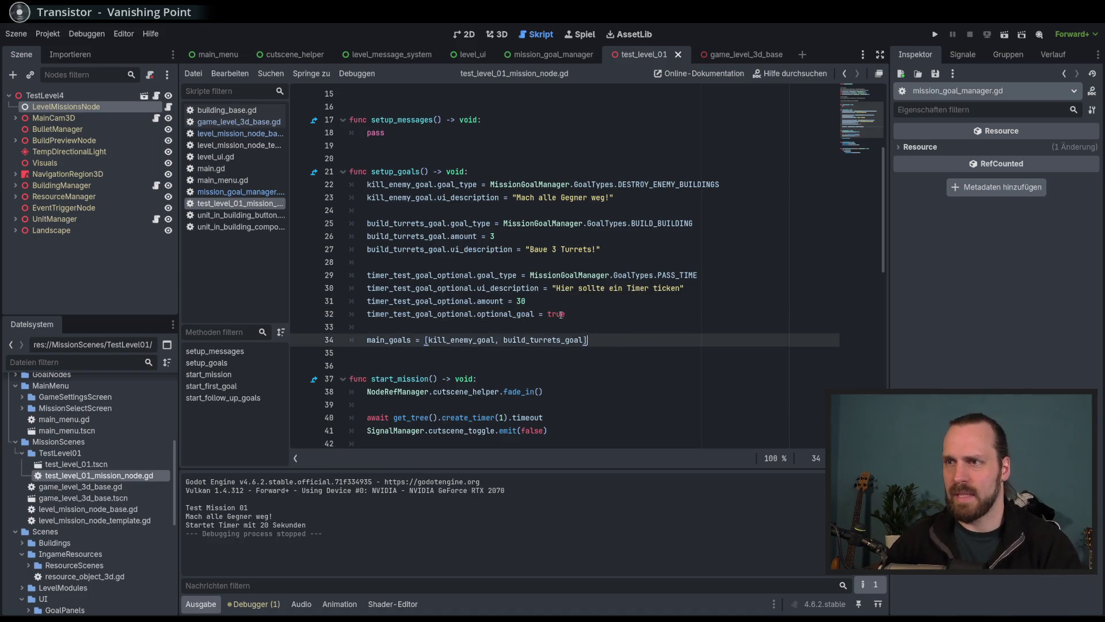
click(634, 300)
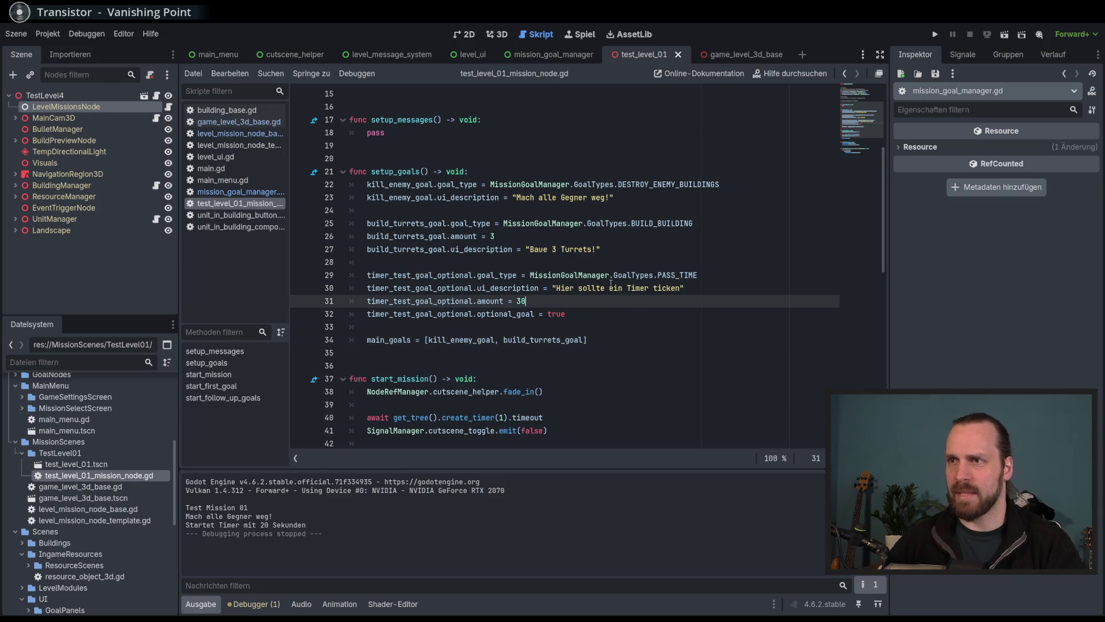
click(590, 276)
key(alt+Left)
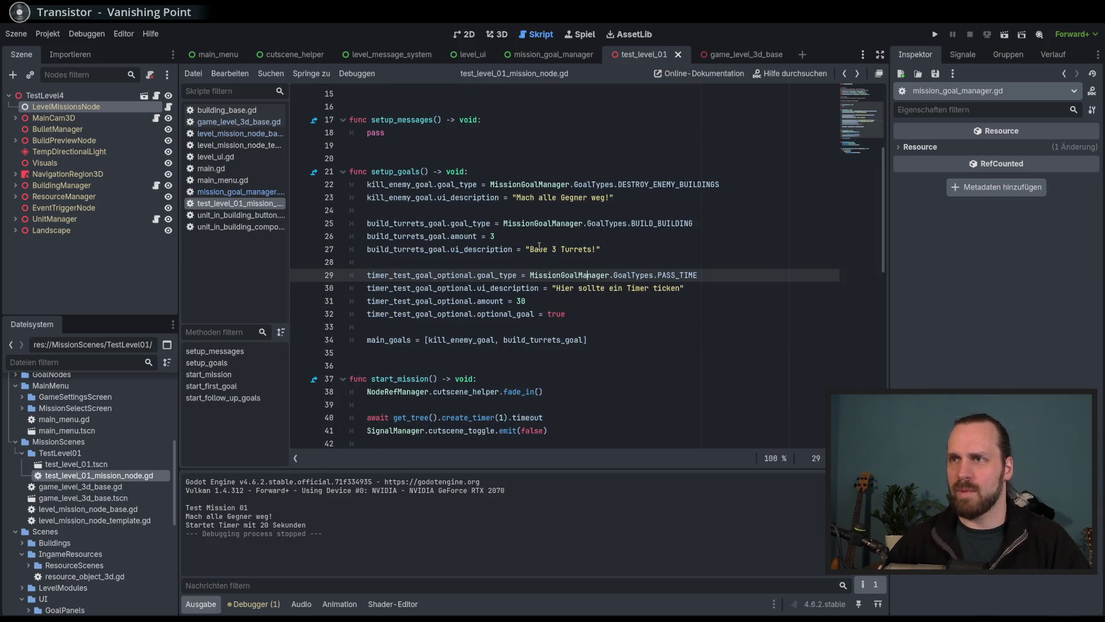
scroll(up, 3)
click(469, 172)
click(484, 145)
Highlight goal_type, ui_description, optional_goal, mission_goal_completed, mission_goal_failed and amount in LevelGoalClass.
double_click(401, 158)
double_click(395, 171)
double_click(383, 185)
click(386, 236)
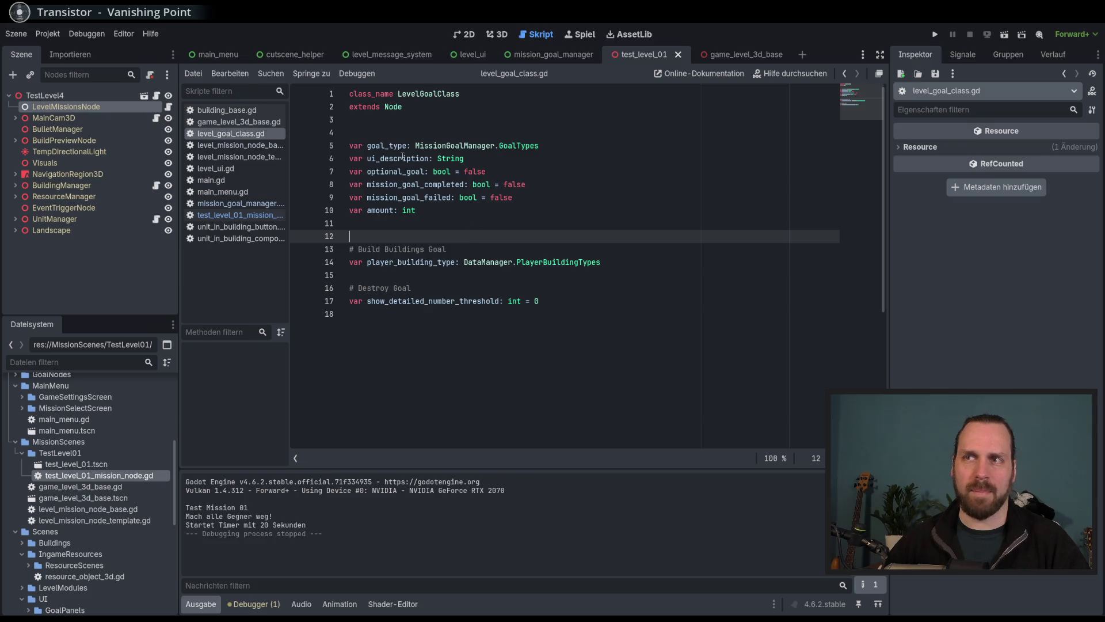
double_click(387, 145)
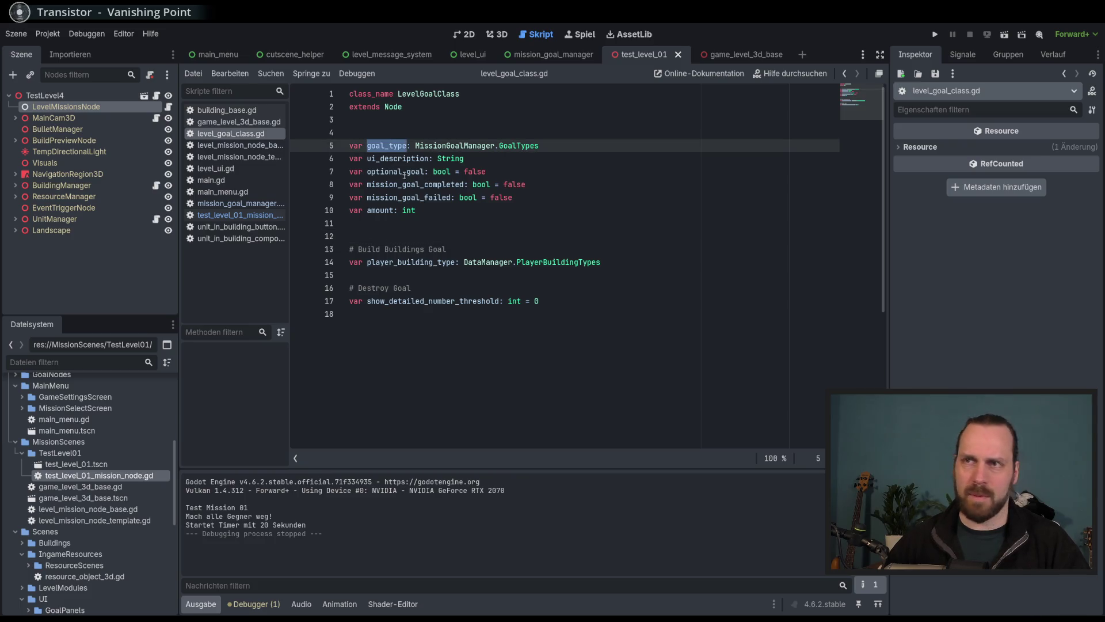
double_click(383, 158)
double_click(396, 171)
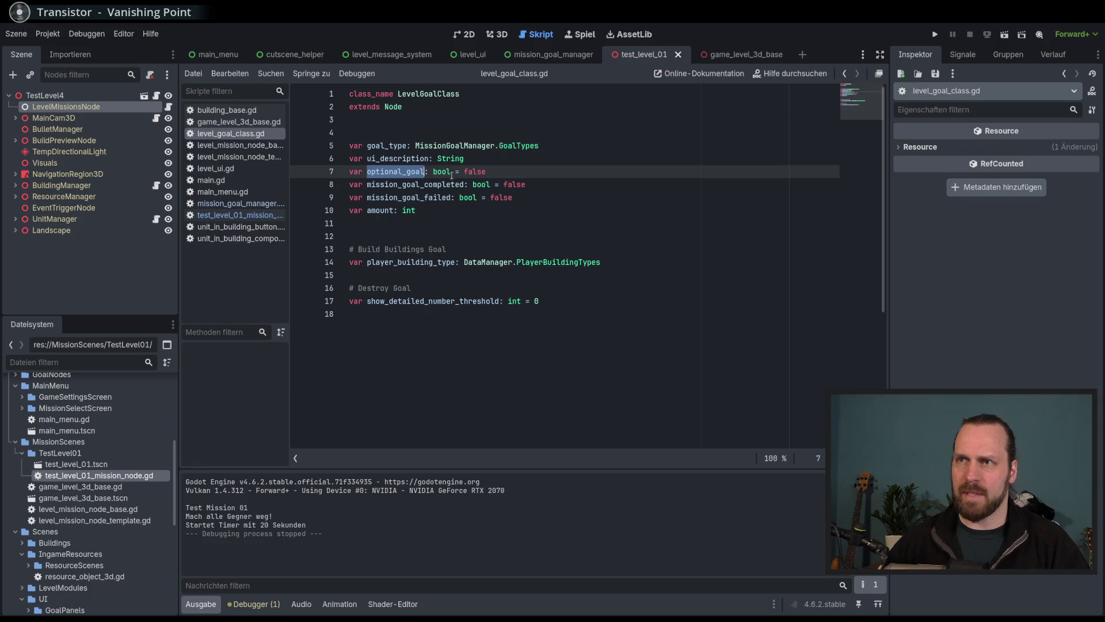
double_click(410, 184)
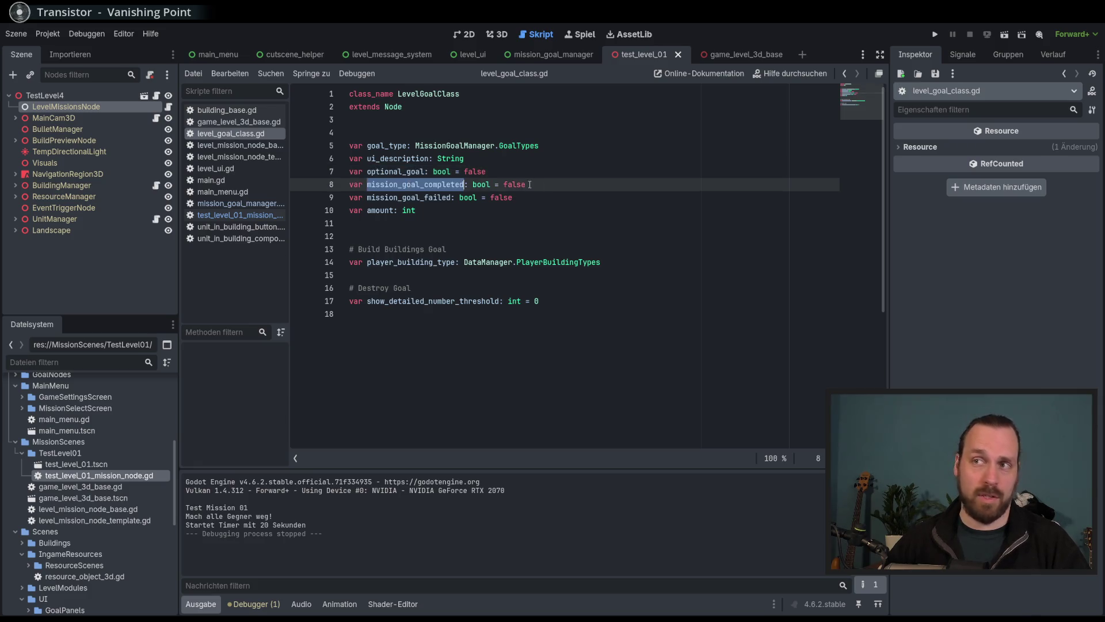
double_click(421, 197)
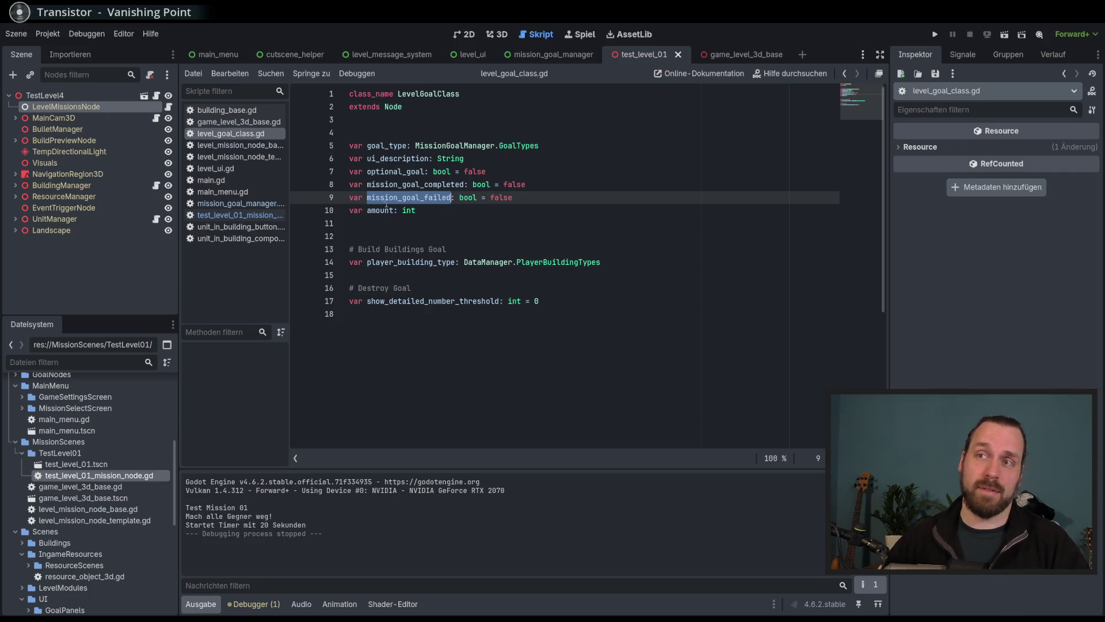
double_click(384, 210)
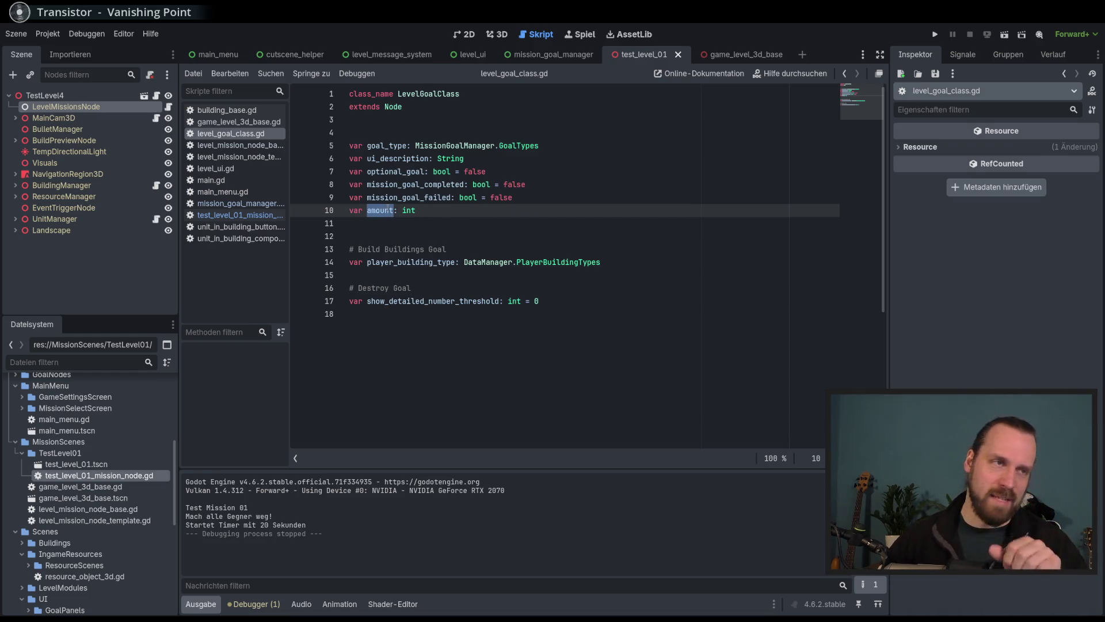
Point out player_building_type and show_detailed_number_threshold, then return to the mission script.
click(423, 208)
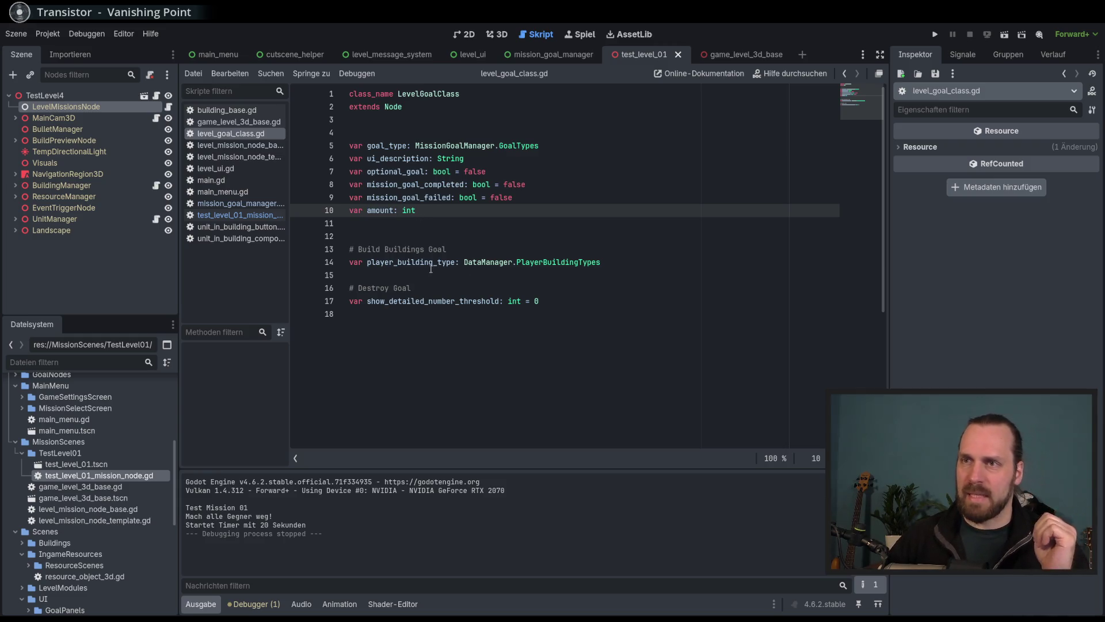
double_click(411, 262)
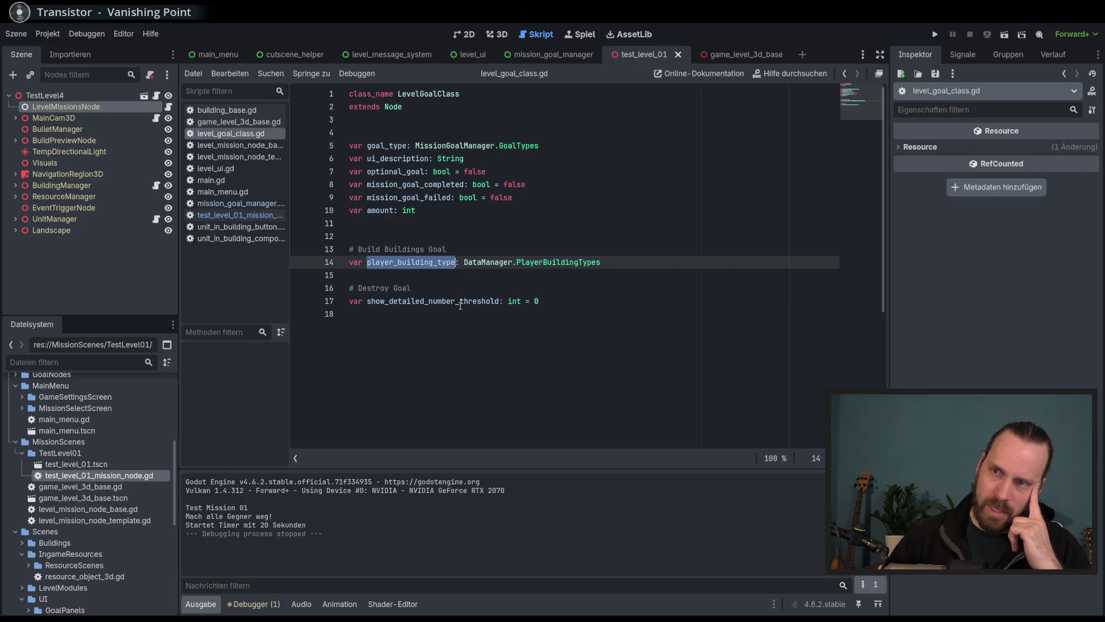
double_click(452, 301)
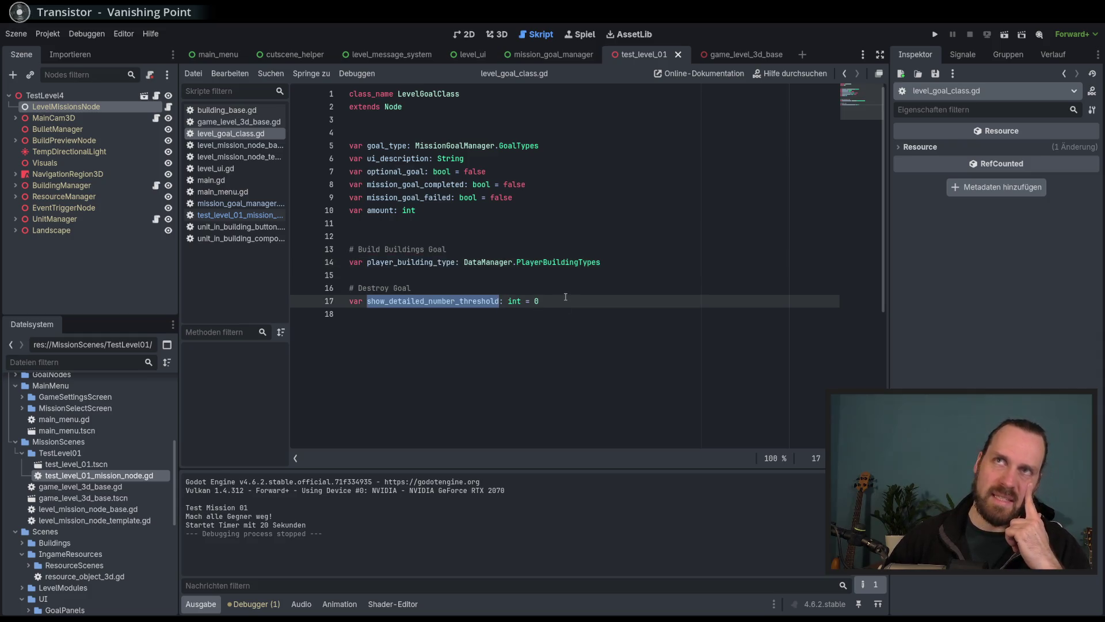
click(576, 301)
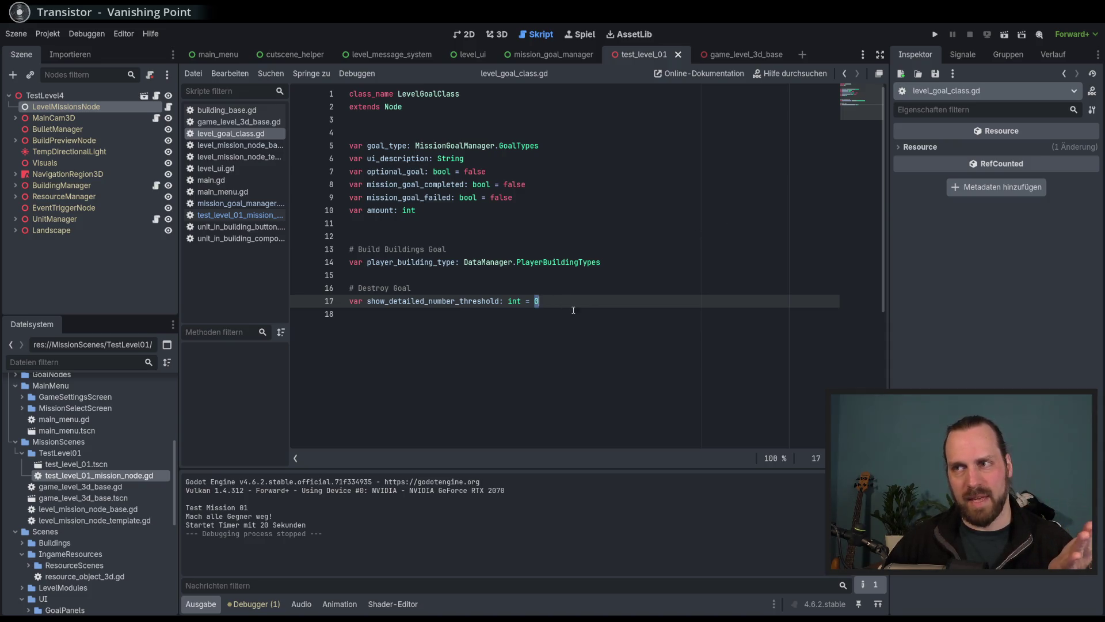
click(598, 310)
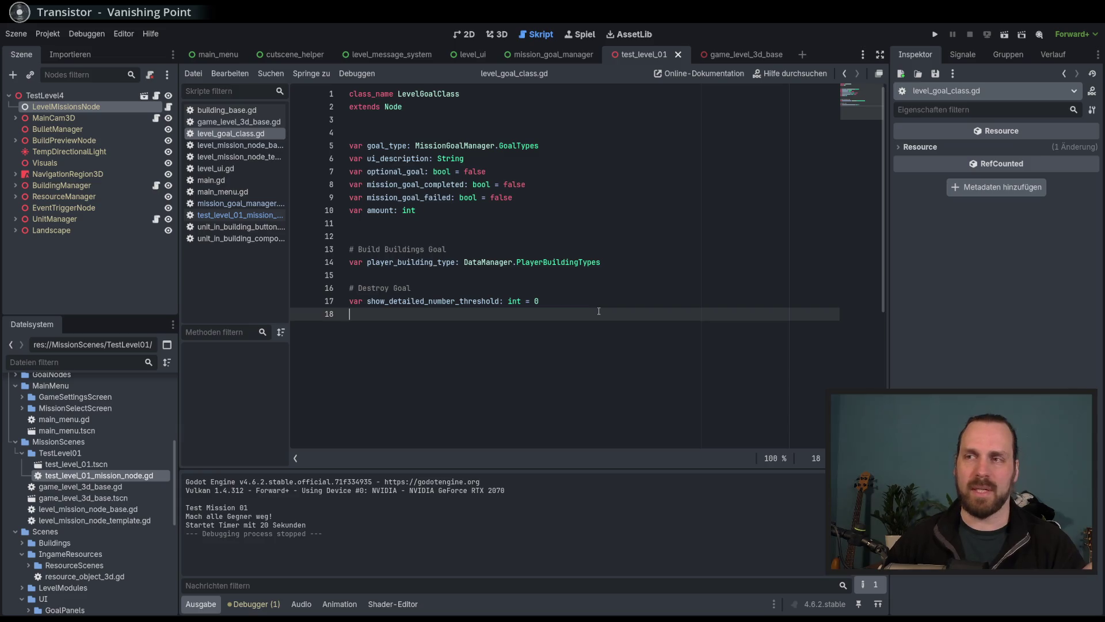
click(570, 305)
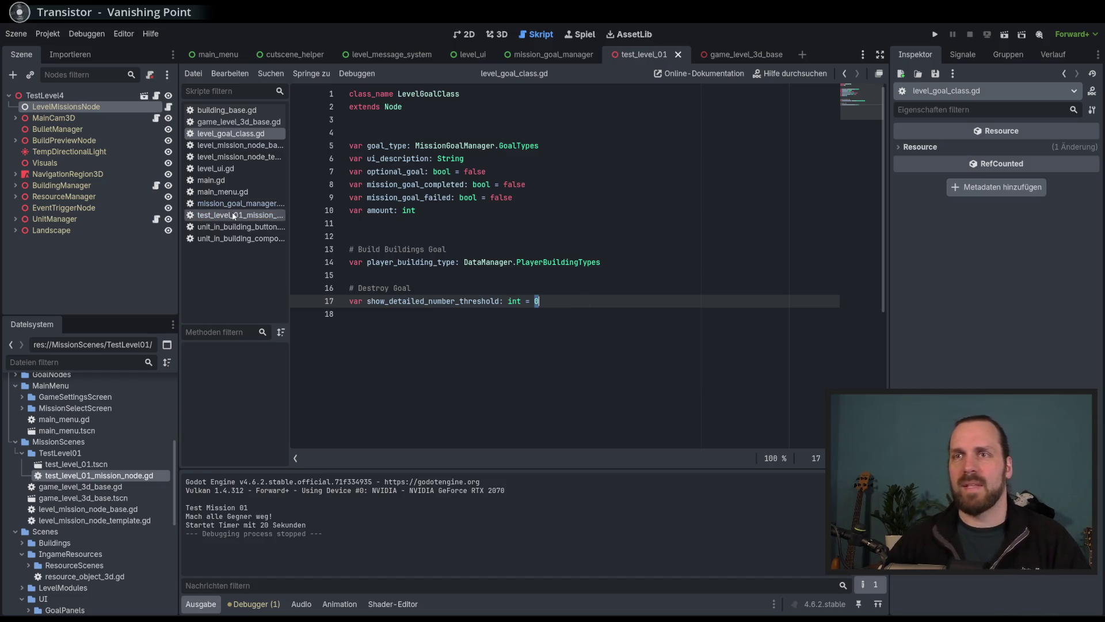
click(247, 215)
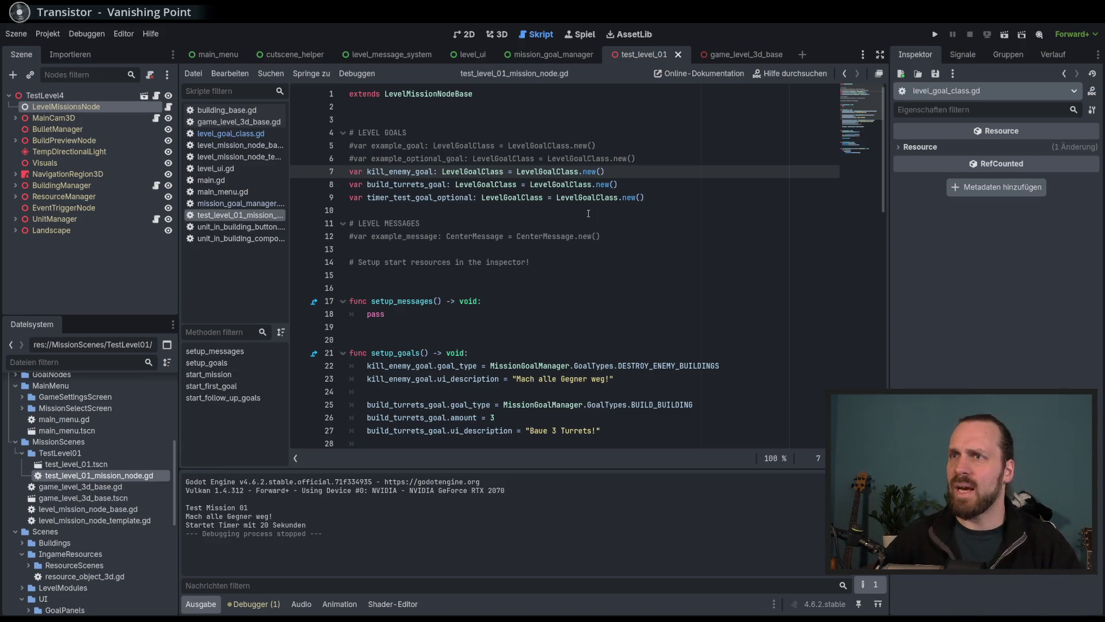
Scroll down setup_goals to the timer_test_goal_optional settings.
scroll(down, 3)
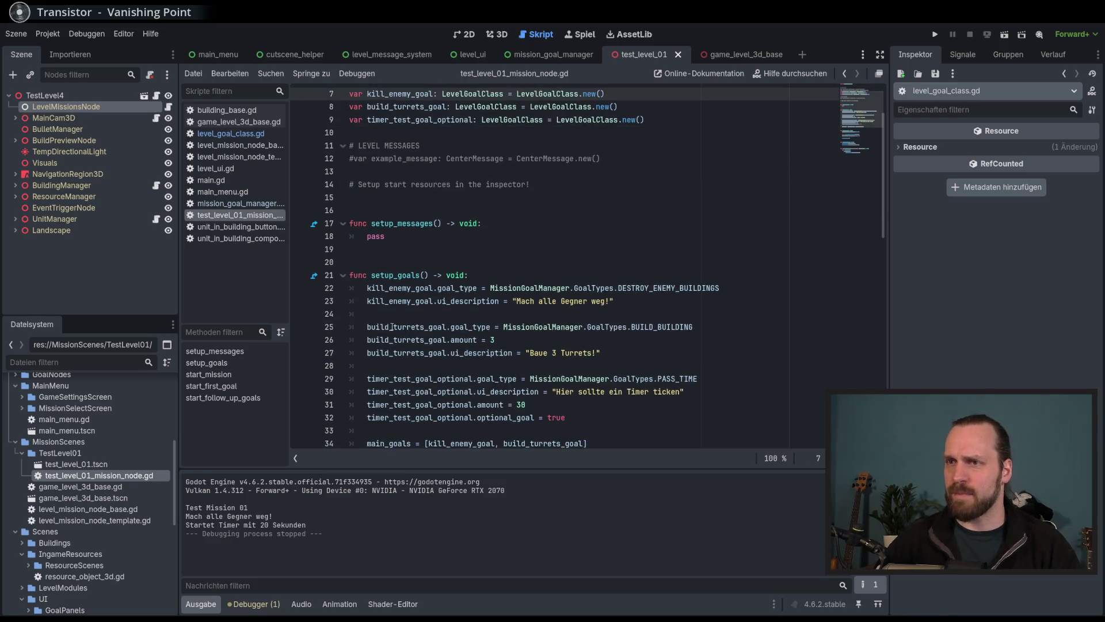
Start a new line 28 with build_turrets_goal.player_building_type via autocomplete.
double_click(414, 327)
scroll(down, 3)
click(671, 278)
key(Return)
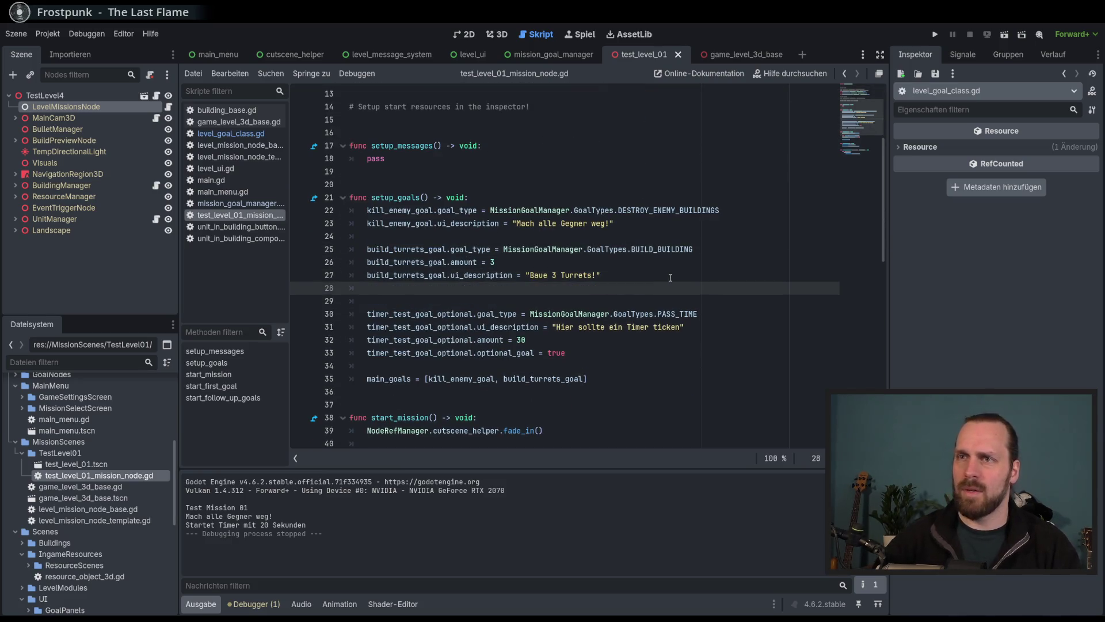
text(bu)
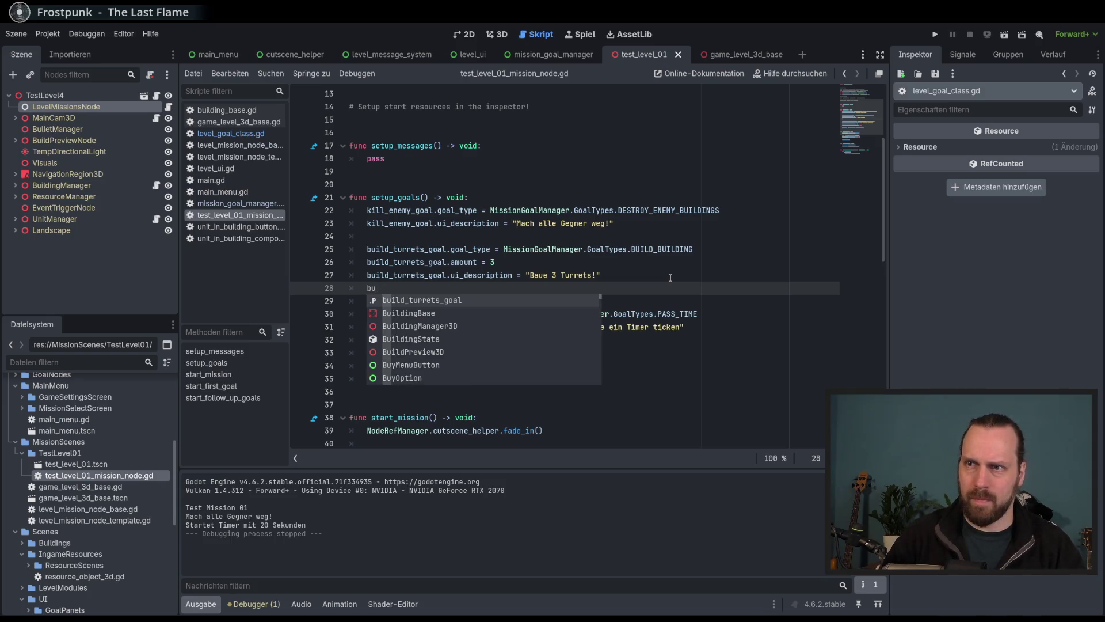
key(Return)
text(.)
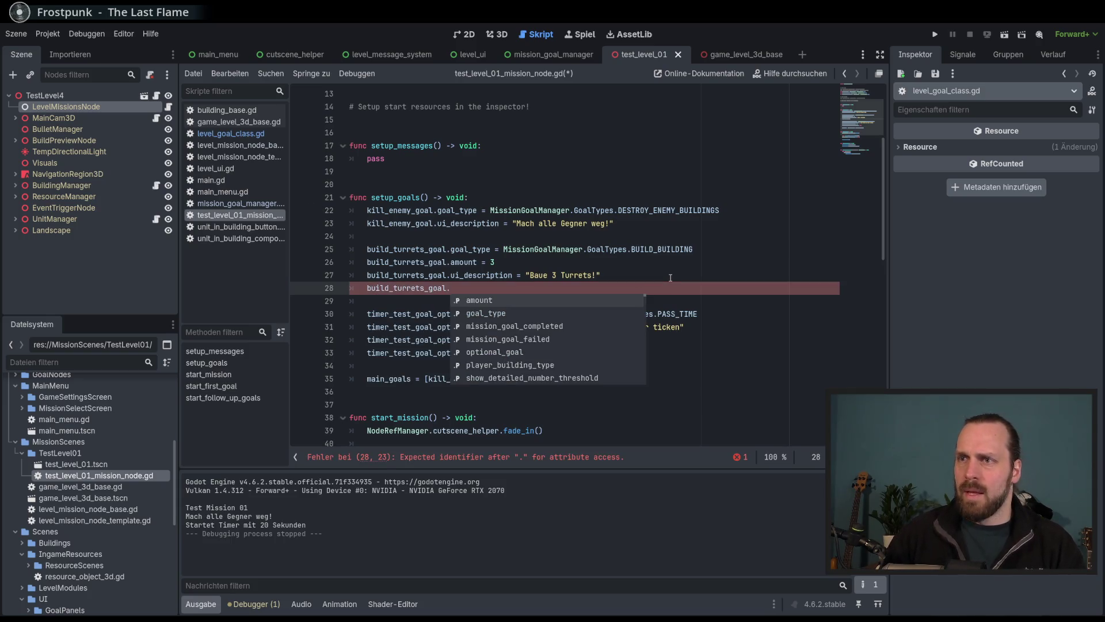
key(Down)
key(Down)
key(Down)
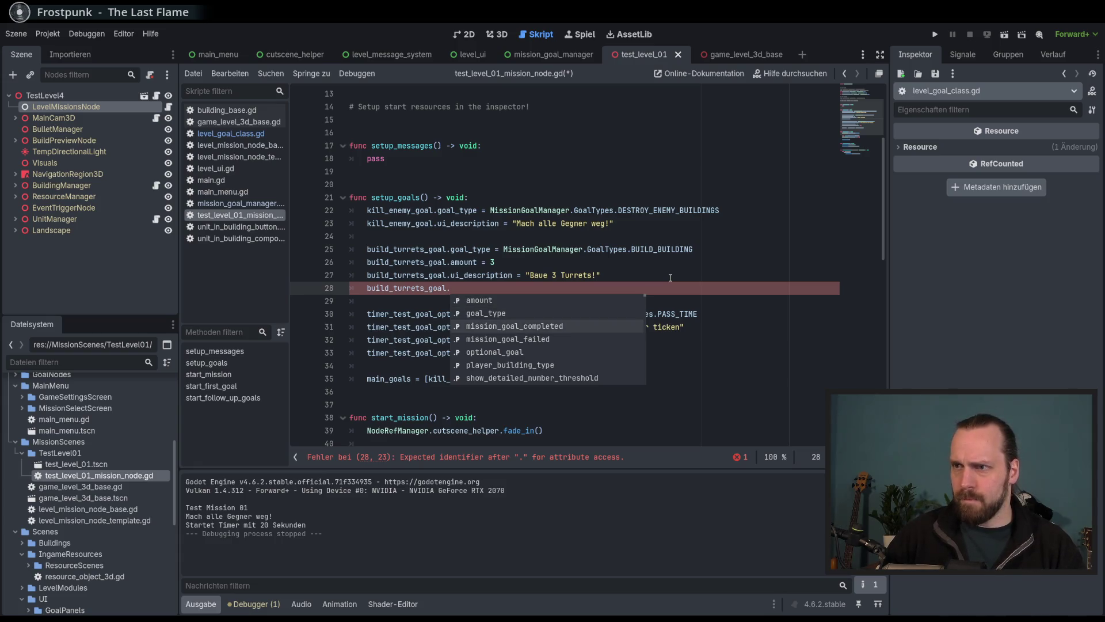
key(Return)
text(.)
key(BackSpace)
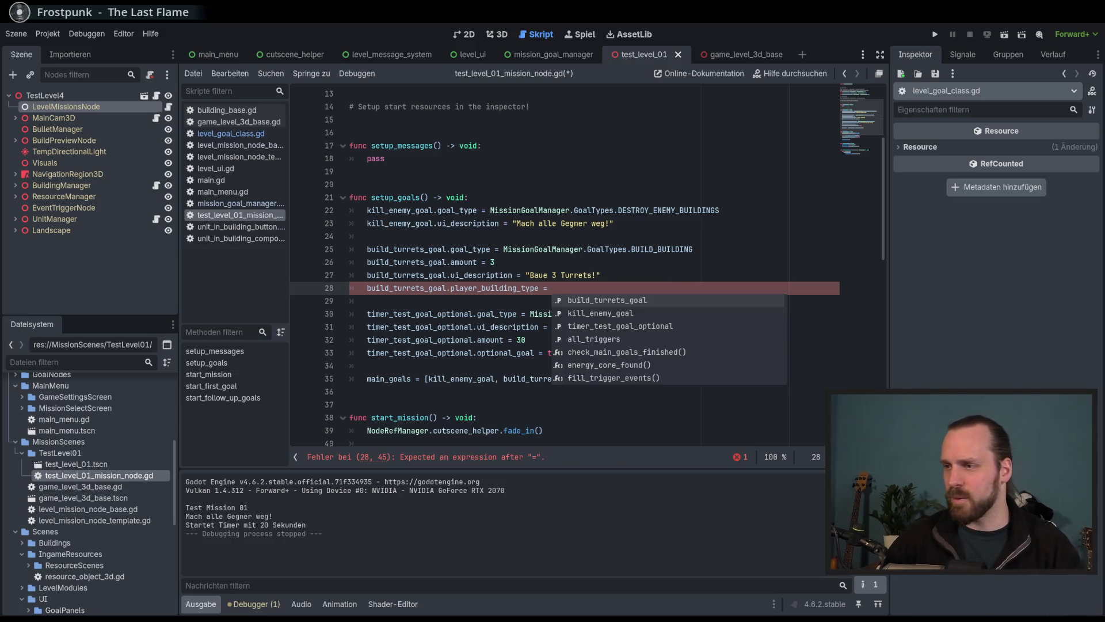
Check the older Notepad++ script for how DataManager supplies the turret building type.
key(alt+Tab)
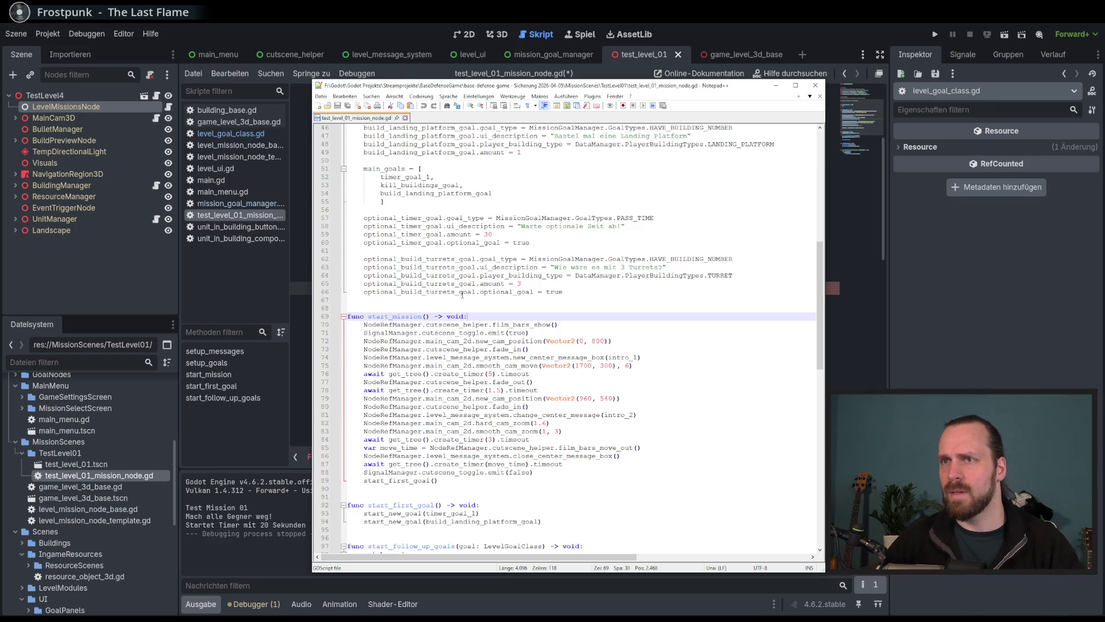
click(507, 258)
click(580, 282)
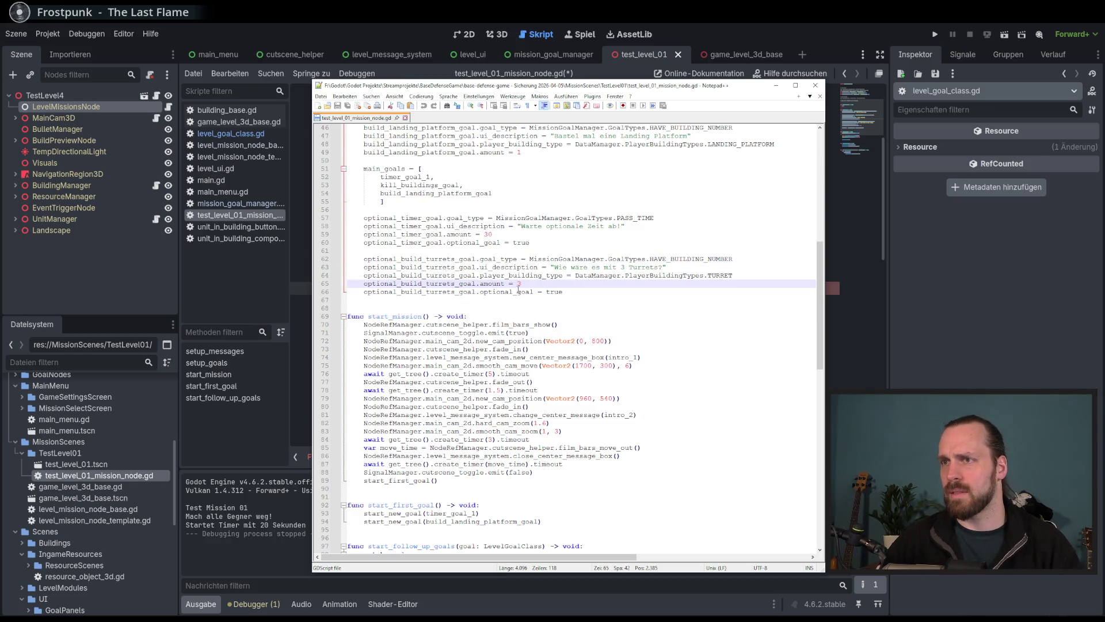
double_click(599, 275)
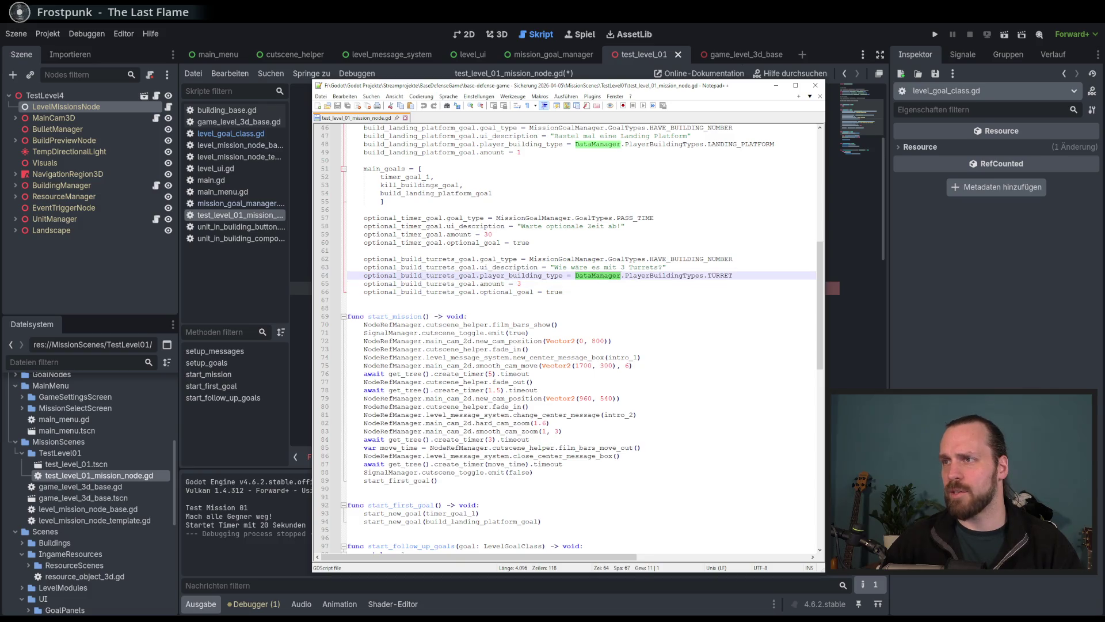
key(alt+Tab)
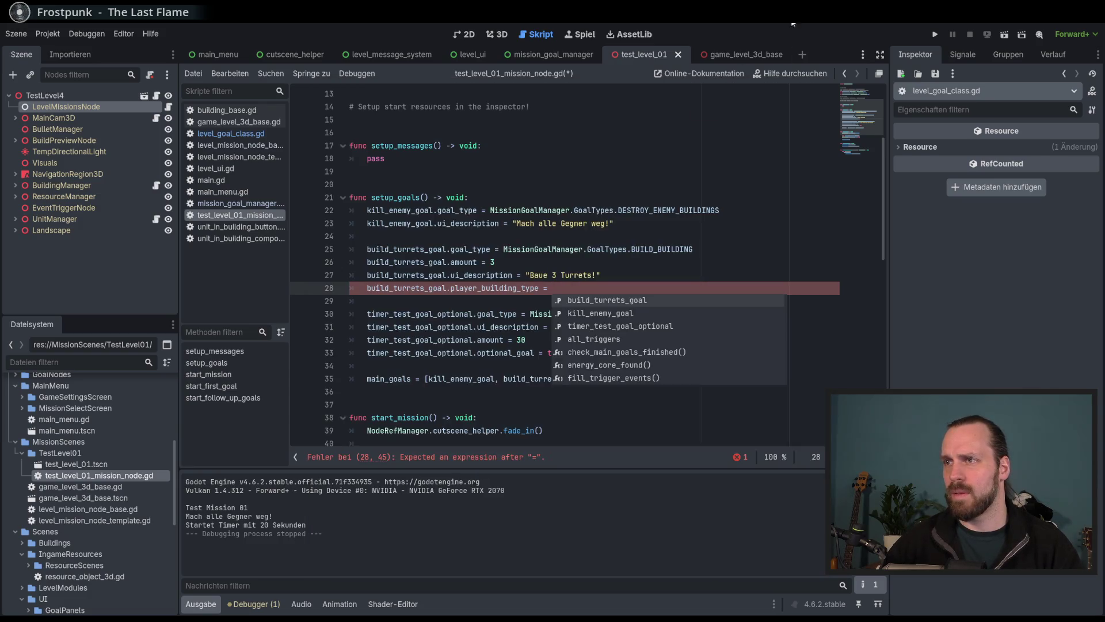
Complete line 28 as '= DataManager.PlayerBuildingTypes.TURRET' via autocomplete and save the script.
text(= Dat)
key(Return)
text(.Play)
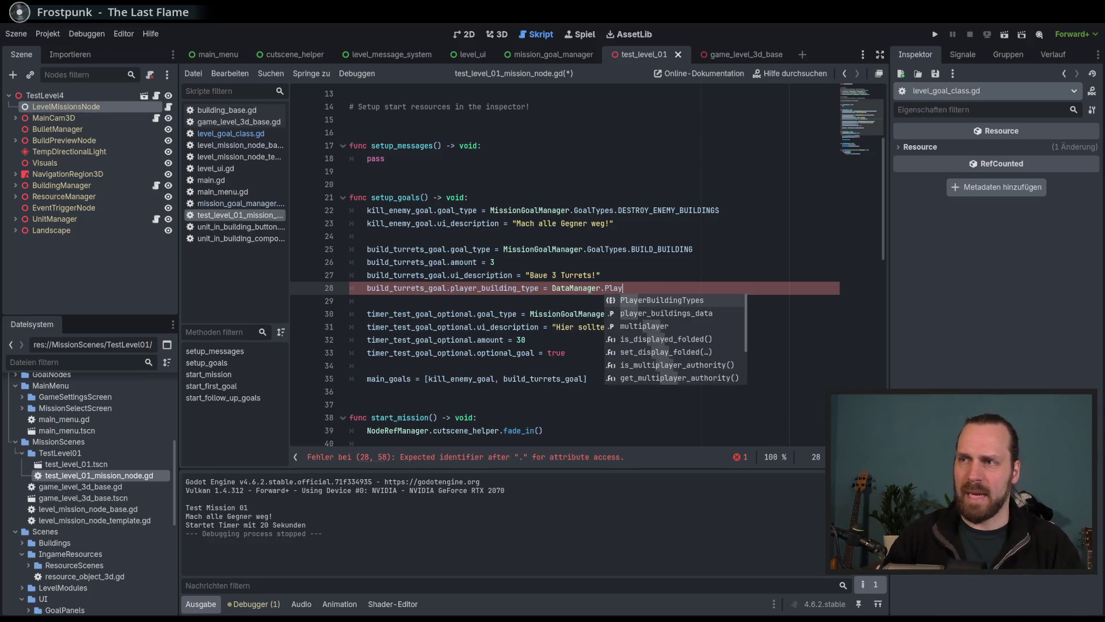
key(Return)
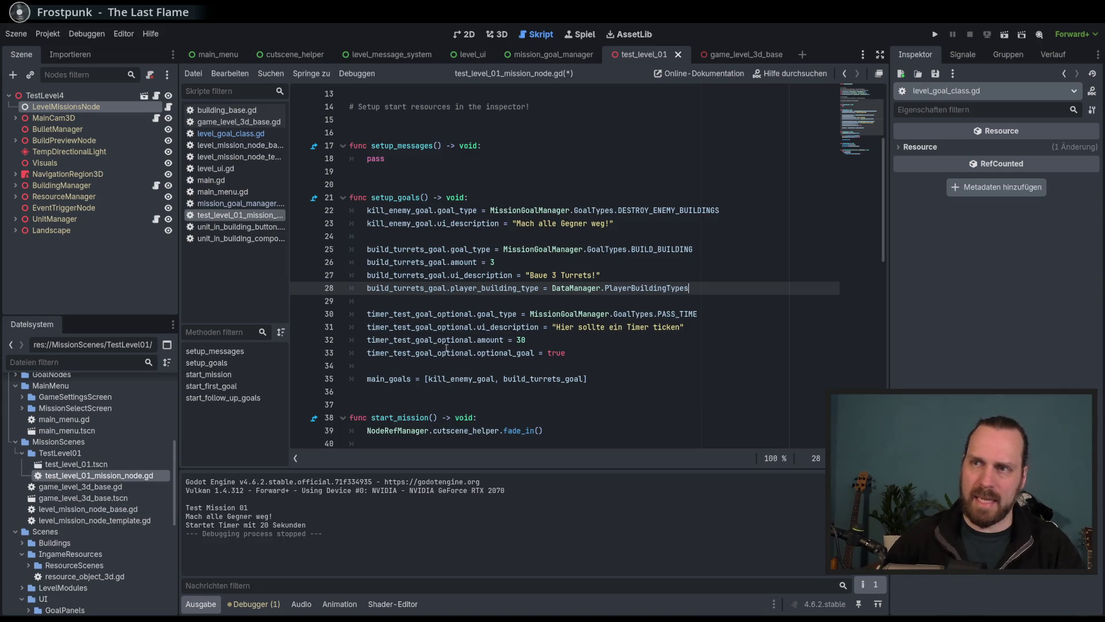
text(.)
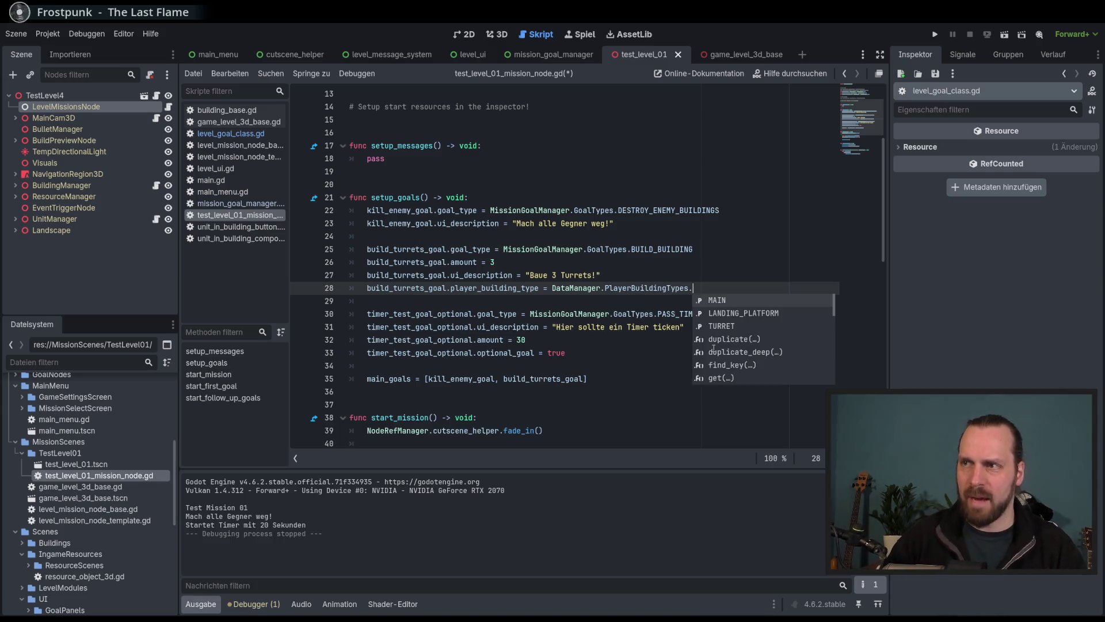
key(Down)
key(Return)
key(ctrl+s)
Check the TURRET value and the turret amount 3, then launch the game.
double_click(727, 290)
click(685, 288)
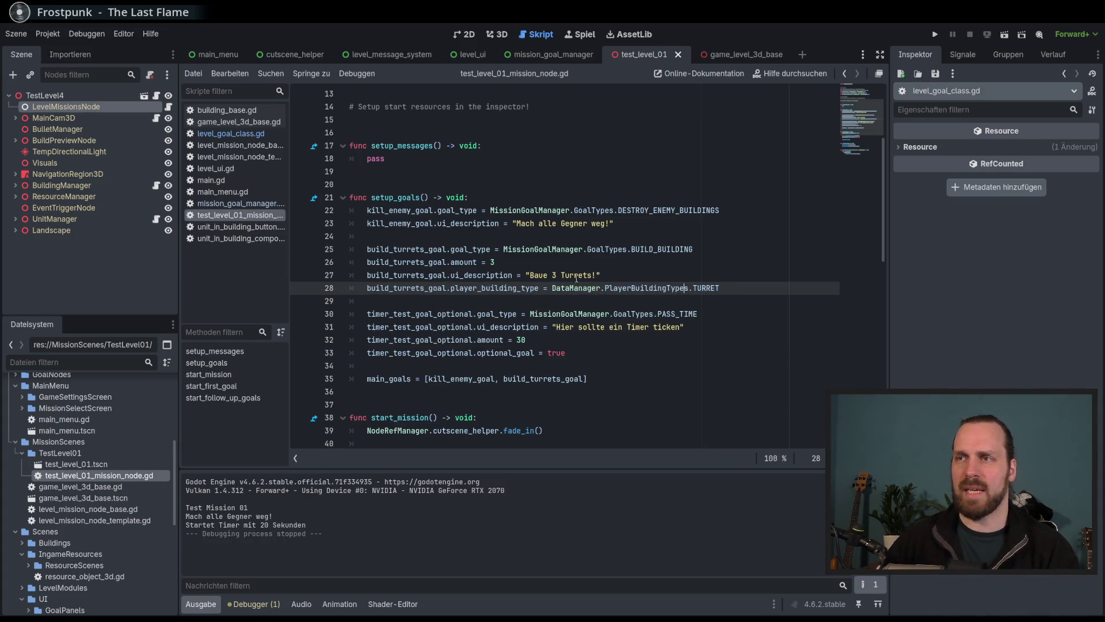
double_click(494, 263)
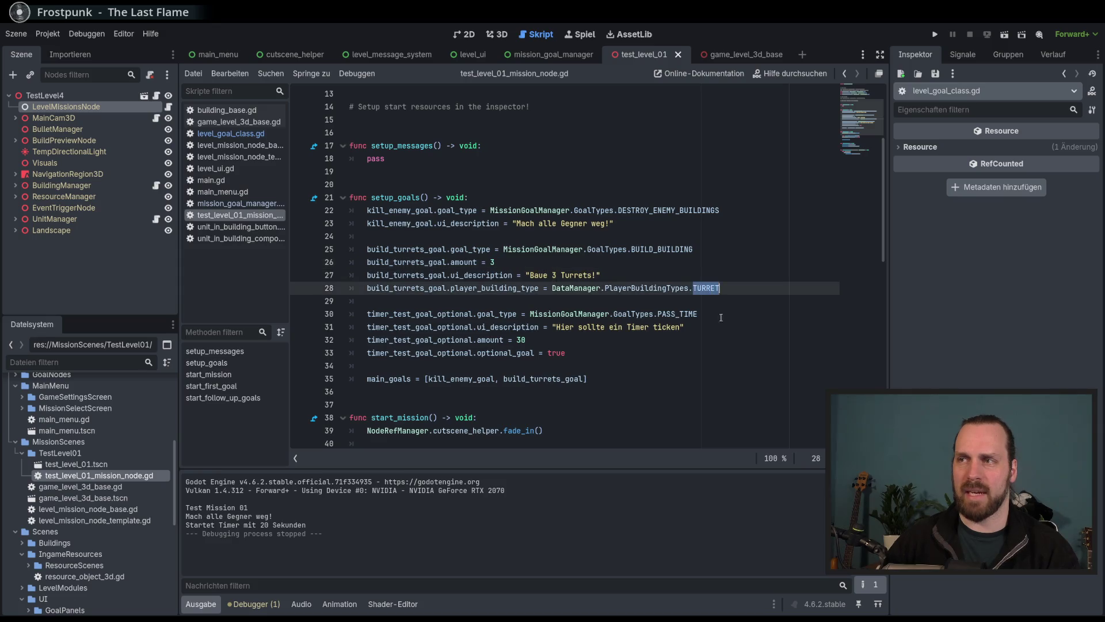
key(F5)
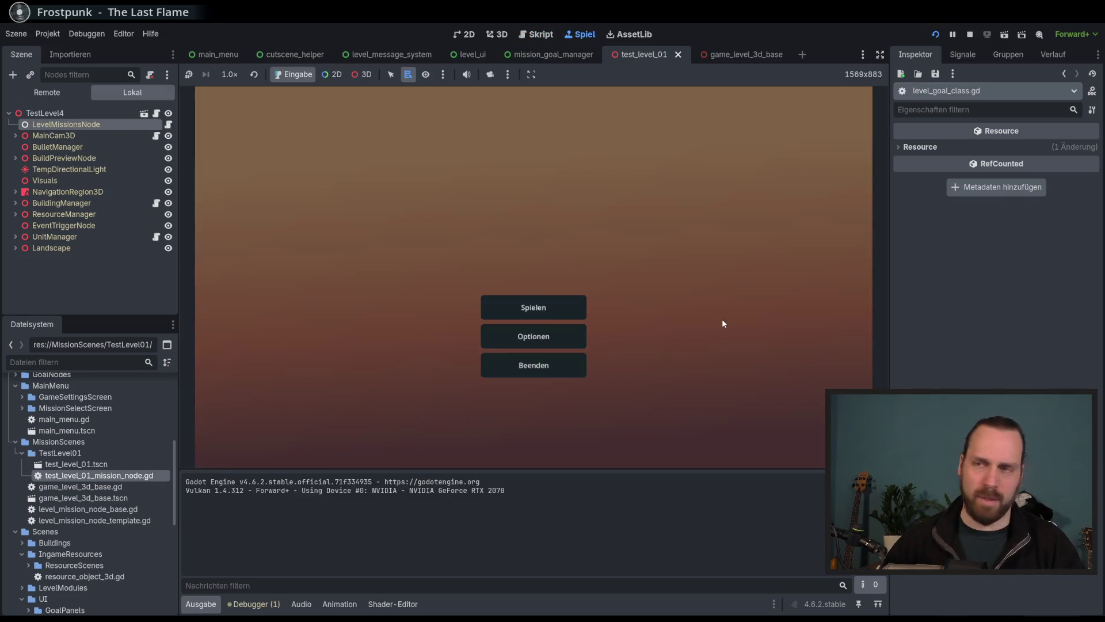
Stop the game, review the turret amount and building type lines, and relaunch.
key(F8)
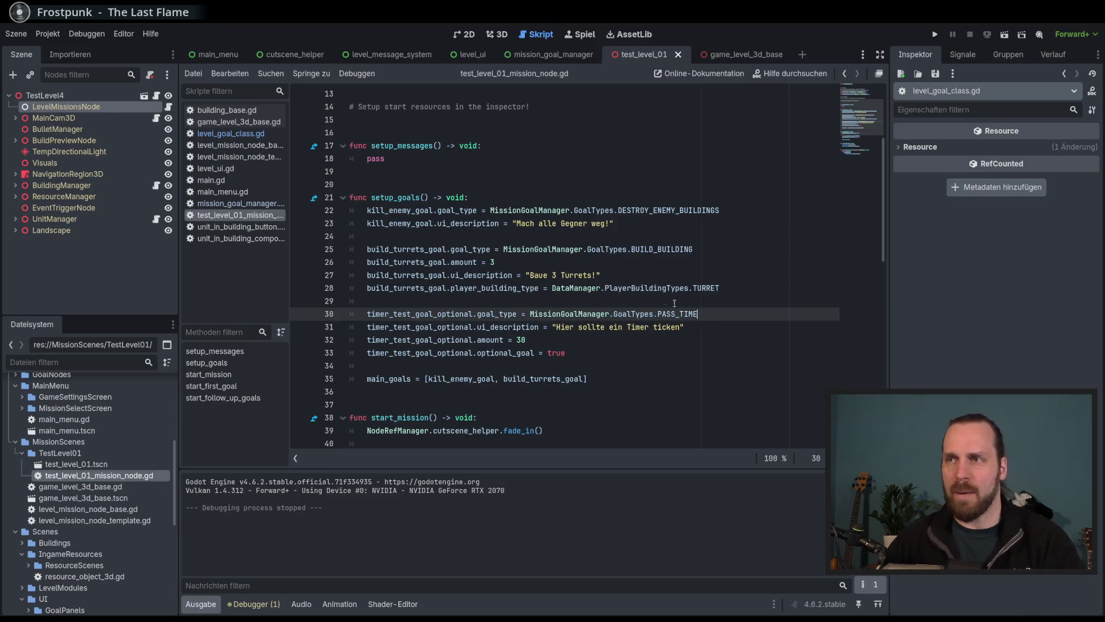
click(554, 274)
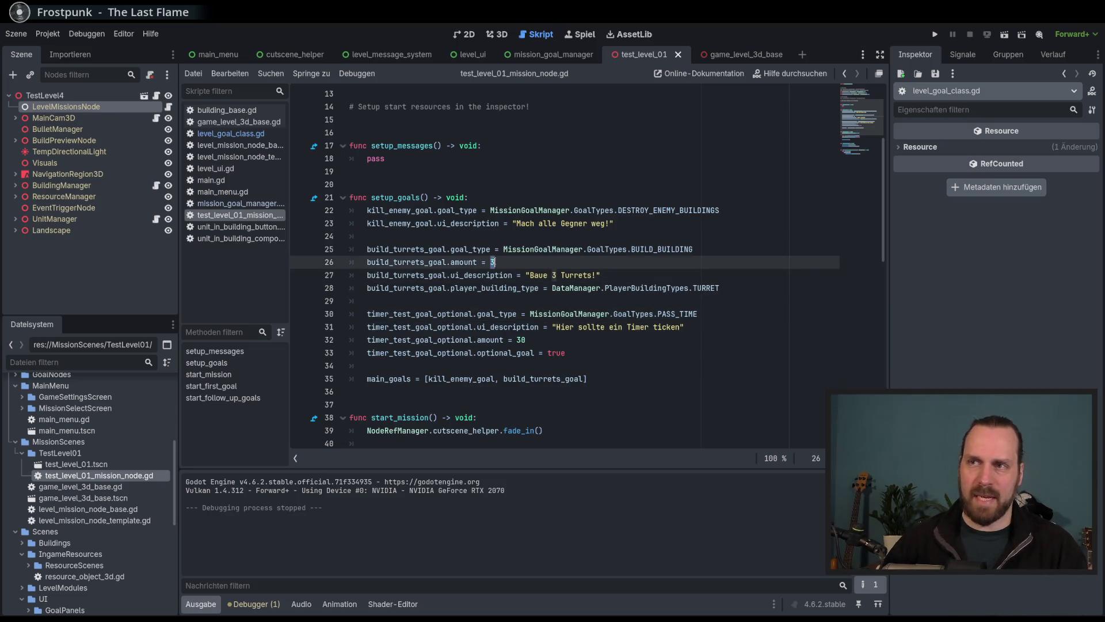
click(570, 287)
key(Up)
key(End)
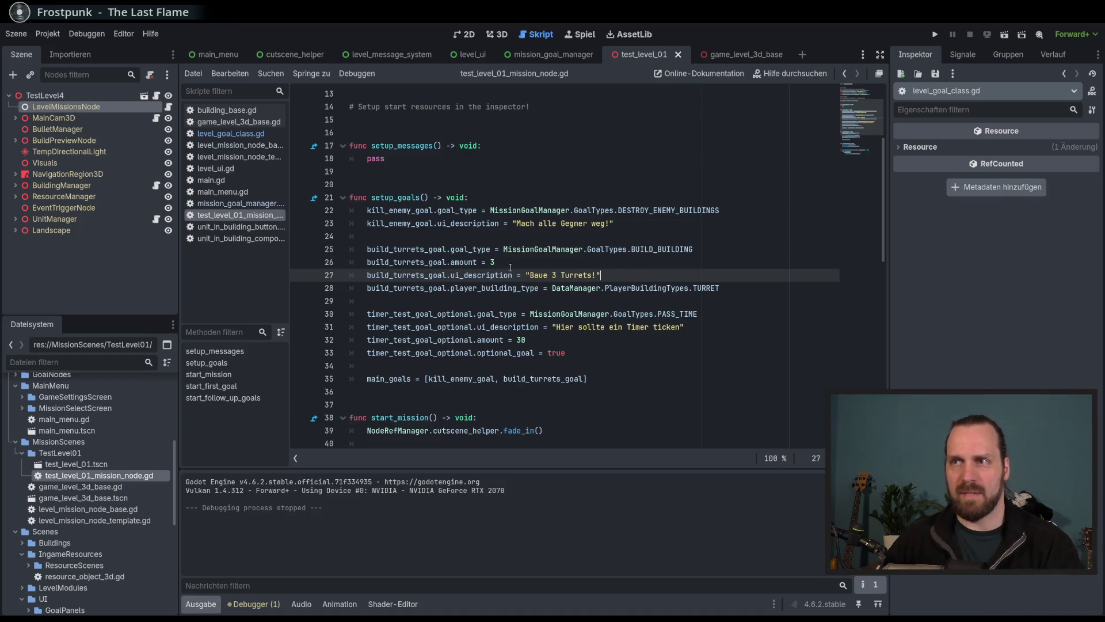
key(F5)
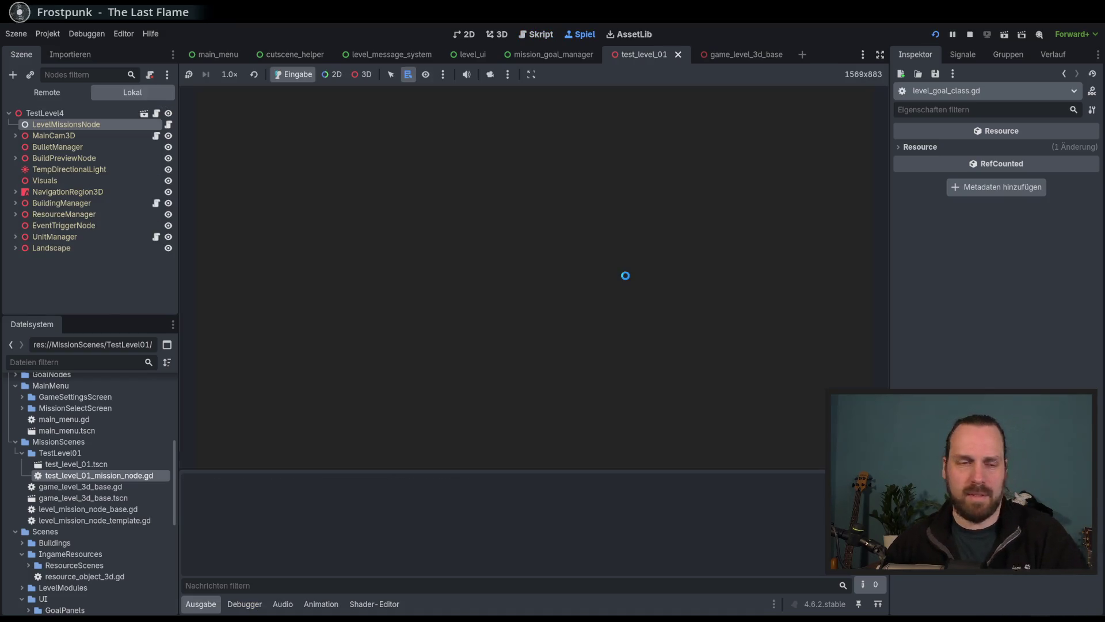
Start Test Mission 01 from the mission select screen.
click(573, 306)
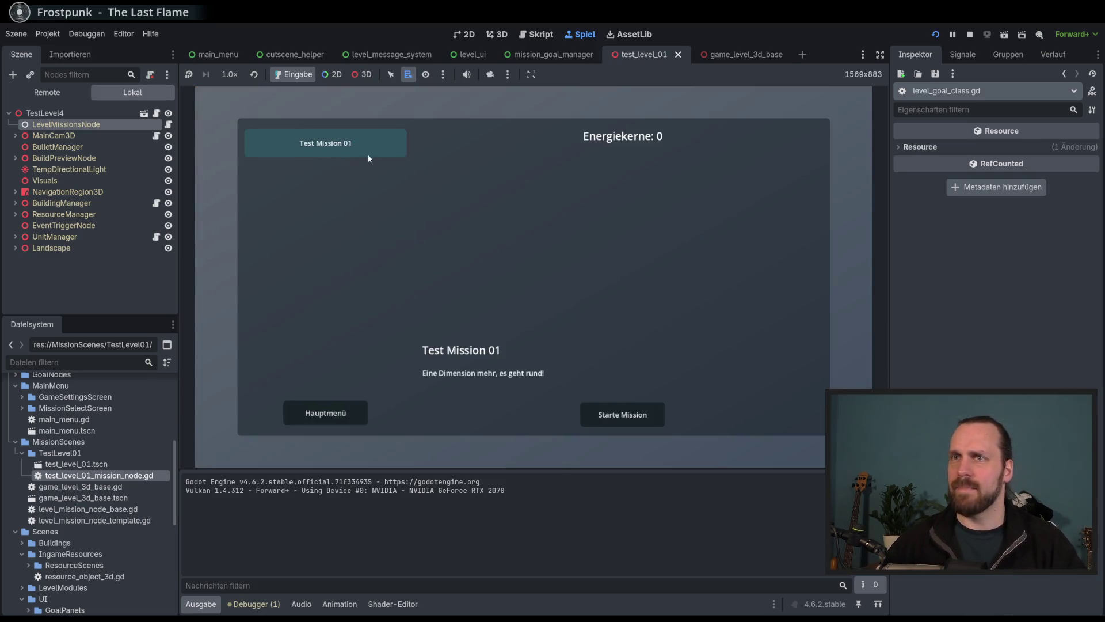
click(620, 413)
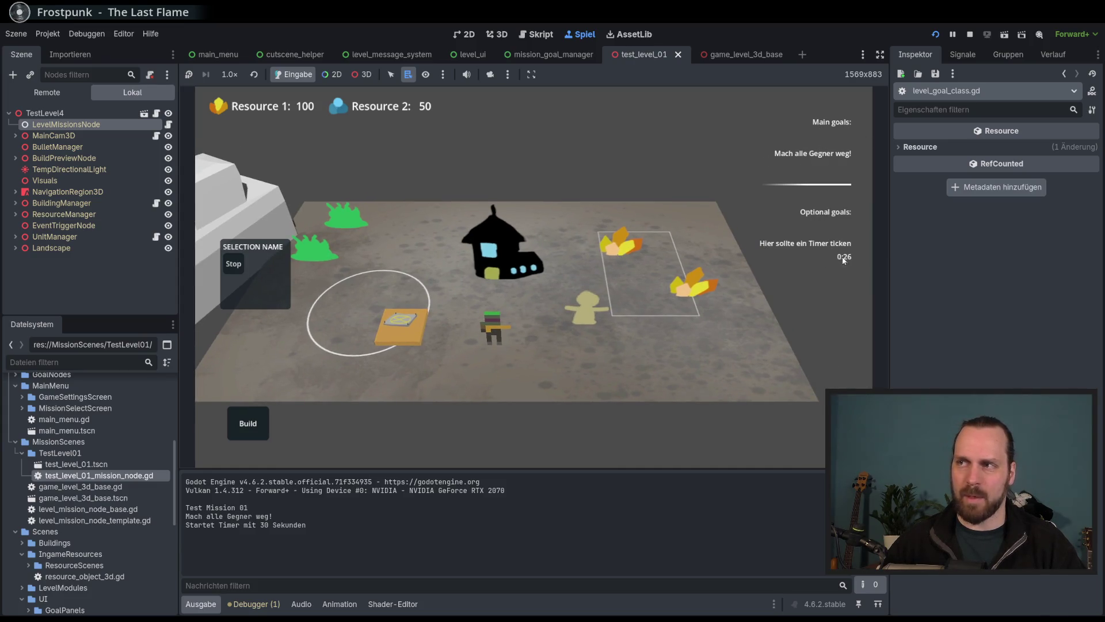
scroll(down, 3)
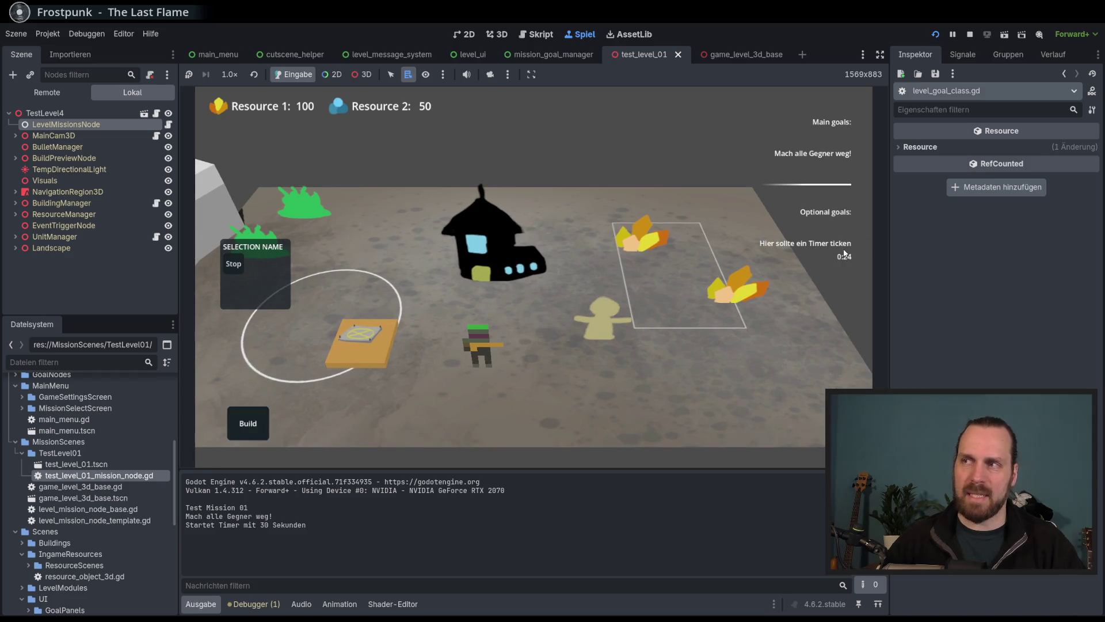
scroll(down, 3)
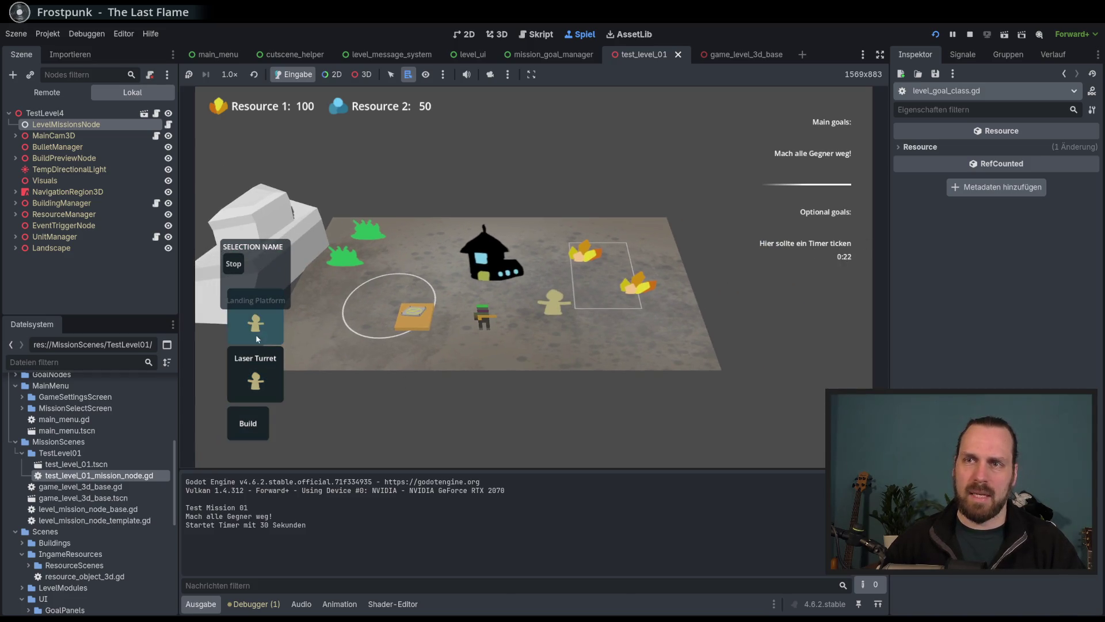
Recruit two Laser Dudes from the building.
click(484, 315)
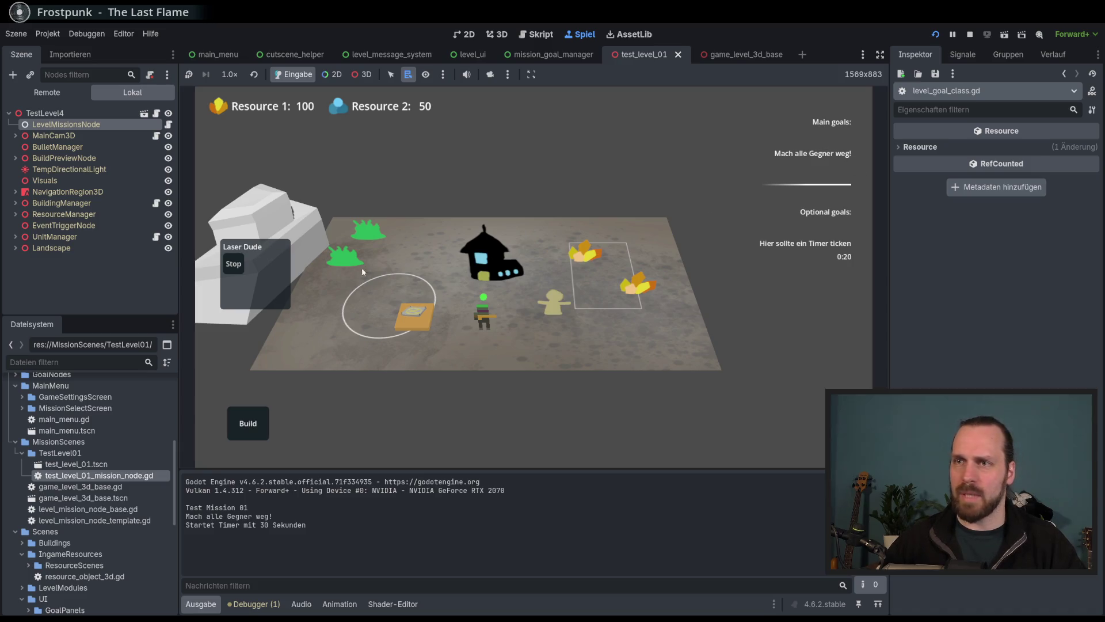
click(414, 314)
click(312, 333)
click(320, 333)
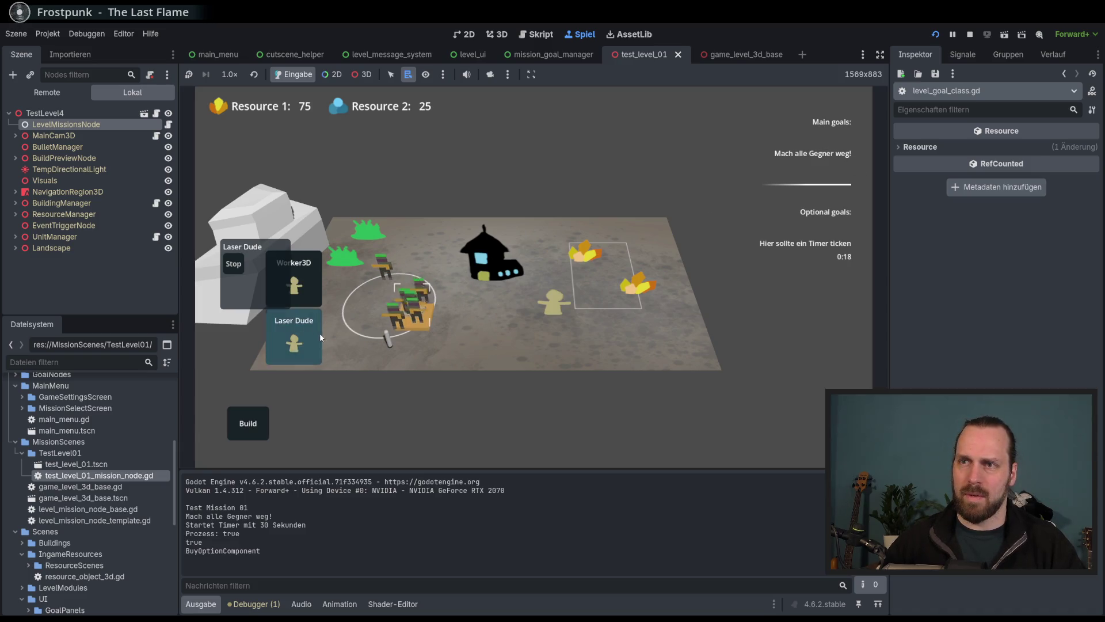
key(a)
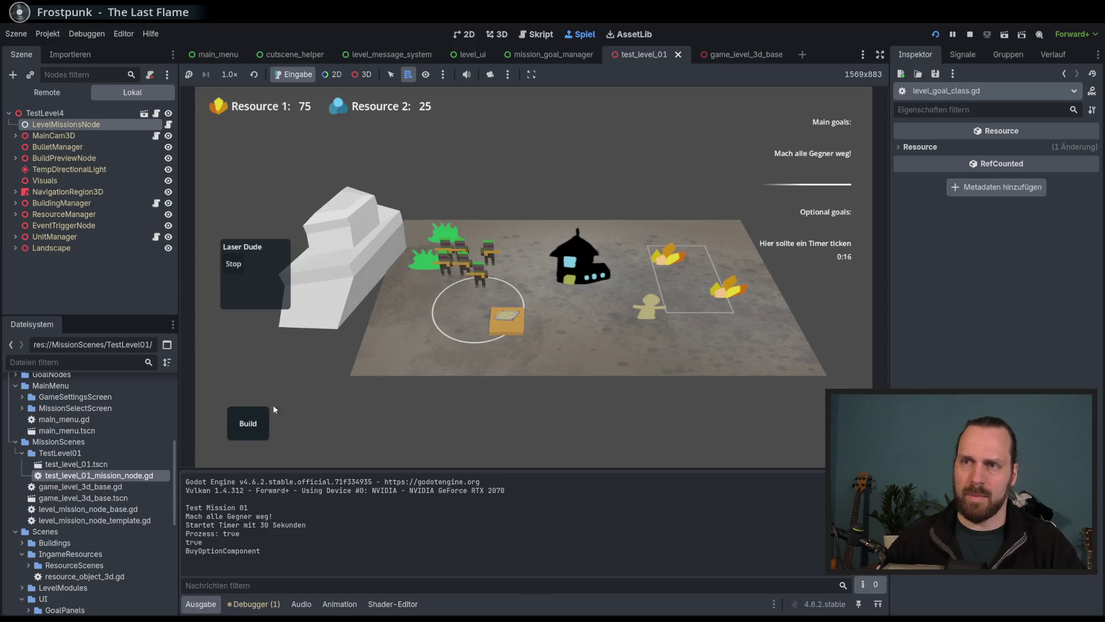
Build a laser turret near the building, triggering the goal manager's out-of-bounds error.
click(264, 418)
click(265, 373)
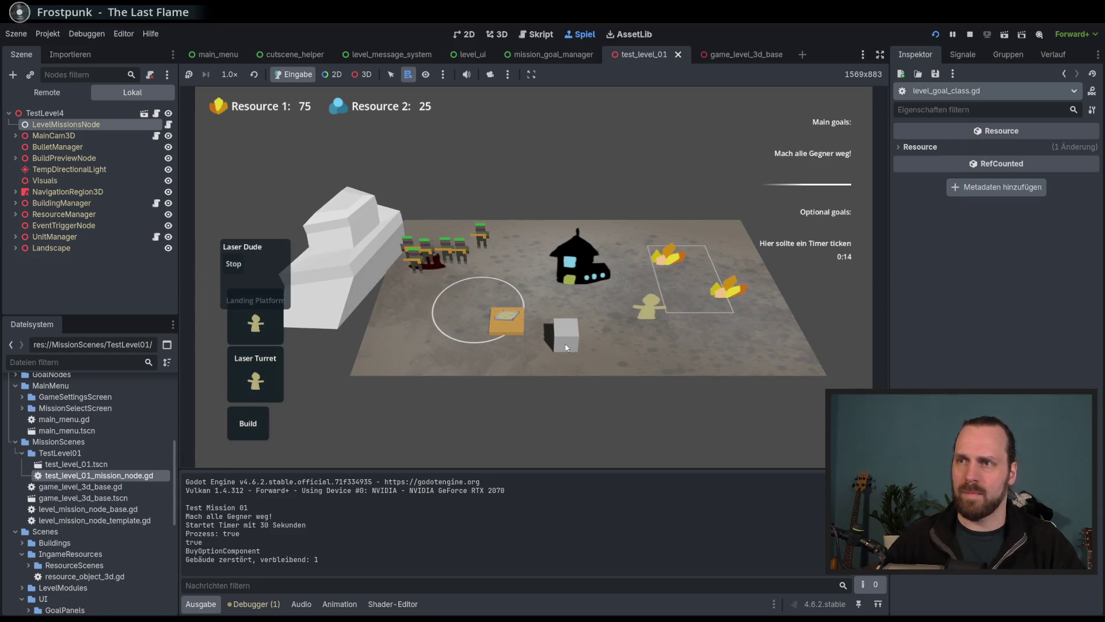
click(566, 347)
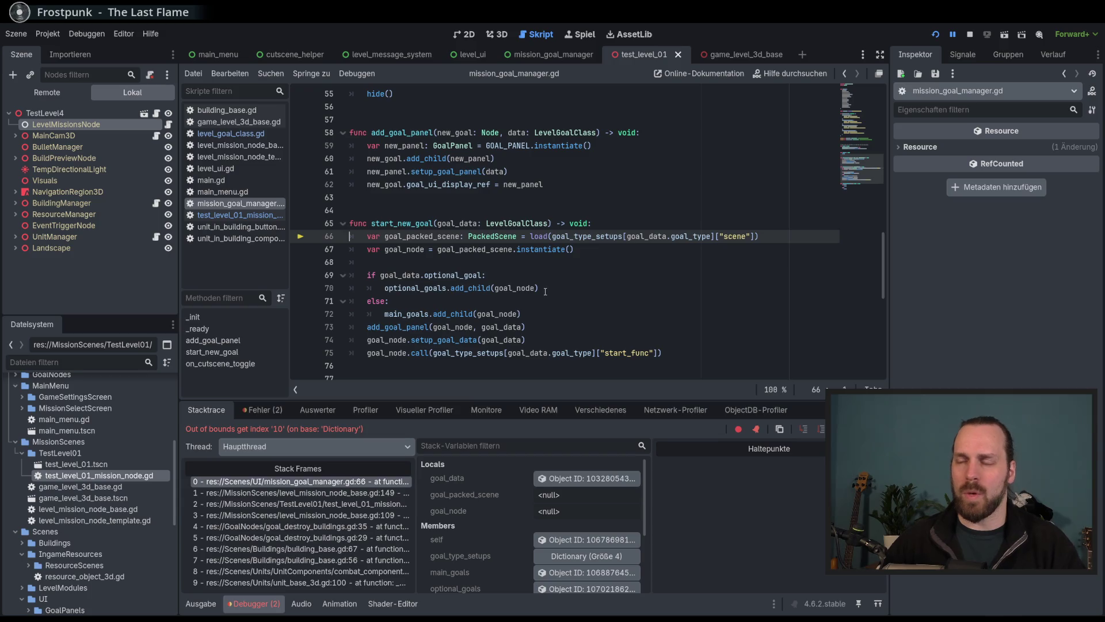
click(545, 288)
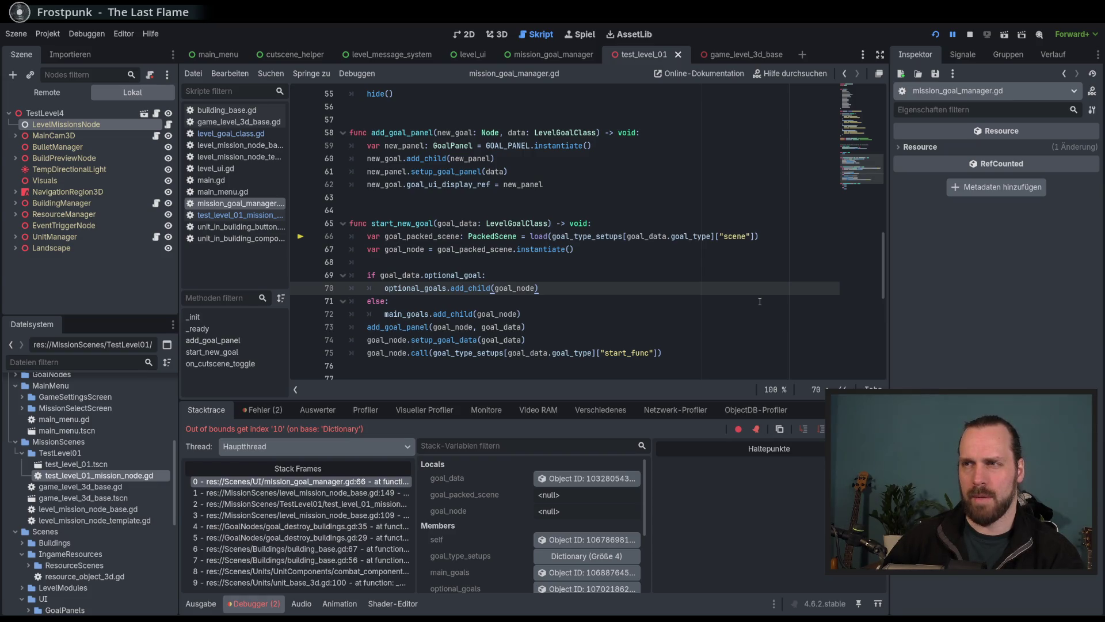
key(F8)
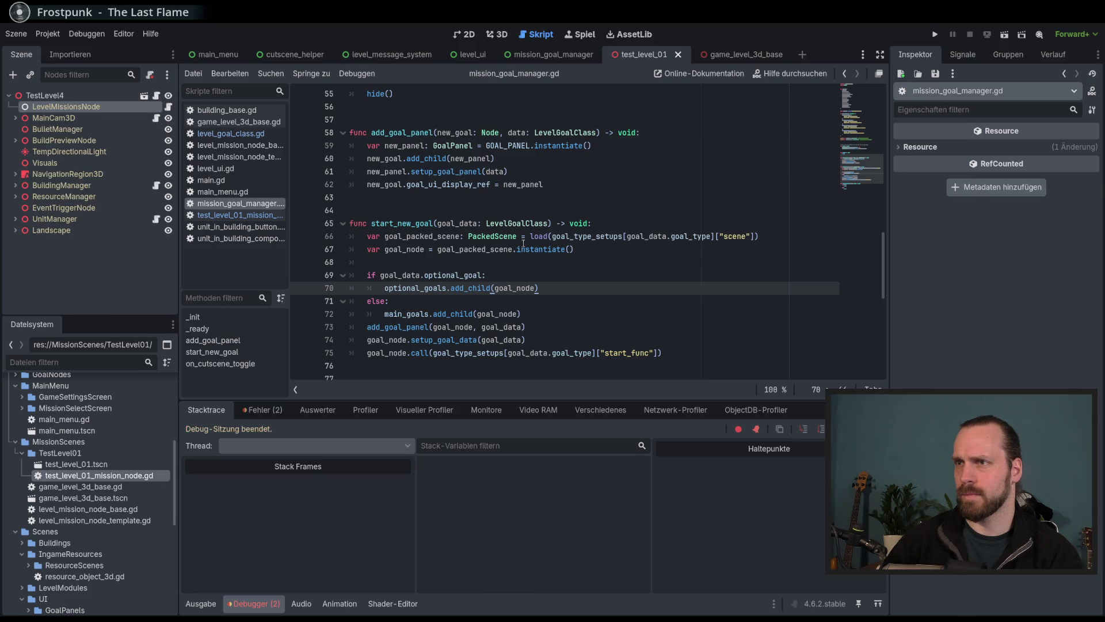
double_click(574, 237)
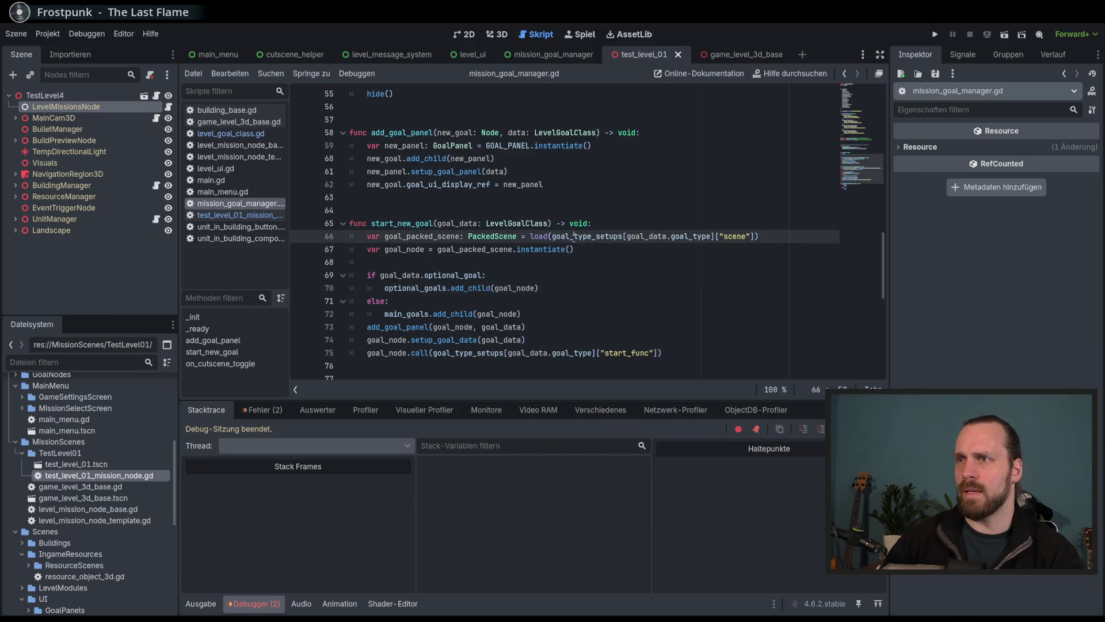
click(592, 236)
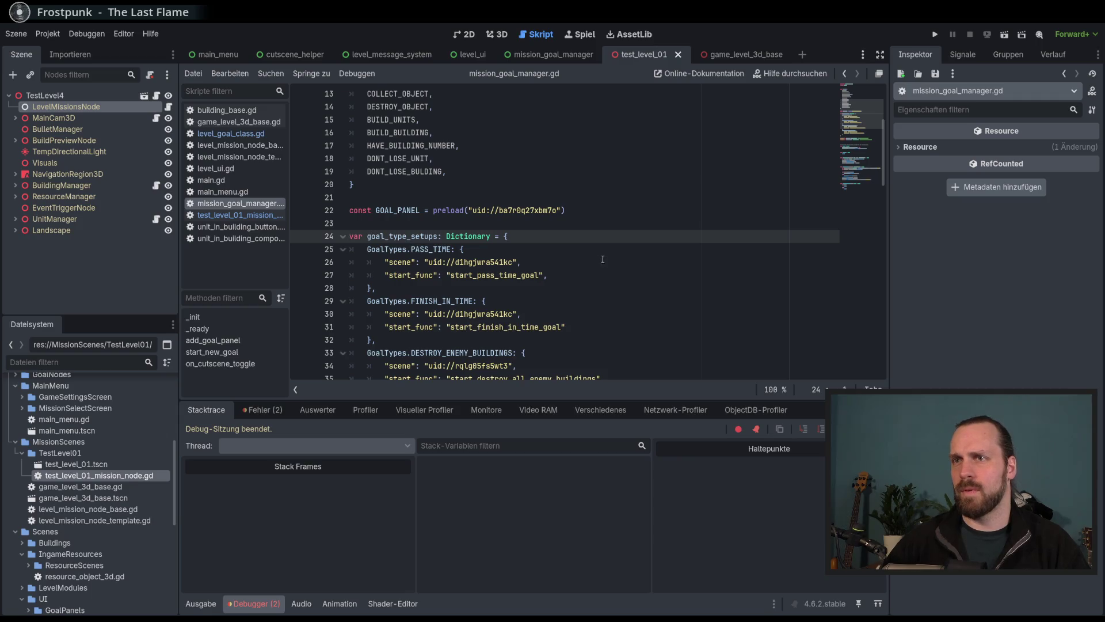
scroll(down, 3)
scroll(up, 3)
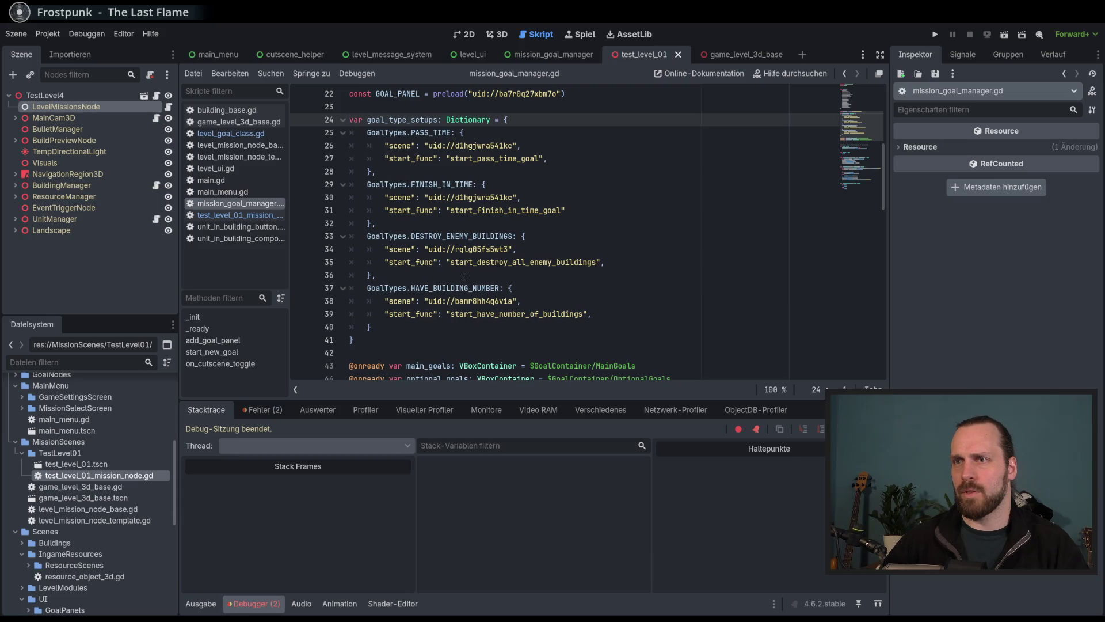
double_click(459, 237)
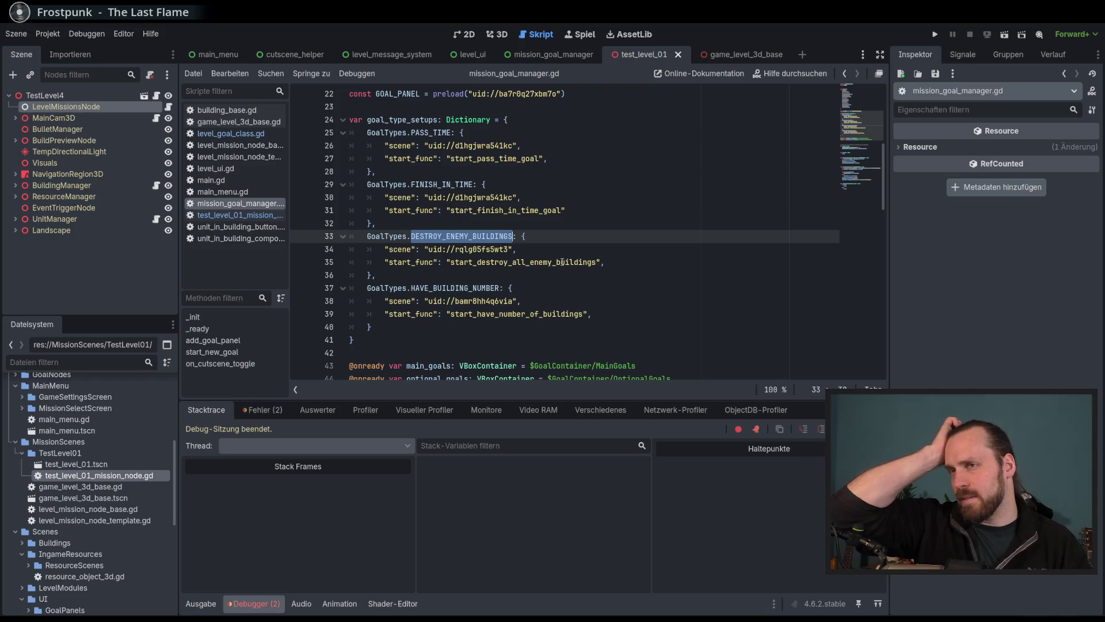
scroll(up, 3)
scroll(up, 3)
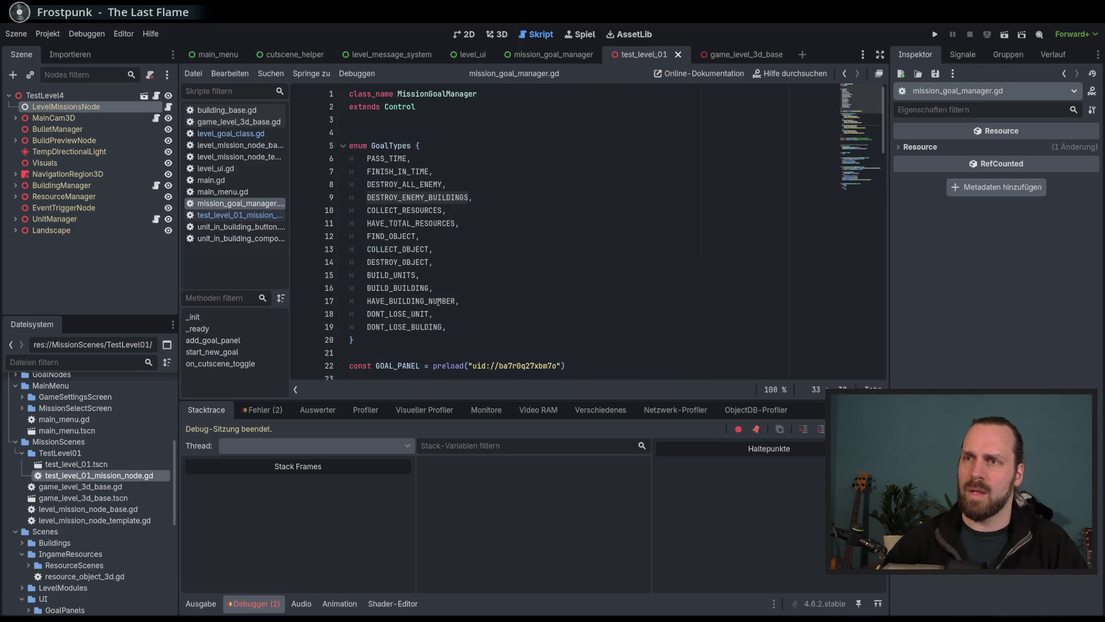
double_click(403, 301)
key(alt+Up)
key(alt+Down)
key(alt+Down)
key(alt+Up)
double_click(428, 289)
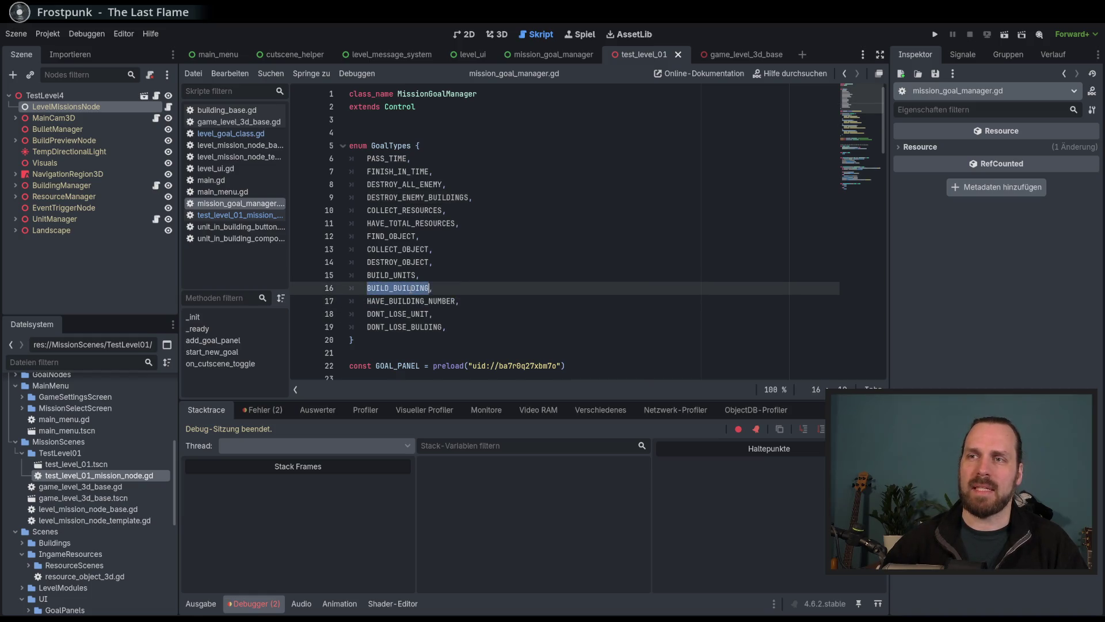
double_click(403, 300)
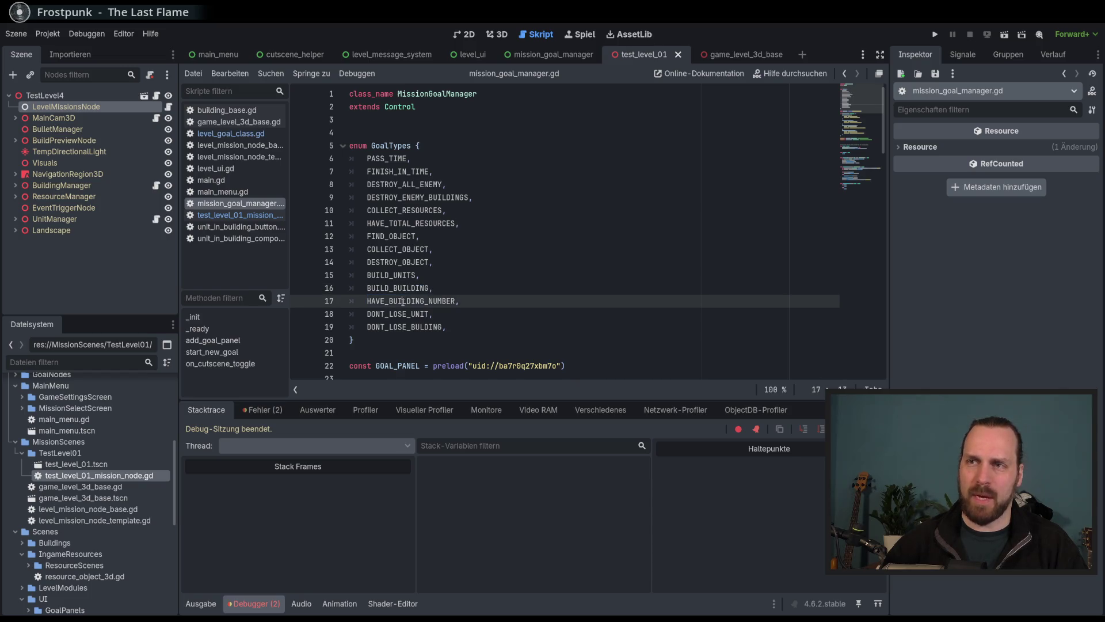
scroll(down, 3)
scroll(up, 3)
scroll(up, 3)
drag(385, 158, 420, 327)
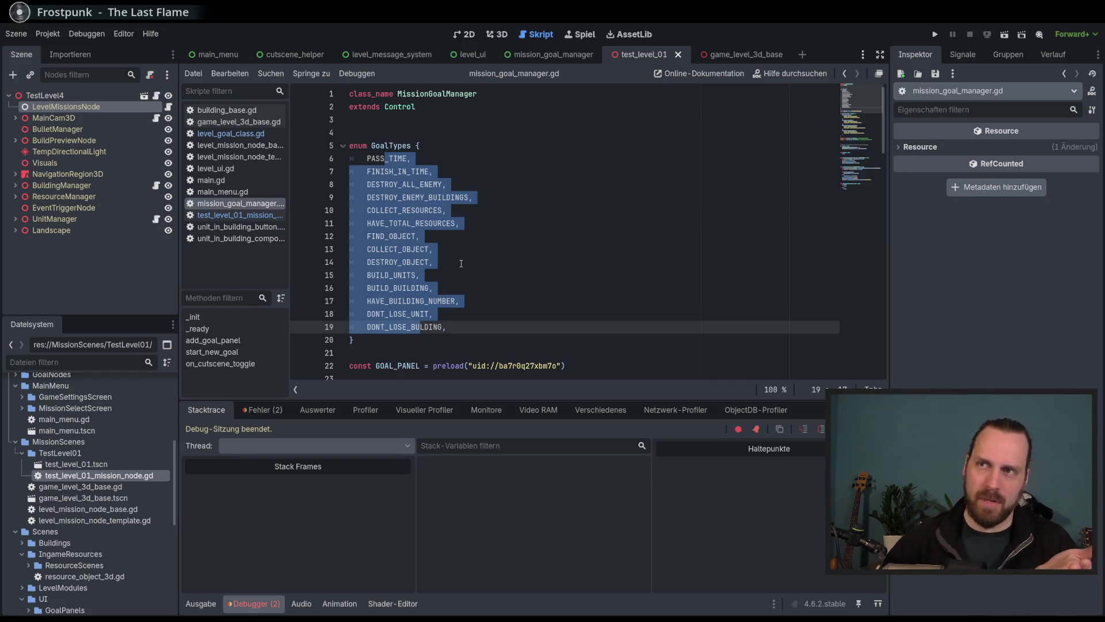
double_click(387, 159)
double_click(390, 171)
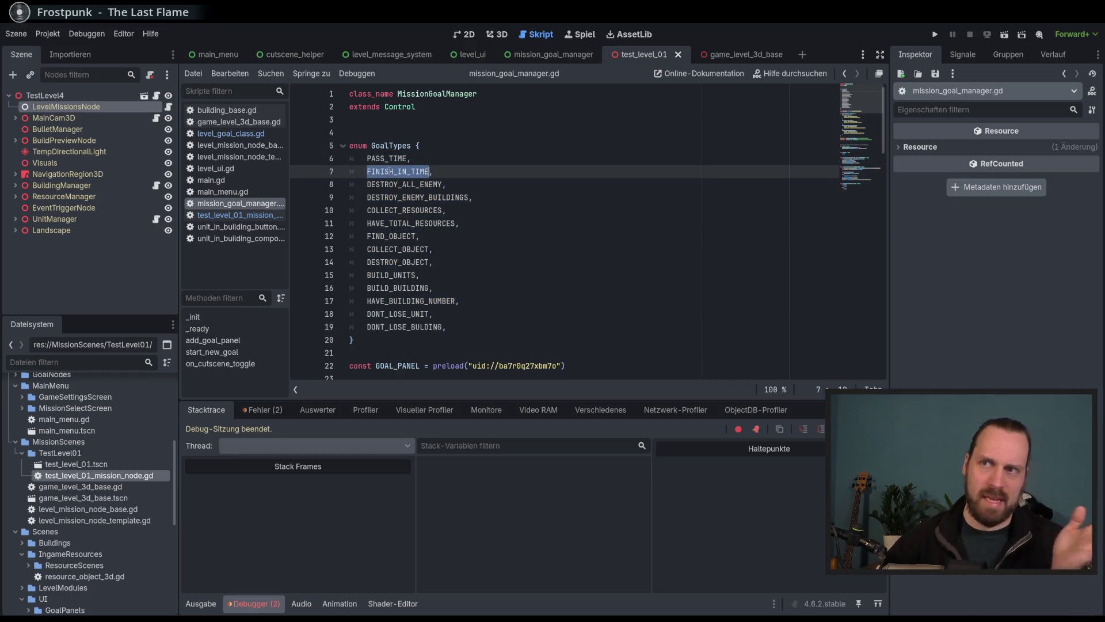
double_click(401, 184)
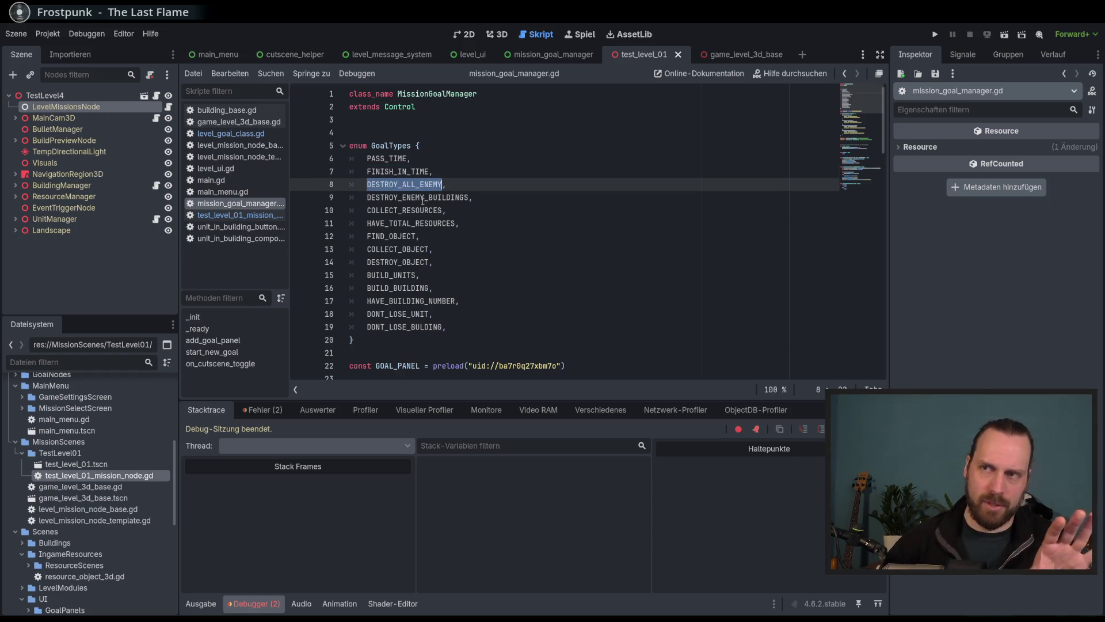
double_click(424, 199)
double_click(414, 212)
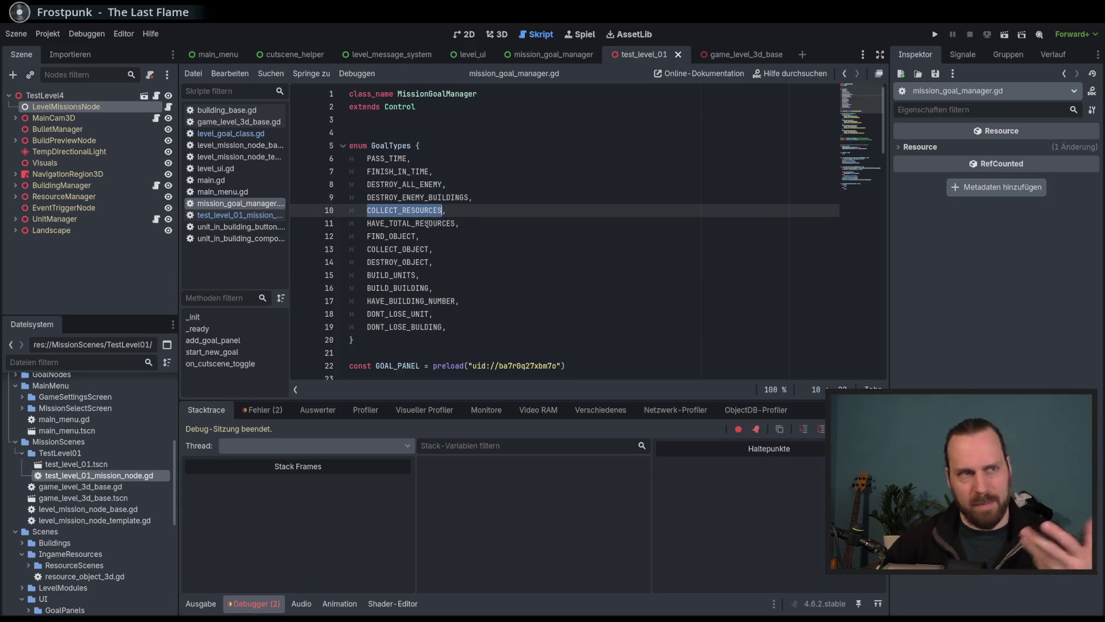
double_click(418, 223)
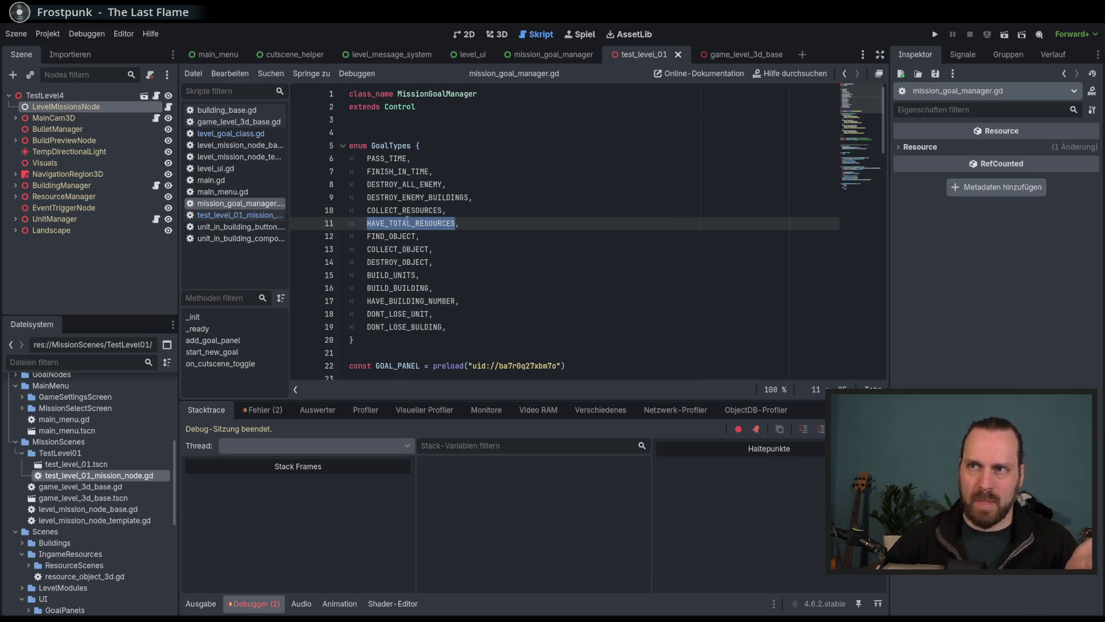
double_click(413, 215)
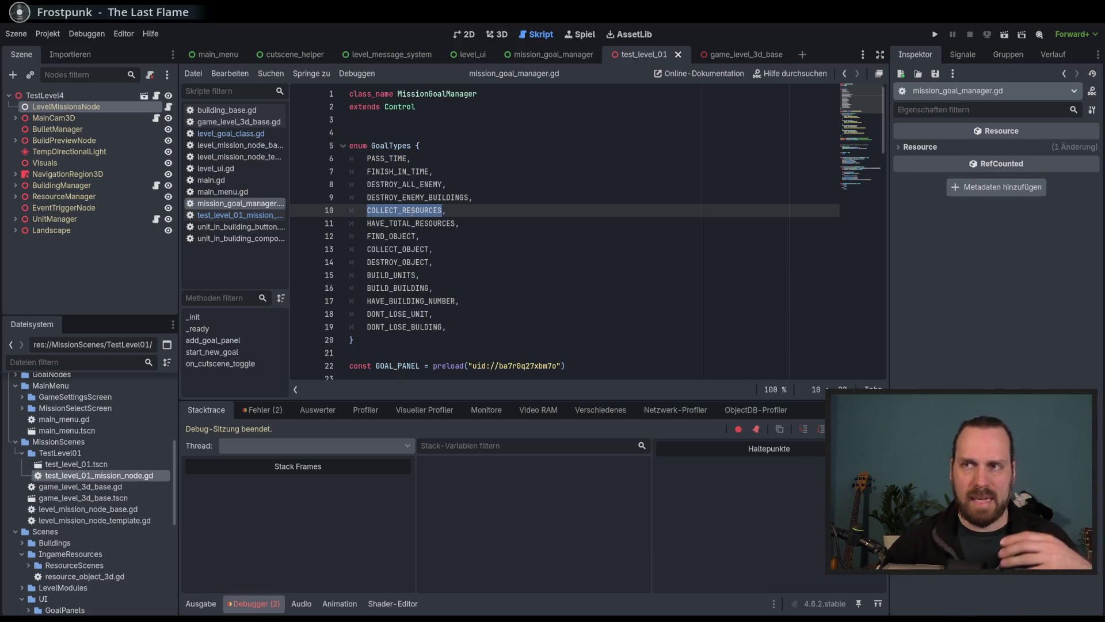
double_click(408, 223)
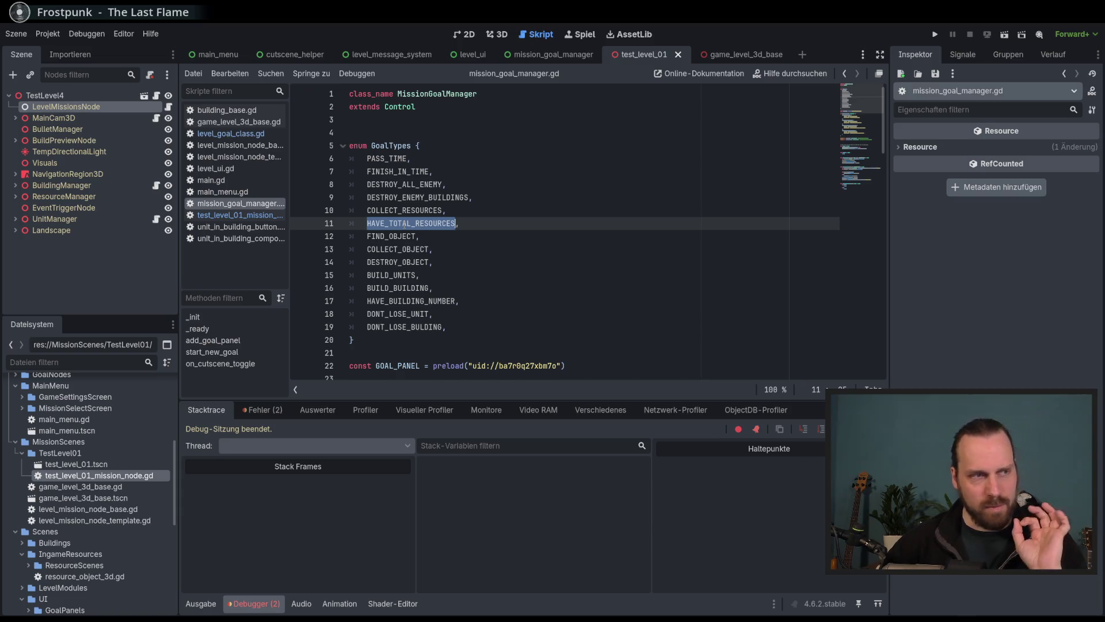
double_click(396, 239)
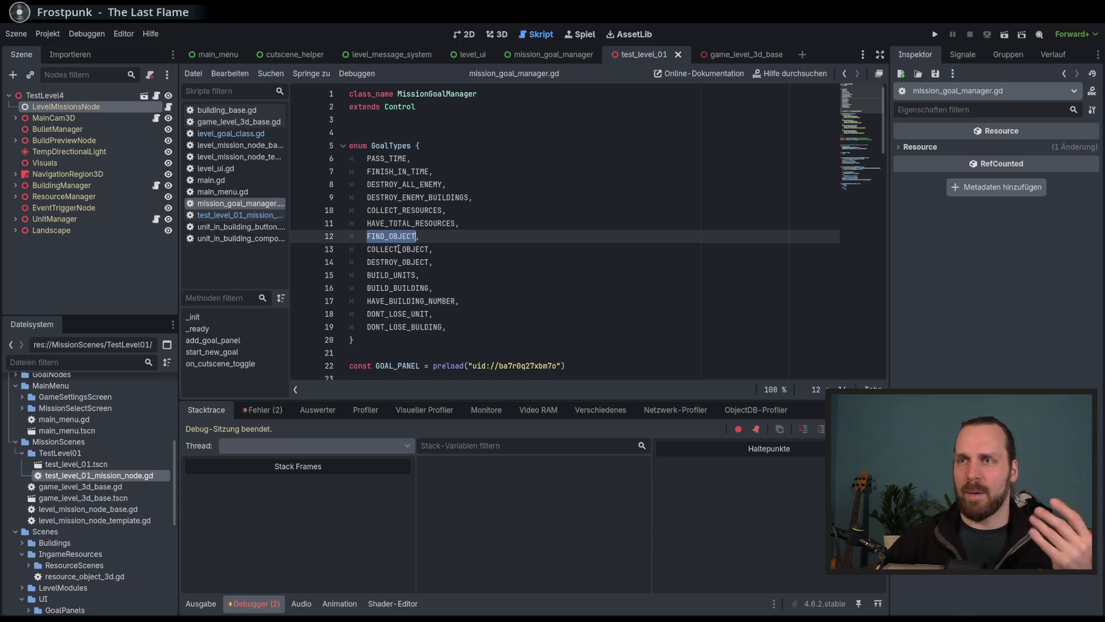
double_click(399, 249)
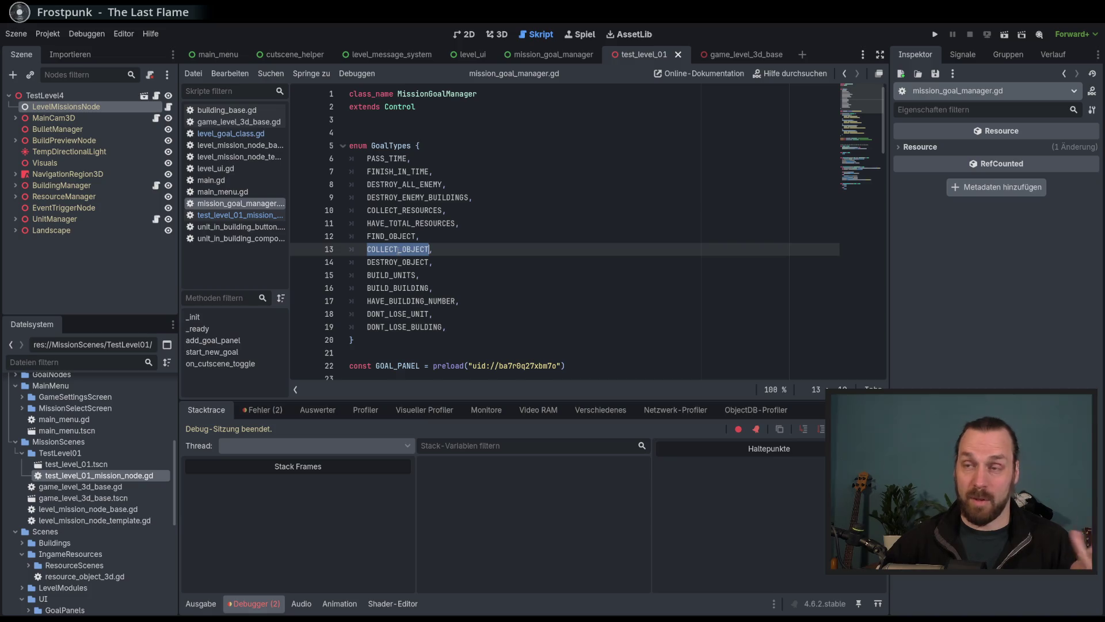
double_click(397, 237)
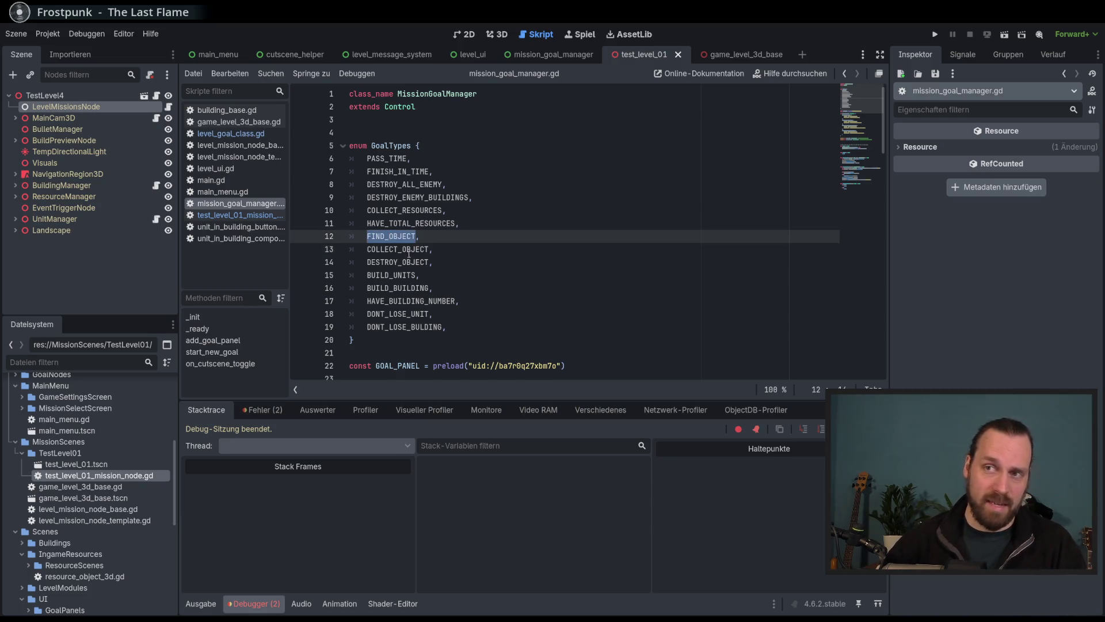
double_click(410, 250)
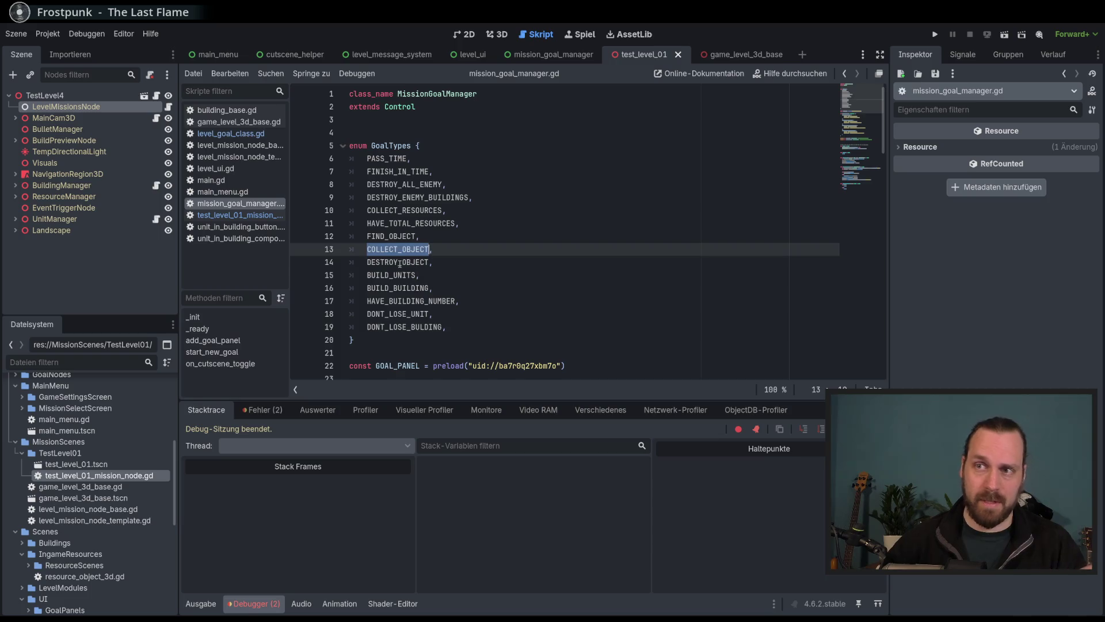
double_click(414, 263)
double_click(413, 279)
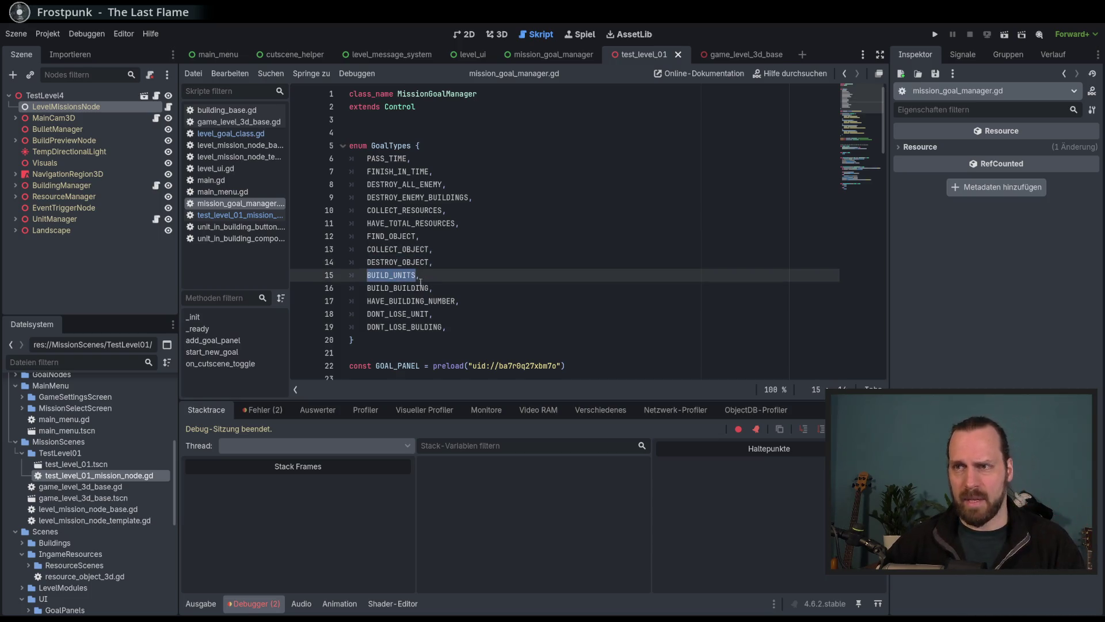
double_click(395, 288)
double_click(424, 301)
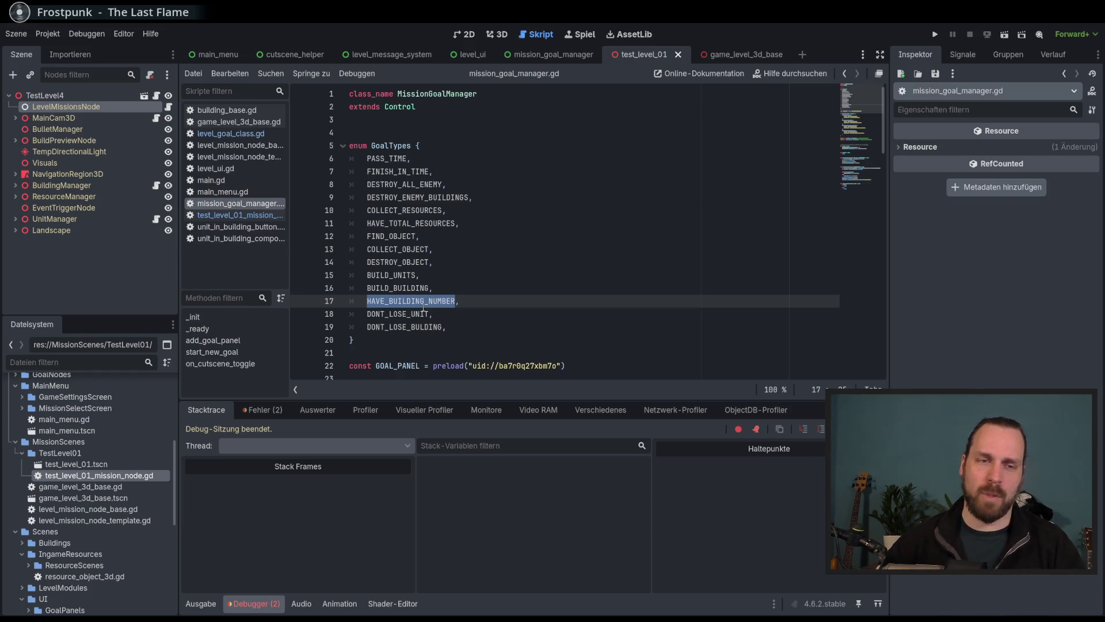
double_click(403, 288)
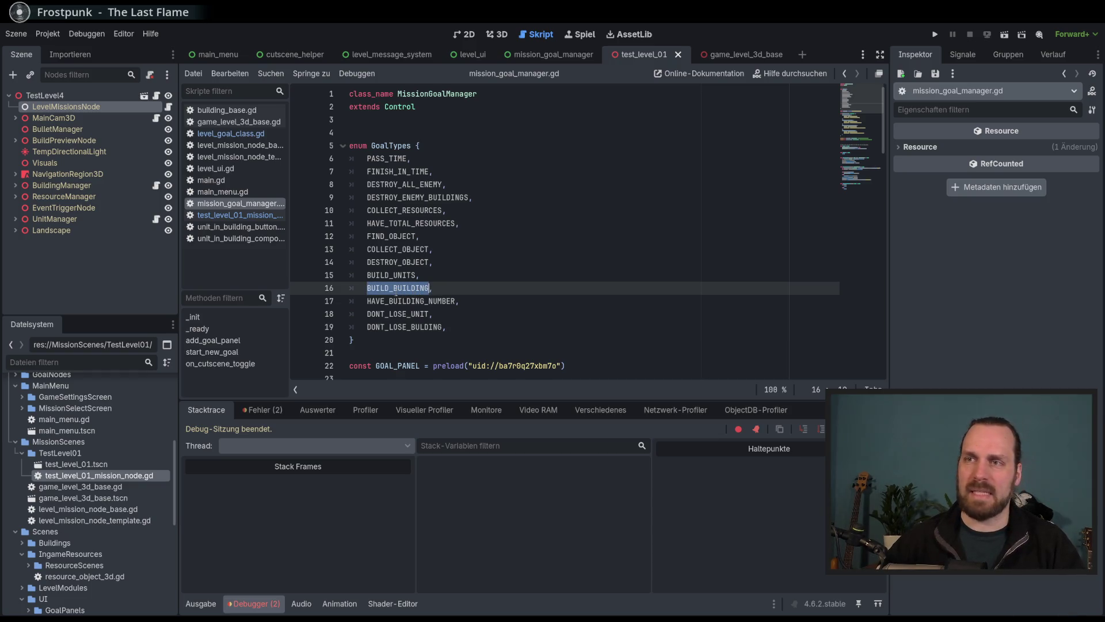
double_click(414, 300)
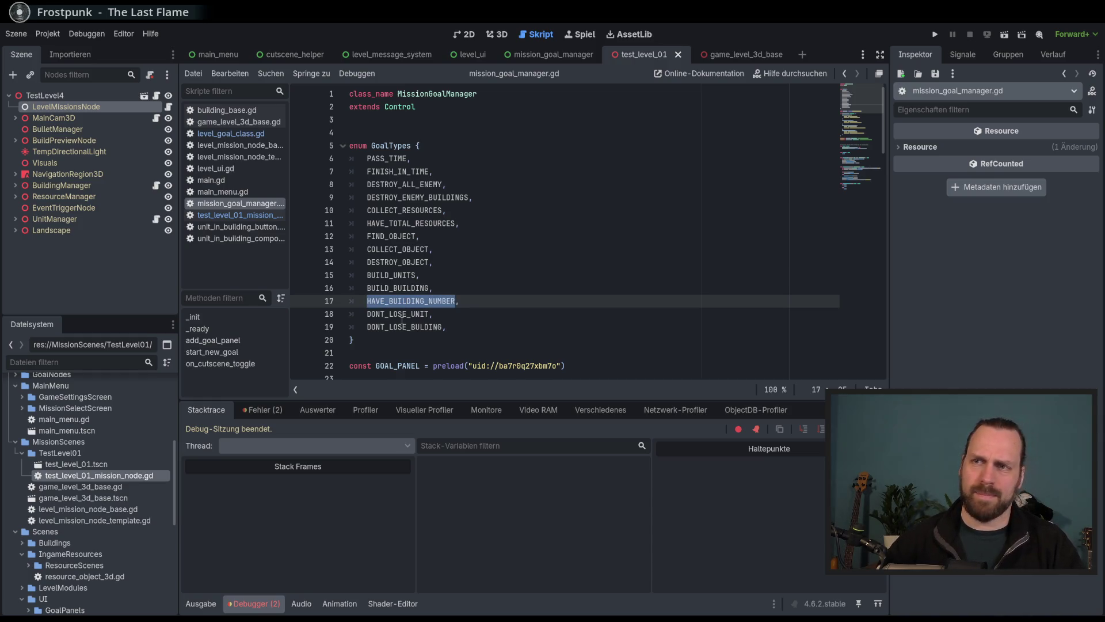
double_click(400, 315)
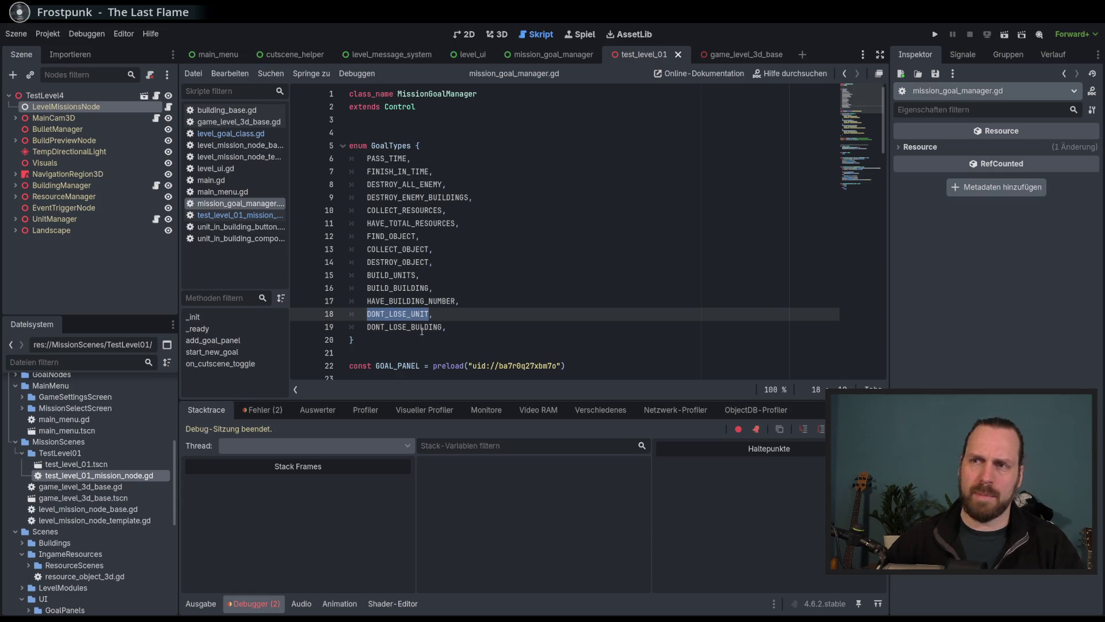
double_click(382, 327)
scroll(down, 3)
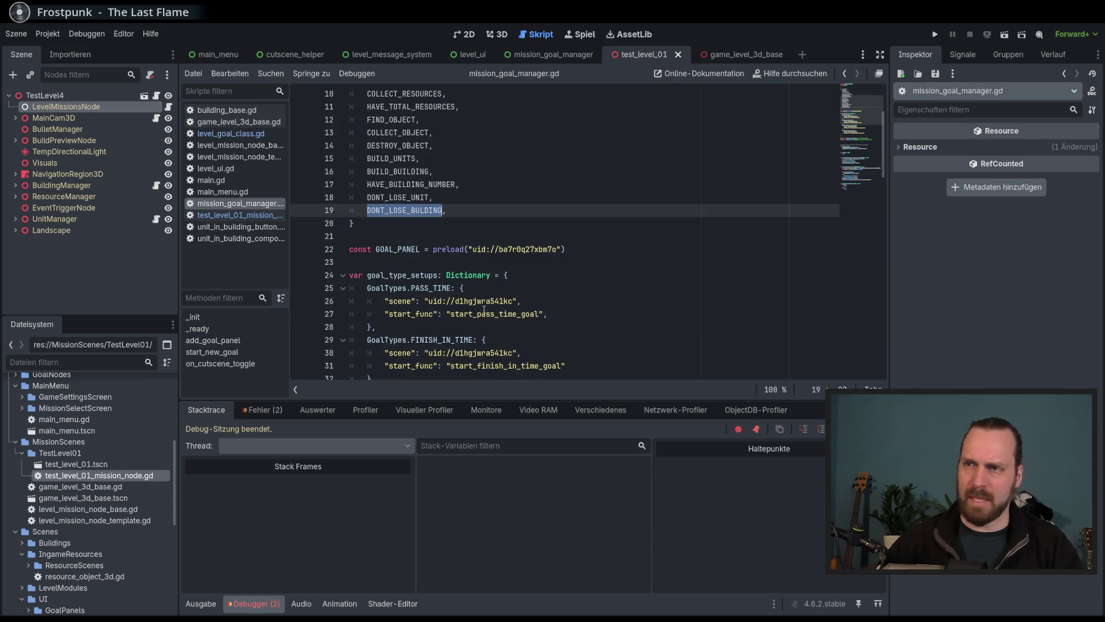
scroll(up, 3)
click(428, 314)
click(471, 314)
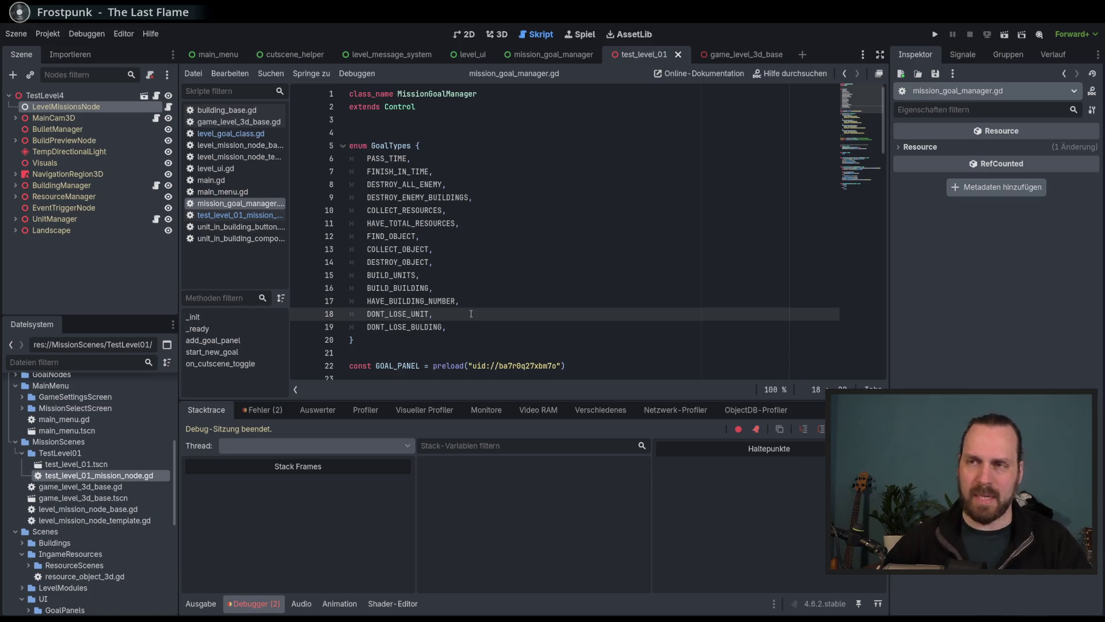
key(Up)
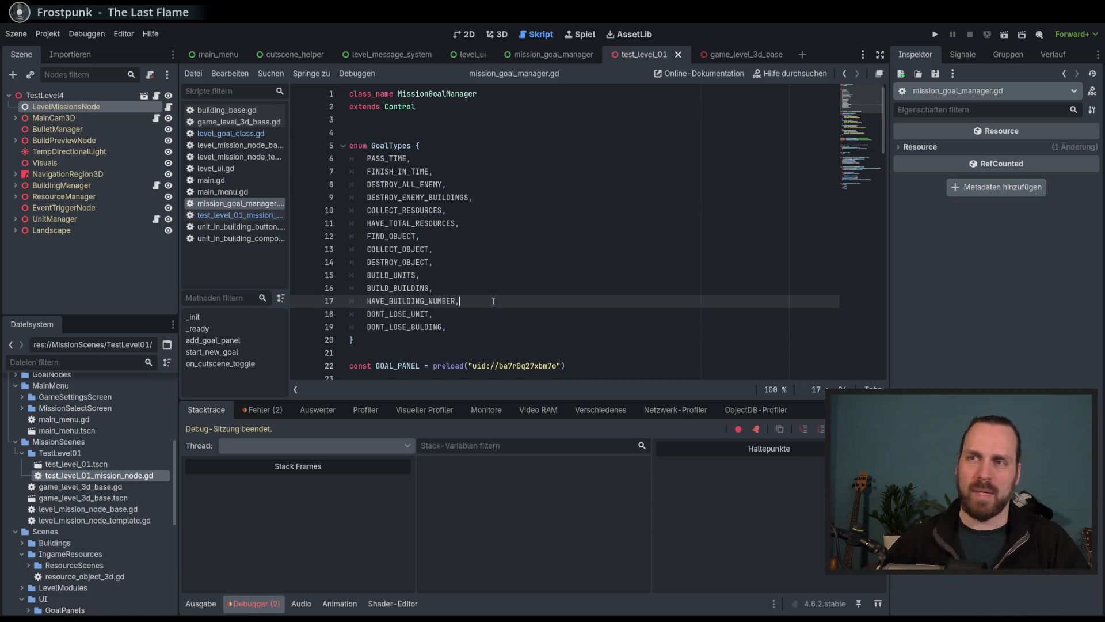
scroll(down, 3)
scroll(up, 3)
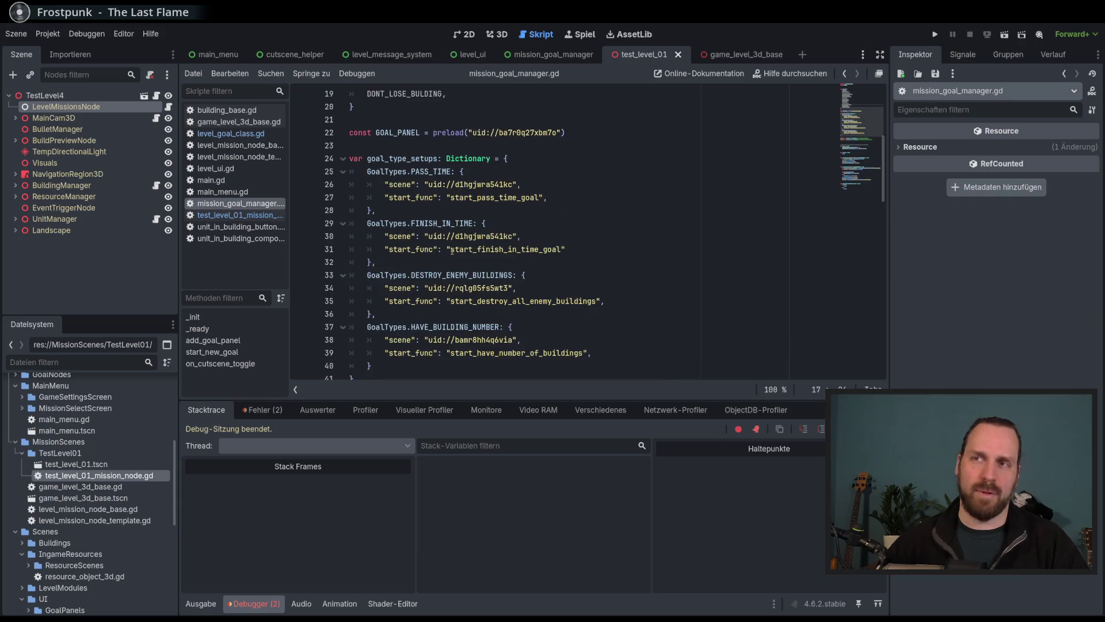
drag(386, 171, 465, 353)
click(516, 342)
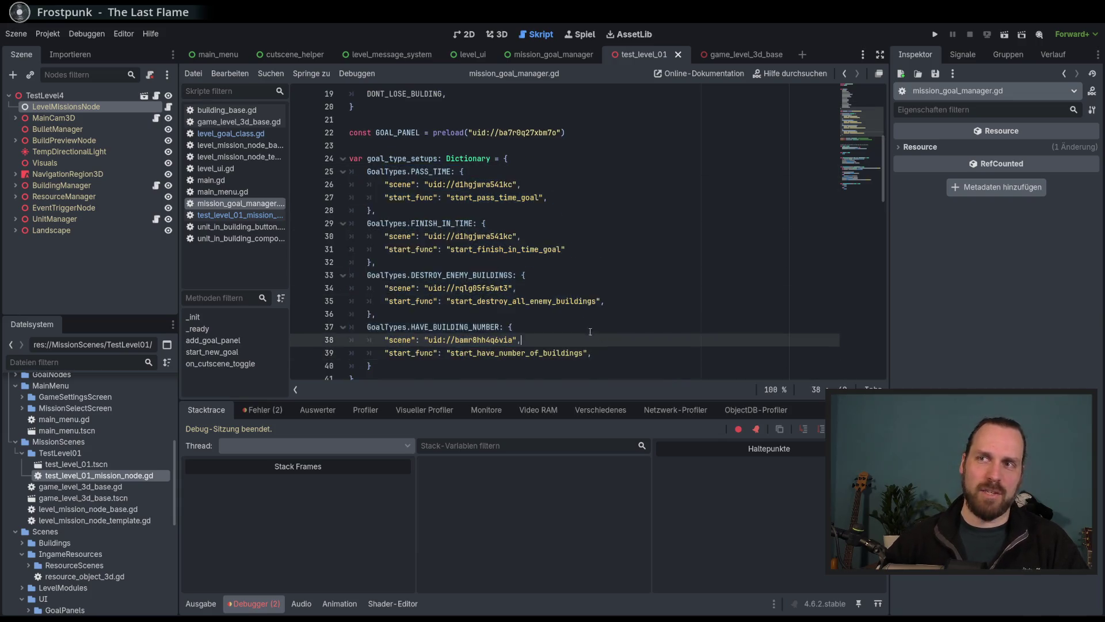
scroll(up, 3)
drag(385, 159, 421, 315)
click(541, 327)
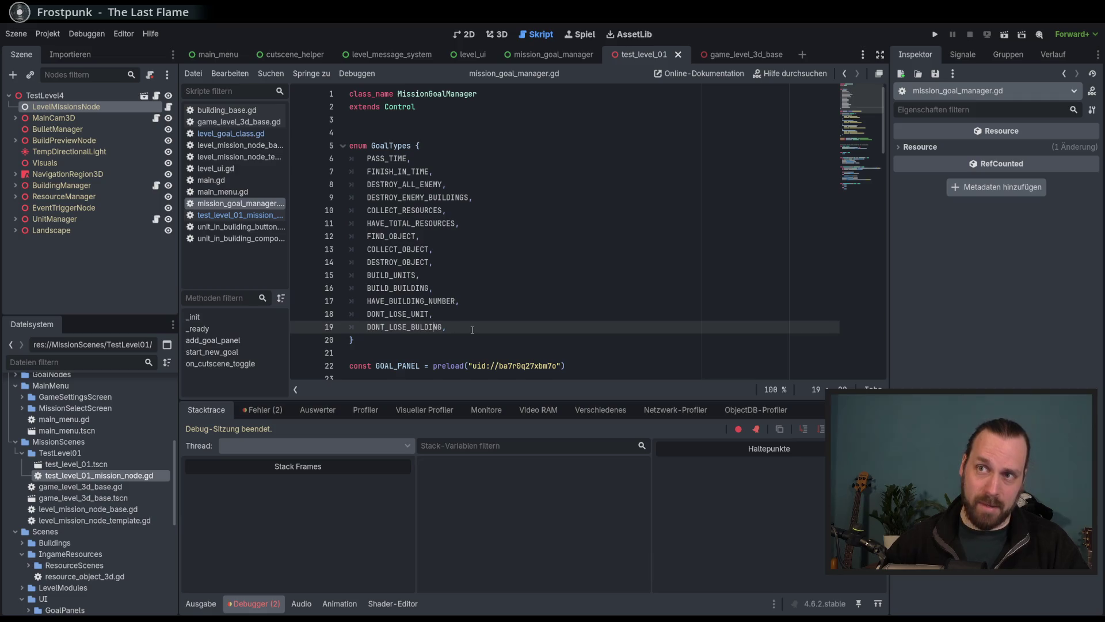
scroll(down, 3)
scroll(down, 3)
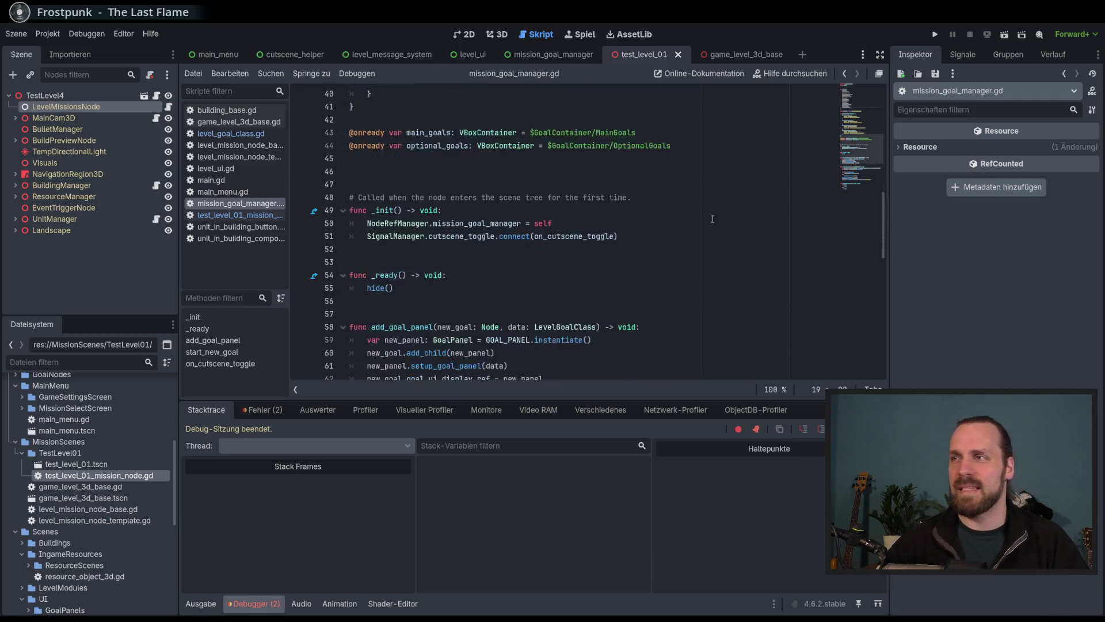
click(241, 214)
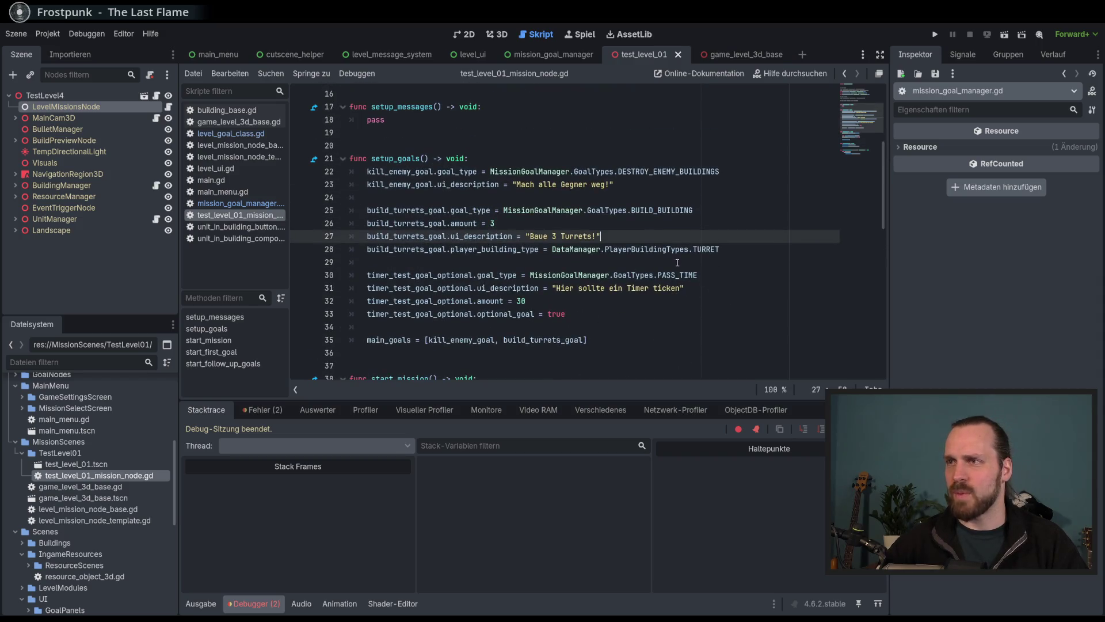
Replace BUILD_BUILDING with HAVE_BUILDING_NUMBER on line 25, save, and run the project.
double_click(709, 210)
text(Have)
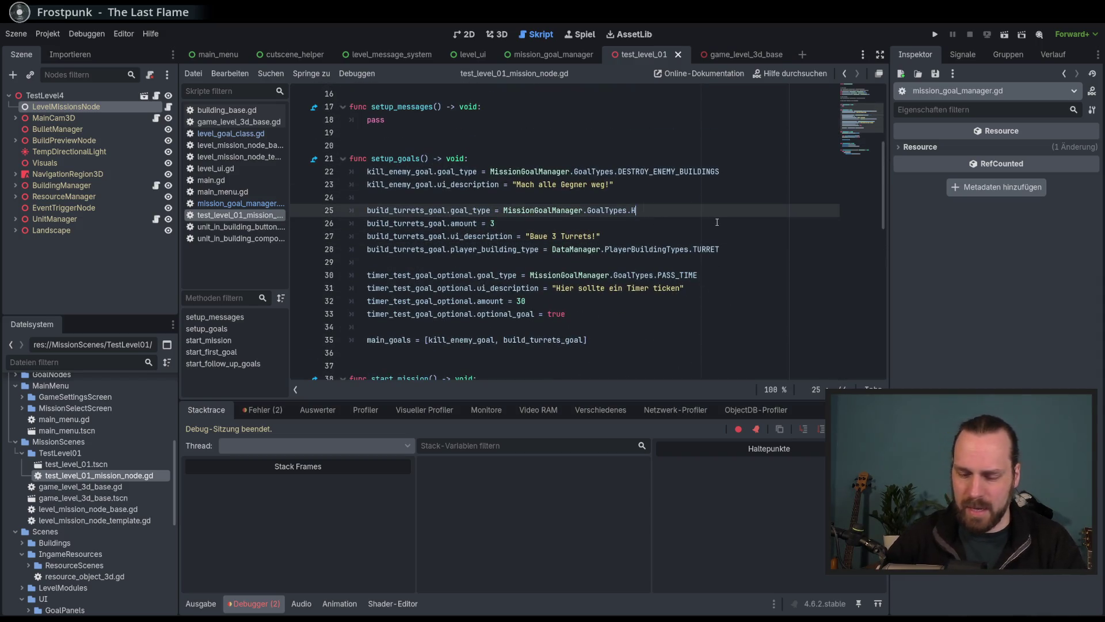
key(Down)
key(Return)
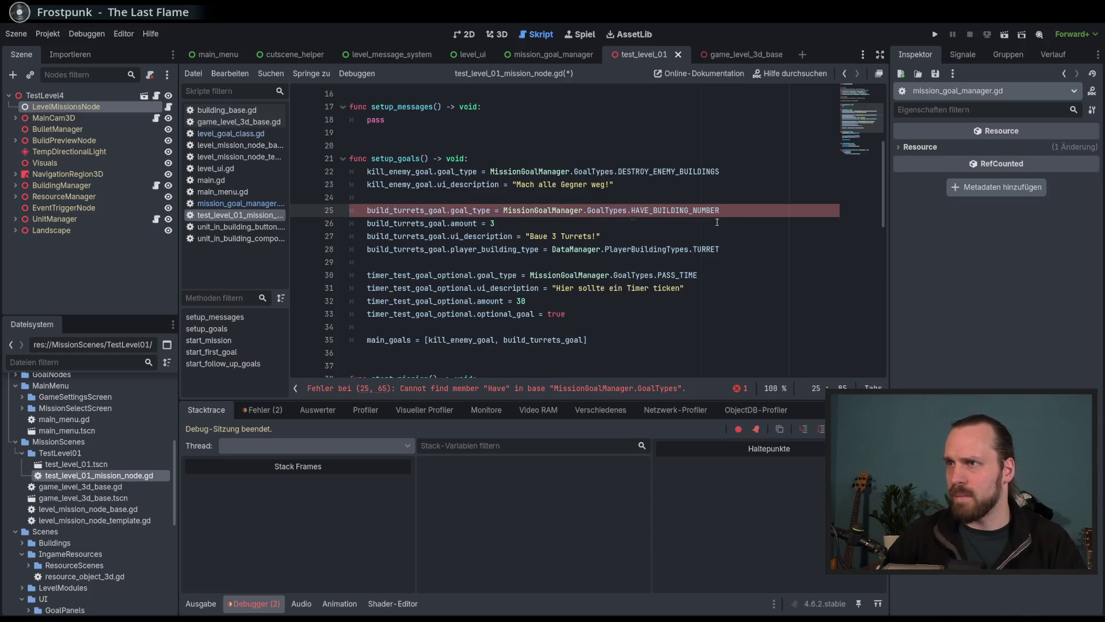
key(ctrl+s)
key(F5)
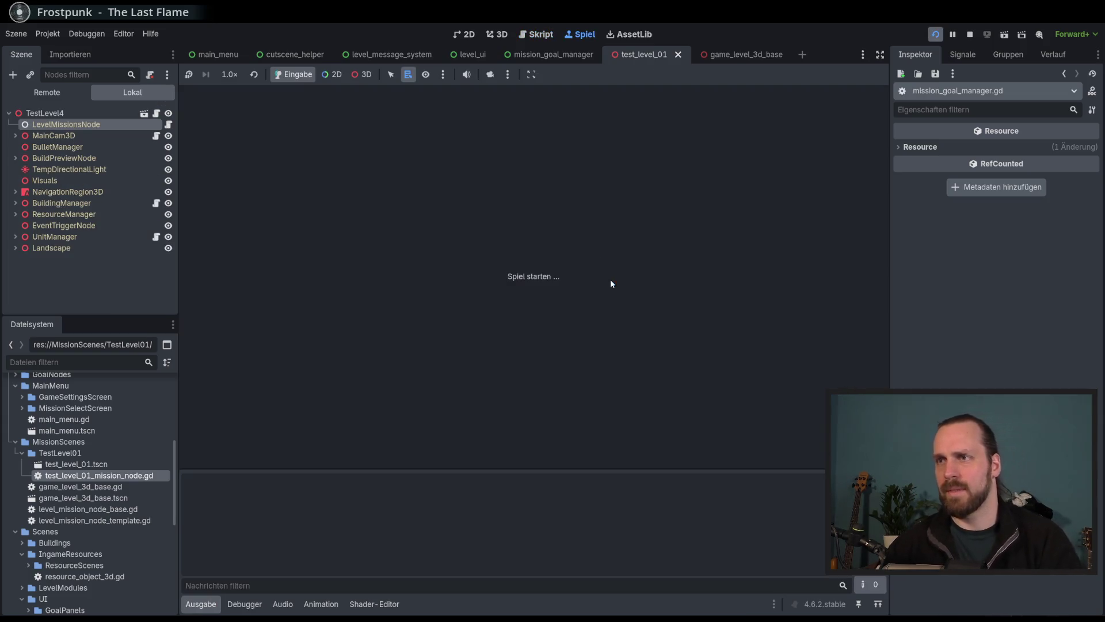
Switch game embedding to run in a separate window and restart the game.
click(570, 299)
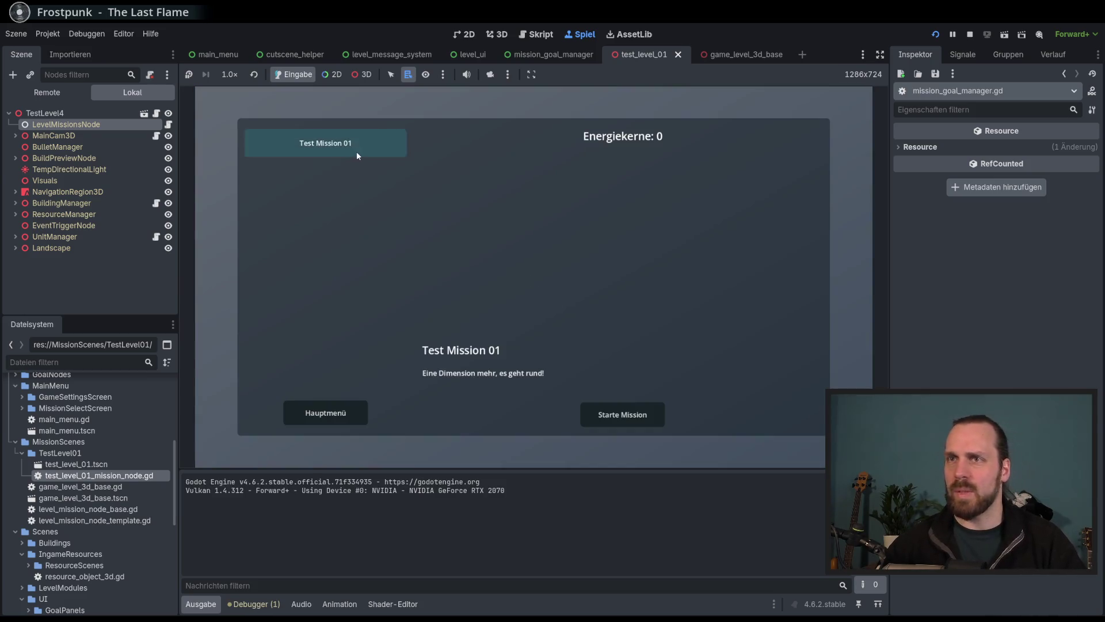
click(531, 74)
click(532, 73)
key(F8)
key(F5)
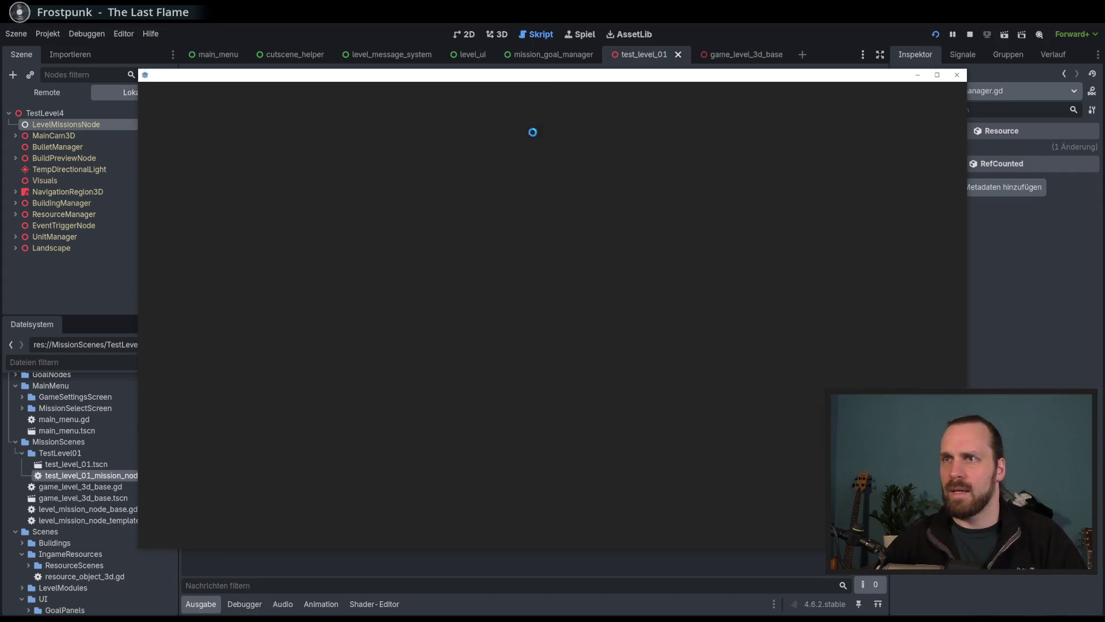
Start Test Mission 01, buy three Laser Dudes, and attack the remaining green bush.
click(475, 354)
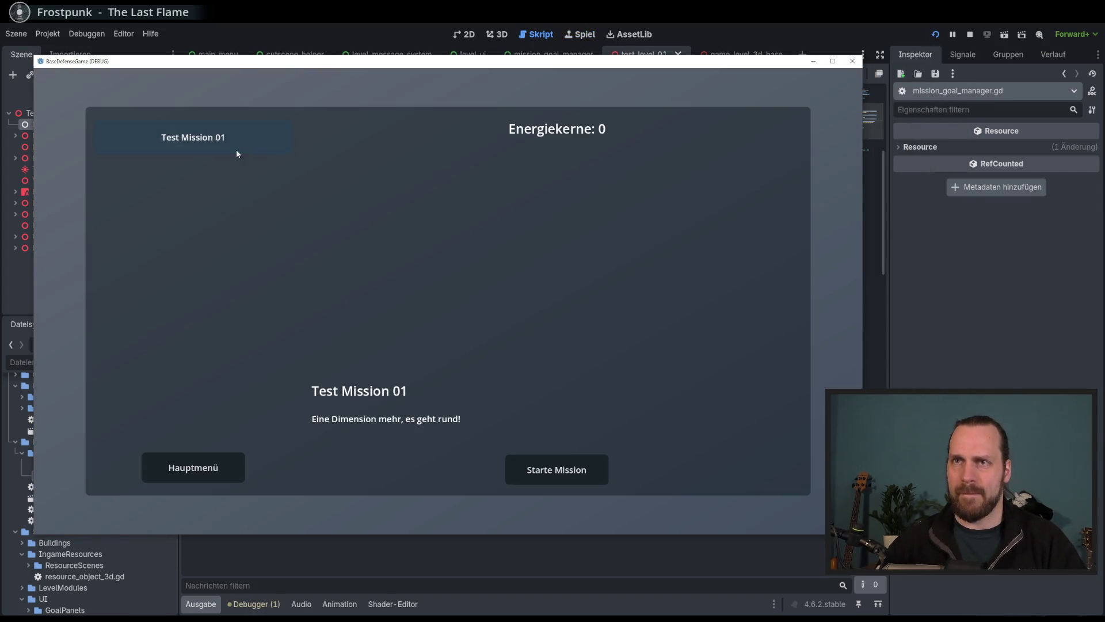
click(543, 473)
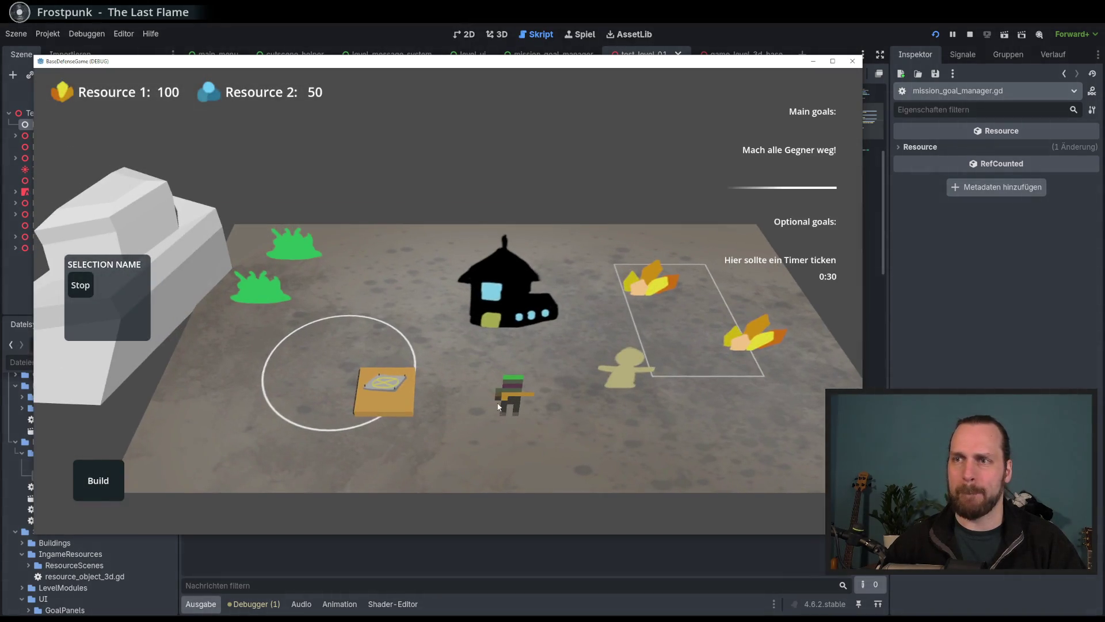
click(339, 387)
click(178, 389)
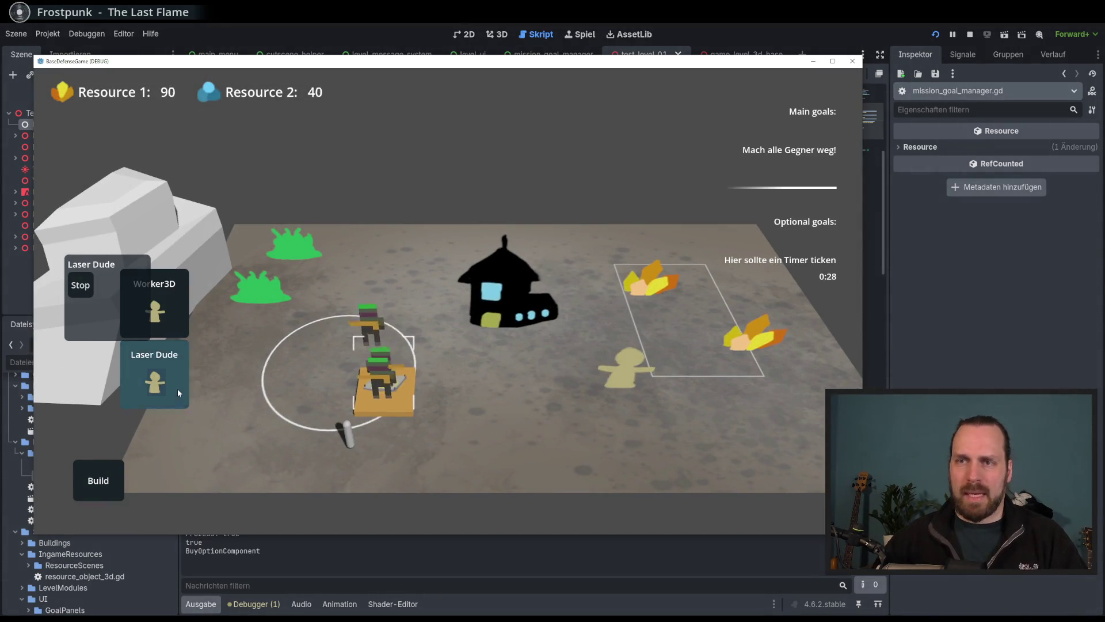
click(177, 389)
click(270, 290)
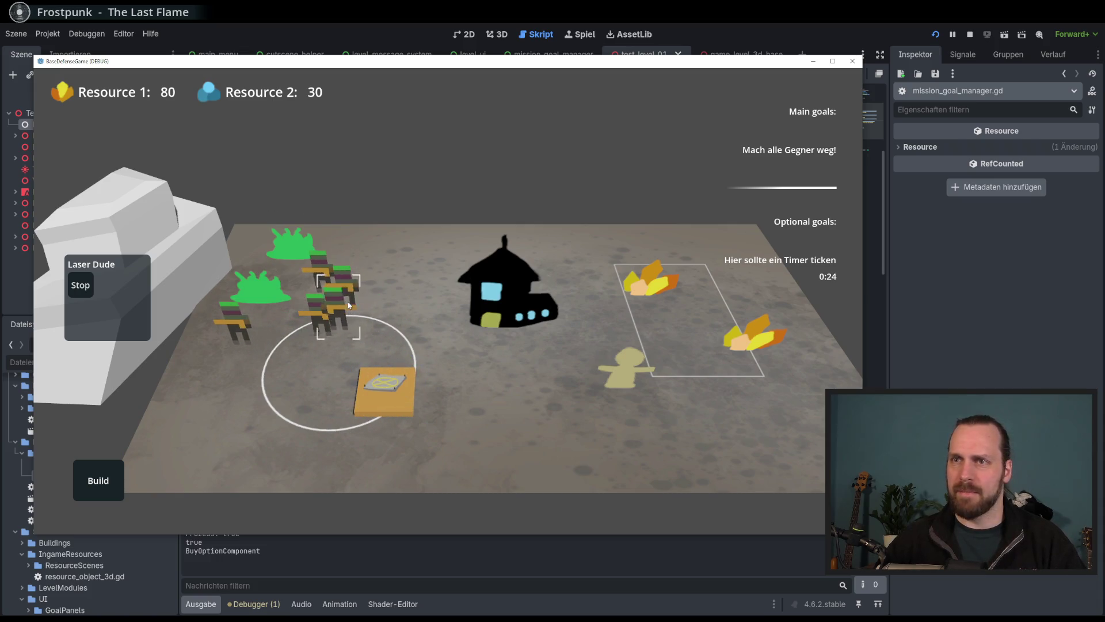
click(291, 239)
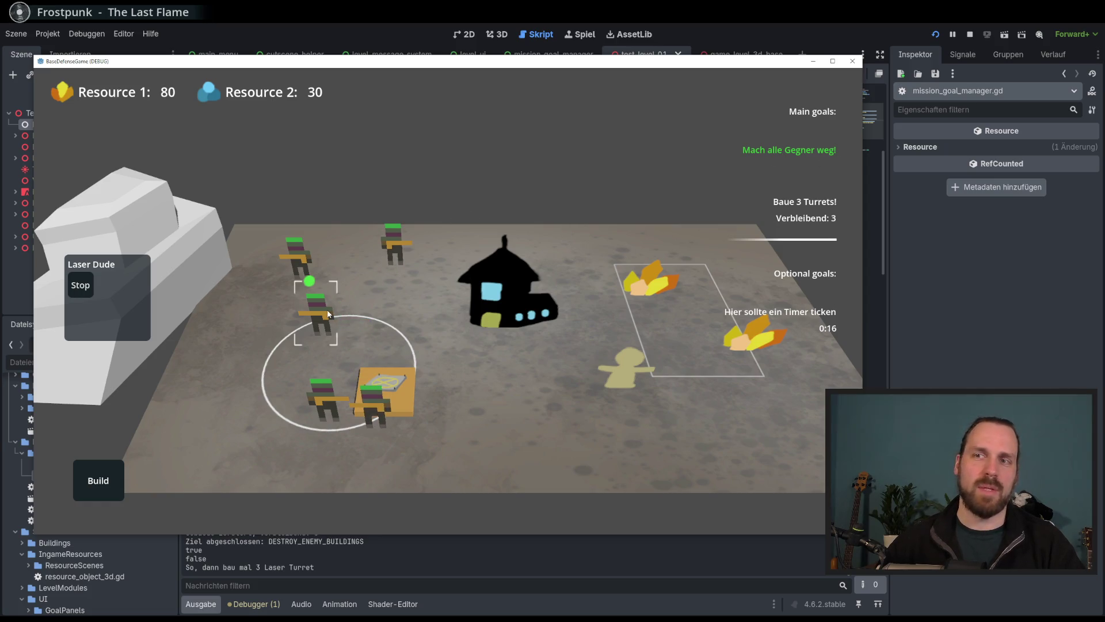
Move the Laser Dudes above the black house and place two laser turrets.
double_click(329, 314)
right_click(450, 260)
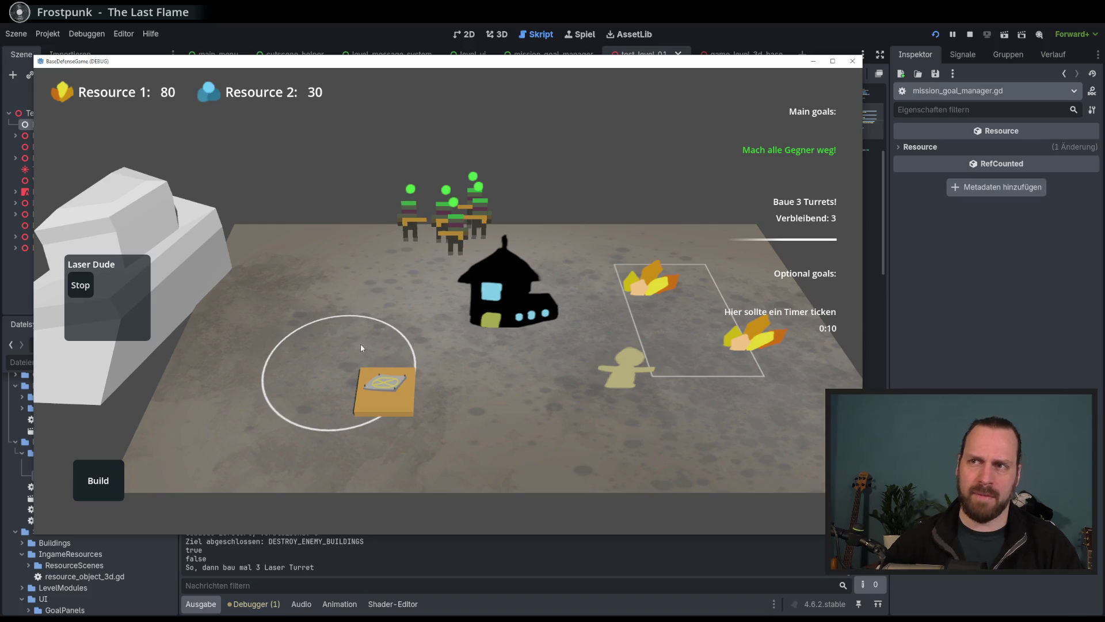
click(82, 492)
click(108, 423)
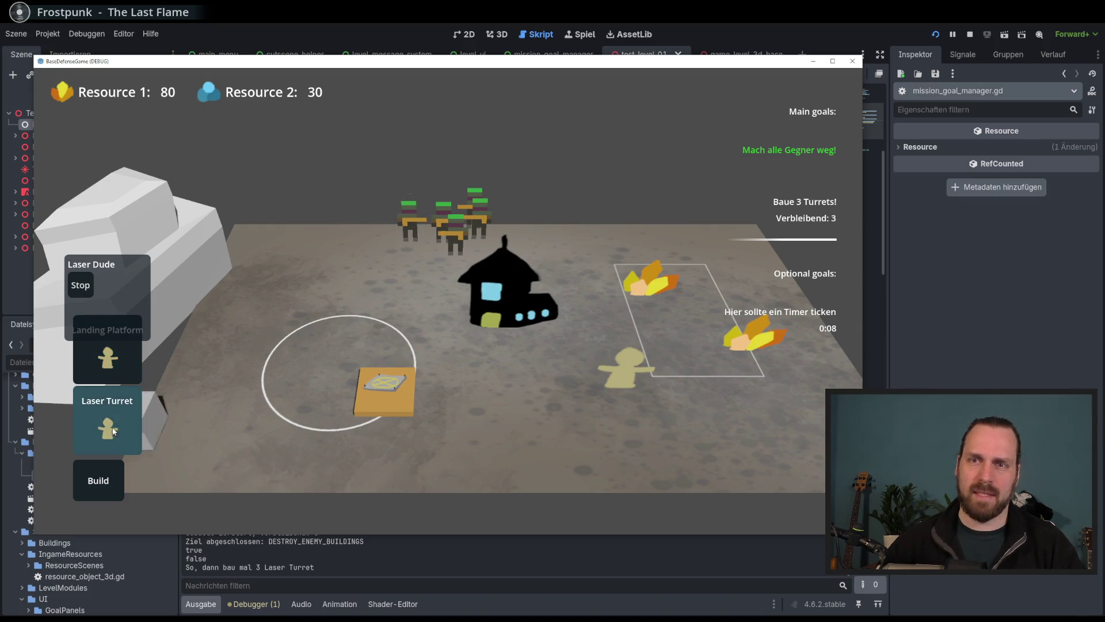
click(321, 330)
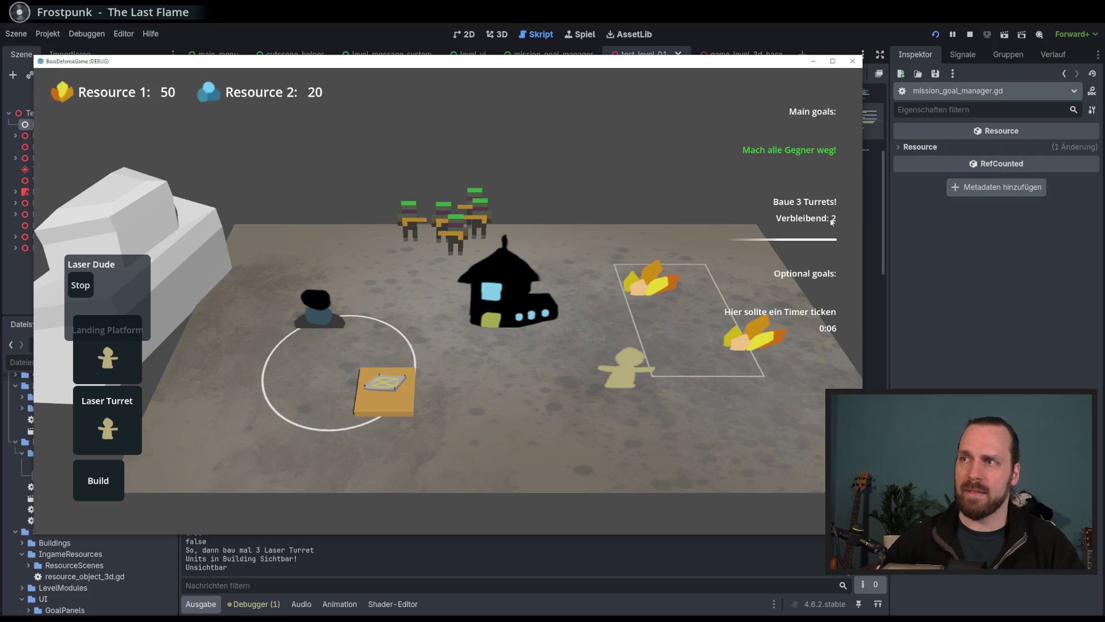
click(119, 433)
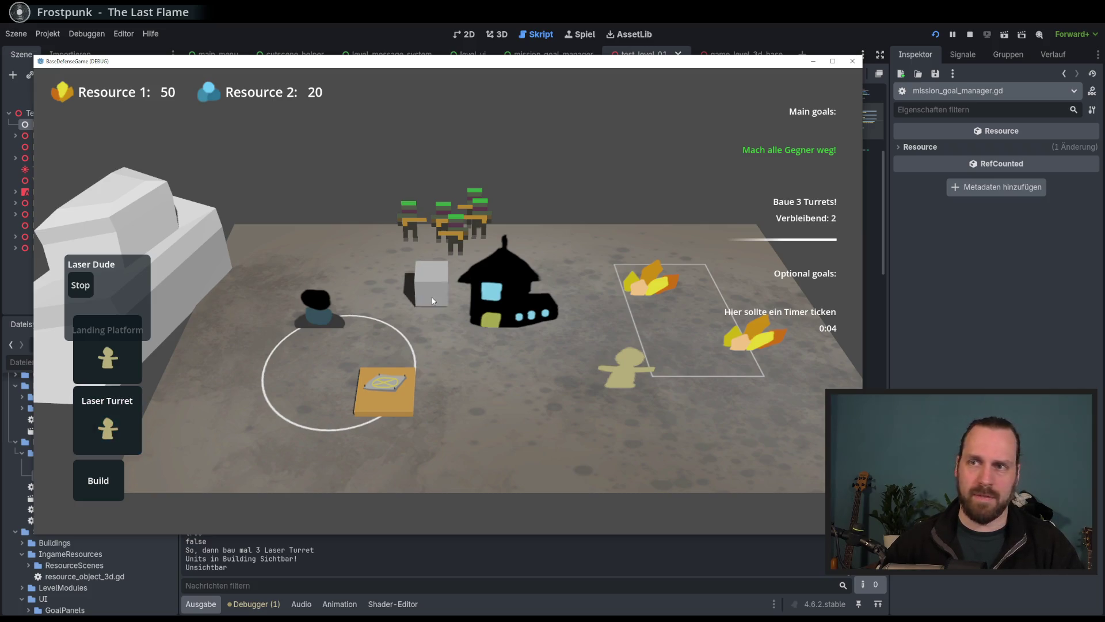
click(405, 311)
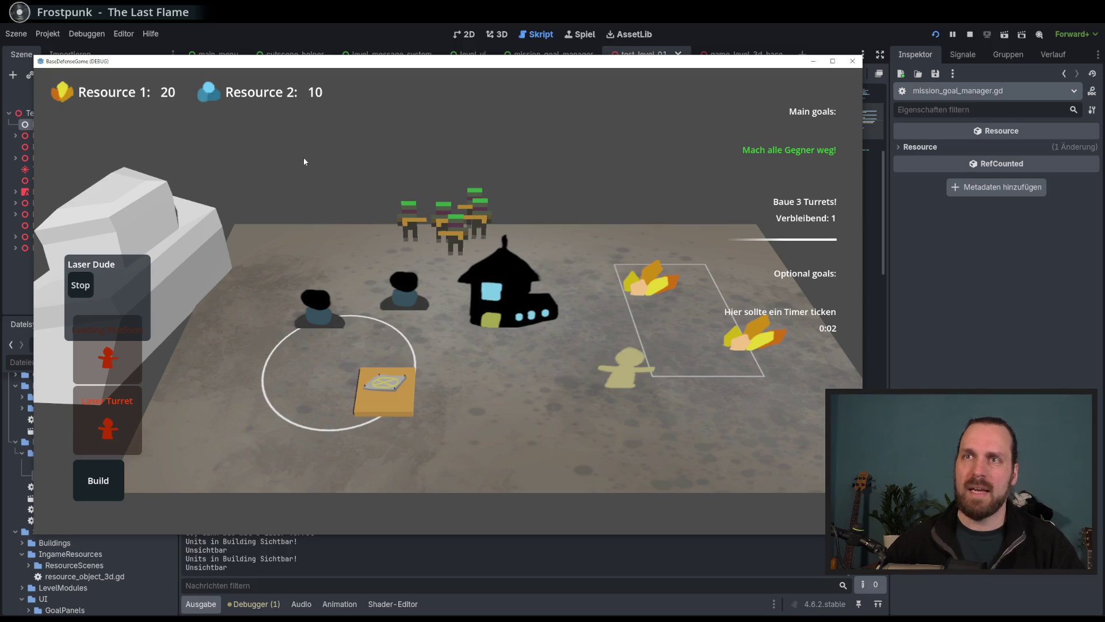
Send the worker to gather resources and select the landing platform.
click(637, 383)
right_click(644, 281)
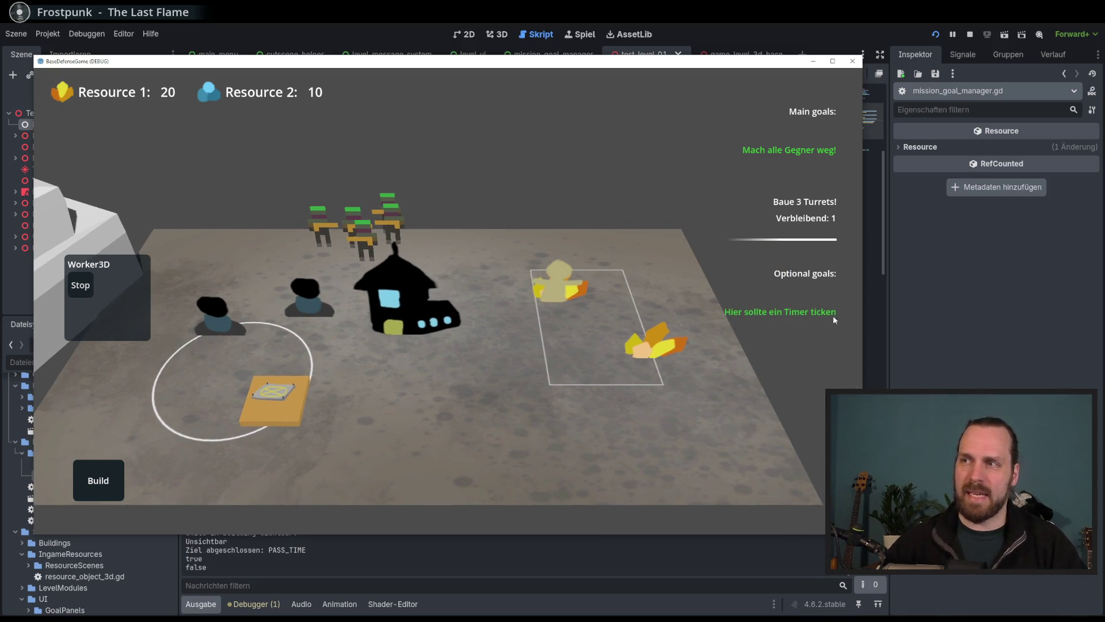
key(d)
key(a)
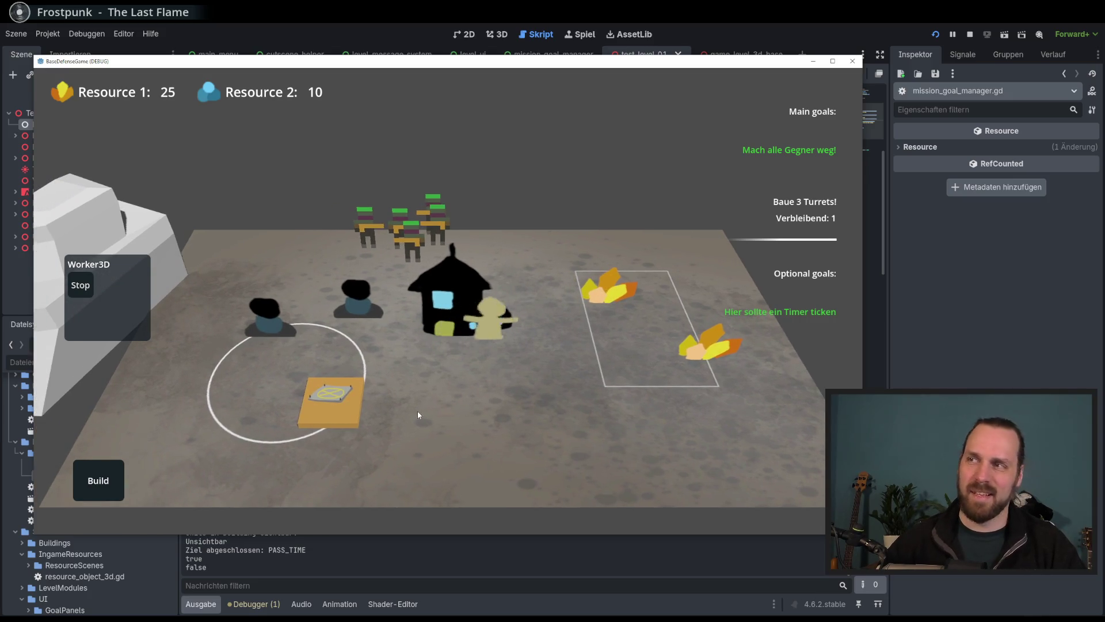
click(101, 488)
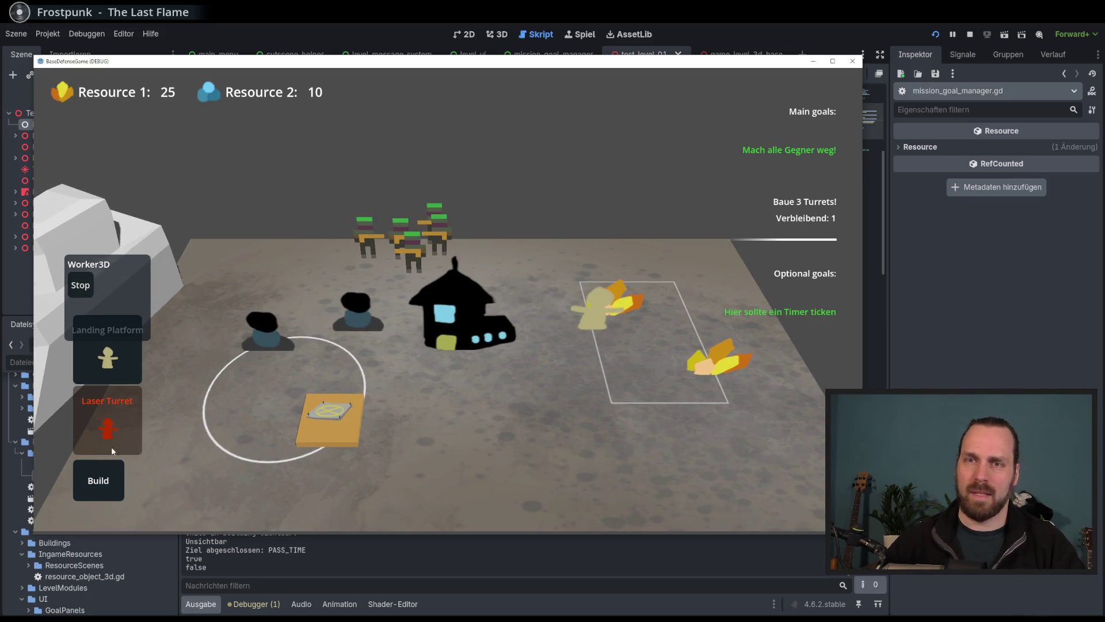
click(323, 421)
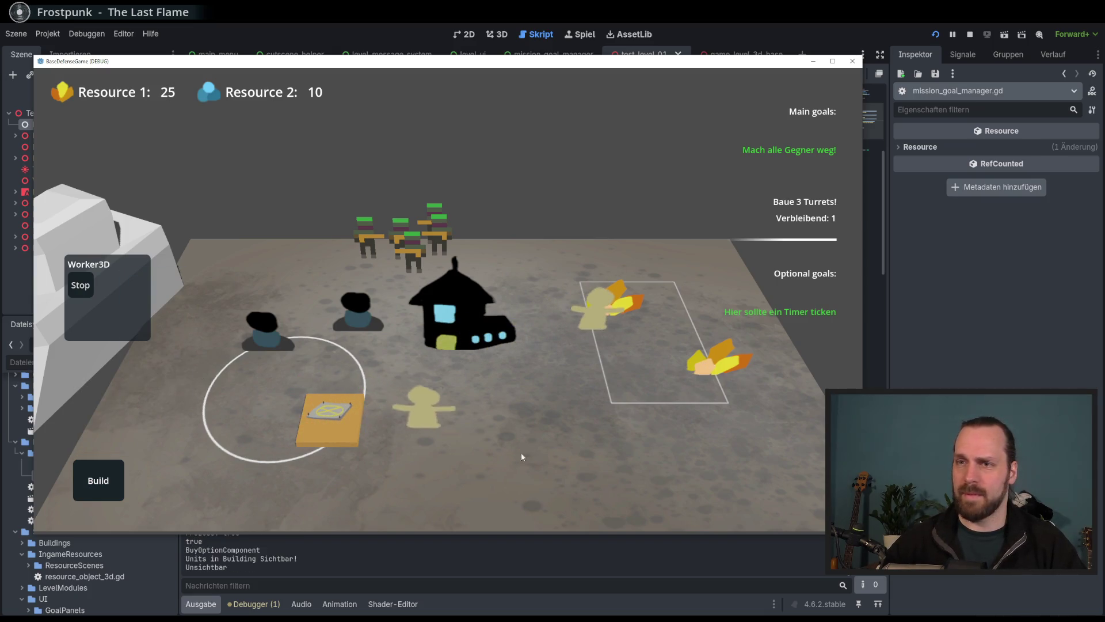
Place the third laser turret for VICTORY, then return to the level menu.
click(122, 464)
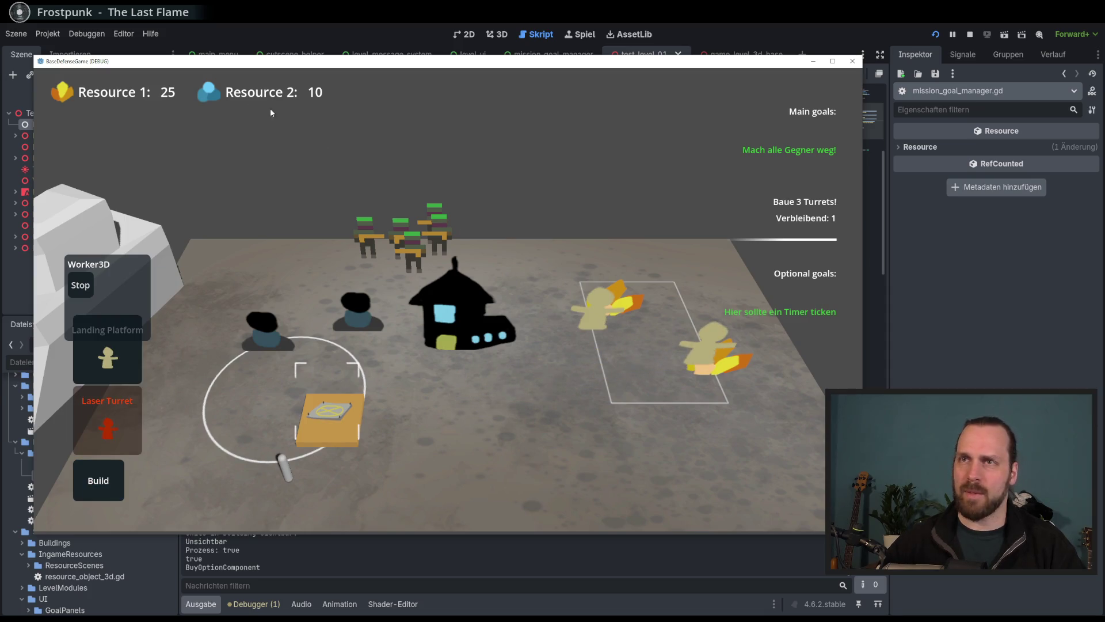
click(120, 437)
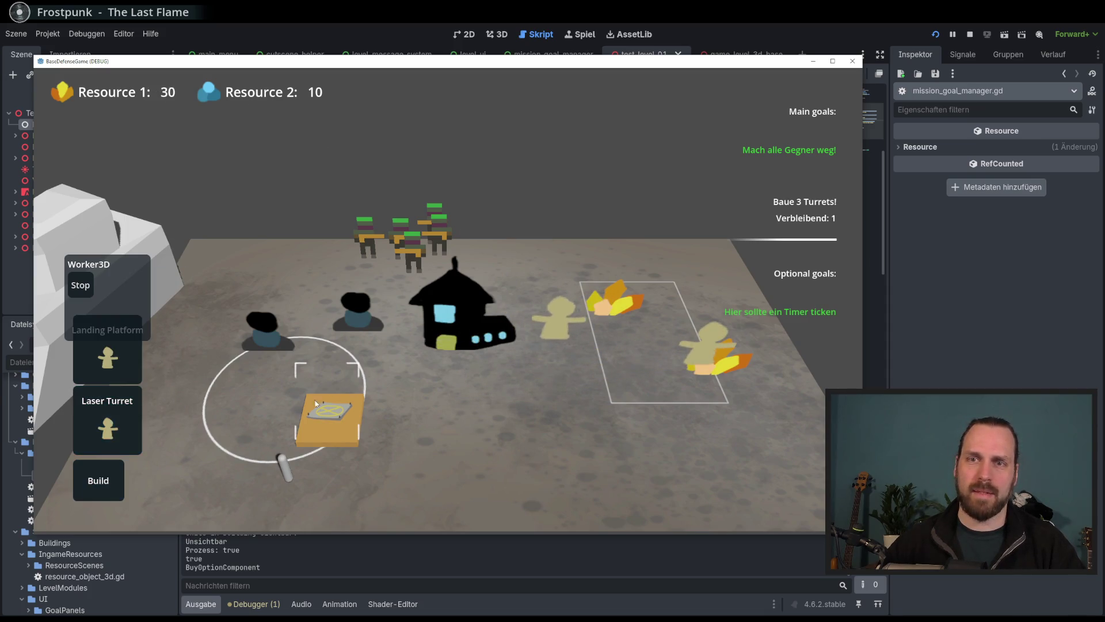
click(473, 442)
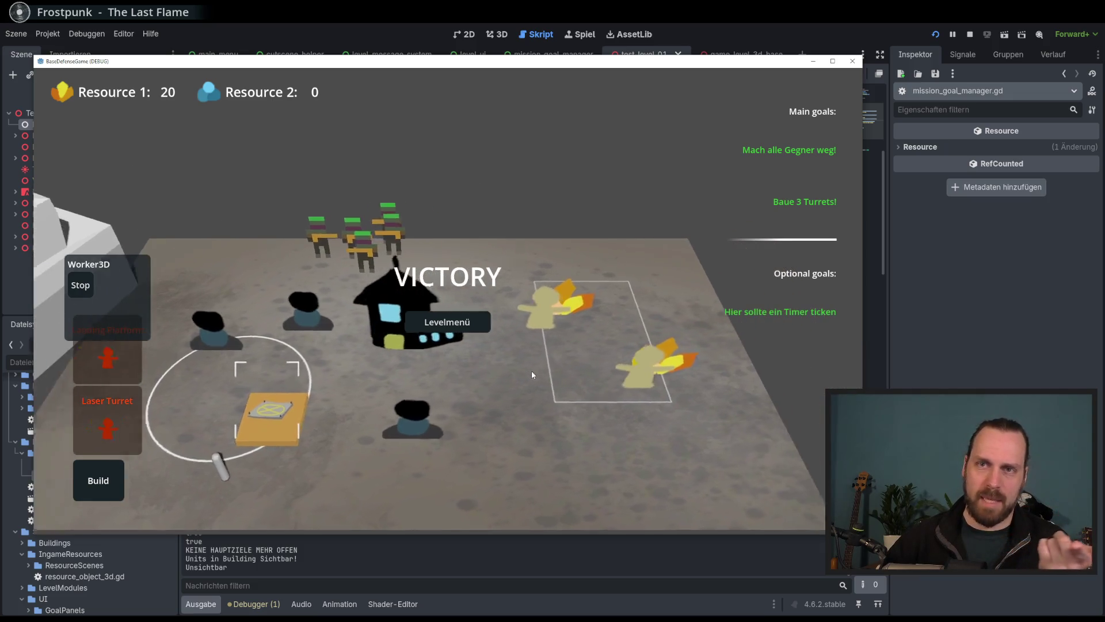
click(518, 345)
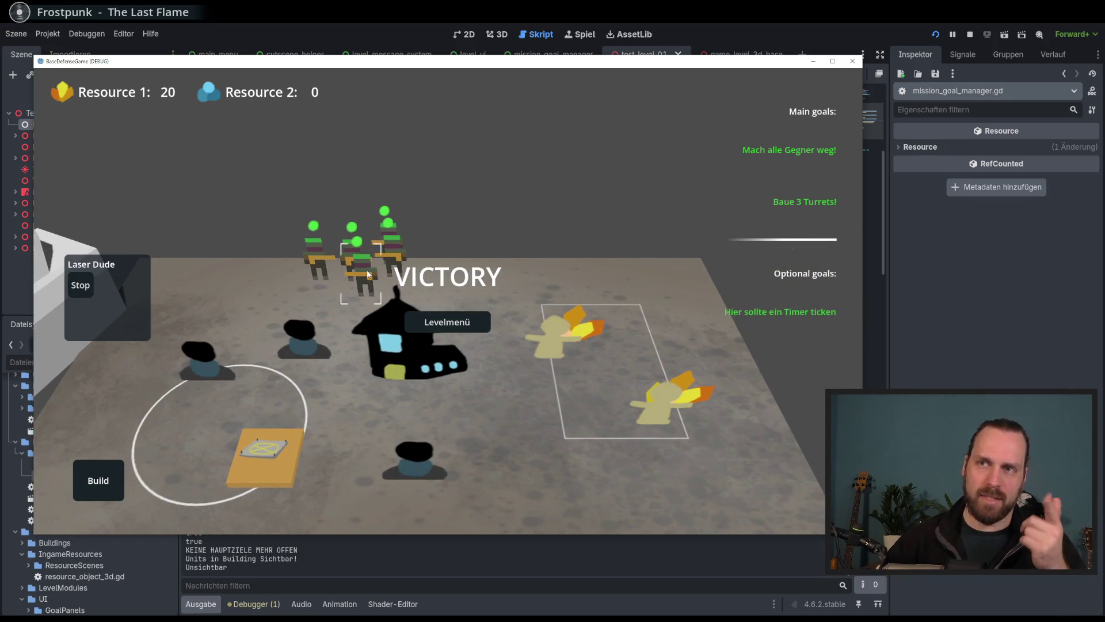
right_click(566, 279)
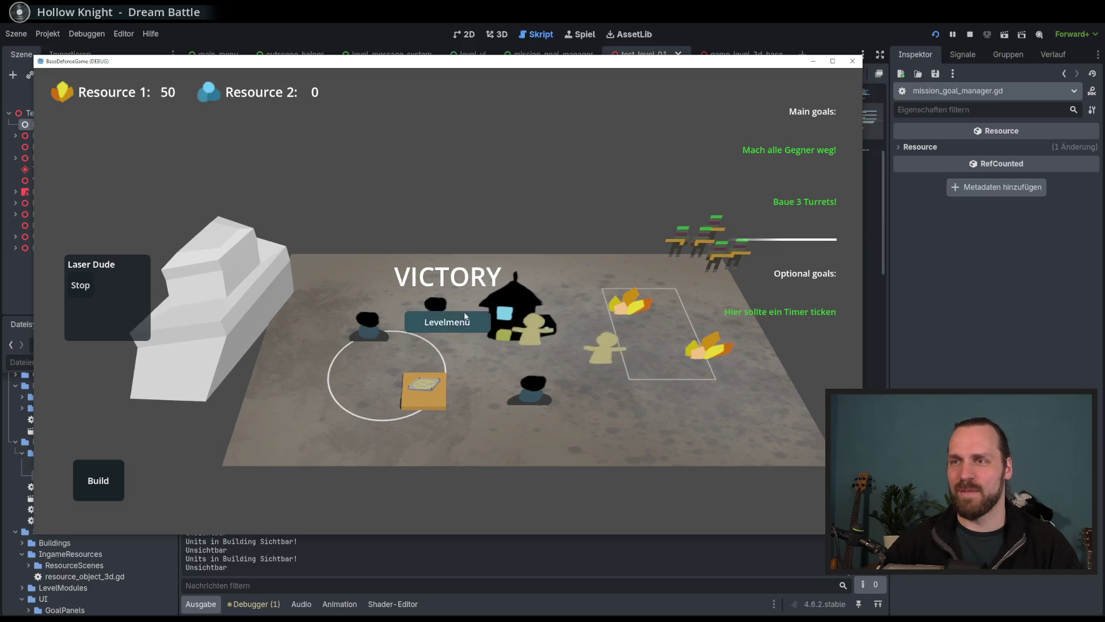
click(452, 322)
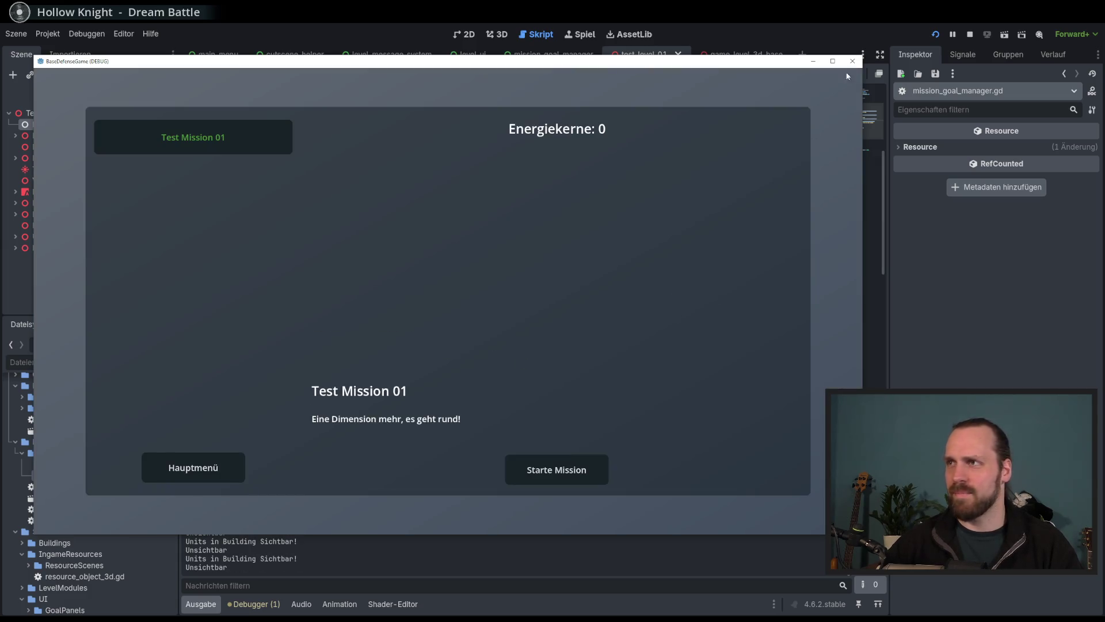
Close the debug game window and check optional_goal = true on line 33.
click(853, 61)
click(638, 304)
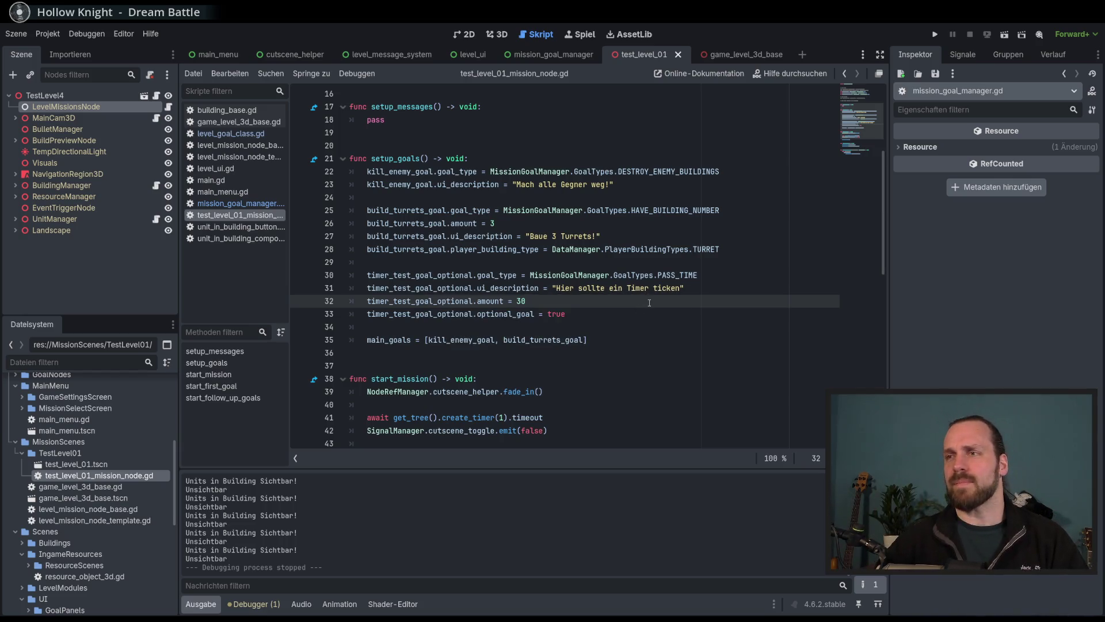
click(659, 318)
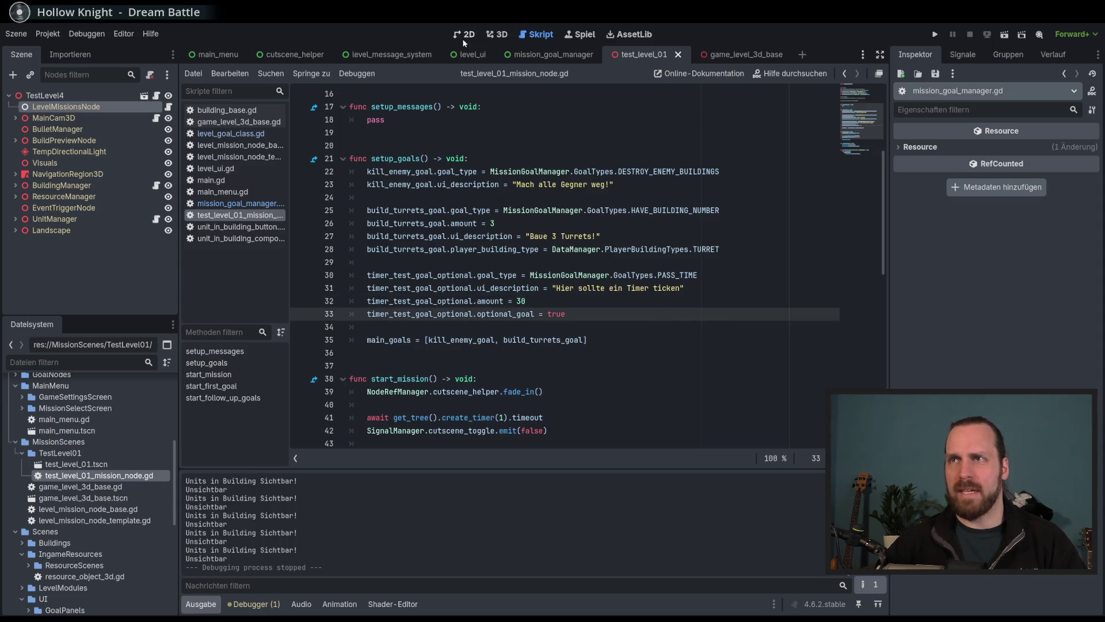
Replay Test Mission 01, watch the optional timer count down, then stop the game.
key(F5)
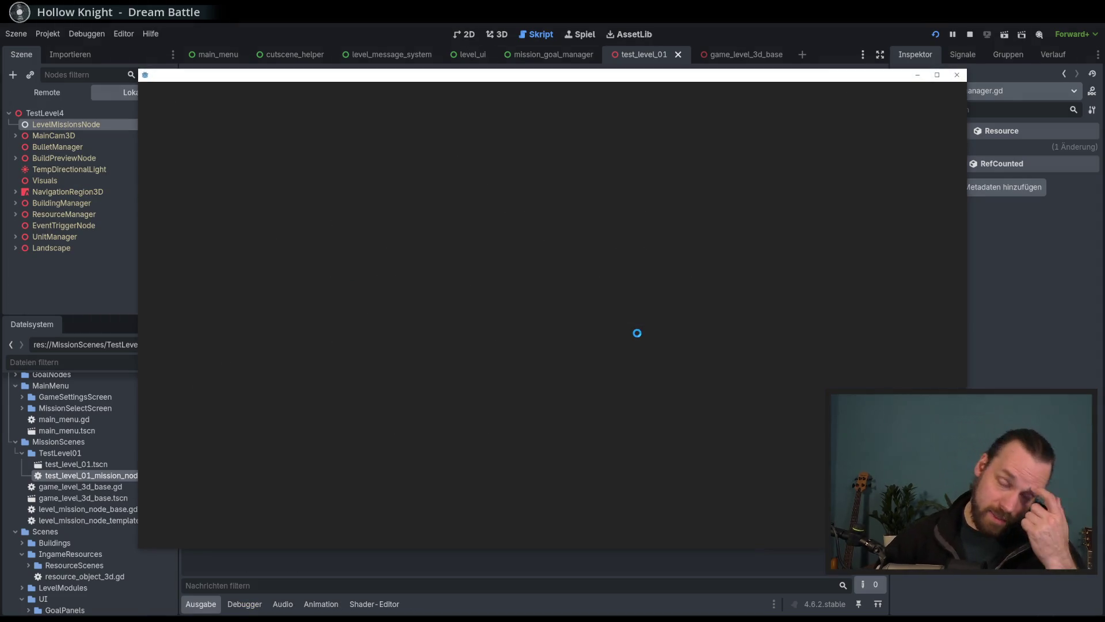
click(568, 345)
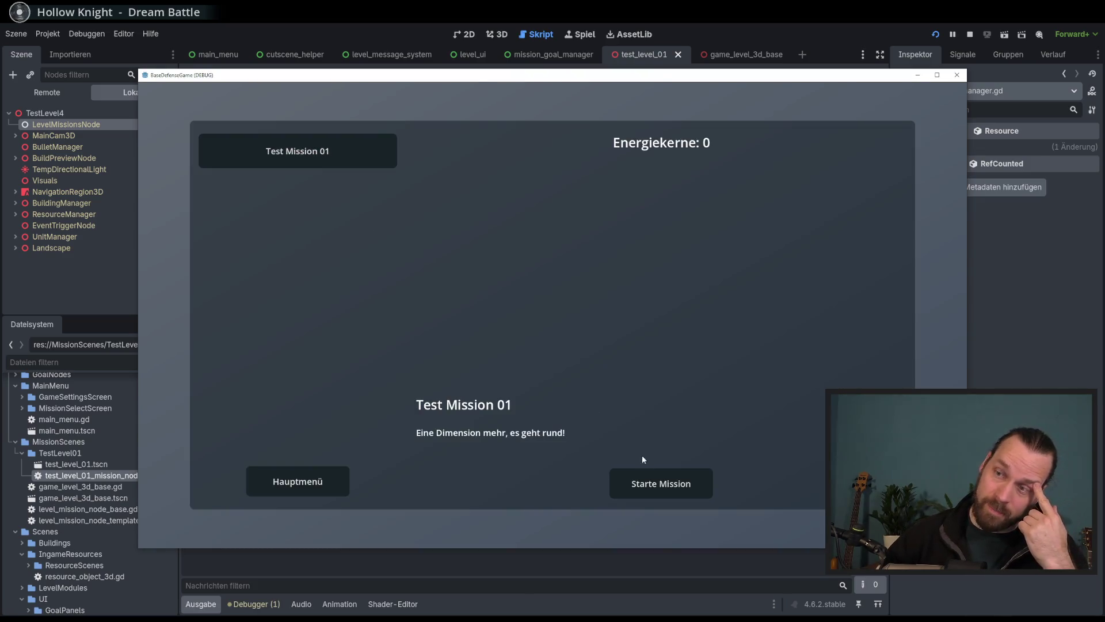
click(645, 483)
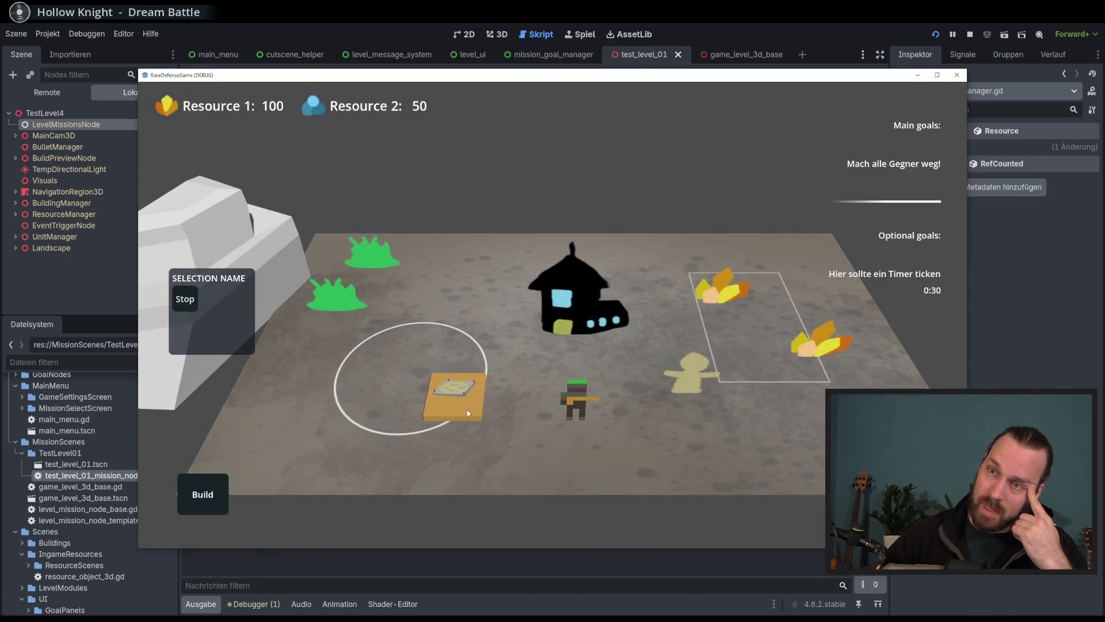
click(469, 413)
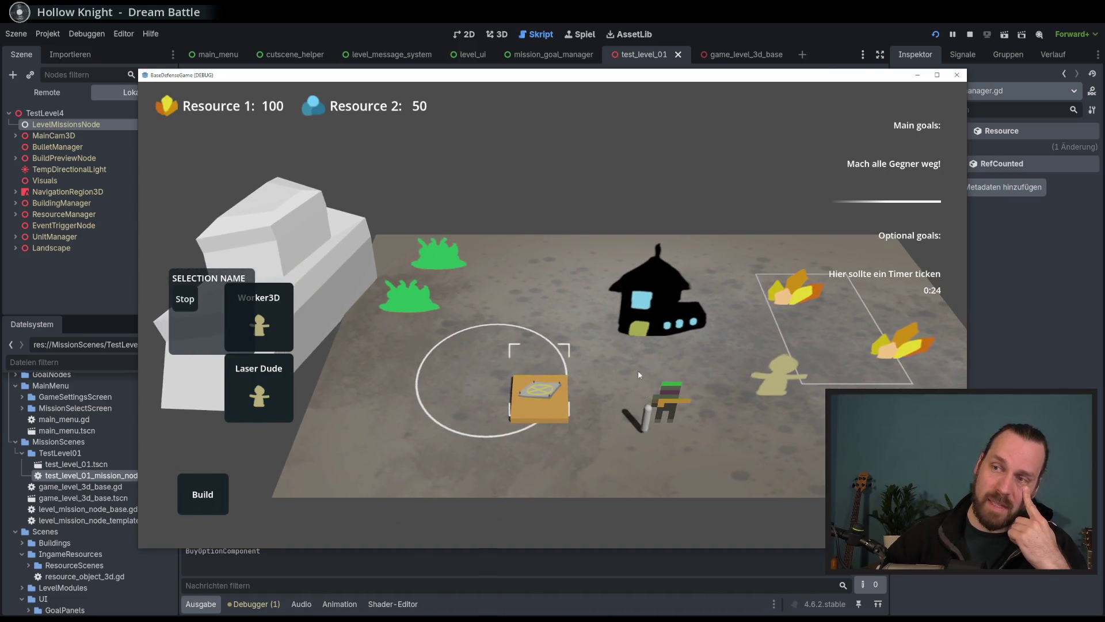
click(653, 410)
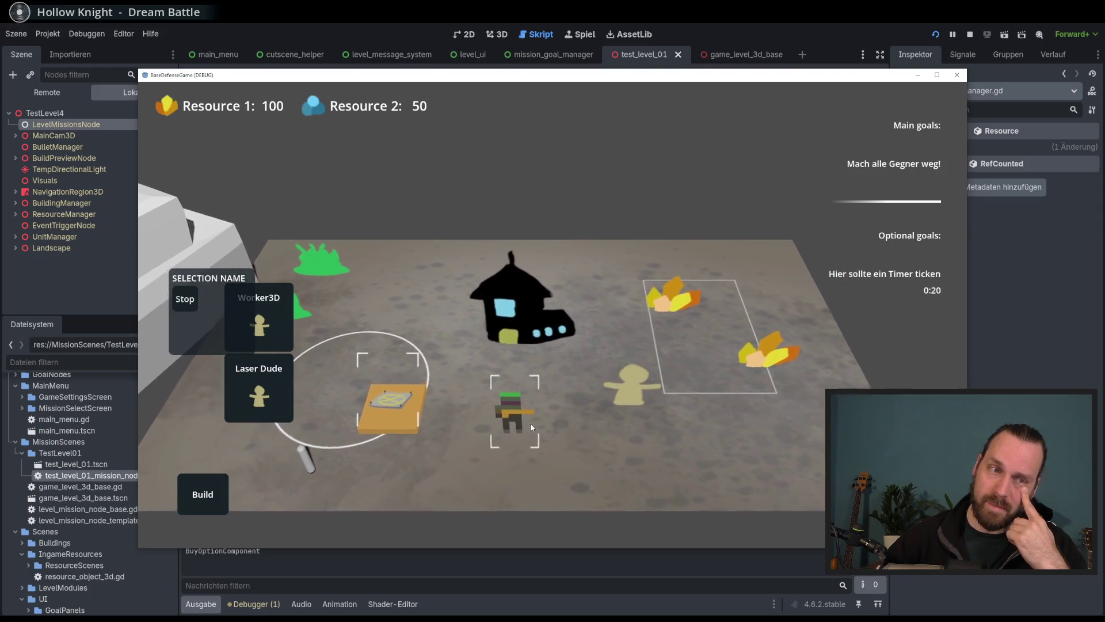
click(596, 371)
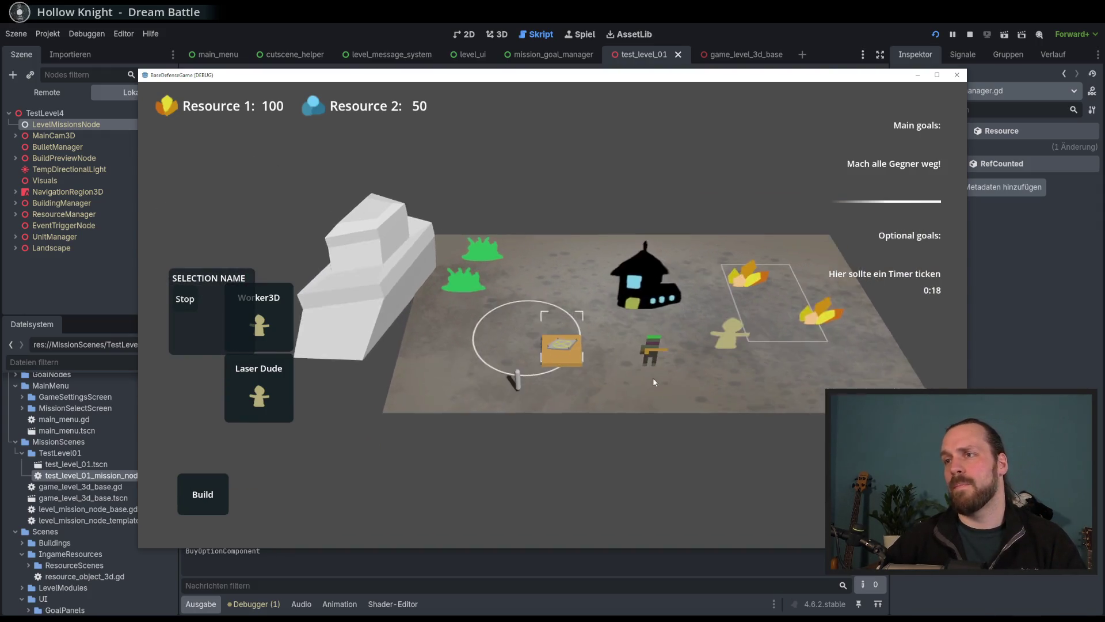
key(F8)
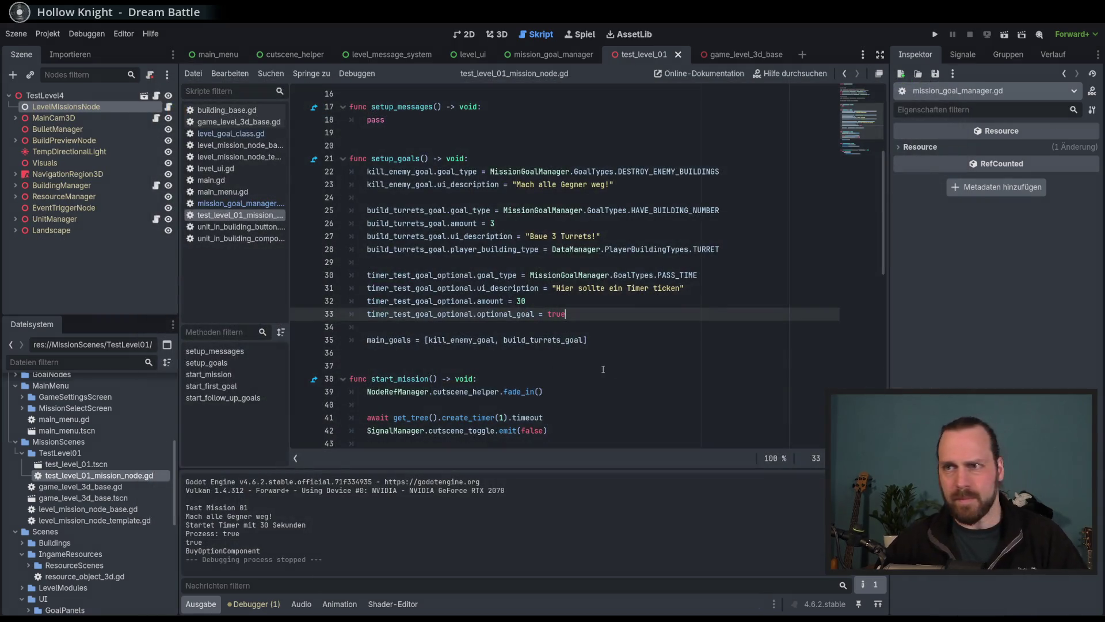
Review the goal script lines and search the Godot docs for 'position on layer'.
click(640, 340)
click(662, 287)
click(665, 311)
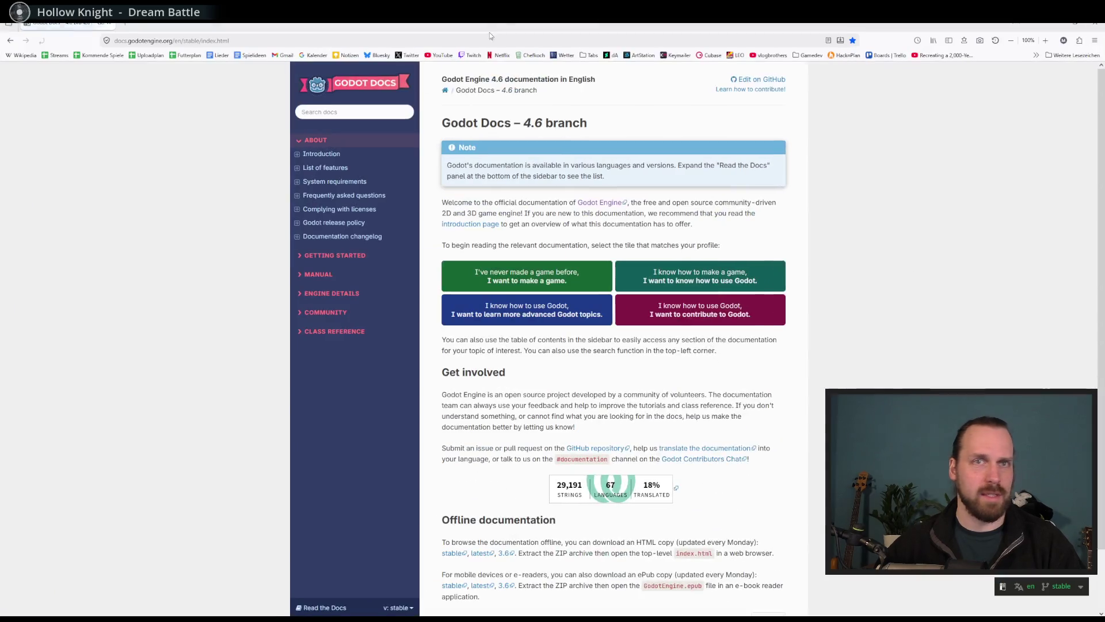
click(344, 113)
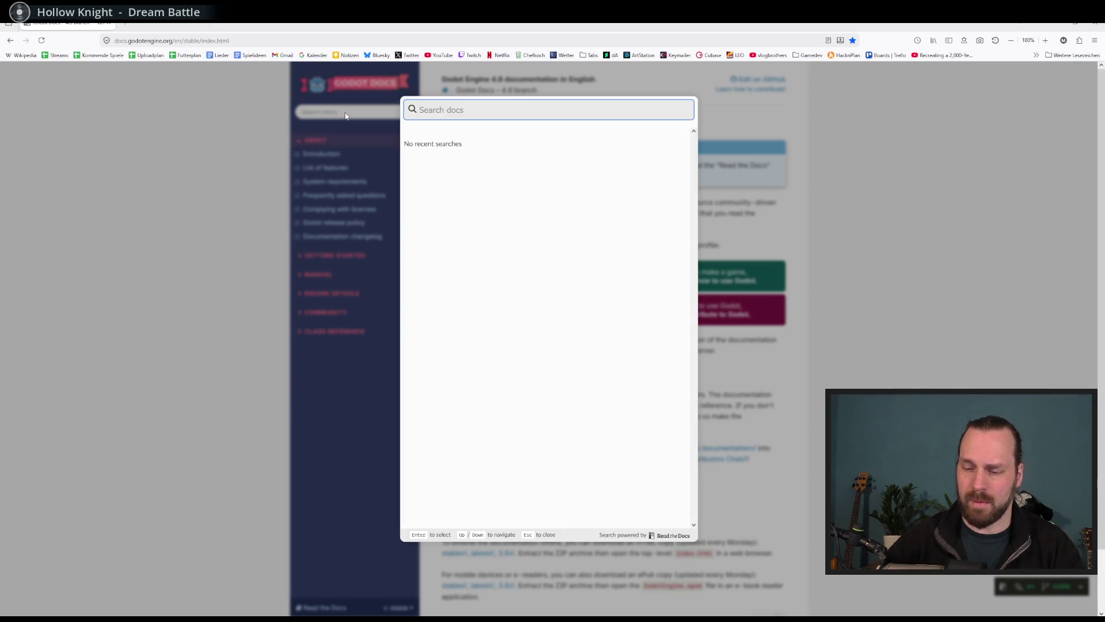
text(position oin)
key(BackSpace)
key(BackSpace)
key(BackSpace)
text(n on layer)
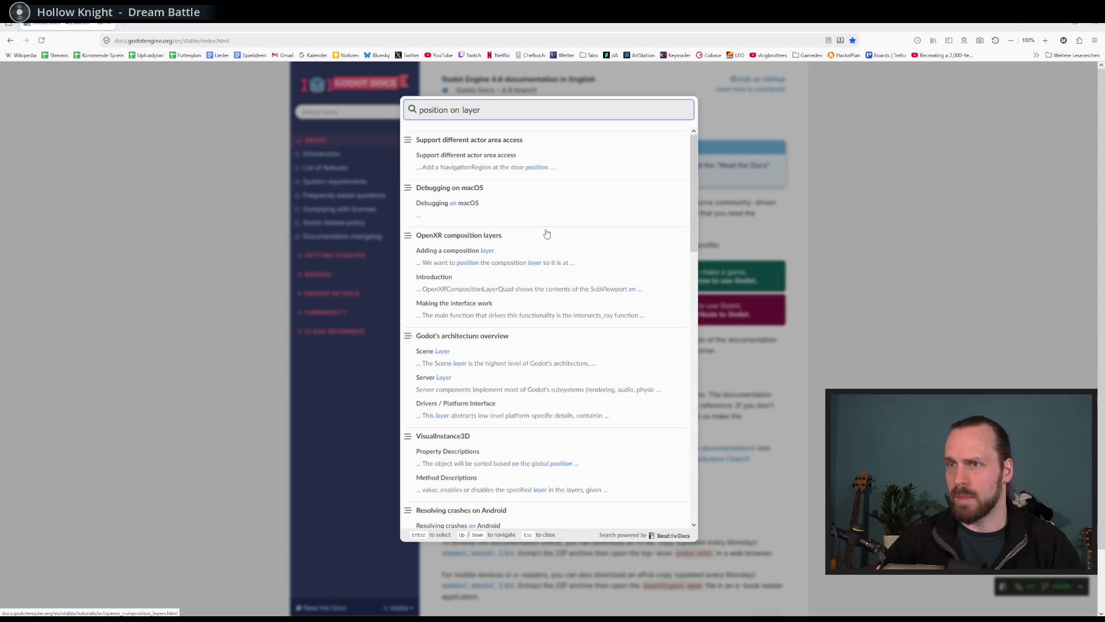
Open the CanvasLayer class reference and read through it and the forum answer.
scroll(down, 3)
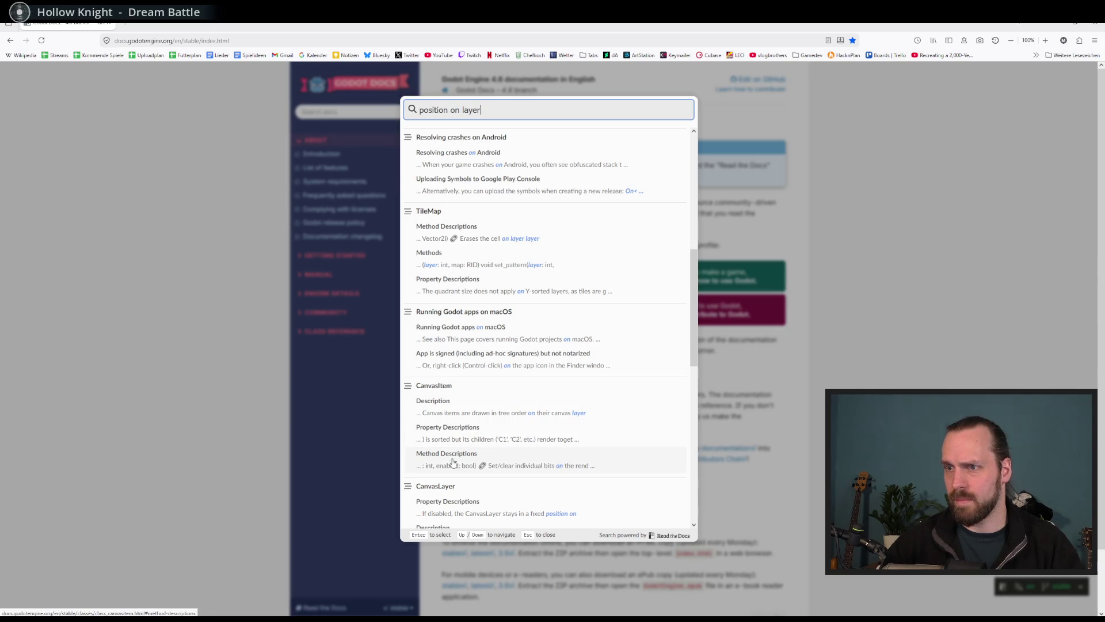
scroll(down, 3)
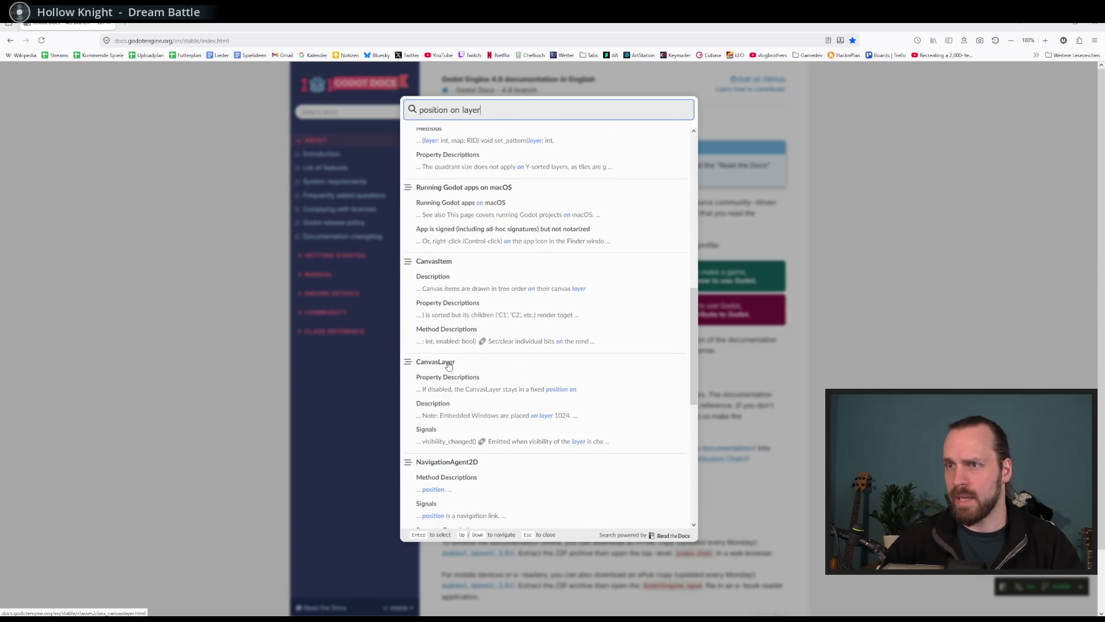
click(449, 363)
scroll(down, 3)
scroll(down, 3)
scroll(down, 3)
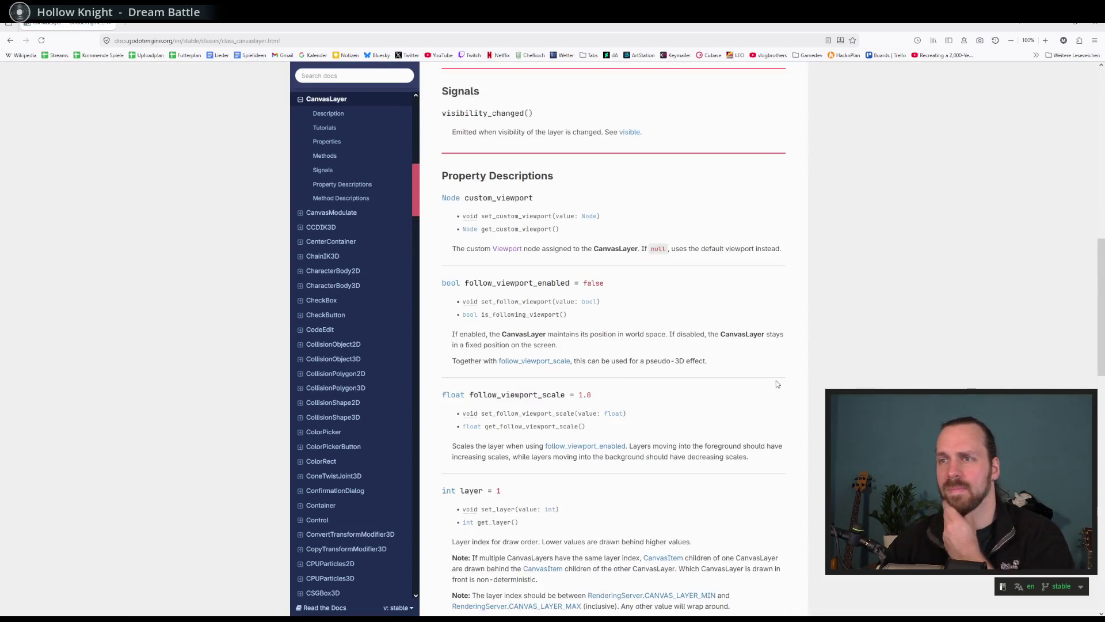
scroll(up, 3)
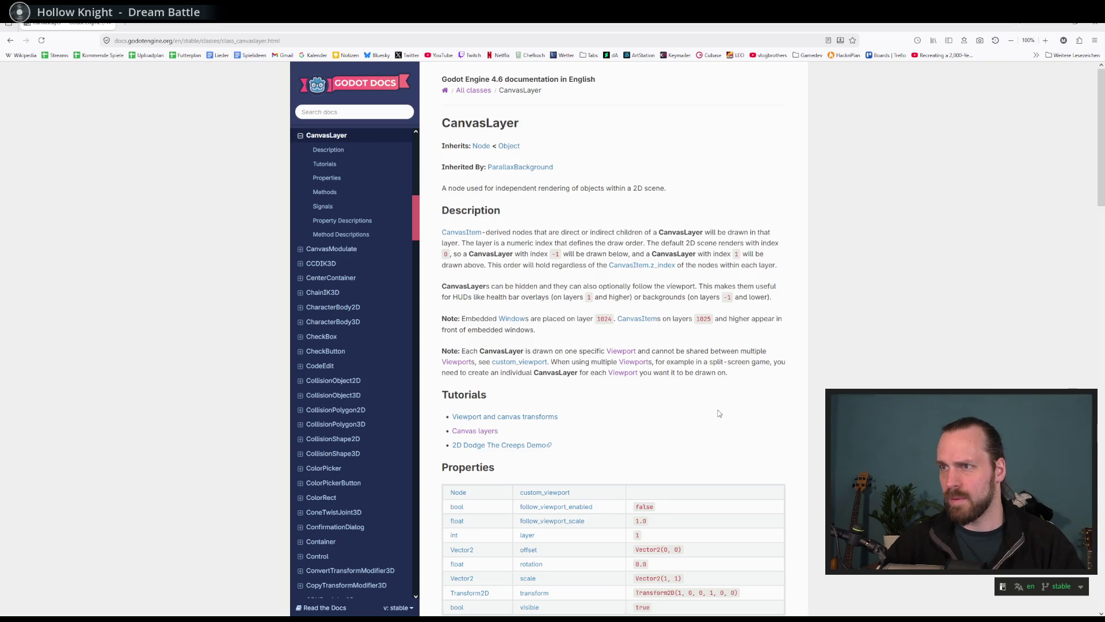
scroll(down, 3)
scroll(up, 3)
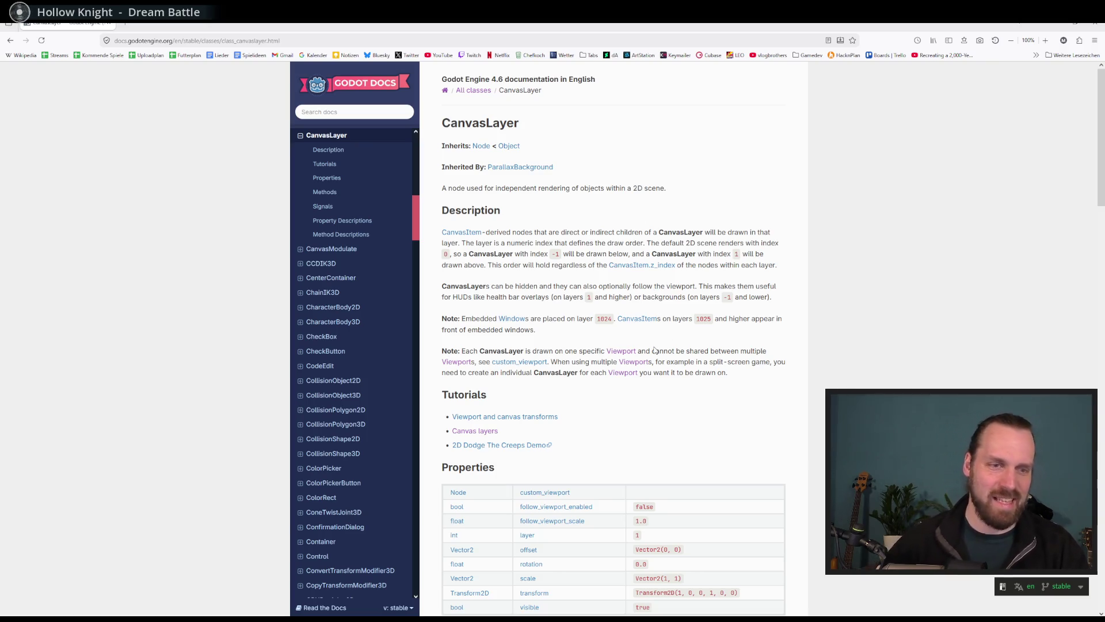
scroll(down, 3)
scroll(down, 3)
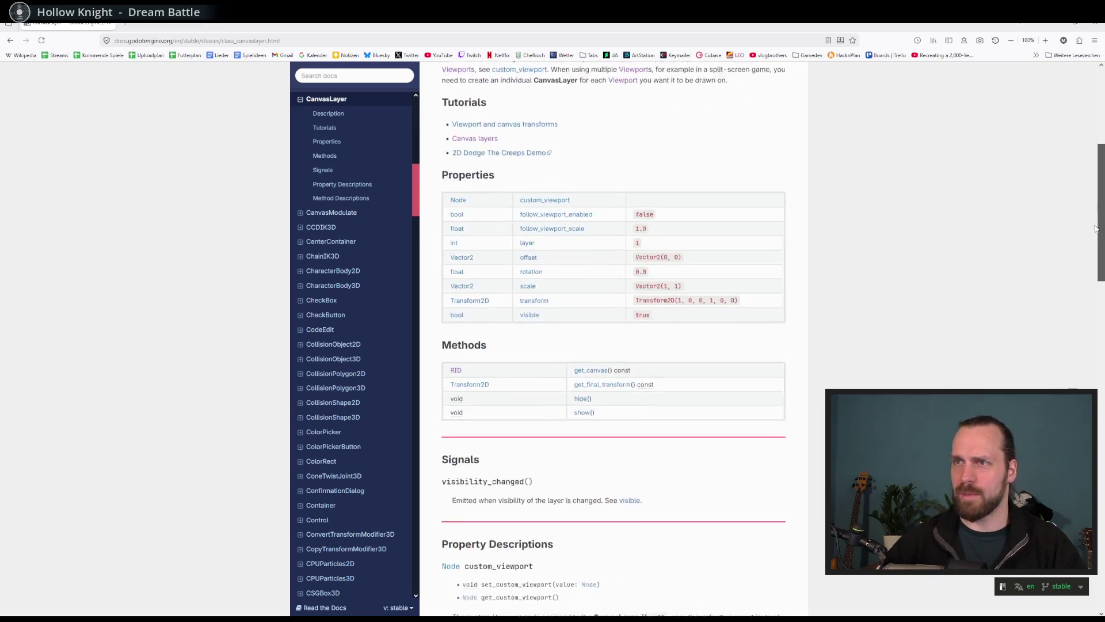
scroll(down, 3)
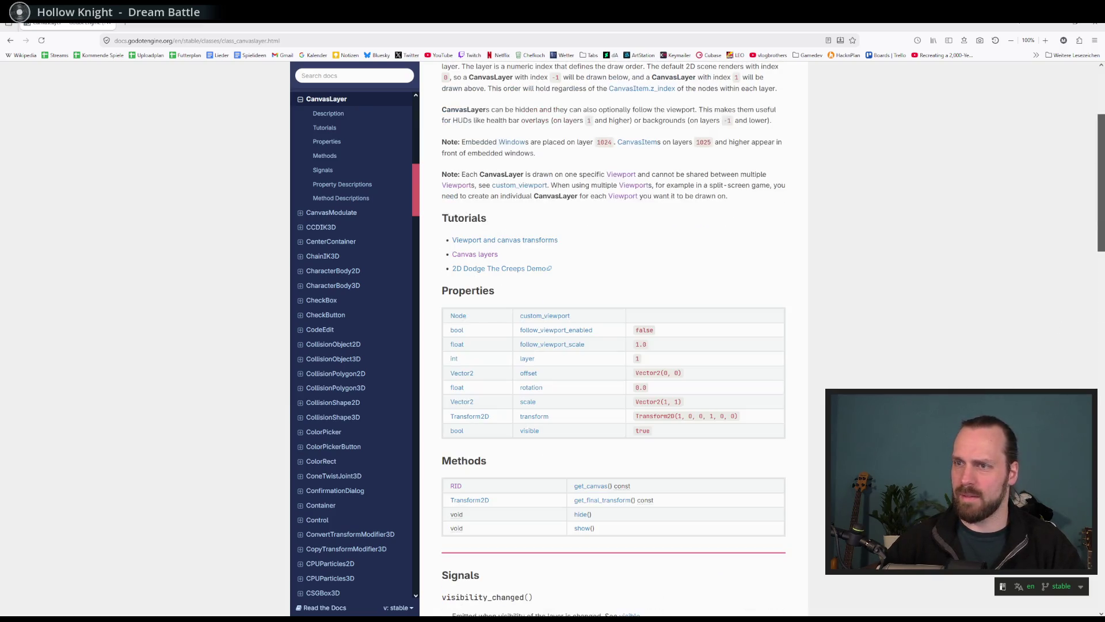
scroll(down, 3)
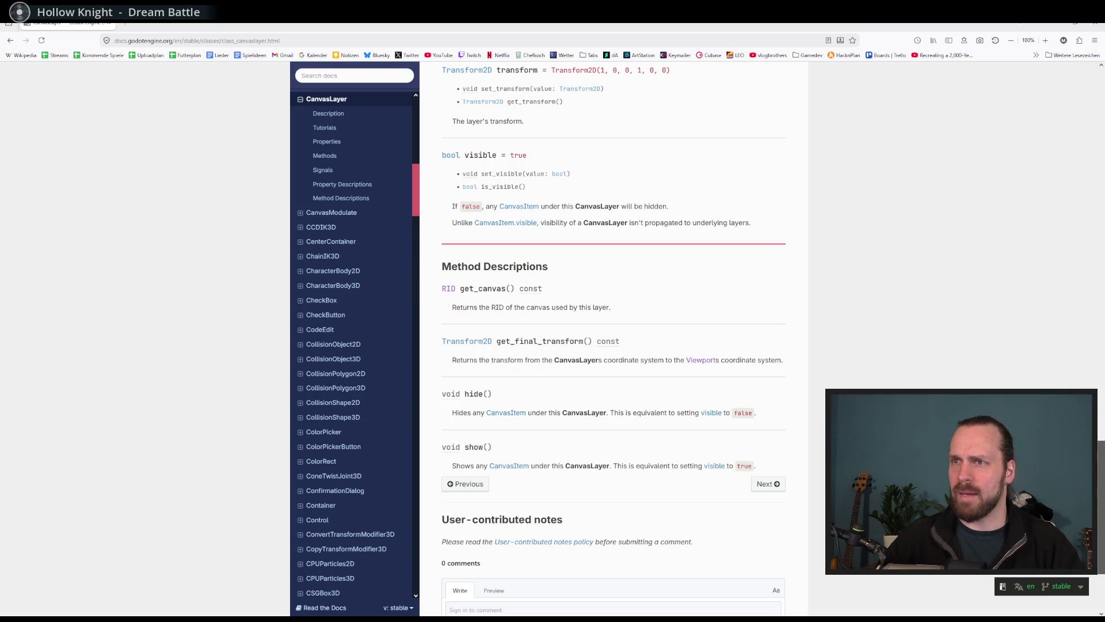
scroll(up, 3)
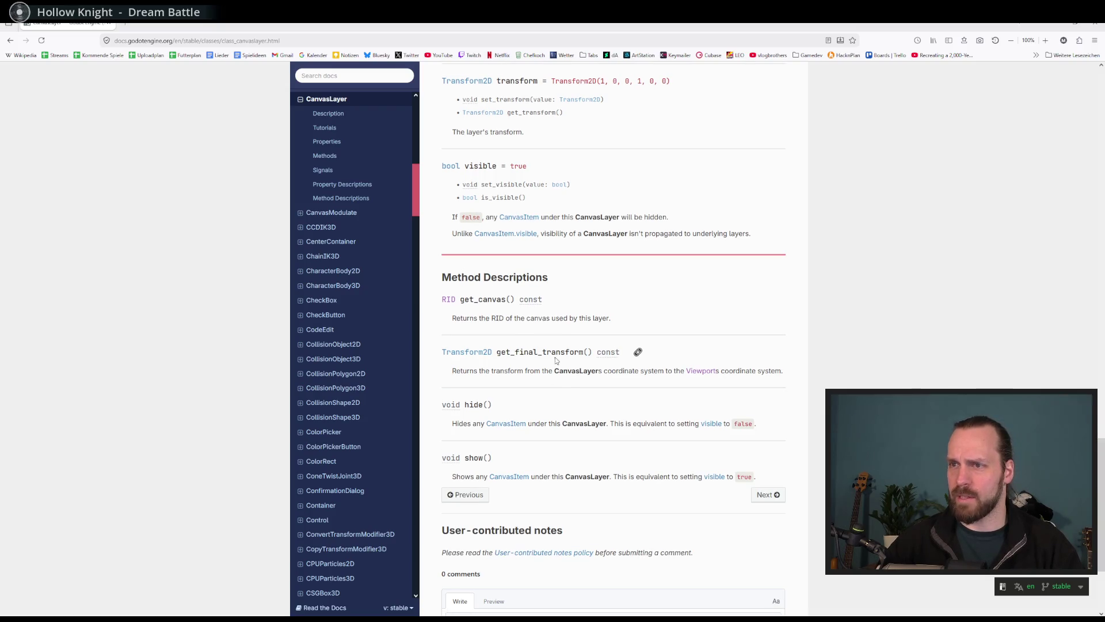
scroll(down, 3)
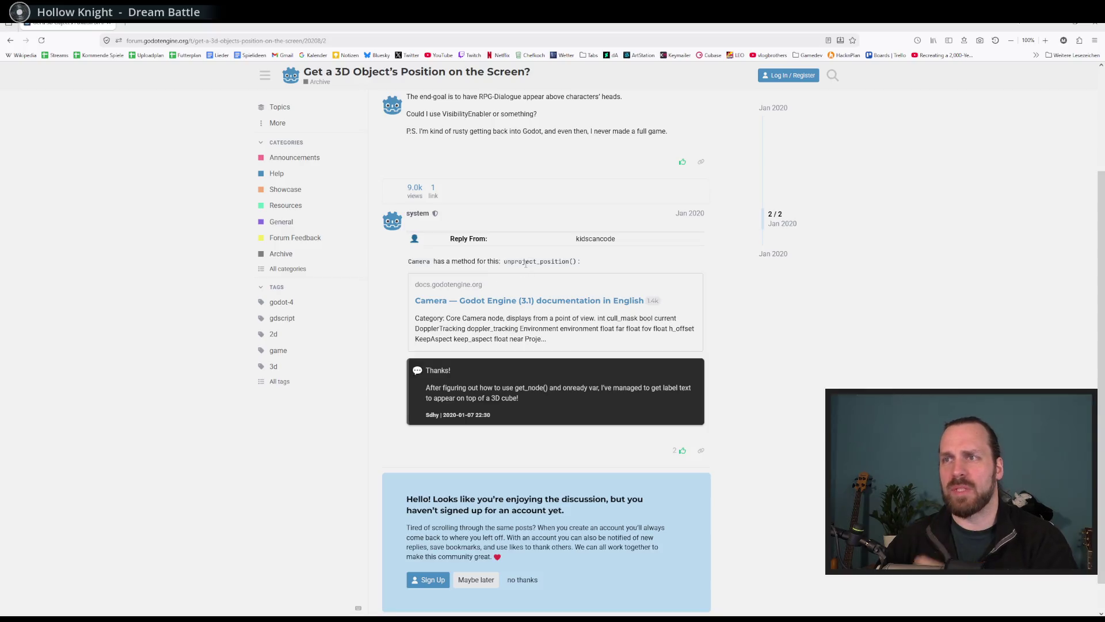
Copy 'unproject_position' and open the Godot docs bookmark from Gamedev in a new tab.
double_click(525, 262)
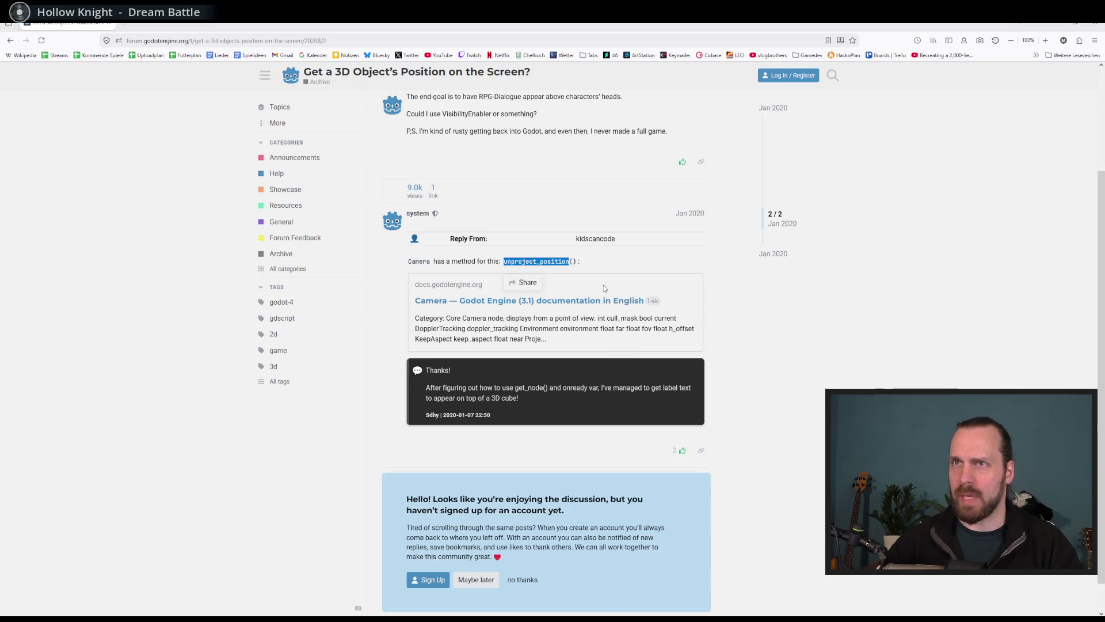
click(808, 55)
click(823, 71)
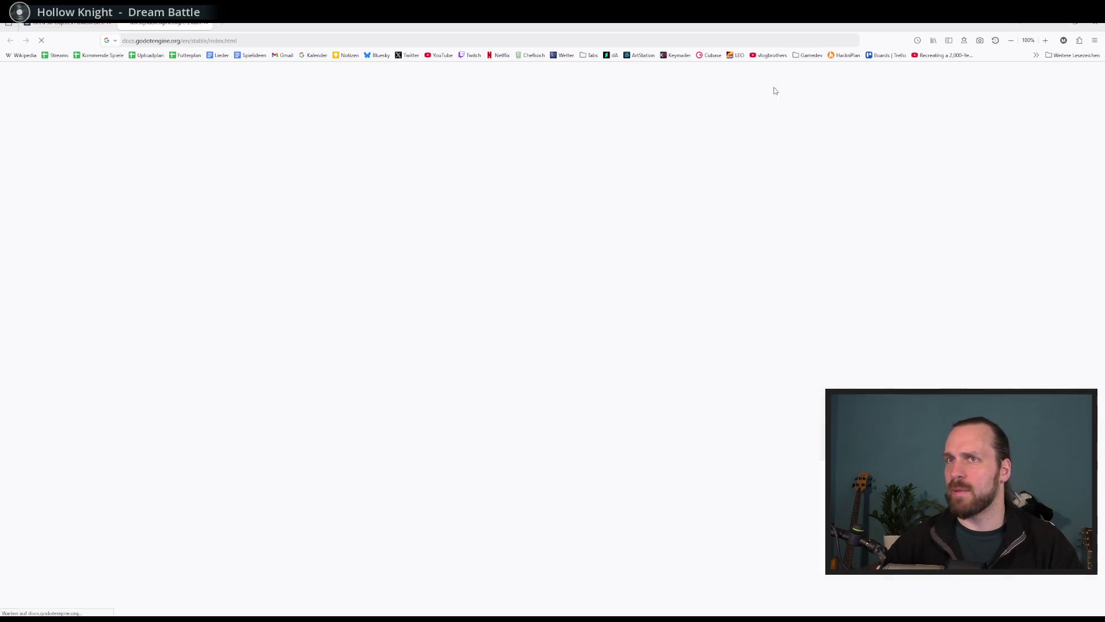
click(337, 115)
Search unproject_position, open Camera3D, find the method, and read its example code.
key(ctrl+v)
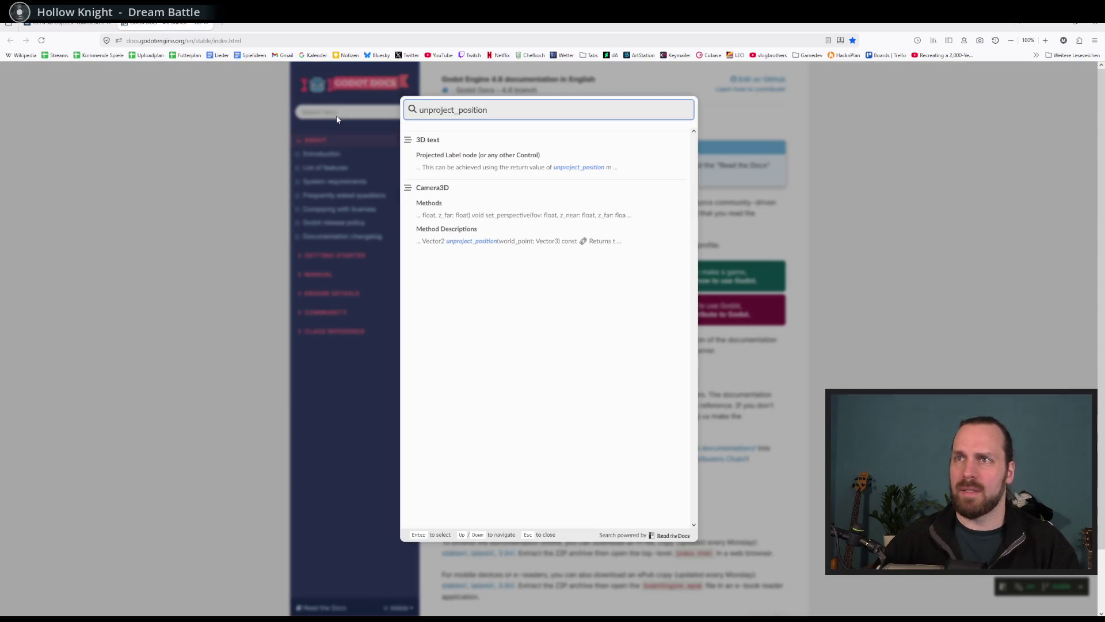
click(431, 188)
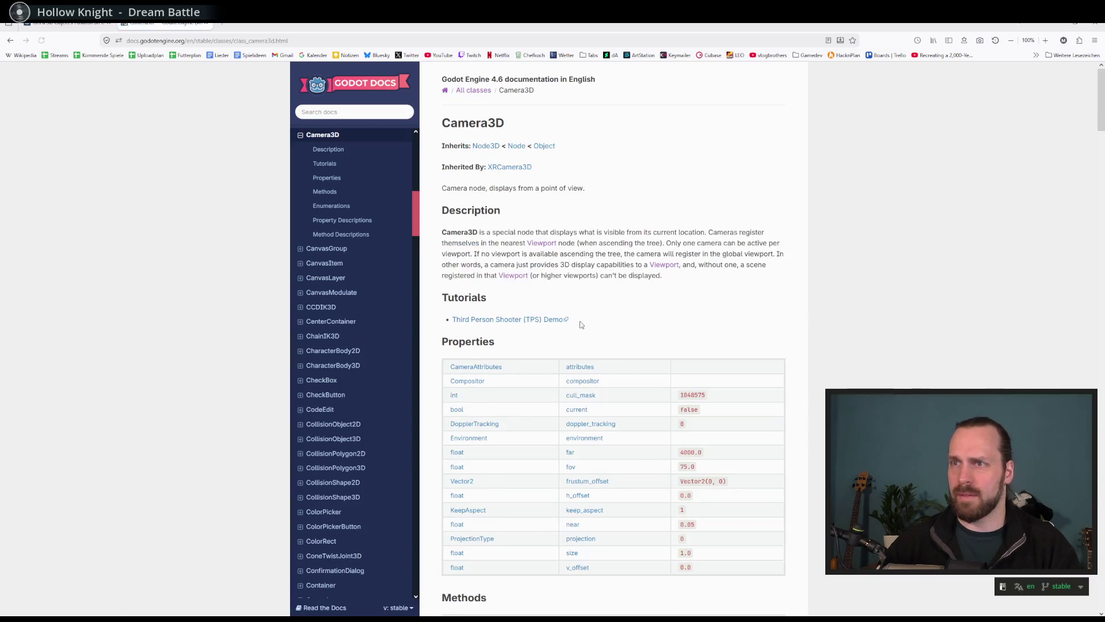
key(ctrl+f)
key(ctrl+v)
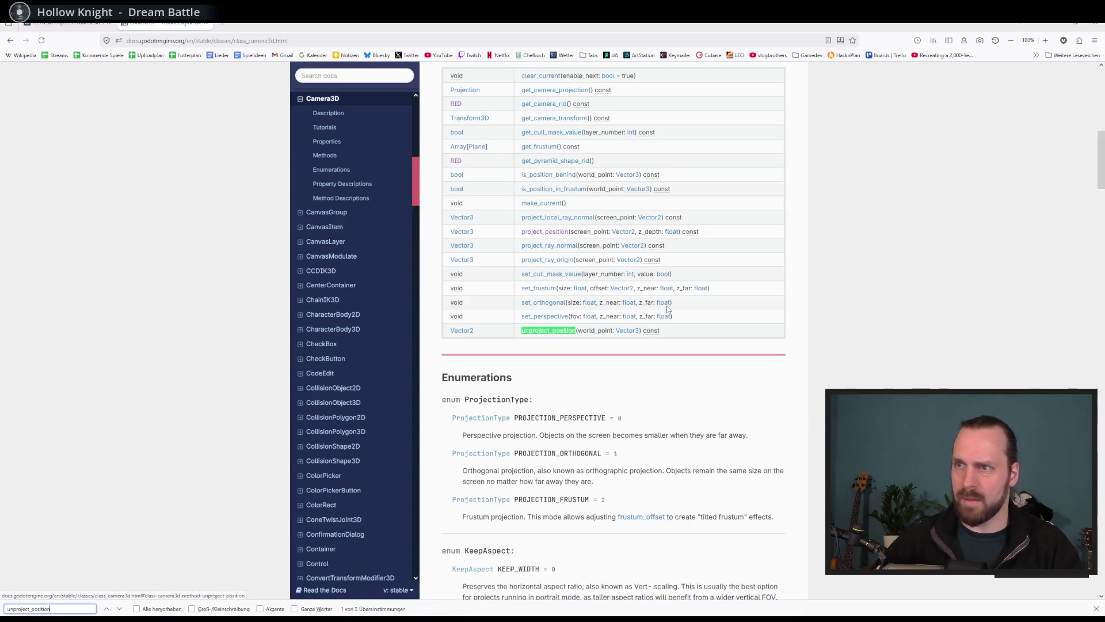
click(550, 334)
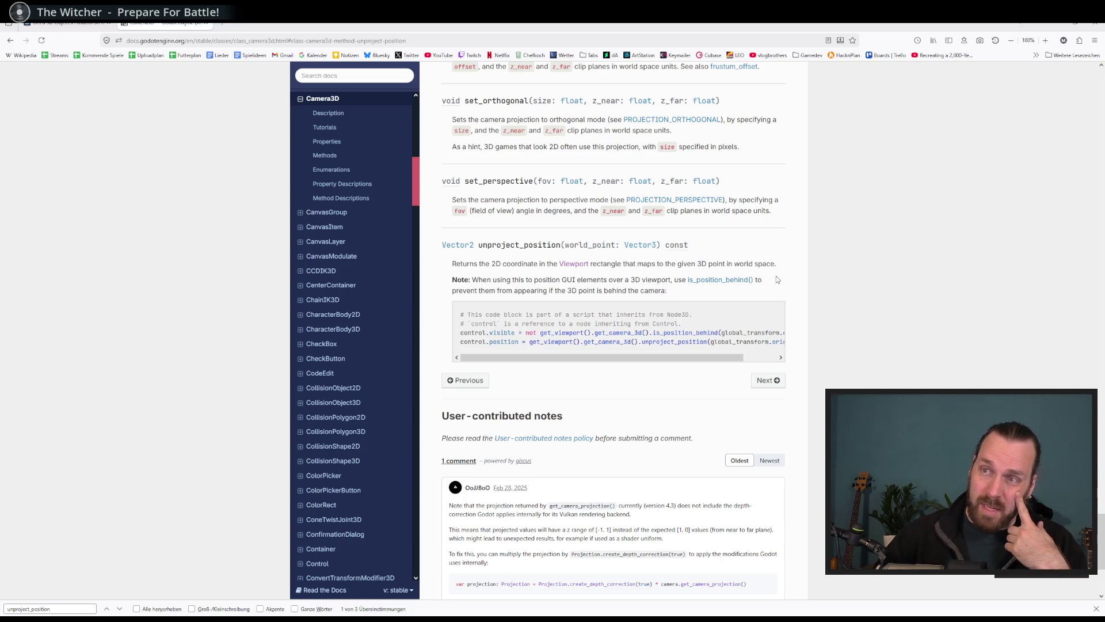
drag(654, 363, 651, 362)
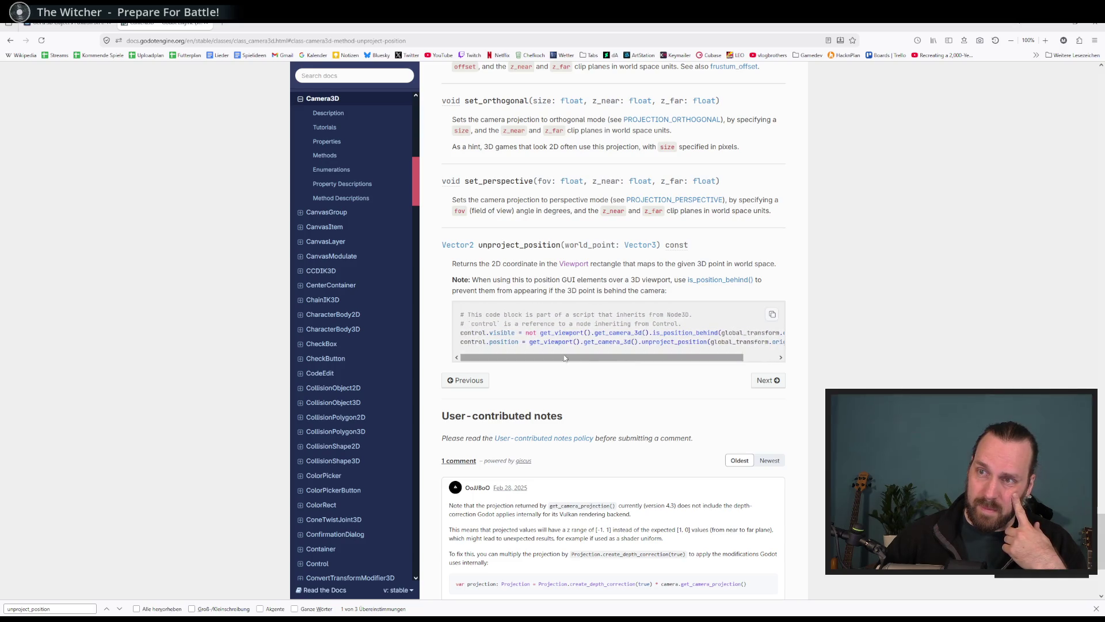
drag(588, 358, 622, 358)
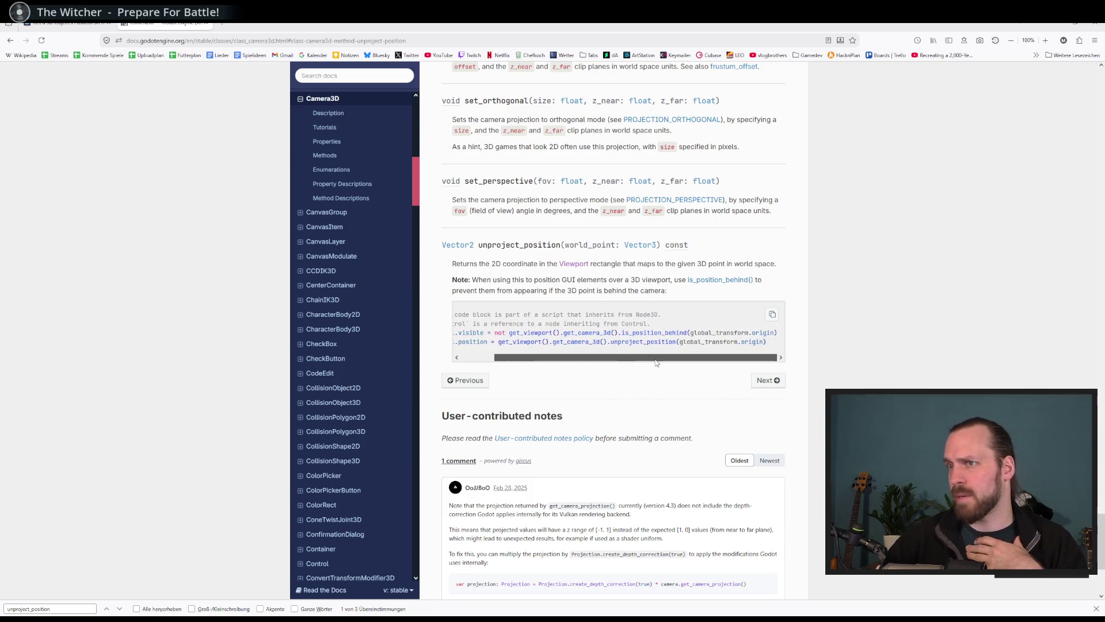
double_click(620, 343)
click(678, 344)
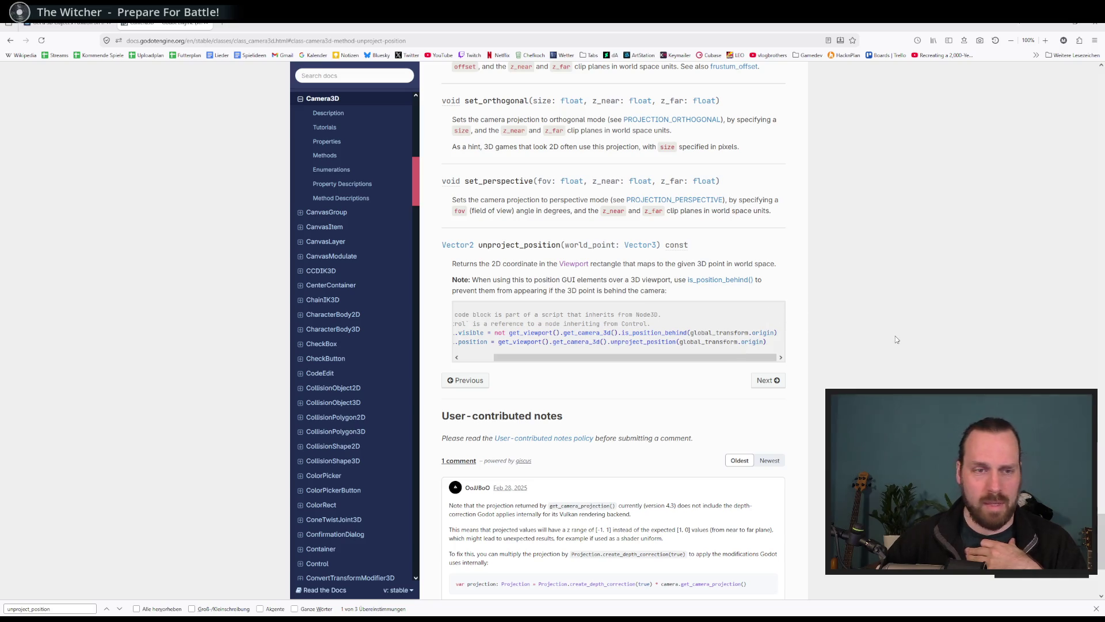
scroll(left, 3)
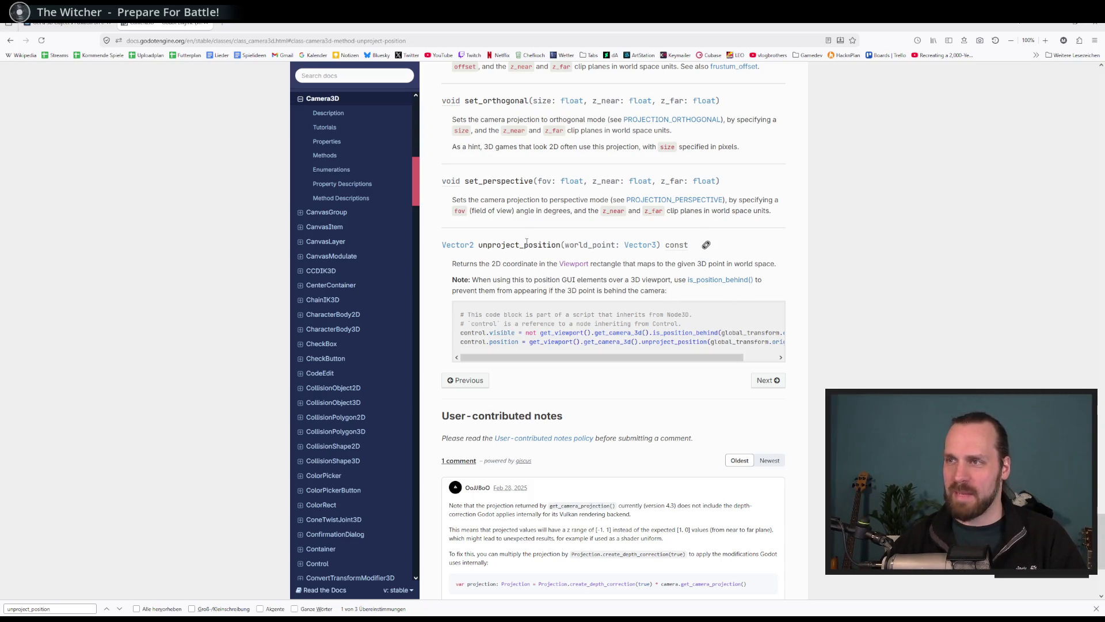
double_click(527, 244)
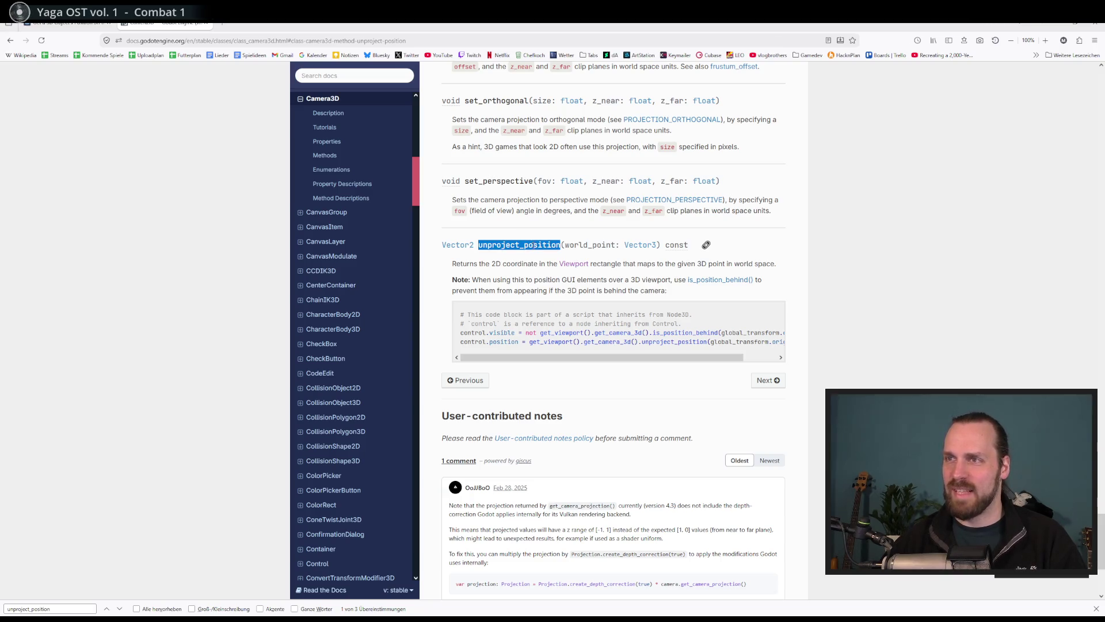
click(530, 246)
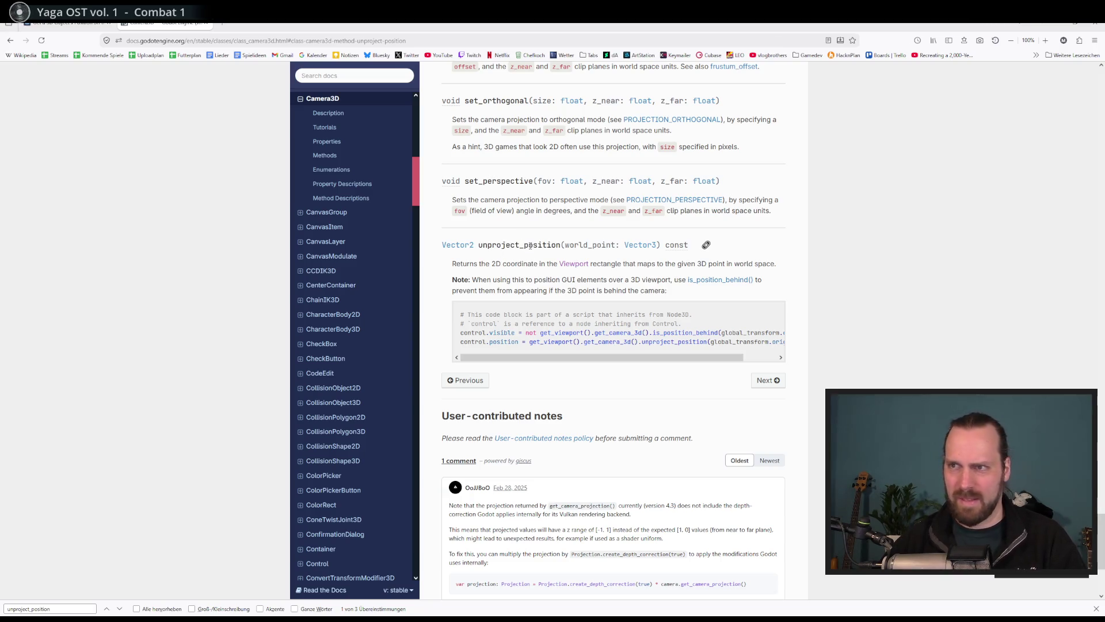
double_click(530, 245)
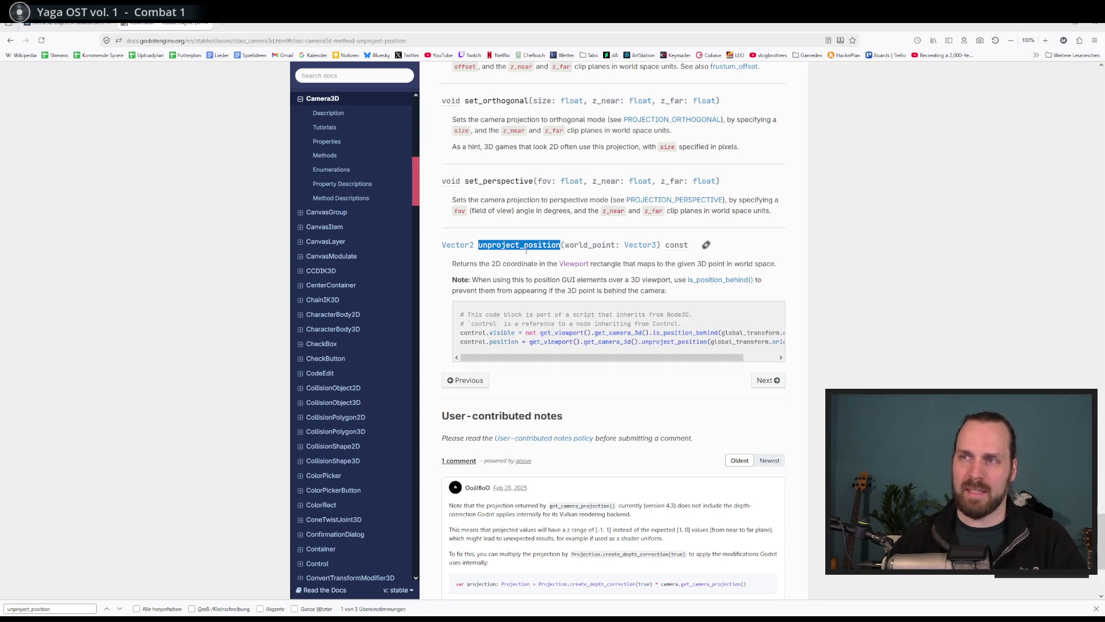
click(544, 255)
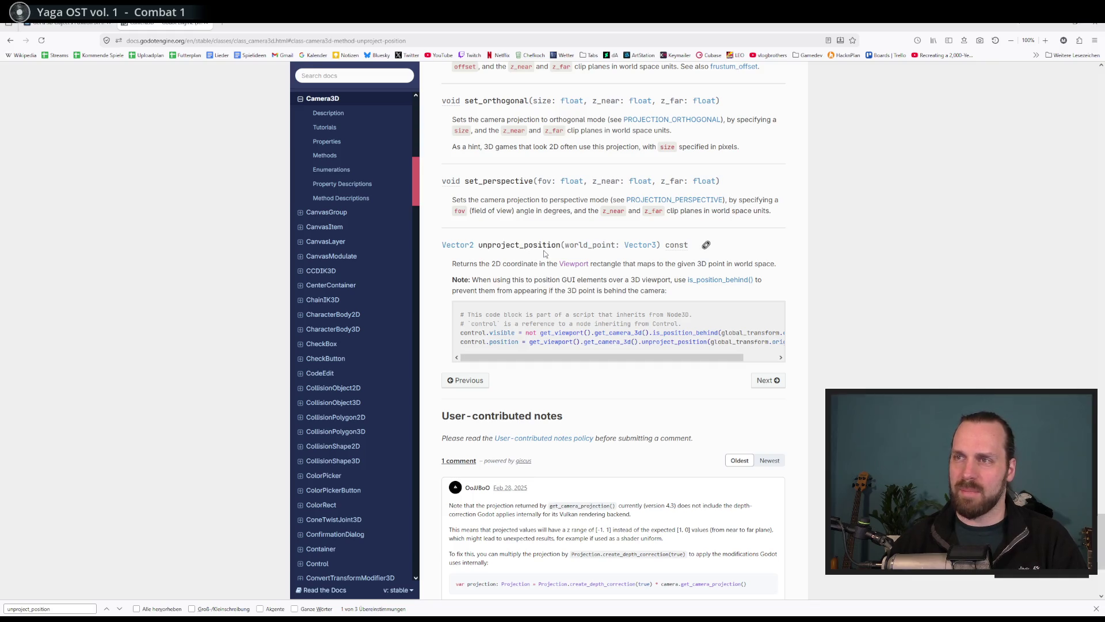
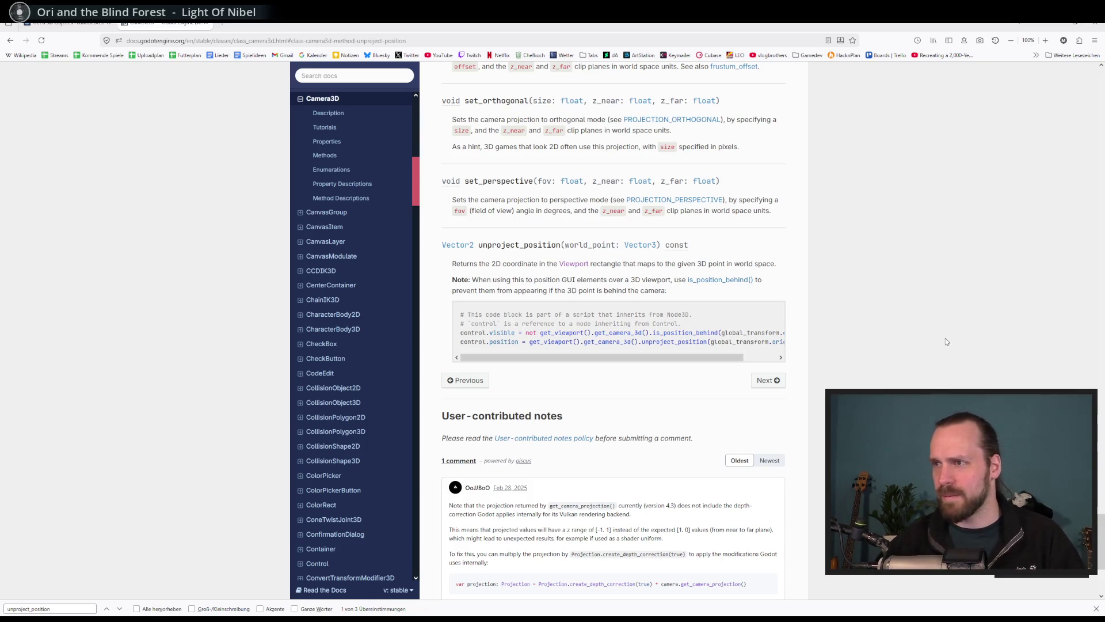
Read the Camera3D unproject_position note on is_position_behind, then return to the Godot editor.
scroll(down, 3)
scroll(up, 3)
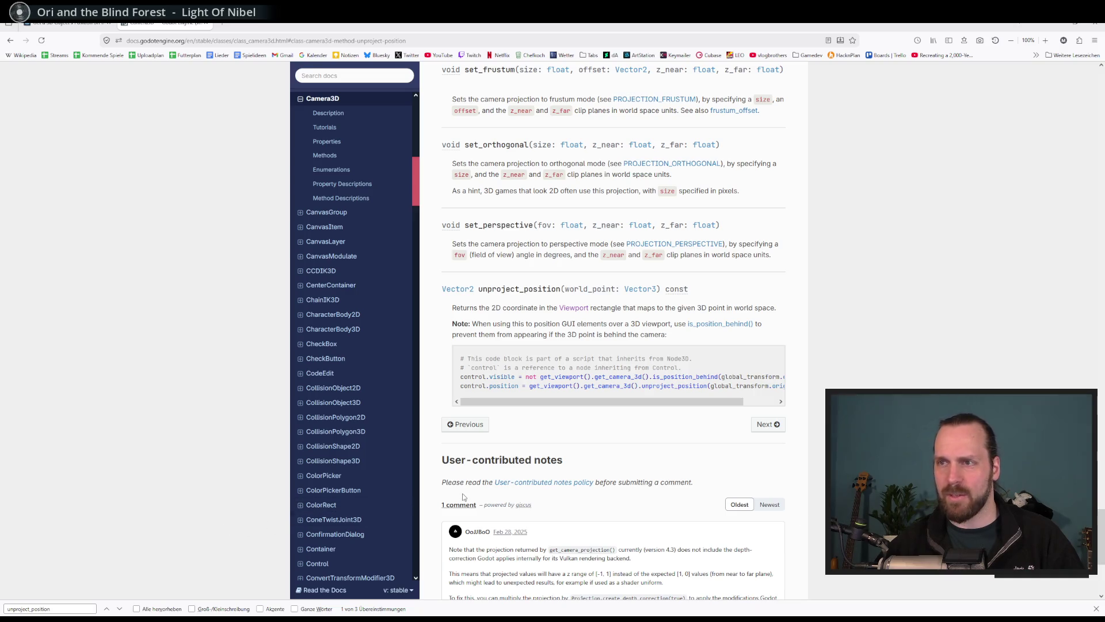
drag(487, 325, 642, 324)
drag(497, 324, 599, 334)
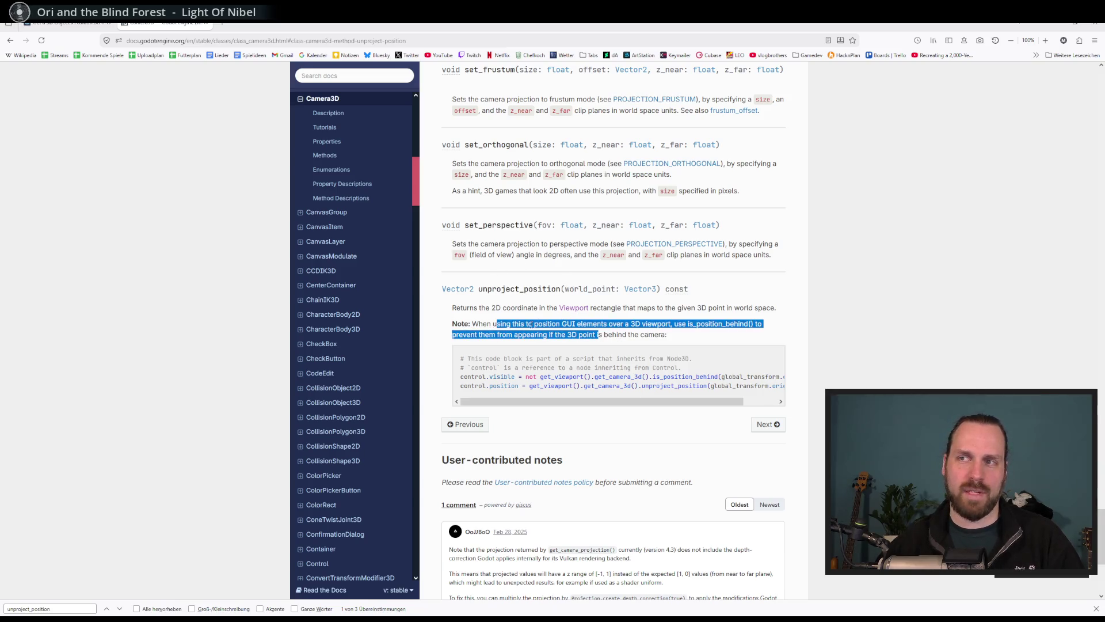
click(573, 318)
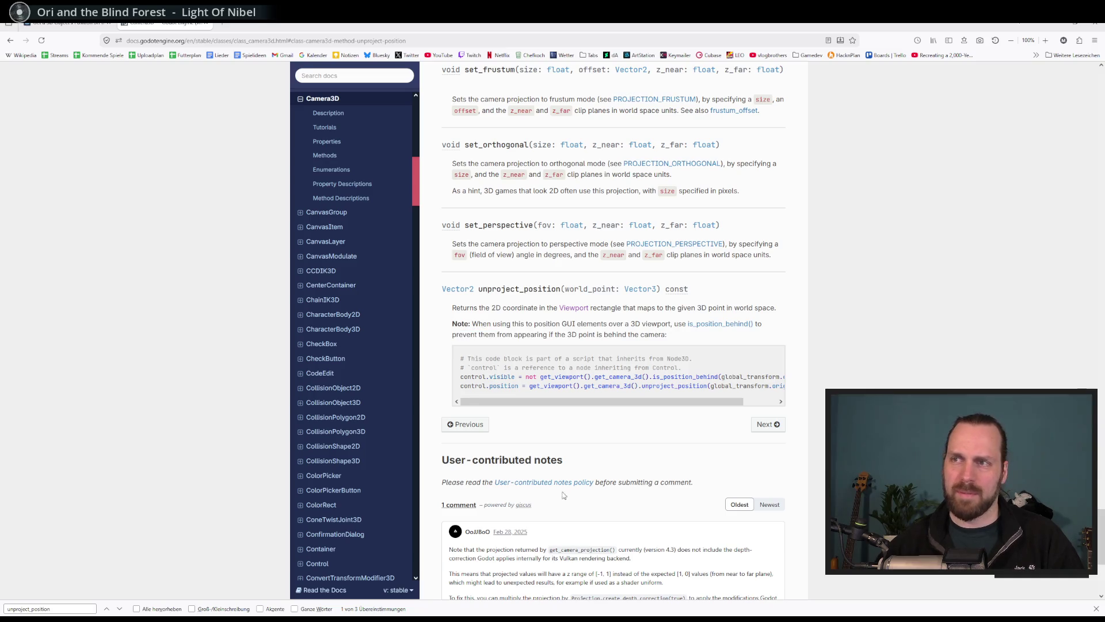
key(alt+Tab)
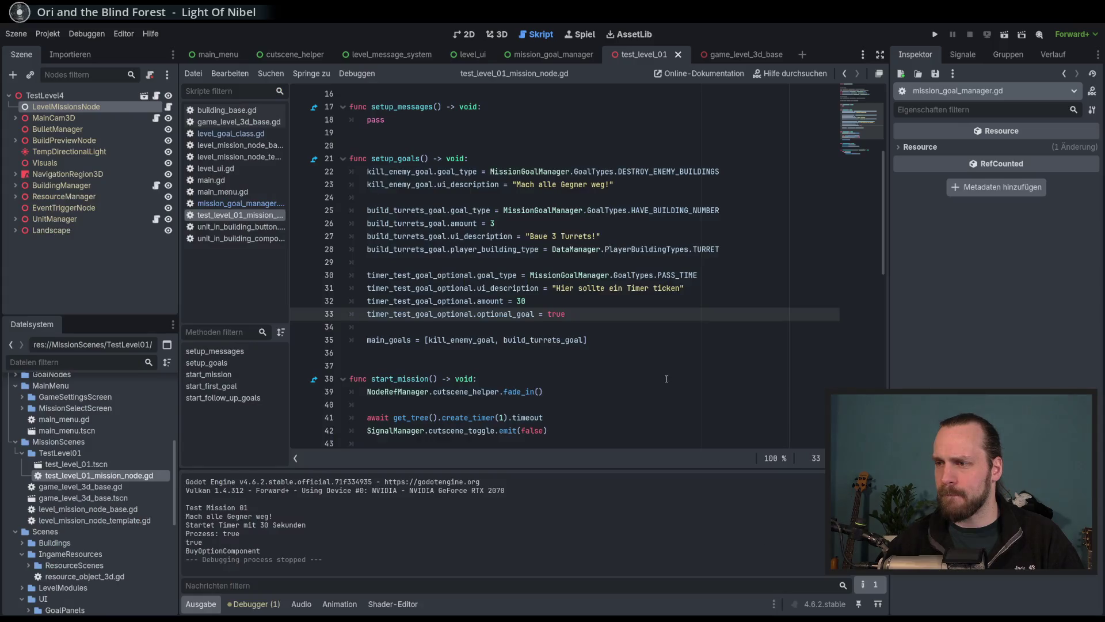
Cycle through the level_ui, mission_goal_manager, level_message_system, cutscene_helper and main_menu scene tabs.
click(603, 331)
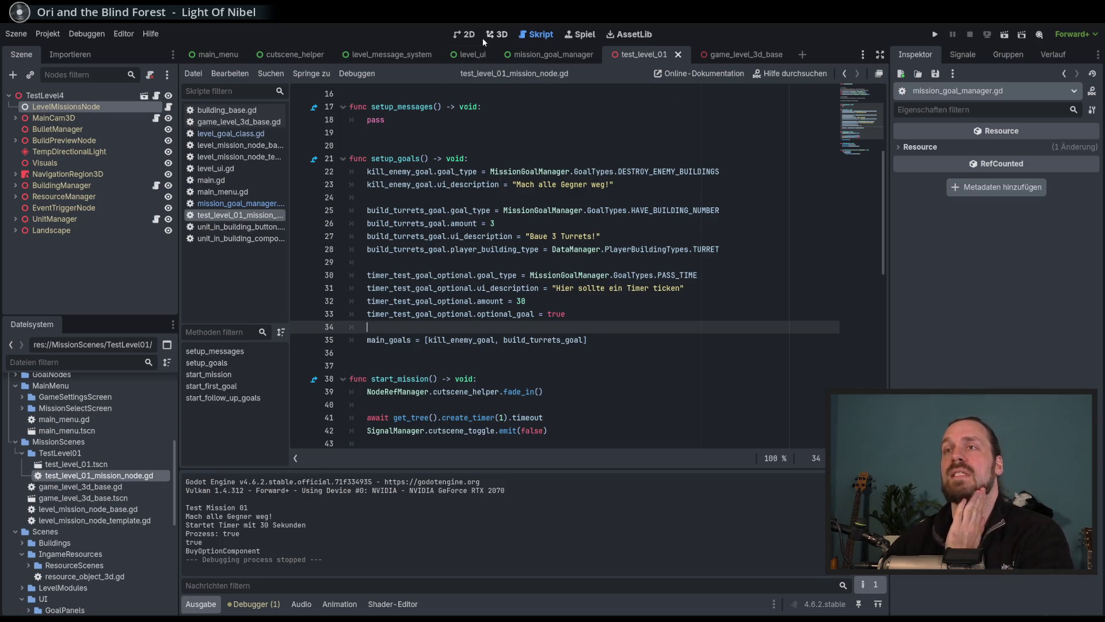
click(472, 57)
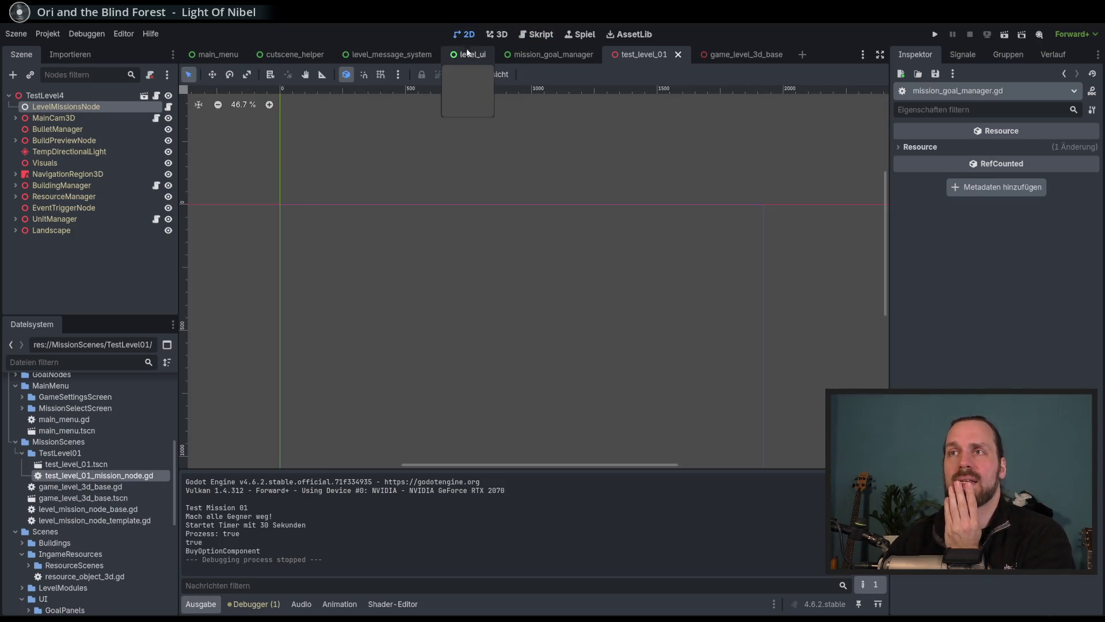
click(550, 57)
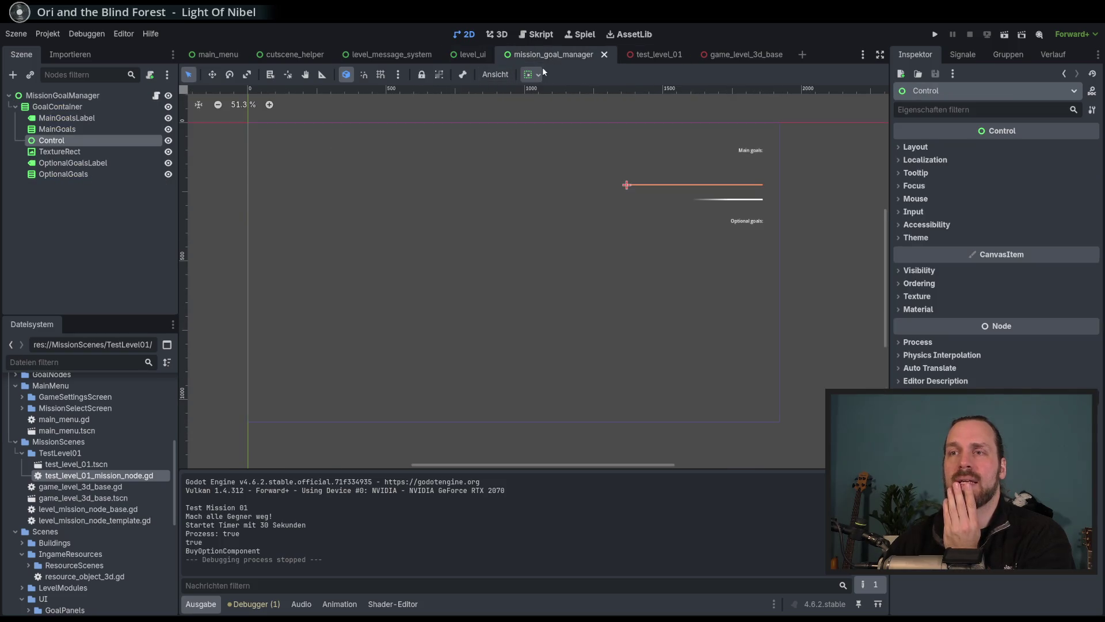
click(361, 58)
click(288, 55)
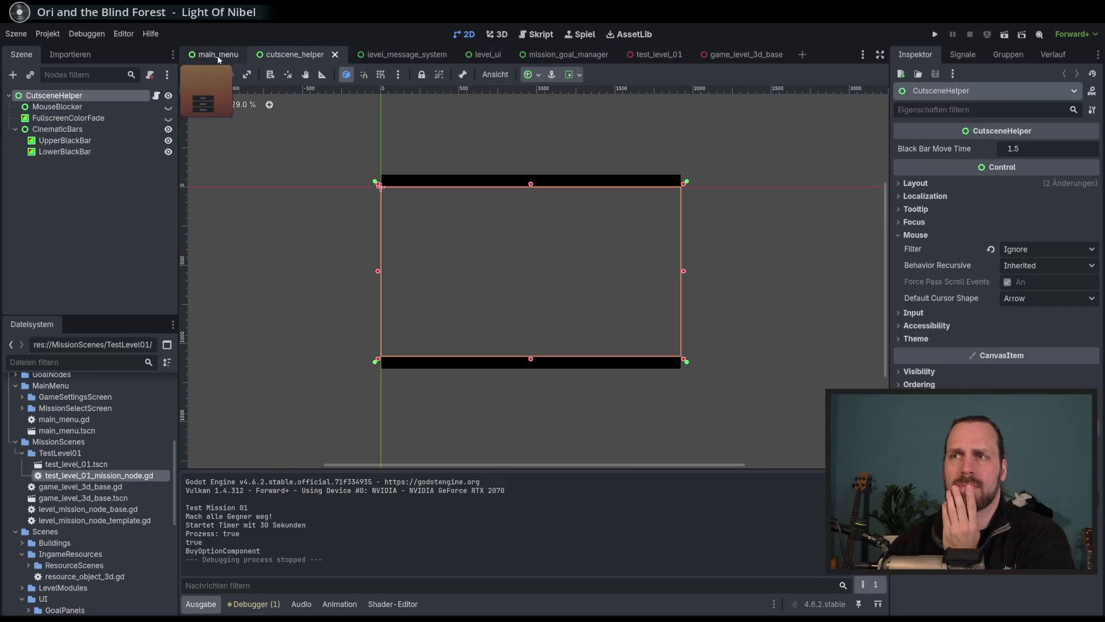
click(216, 55)
Find mouse_multiselect_area.gd under Scenes/UI in FileSystem and open it in the script editor.
scroll(down, 3)
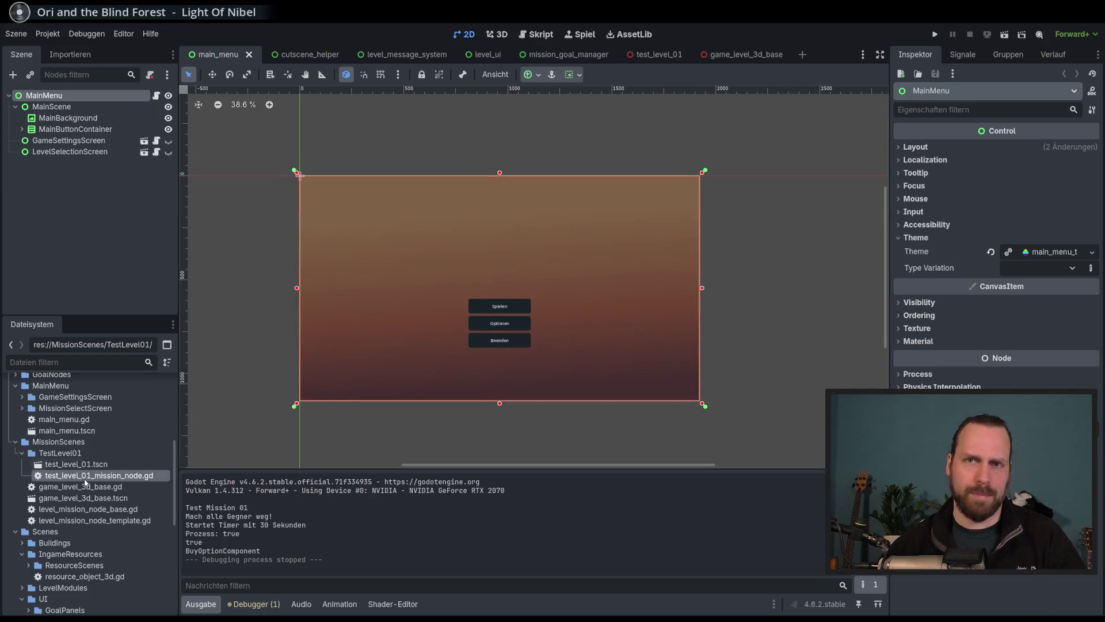
scroll(down, 3)
scroll(up, 3)
scroll(down, 3)
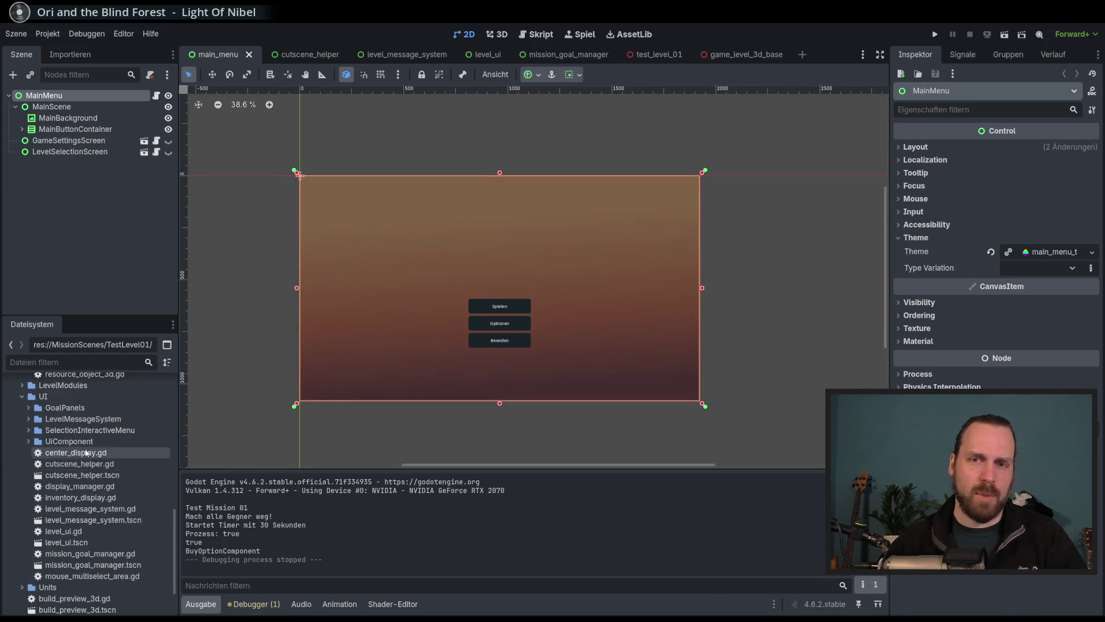
scroll(down, 3)
scroll(up, 3)
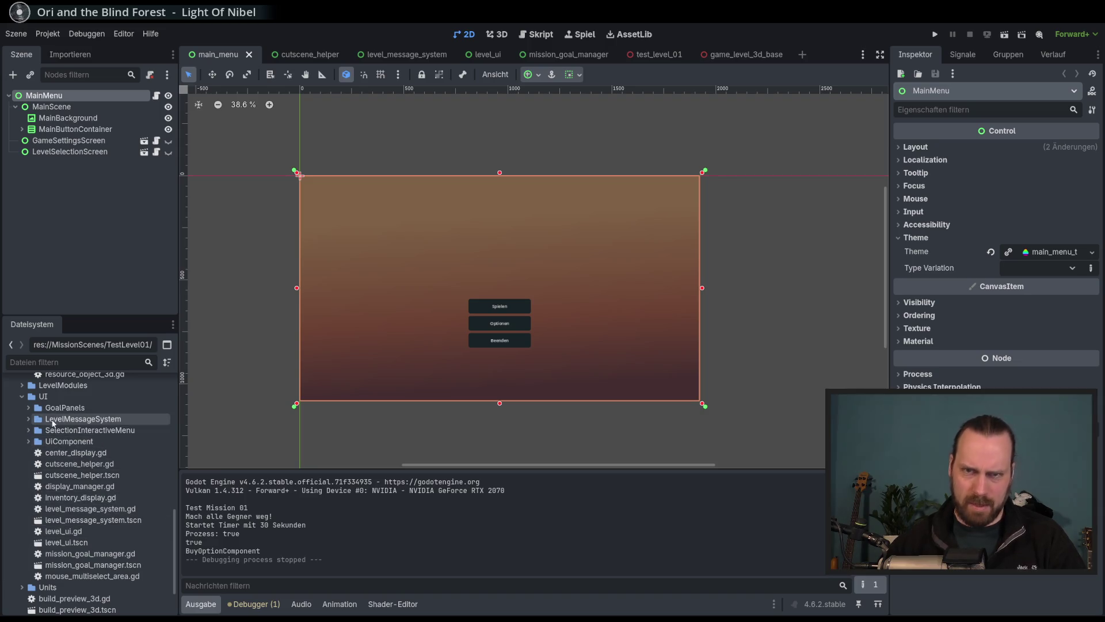
click(109, 577)
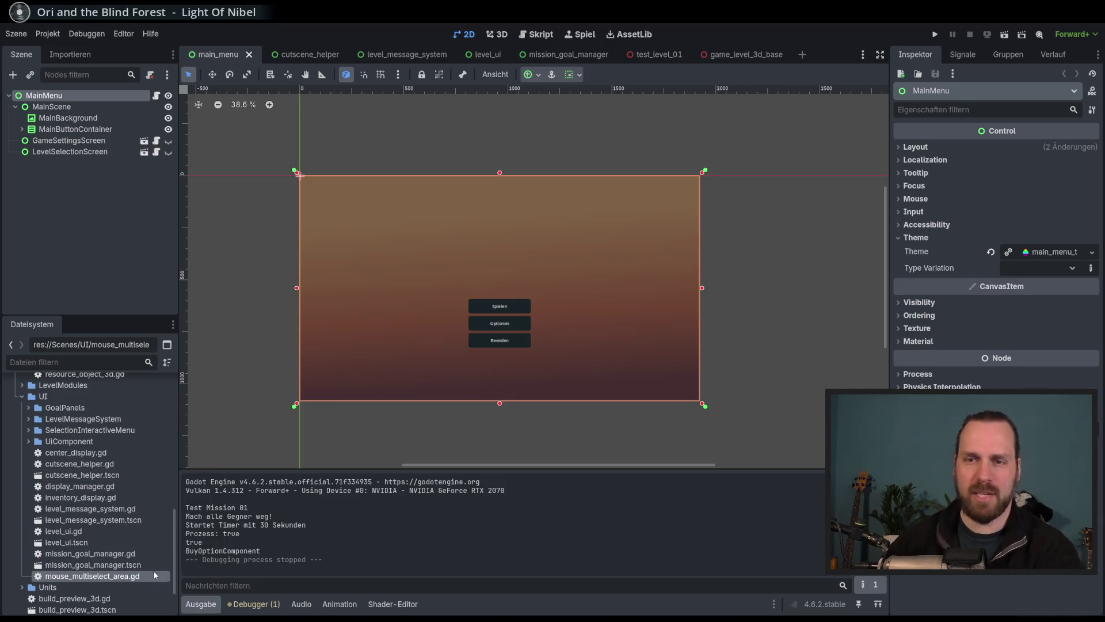
double_click(126, 576)
scroll(down, 3)
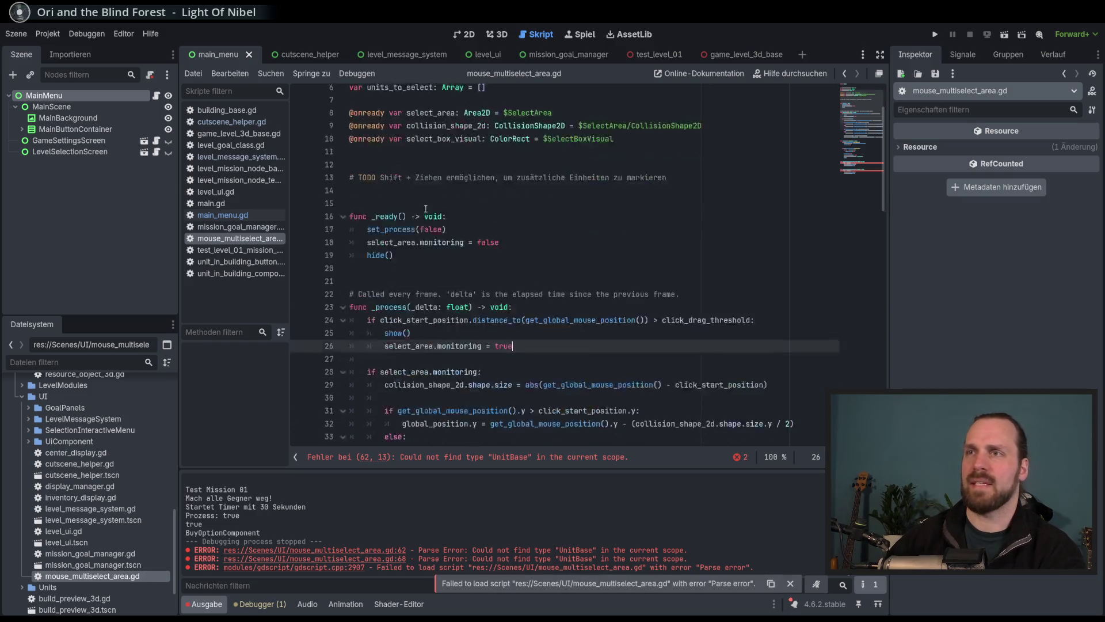
Delete mouse_multiselect_area.gd from the project.
scroll(up, 3)
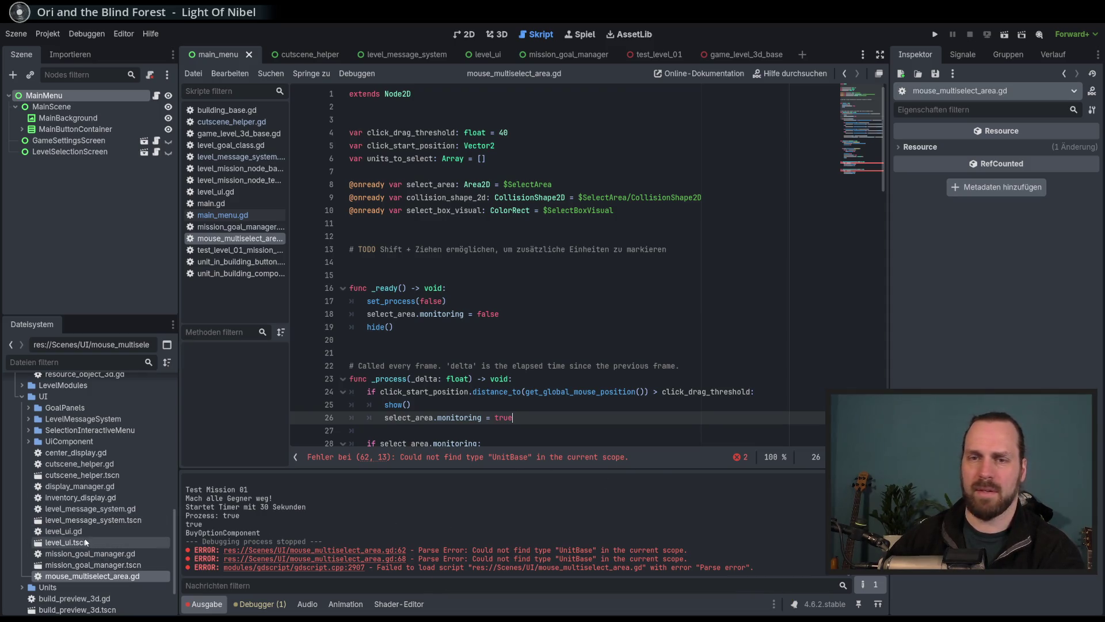
click(97, 531)
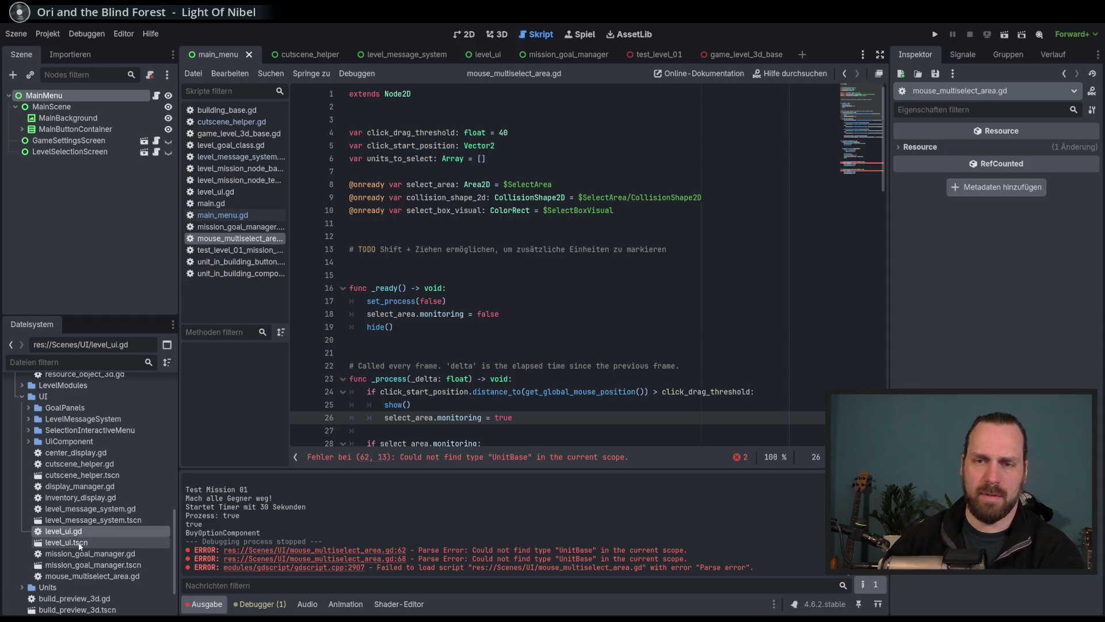
click(95, 578)
key(Delete)
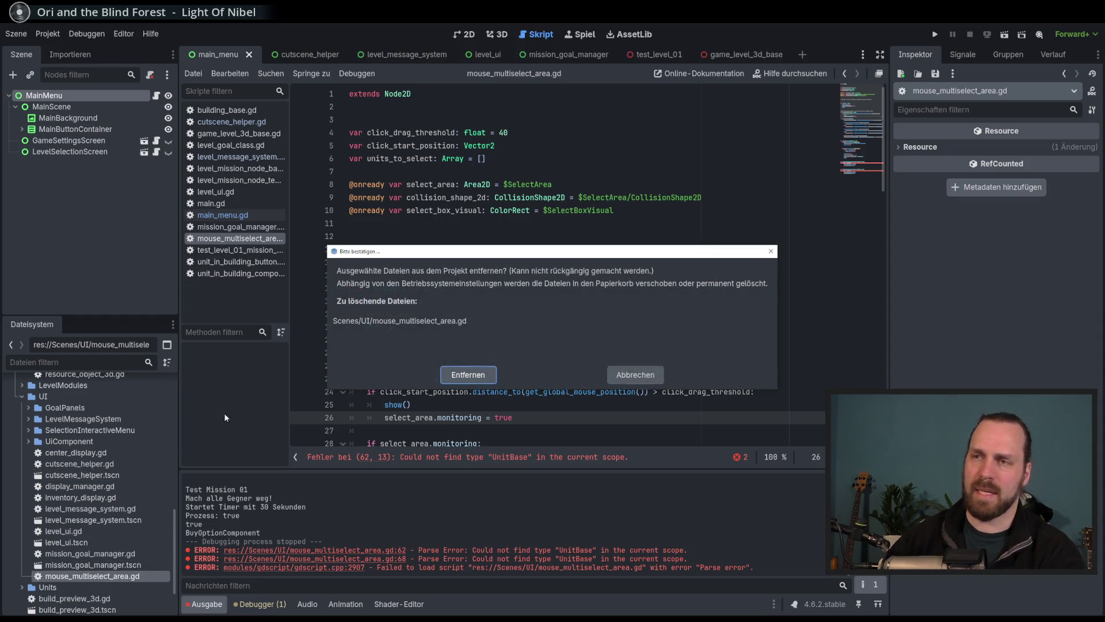
click(452, 379)
Review display_manager.gd and open the scene preloaded as BUY_OPTION_NODE.
click(91, 543)
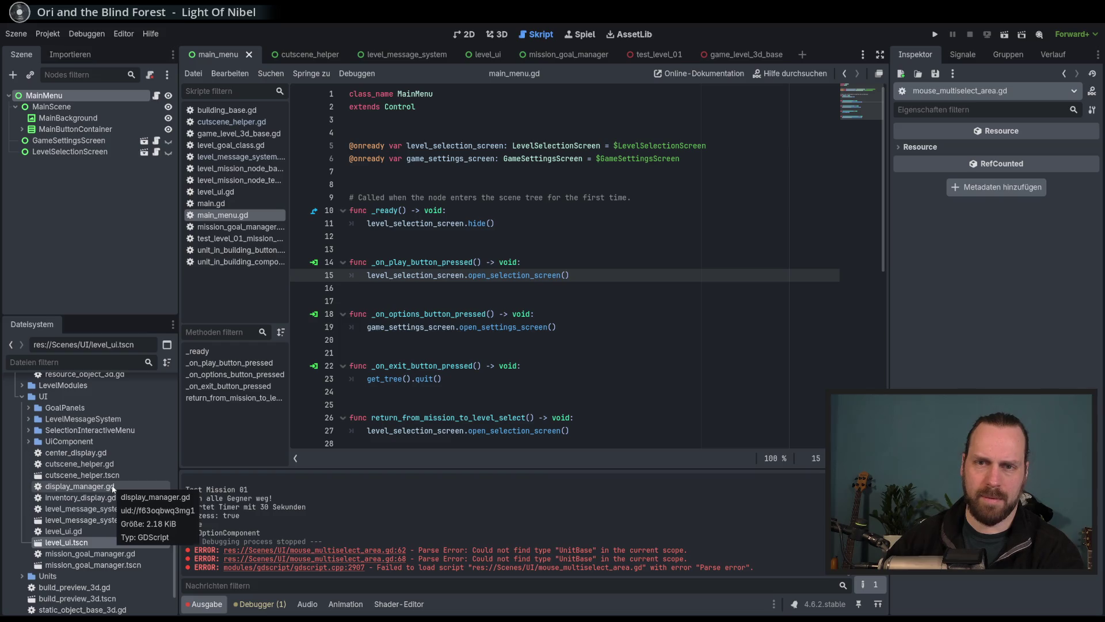
double_click(113, 487)
scroll(up, 3)
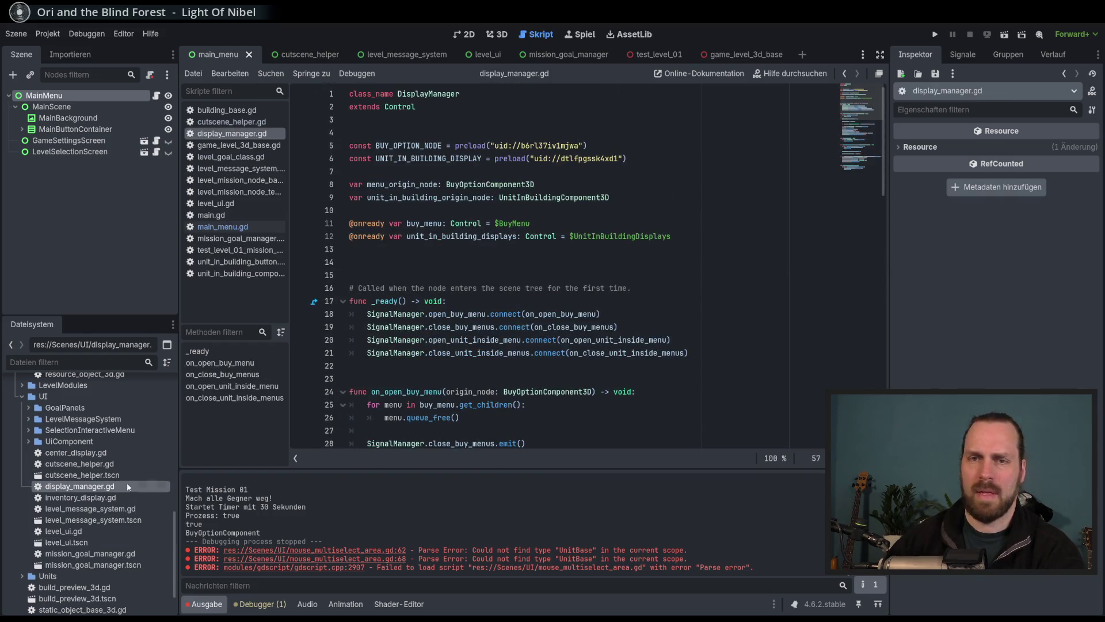
scroll(down, 3)
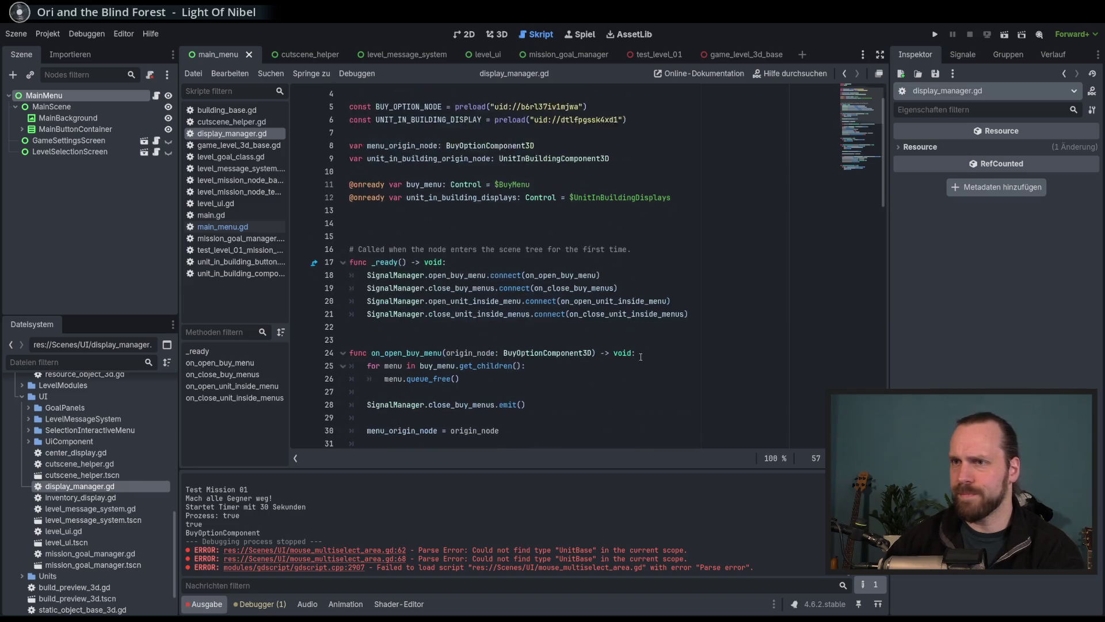
scroll(down, 3)
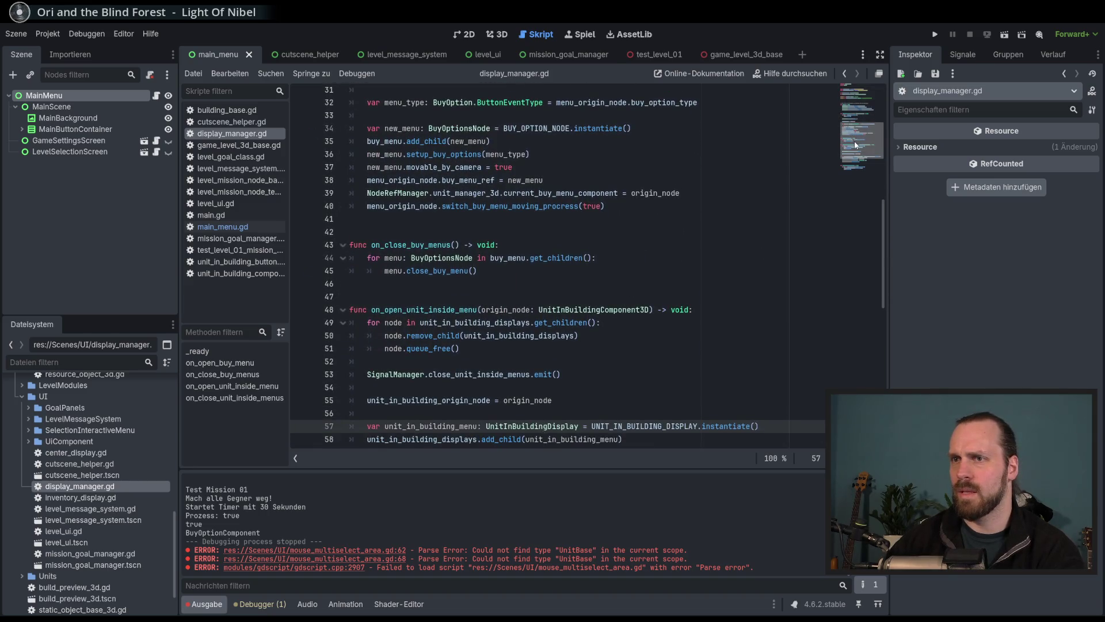
scroll(down, 3)
scroll(up, 3)
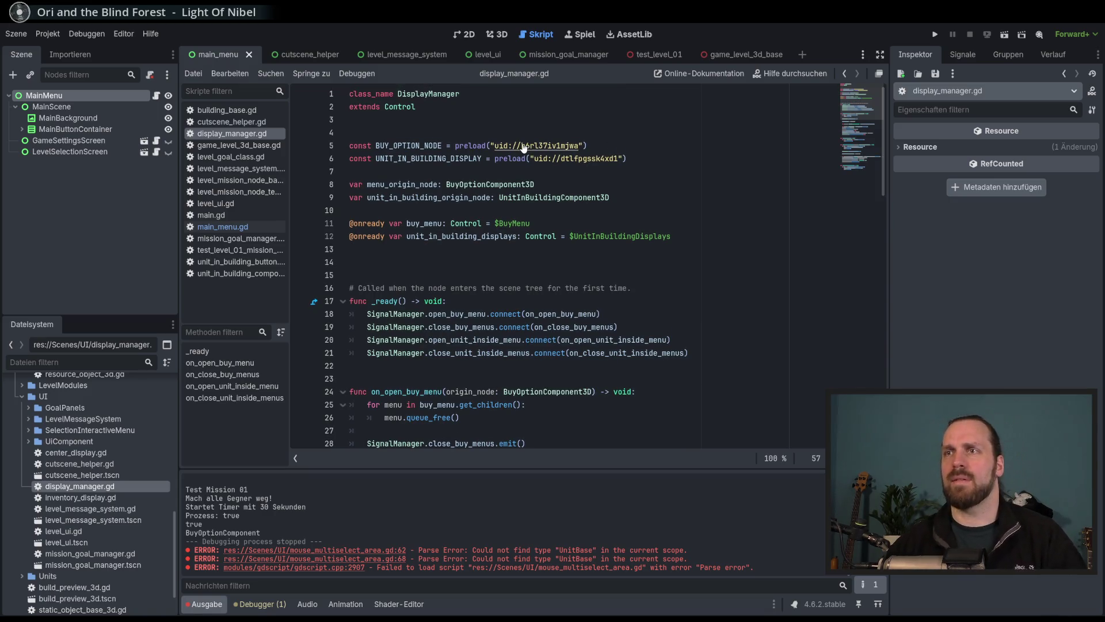
click(524, 147)
Select the BuyOptionNode root in the buy_option_node scene and open its attached script.
click(464, 34)
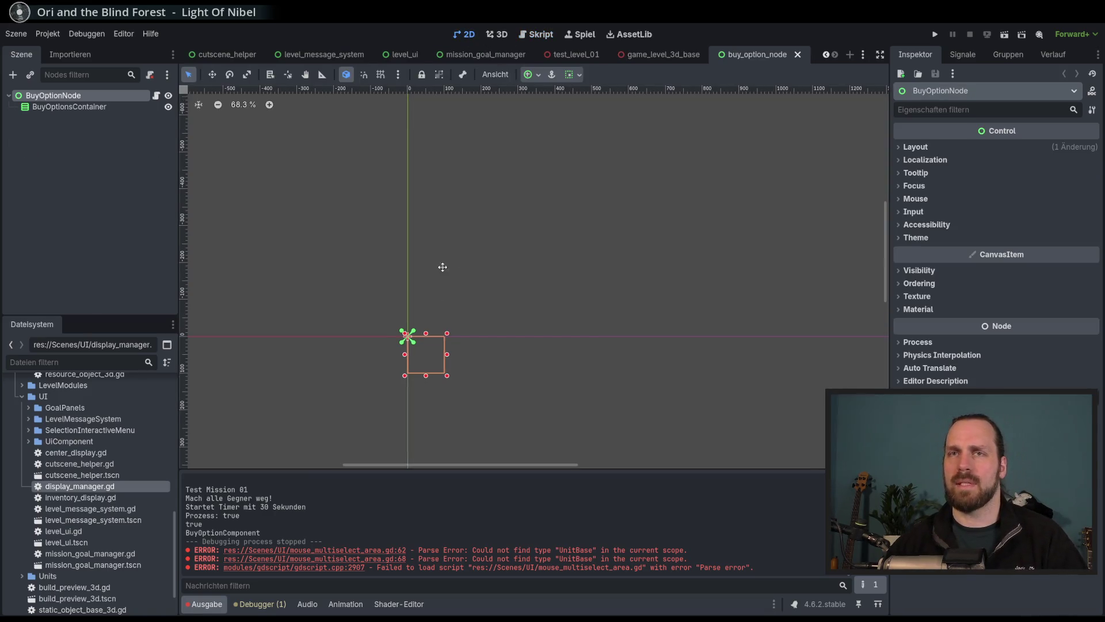
click(69, 107)
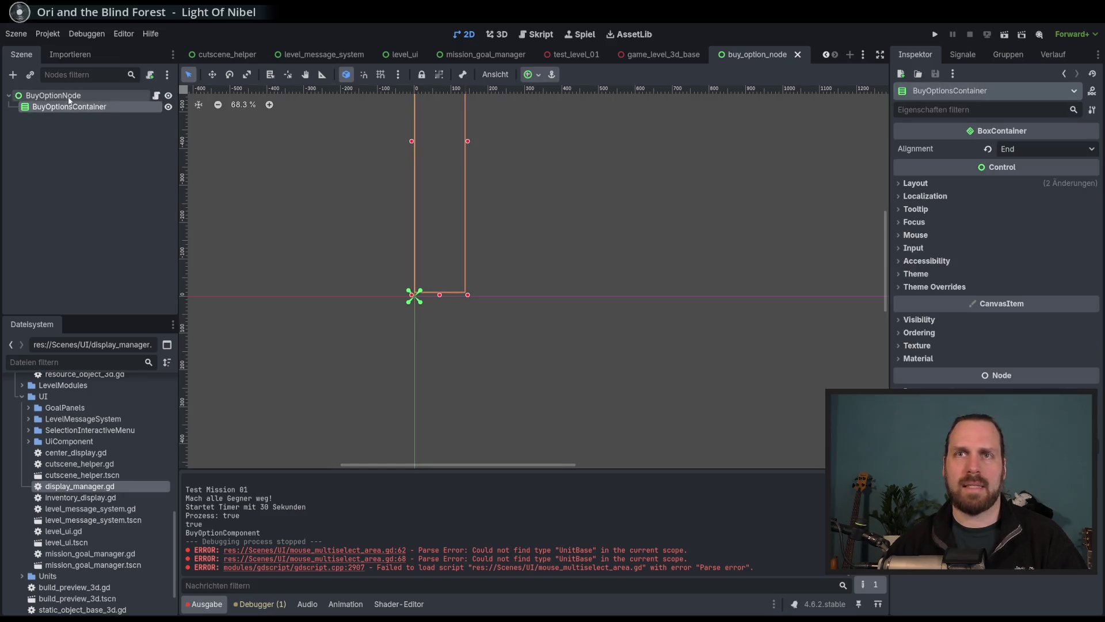
click(68, 99)
scroll(up, 3)
click(156, 96)
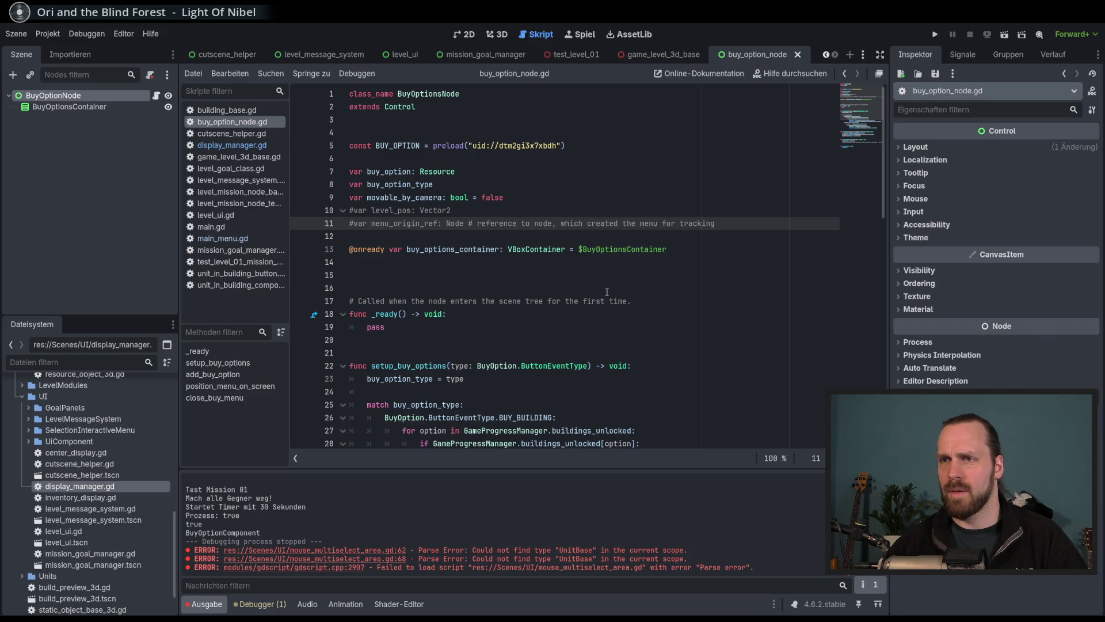
Inspect the movable_by_camera variable on line 9 of buy_option_node.gd.
click(419, 199)
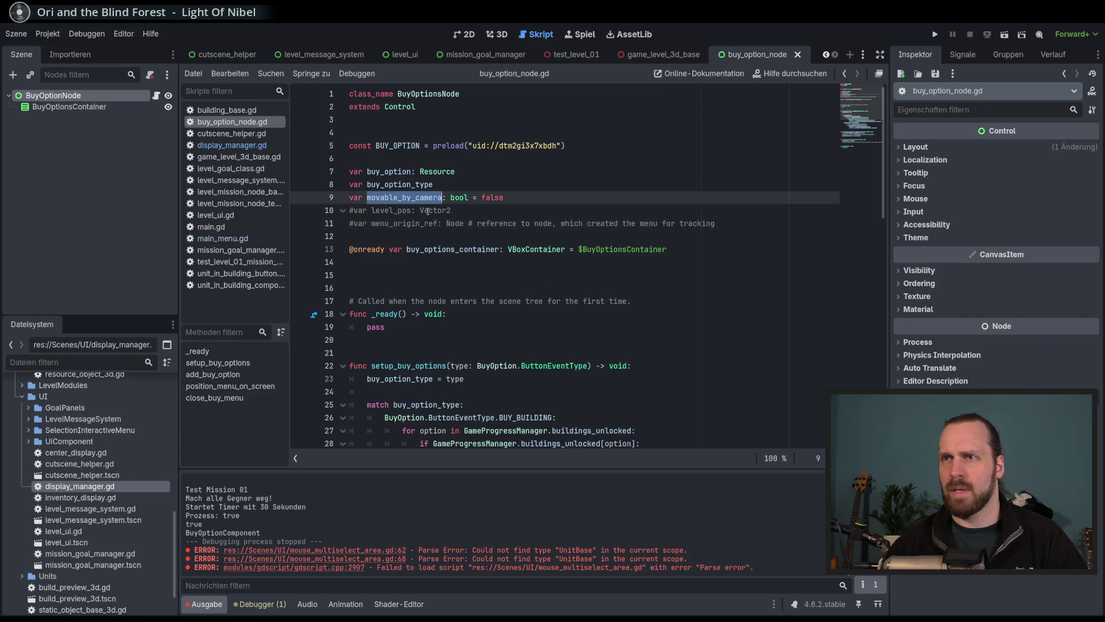
scroll(down, 3)
scroll(up, 3)
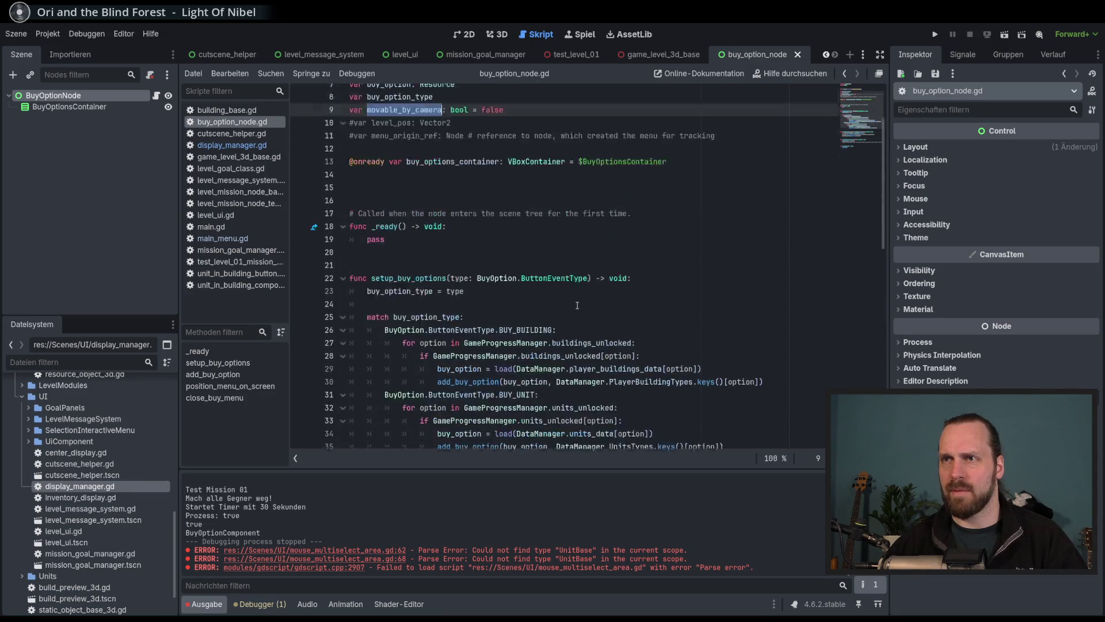
scroll(down, 3)
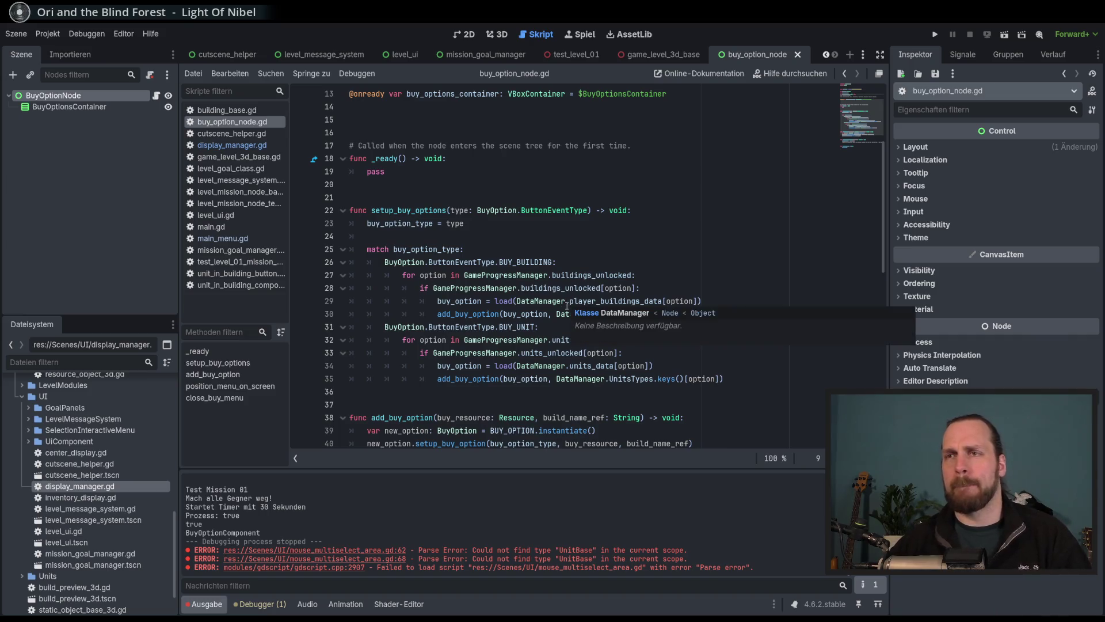
scroll(down, 3)
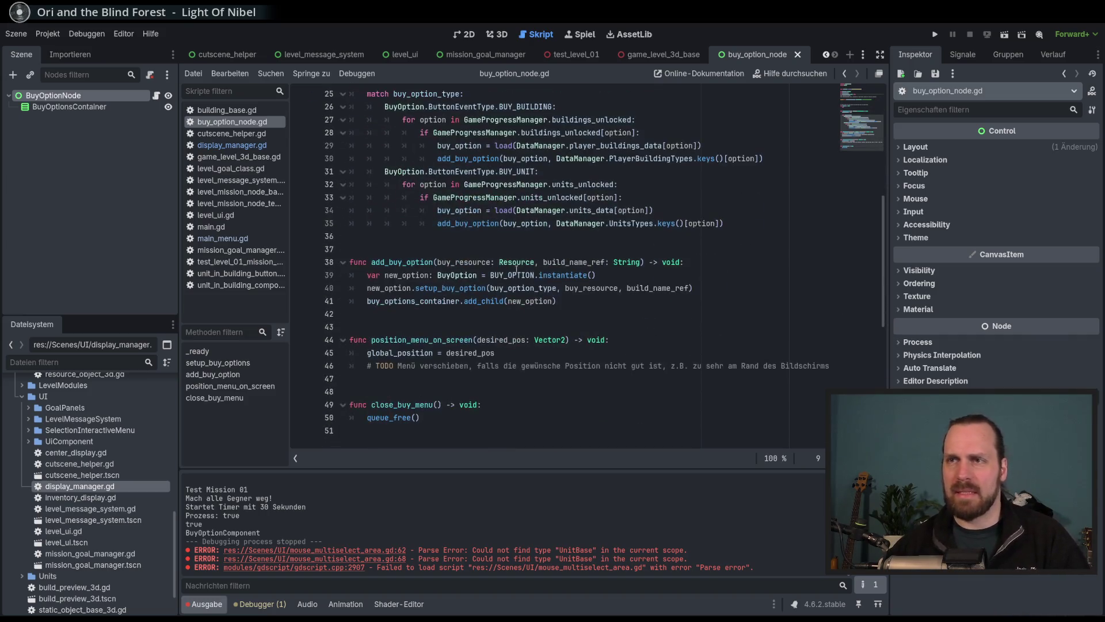
mouse_move(528, 267)
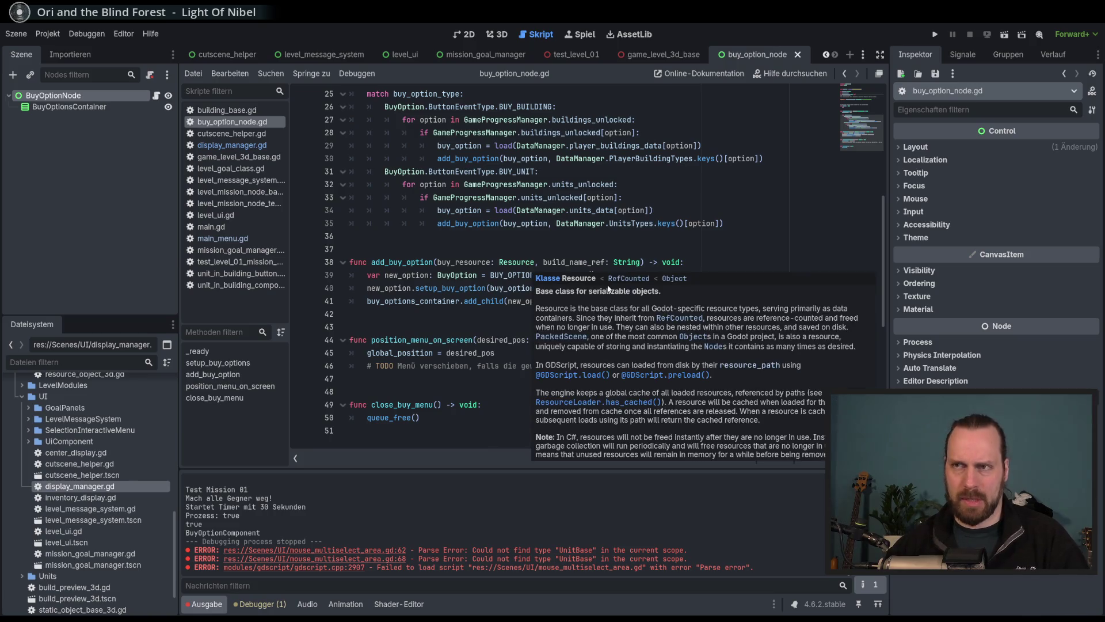
scroll(up, 3)
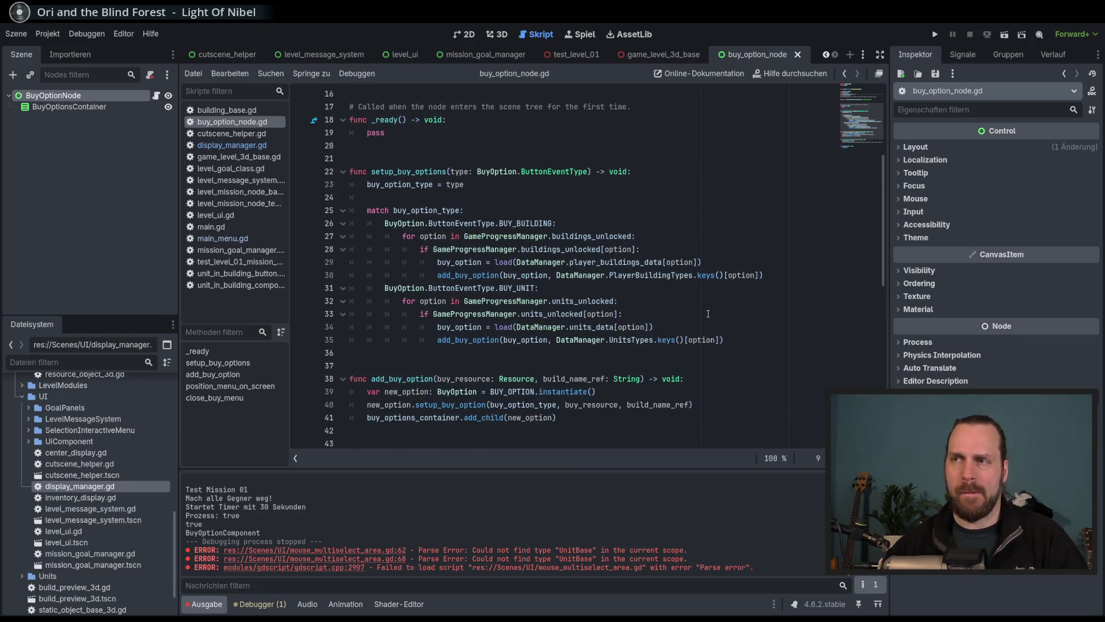
scroll(up, 3)
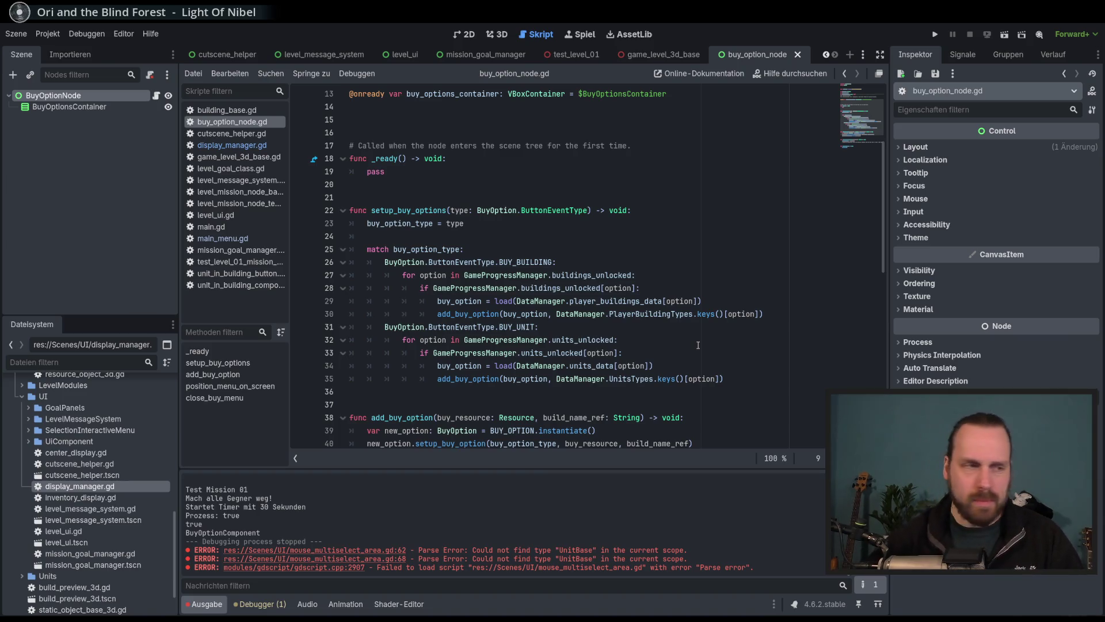
scroll(up, 3)
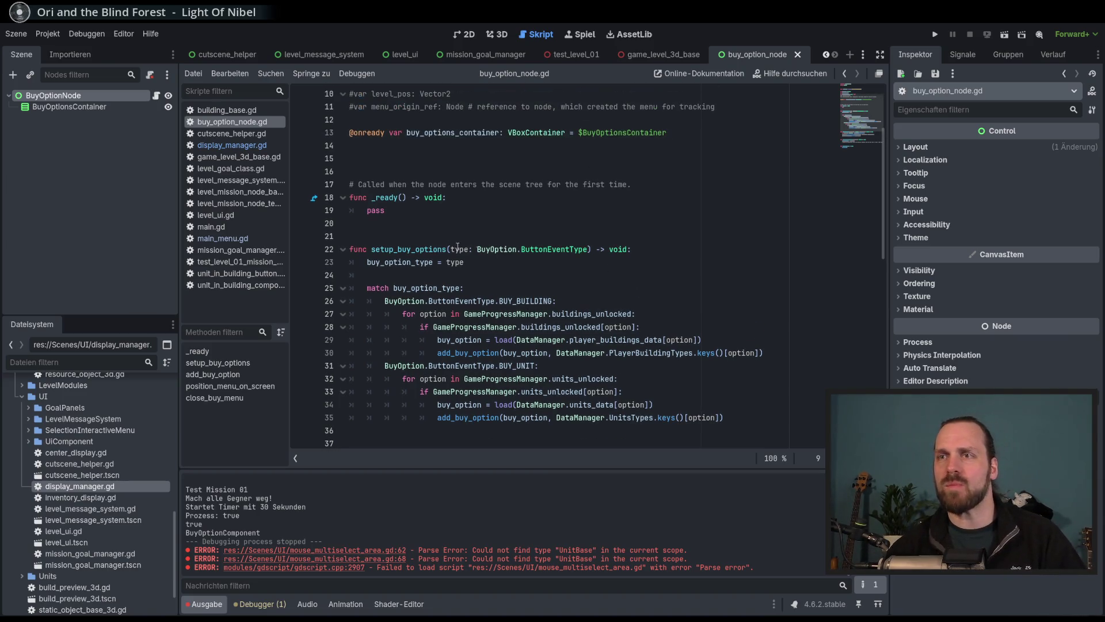
scroll(up, 3)
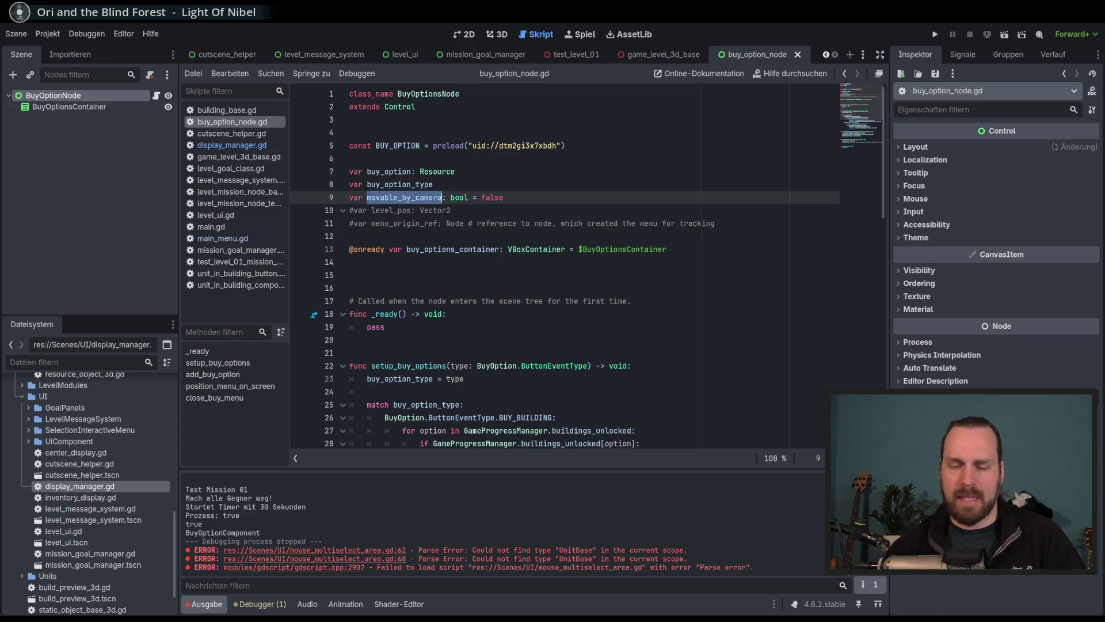
Search the project for movable_by_camera and review its matches in display_manager.gd and buy_option_node.gd.
key(ctrl+shift+f)
click(550, 381)
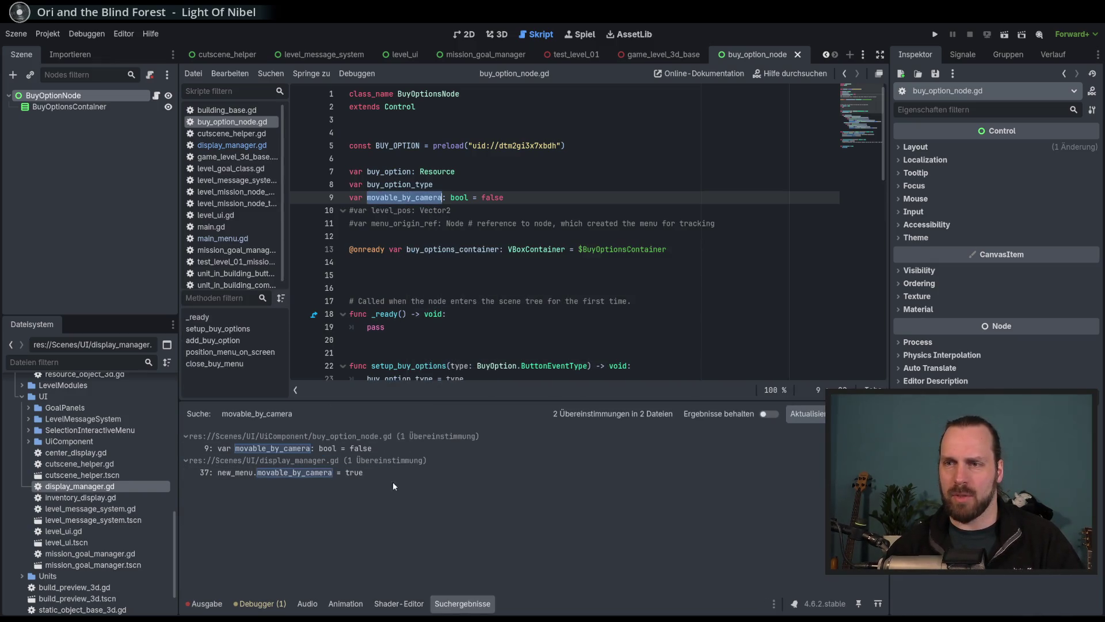
click(375, 475)
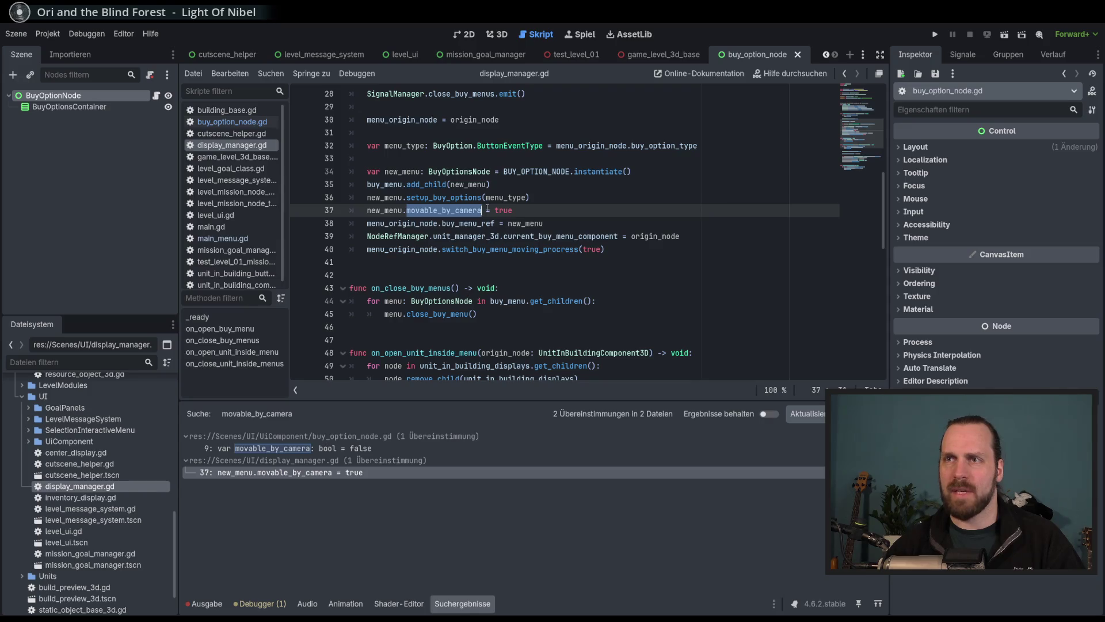
scroll(up, 3)
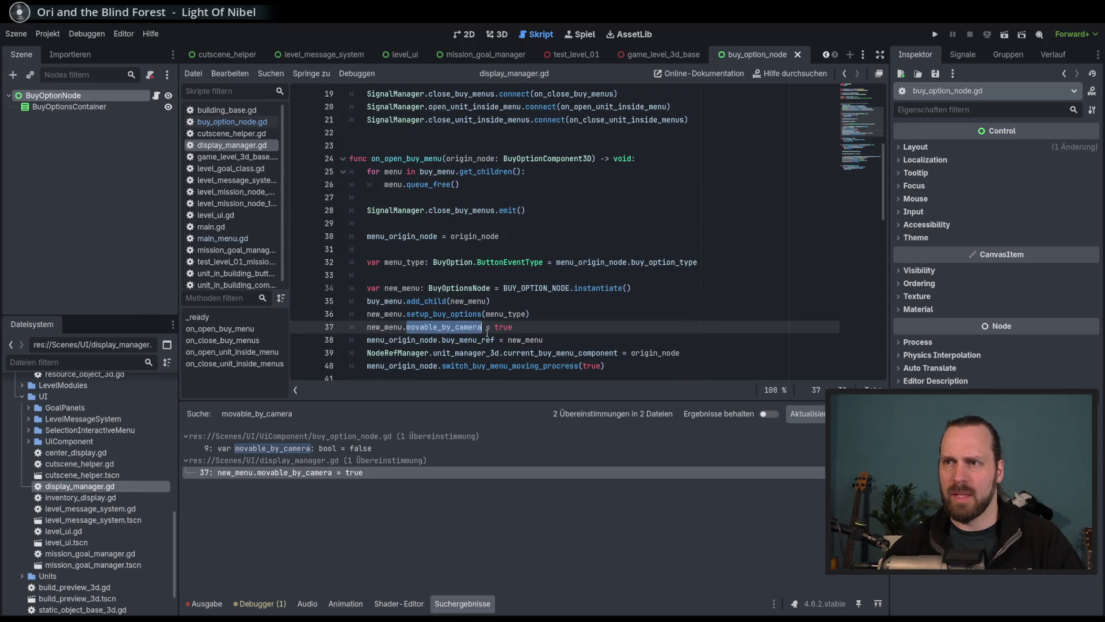
click(365, 449)
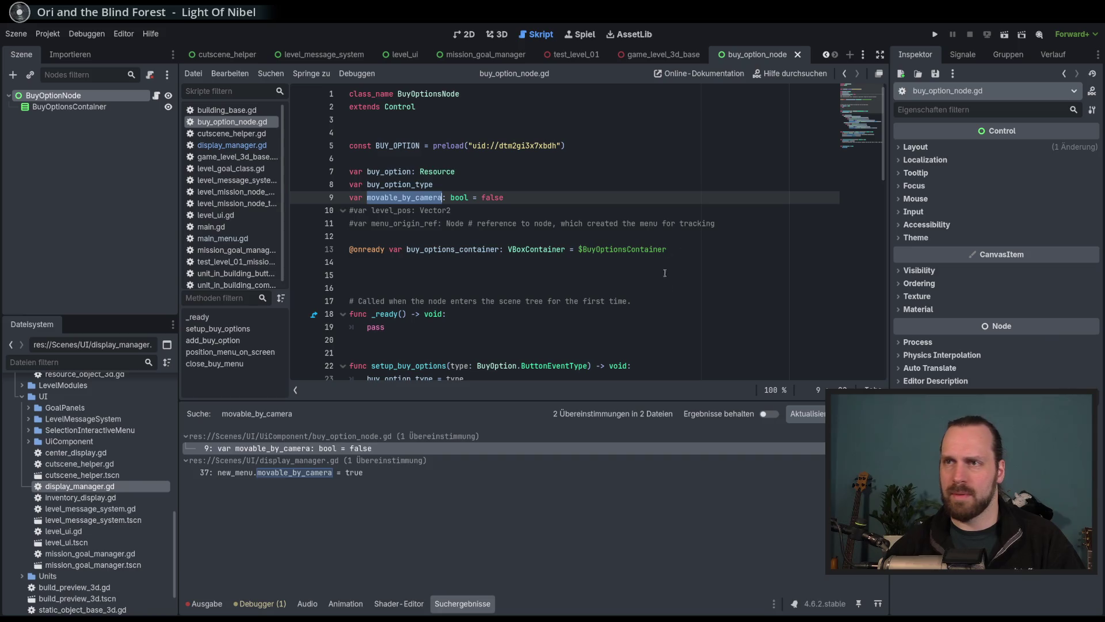
Break in buy_option_node.gd's _ready by debug-running into Test Mission 01, then restart.
click(653, 306)
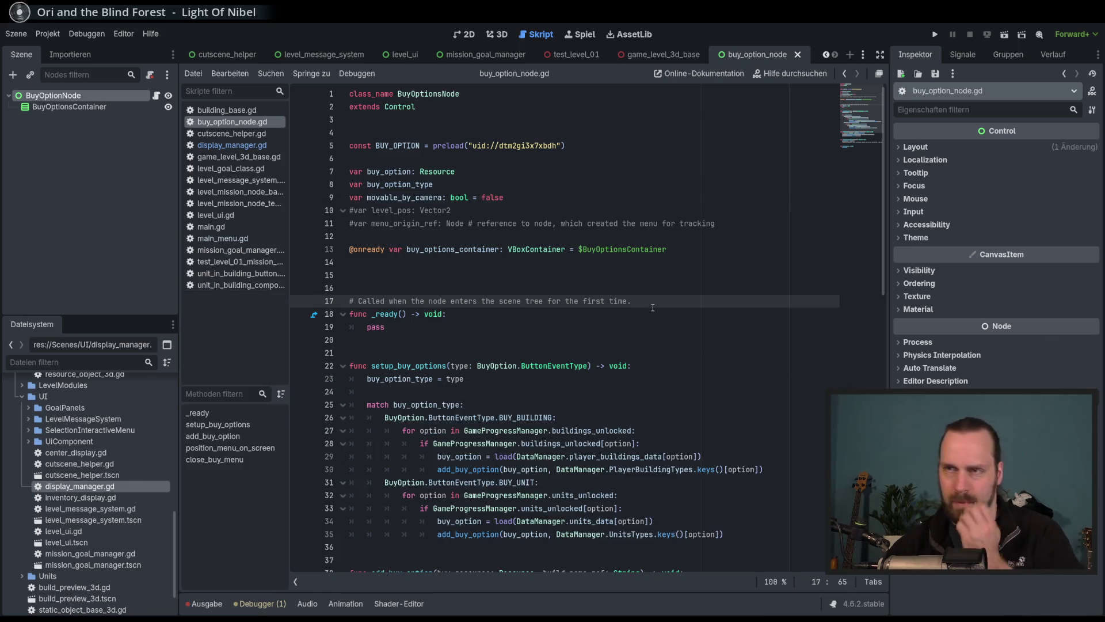
scroll(down, 3)
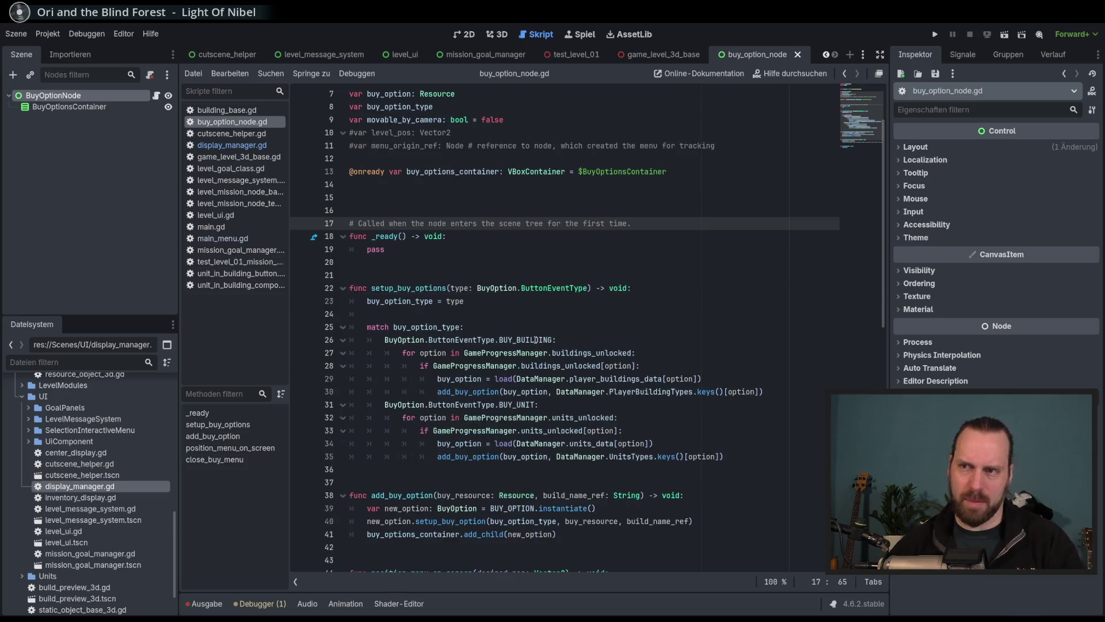
scroll(up, 3)
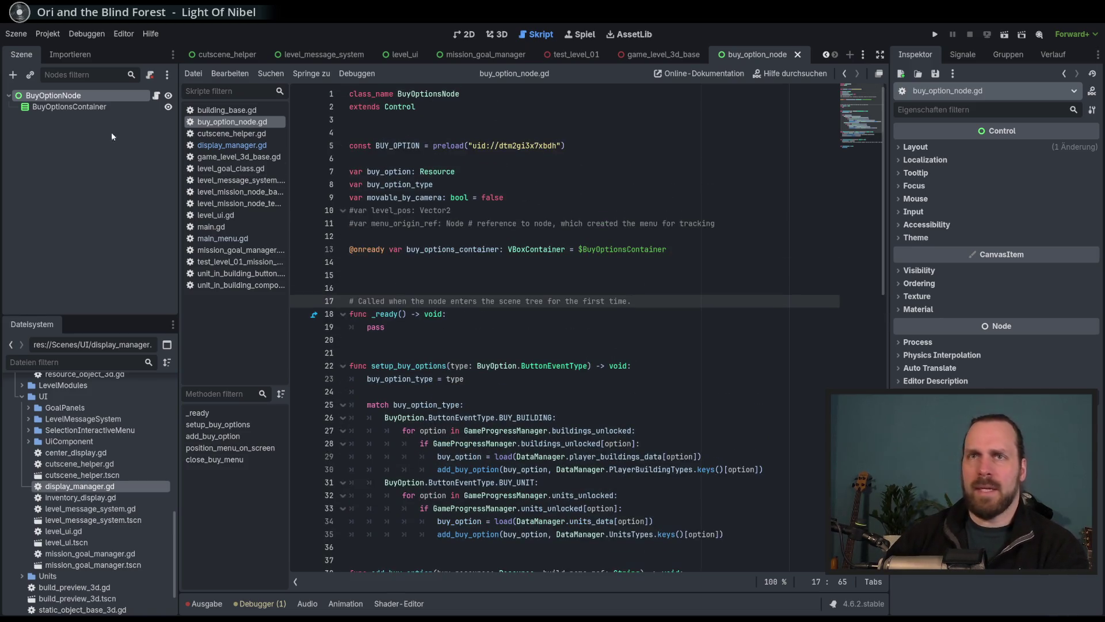
click(437, 327)
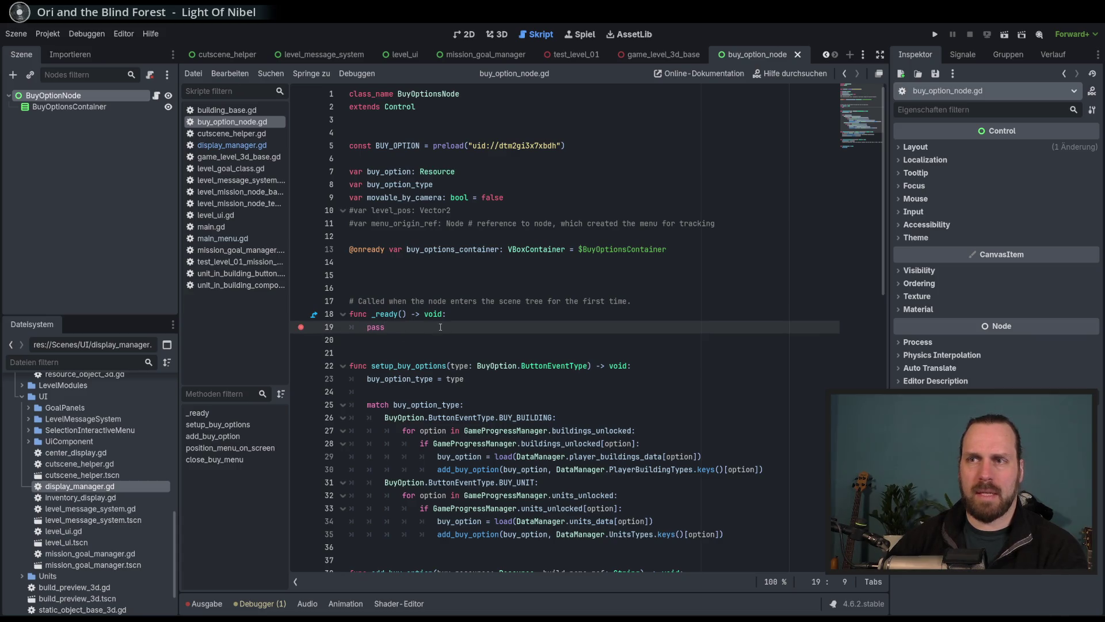
key(F5)
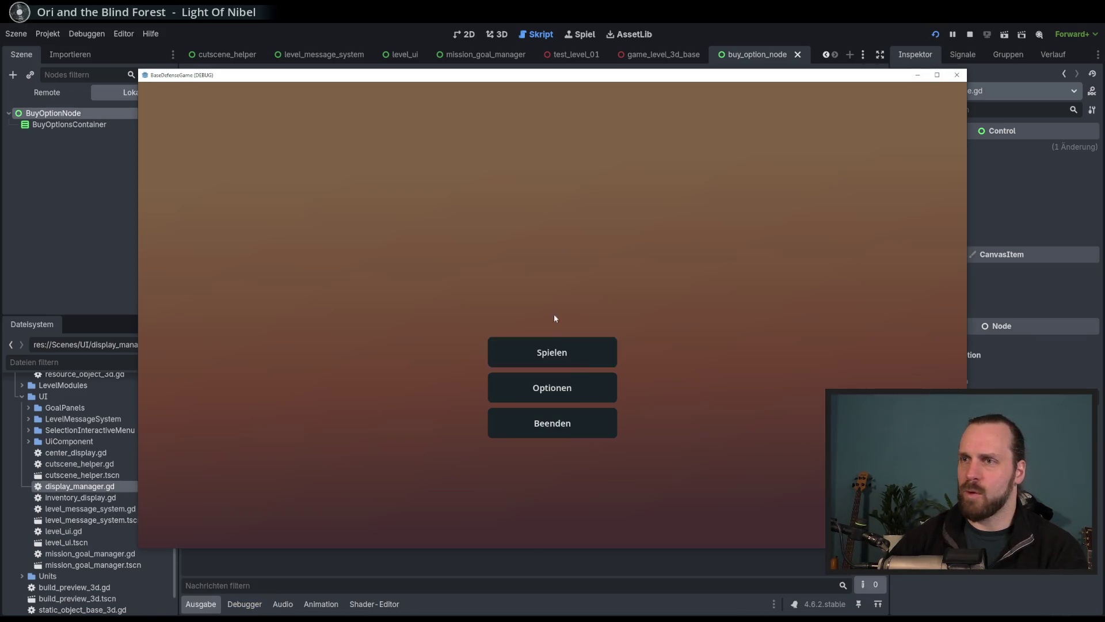
click(553, 351)
click(647, 481)
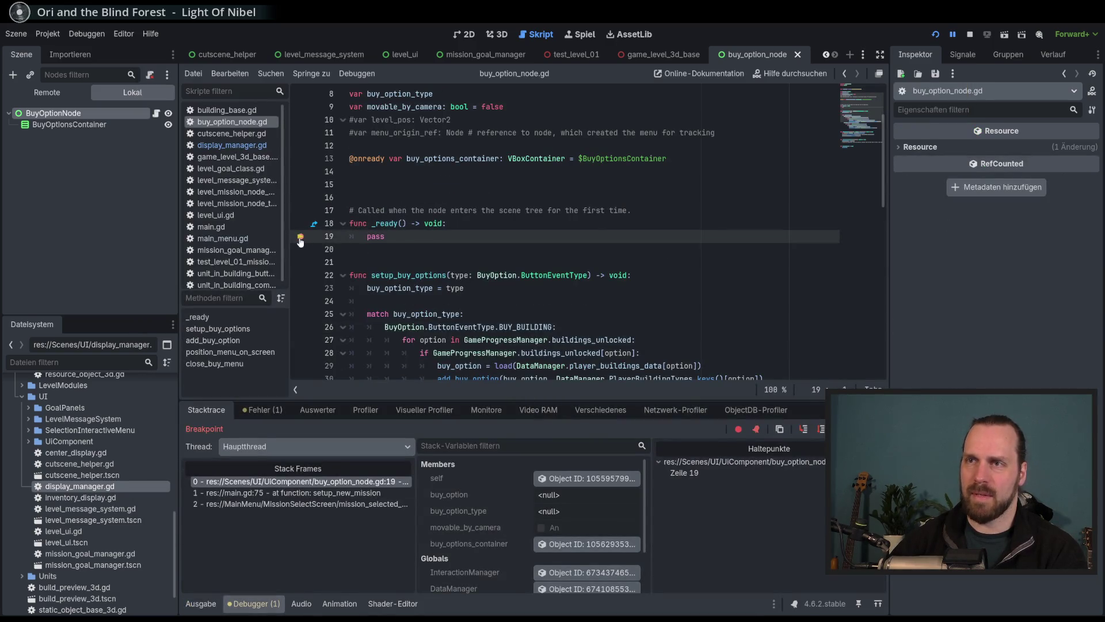
key(F5)
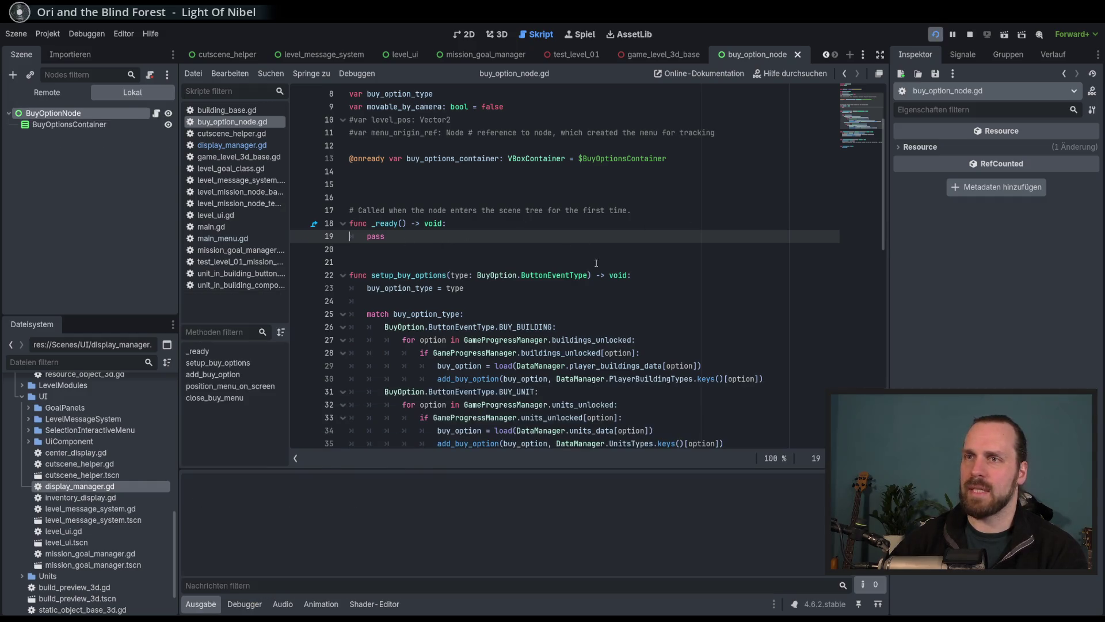
Start Test Mission 01 from the main menu and bring up the build options.
click(553, 352)
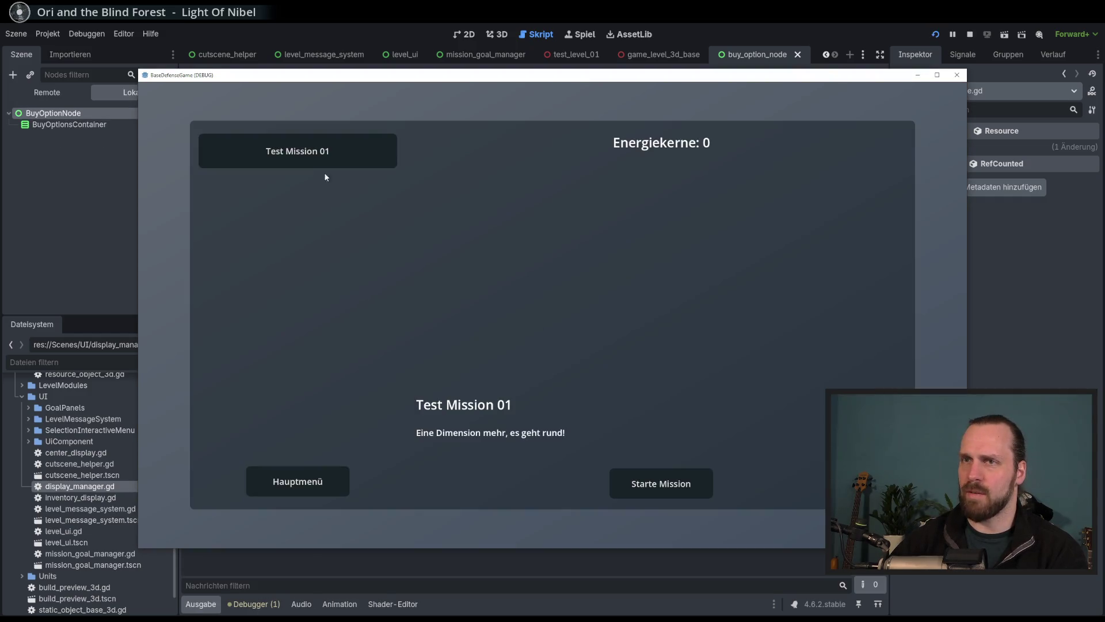
click(668, 482)
click(202, 494)
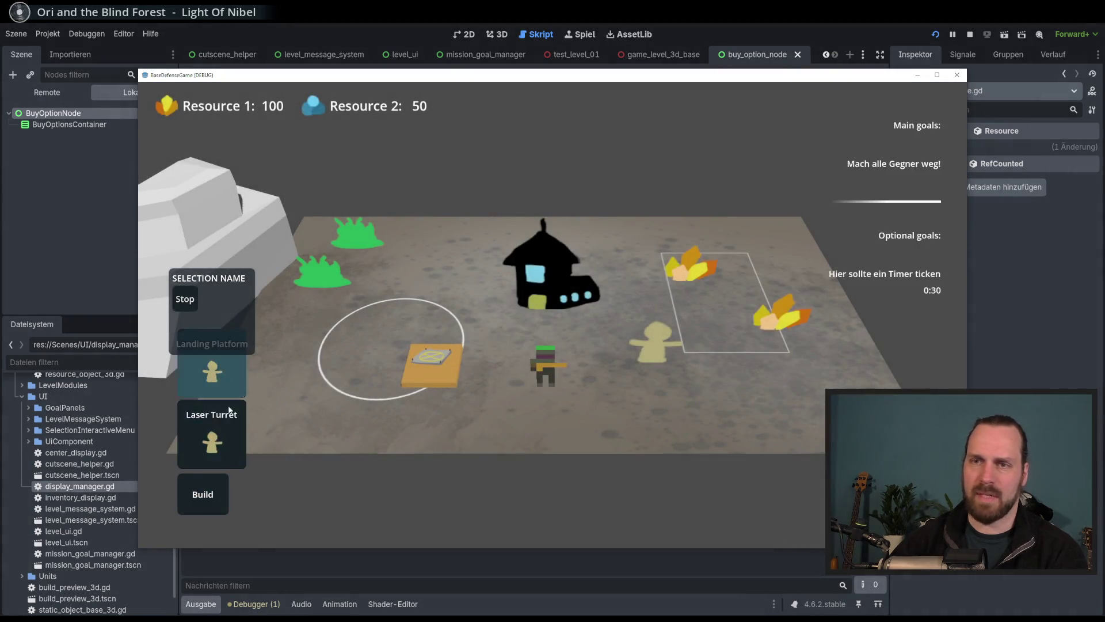
click(206, 497)
click(205, 498)
click(213, 493)
click(213, 492)
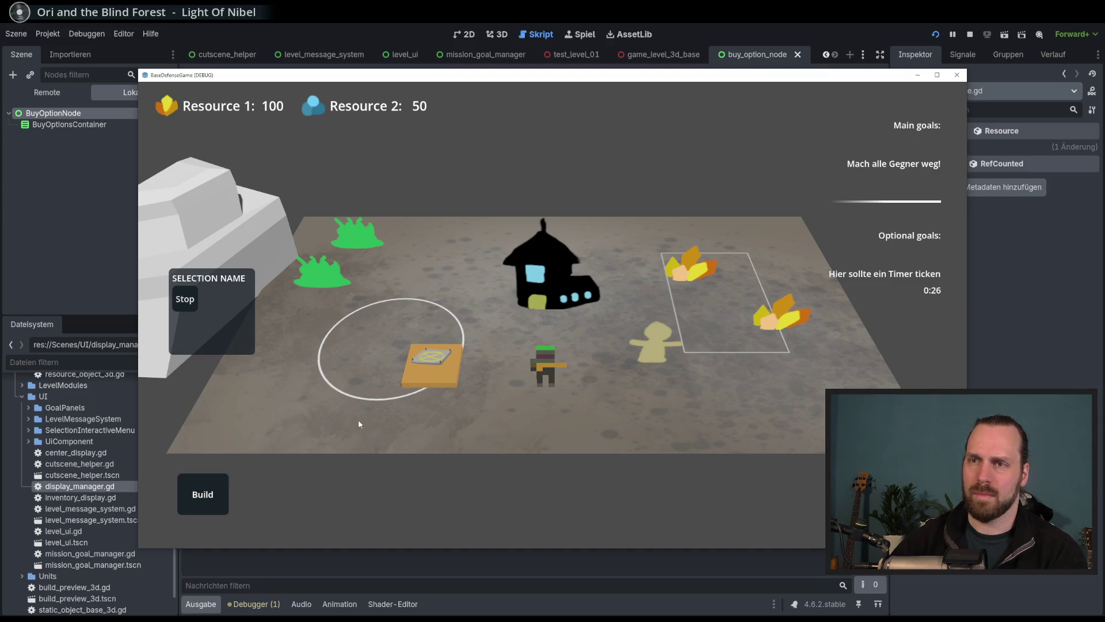
Build three Laser Turrets on the ground near the building.
click(211, 438)
click(490, 403)
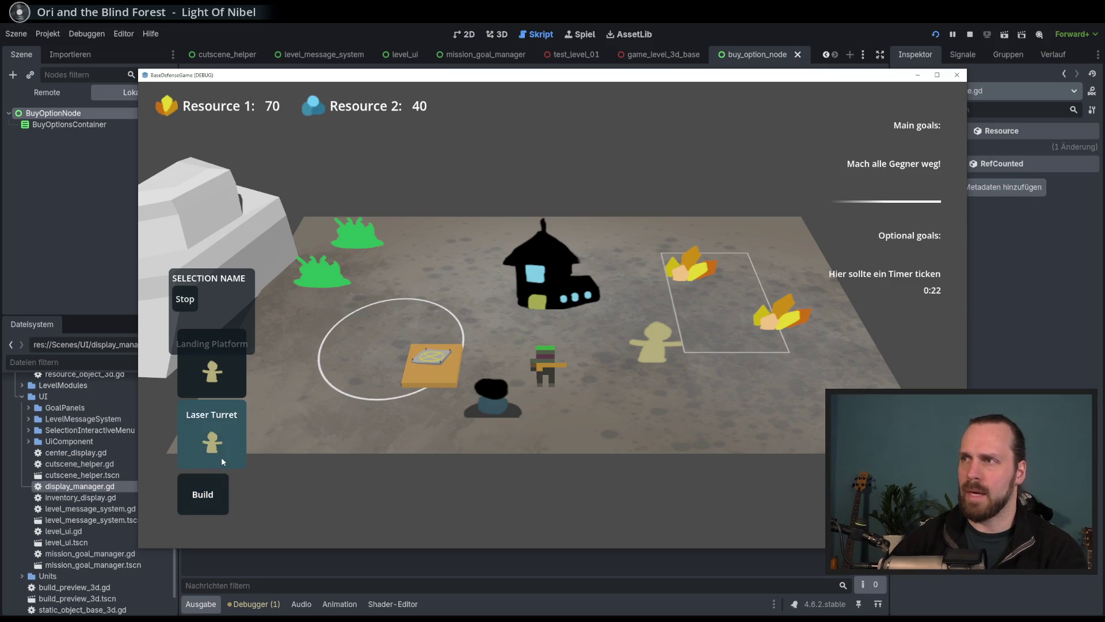
click(222, 456)
click(305, 397)
click(211, 501)
click(203, 494)
click(211, 437)
click(425, 274)
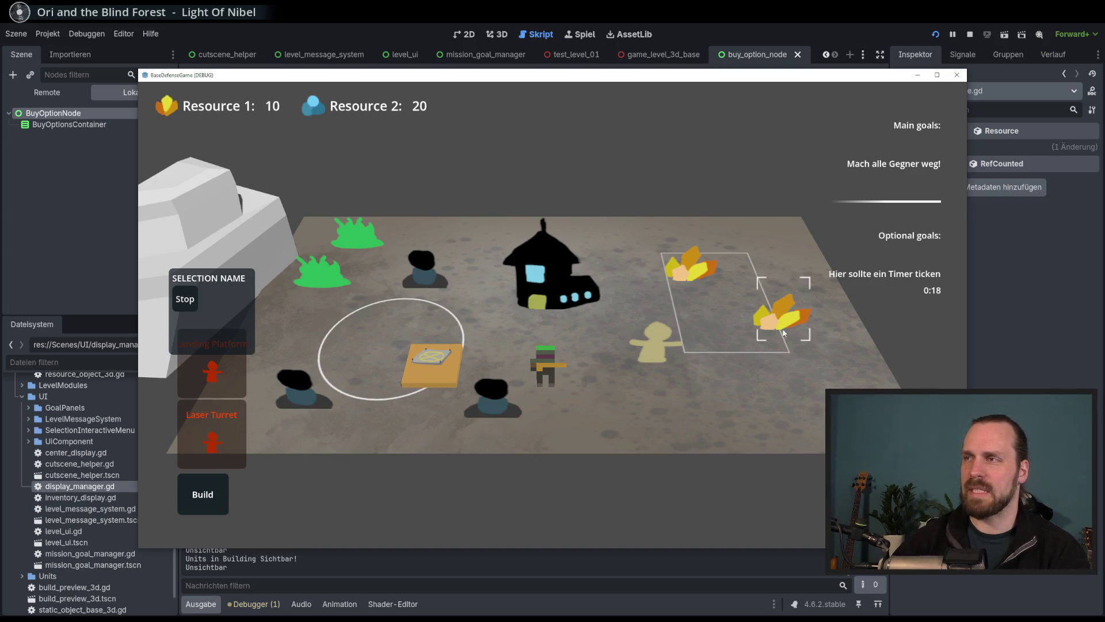
Harvest the yellow crystals, recruit Laser Dudes, and send them to attack the green enemy.
click(783, 334)
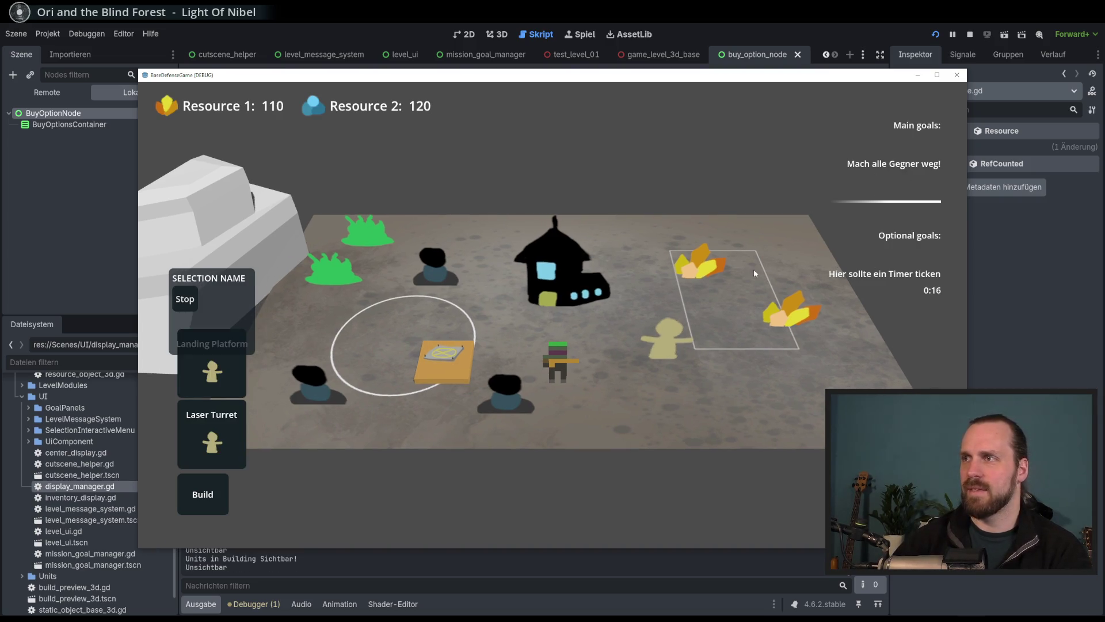
click(558, 363)
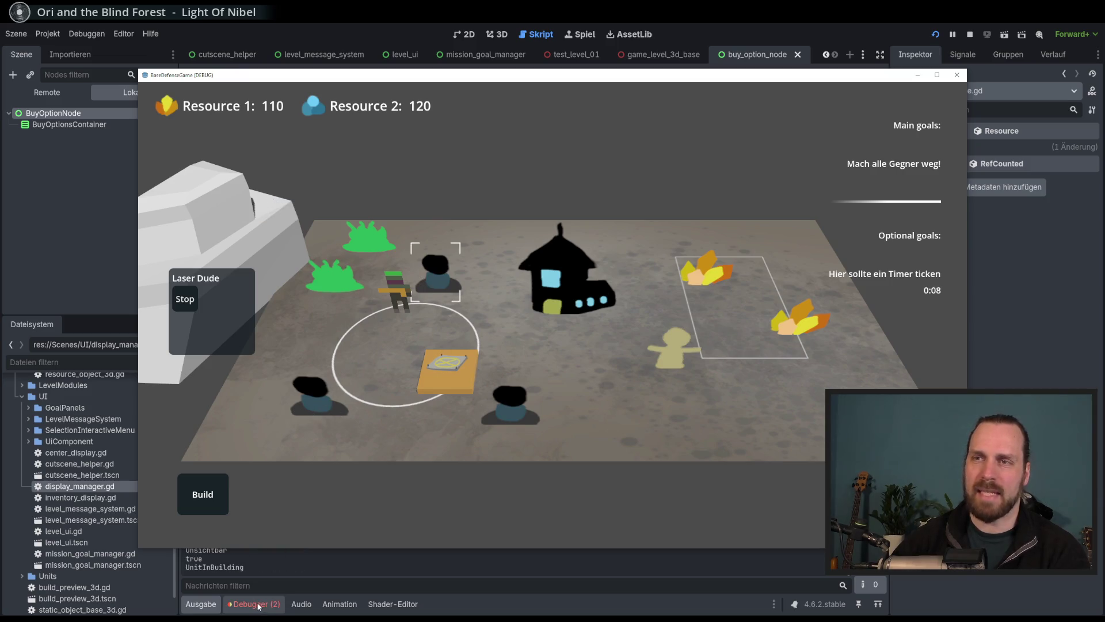
click(461, 366)
click(247, 384)
click(432, 353)
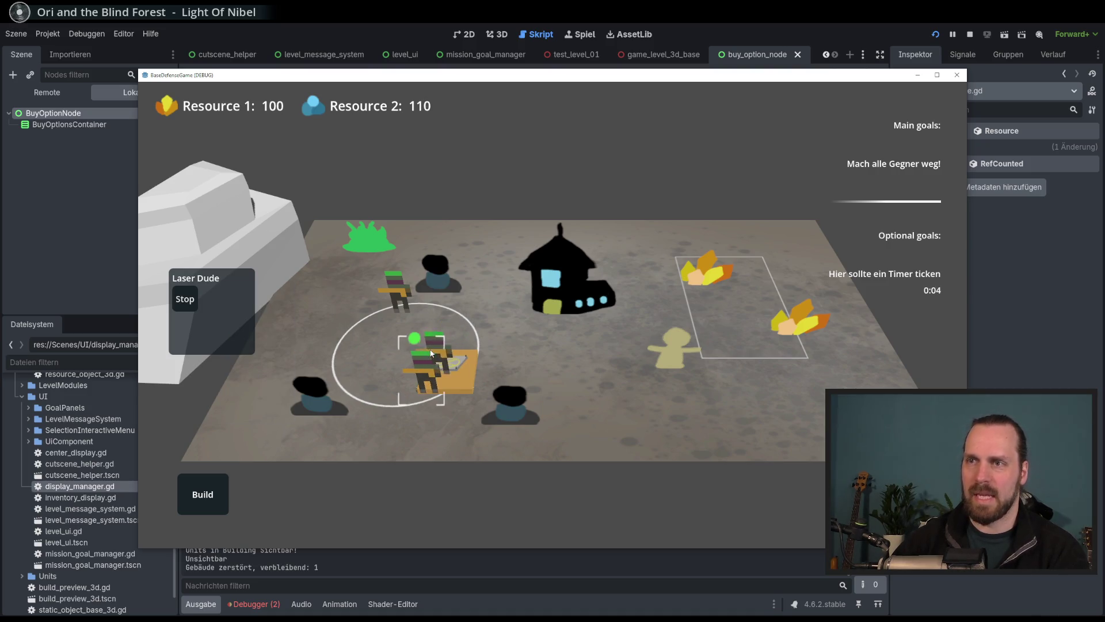
click(368, 234)
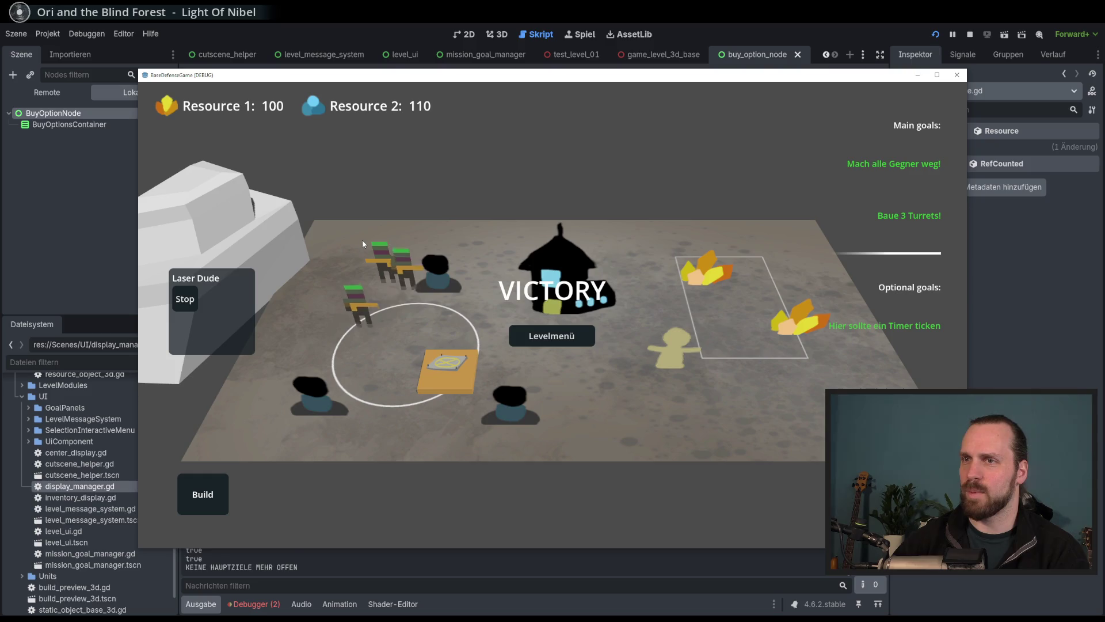
After the victory, leave the win screen and return to the level menu.
click(574, 338)
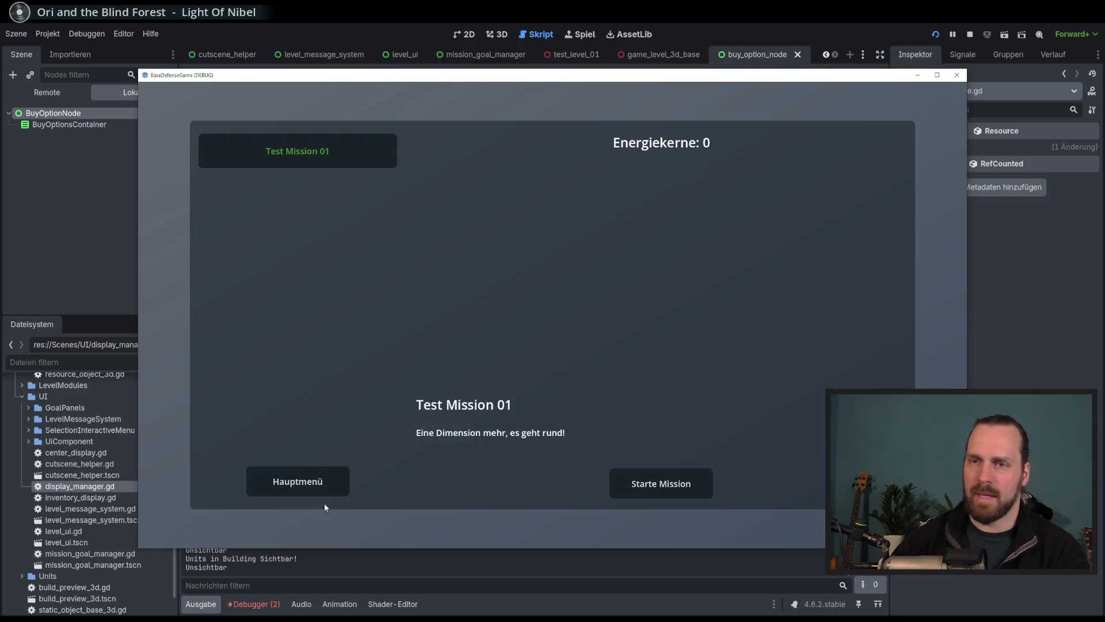
key(F8)
click(254, 604)
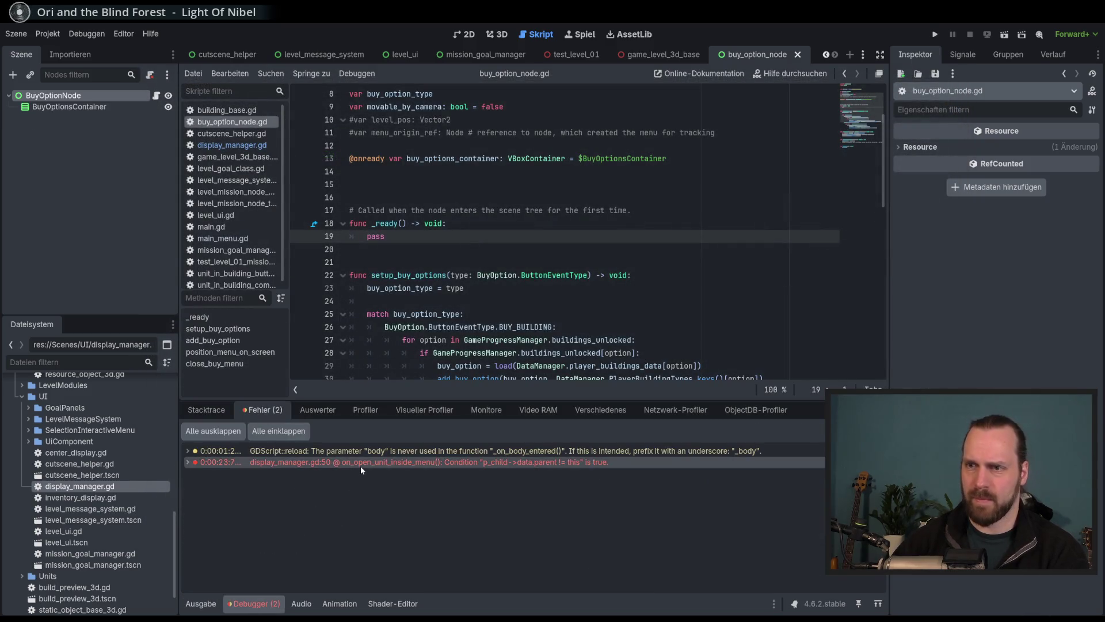
Jump to the reported error on line 50 of display_manager.gd.
mouse_move(361, 465)
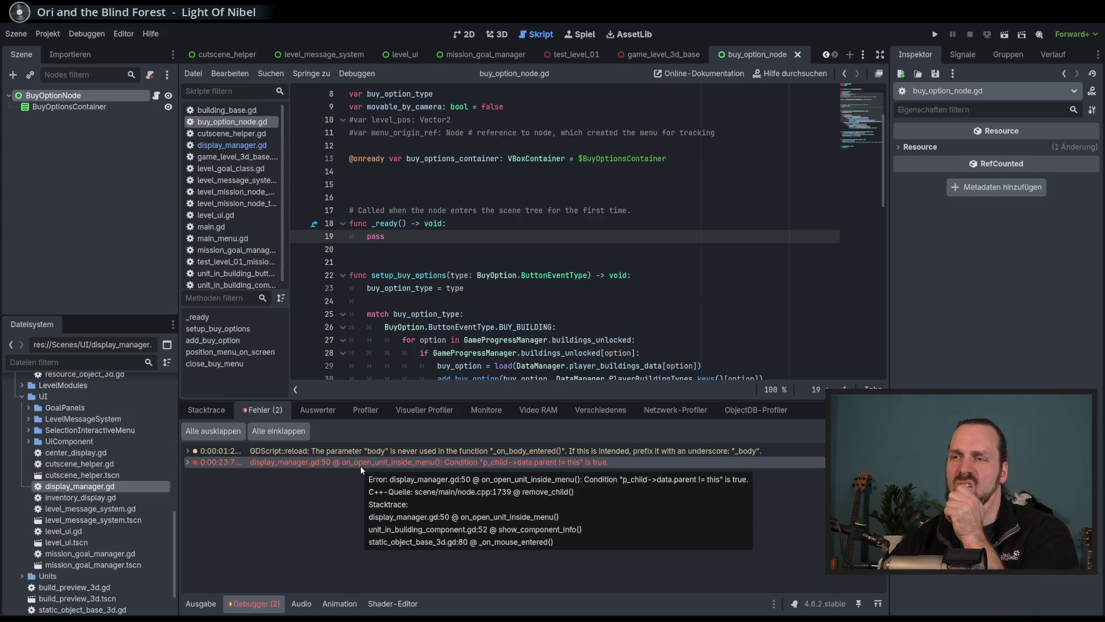
click(360, 463)
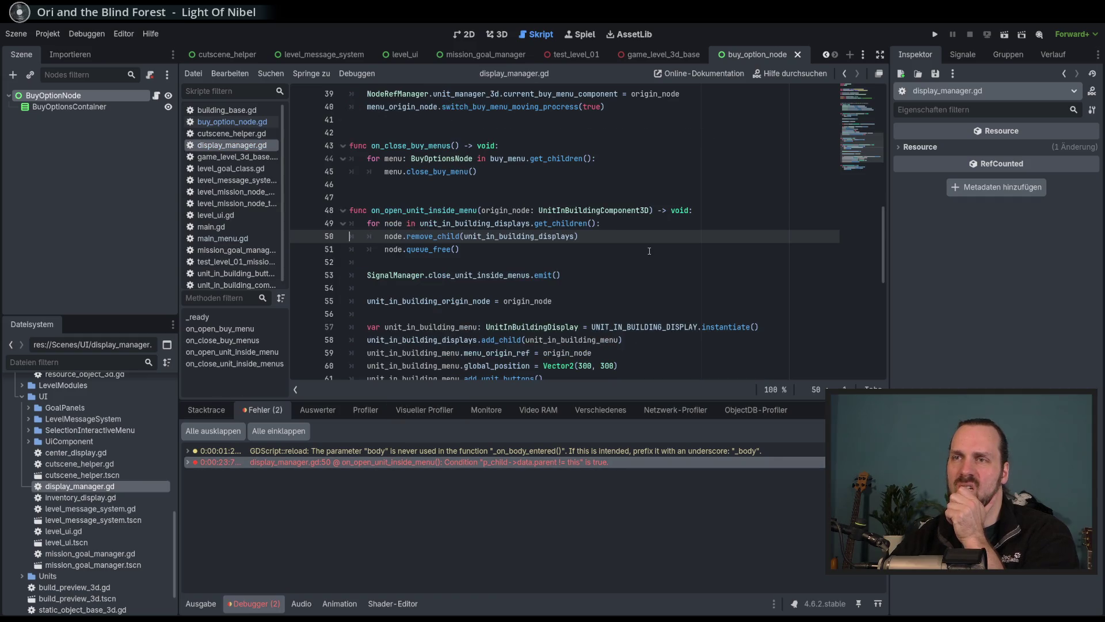
key(End)
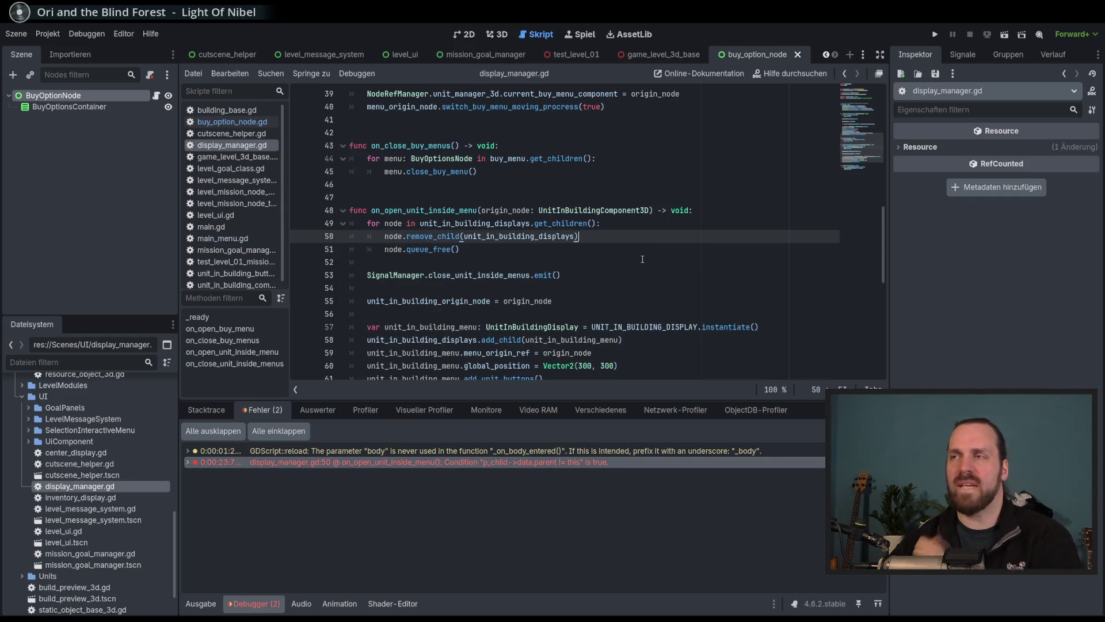
Clear the error list, enlarge the code area, and start a new test run.
click(864, 431)
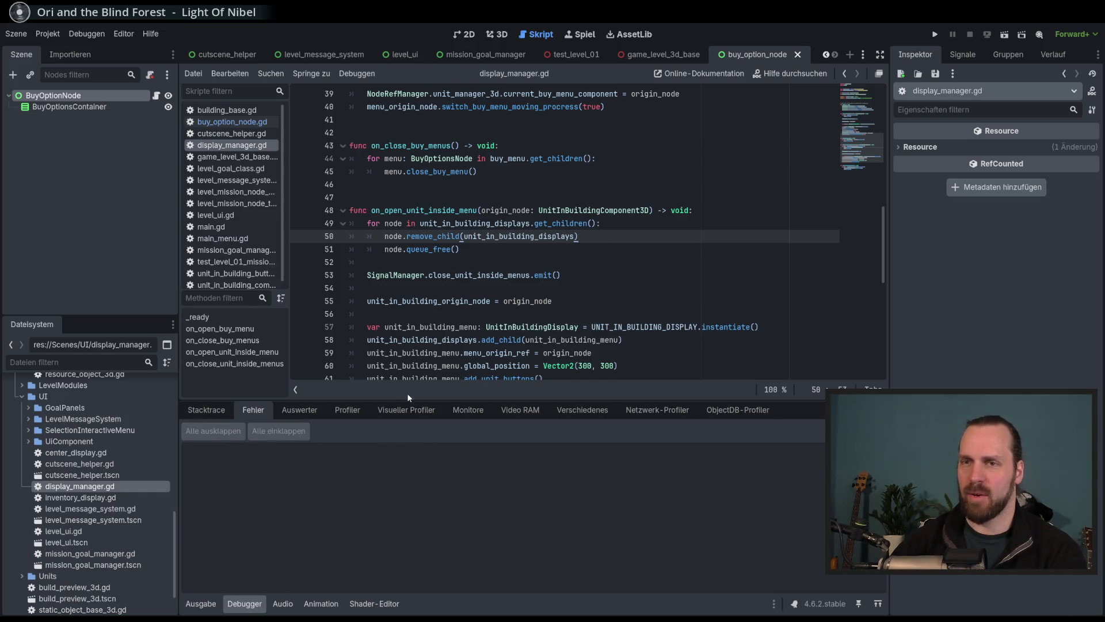
drag(408, 398, 392, 458)
click(525, 339)
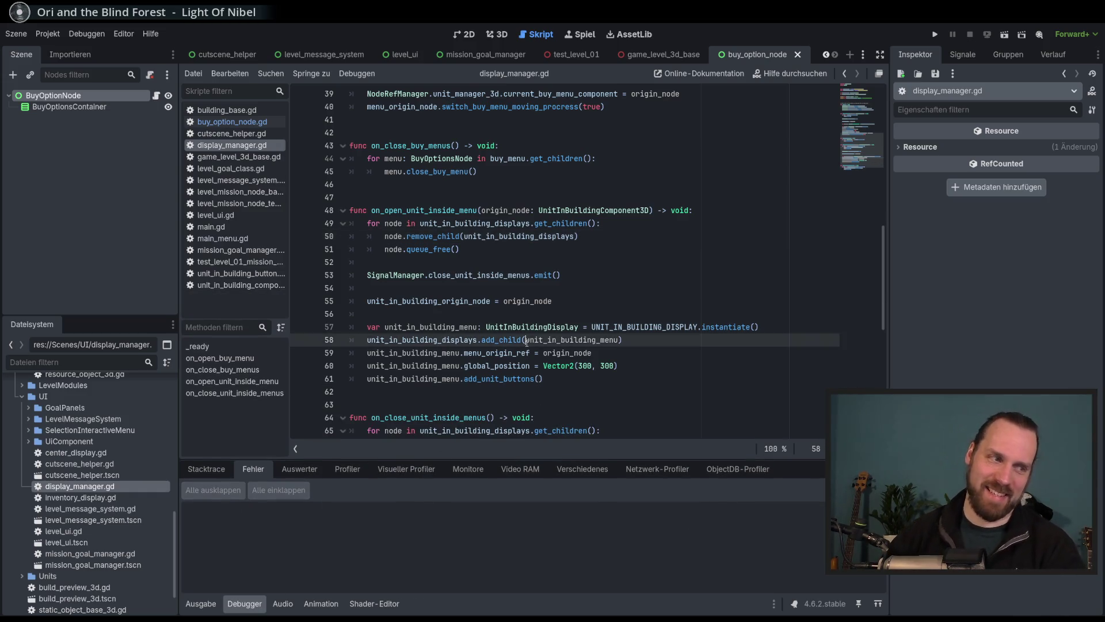
scroll(up, 3)
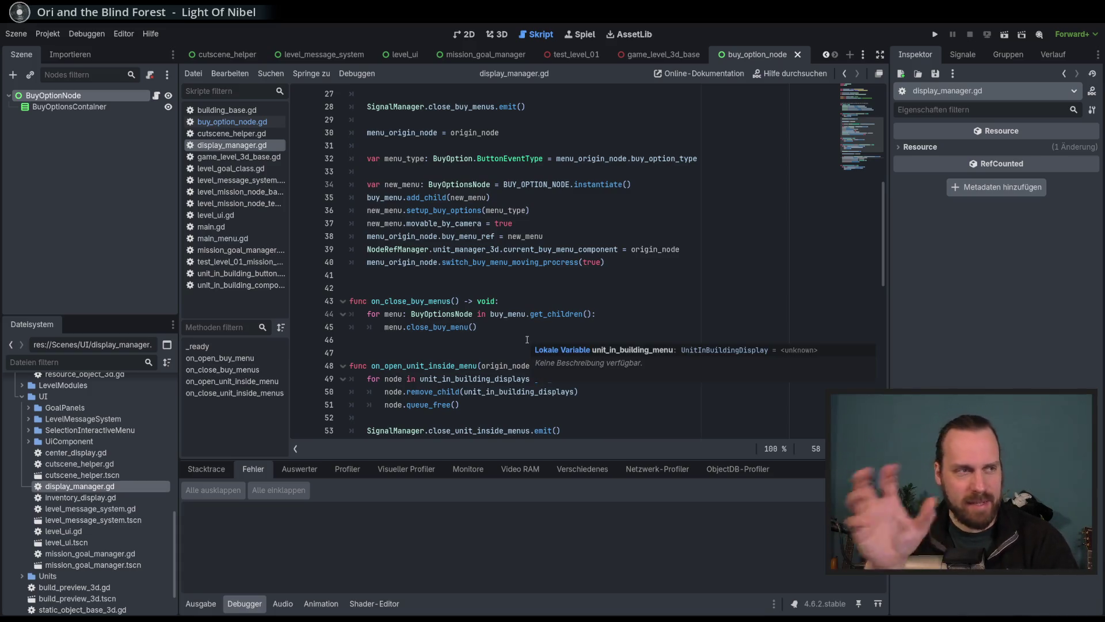
click(598, 332)
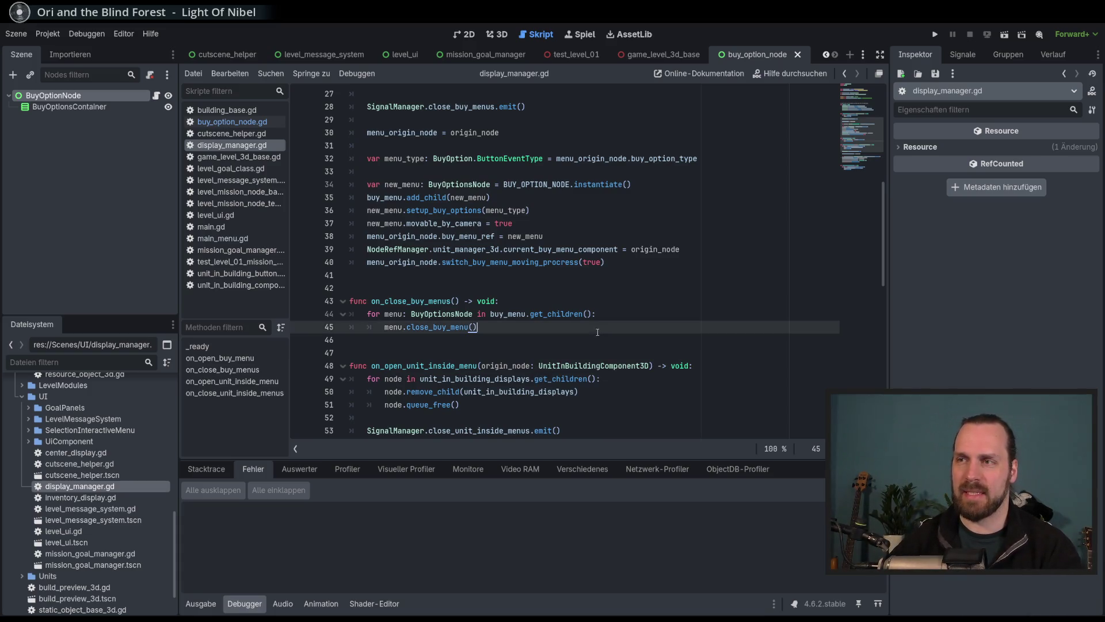
key(F5)
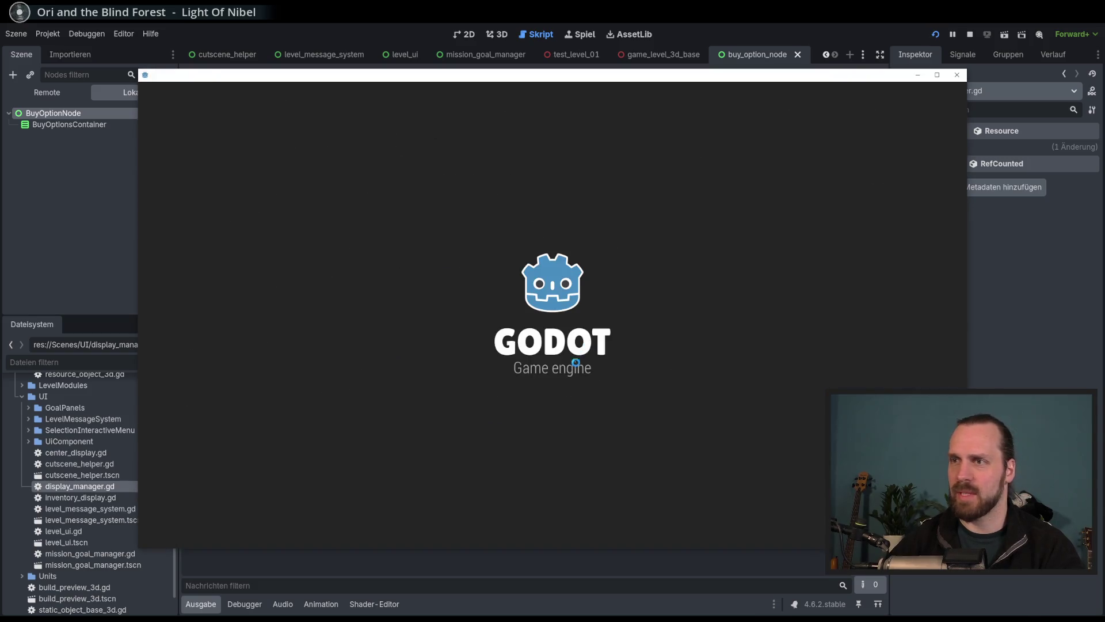
Start the mission in the running game, buy a Laser Dude from Build, and select it.
click(572, 355)
click(662, 484)
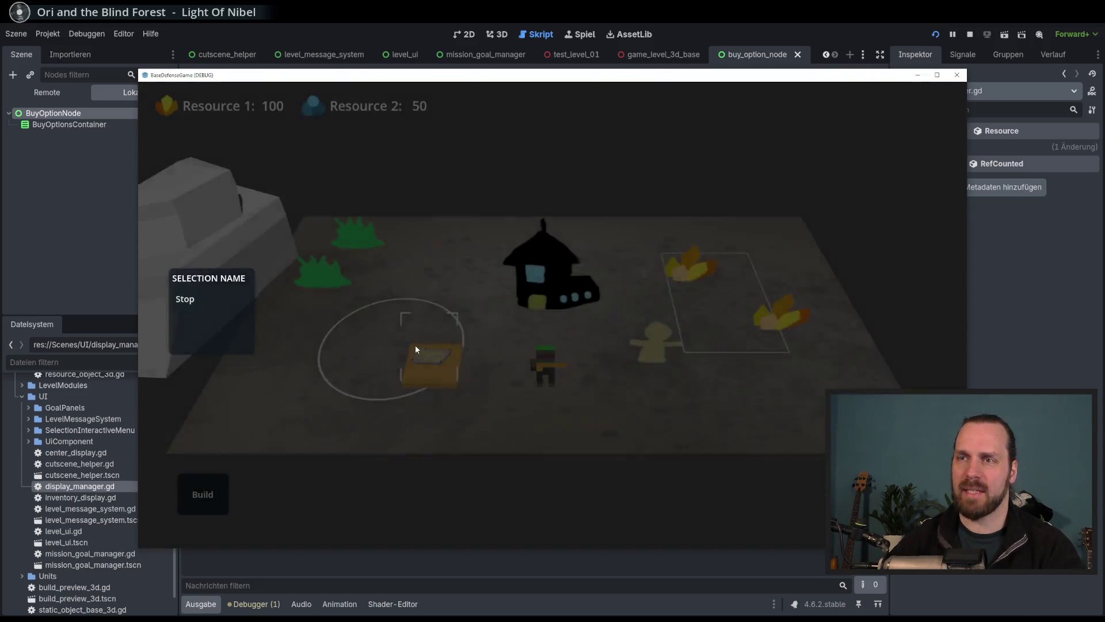
click(219, 491)
click(231, 403)
click(347, 361)
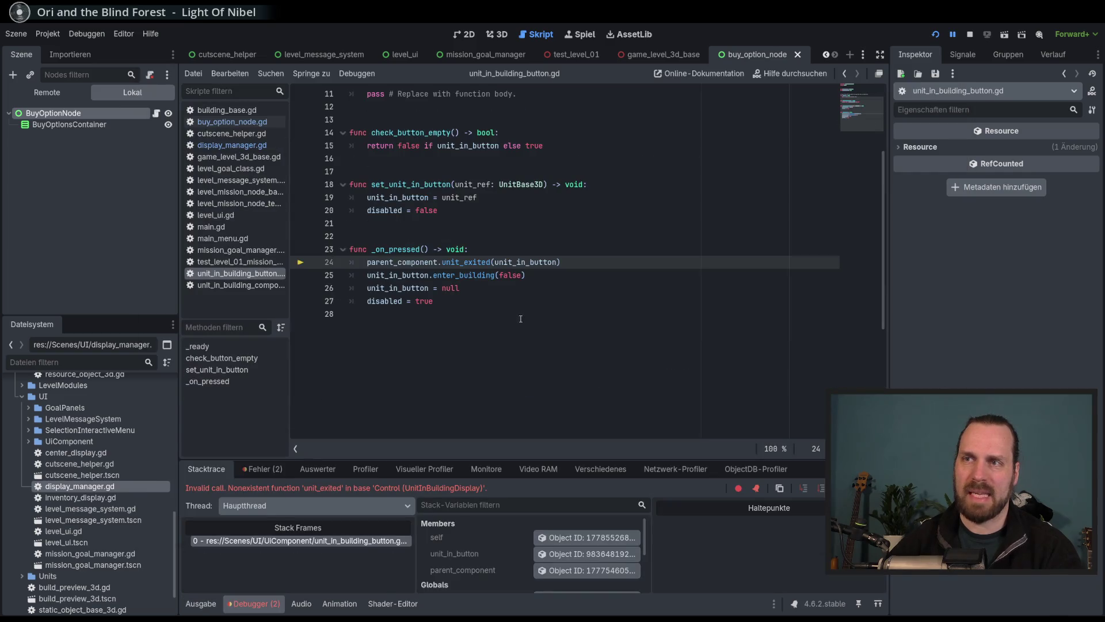
Review lines 24–27 of the pressed handler, then switch to the 2D scene view.
click(485, 289)
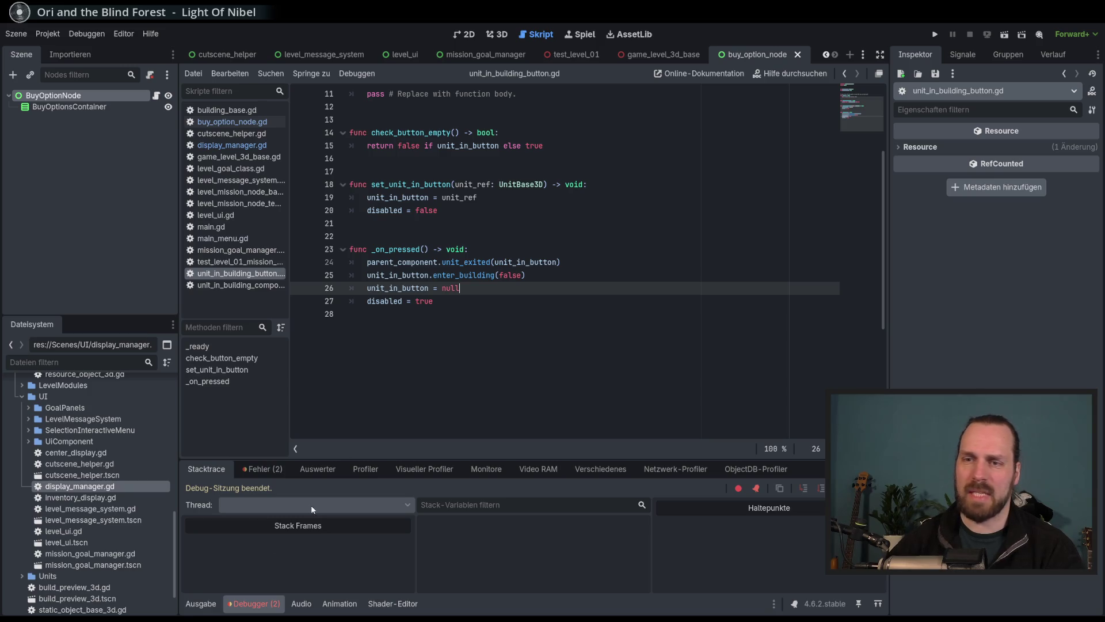
key(Down)
drag(433, 261, 460, 288)
click(526, 304)
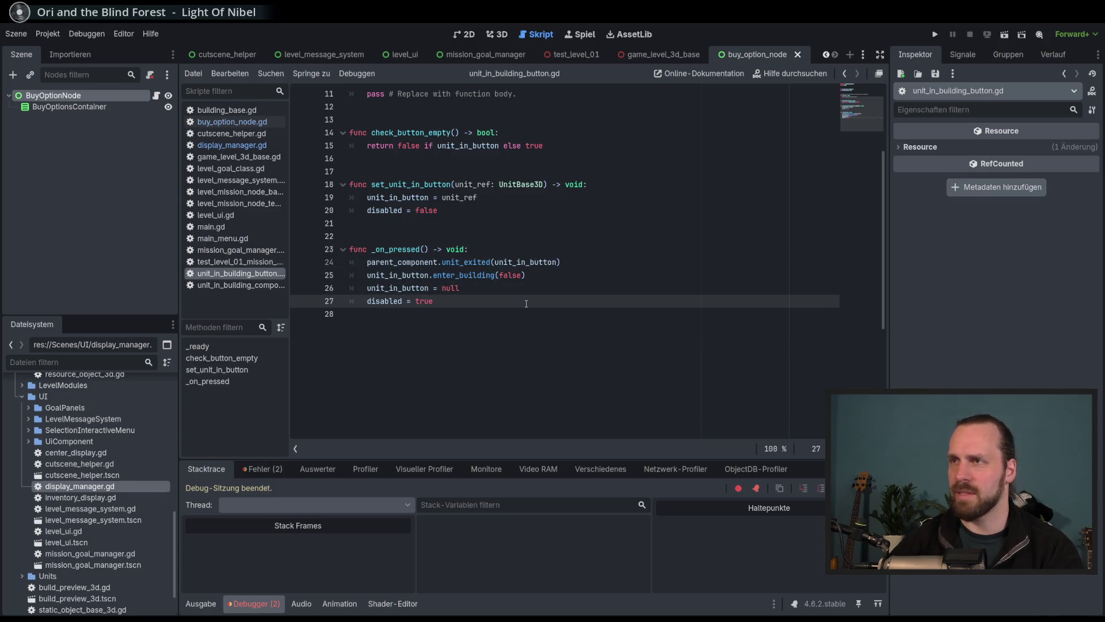
scroll(up, 3)
click(472, 38)
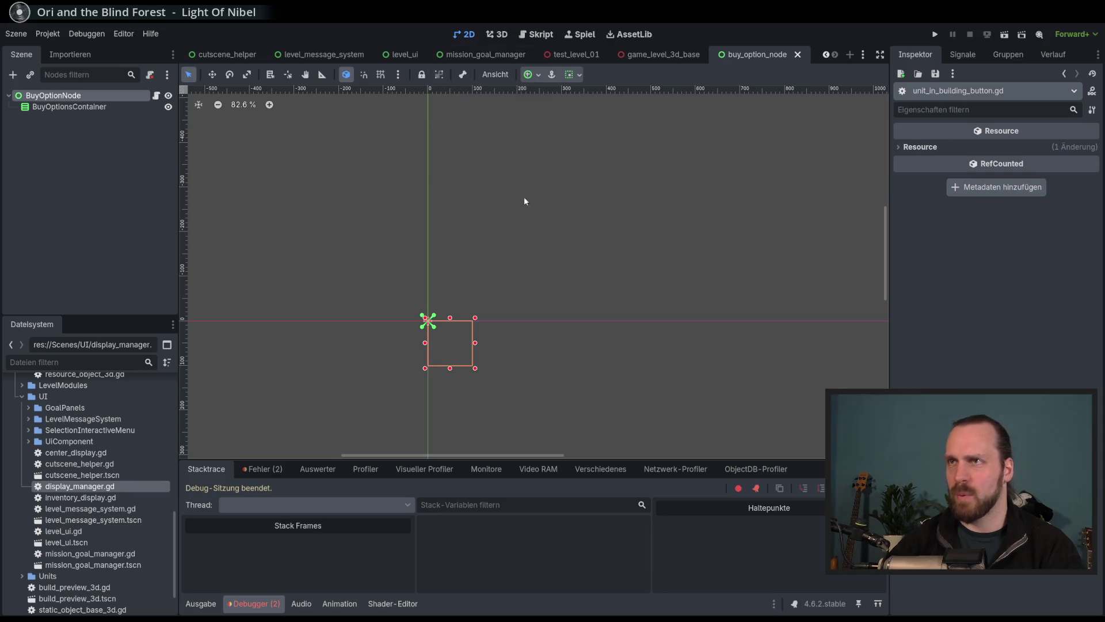
scroll(down, 3)
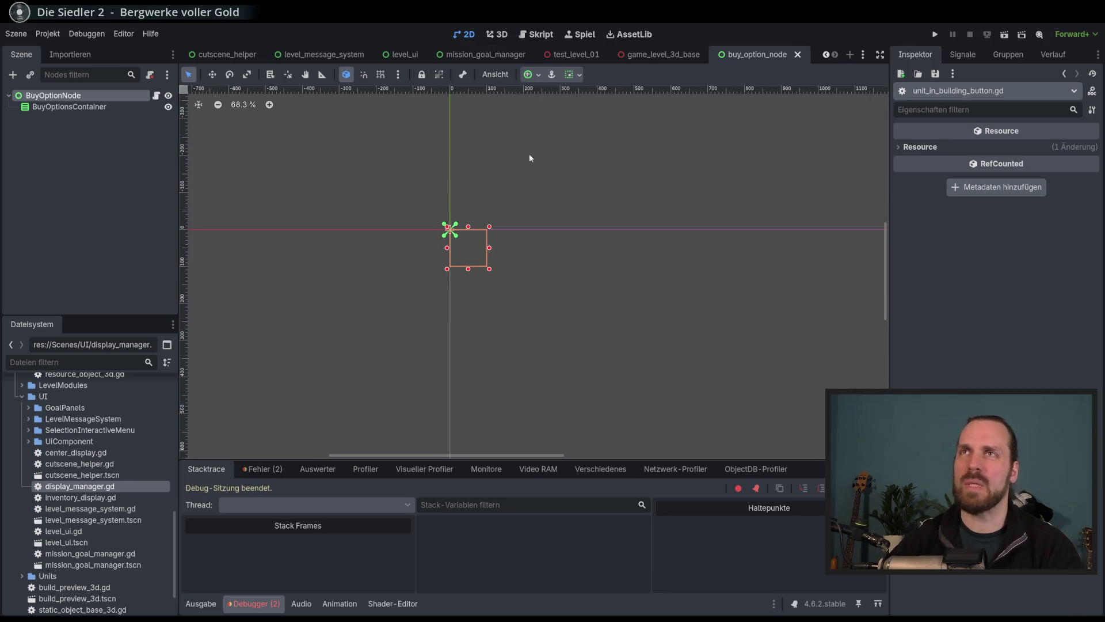
drag(548, 162, 549, 164)
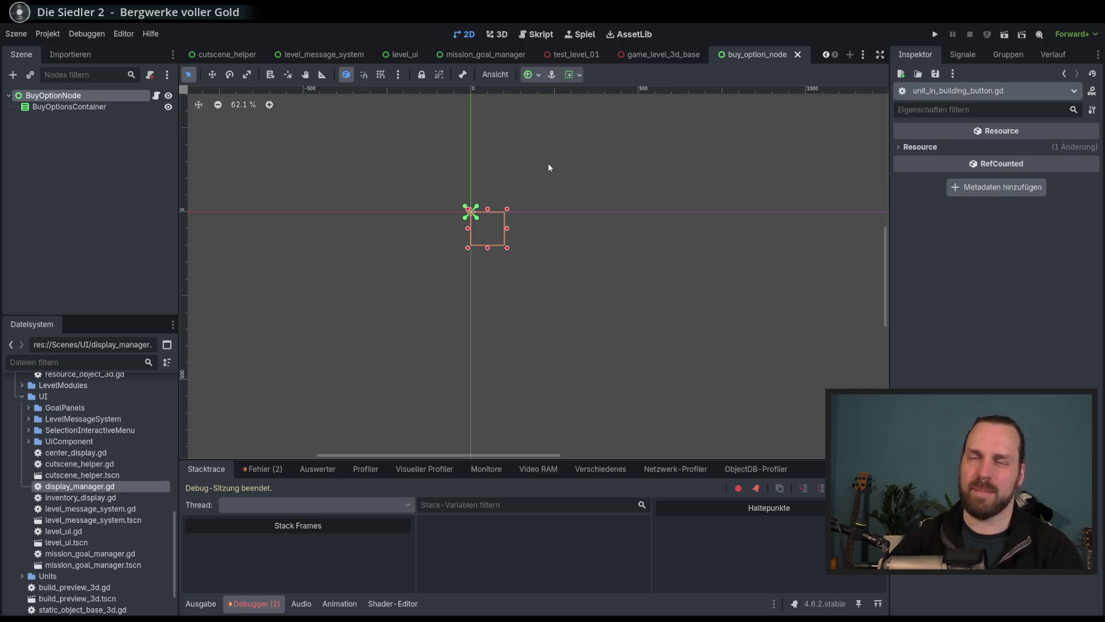
scroll(right, 3)
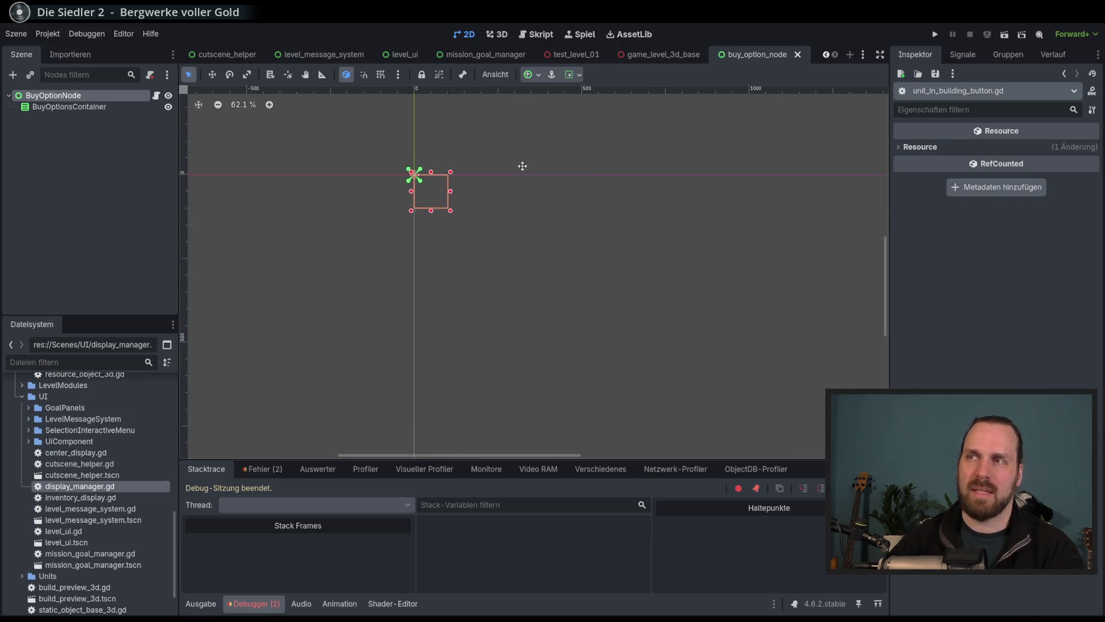
drag(525, 196, 494, 175)
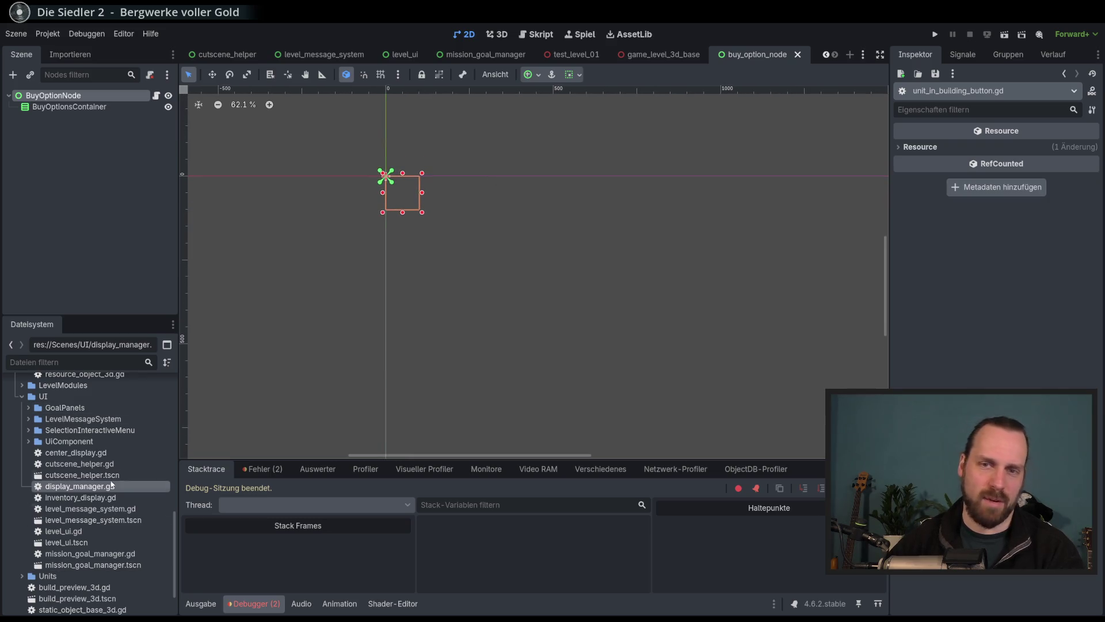
scroll(up, 3)
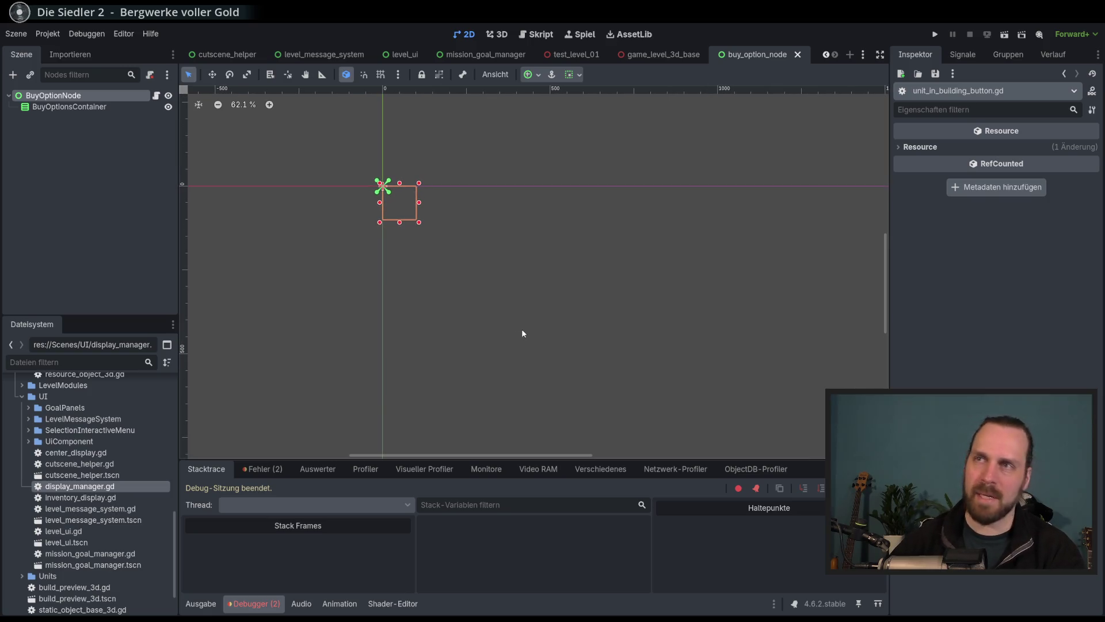
scroll(down, 3)
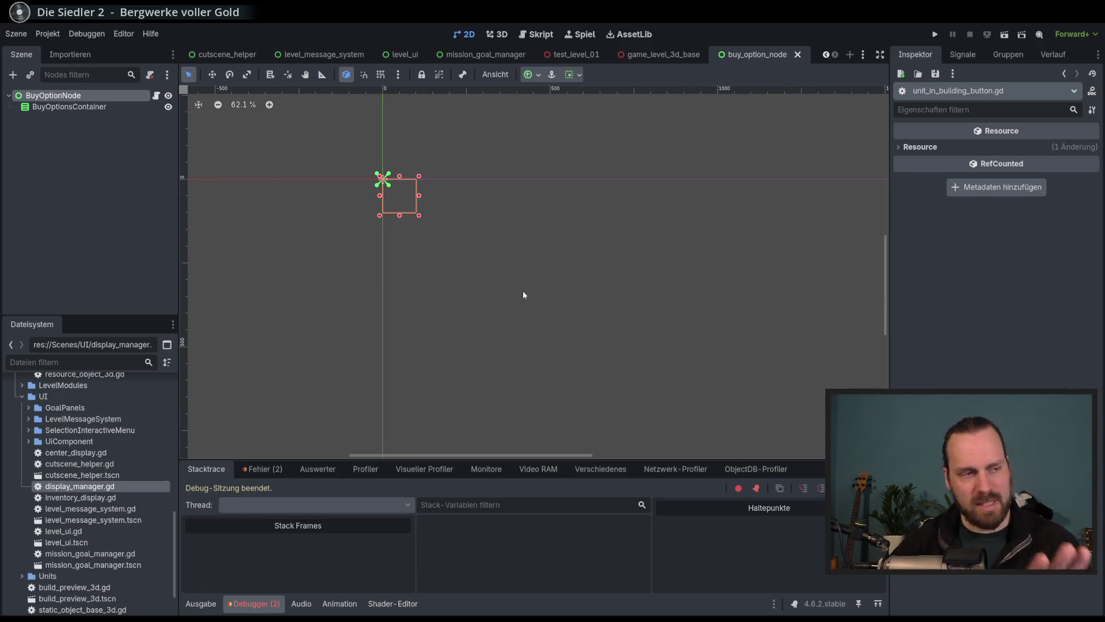
scroll(up, 3)
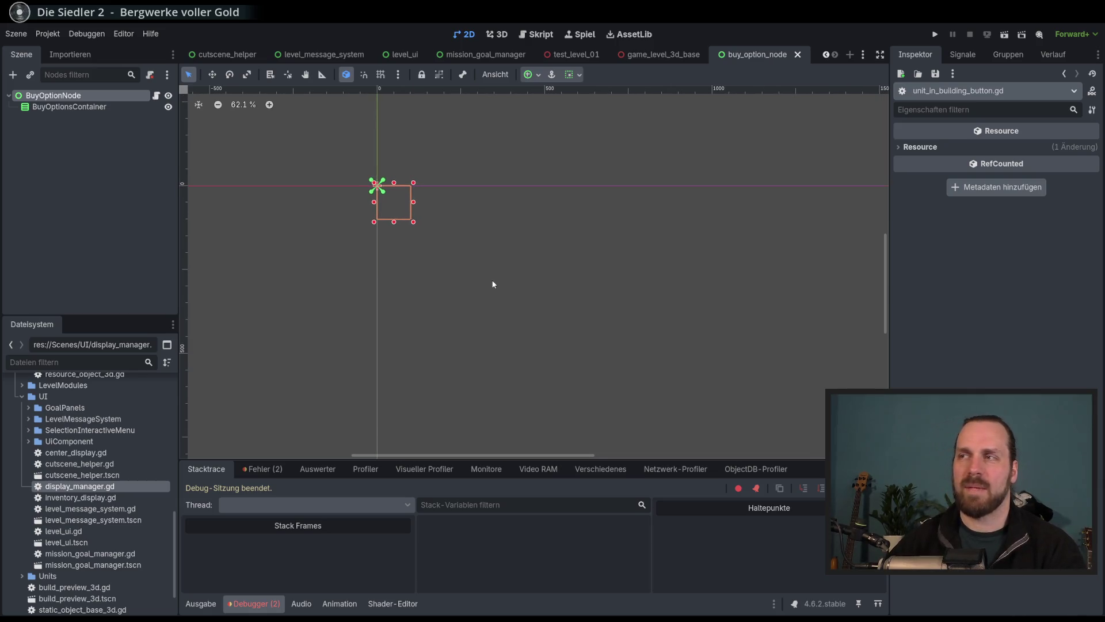
scroll(down, 3)
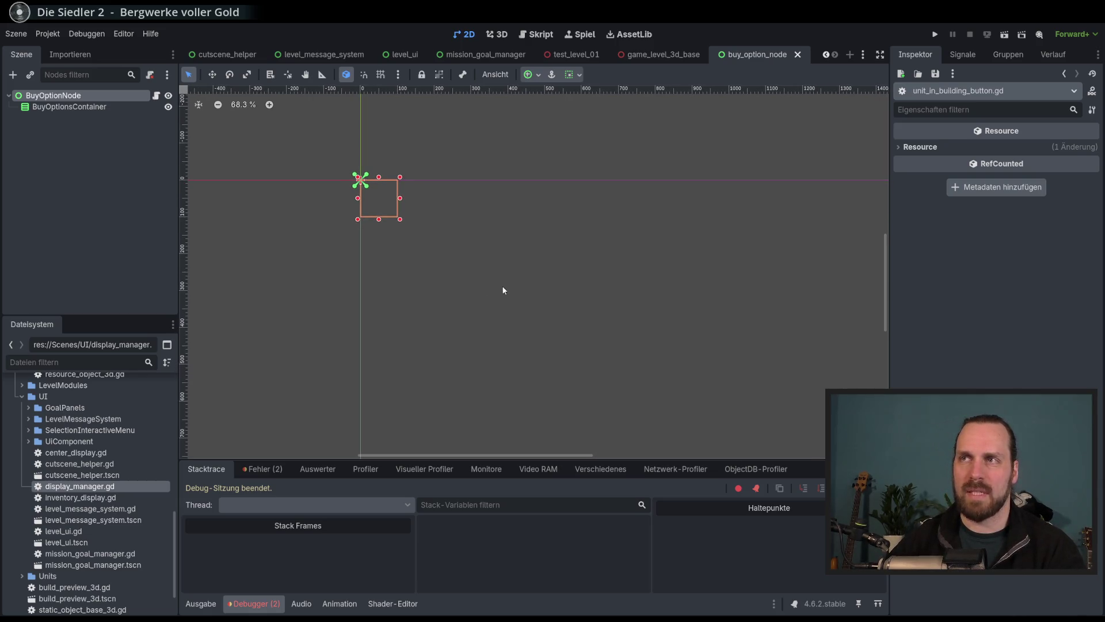
scroll(left, 3)
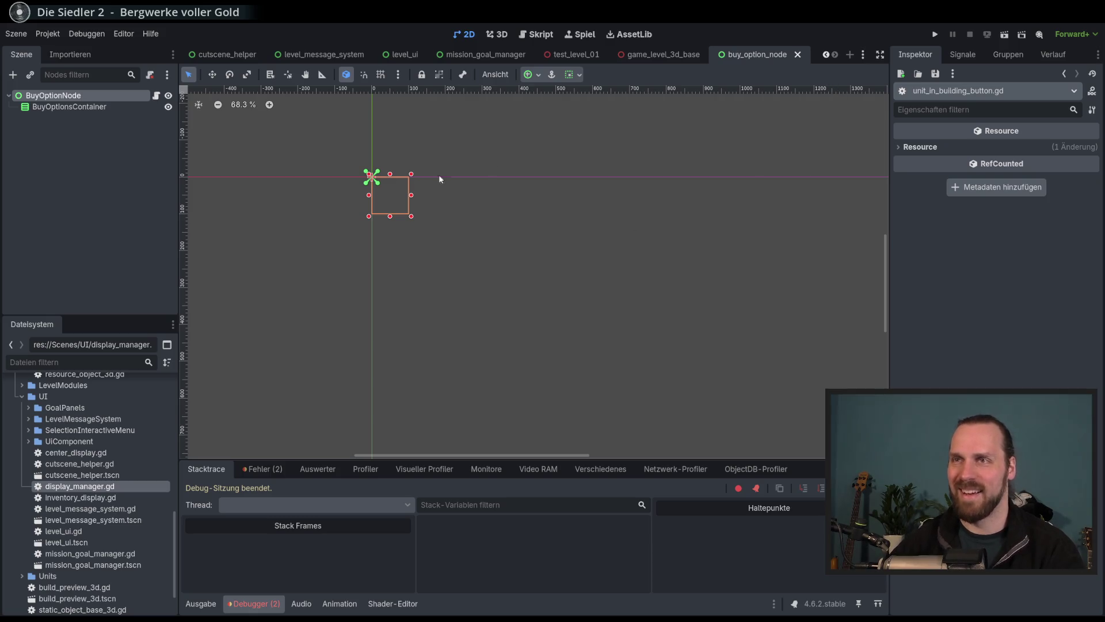
Close the cutscene_helper, main_menu, level_message_system and mission_goal_manager tabs, then open BuyOptionNode's script.
click(221, 56)
click(268, 55)
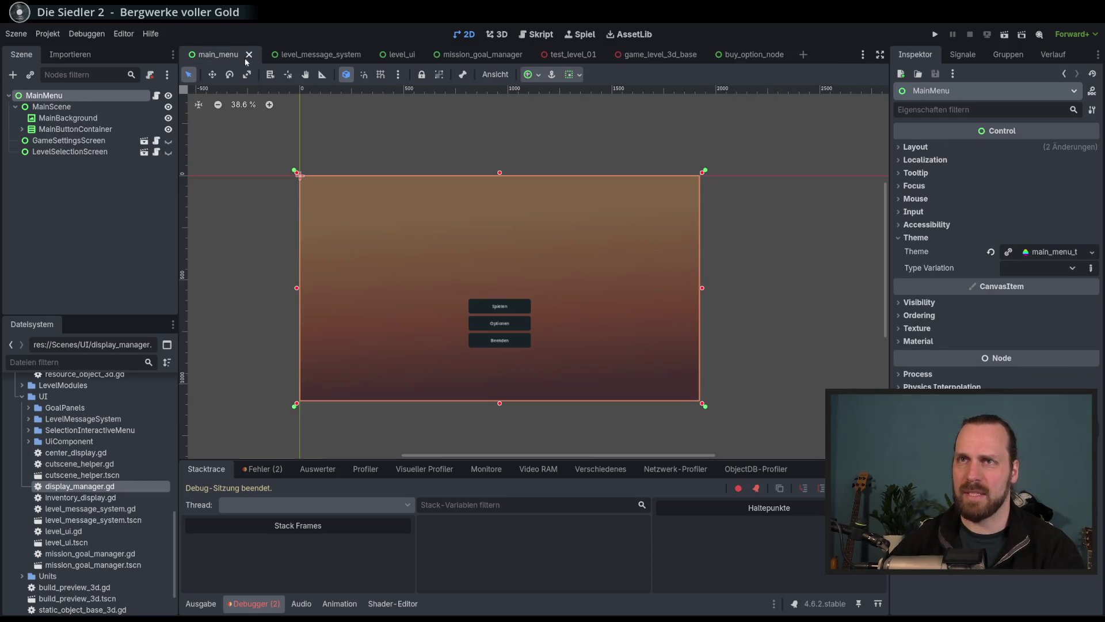
click(250, 55)
click(290, 54)
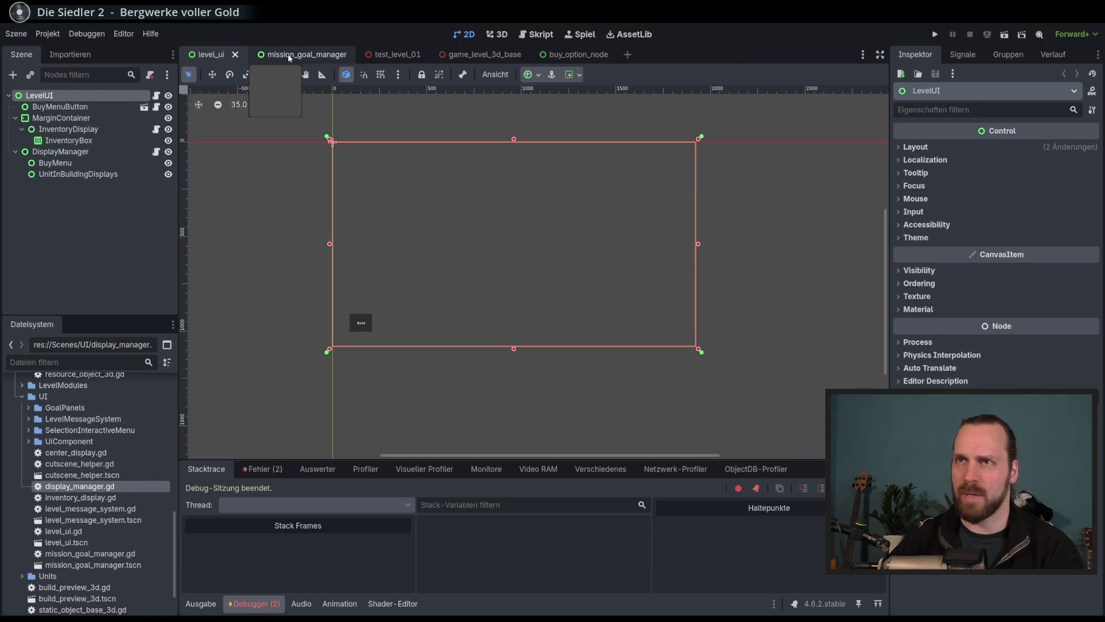
click(270, 56)
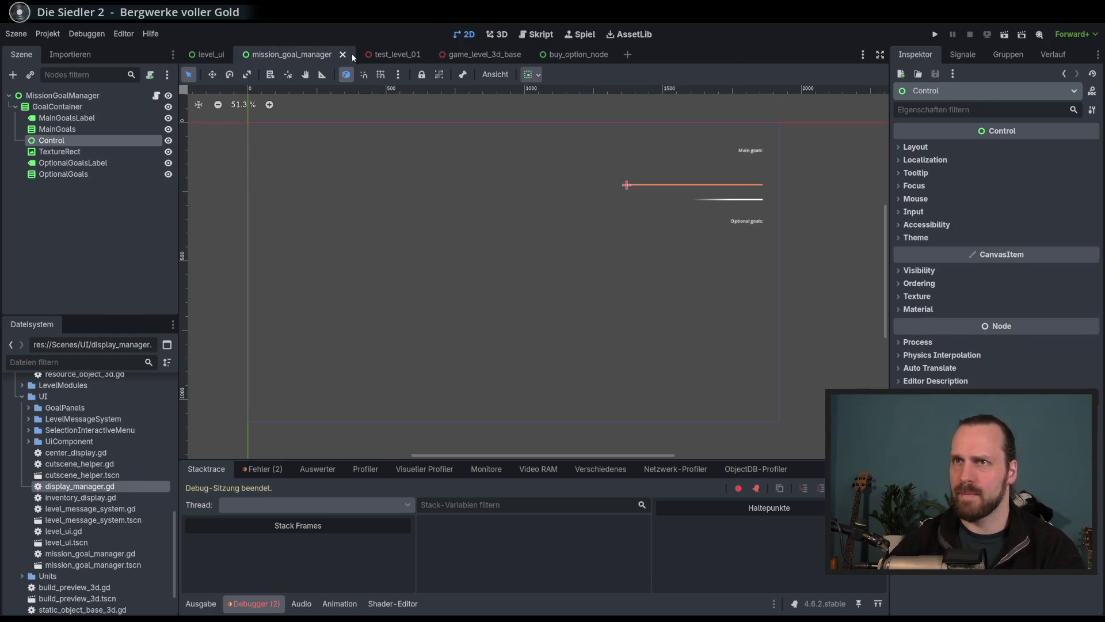
click(344, 56)
click(462, 56)
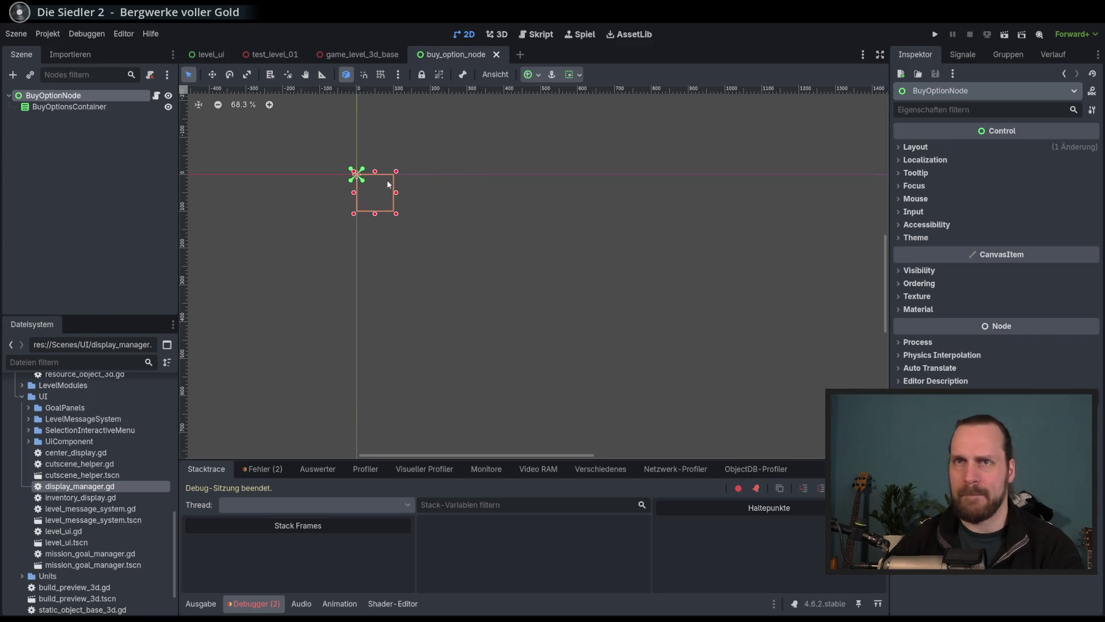
click(156, 95)
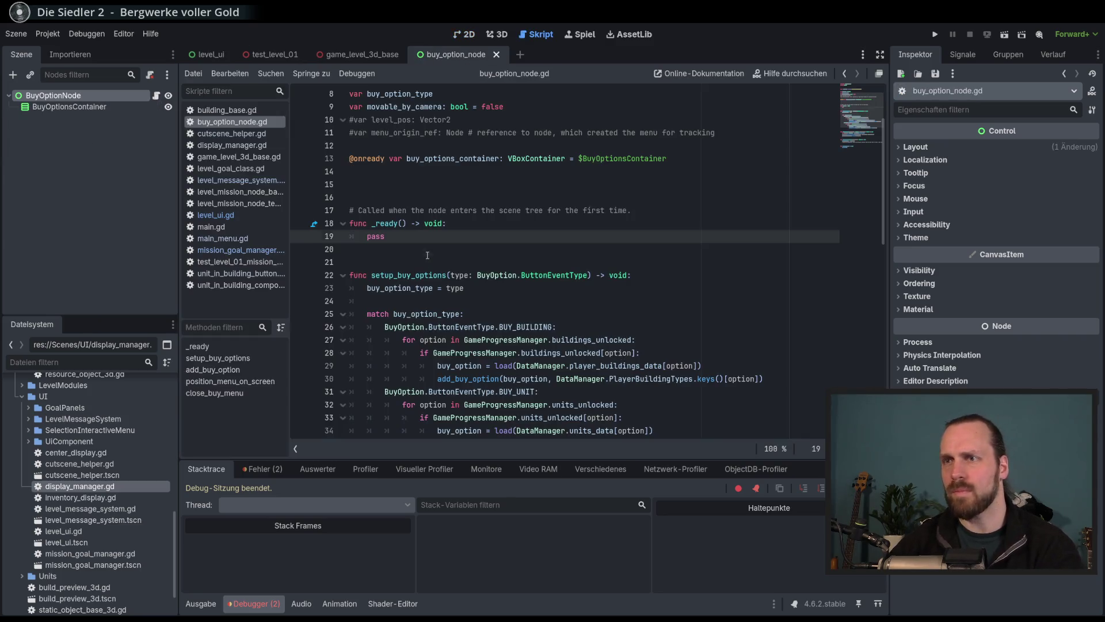
Insert blank lines above setup_buy_options in buy_option_node.gd.
click(428, 251)
key(Return)
key(Return)
key(Return)
scroll(down, 3)
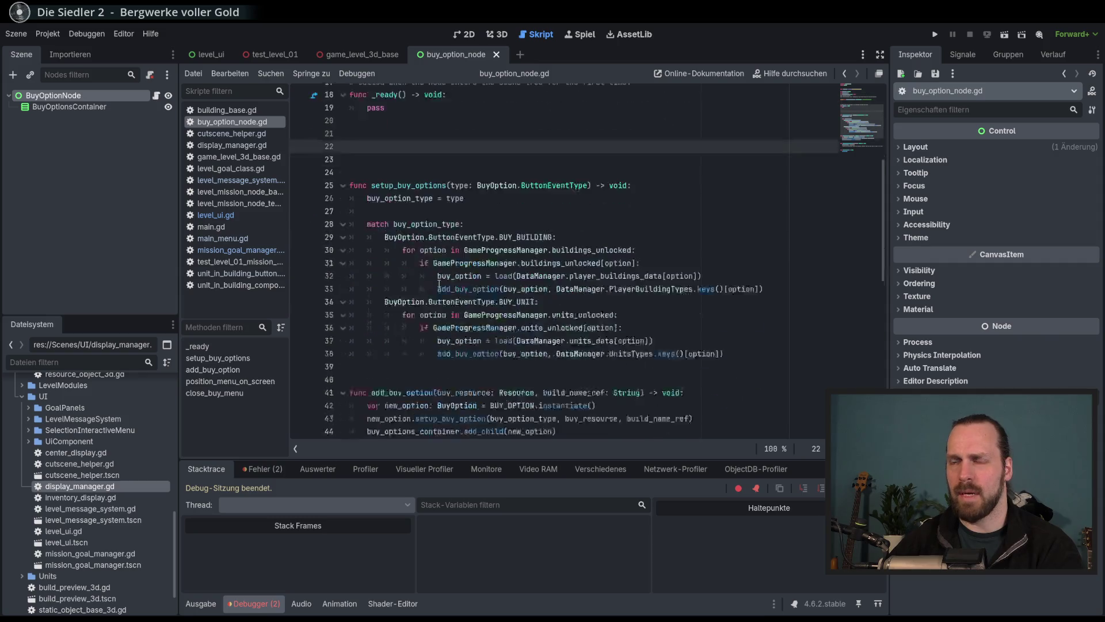
click(406, 172)
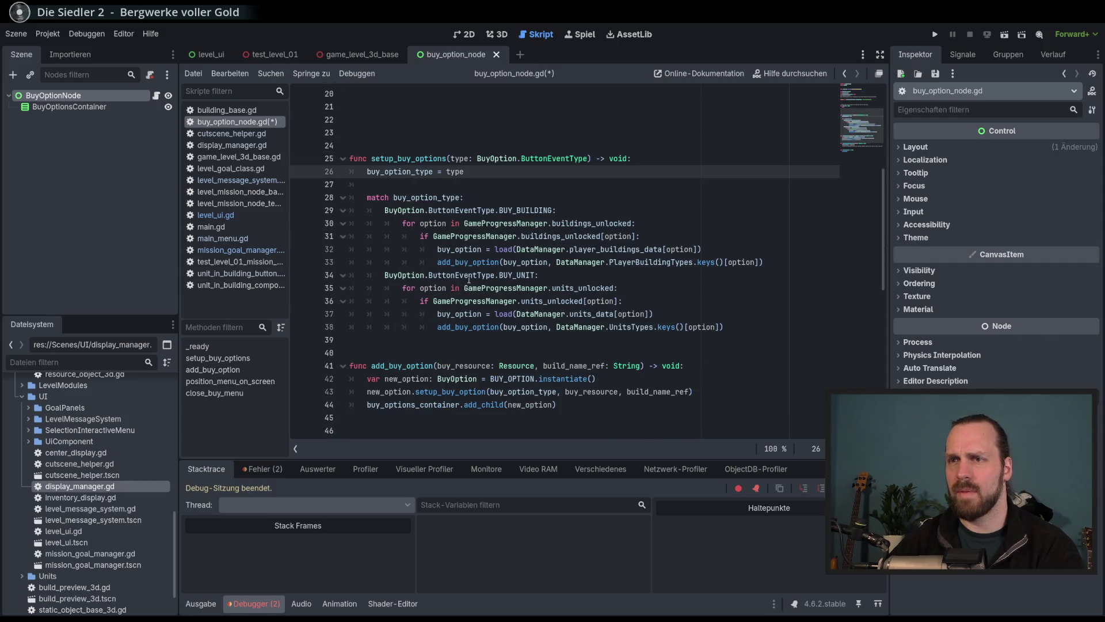
Remove the stray incomplete 'func' left at the end of the script.
scroll(down, 3)
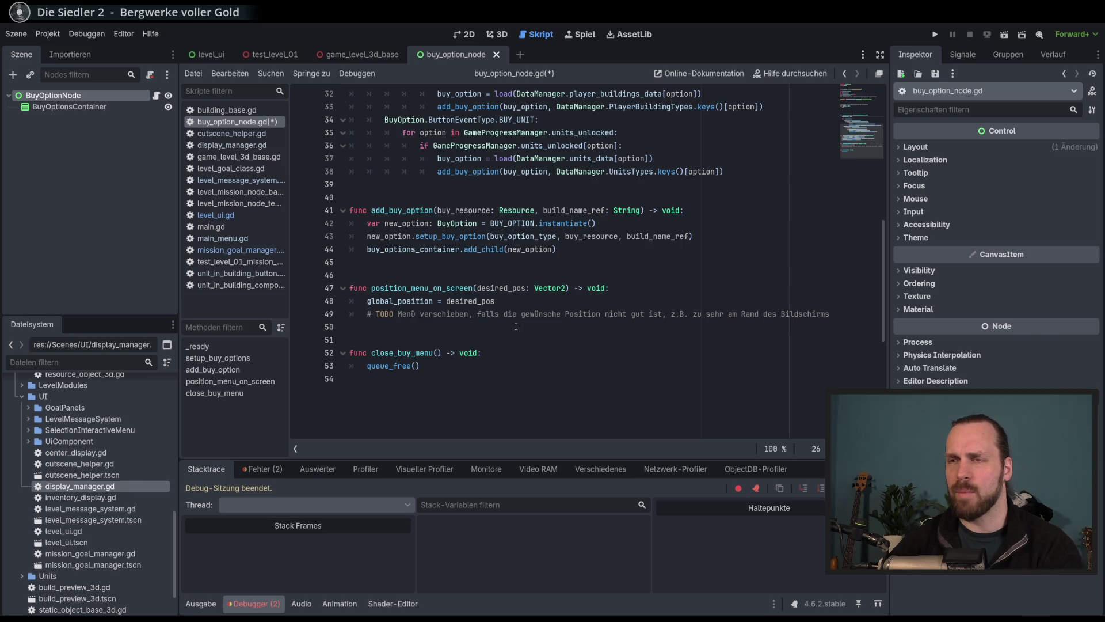
click(496, 404)
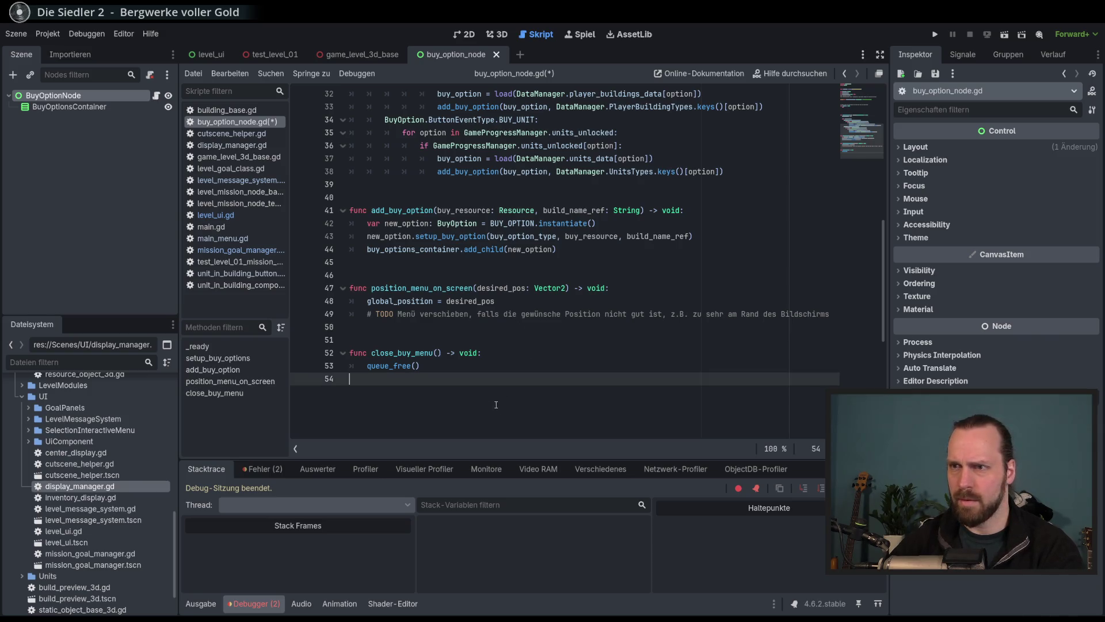
key(Return)
key(Return)
scroll(down, 3)
text(func)
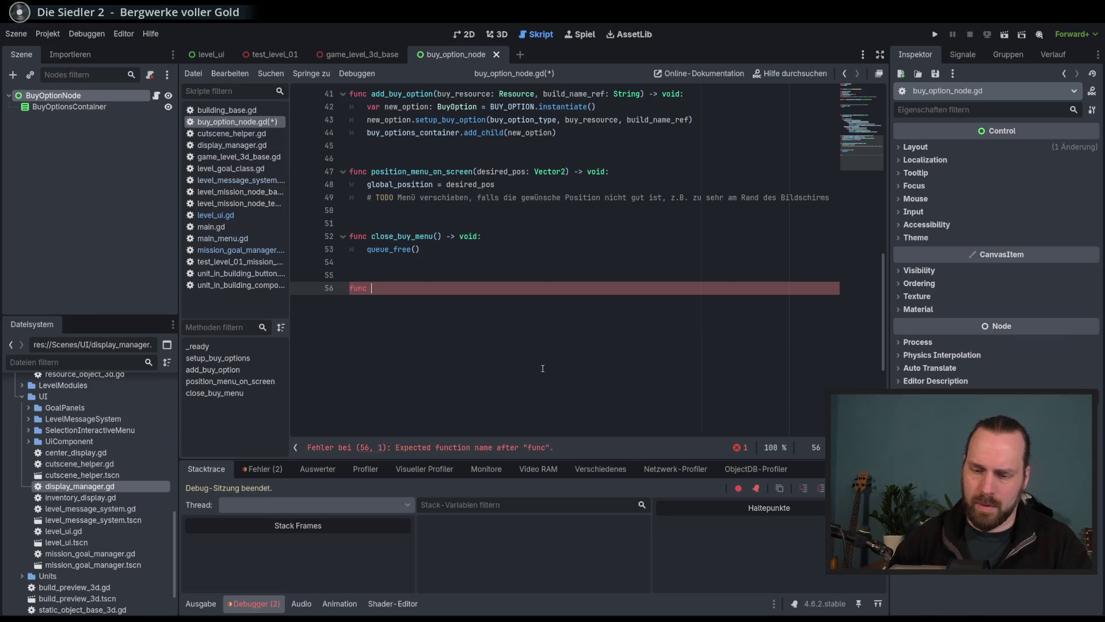
scroll(up, 3)
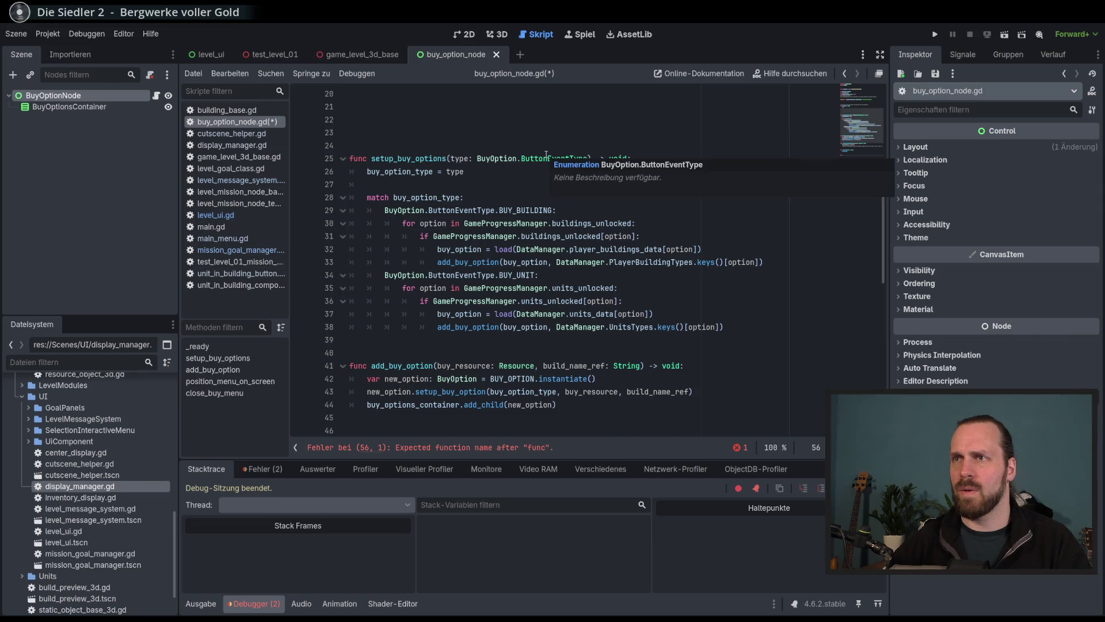
scroll(down, 3)
key(BackSpace)
key(BackSpace)
key(BackSpace)
scroll(up, 3)
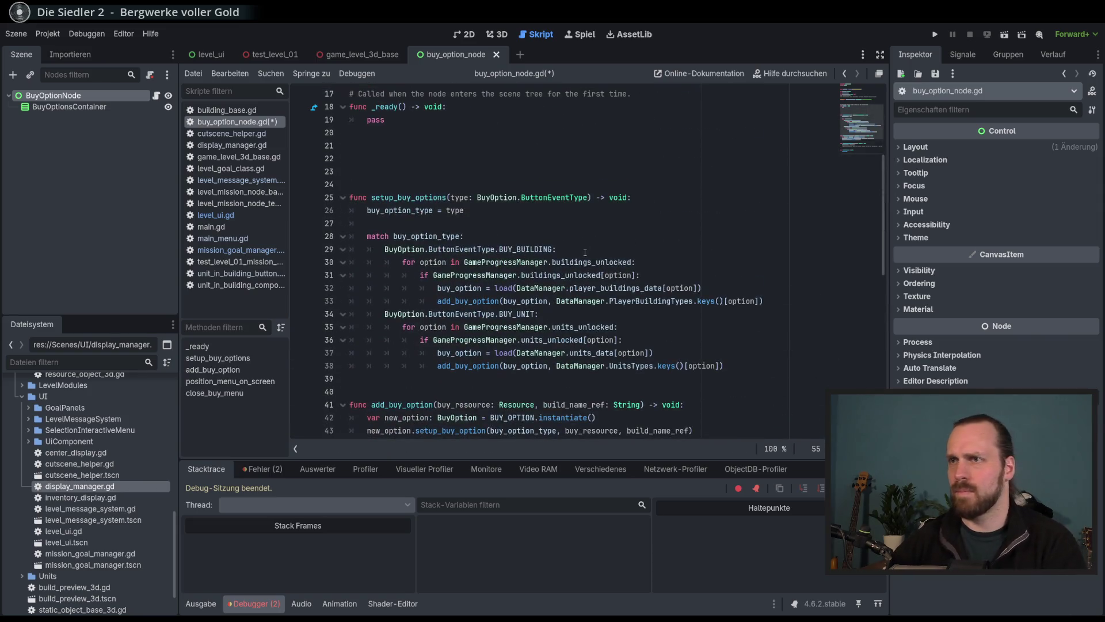
Inspect the ButtonEventType enum definition in buy_option.gd, then return to buy_option_node.gd.
click(570, 249)
click(562, 198)
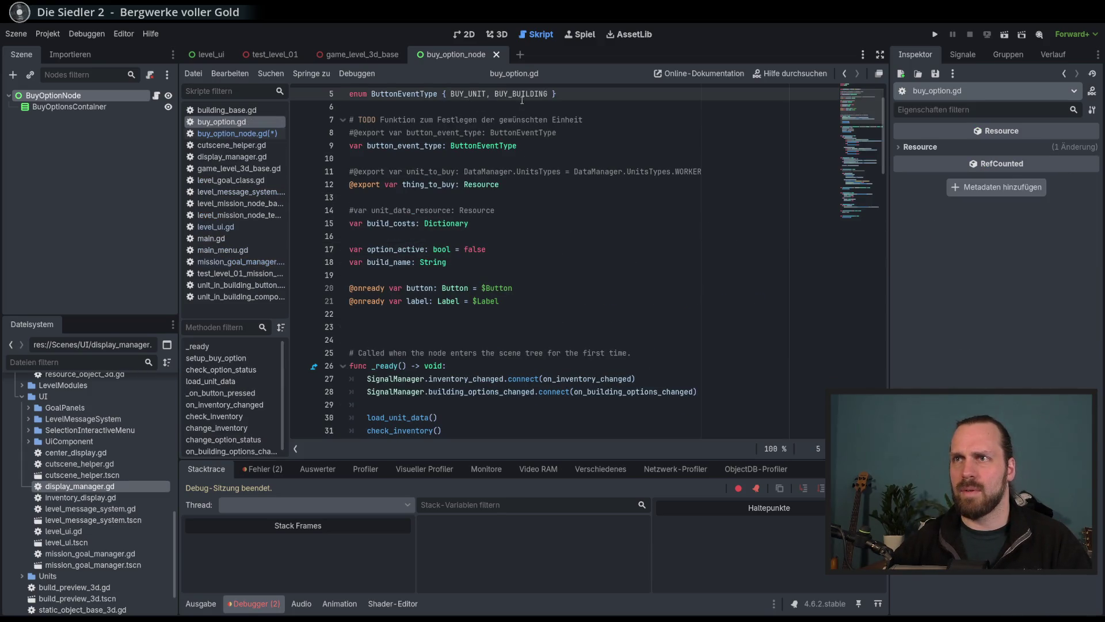
scroll(up, 3)
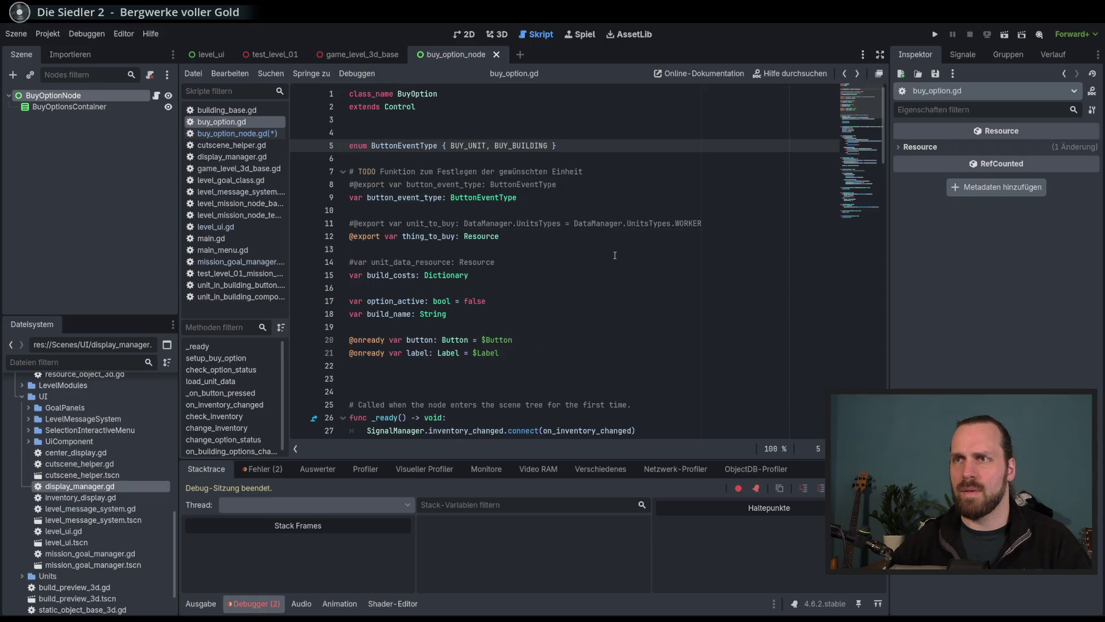
key(alt+Left)
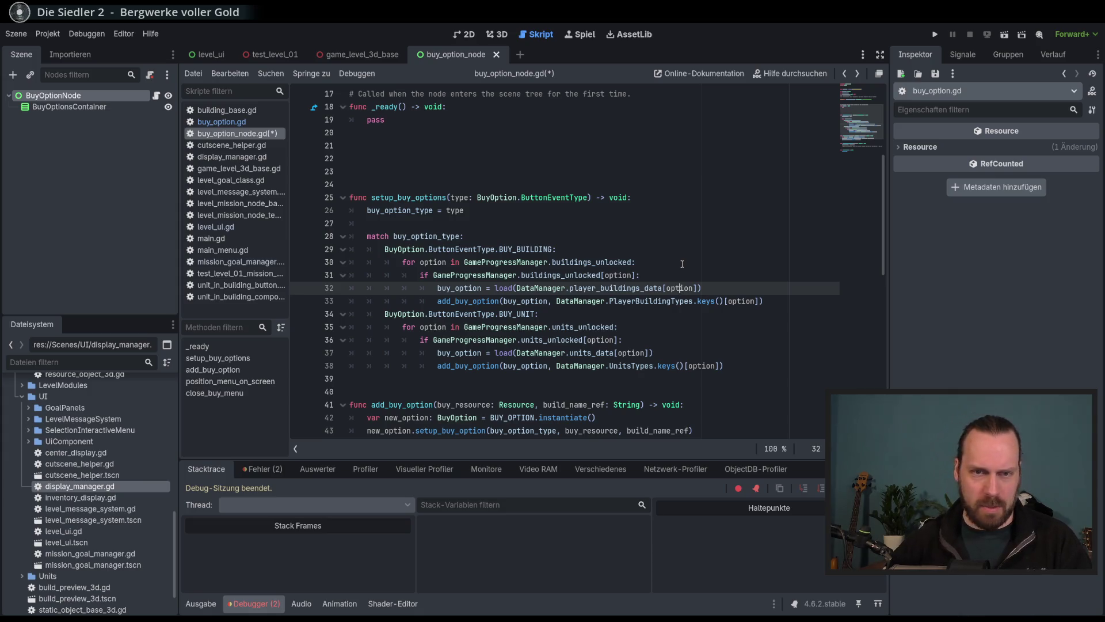
Add a movable_by_camera: bool parameter after ButtonEventType in setup_buy_options.
click(588, 197)
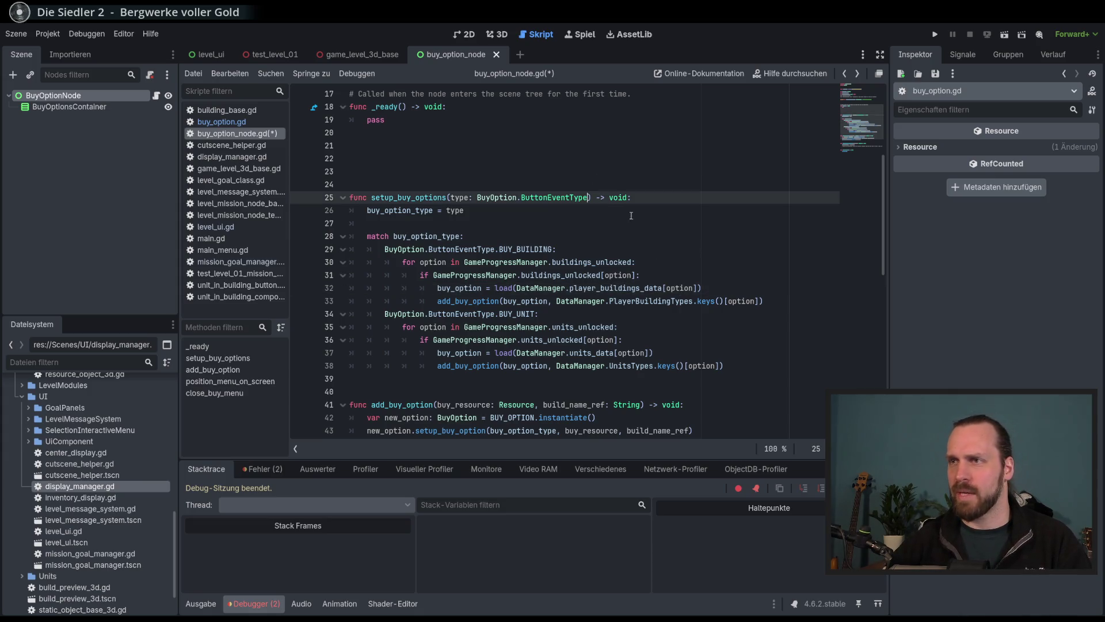
text(,)
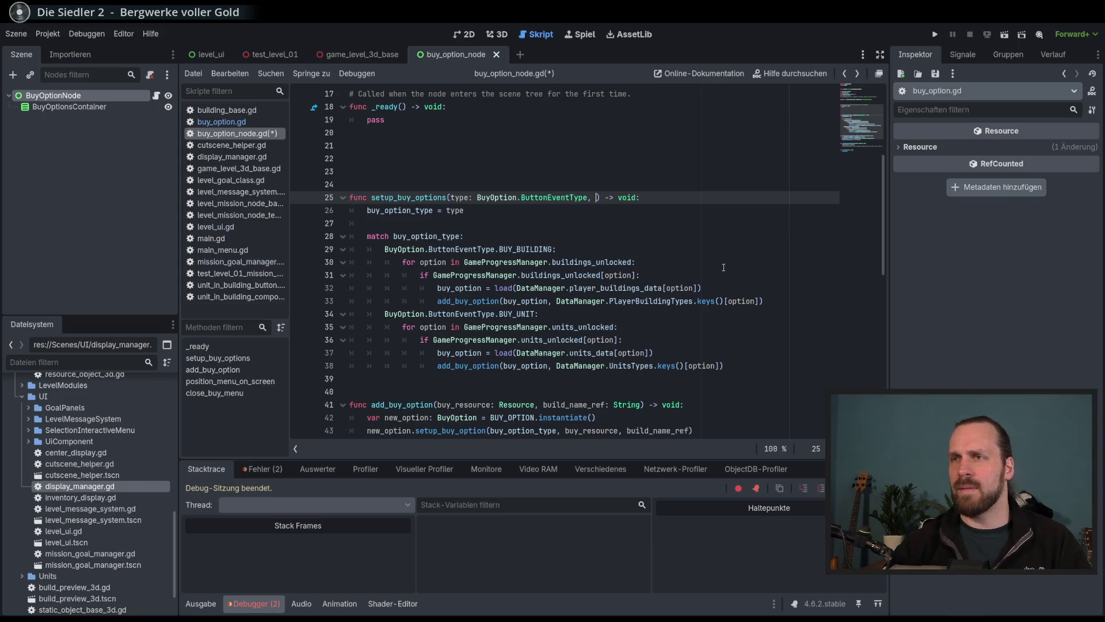
text(can_m)
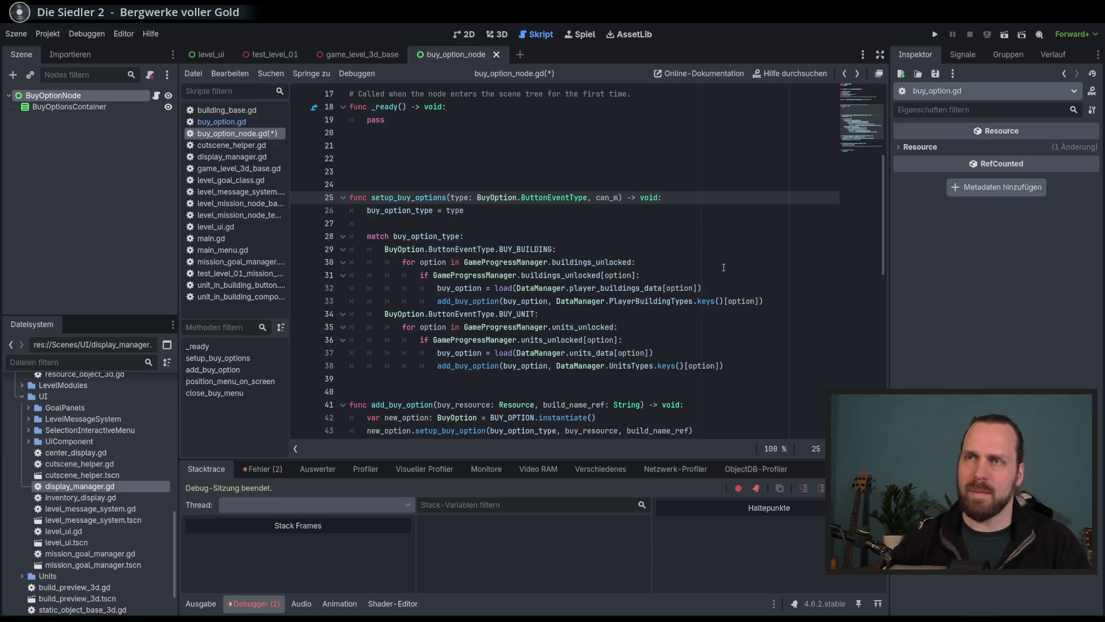
scroll(up, 3)
double_click(405, 198)
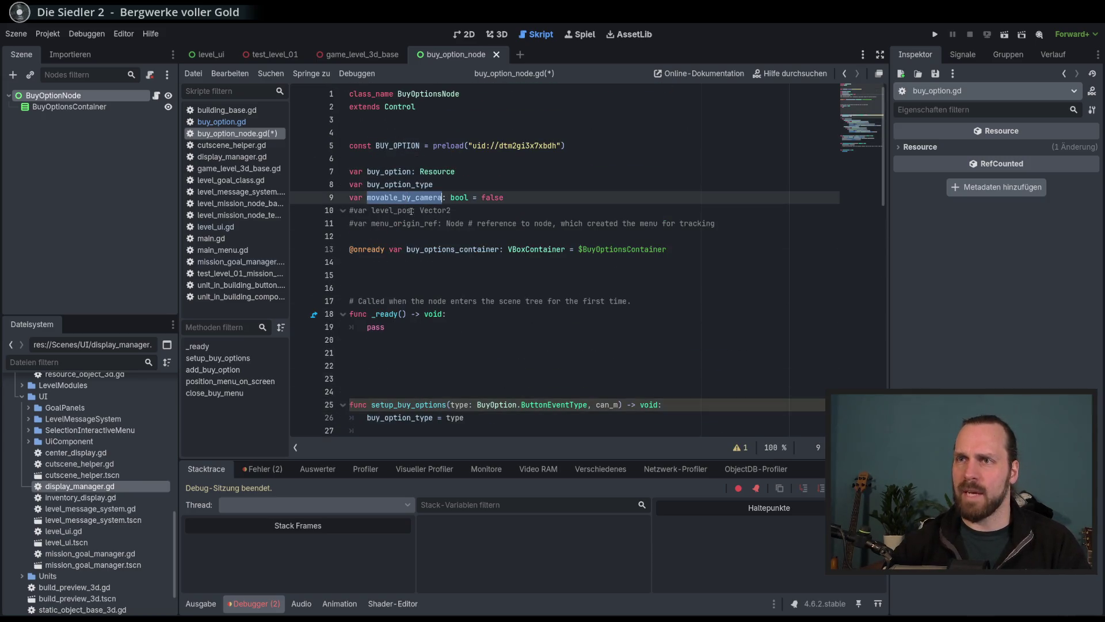
scroll(down, 3)
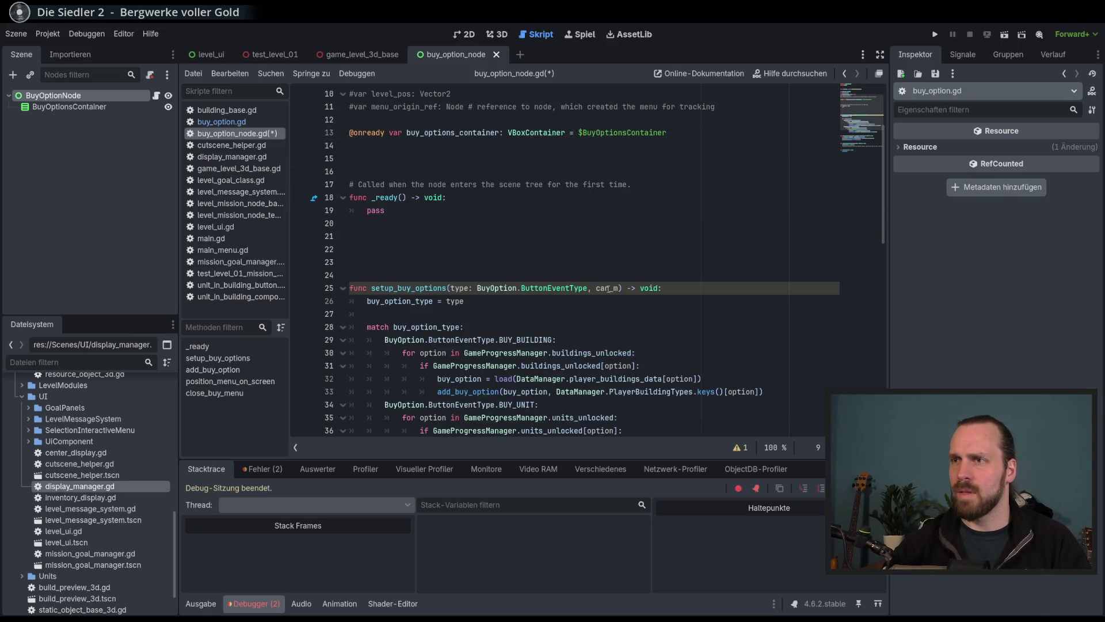
scroll(up, 3)
scroll(down, 3)
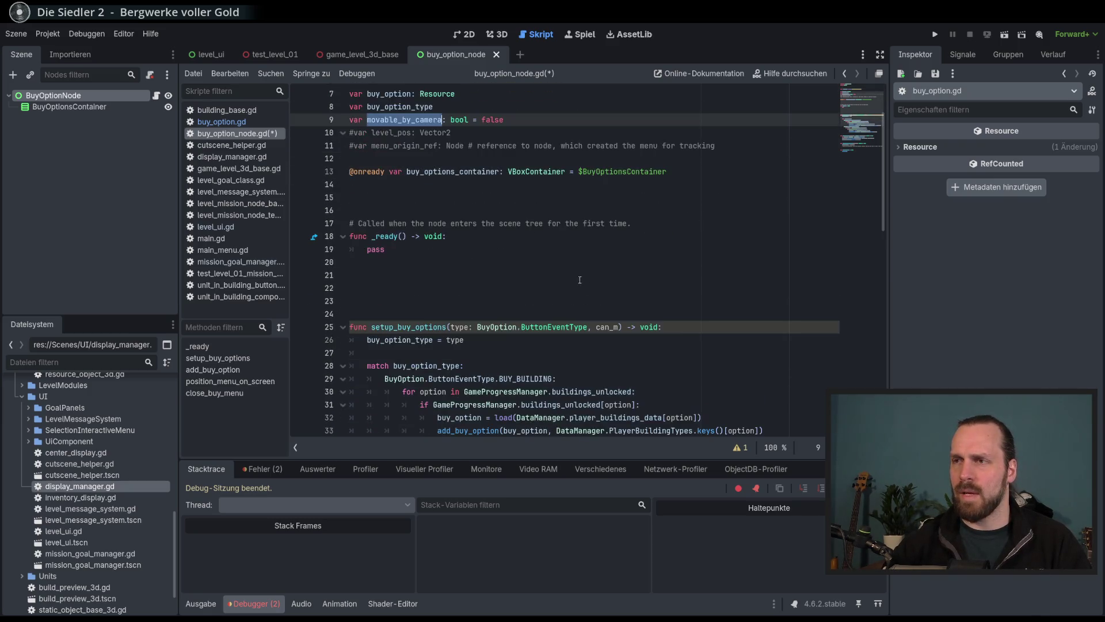
click(618, 327)
text(o)
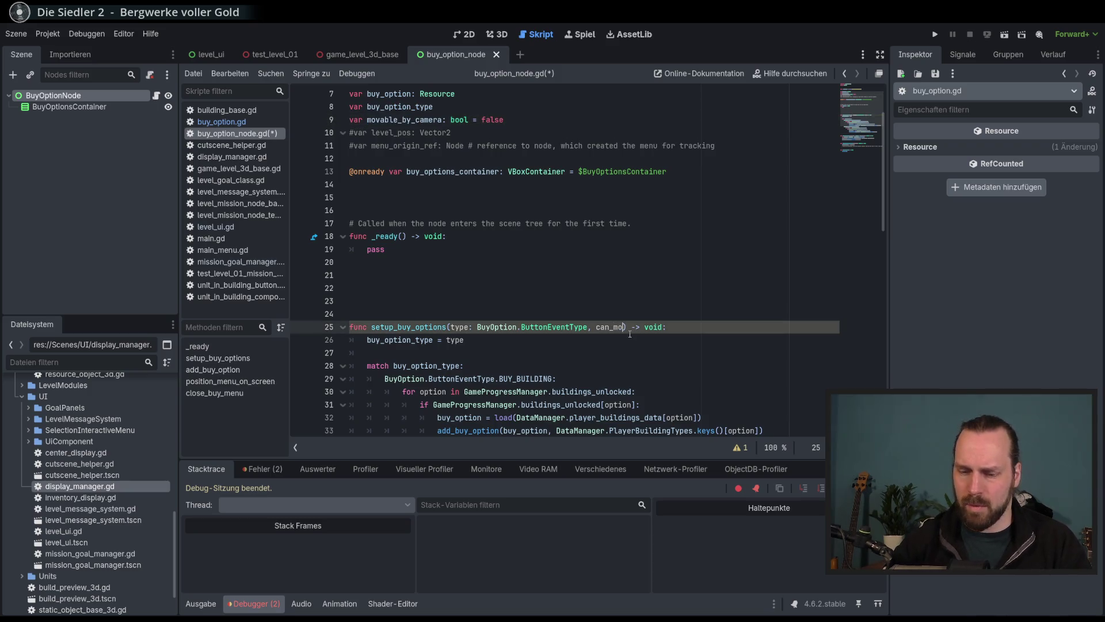
key(BackSpace)
key(BackSpace)
key(BackSpace)
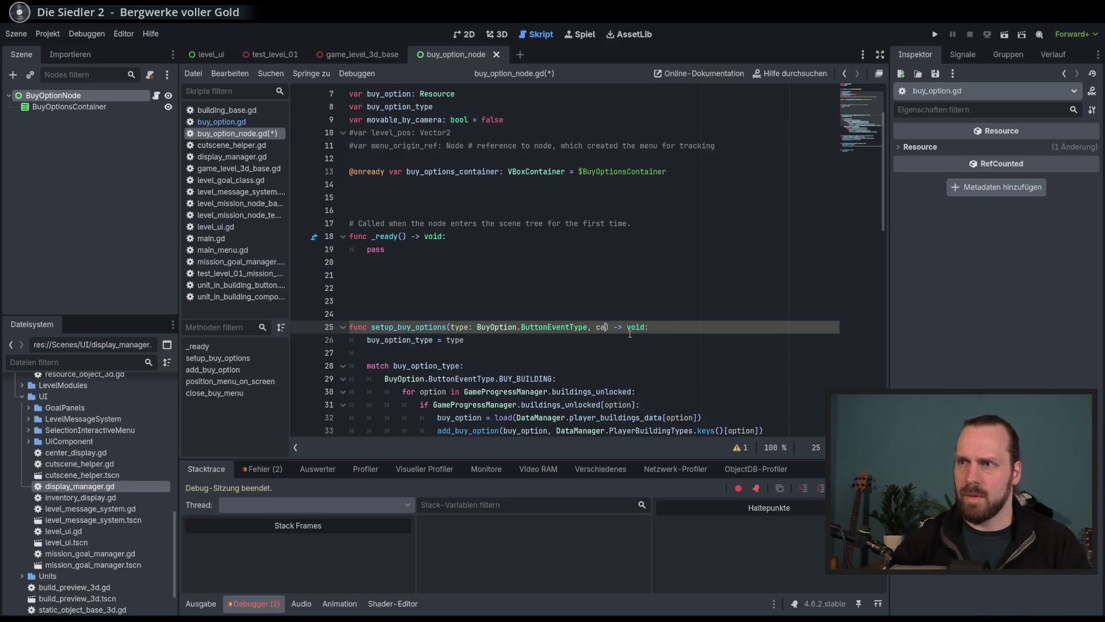
double_click(425, 119)
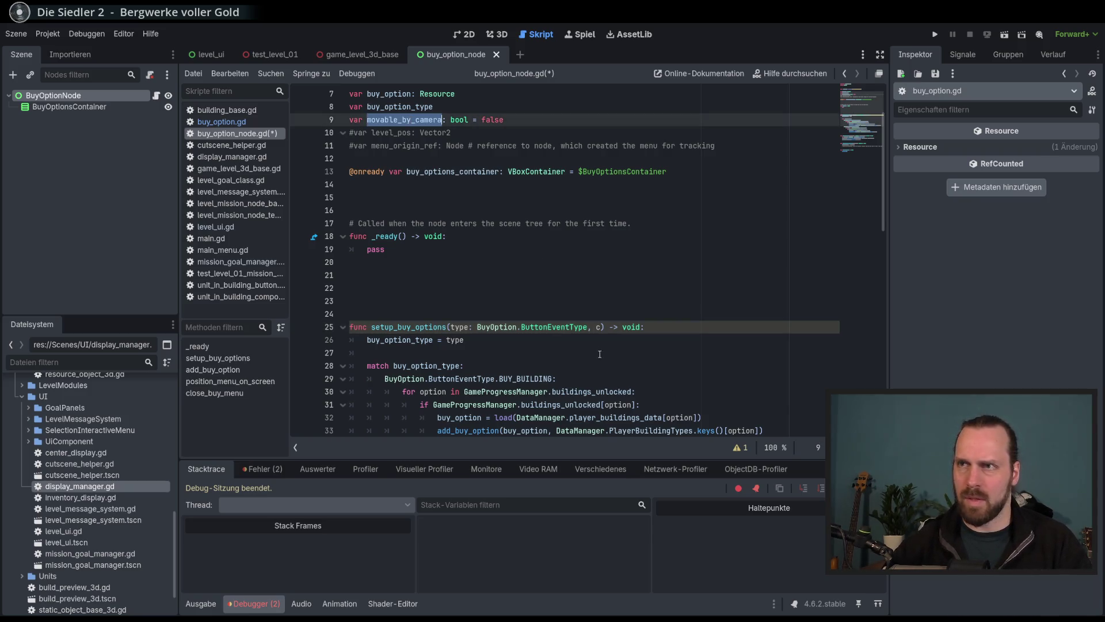
double_click(597, 327)
key(ctrl+v)
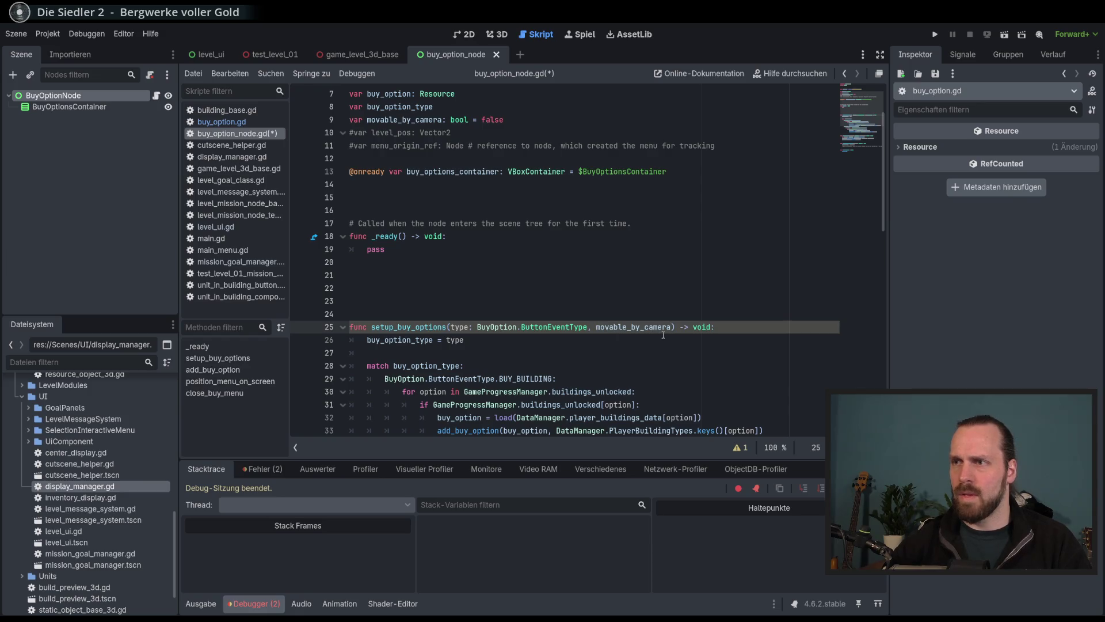
text(: bool)
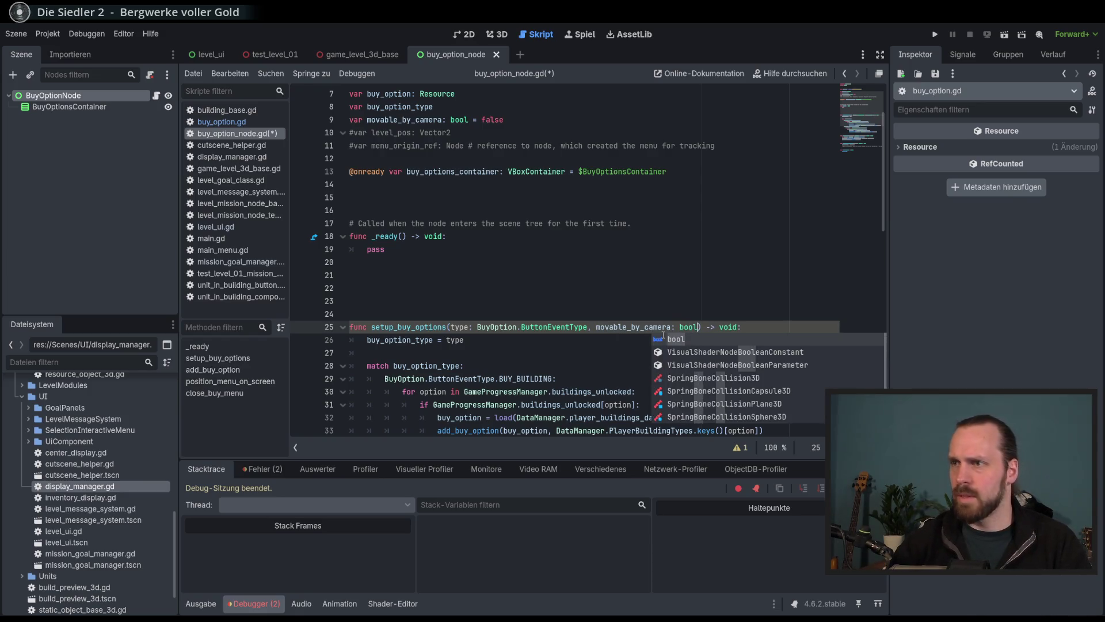
Delete the old movable_by_camera member variable, default the parameter to false, and save.
drag(518, 121, 519, 111)
key(BackSpace)
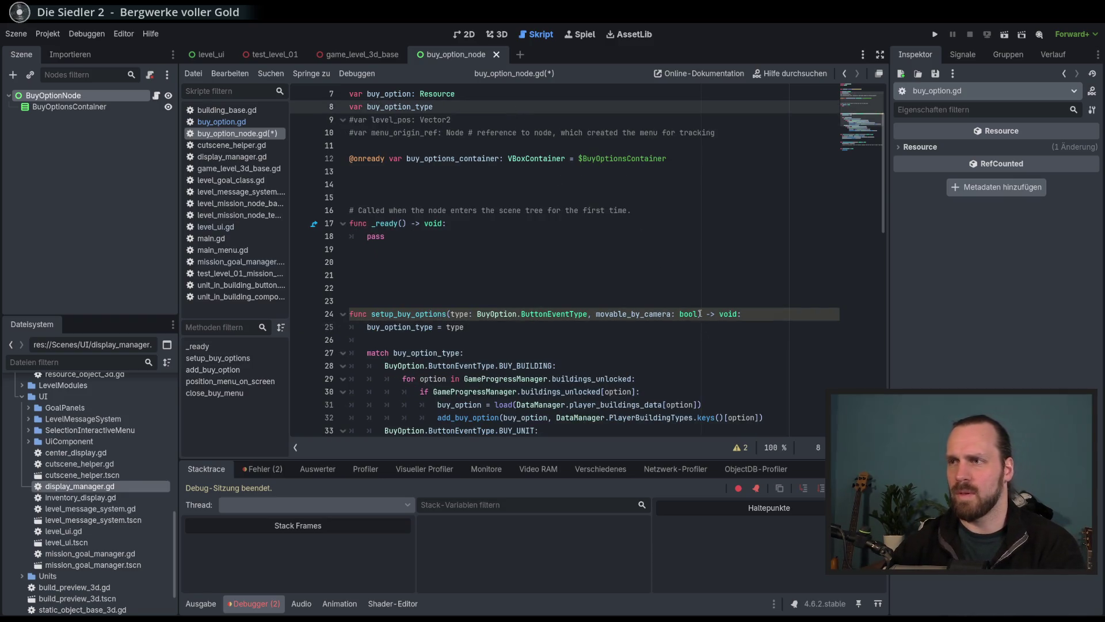
click(700, 314)
text(= false)
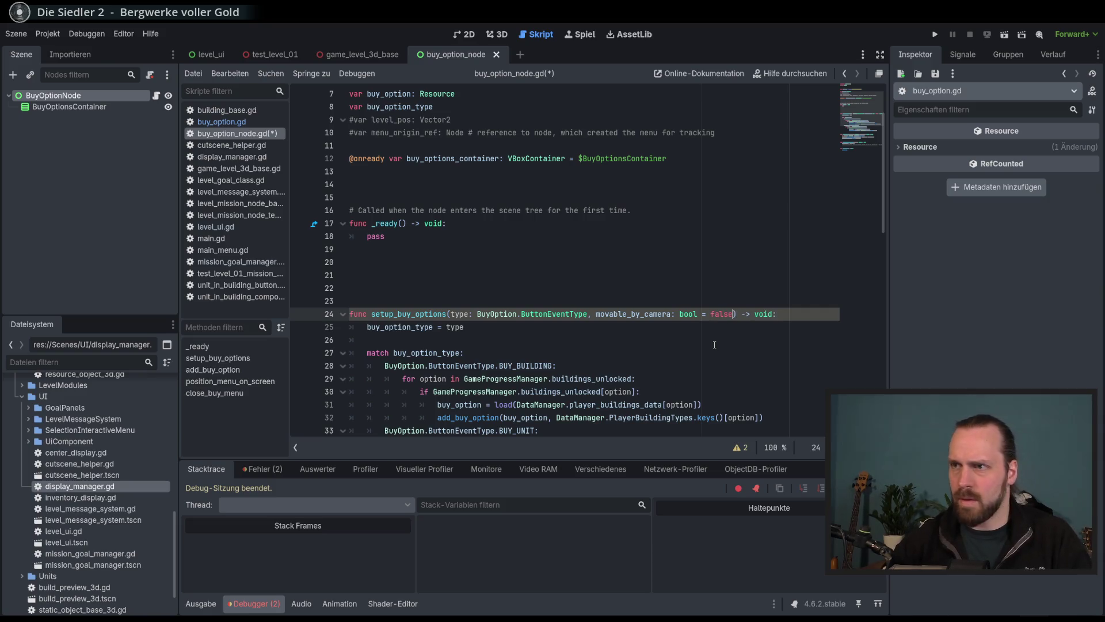
key(ctrl+s)
Search all project scripts for setup_buy_options.
double_click(633, 314)
scroll(down, 3)
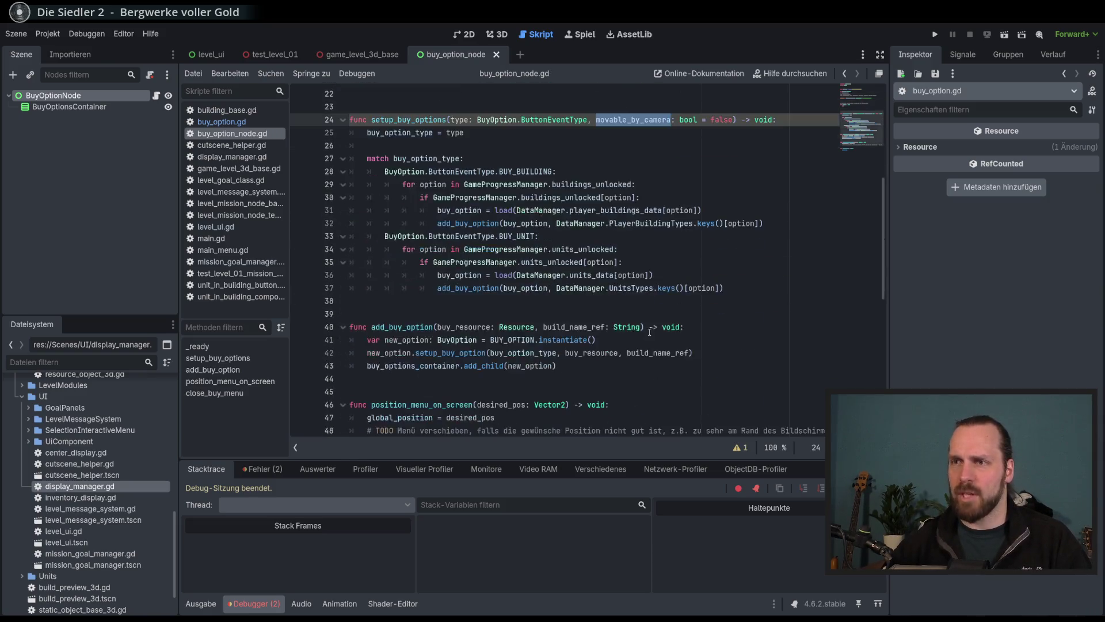
scroll(up, 3)
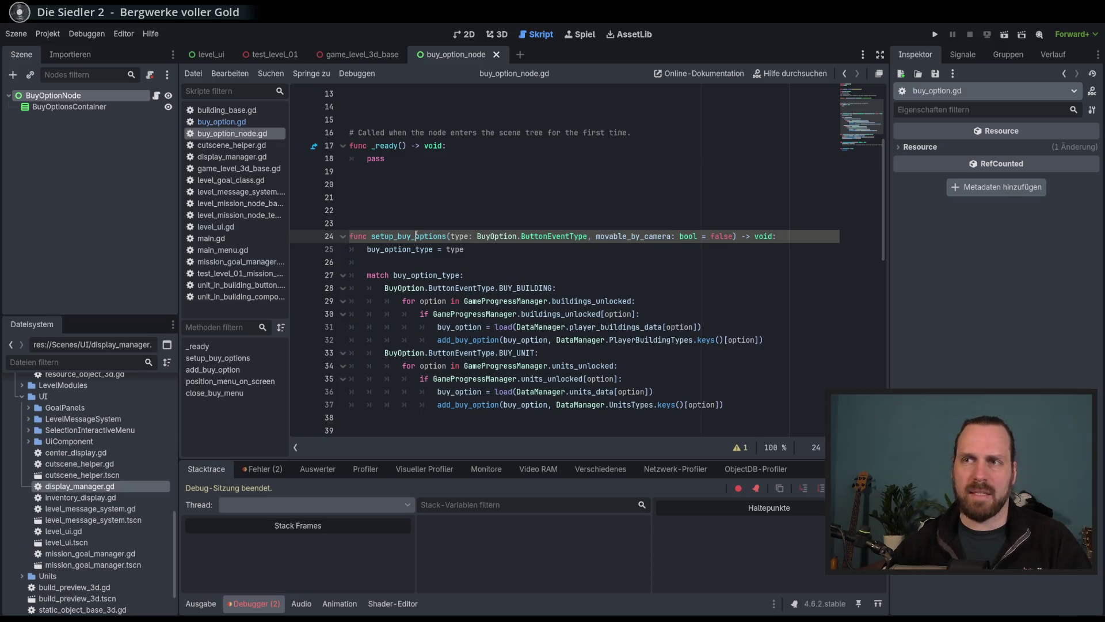
double_click(409, 236)
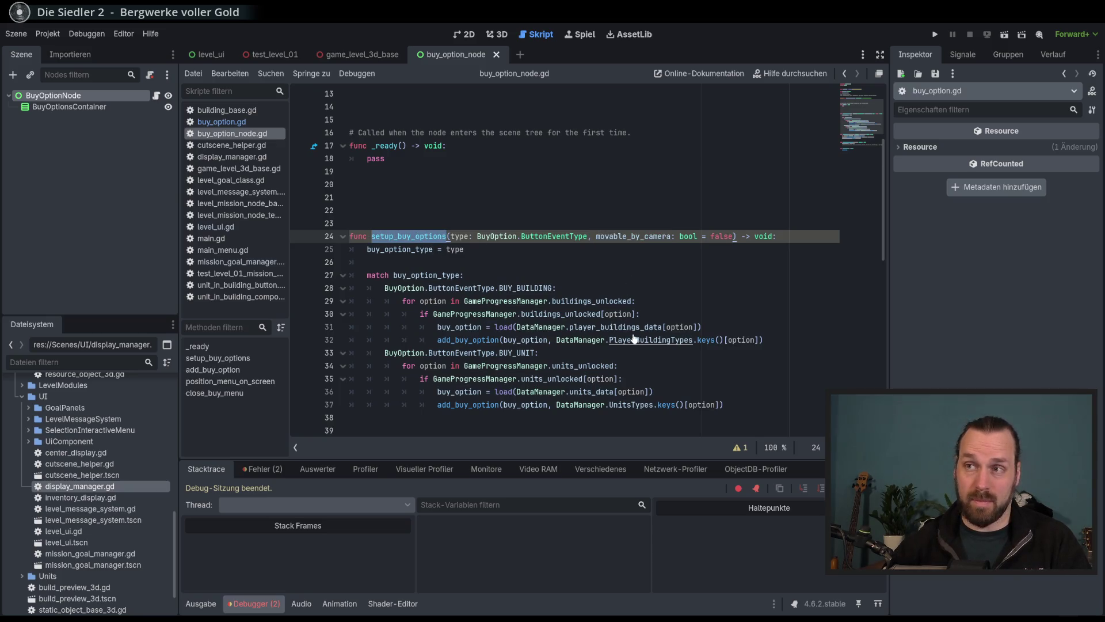
scroll(down, 3)
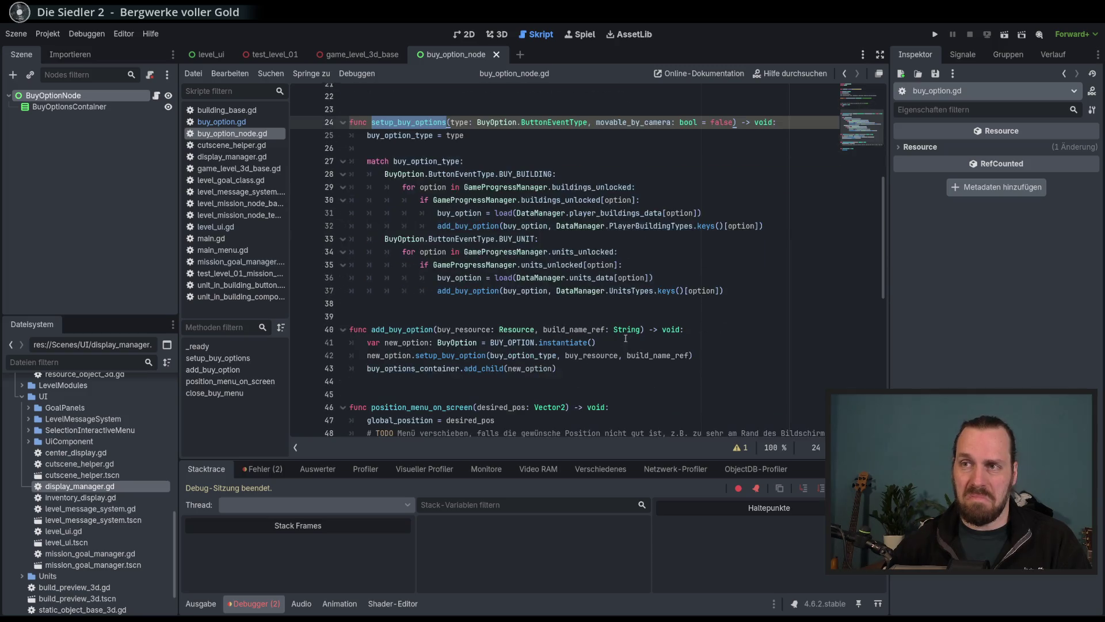
scroll(up, 3)
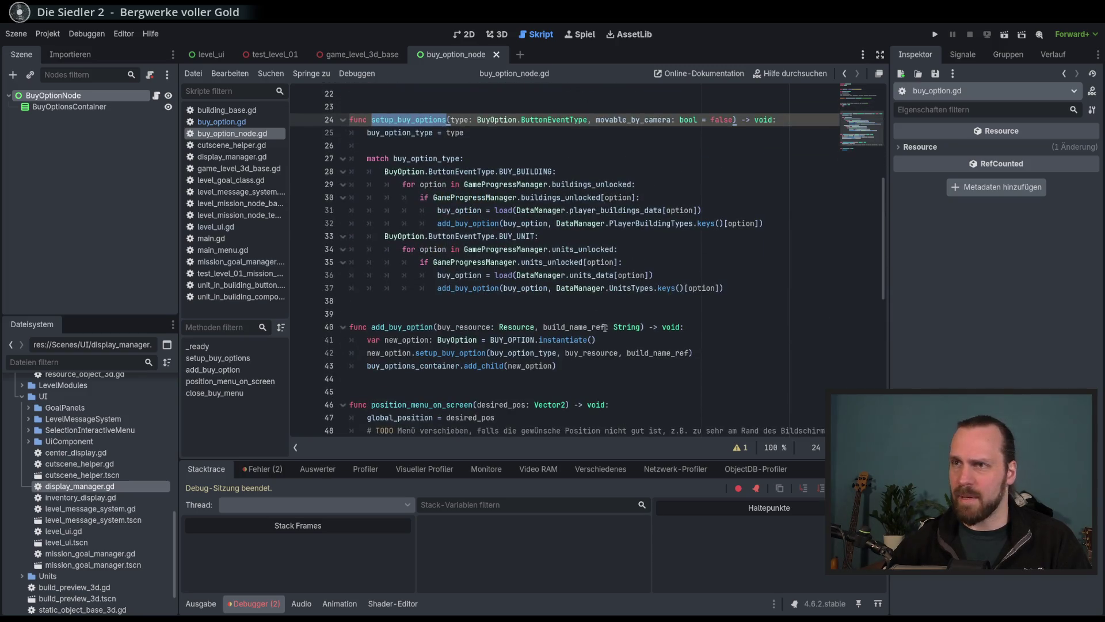
scroll(up, 3)
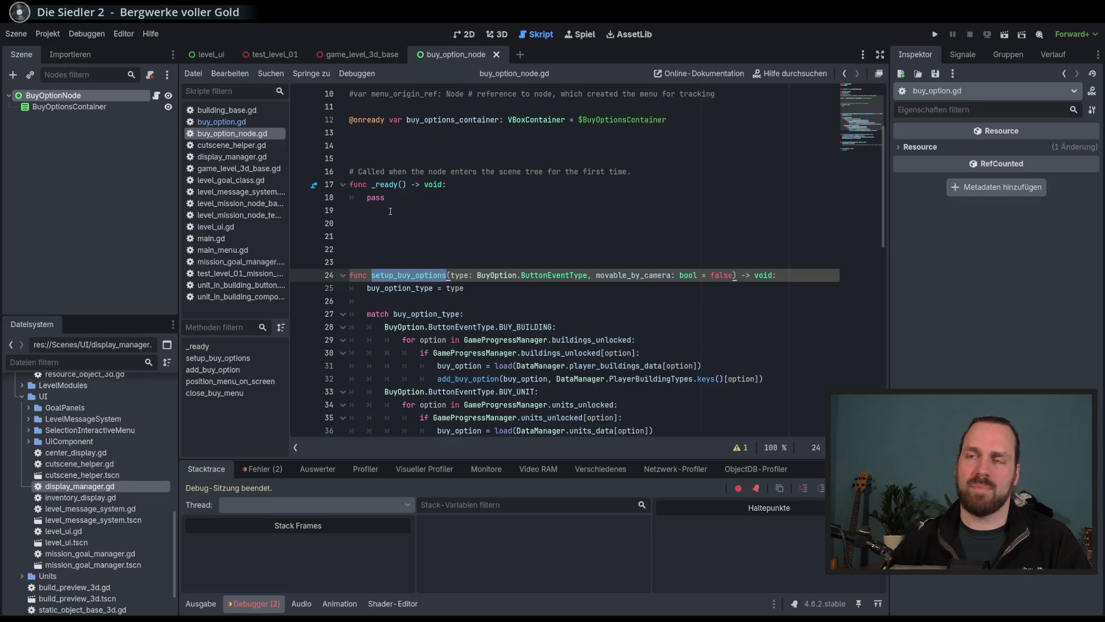
scroll(down, 3)
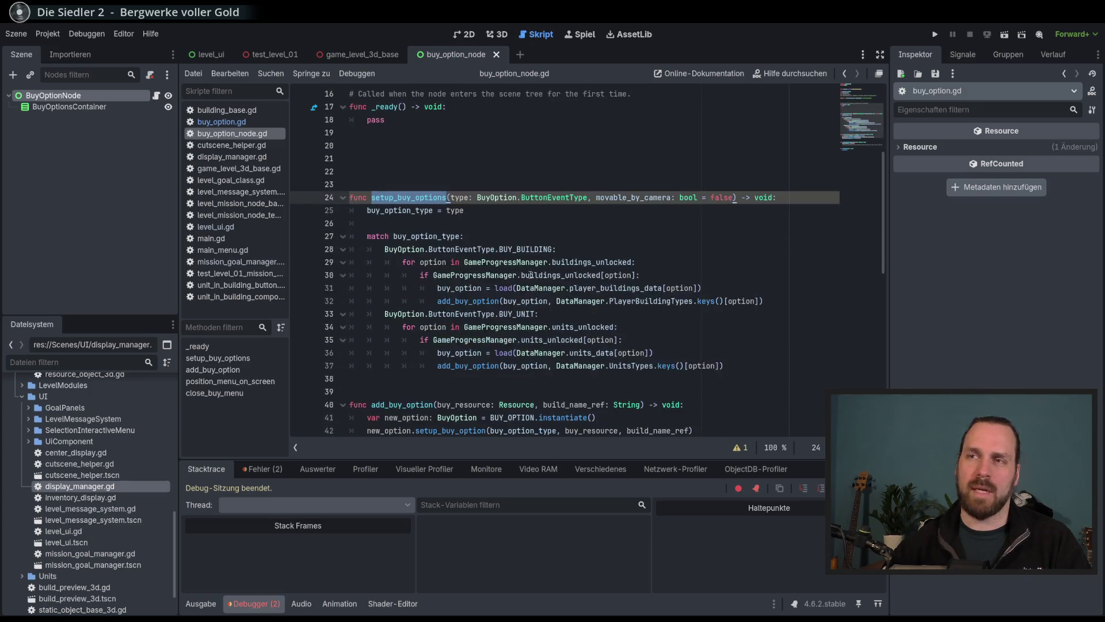
key(ctrl+shift+f)
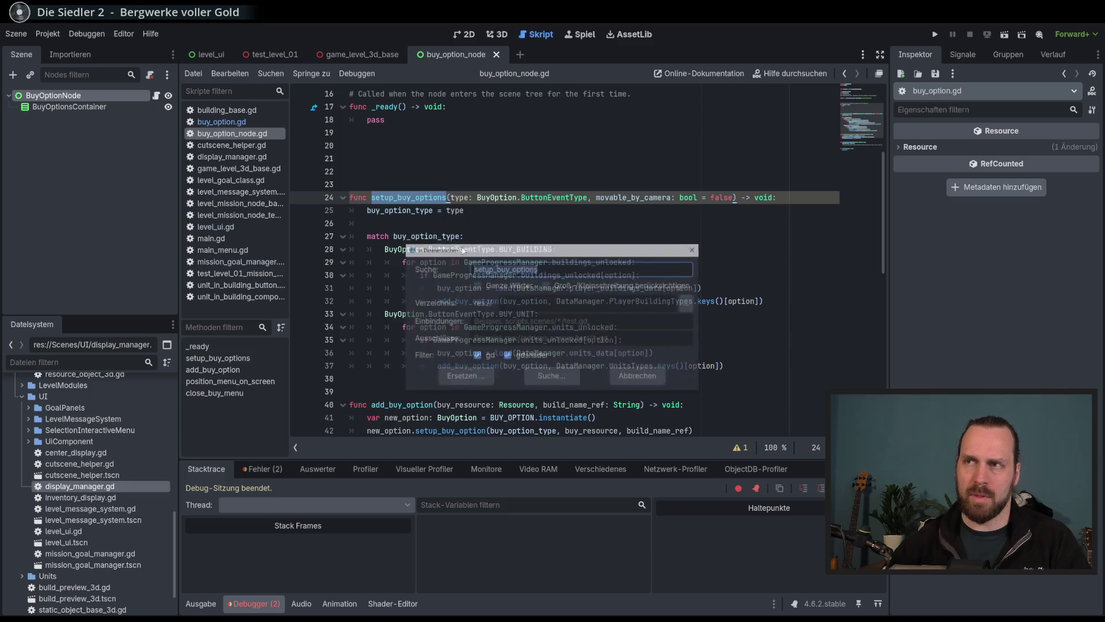
Find the setup_buy_options call in display_manager.gd from the search results.
click(514, 444)
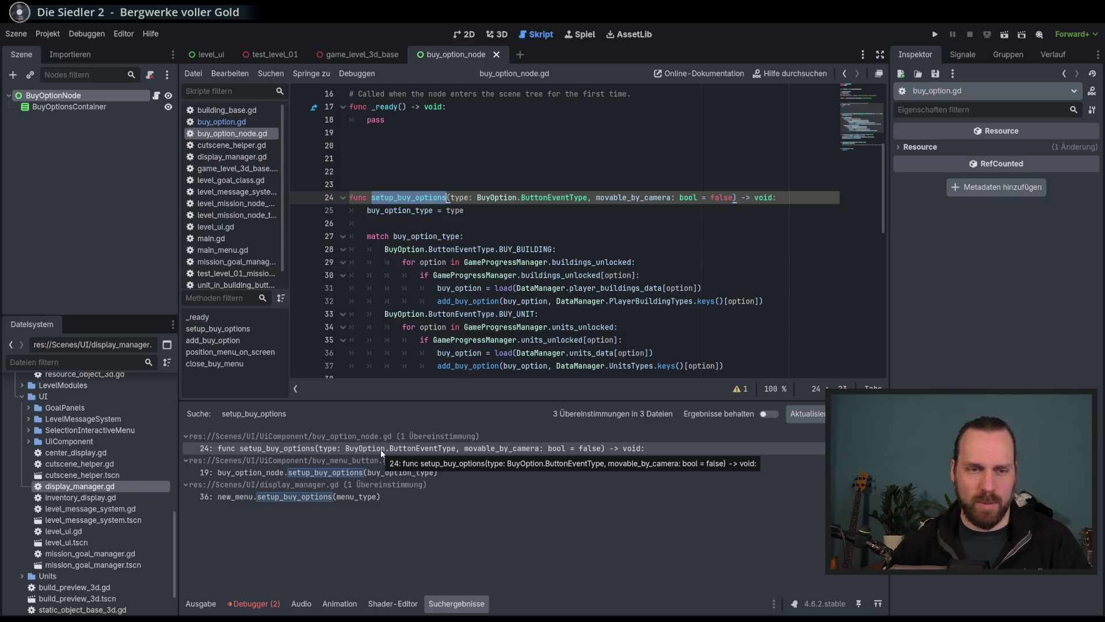
click(382, 473)
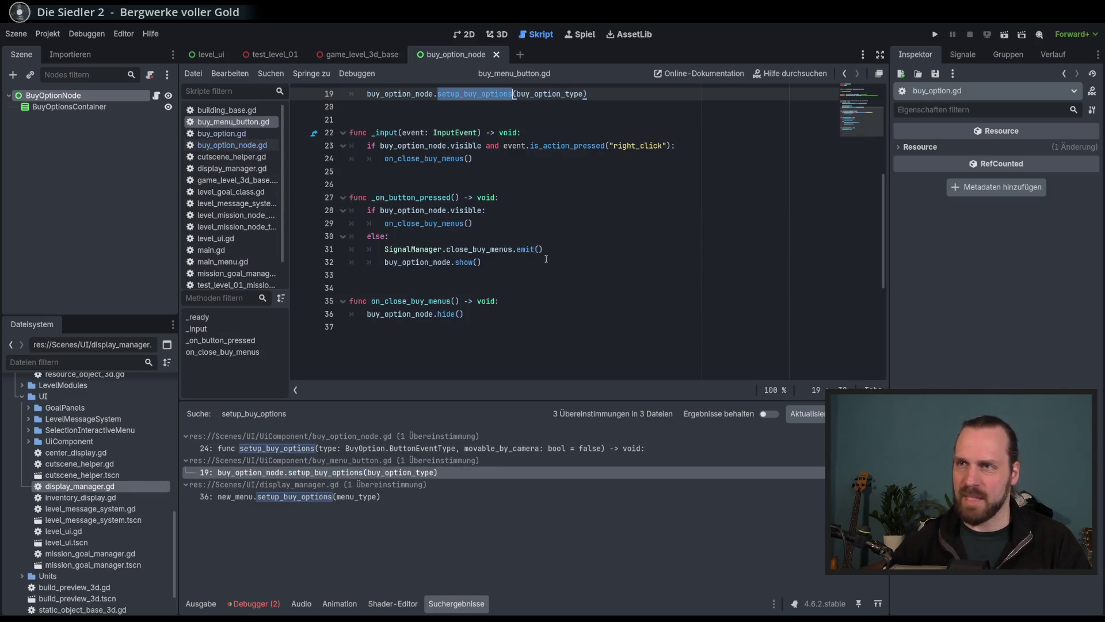
scroll(up, 3)
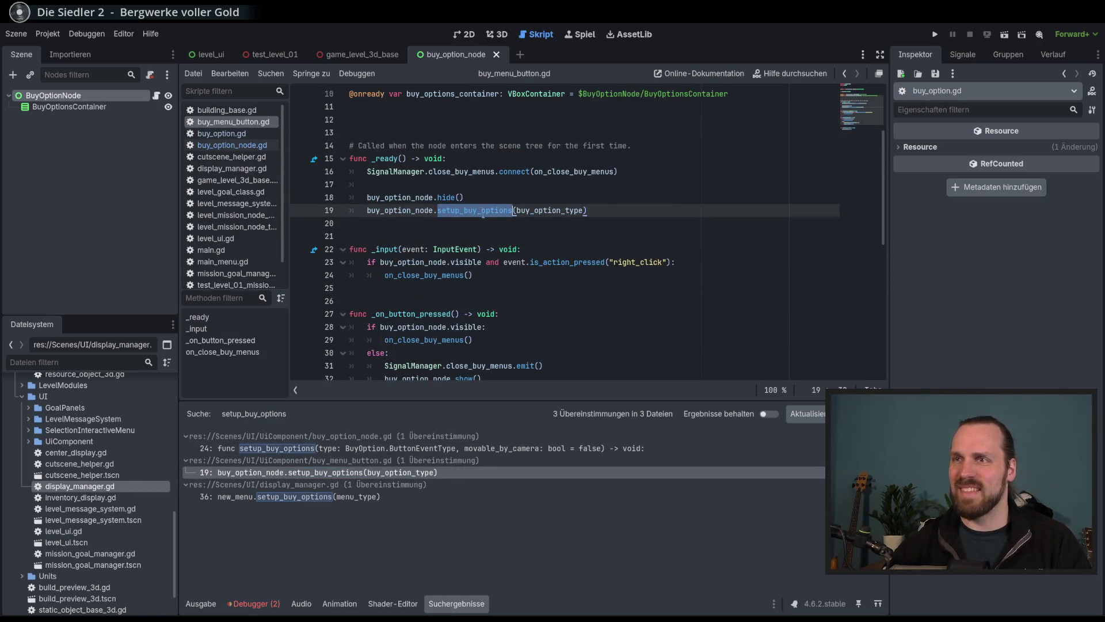
scroll(up, 3)
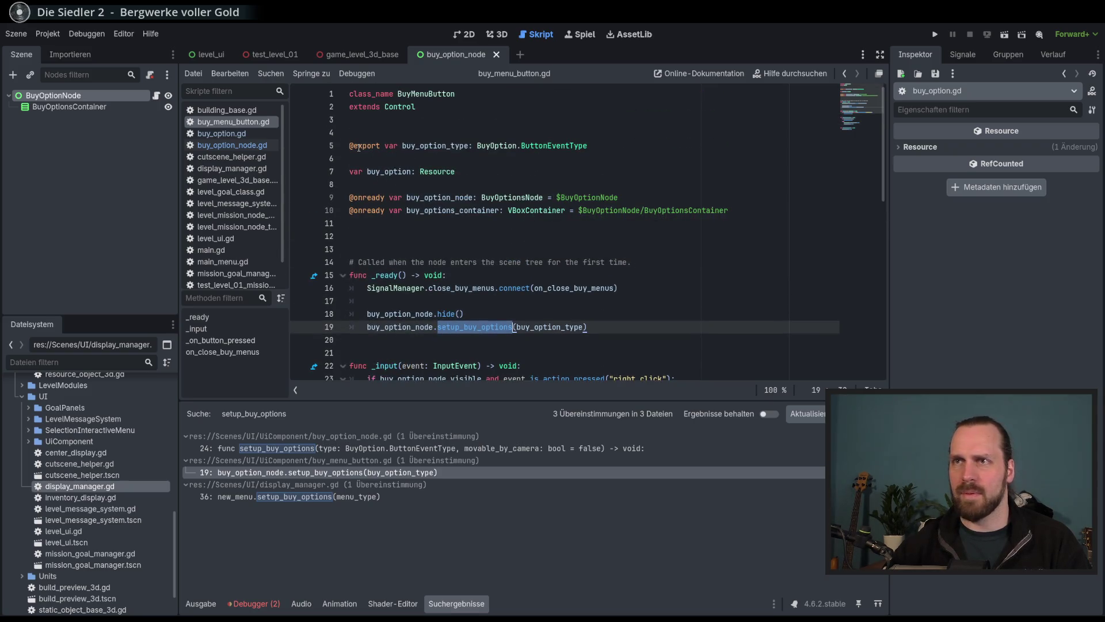
scroll(down, 3)
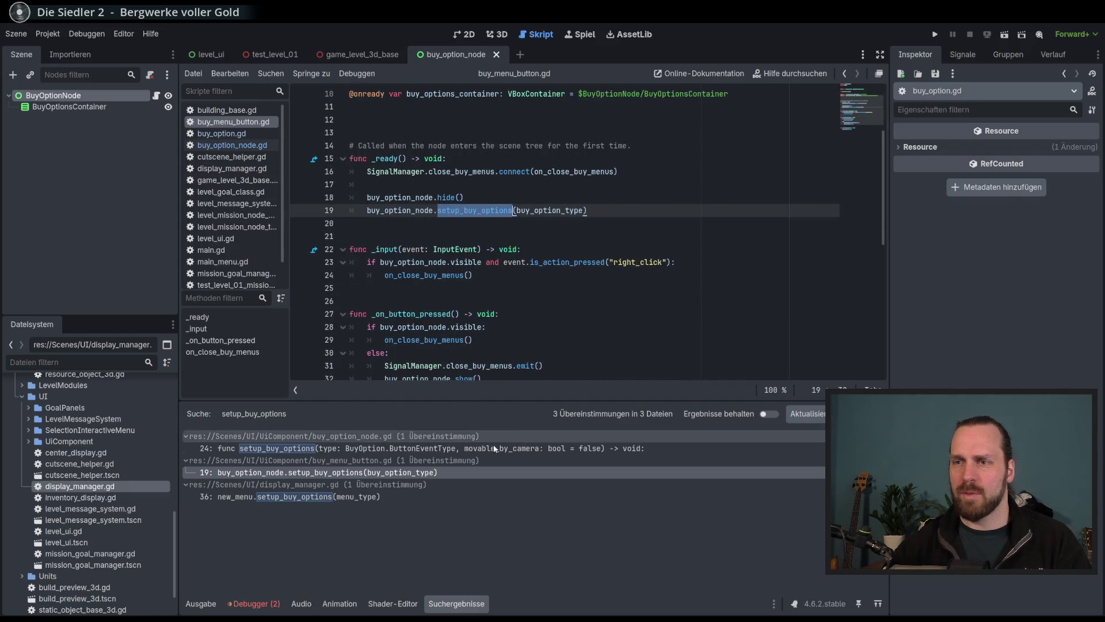
click(379, 498)
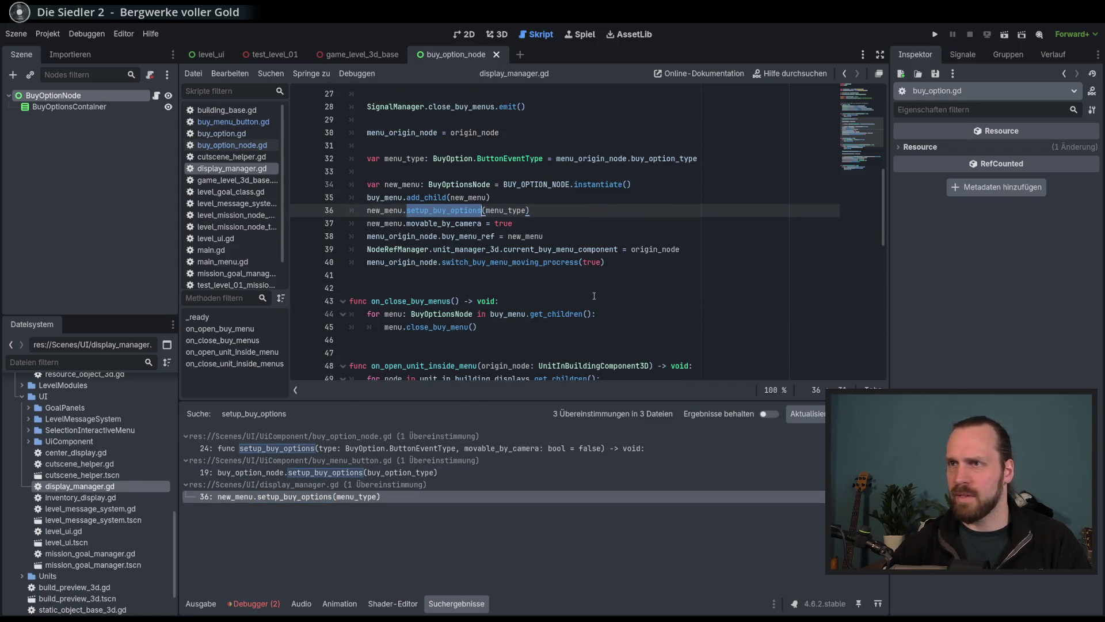
Change the call to setup_buy_options(menu_type, true), remove the movable_by_camera line, then run with F5.
double_click(443, 223)
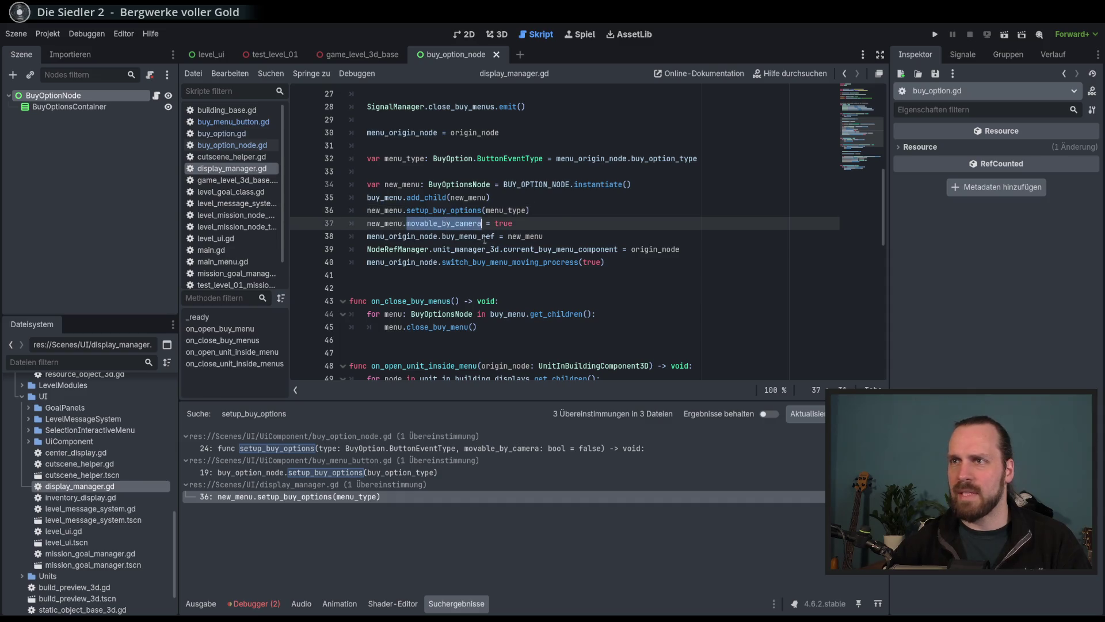
scroll(up, 3)
click(529, 250)
text(, )
text(true)
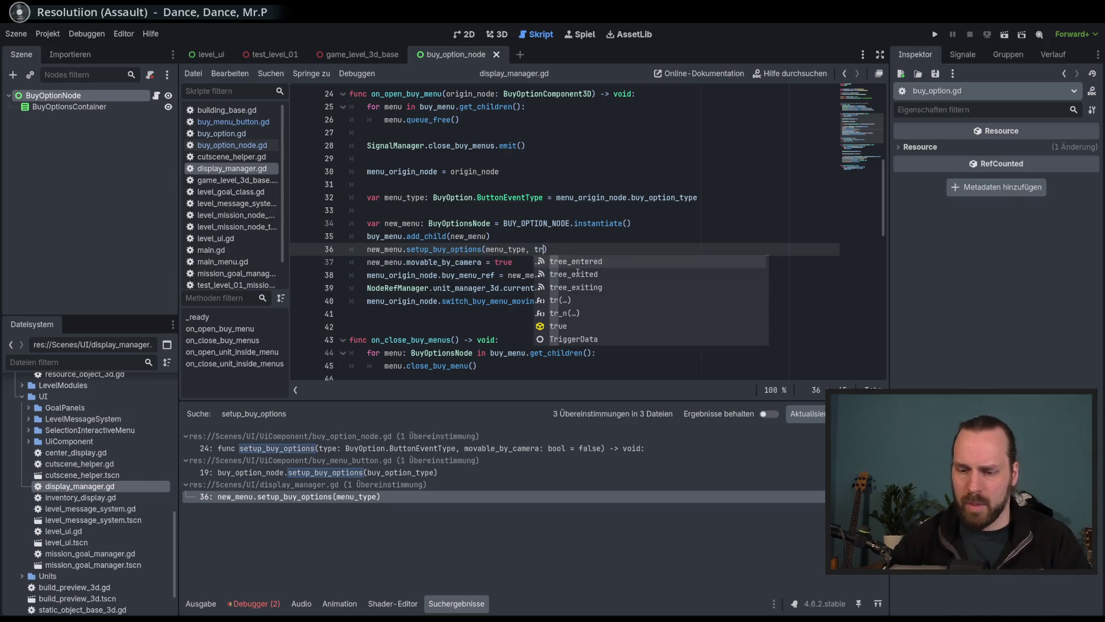
key(Down)
key(BackSpace)
key(BackSpace)
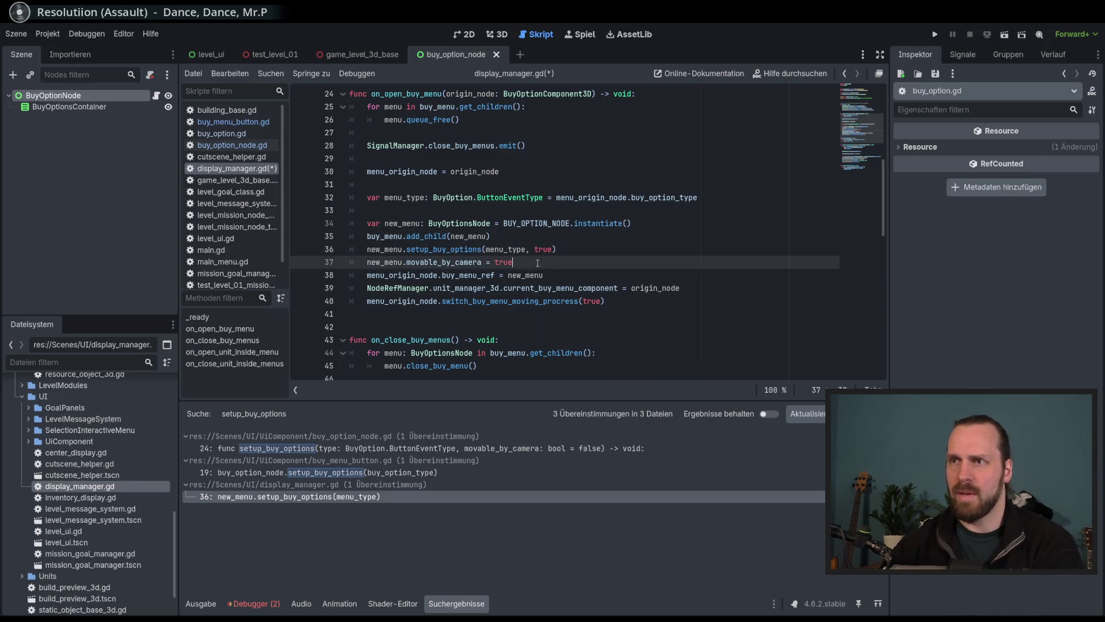
key(Down)
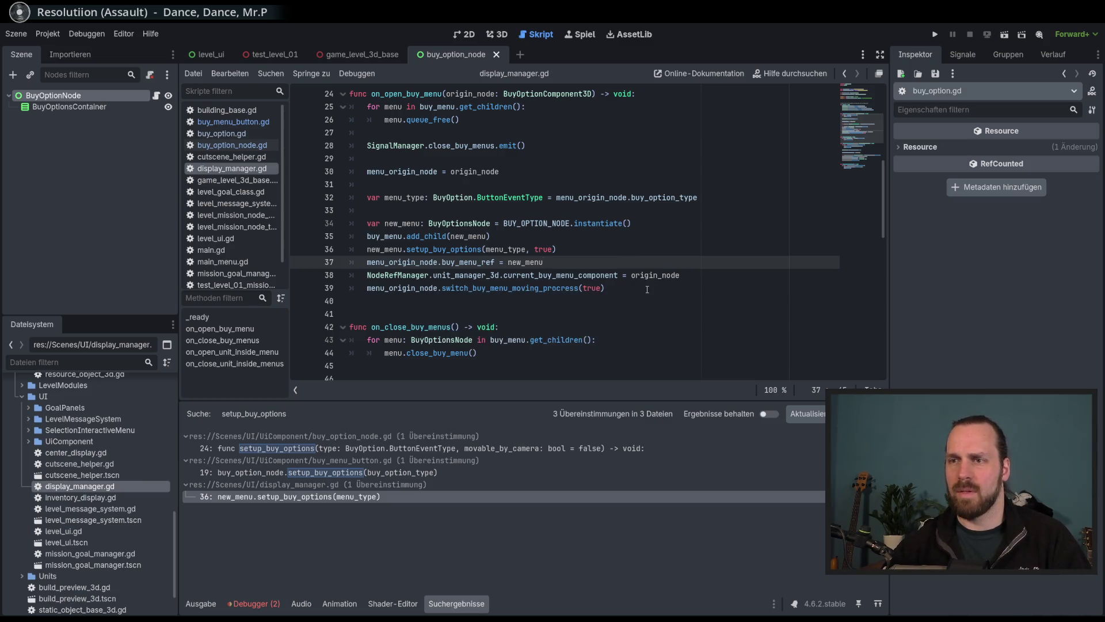
click(645, 289)
key(F5)
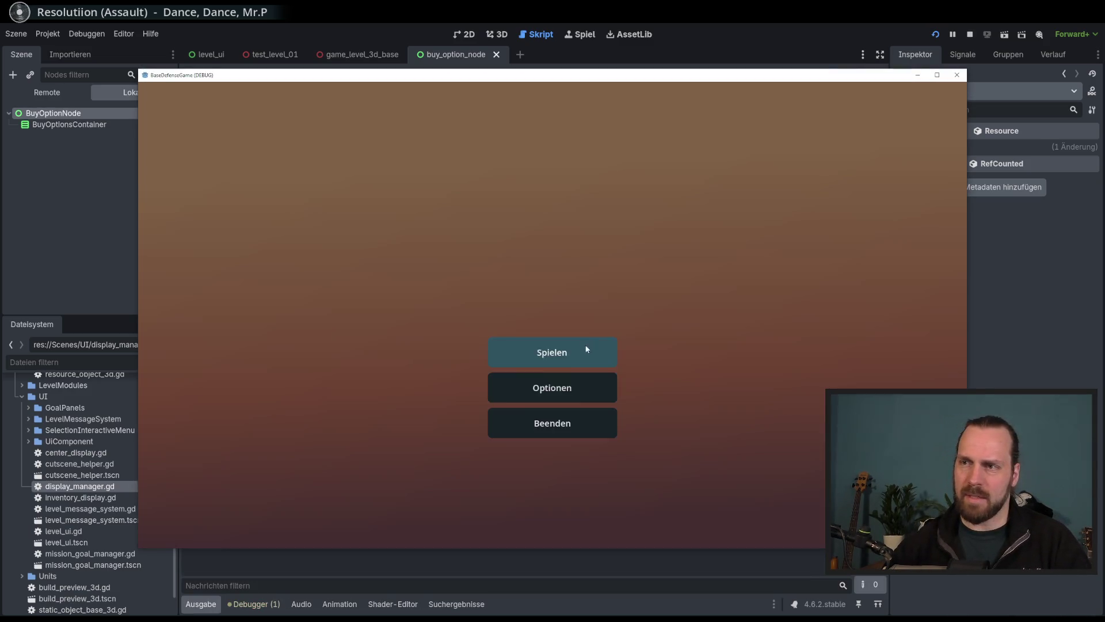
Start Test Mission 01 and place a building from the worker's Build menu.
click(570, 354)
click(655, 488)
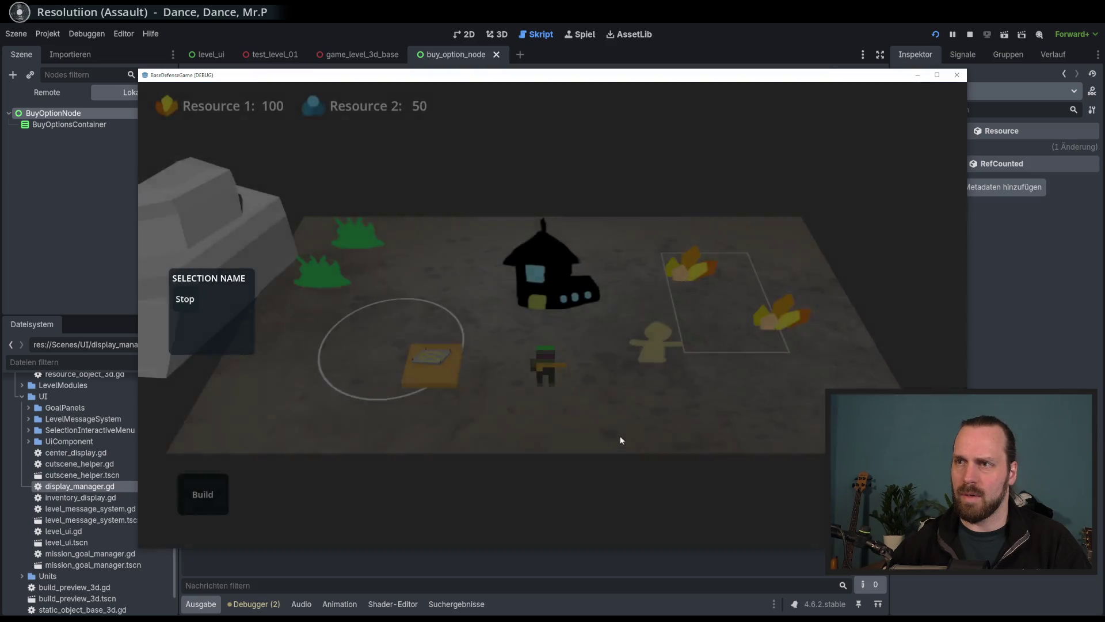
click(229, 494)
click(229, 437)
click(439, 359)
Spawn two Laser Dudes from the platform, then stop the game with F8.
click(258, 388)
click(258, 388)
click(259, 389)
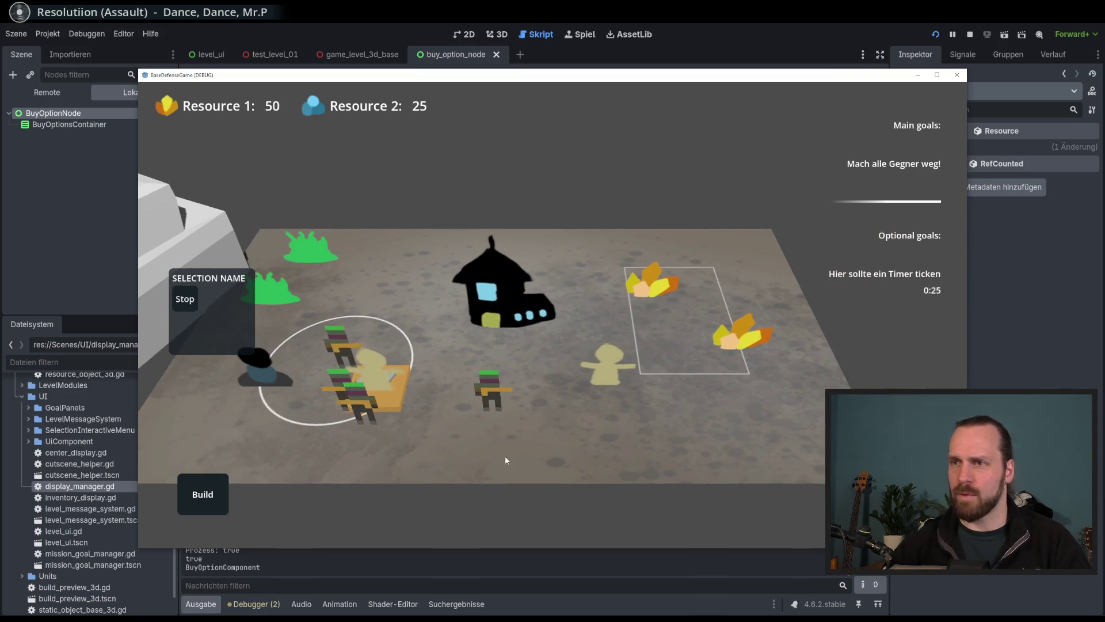
key(F8)
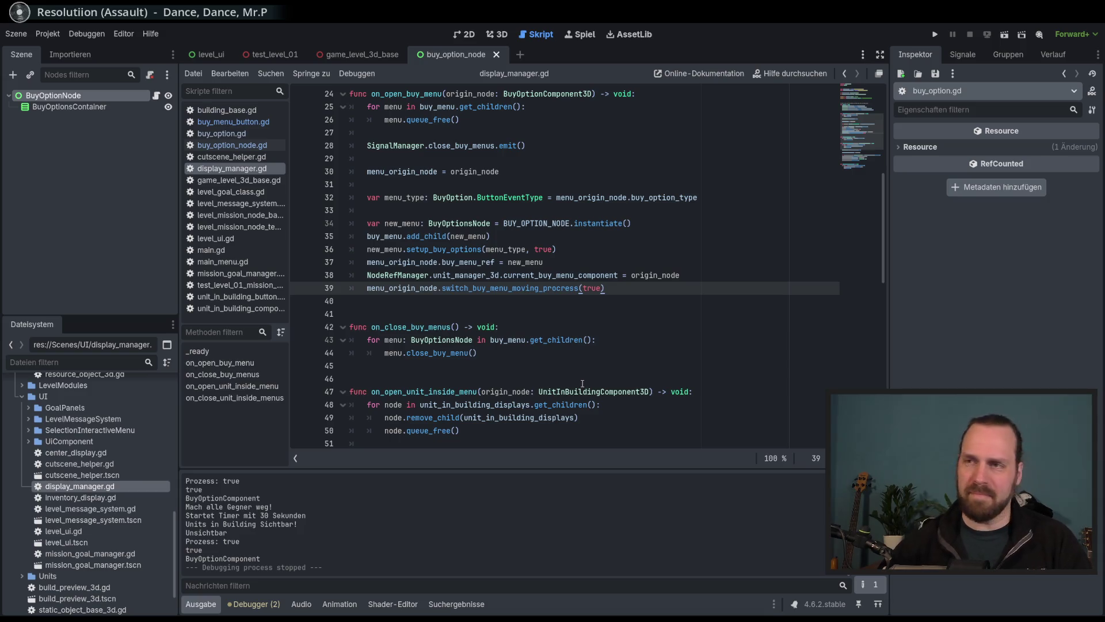
Inspect lines 38–39 and the setup_buy_options(menu_type, true) call on line 36.
click(714, 280)
key(Down)
key(Up)
key(Down)
key(Up)
key(Down)
key(Up)
key(Down)
key(Up)
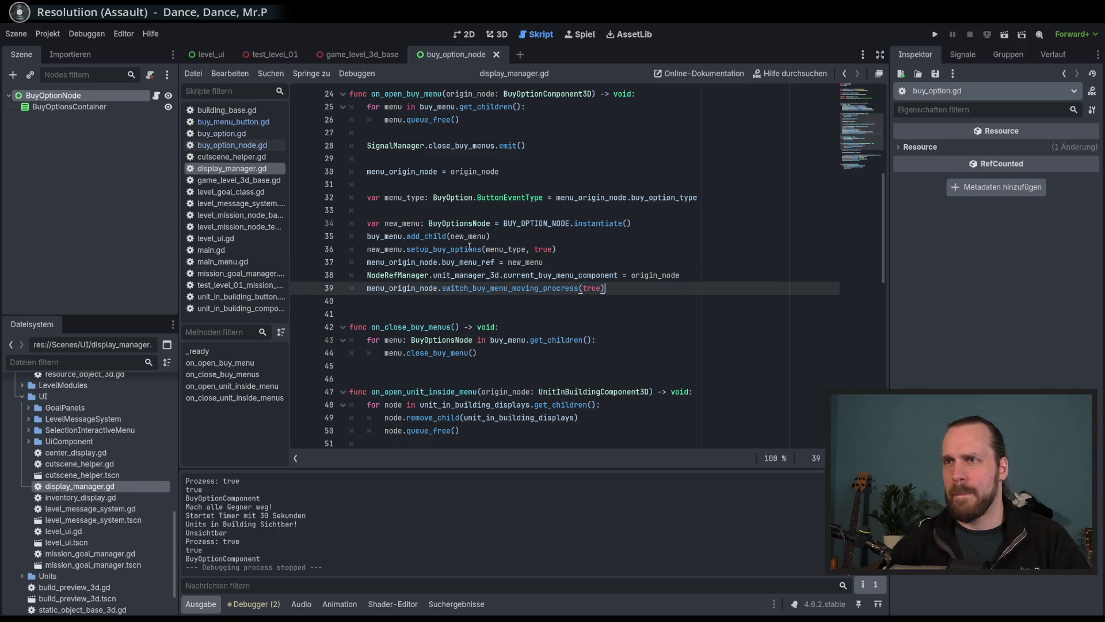
double_click(470, 249)
double_click(543, 249)
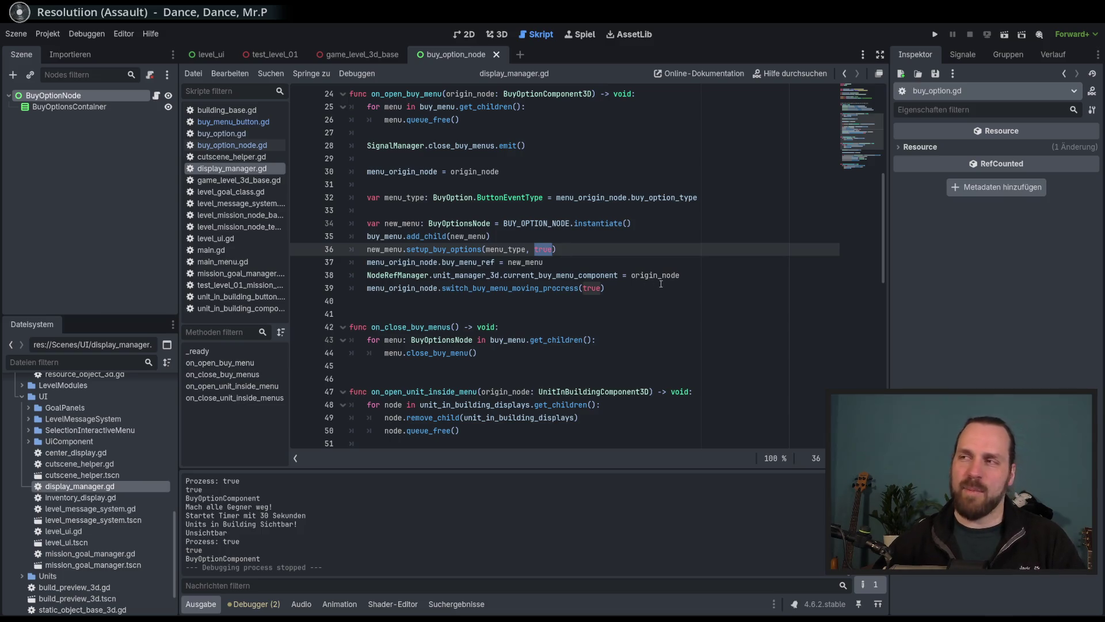
Step through lines 35–39 of the on_open_buy_menu handler.
scroll(down, 3)
scroll(up, 3)
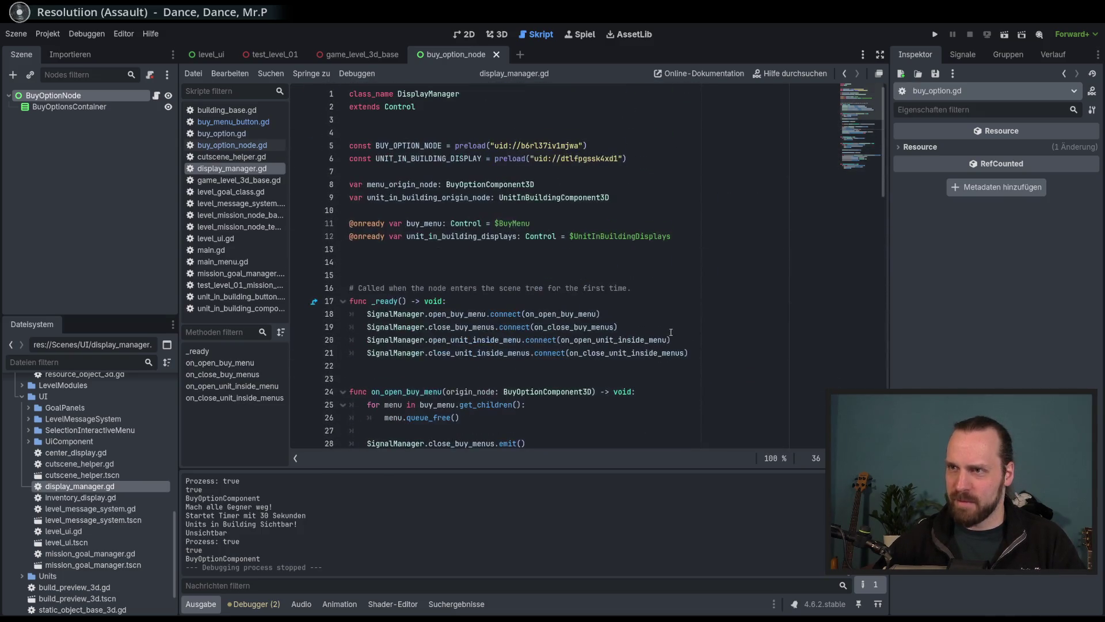
scroll(down, 3)
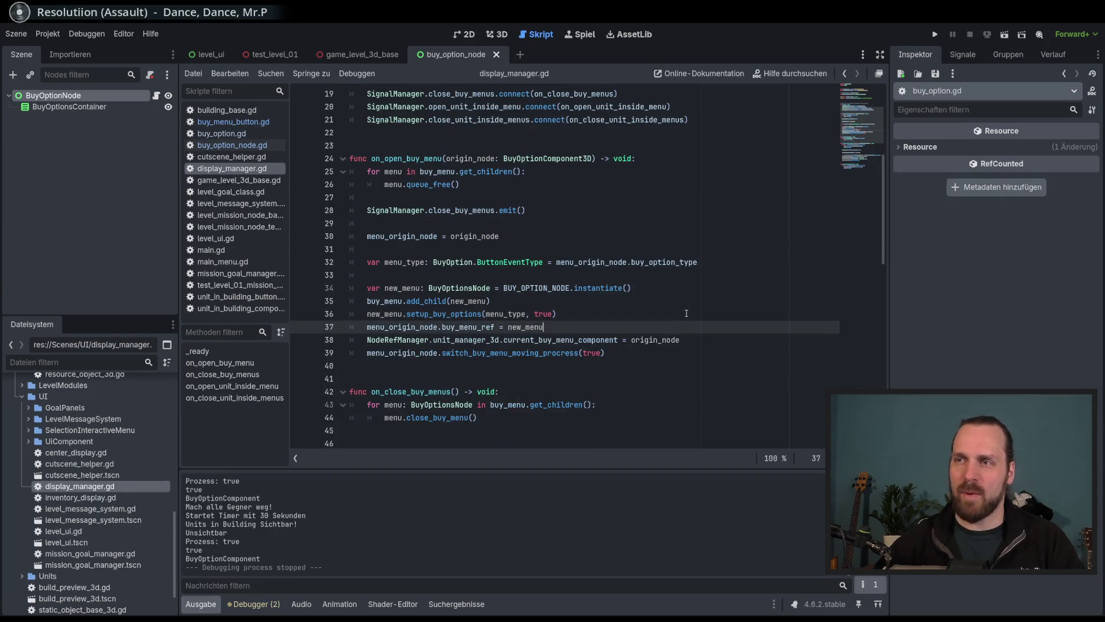
click(680, 303)
click(679, 326)
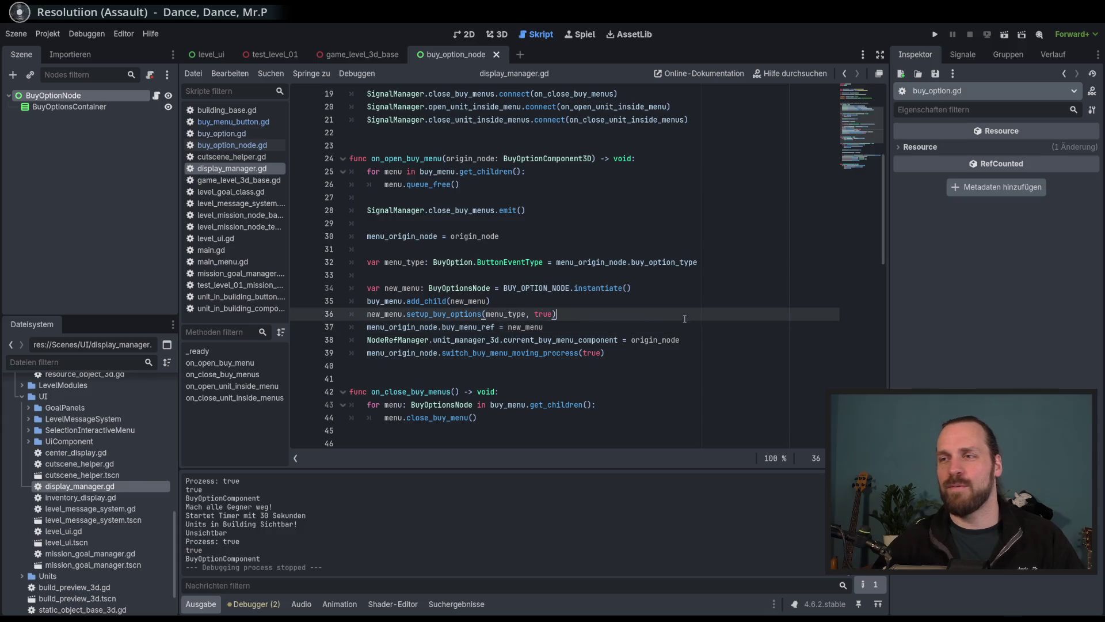
click(687, 327)
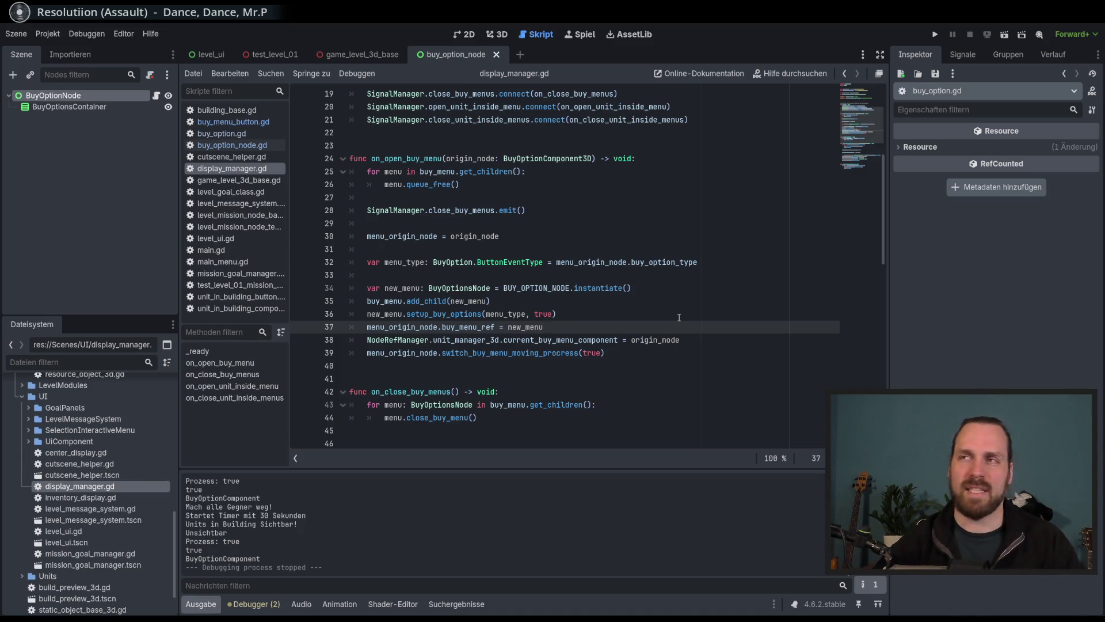
click(664, 314)
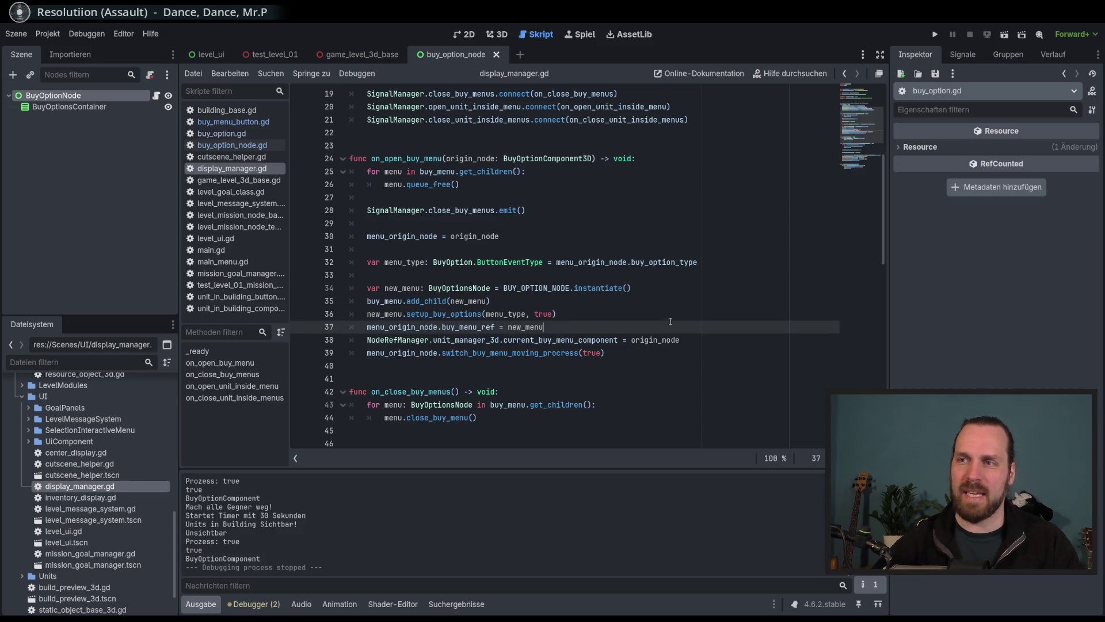
click(676, 328)
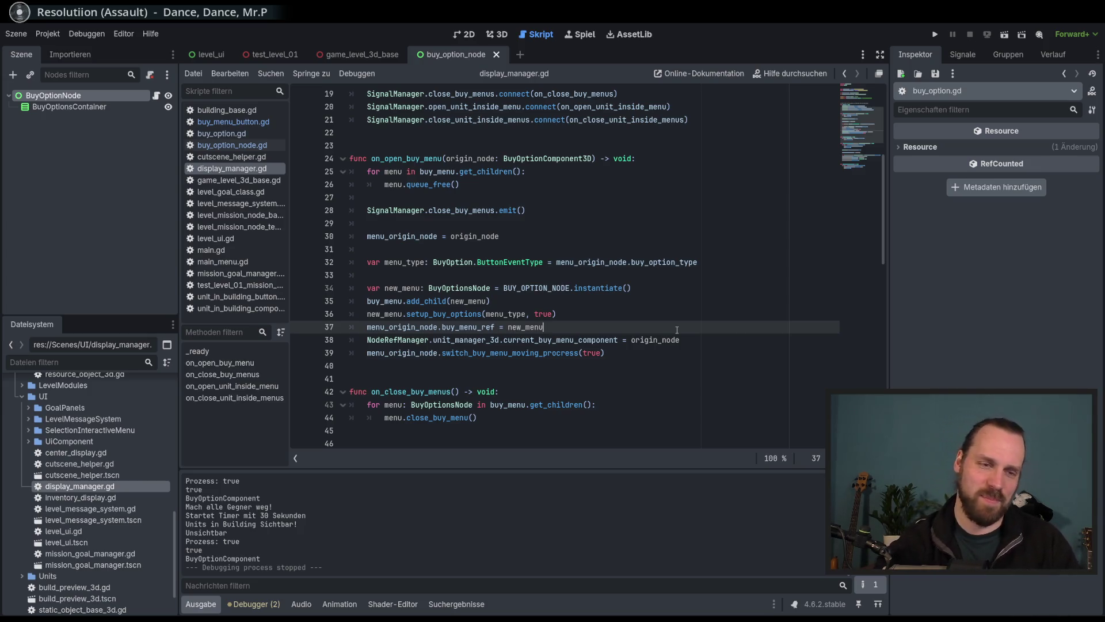
click(712, 338)
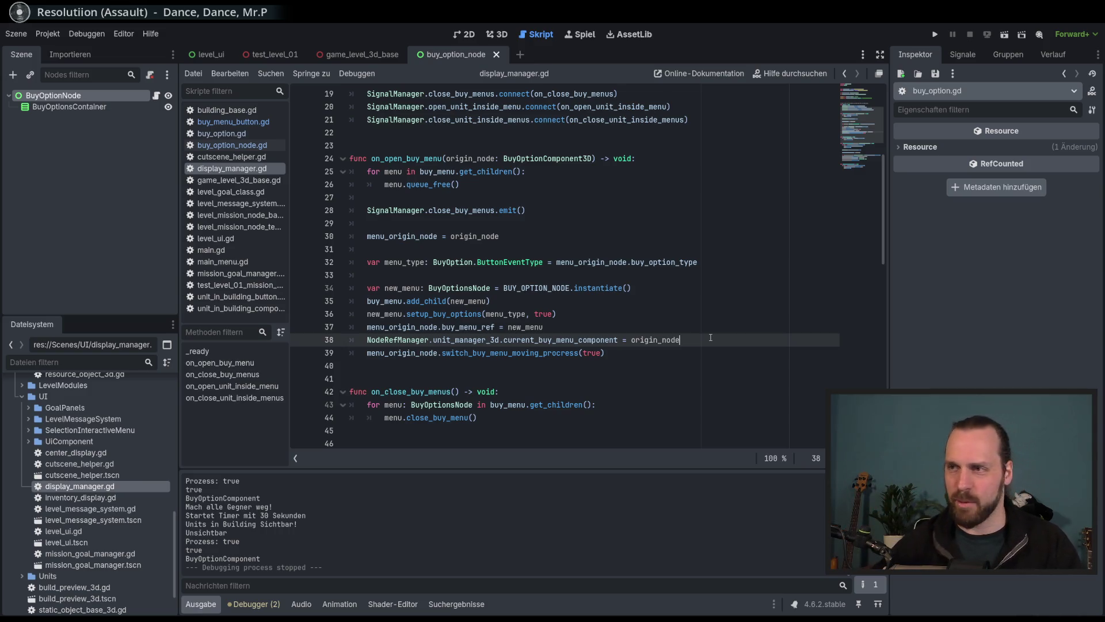
click(703, 330)
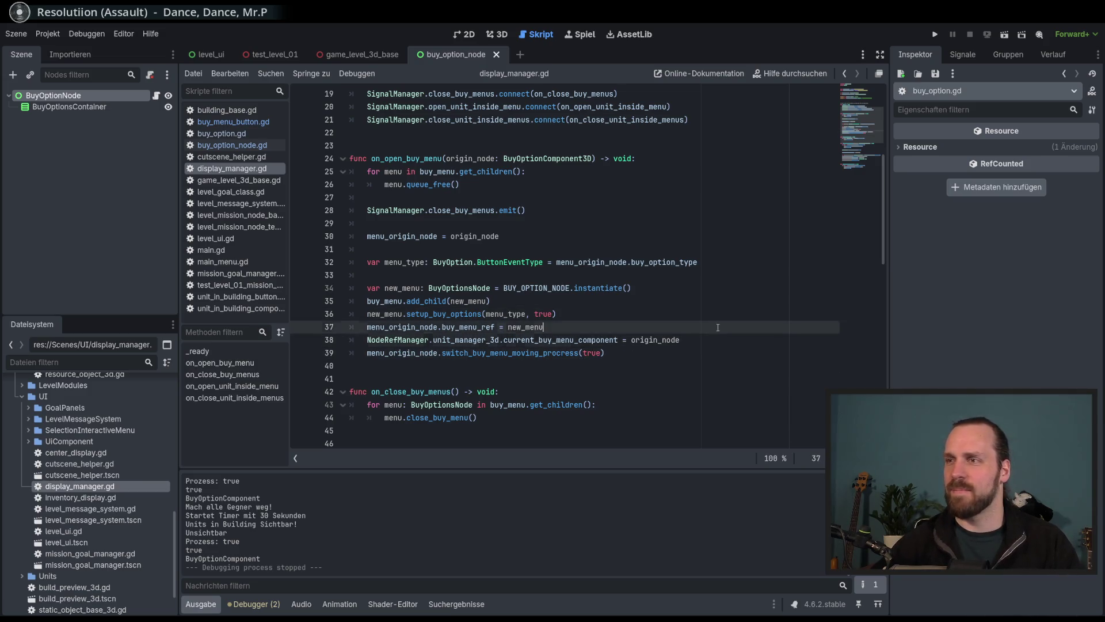
click(729, 340)
click(691, 353)
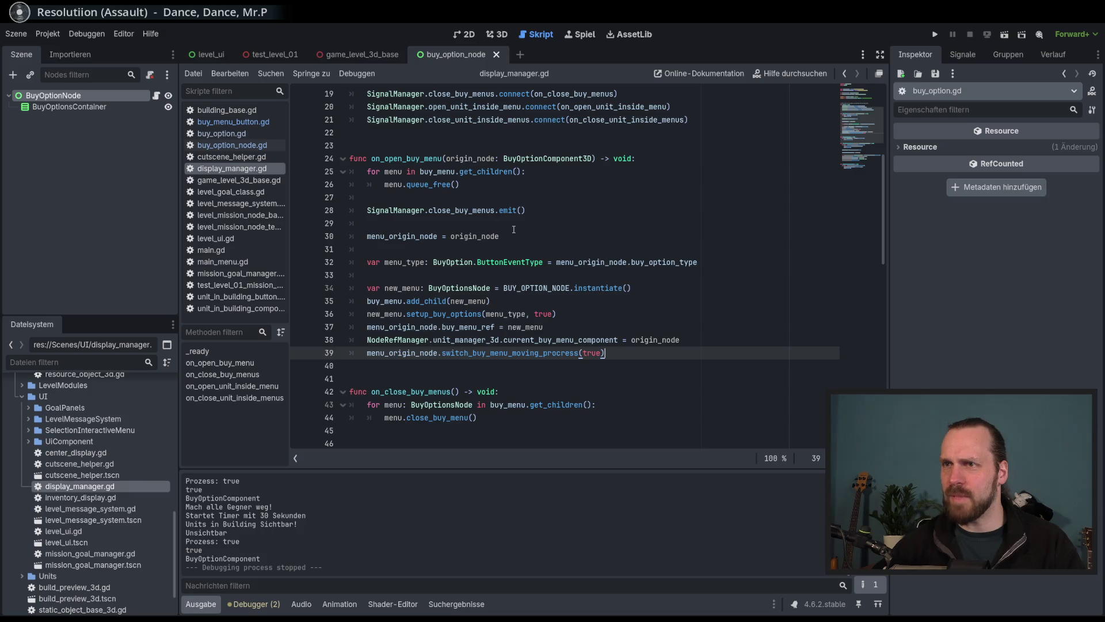
Dismiss the instantiate documentation popup and run the game again with F5.
mouse_move(613, 292)
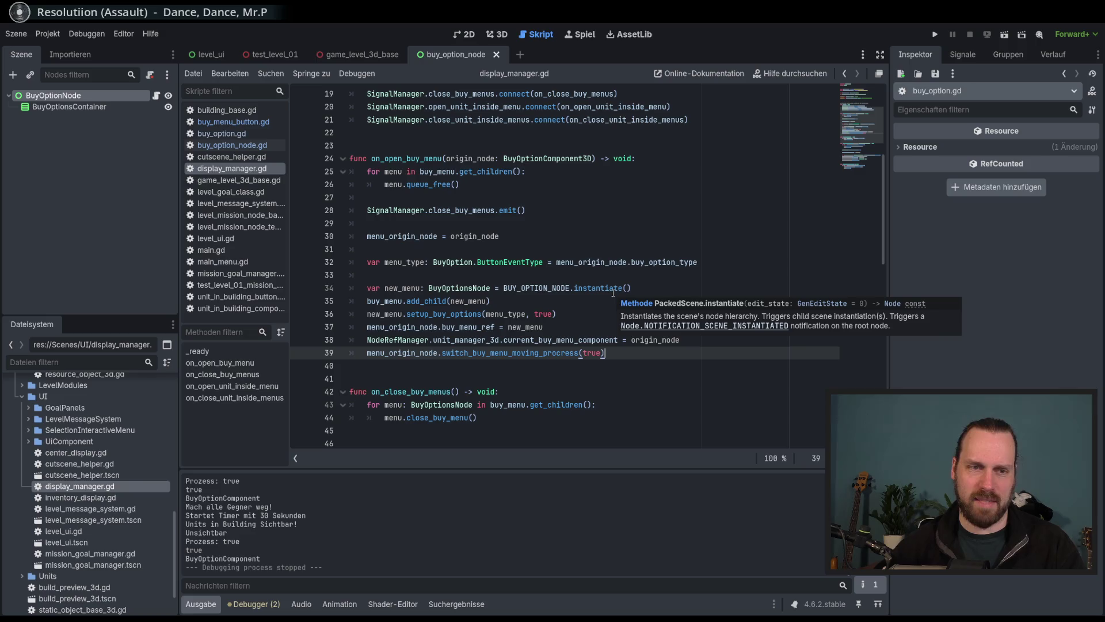
click(613, 293)
click(668, 367)
click(673, 356)
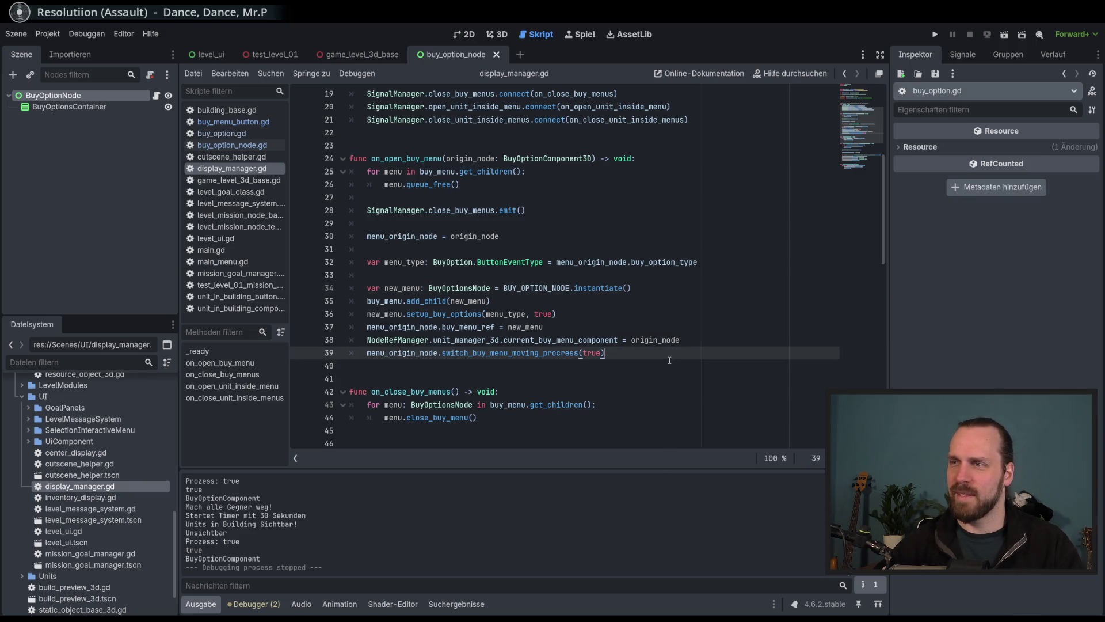
key(F5)
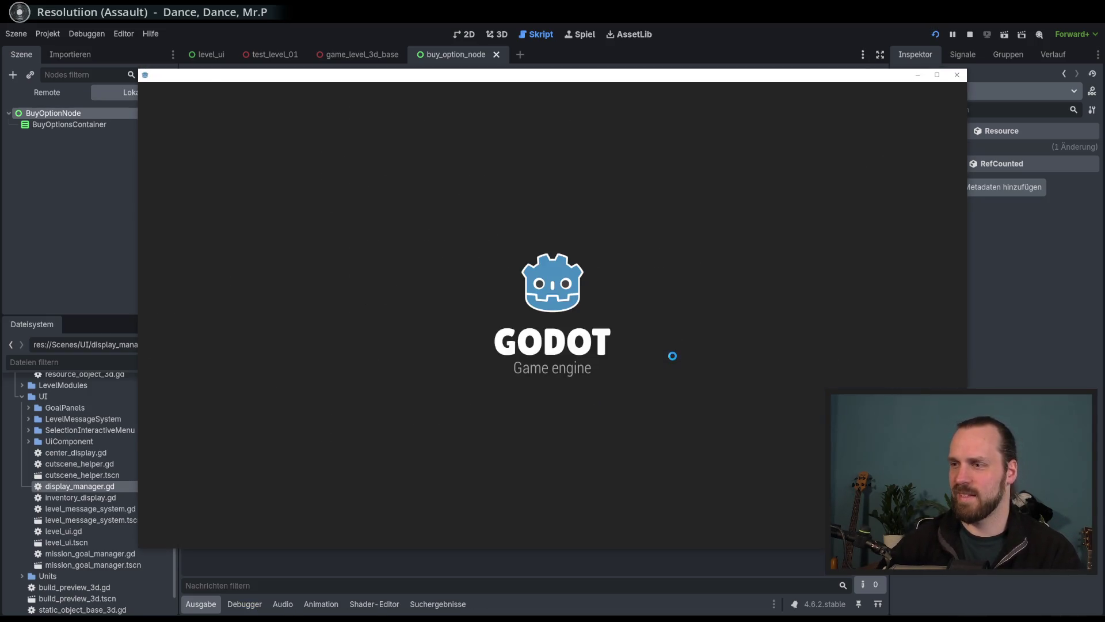
Start Test Mission 01 and select the soldier, worker, landing platform and its units.
click(587, 341)
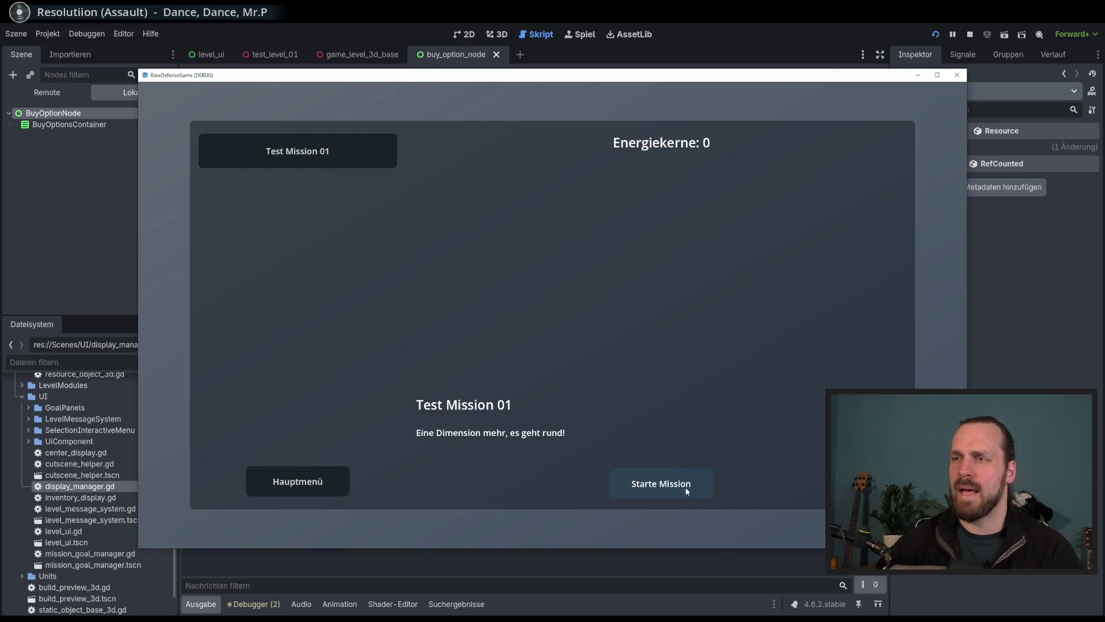
click(688, 485)
click(204, 497)
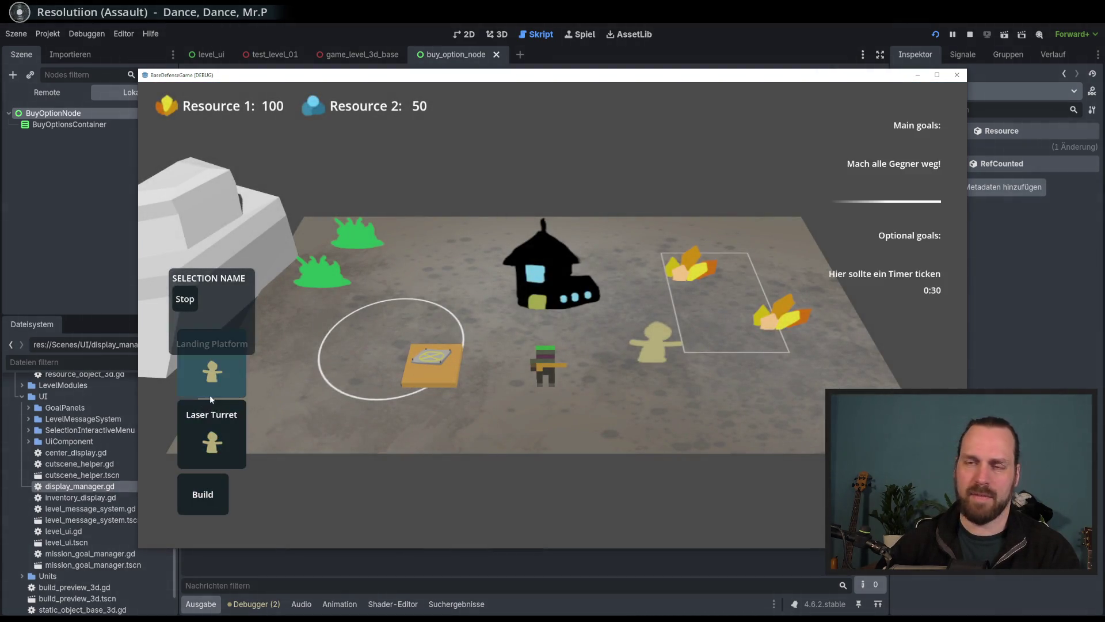
scroll(up, 3)
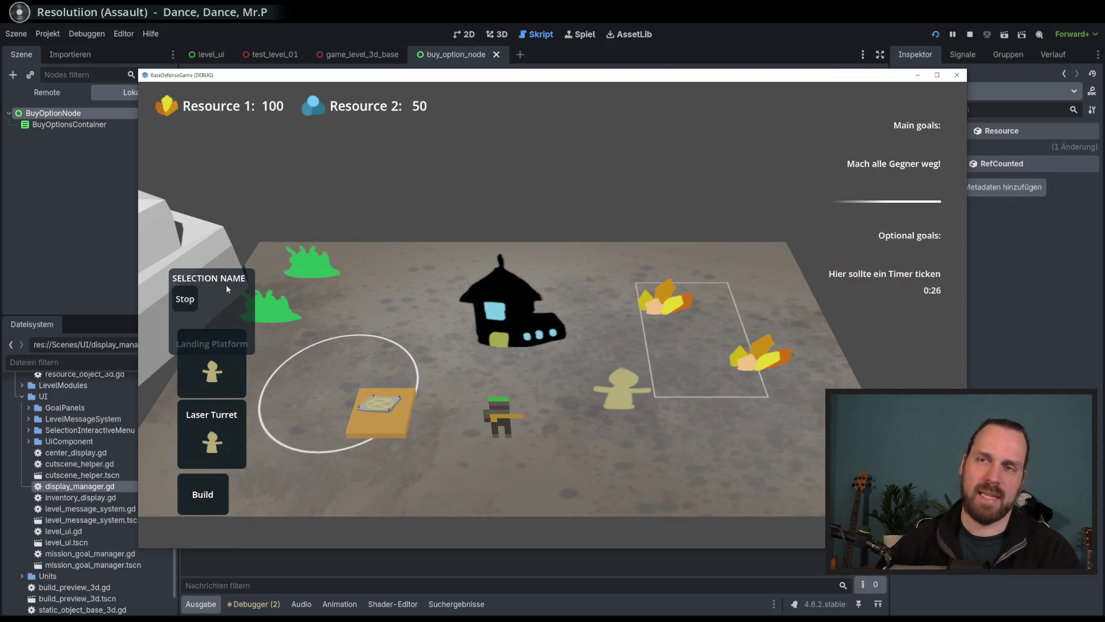
click(528, 400)
click(632, 380)
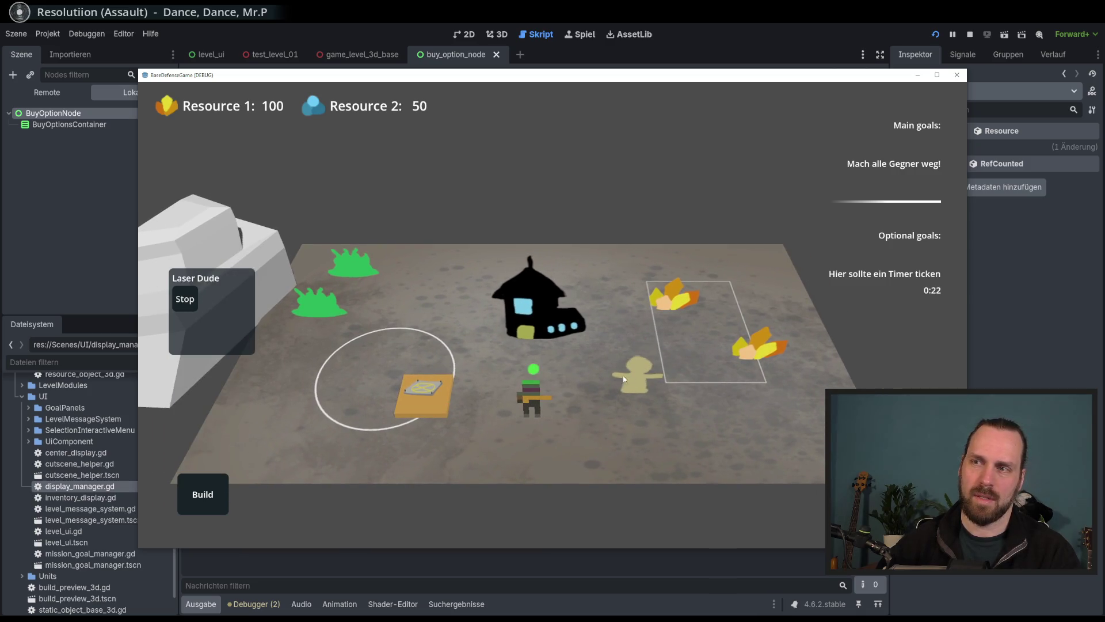
click(404, 391)
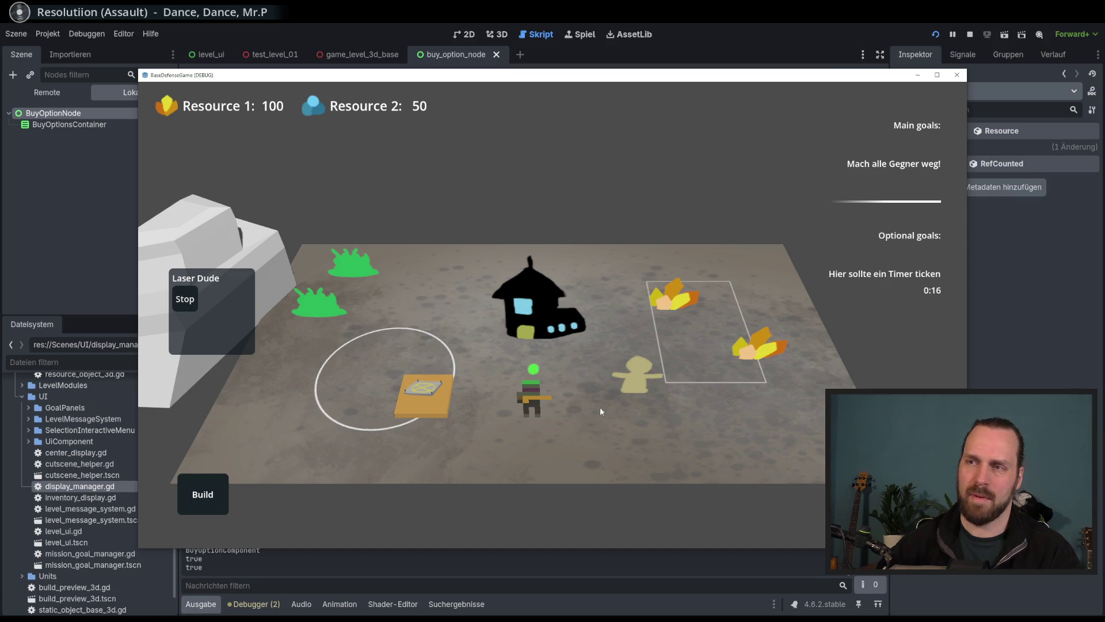
click(552, 402)
click(525, 397)
Reopen the build menu, select the landing platform to show its buy options, then stop with F8.
scroll(down, 3)
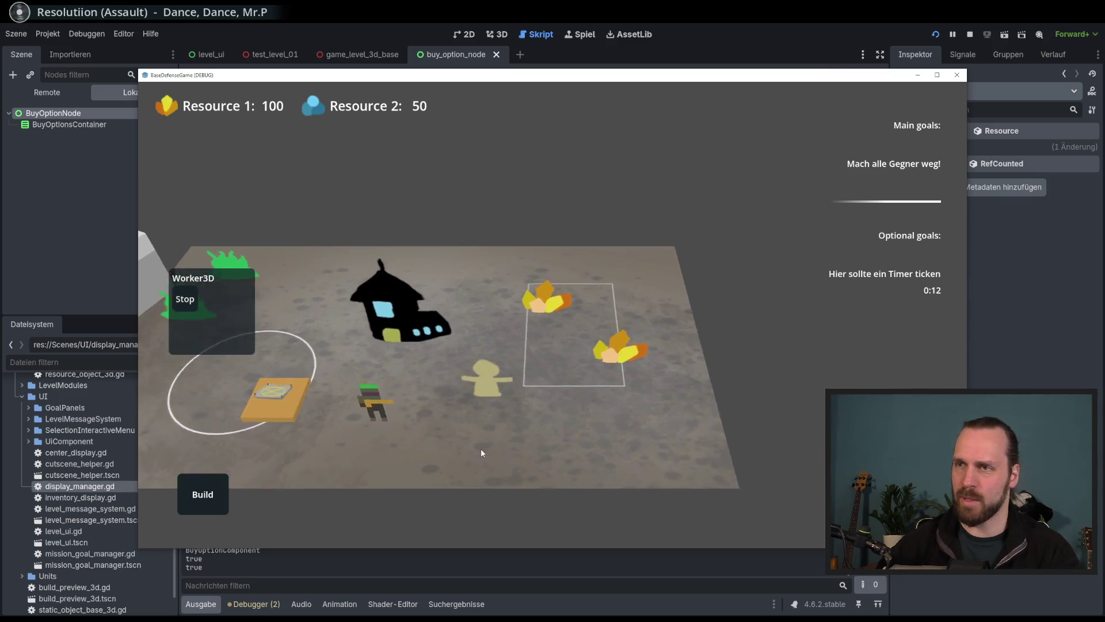
scroll(up, 3)
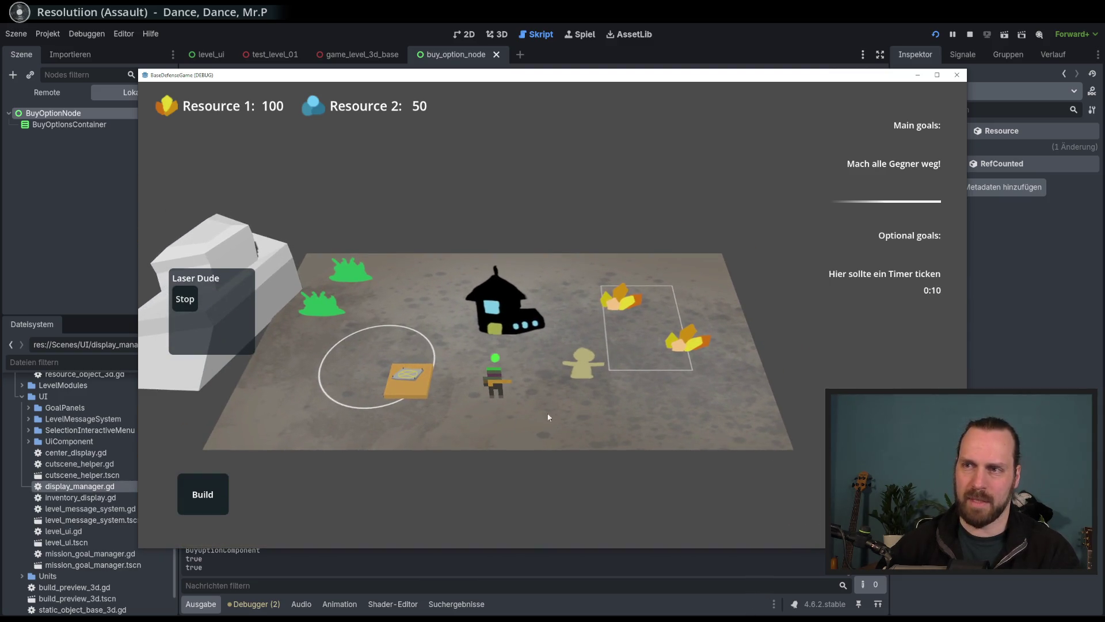
click(208, 506)
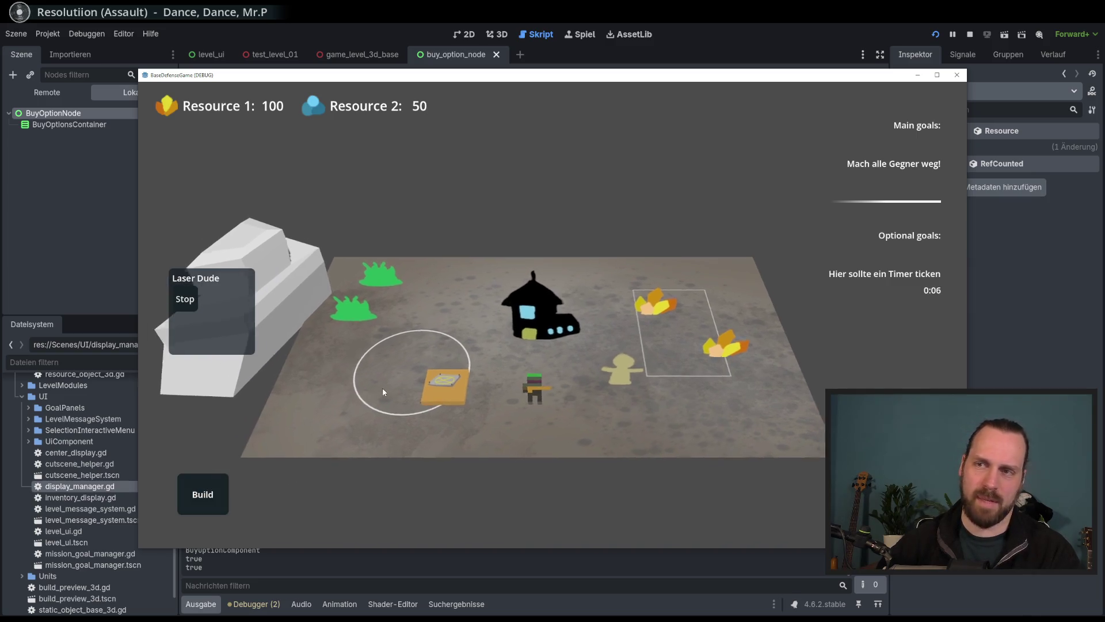
click(220, 486)
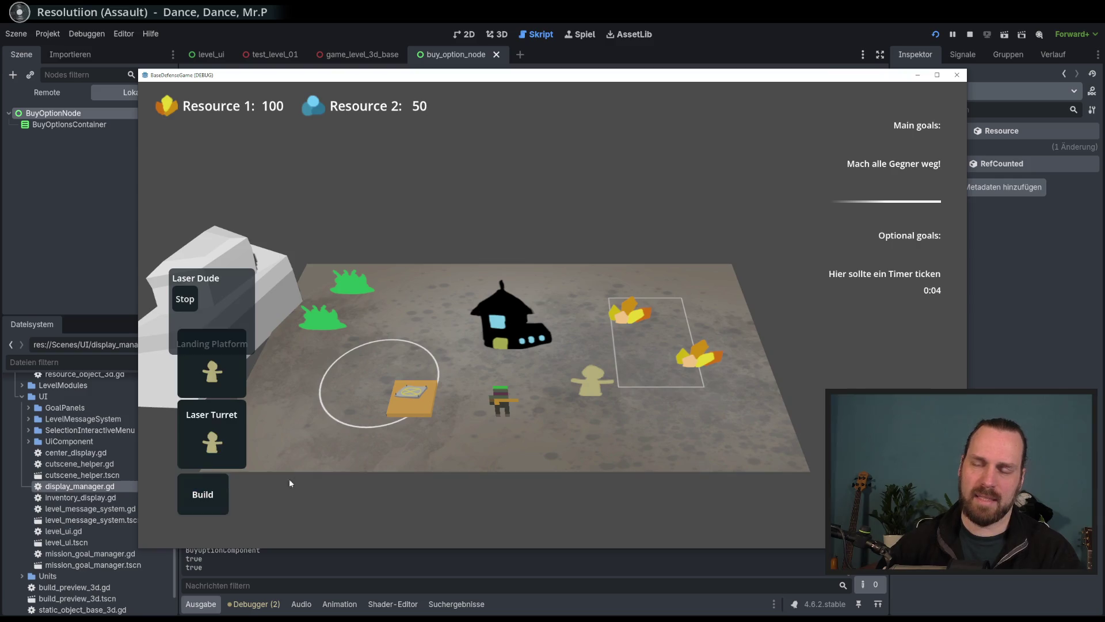
scroll(up, 3)
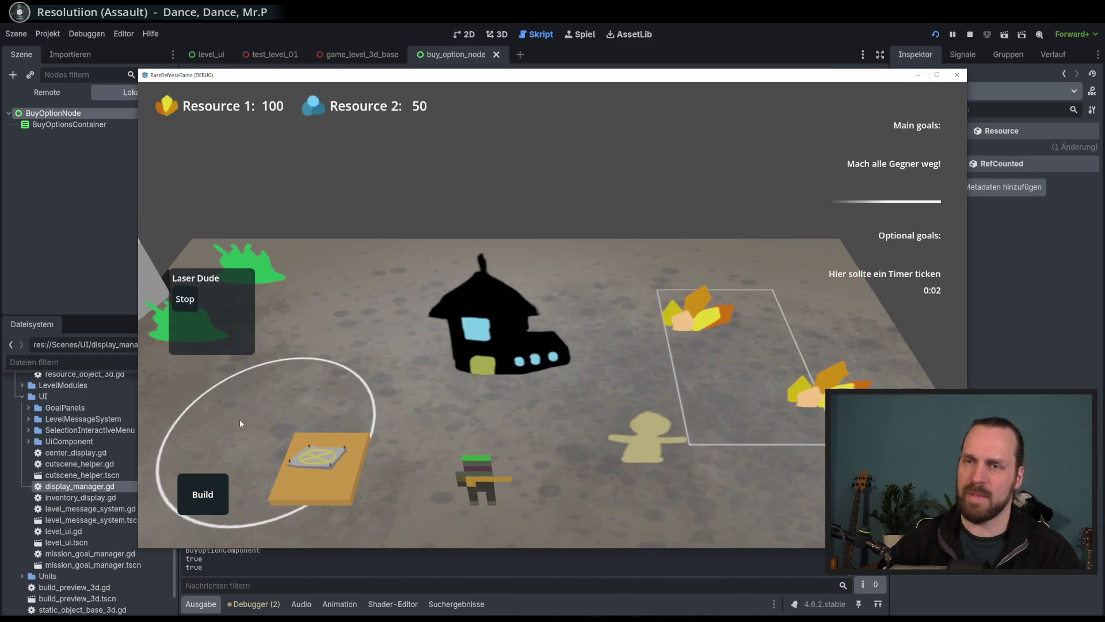
mouse_move(227, 331)
scroll(down, 3)
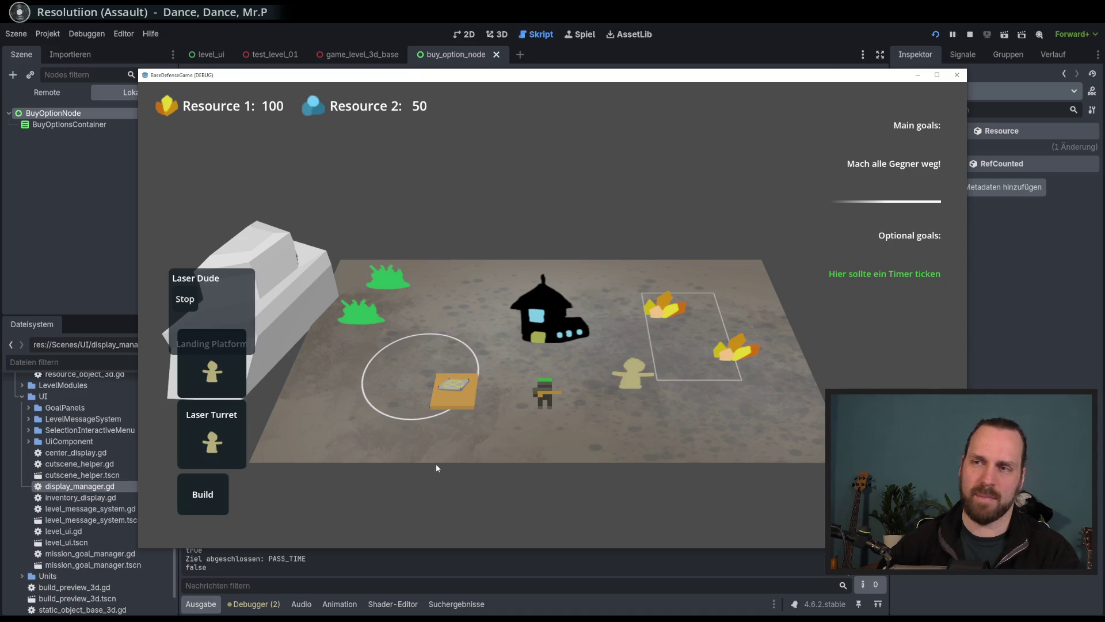
click(453, 392)
scroll(up, 3)
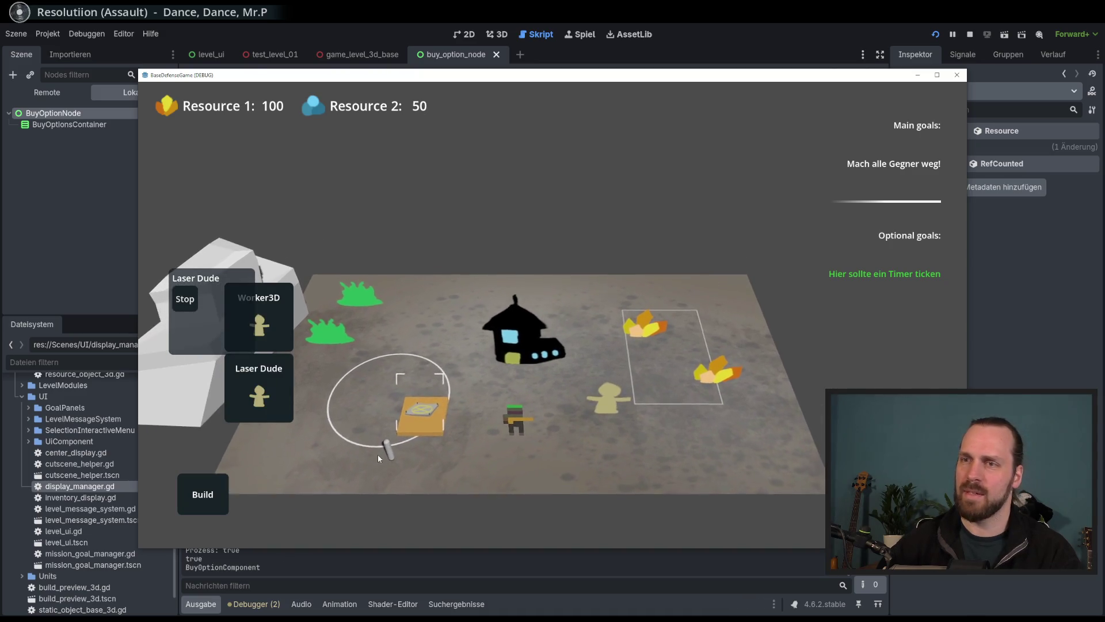
scroll(down, 3)
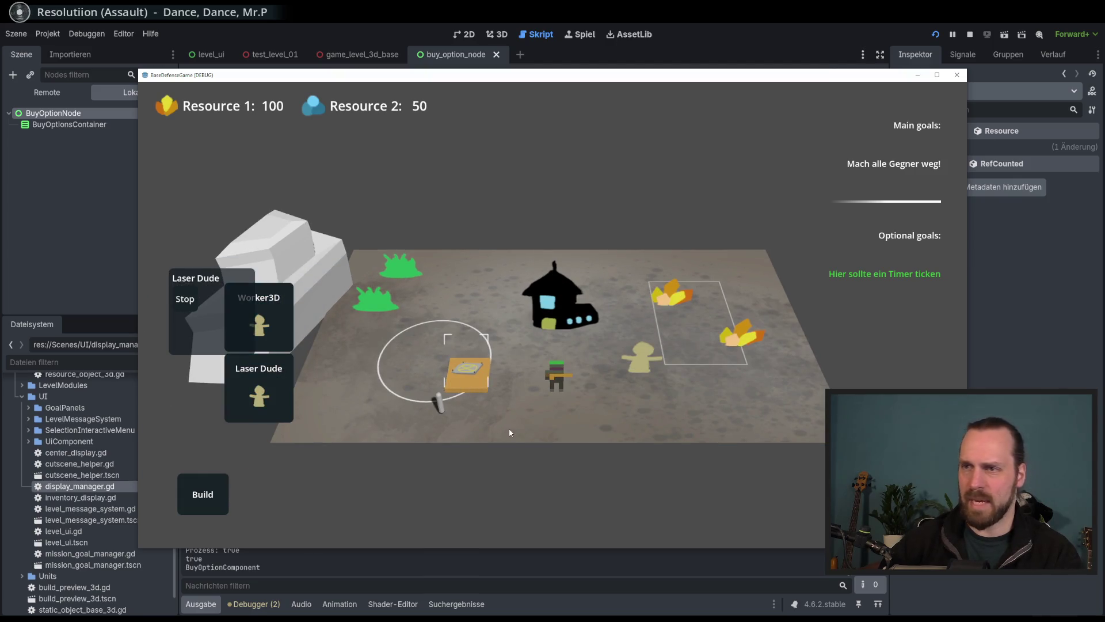
key(F8)
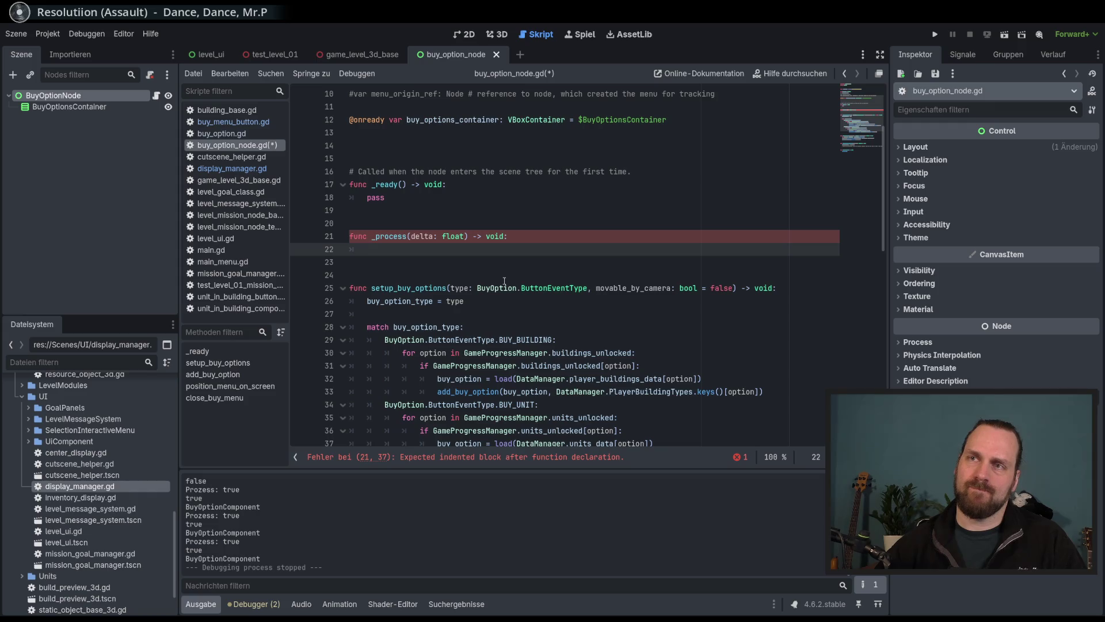
Type pass into the empty _process stub in buy_option_node.gd and save the script.
scroll(up, 3)
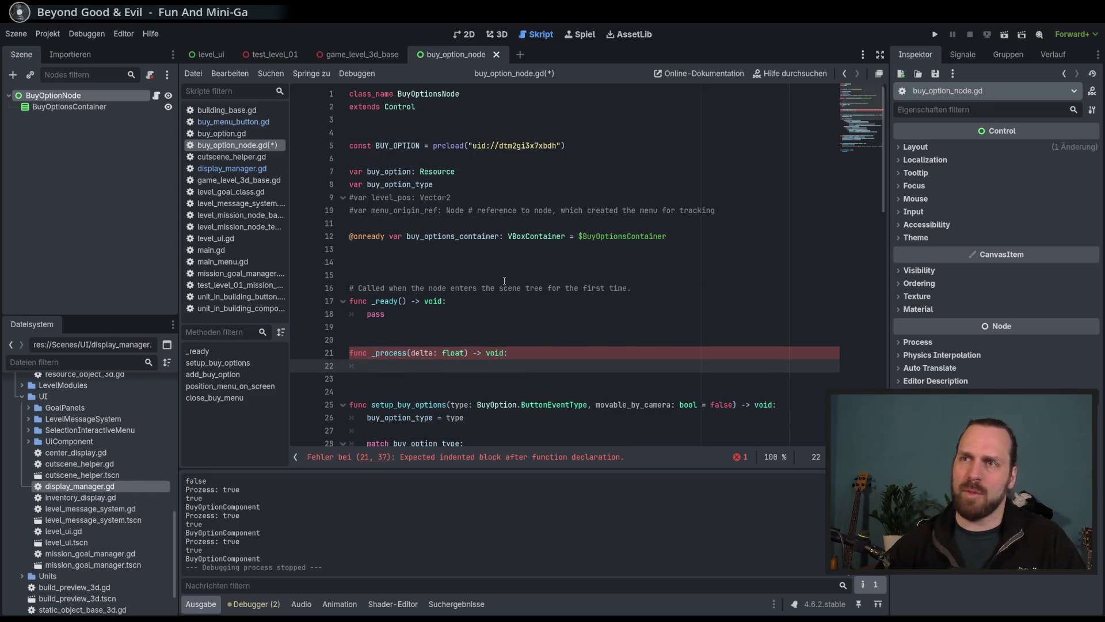
scroll(down, 3)
scroll(down, 3)
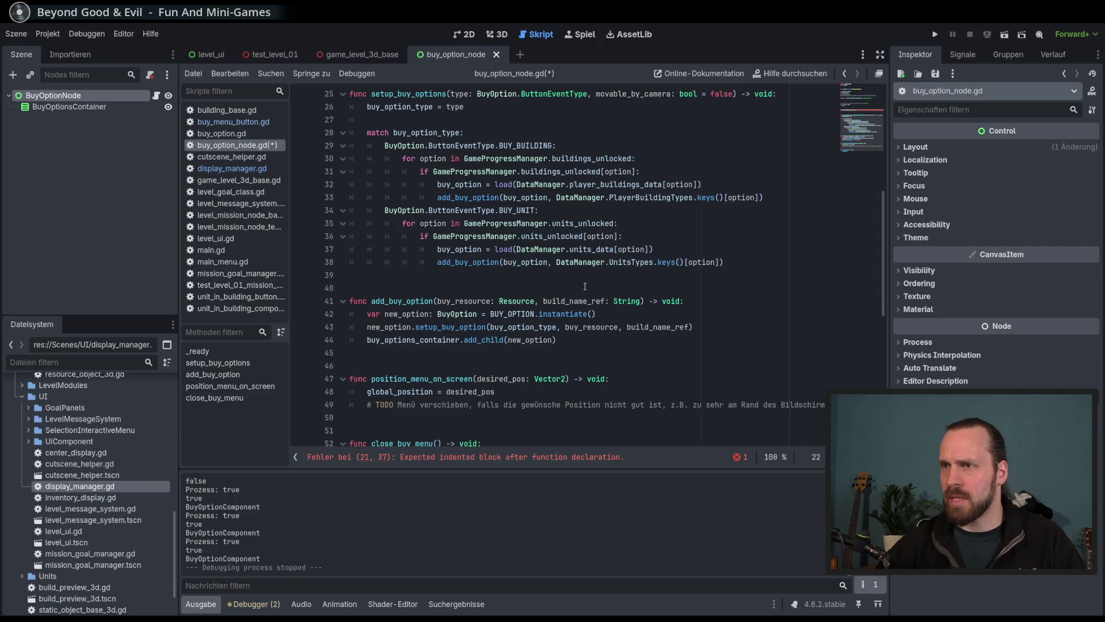
scroll(down, 3)
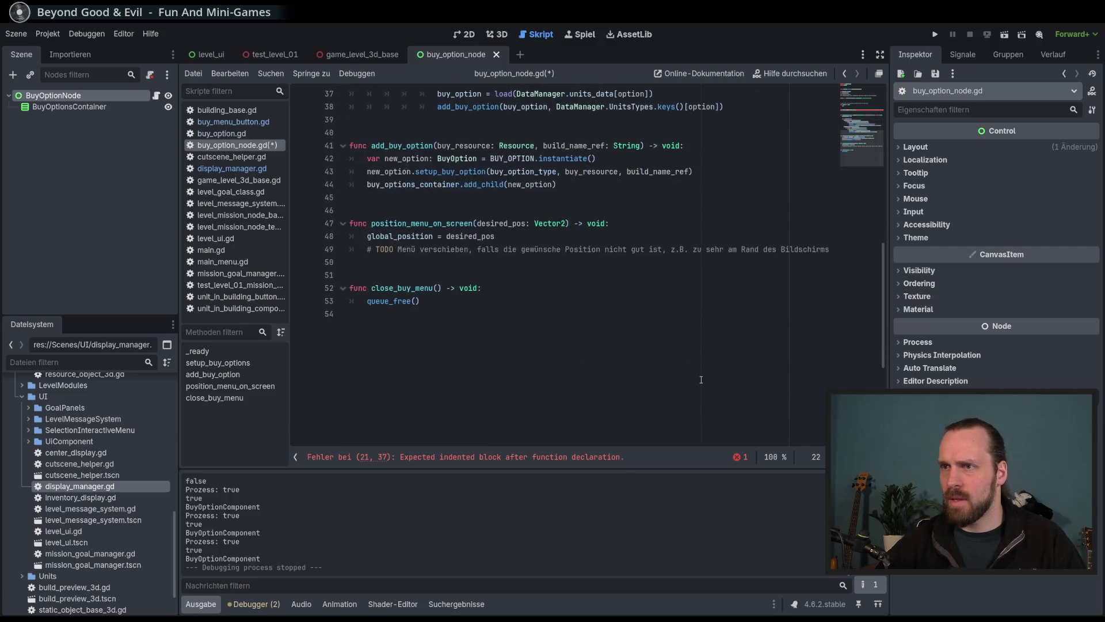
scroll(up, 3)
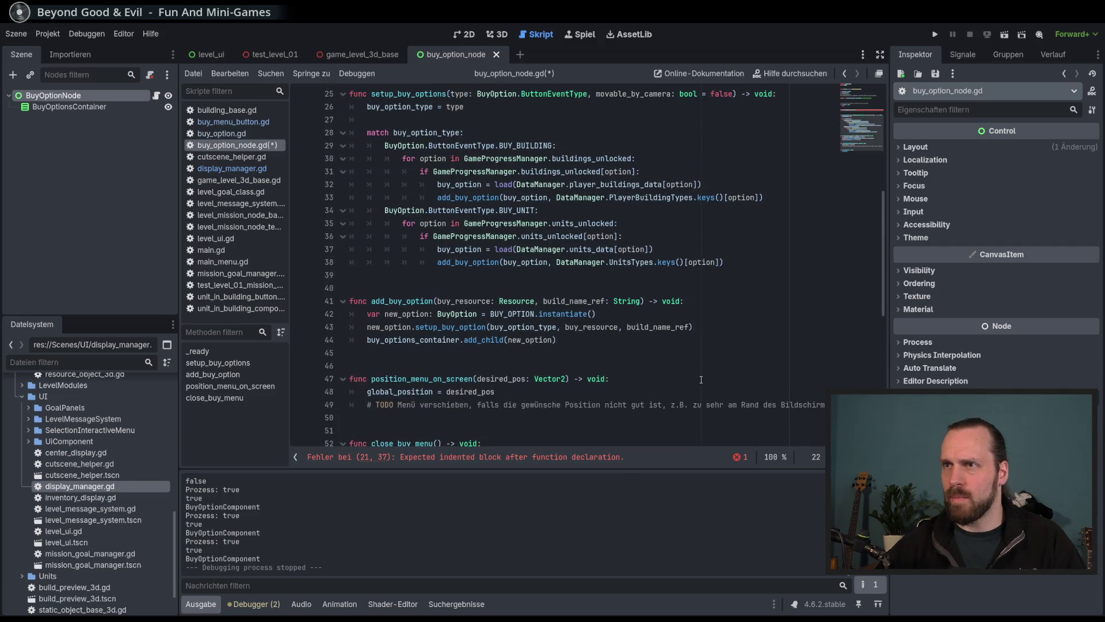
scroll(up, 3)
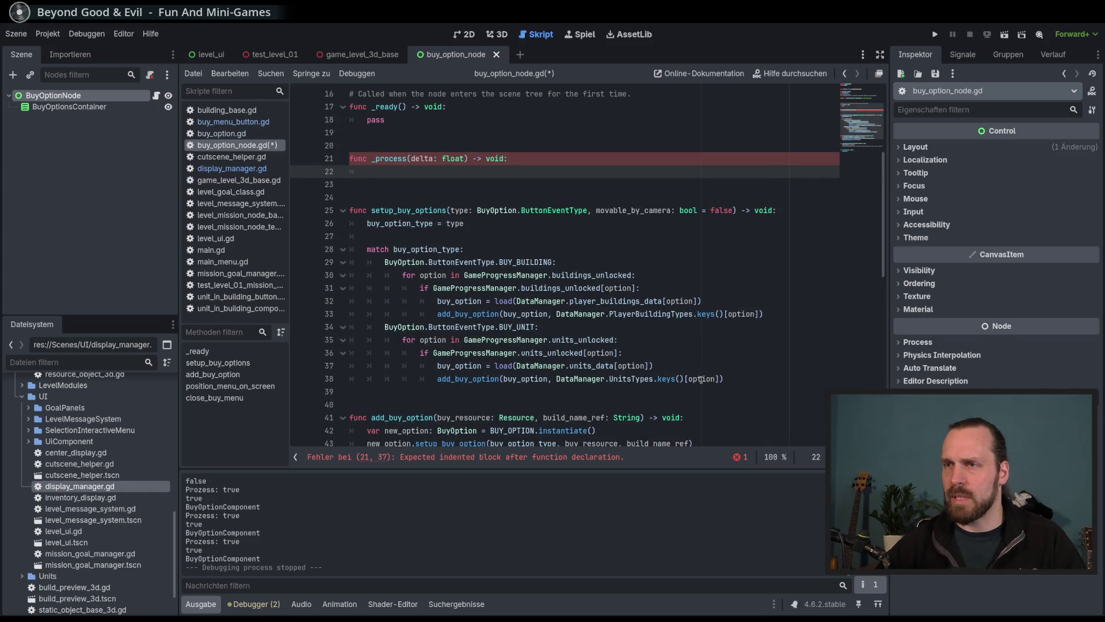
scroll(up, 3)
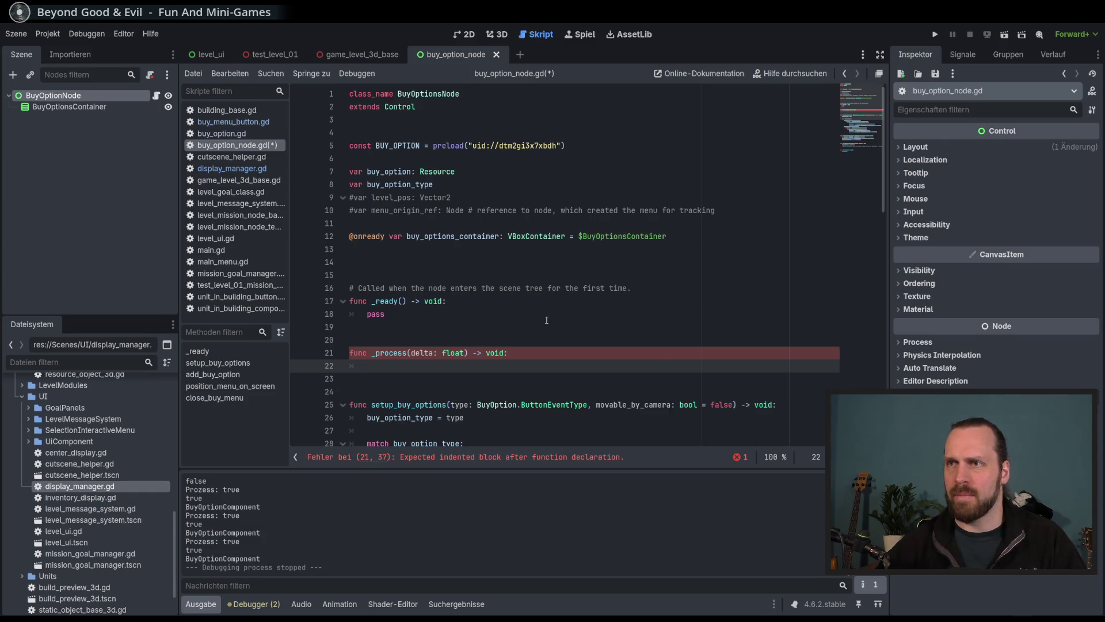
scroll(down, 3)
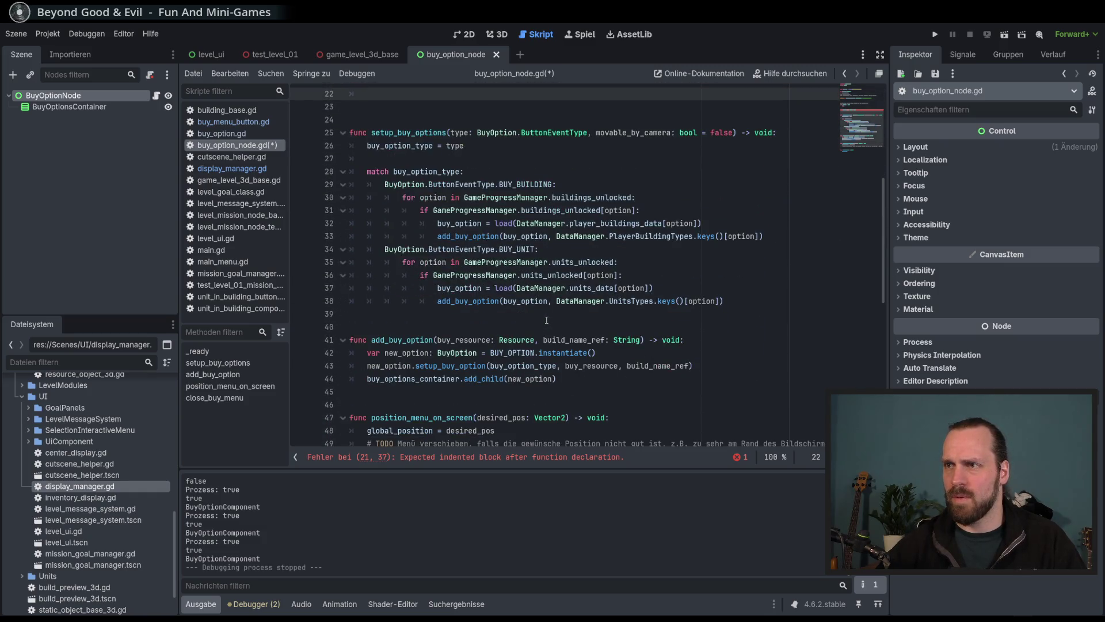
scroll(up, 3)
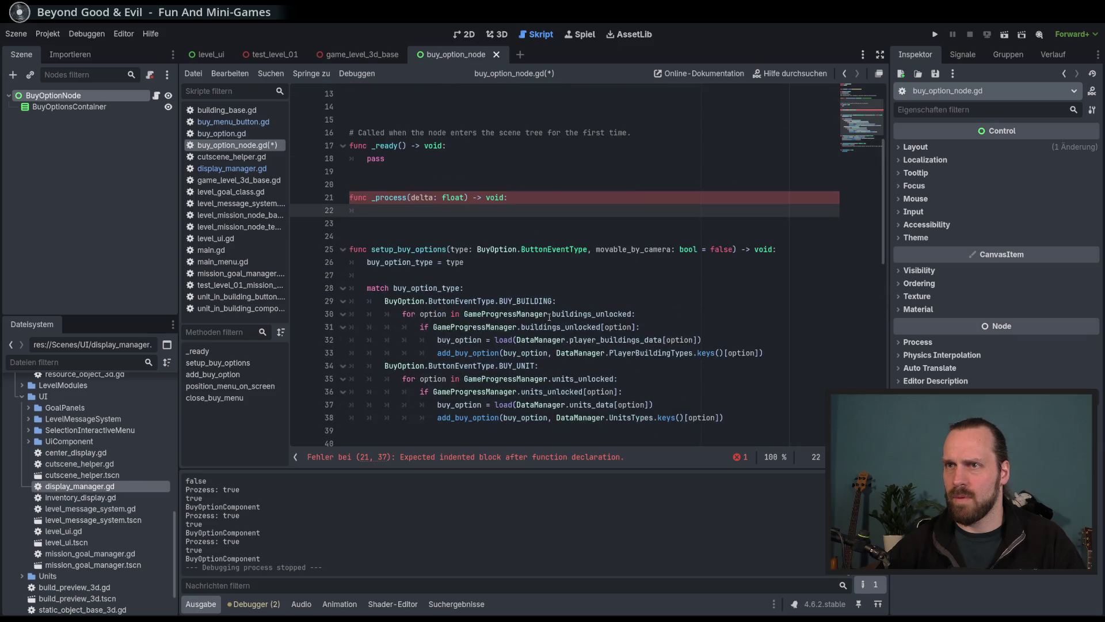
text(pass)
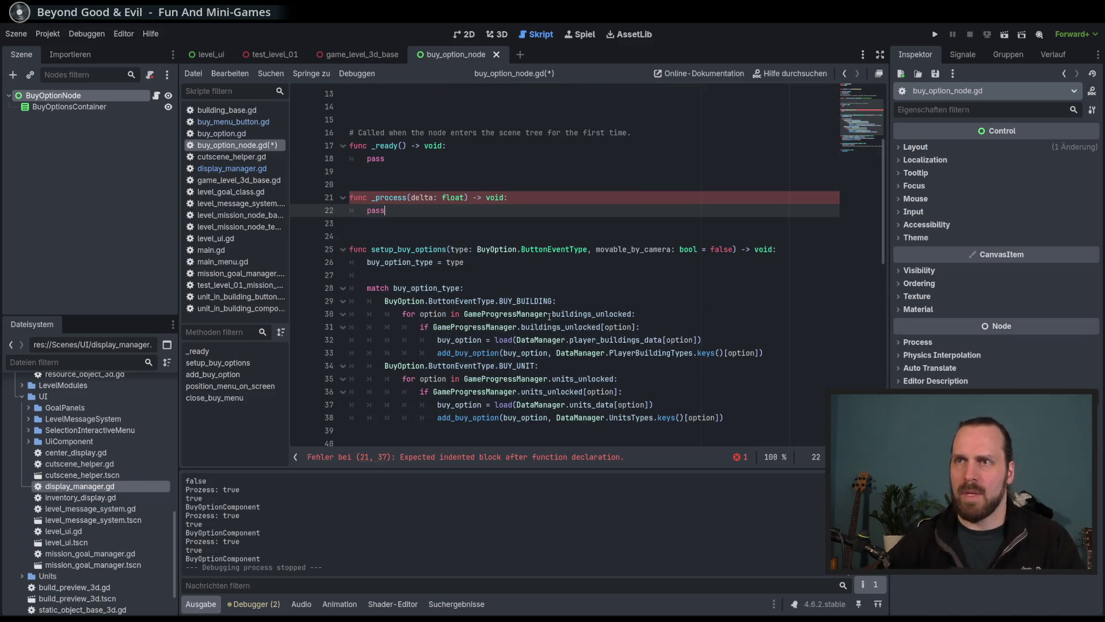
key(ctrl+s)
scroll(down, 3)
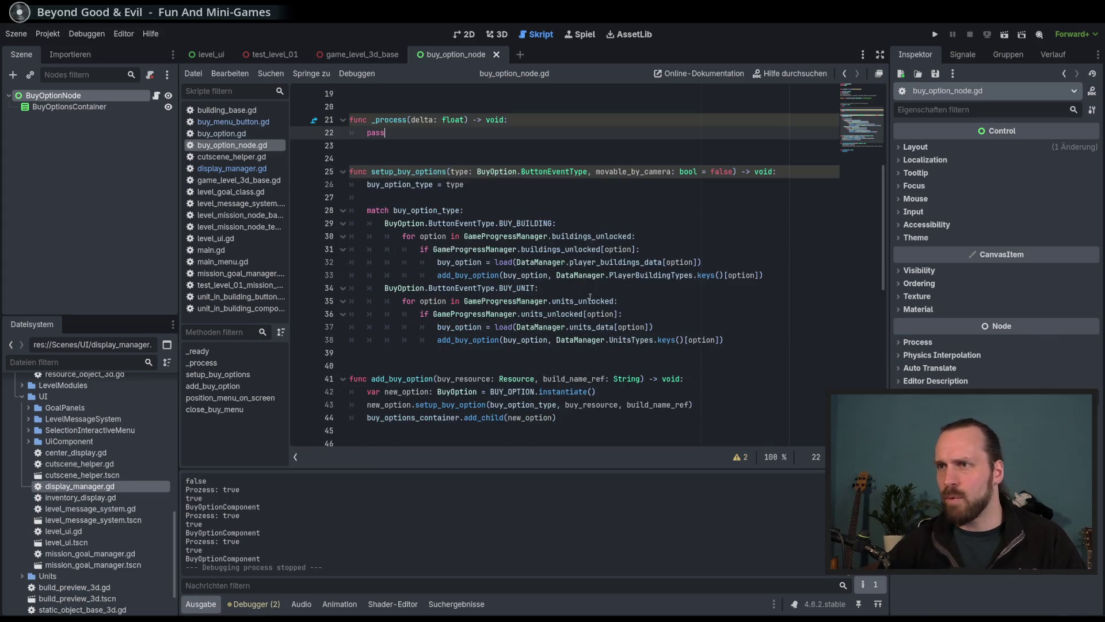
click(571, 283)
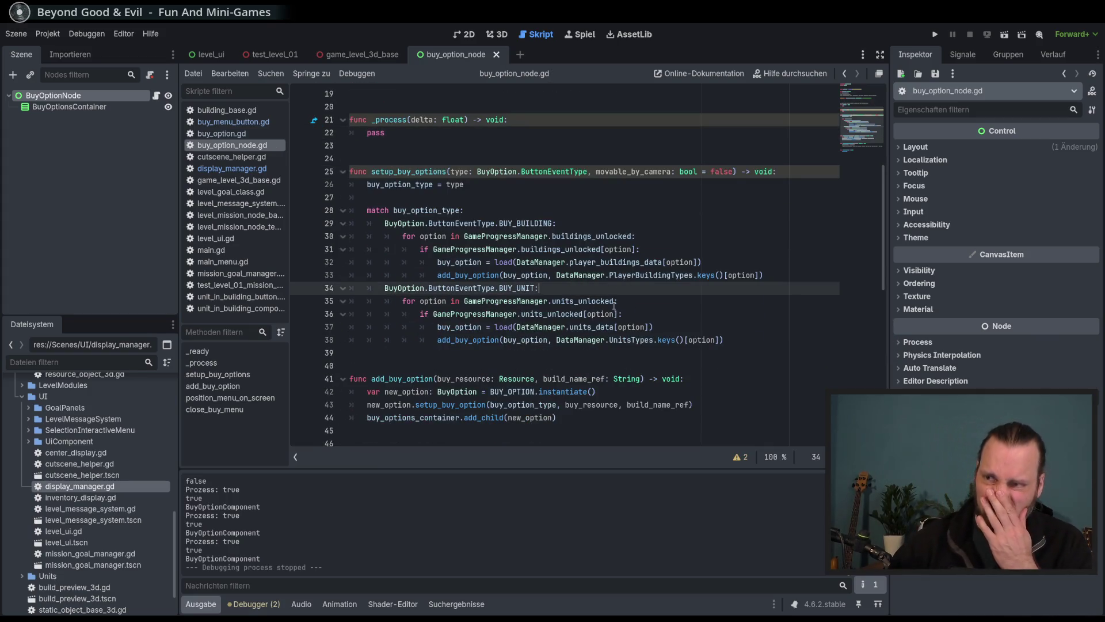
click(669, 324)
Search the script for 'position' and inspect position_menu_on_screen and desired_pos on lines 47-48.
key(ctrl+f)
text(position)
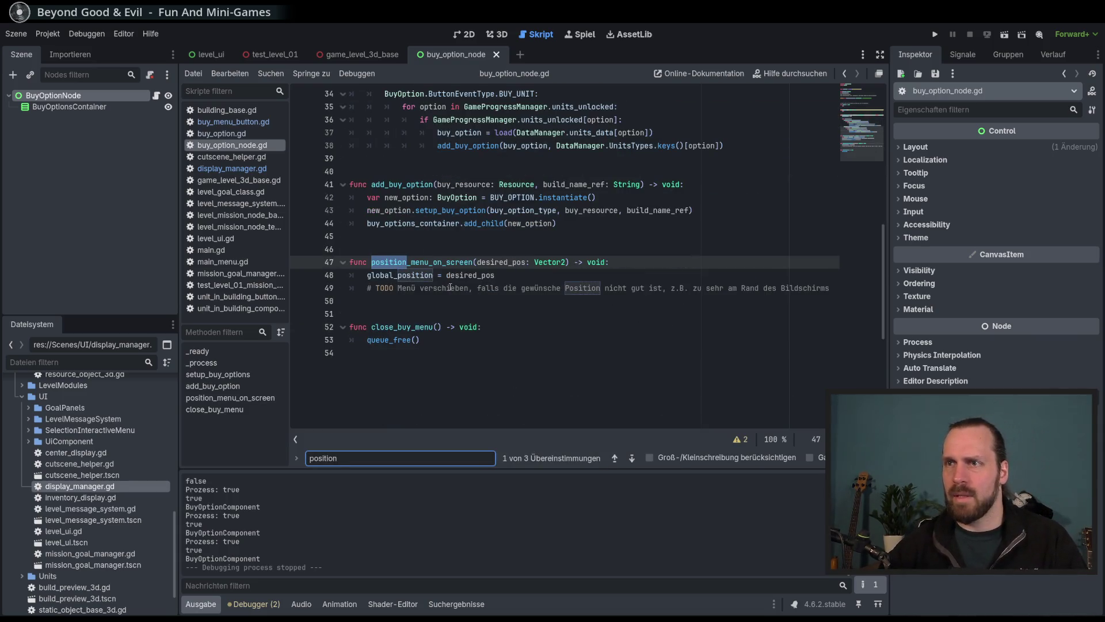
double_click(482, 263)
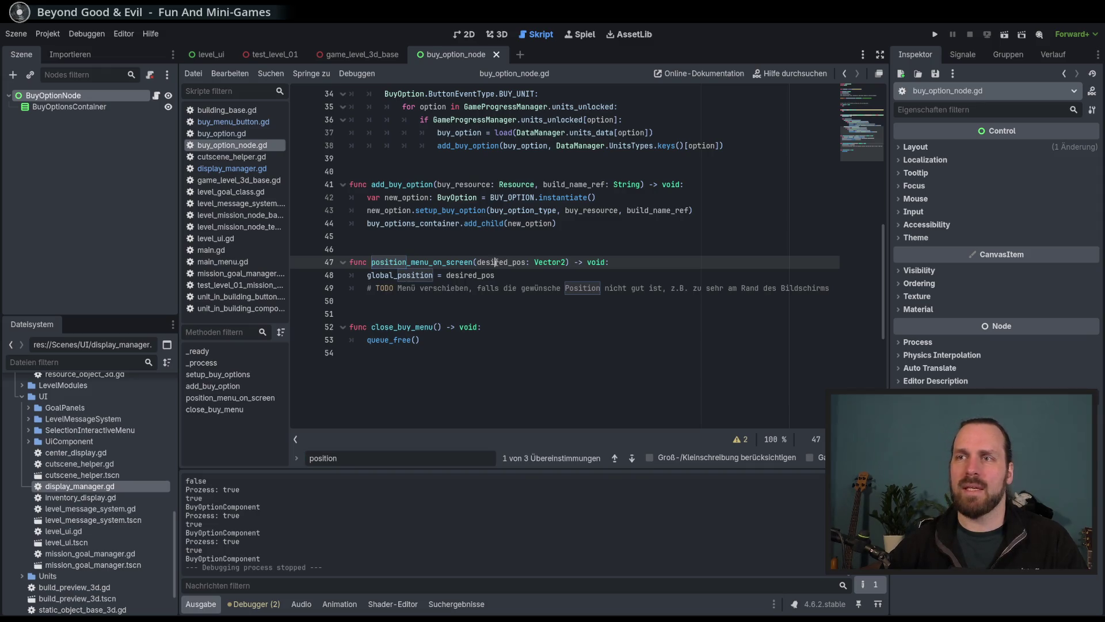
double_click(423, 263)
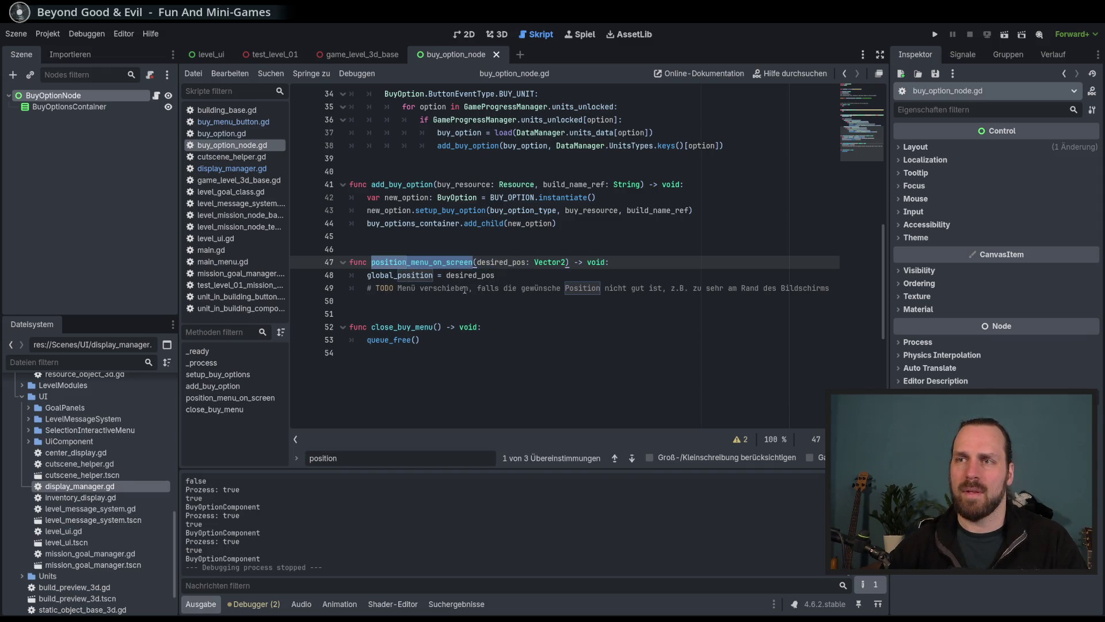
double_click(450, 287)
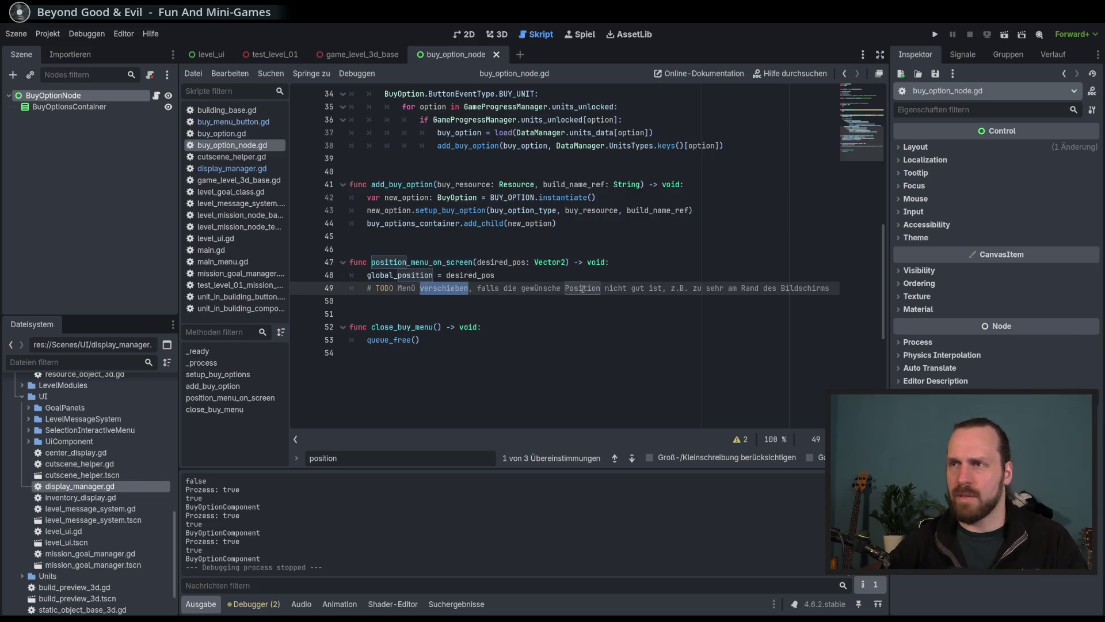
double_click(698, 288)
scroll(up, 3)
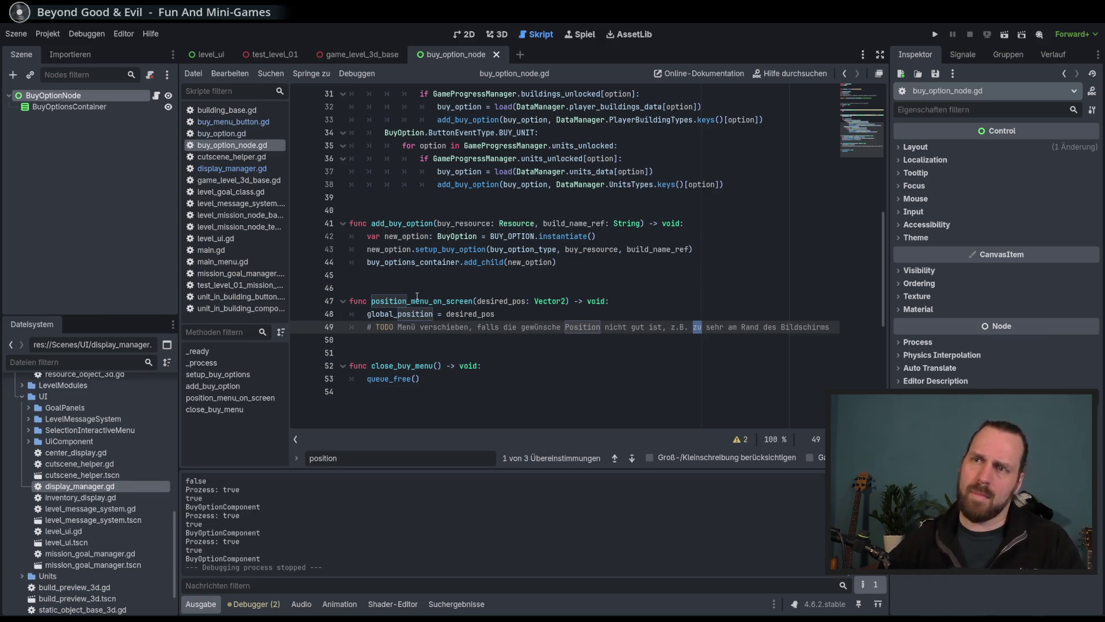
double_click(418, 300)
click(469, 317)
key(End)
scroll(up, 3)
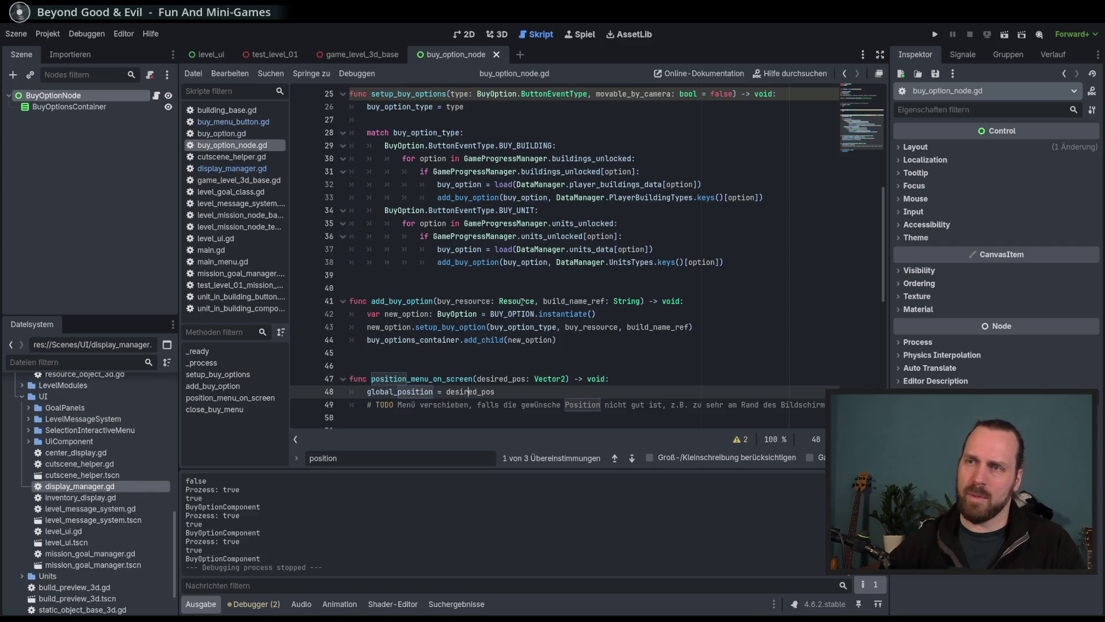
scroll(down, 3)
double_click(437, 301)
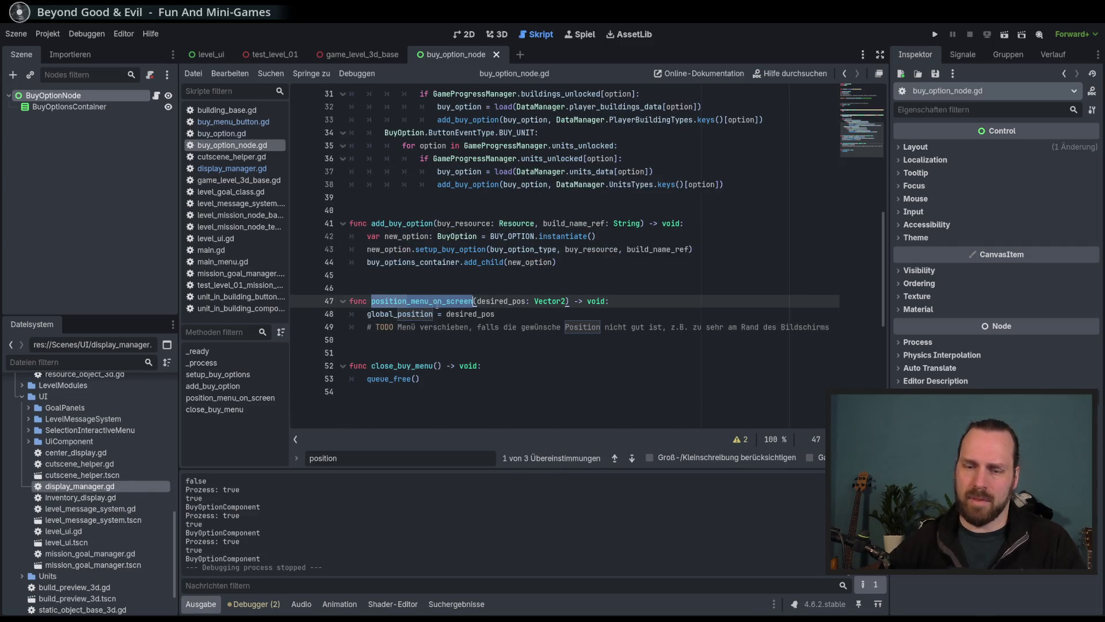
Search the project for position_menu_on_screen and desired_pos, jumping to their matches on lines 47 and 48.
key(ctrl+f)
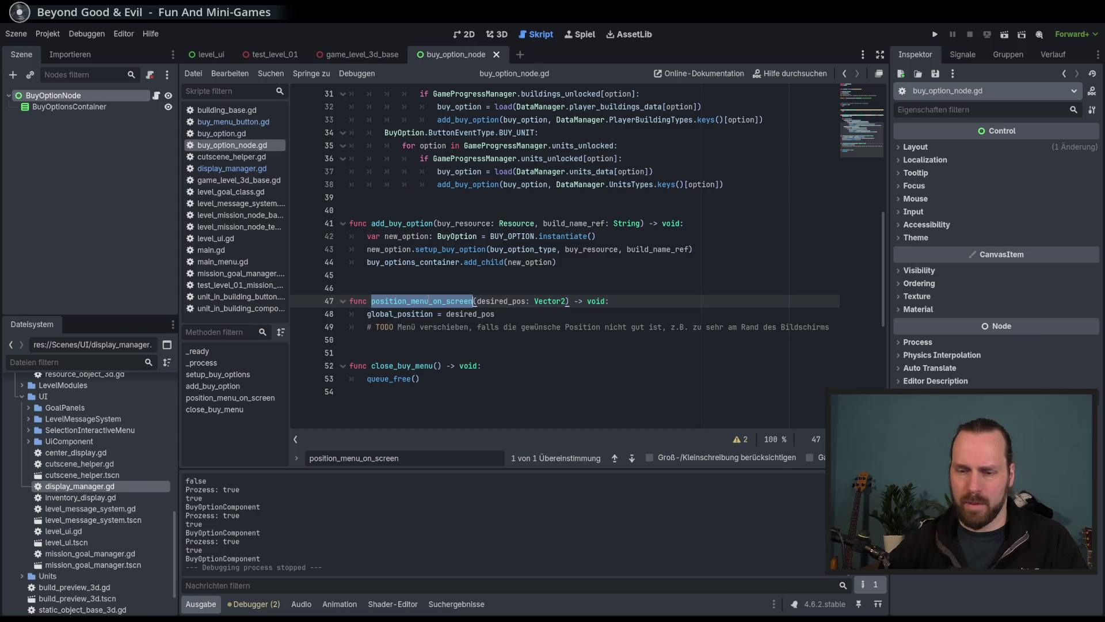
key(ctrl+shift+f)
key(Return)
click(418, 449)
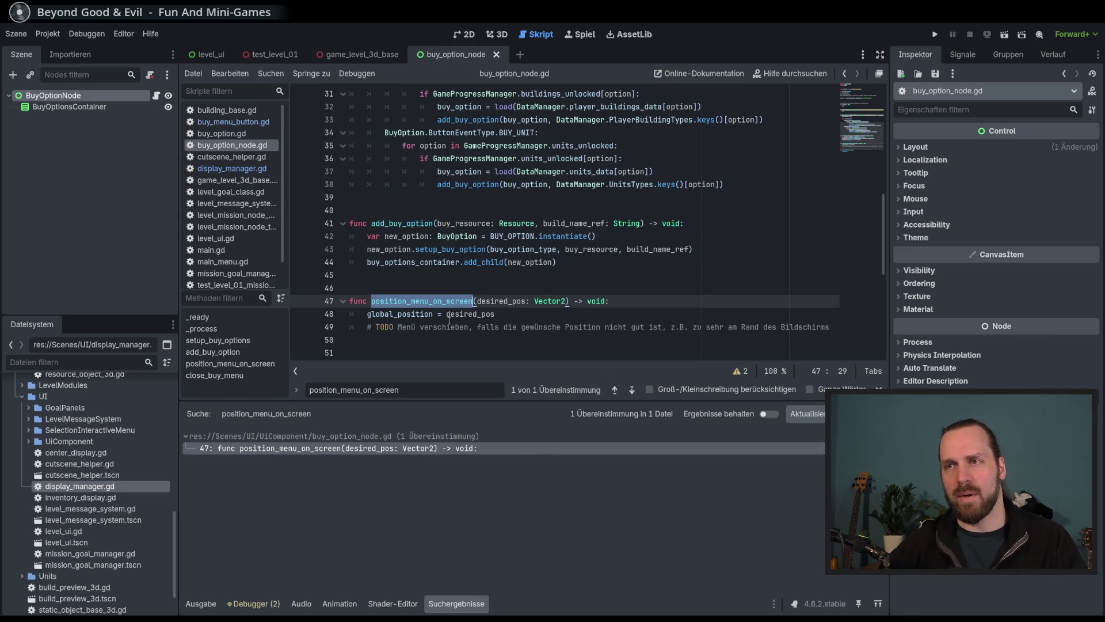
double_click(471, 315)
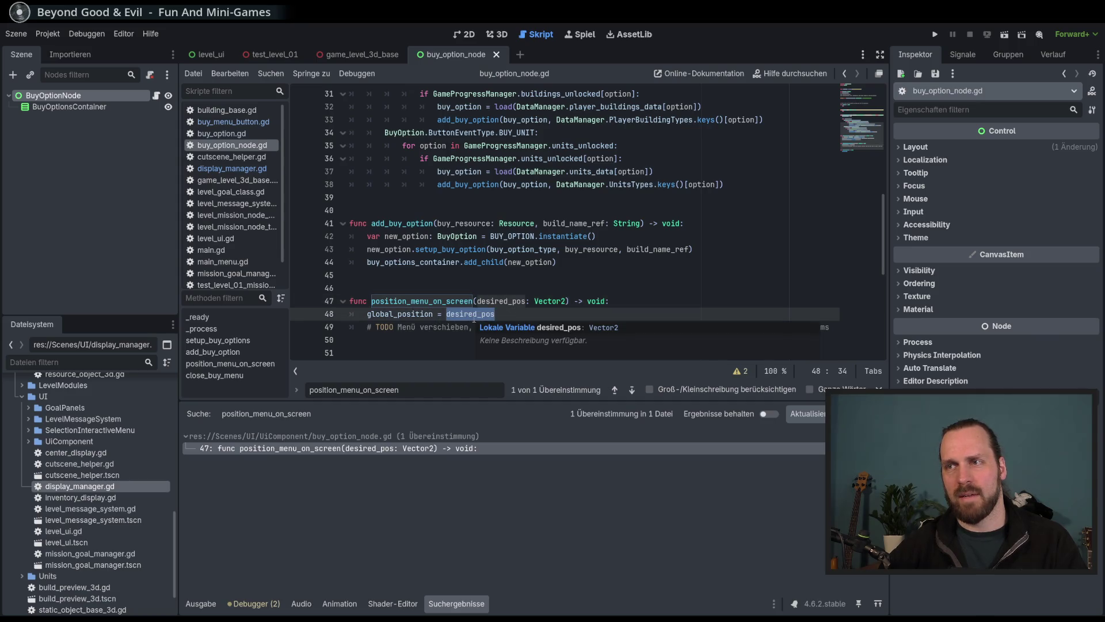
double_click(499, 301)
key(ctrl+shift+f)
key(Return)
click(345, 462)
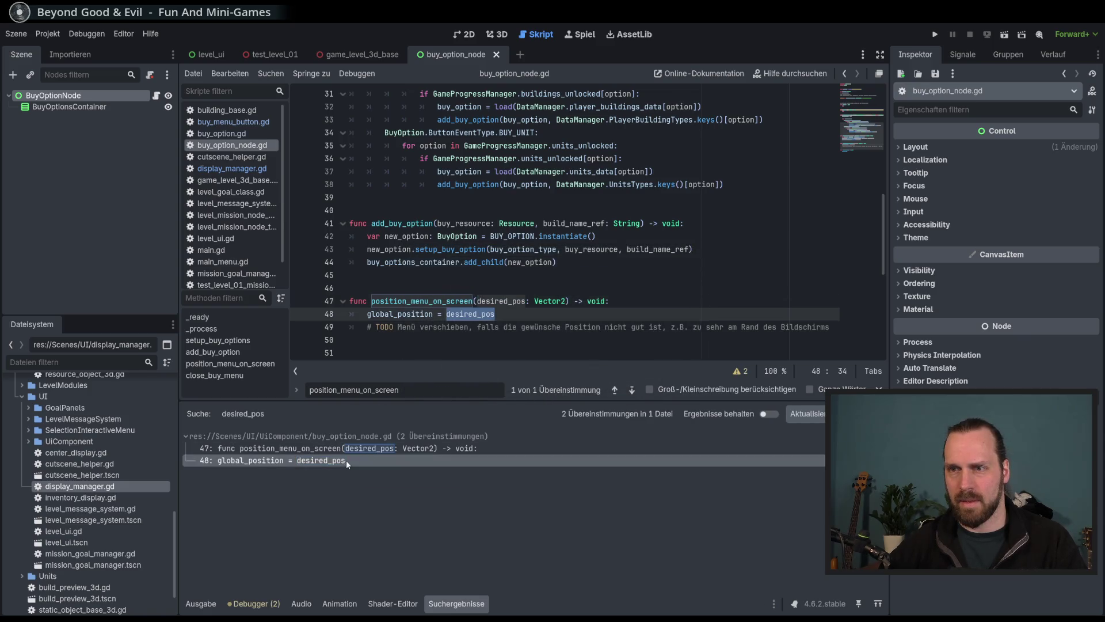
click(347, 448)
Re-run the project search for position_menu_on_screen, confirming its only match is the definition.
double_click(418, 301)
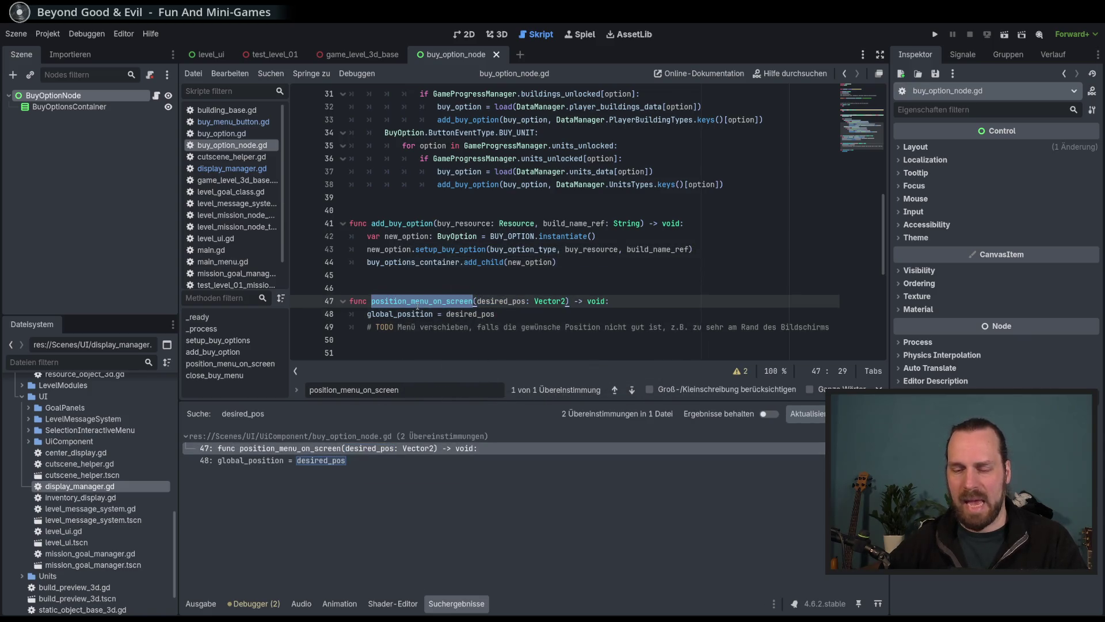
key(ctrl+shift+f)
key(Return)
scroll(up, 3)
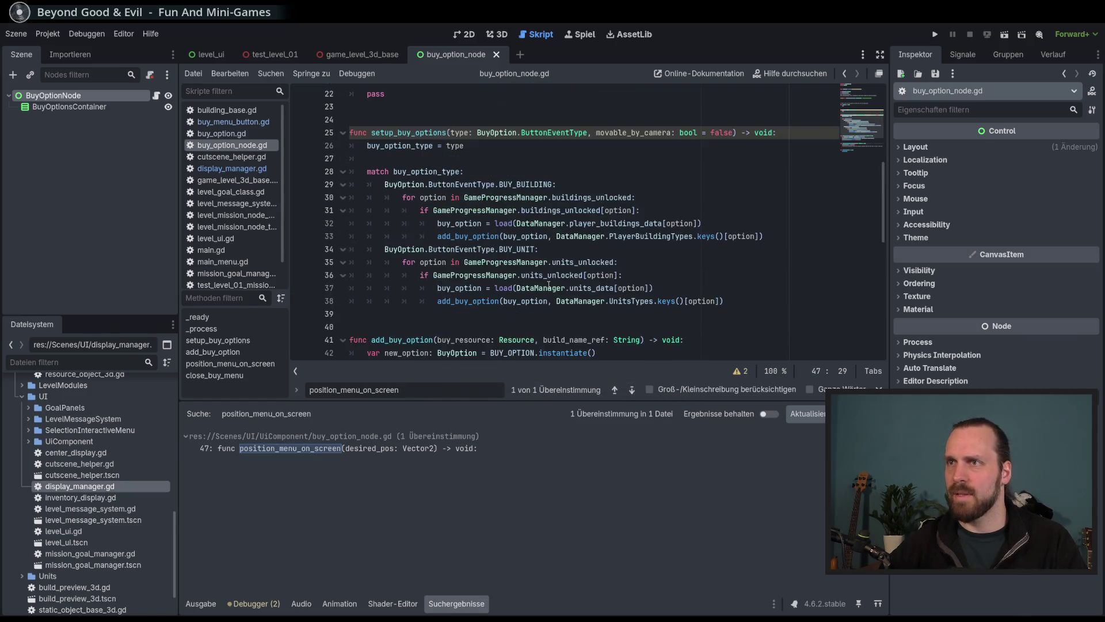
scroll(up, 3)
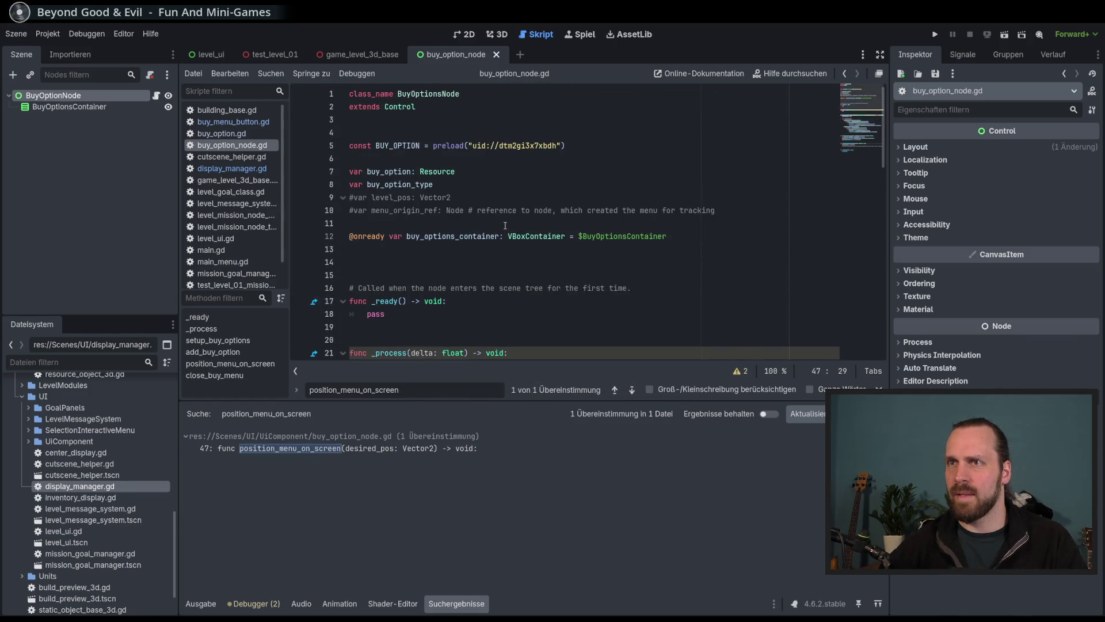
scroll(down, 3)
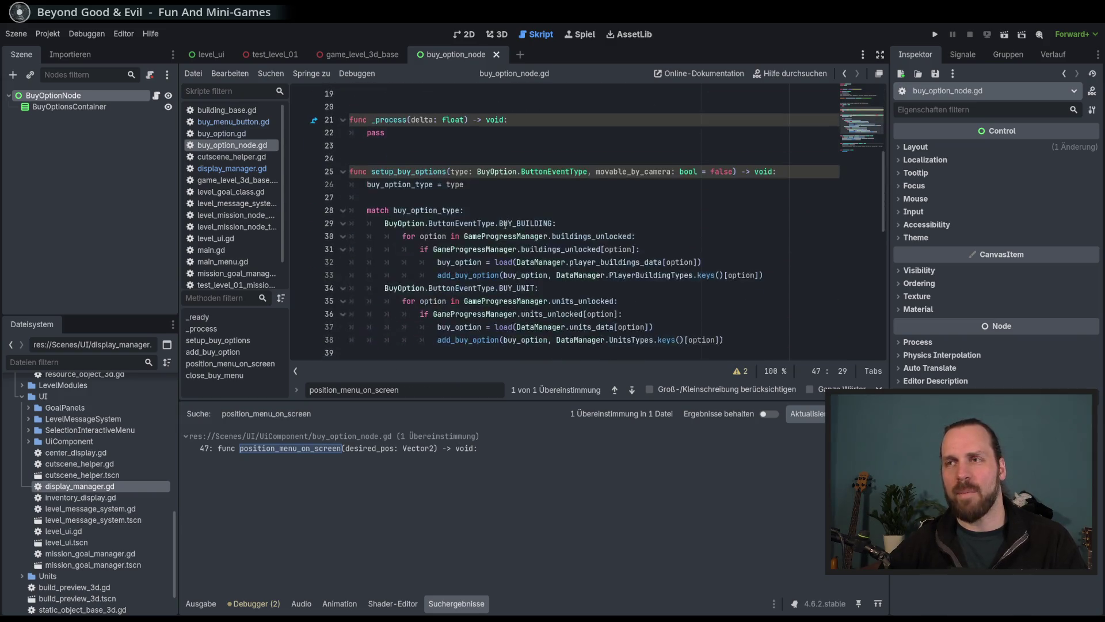
scroll(down, 3)
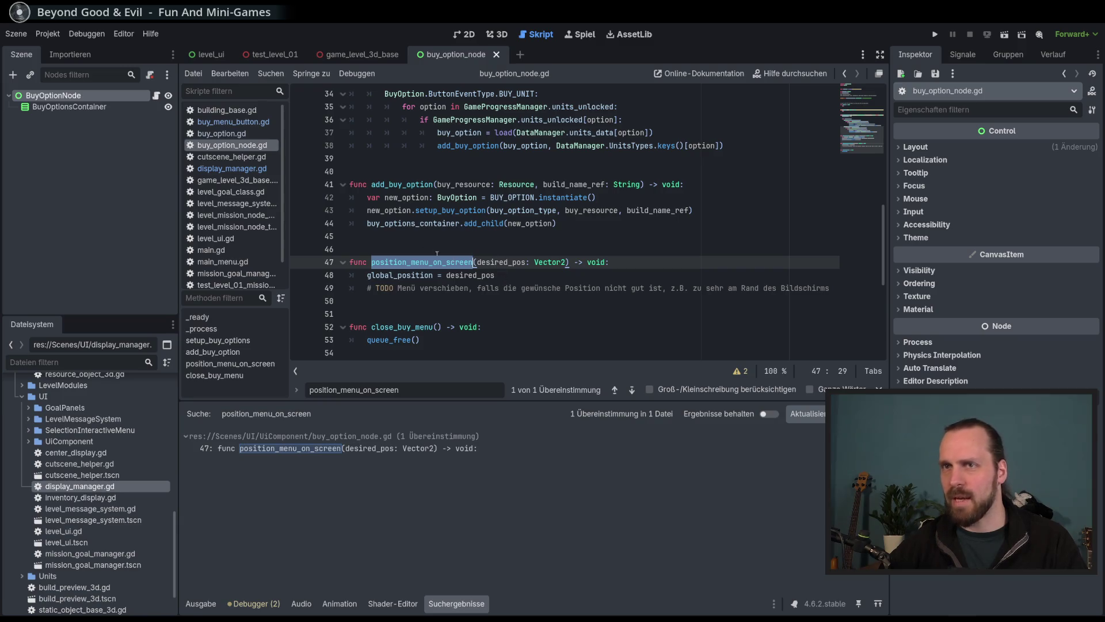
scroll(up, 3)
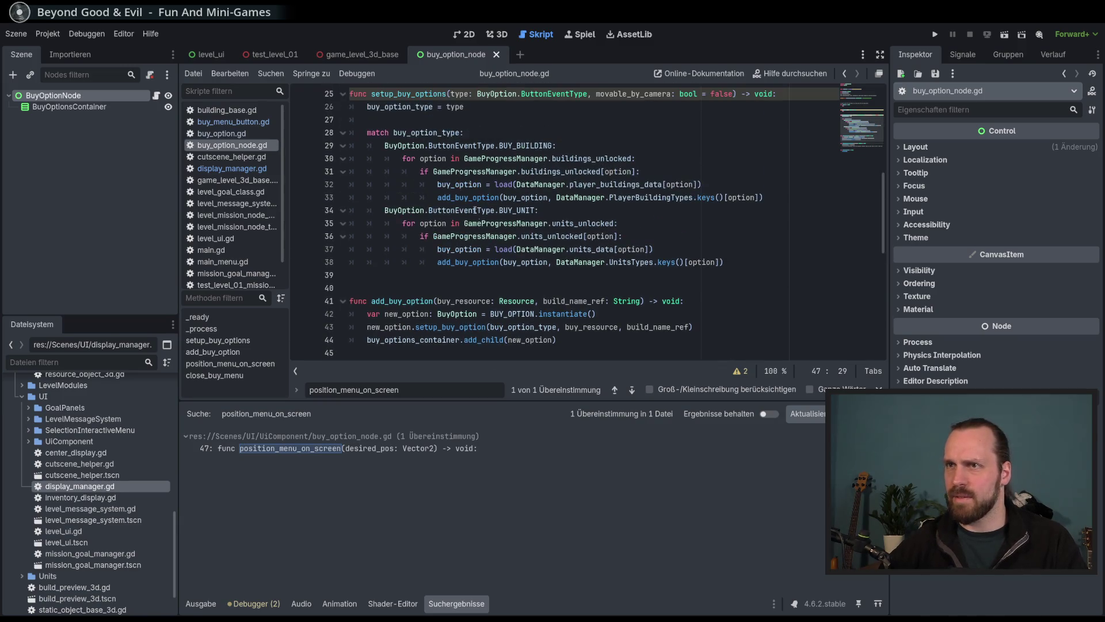
Search the project for setup_buy_options and open its calls in buy_menu_button.gd and display_manager.gd.
double_click(405, 172)
key(ctrl+shift+f)
click(551, 378)
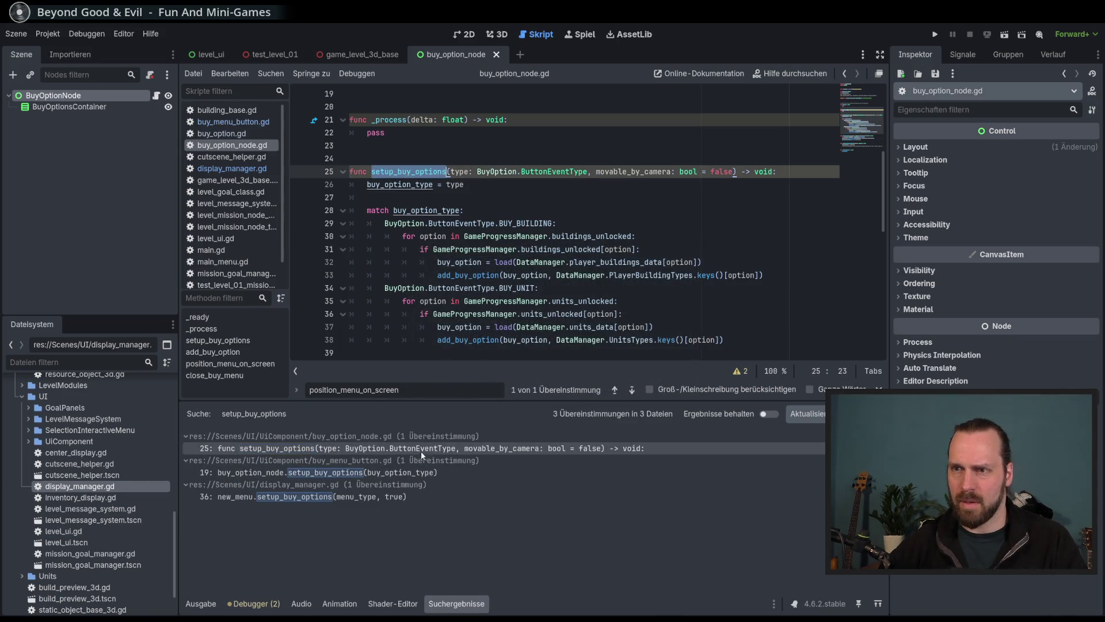
click(419, 474)
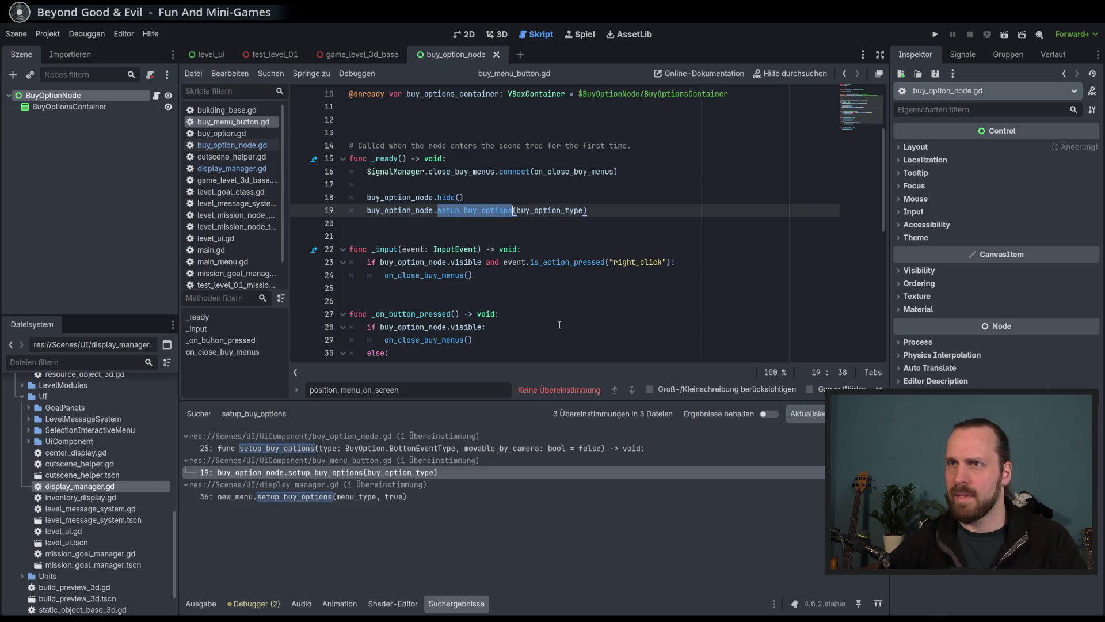
click(392, 496)
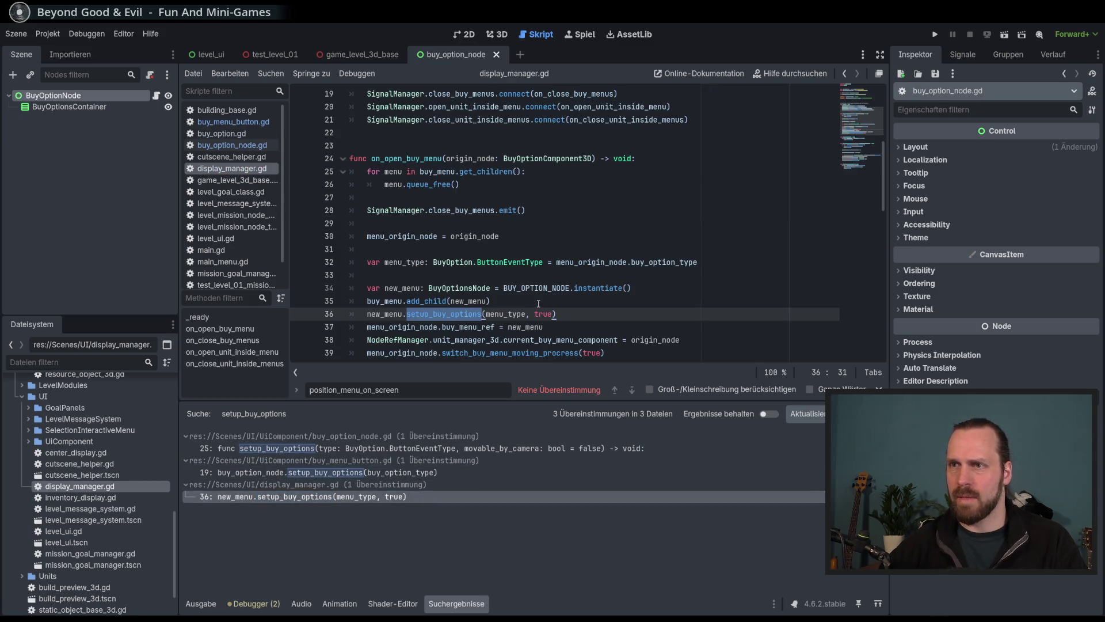
Return to the setup_buy_options definition in buy_option_node.gd, then switch to the 2D scene view.
scroll(down, 3)
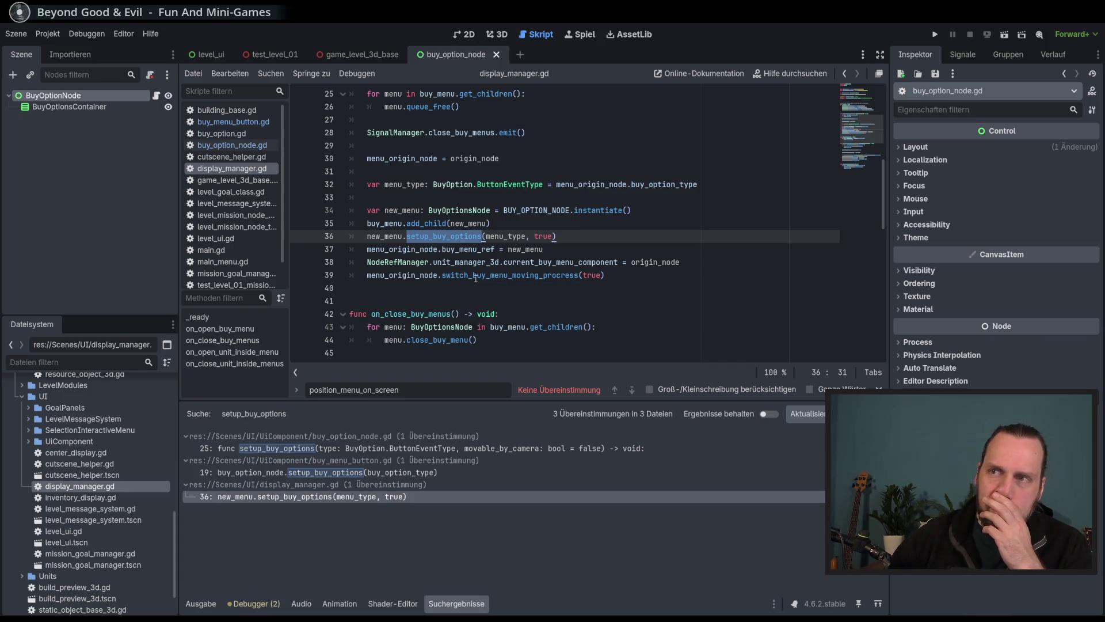
mouse_move(526, 253)
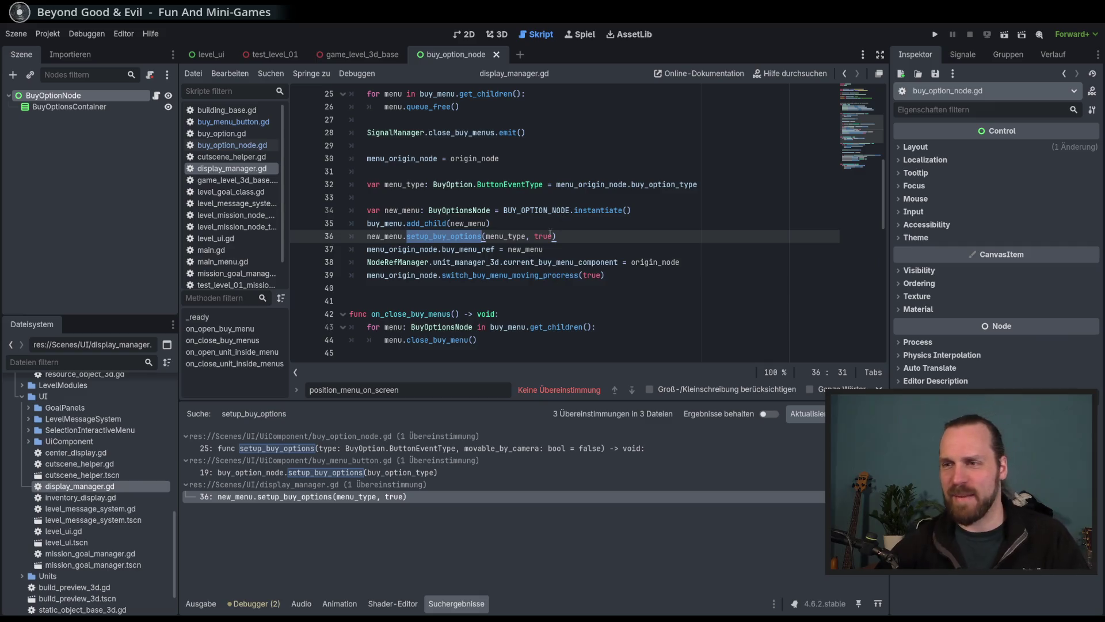
click(461, 448)
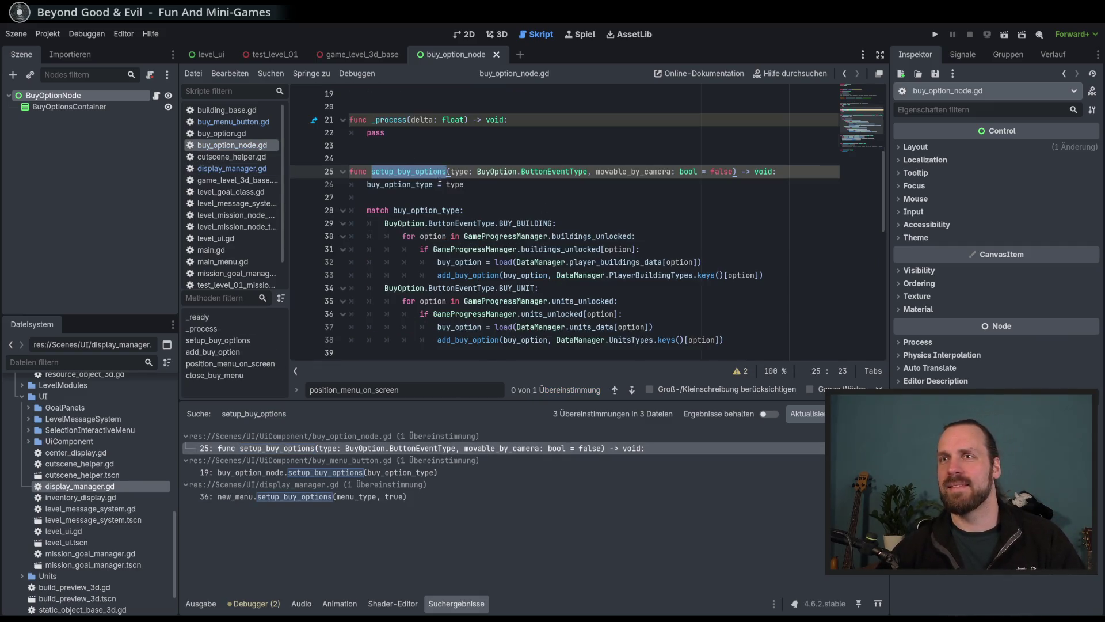
scroll(up, 3)
scroll(up, 3)
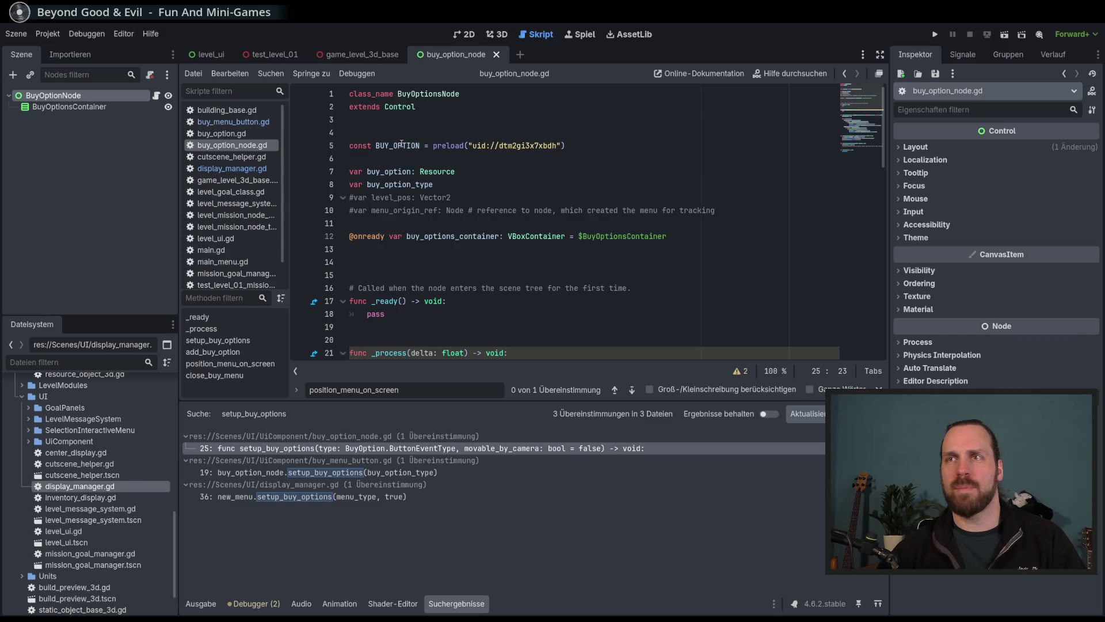
scroll(down, 3)
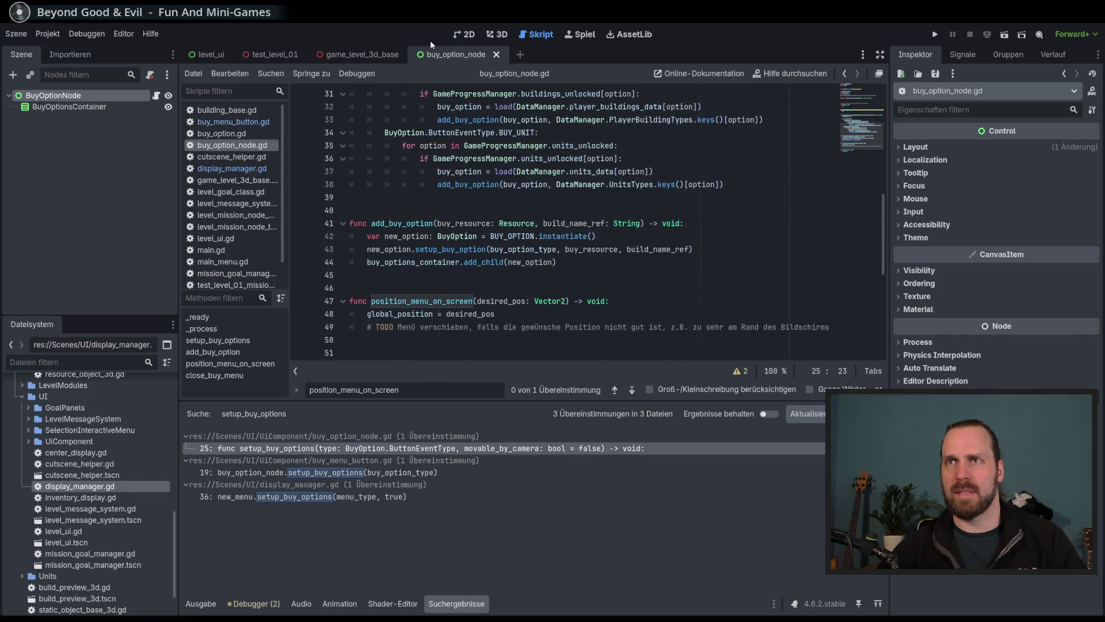
click(467, 34)
click(207, 55)
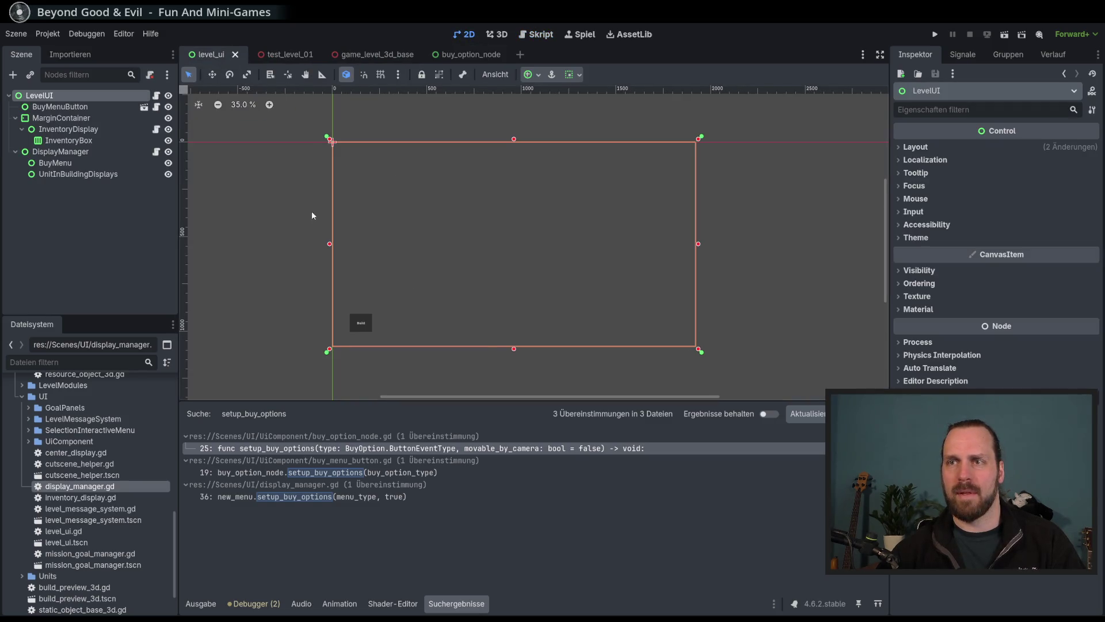
click(78, 174)
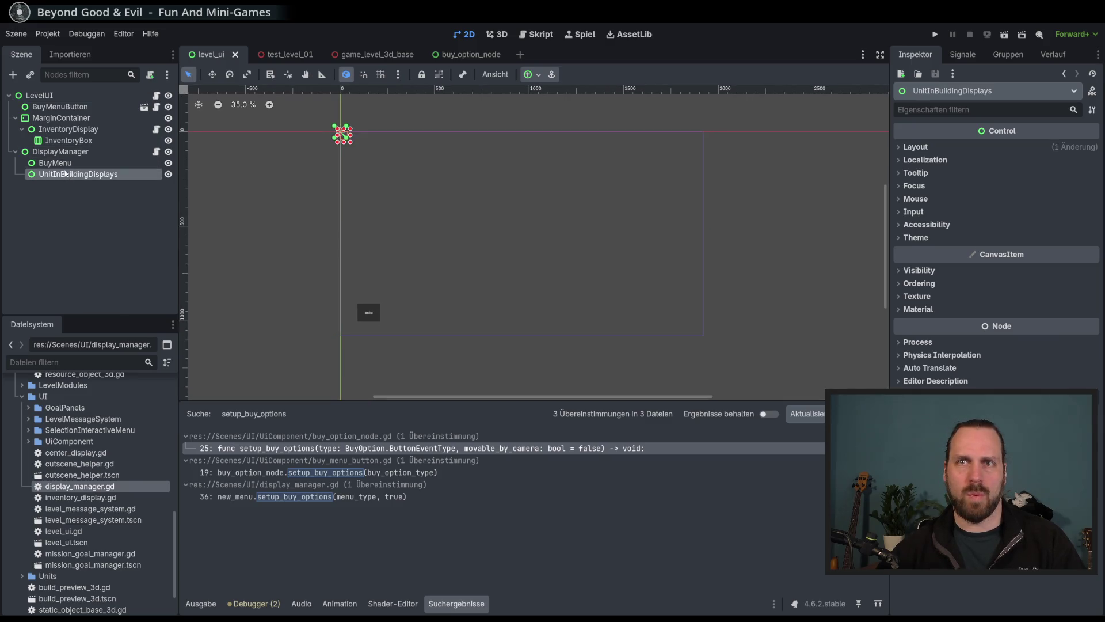
click(64, 153)
click(68, 129)
click(80, 152)
click(69, 108)
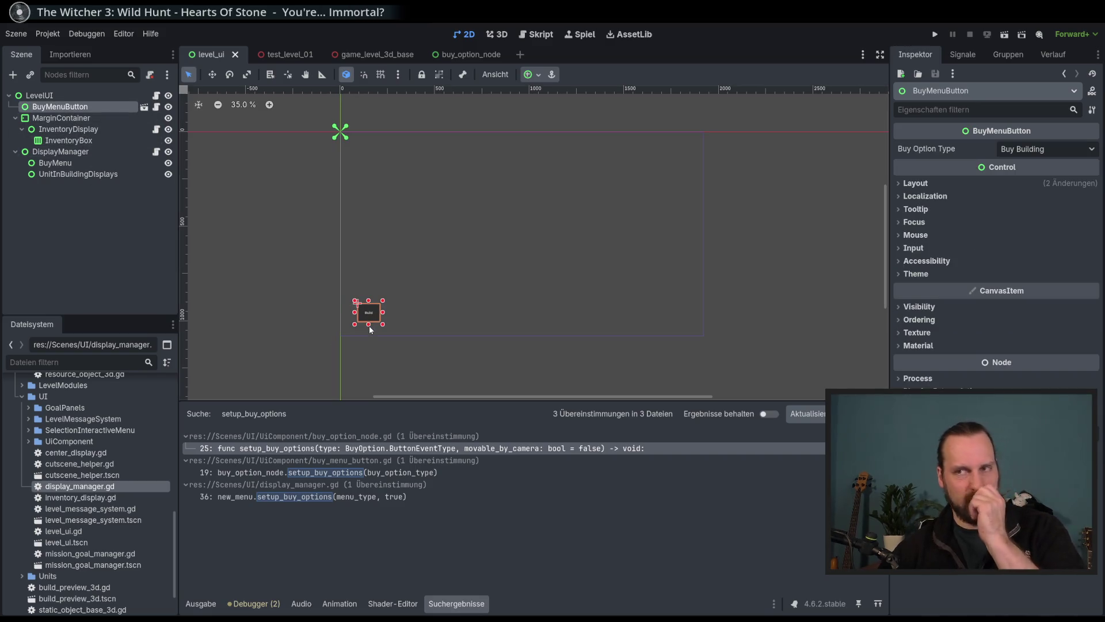
click(368, 270)
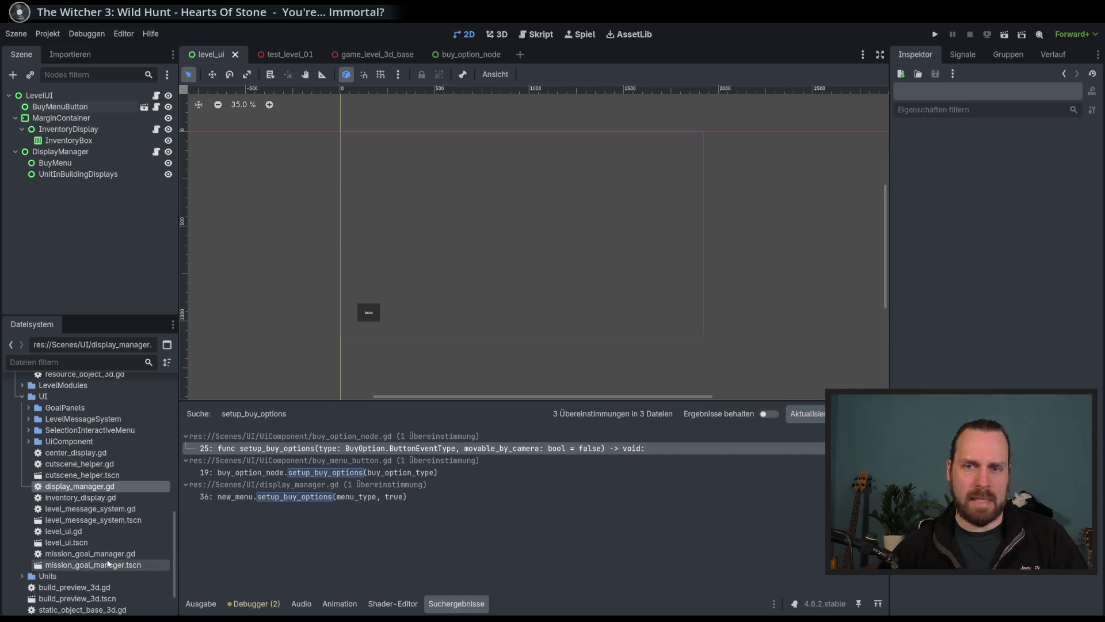
scroll(down, 3)
scroll(up, 3)
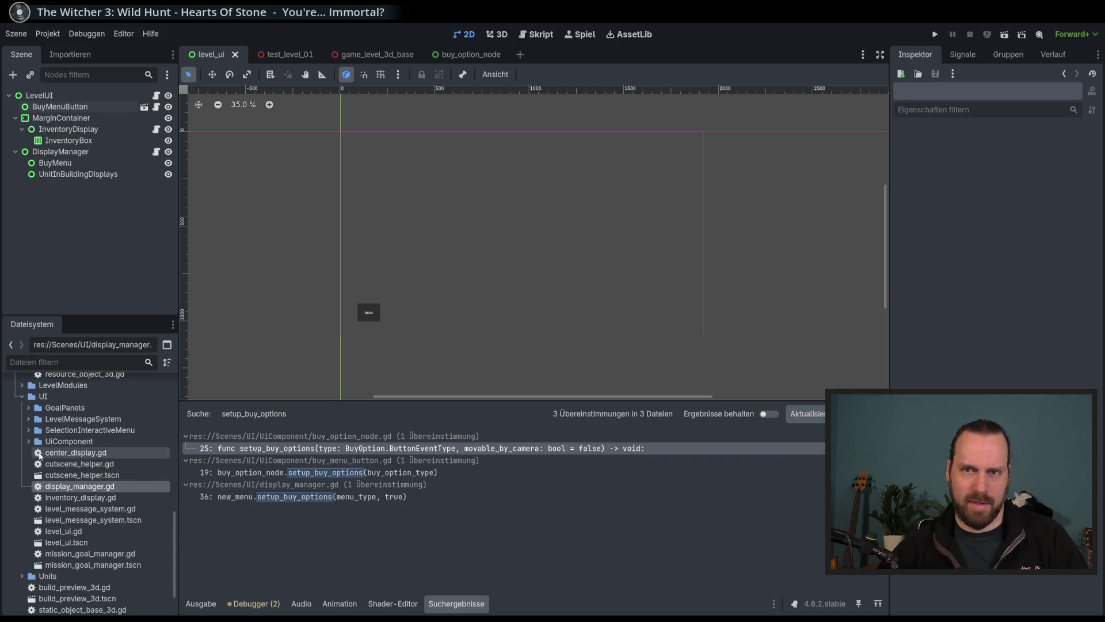
click(28, 441)
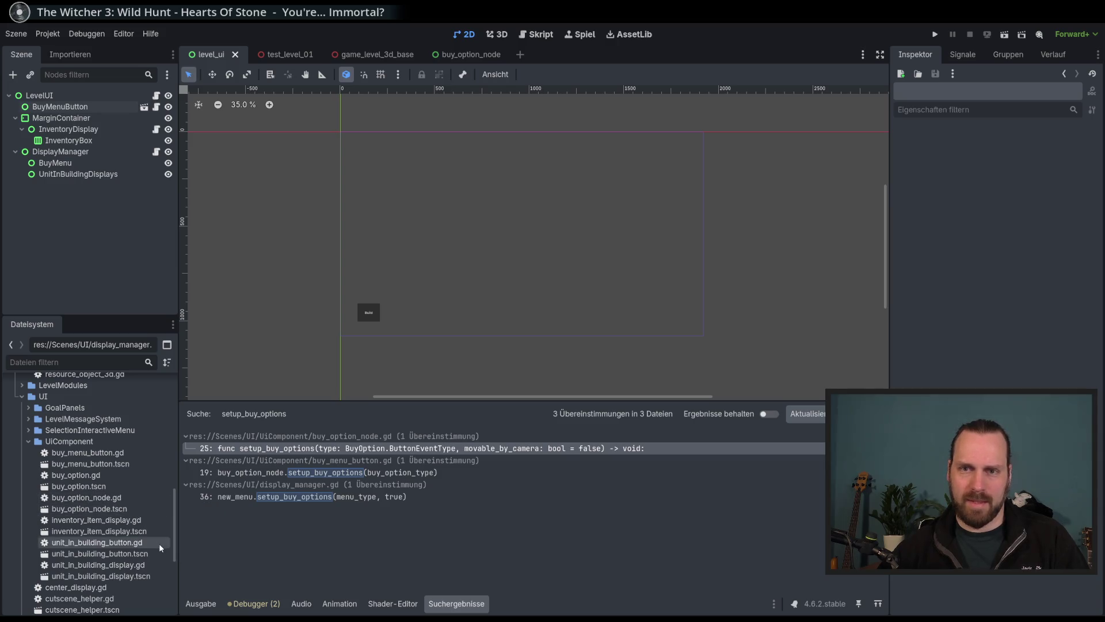
double_click(89, 508)
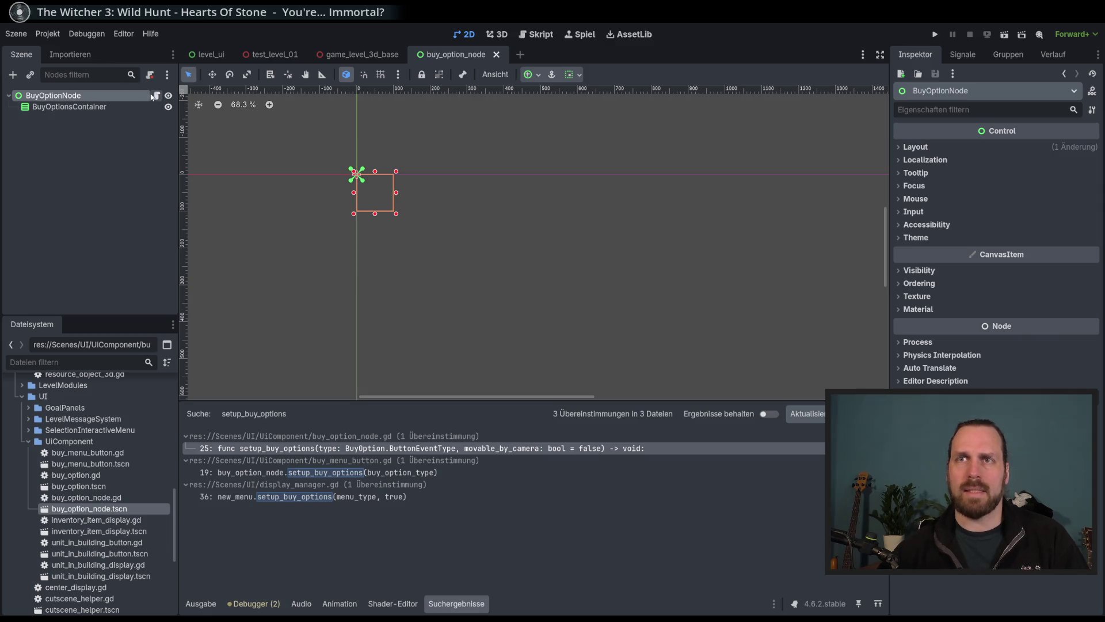
click(156, 95)
scroll(down, 3)
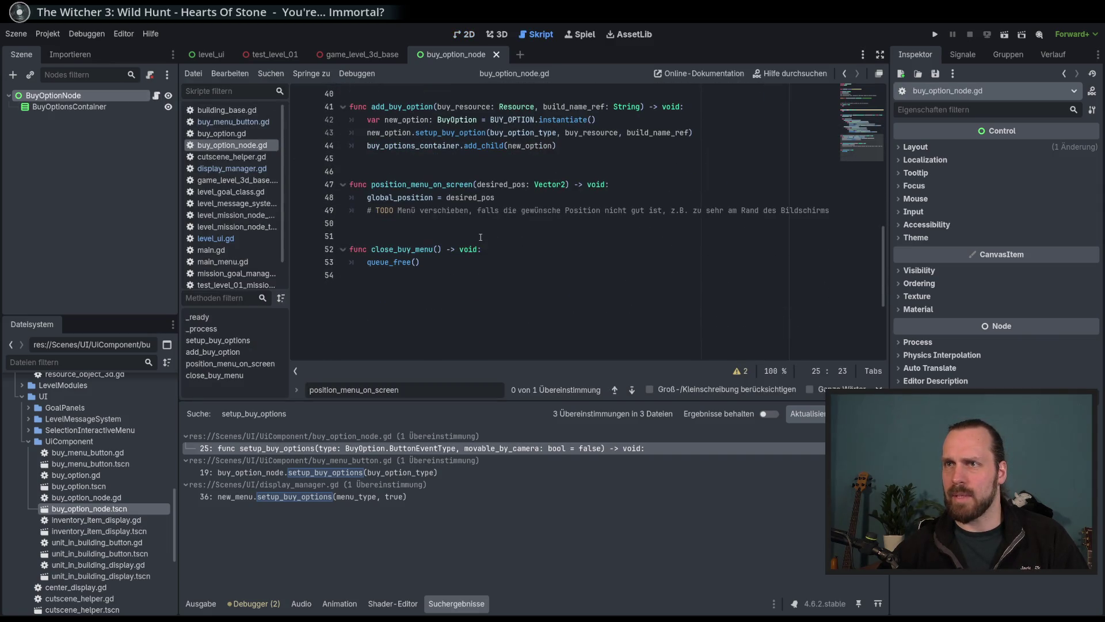
Test-run Test Mission 01: toggle Build twice, select the landing platform, pan the camera, then stop.
double_click(409, 184)
scroll(up, 3)
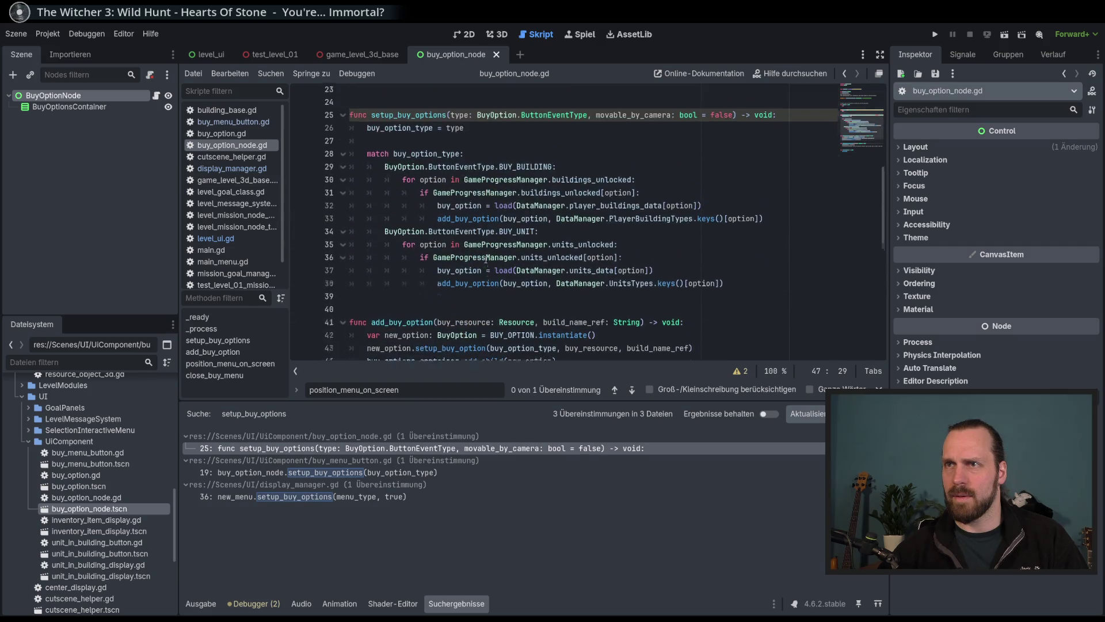
scroll(up, 3)
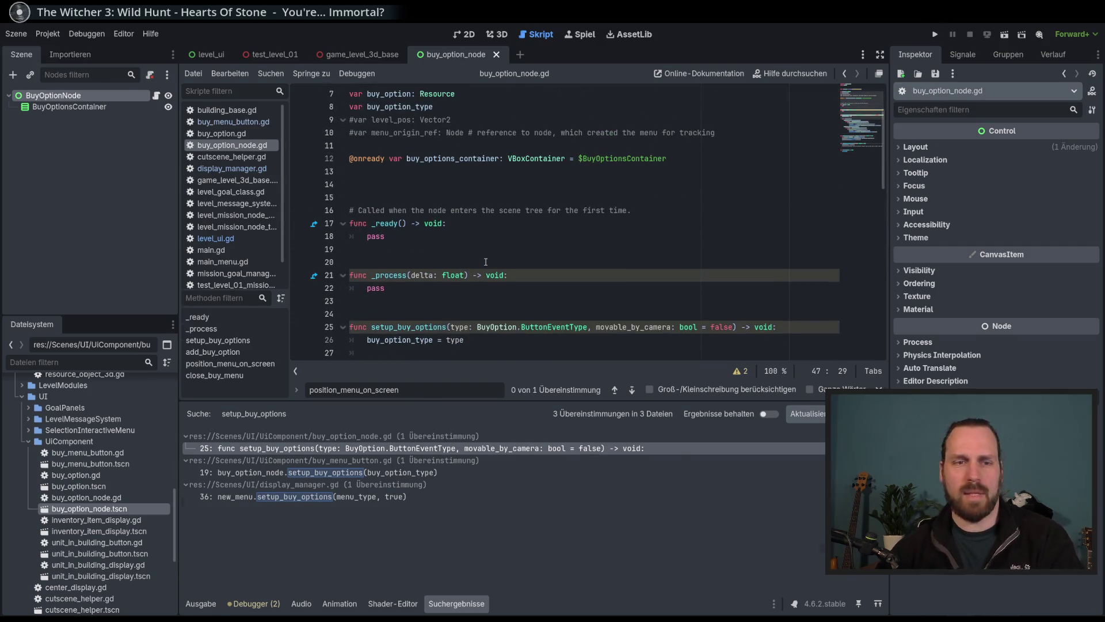
key(F5)
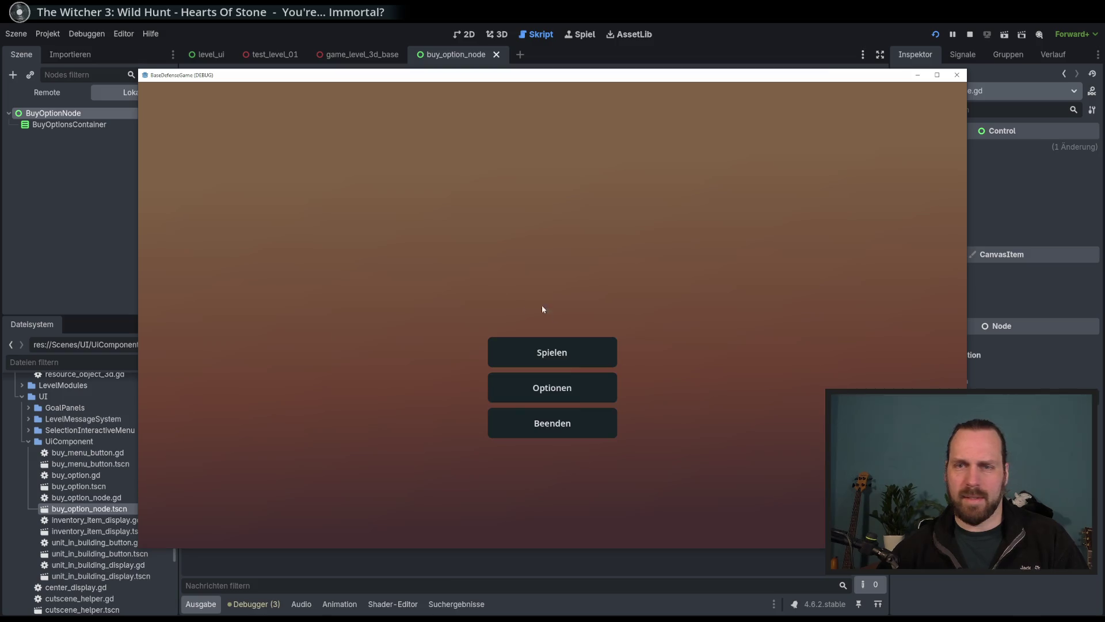
click(547, 352)
click(616, 482)
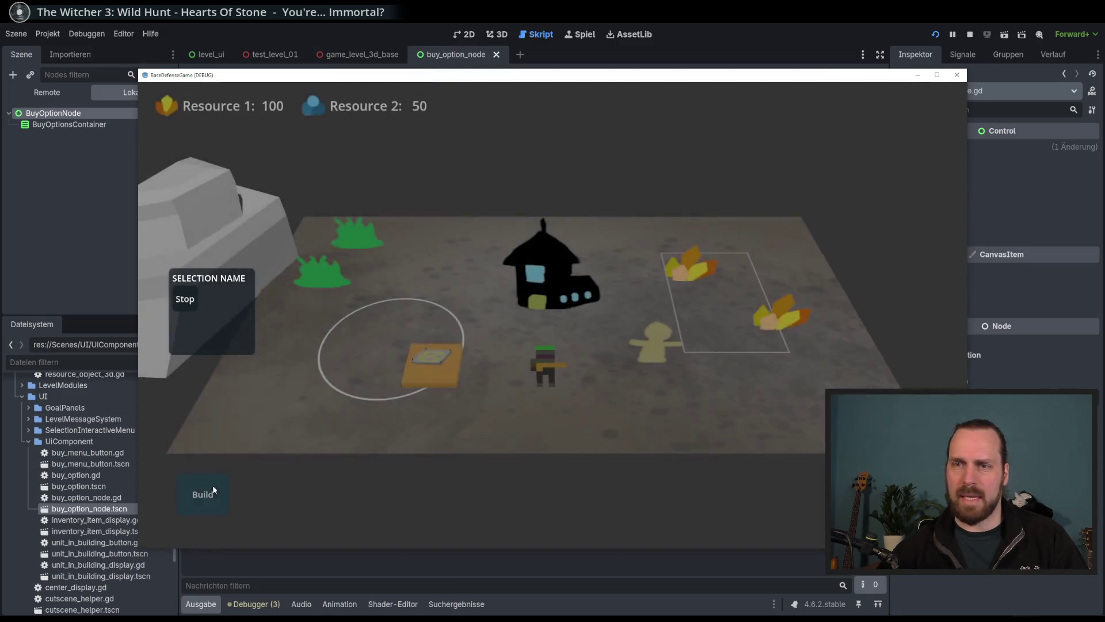
click(216, 490)
click(225, 497)
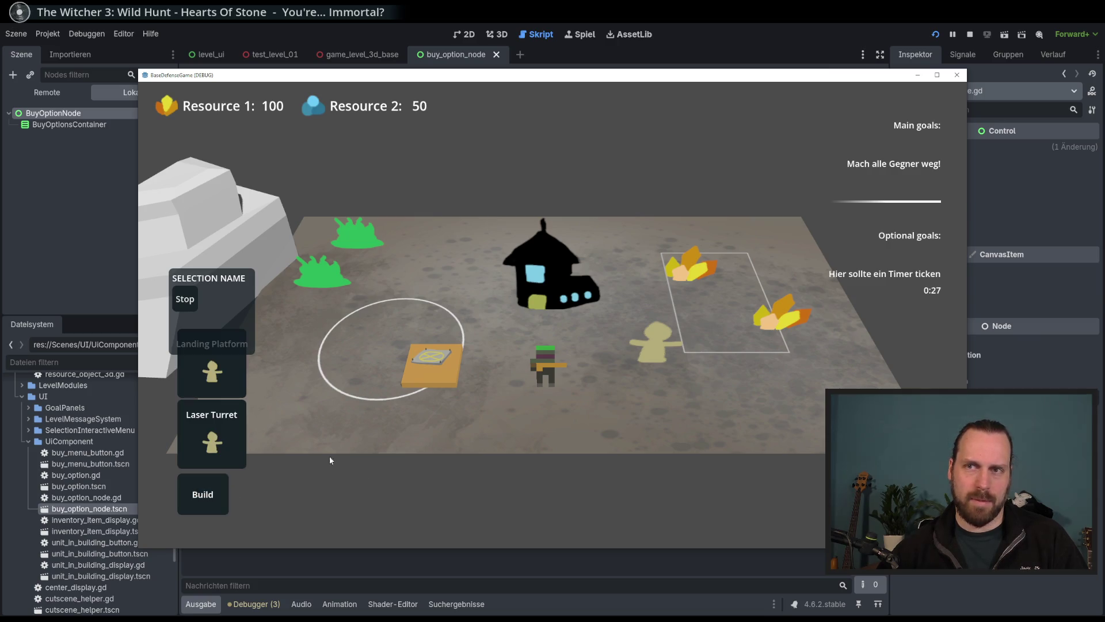
click(441, 369)
drag(391, 406, 327, 433)
key(F8)
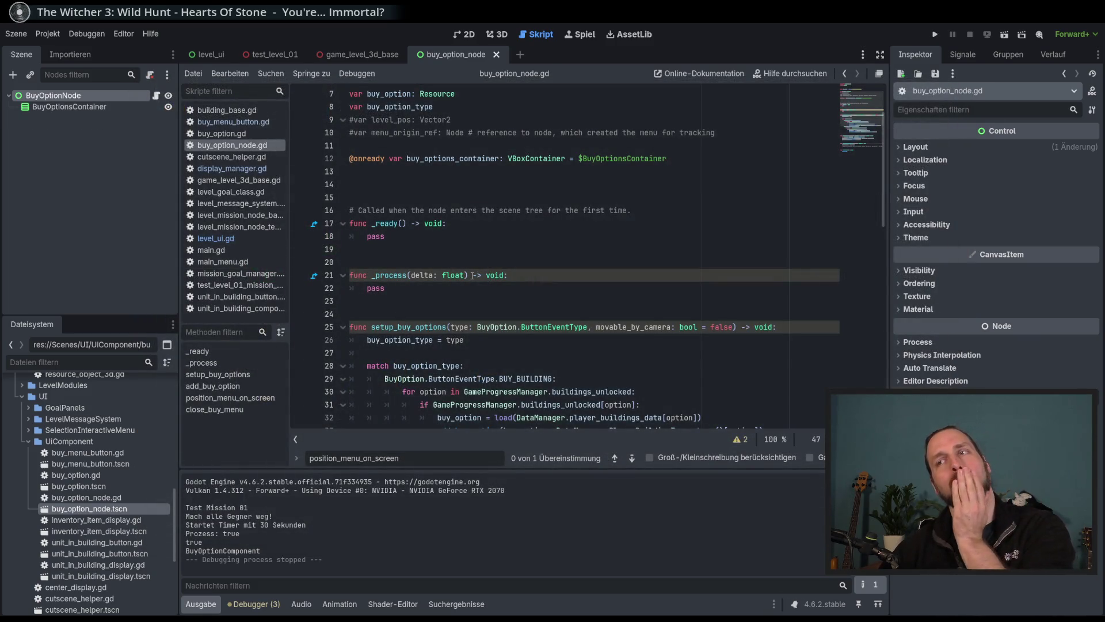
Scroll buy_option_node.gd back to the top to review the BuyOptionsNode class and setup_buy_options.
scroll(down, 3)
scroll(down, 3)
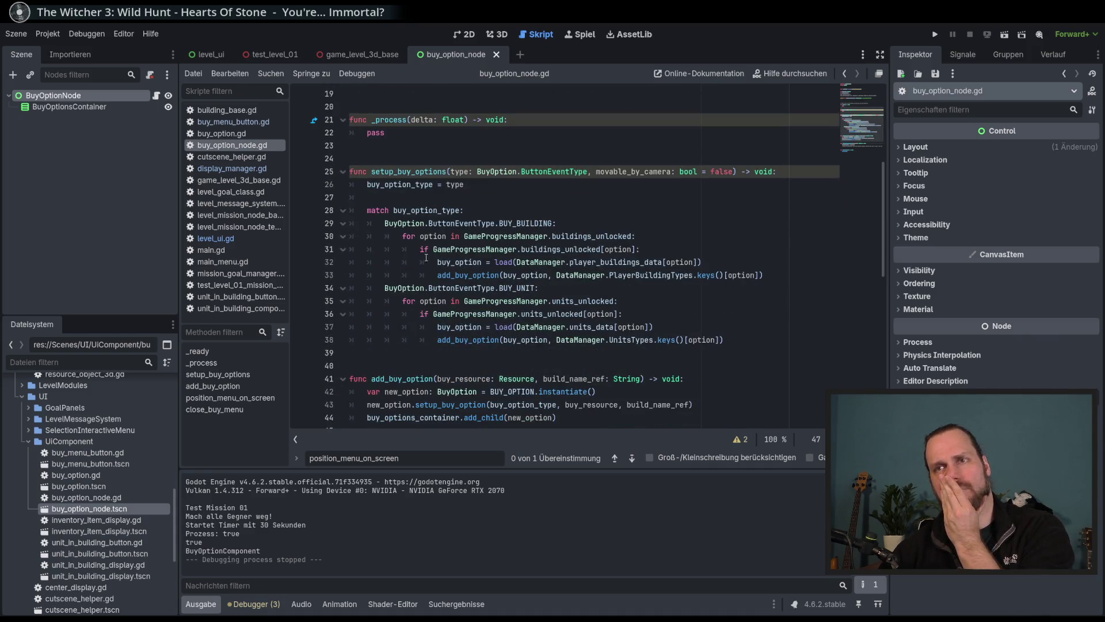
scroll(up, 3)
scroll(up, 3)
scroll(down, 3)
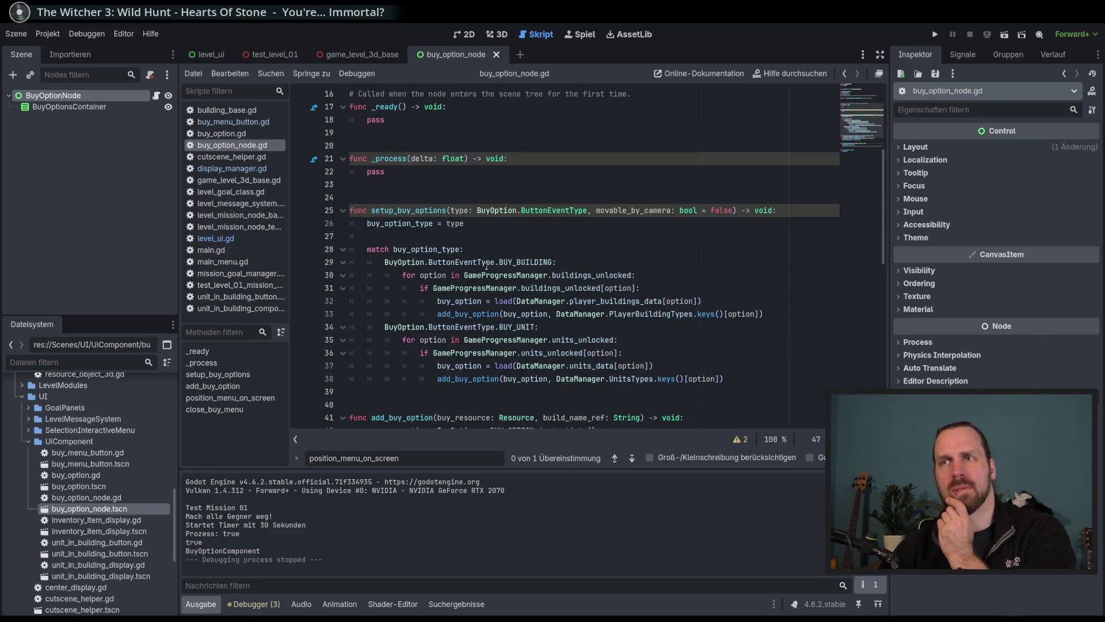
scroll(up, 3)
scroll(down, 3)
scroll(up, 3)
scroll(up, 3)
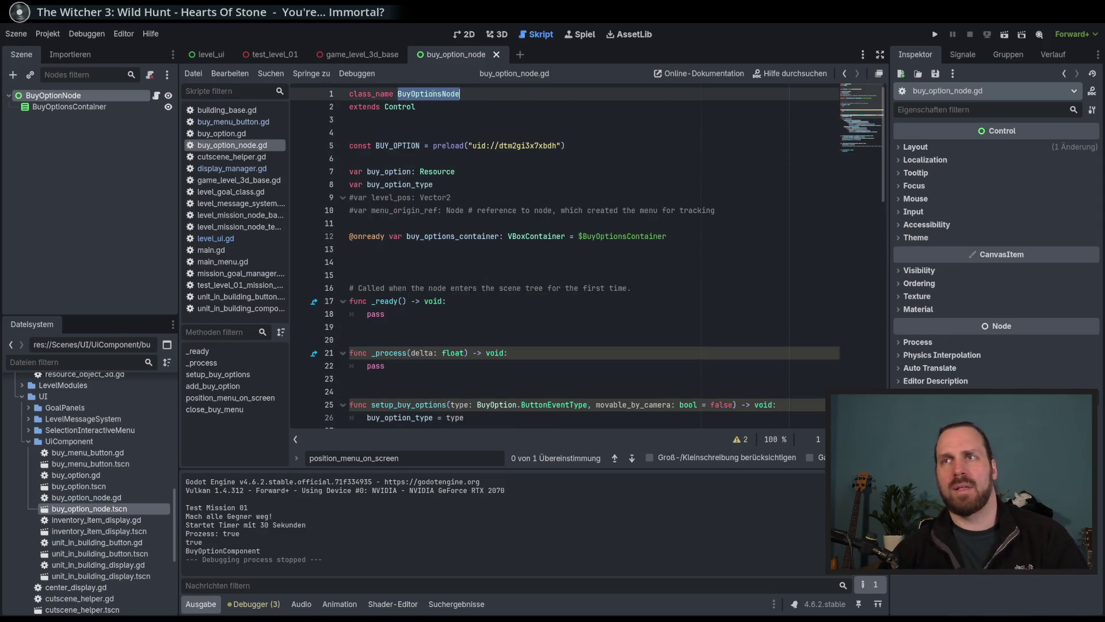
Search the project for BuyOptionsNode and review its uses in buy_option_component.gd, buy_menu_button.gd and display_manager.gd.
key(ctrl+shift+f)
click(554, 376)
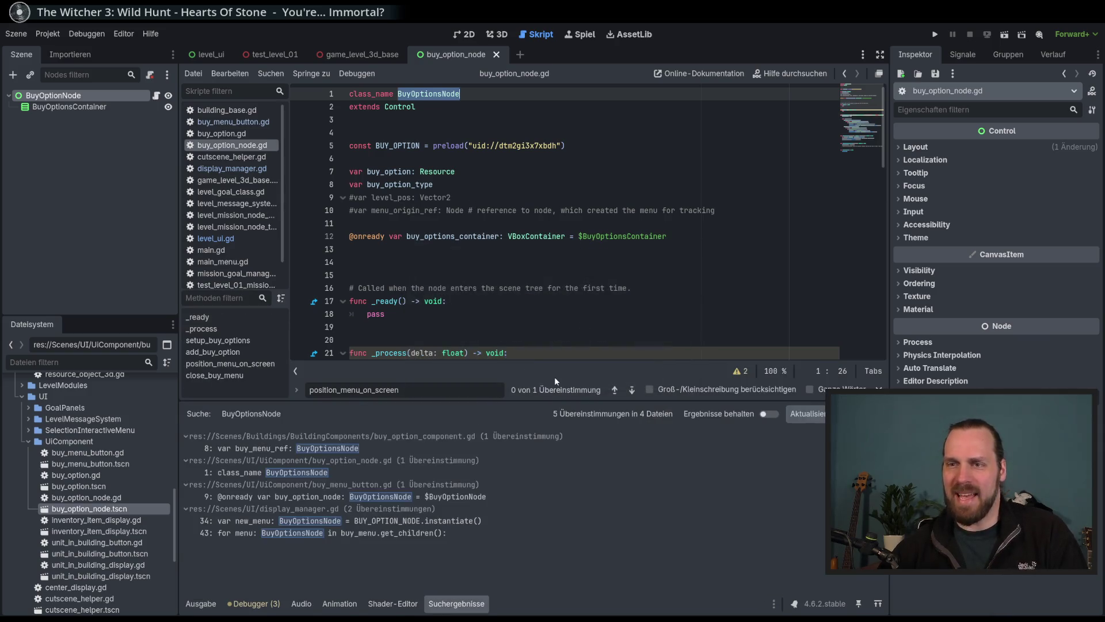
click(366, 451)
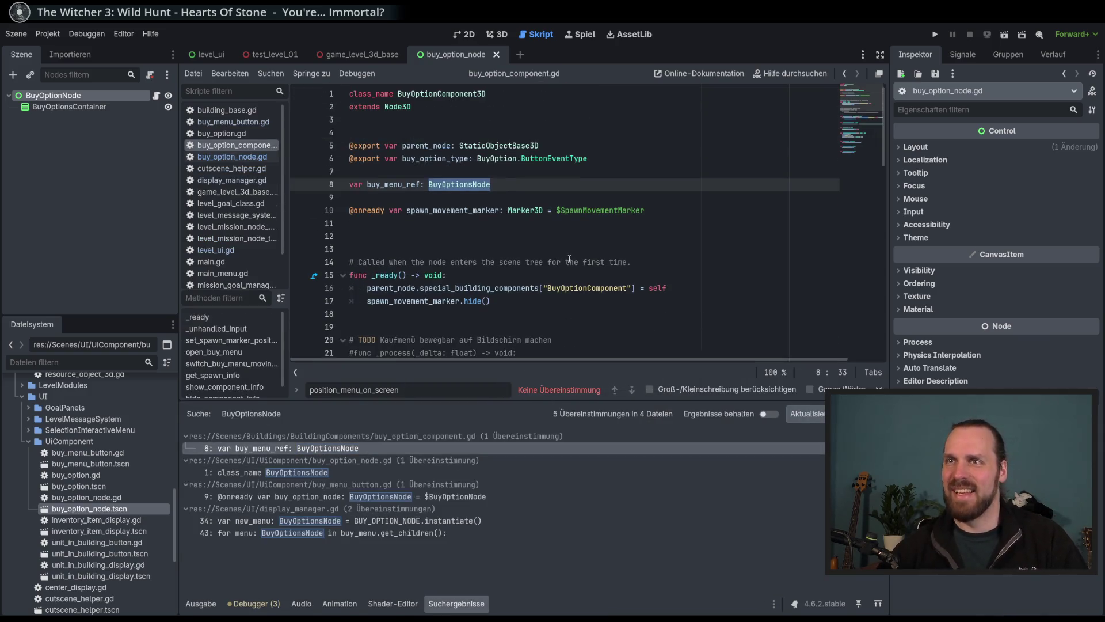
click(392, 498)
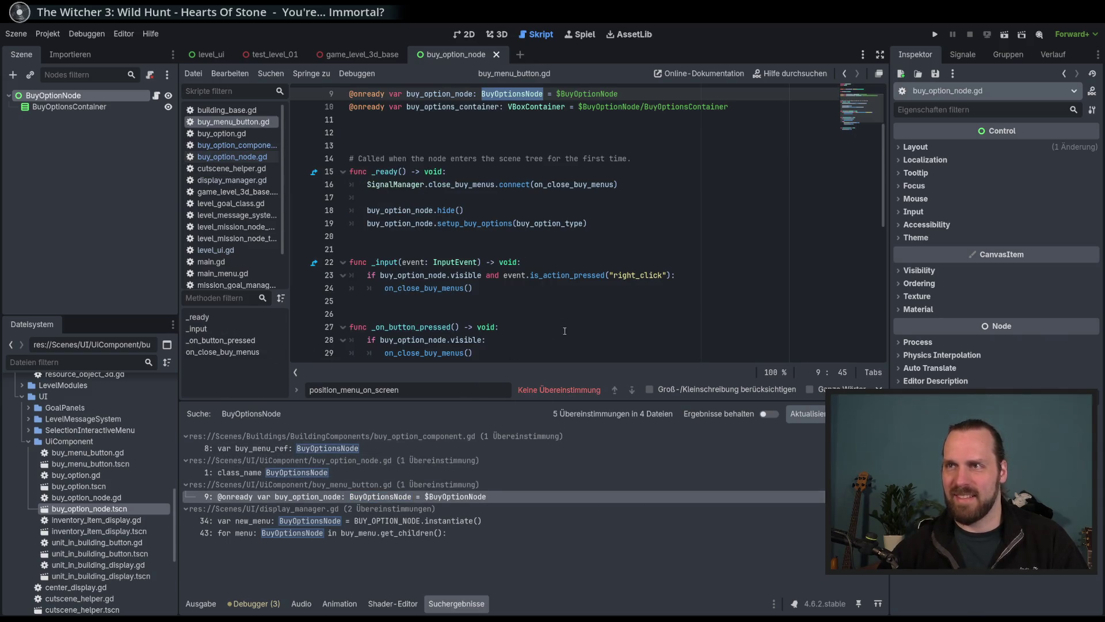
scroll(up, 3)
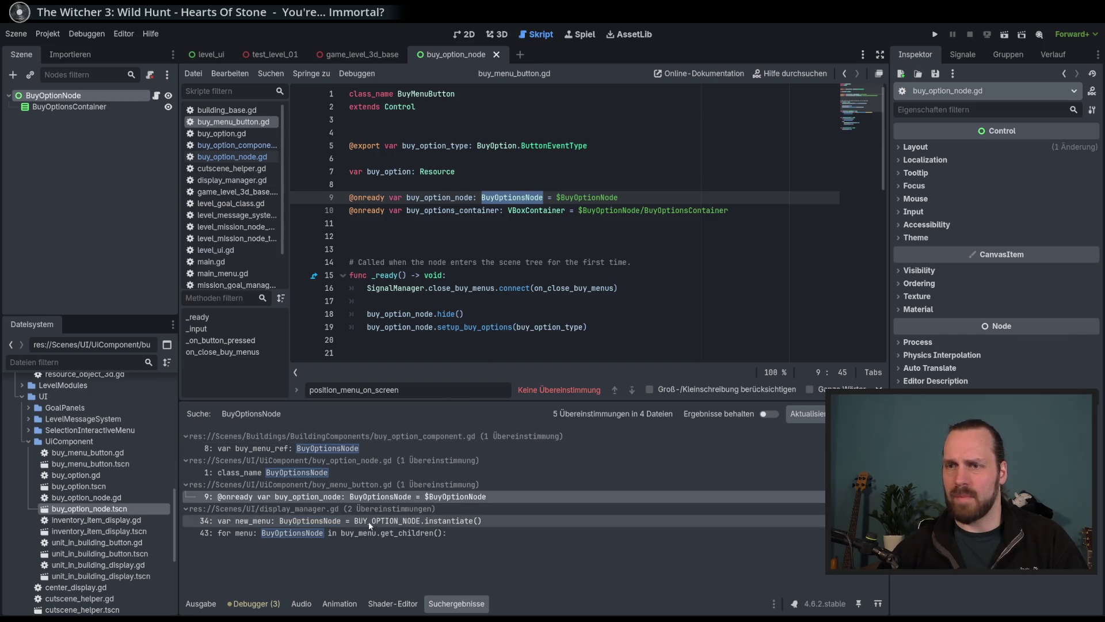
click(371, 521)
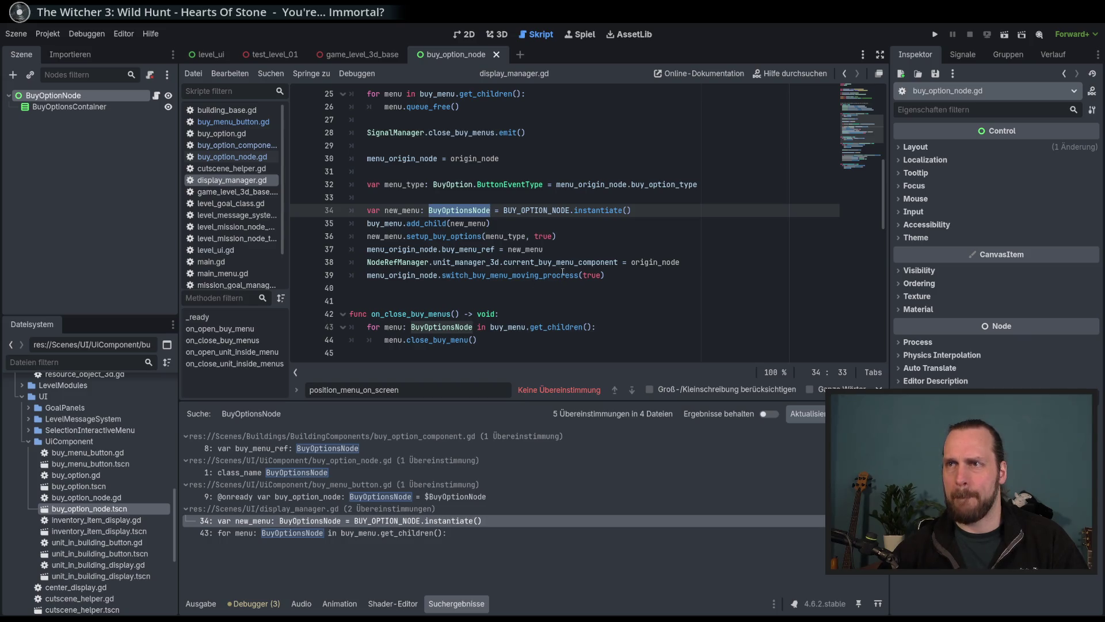
scroll(up, 3)
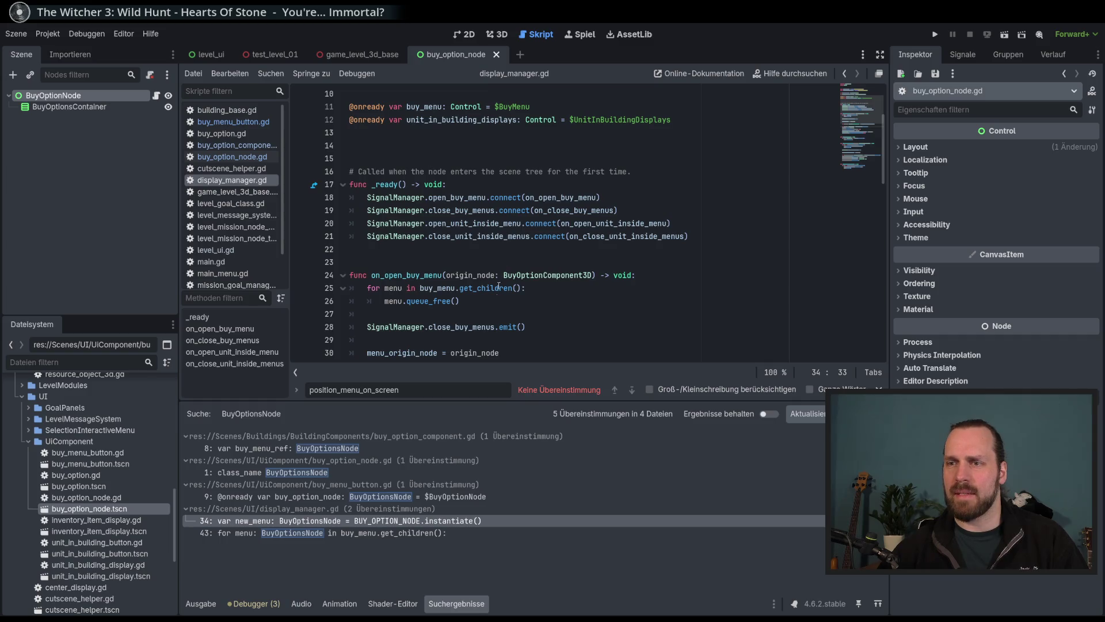
scroll(down, 3)
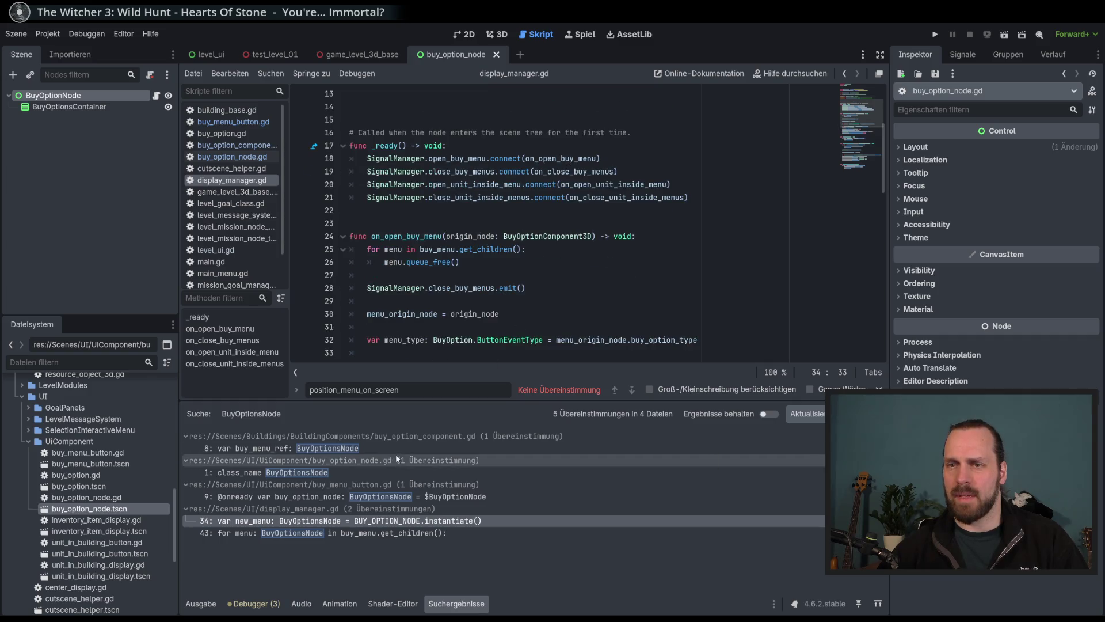
click(346, 533)
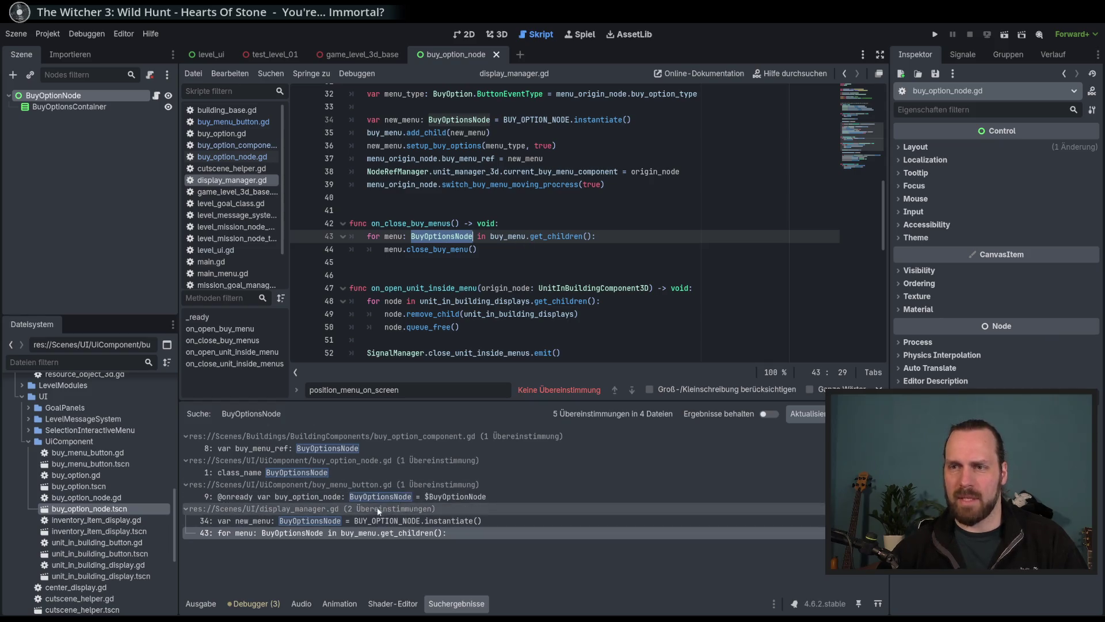
click(373, 522)
scroll(up, 3)
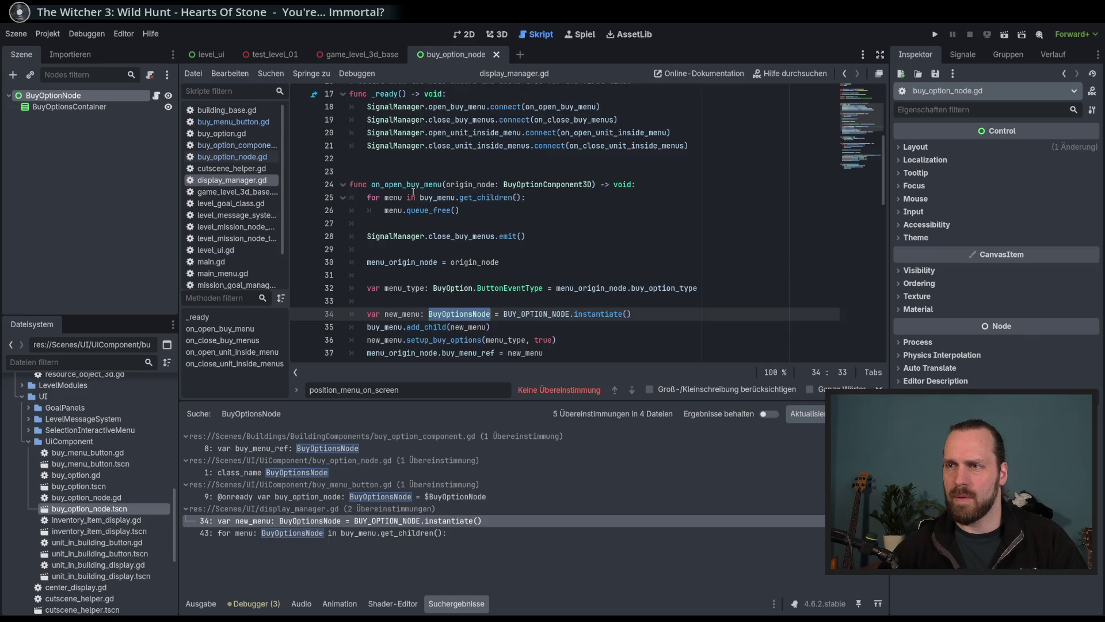
scroll(down, 3)
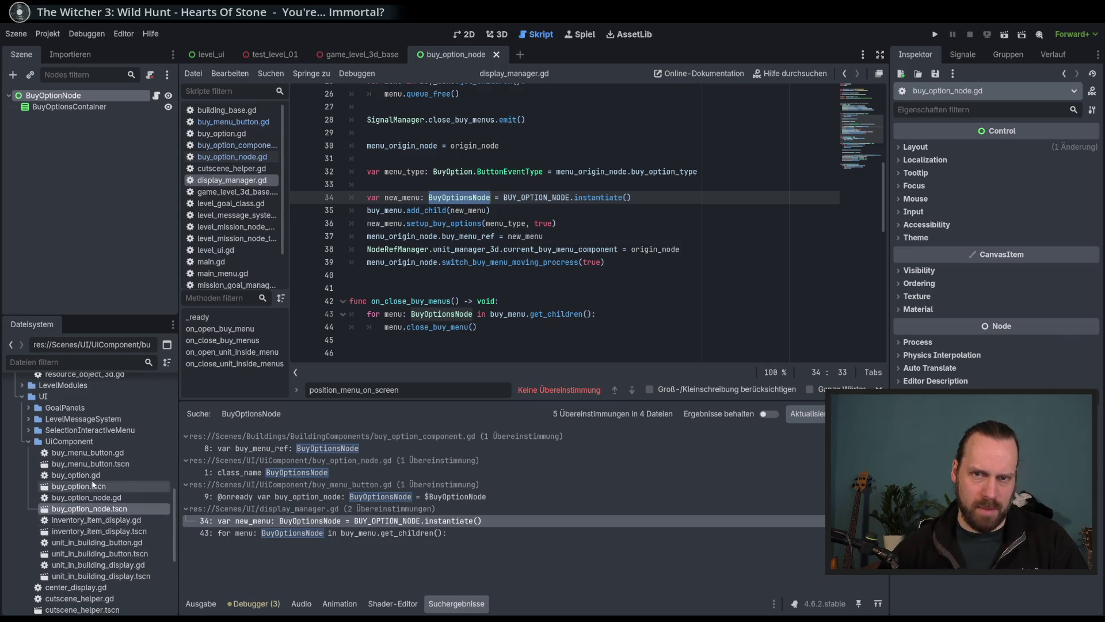
scroll(down, 3)
scroll(up, 3)
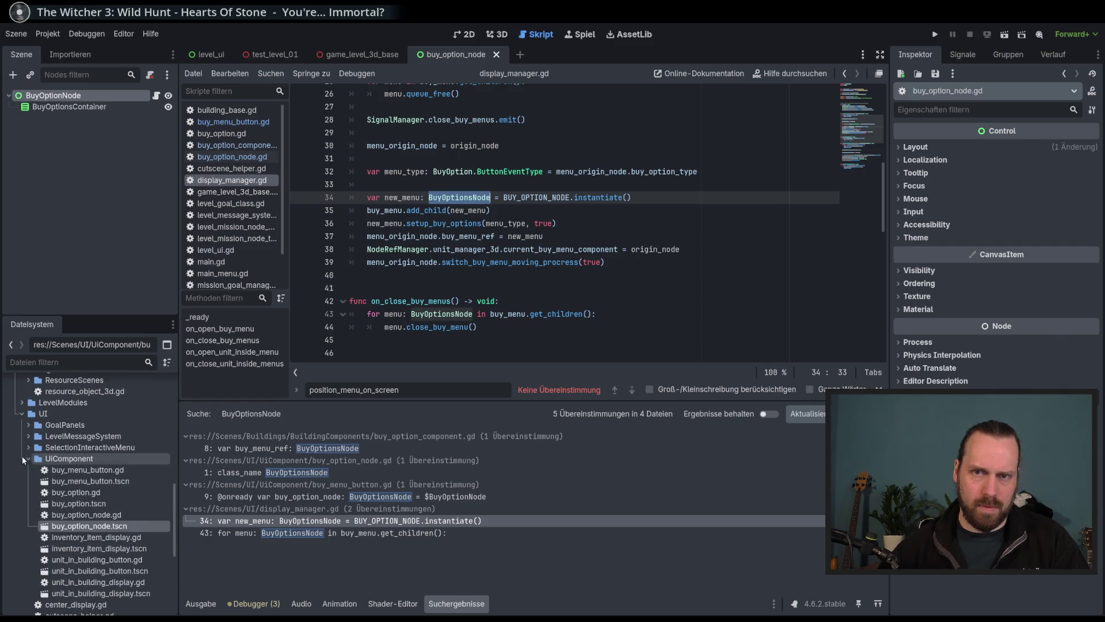
Collapse the UiComponent and UI folders and open the buy_option_component scene from Buildings.
click(23, 457)
click(21, 412)
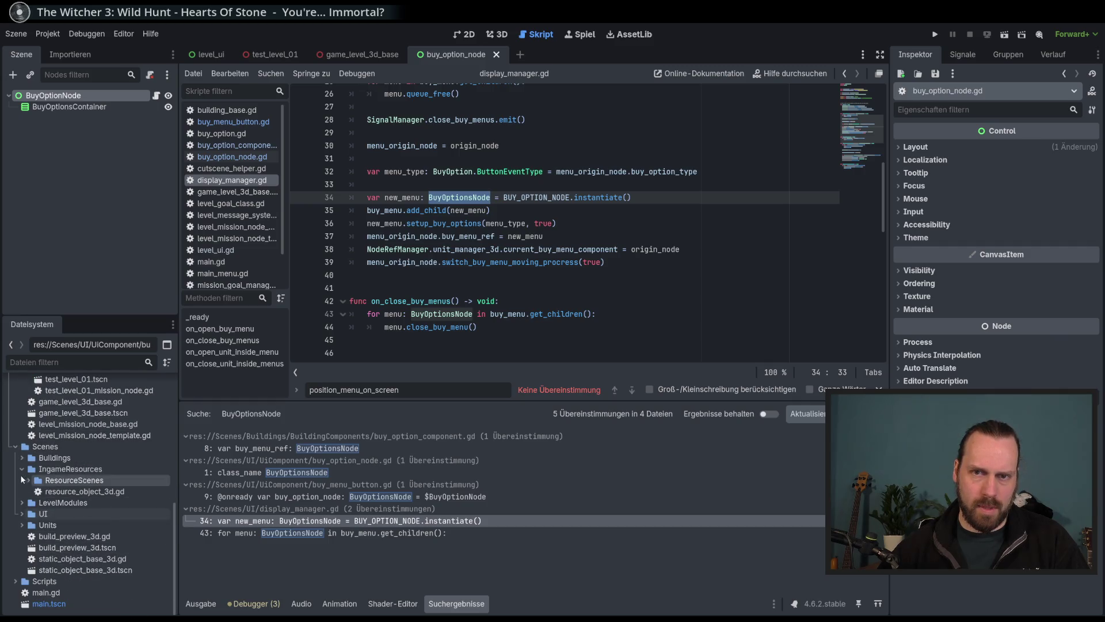
click(22, 458)
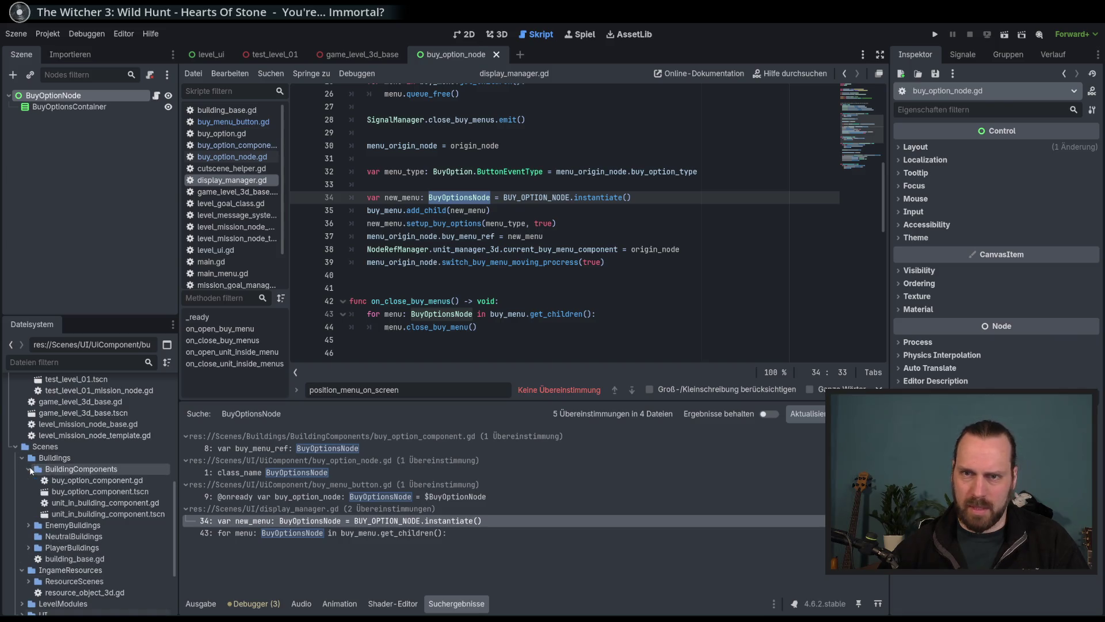
click(121, 494)
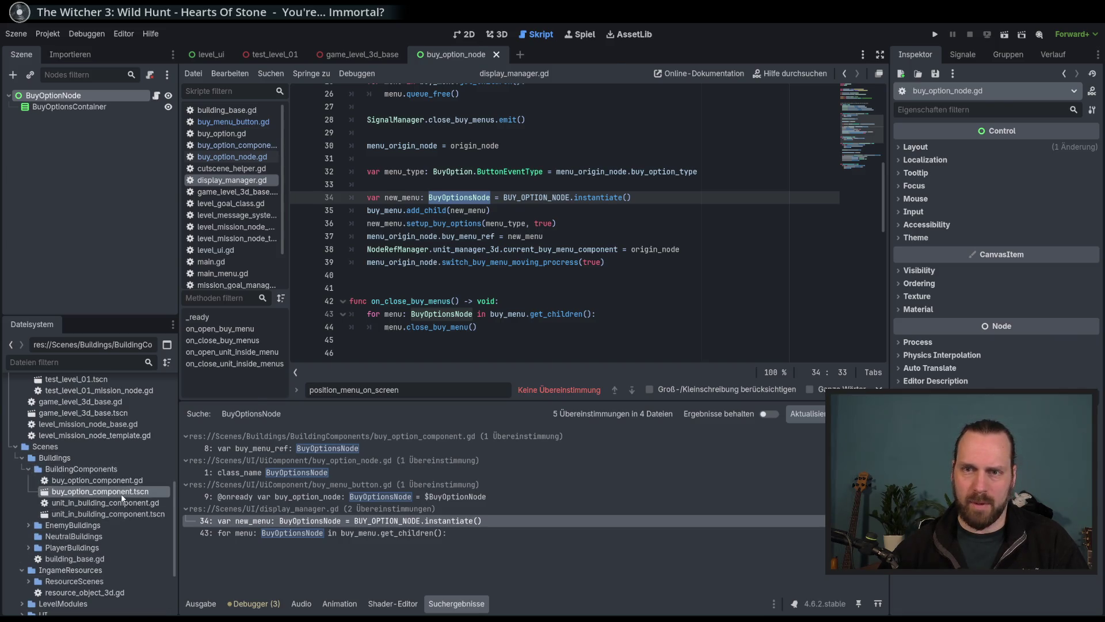
double_click(121, 494)
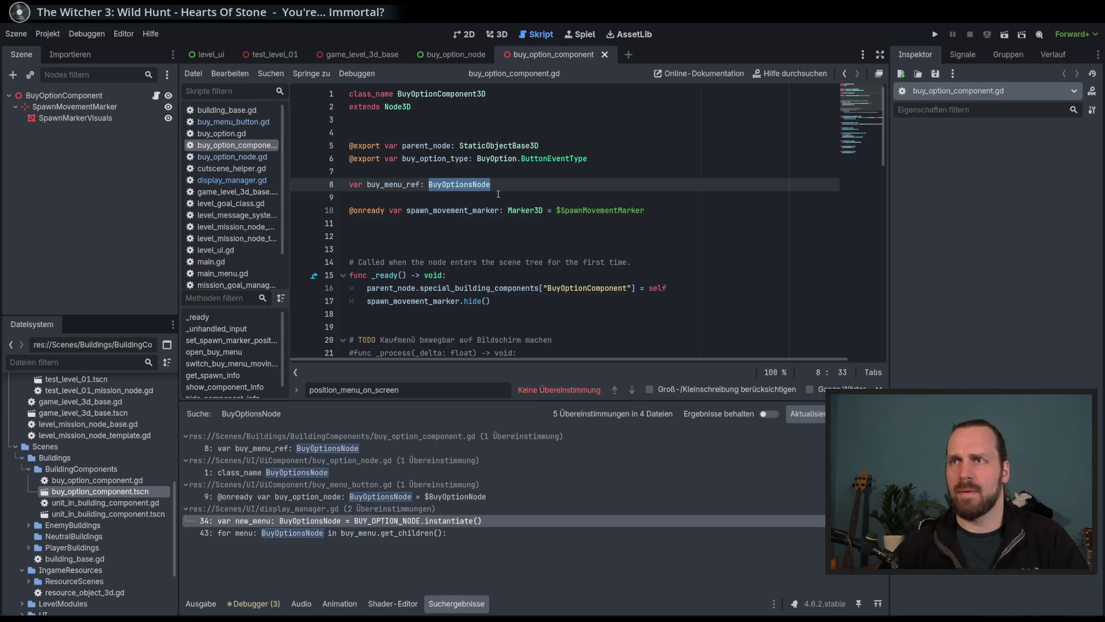
scroll(down, 3)
scroll(down, 3)
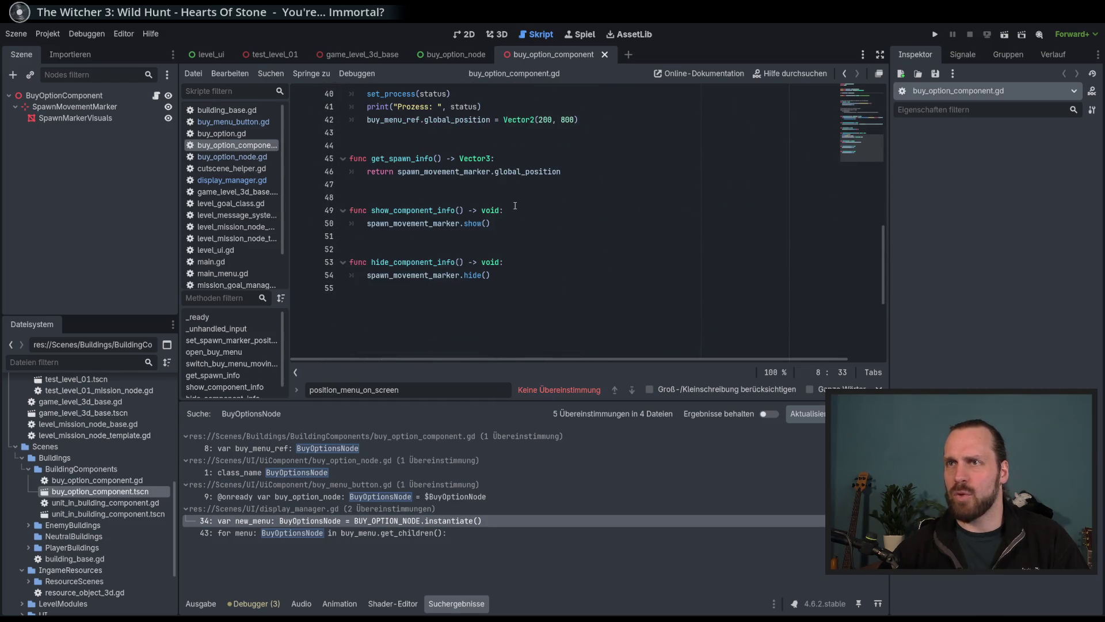
scroll(up, 3)
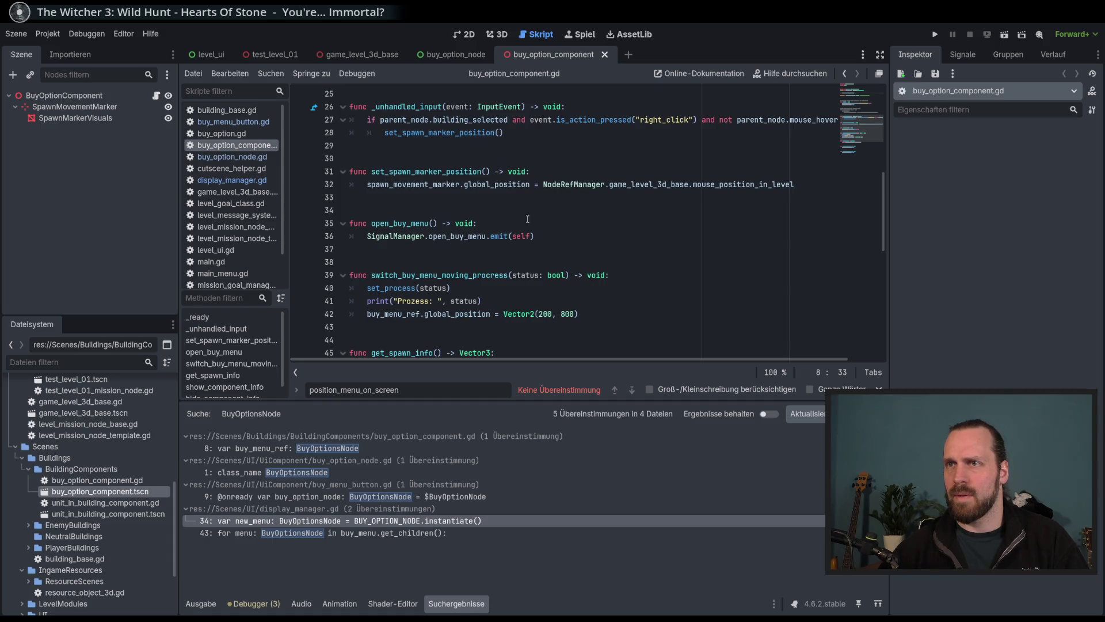
scroll(up, 3)
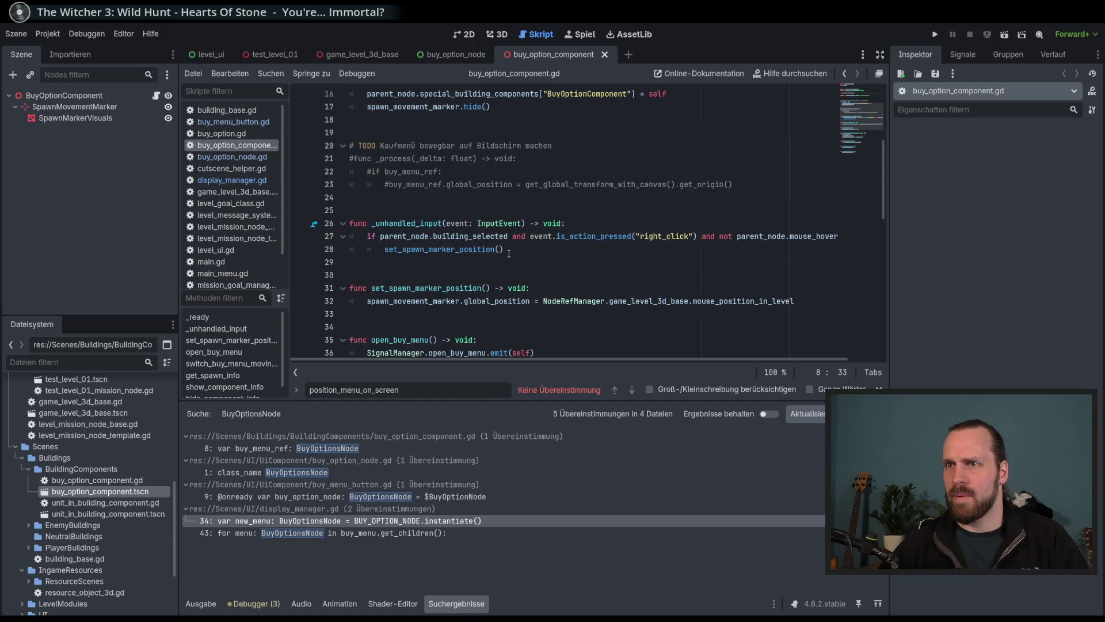
drag(567, 362, 545, 361)
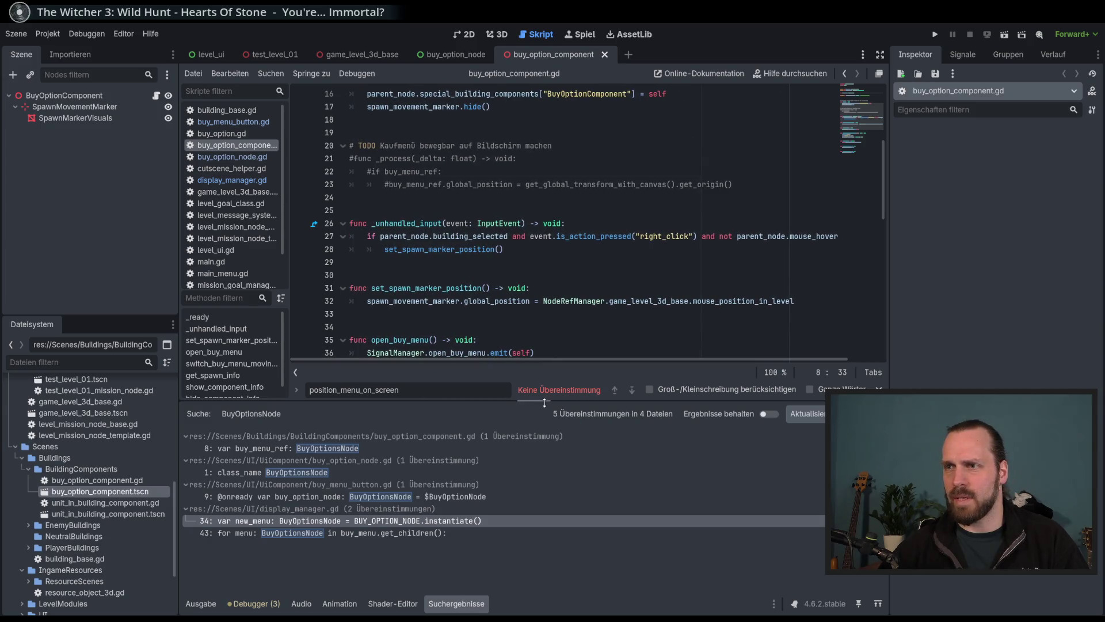
drag(545, 403, 544, 465)
scroll(up, 3)
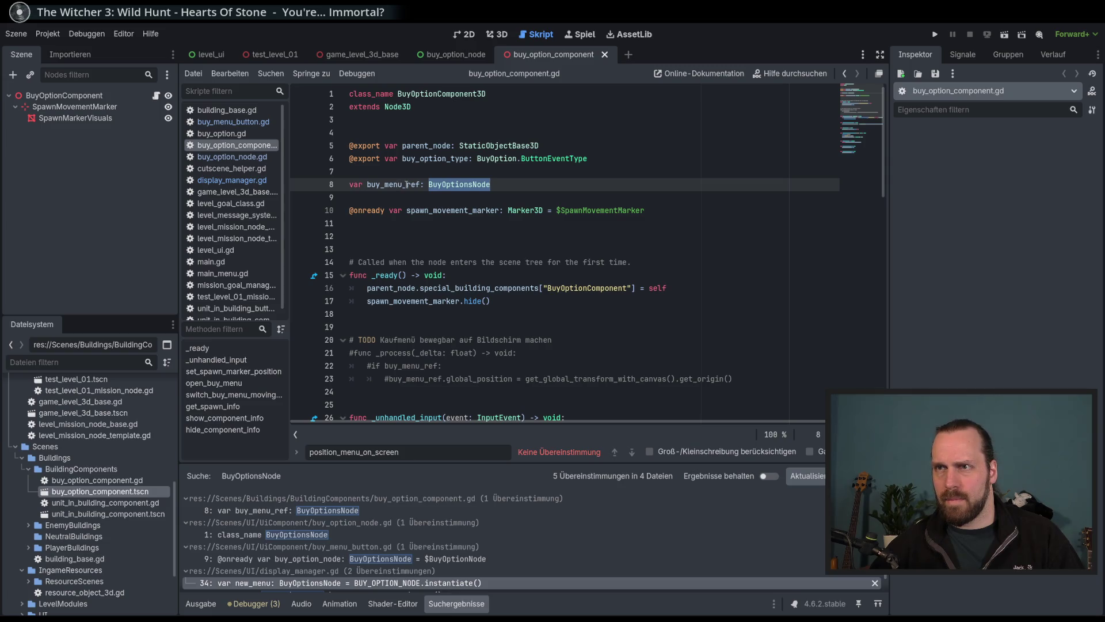
scroll(down, 3)
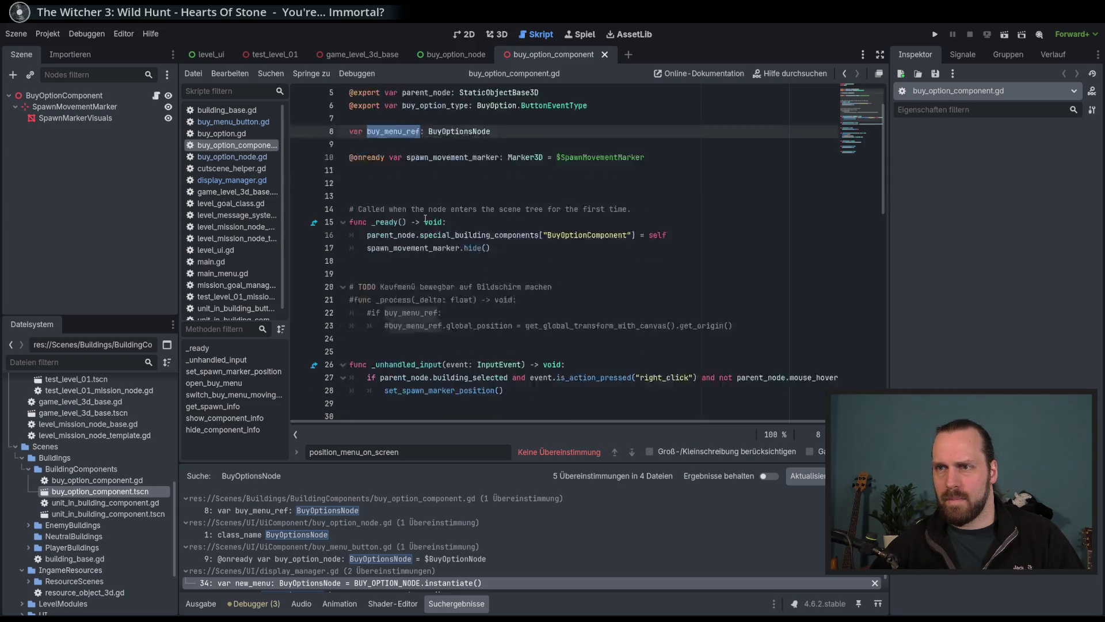
scroll(down, 3)
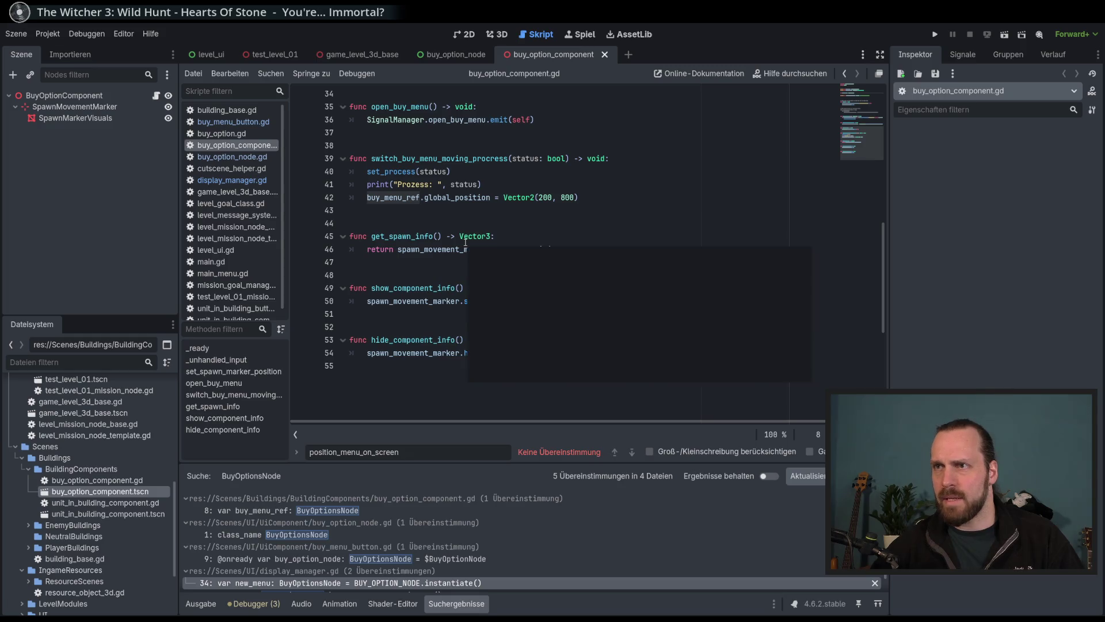
Select buy_menu_ref and global_position on line 42 of switch_buy_menu_moving_procress.
double_click(408, 198)
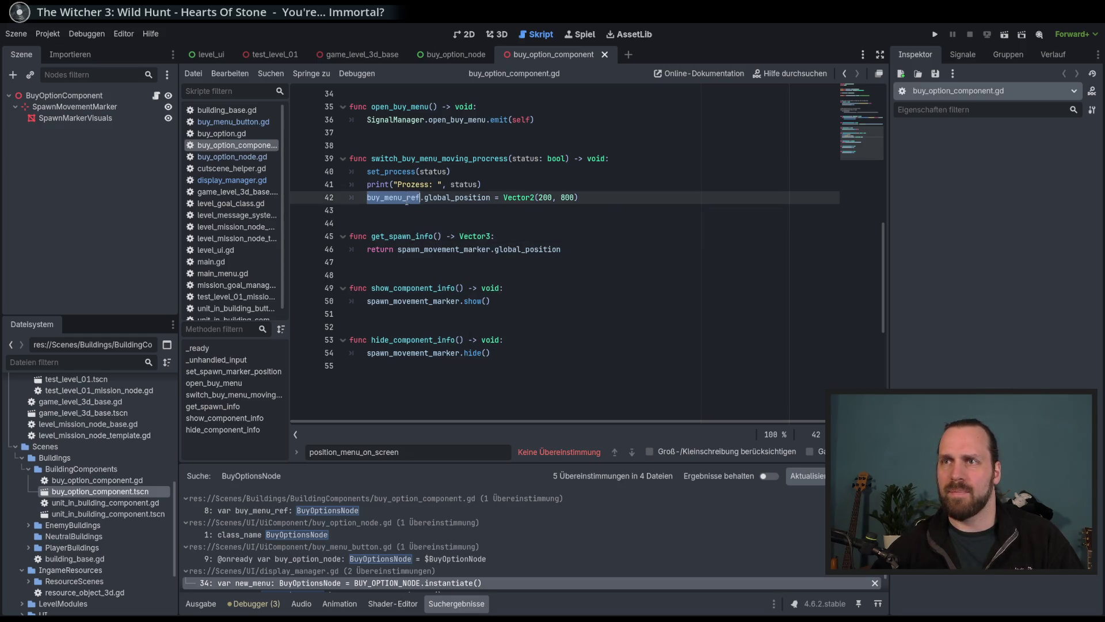
scroll(up, 3)
double_click(461, 275)
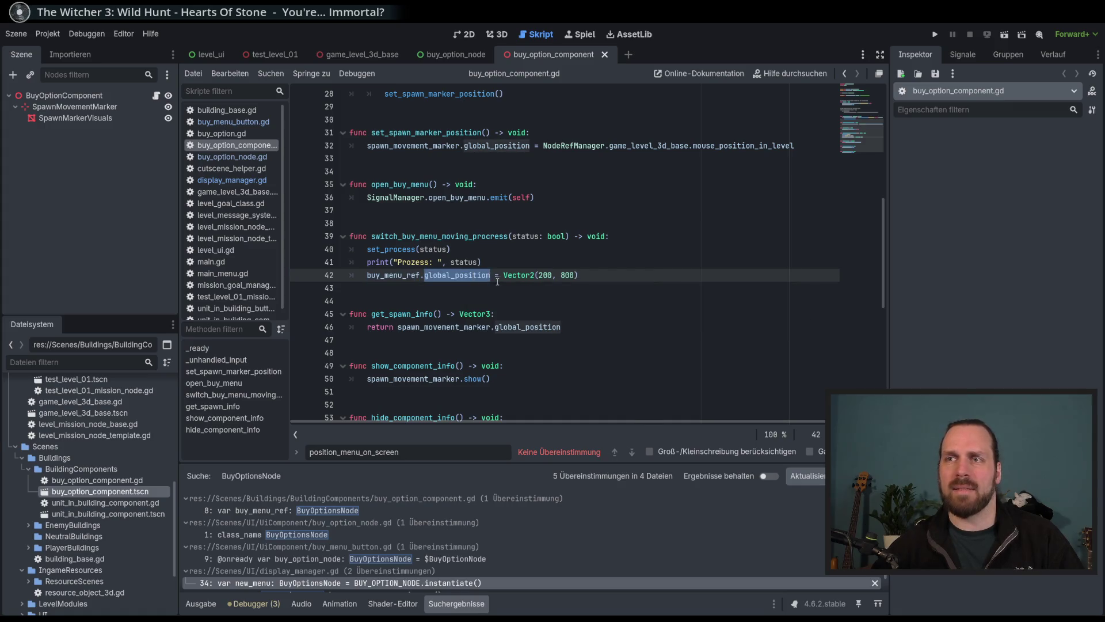
click(541, 276)
double_click(472, 275)
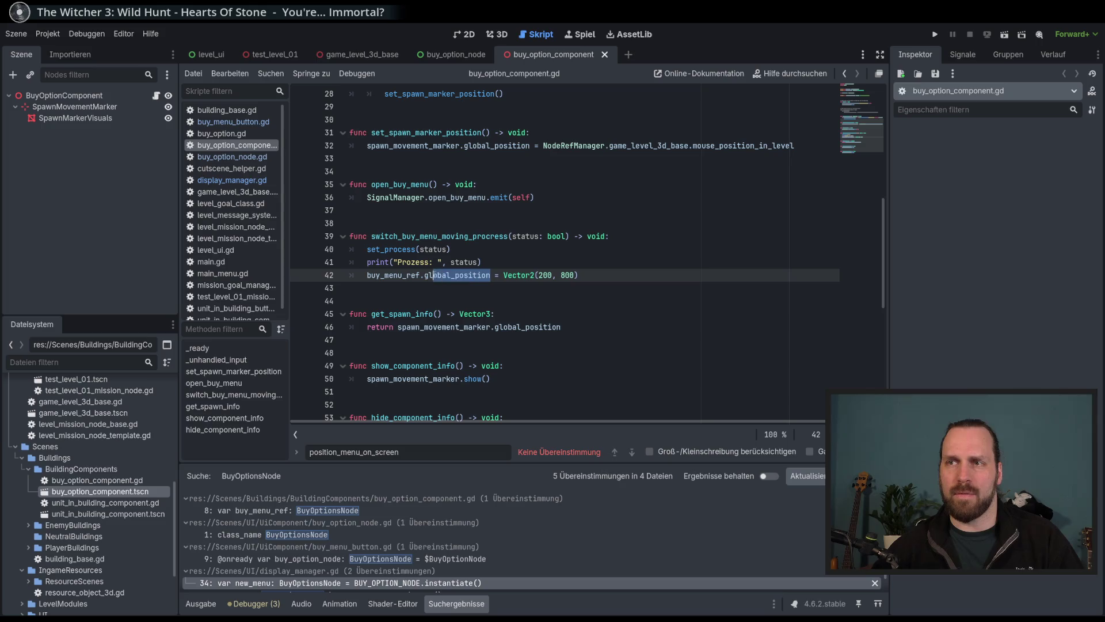
Replace global_position on line 42 with a partial 'posi' method name, dismissing search bar and autocomplete.
key(BackSpace)
text(set)
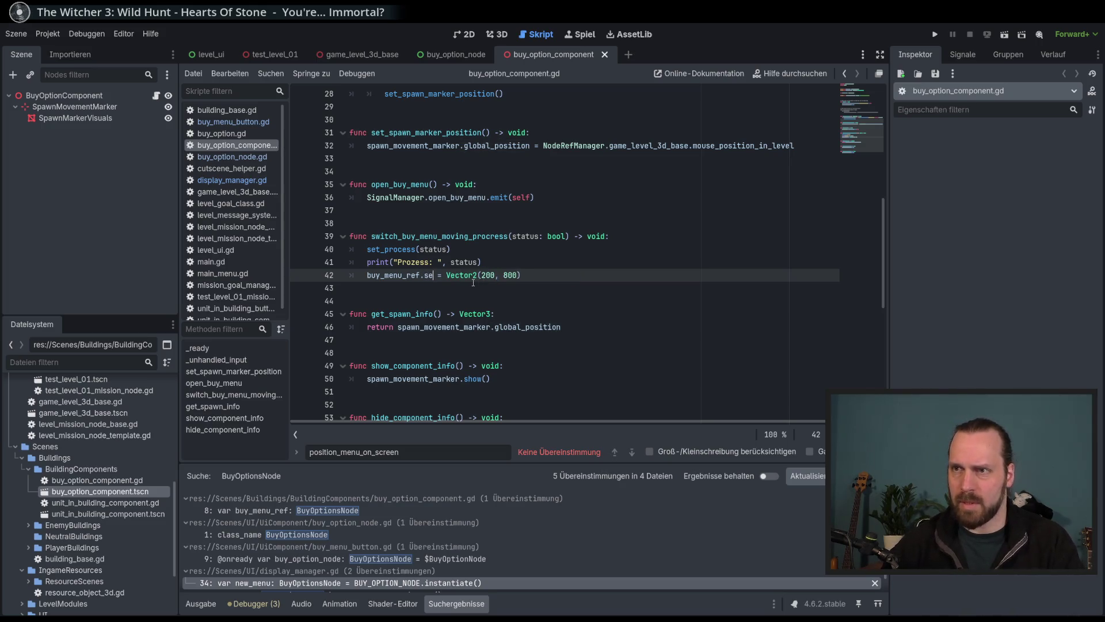
text(_de)
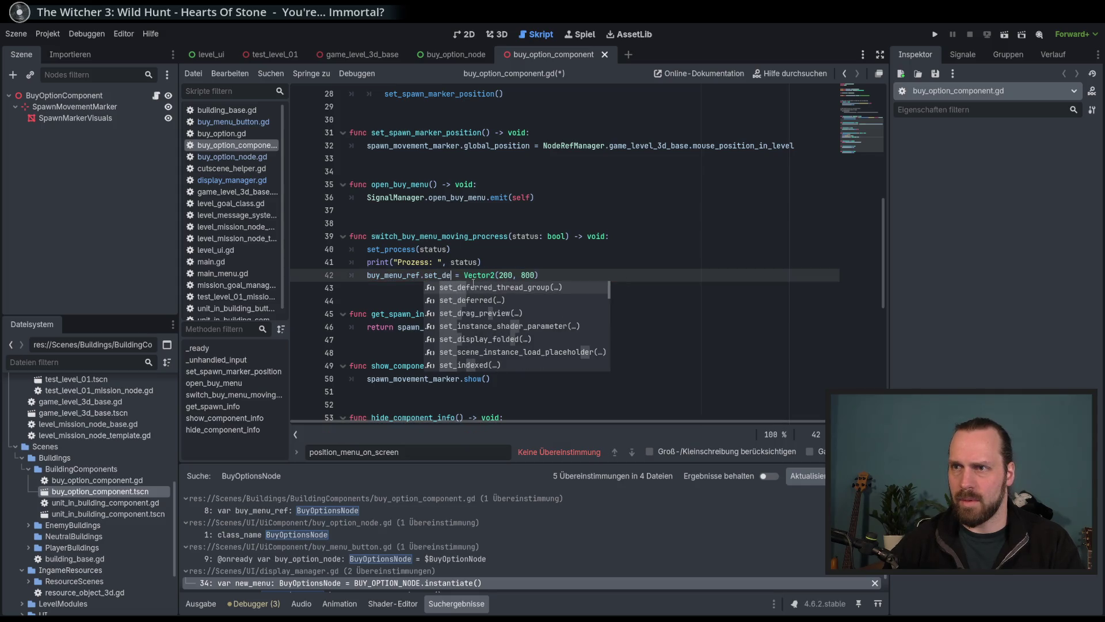
key(BackSpace)
key(BackSpace)
key(BackSpace)
key(BackSpace)
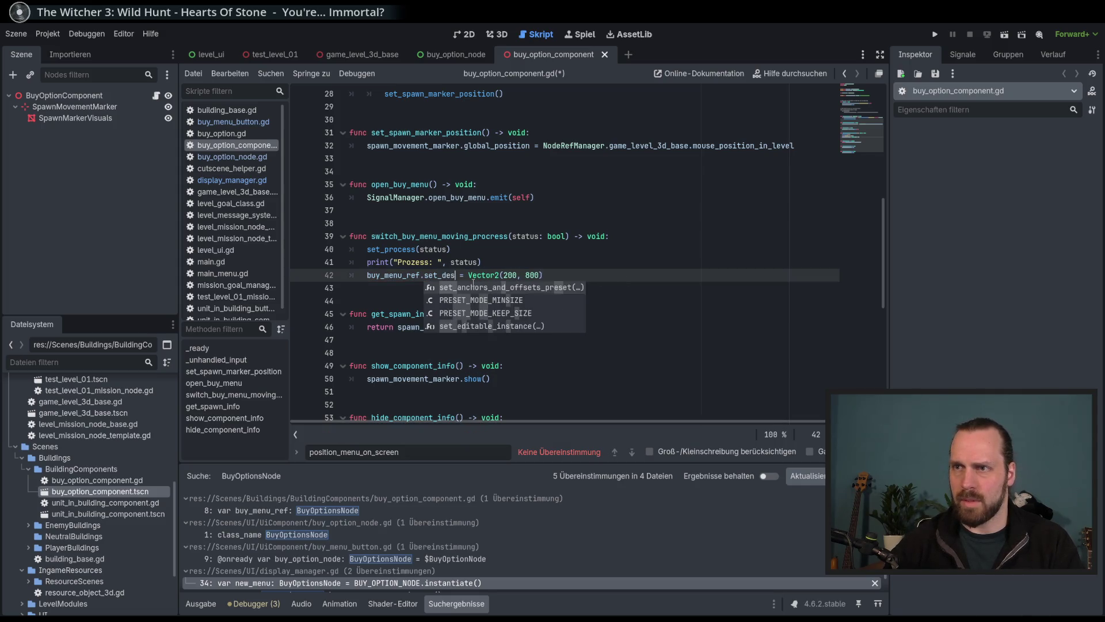
text(posi)
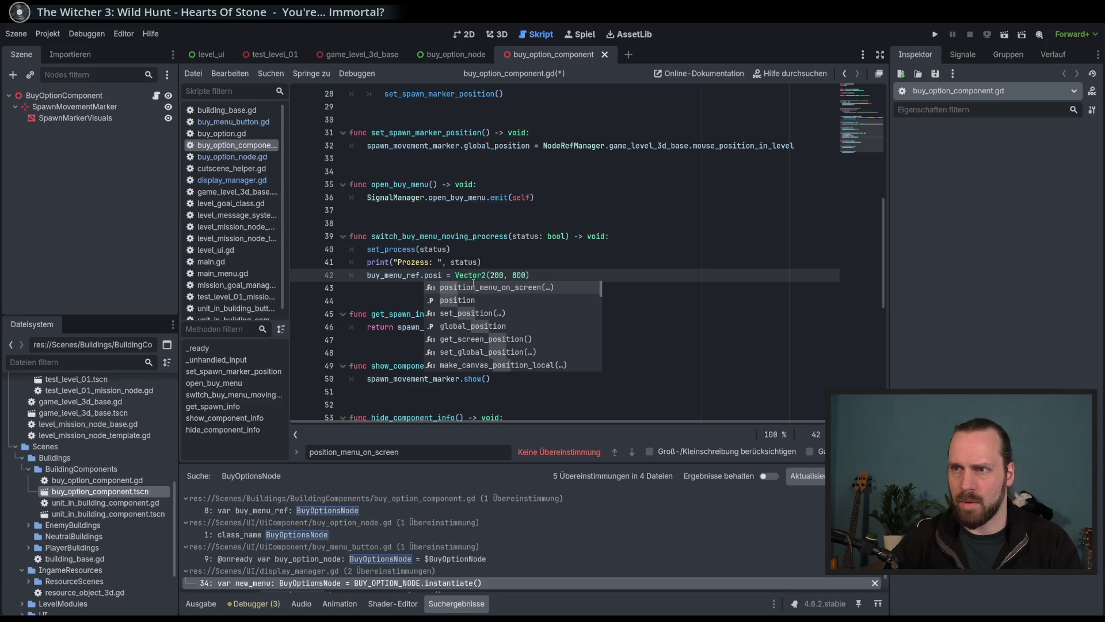
key(Escape)
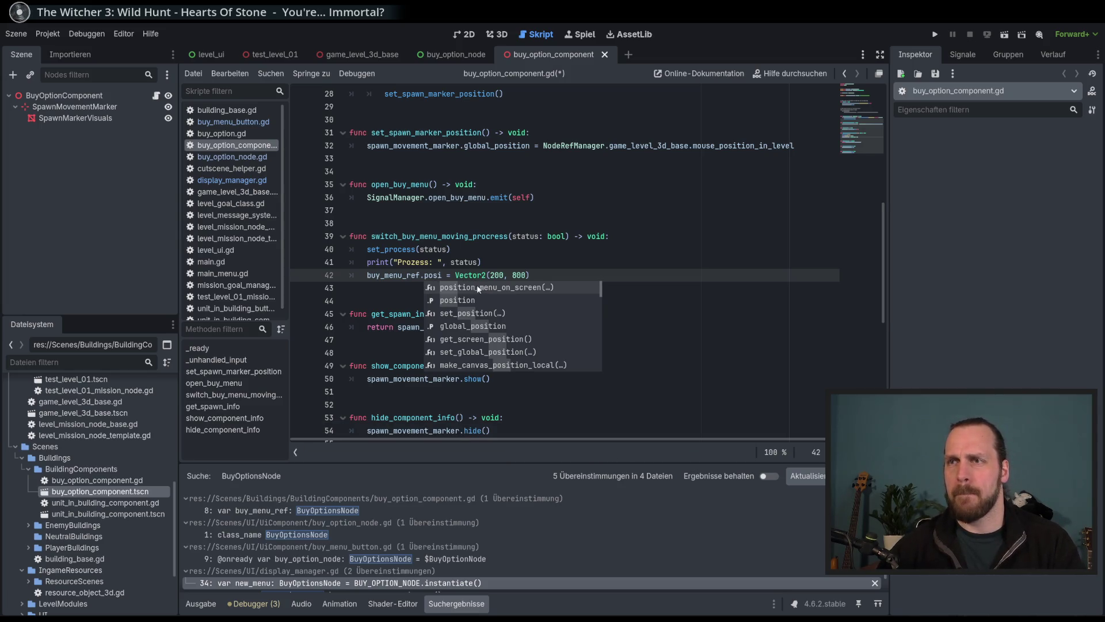
key(Escape)
scroll(up, 3)
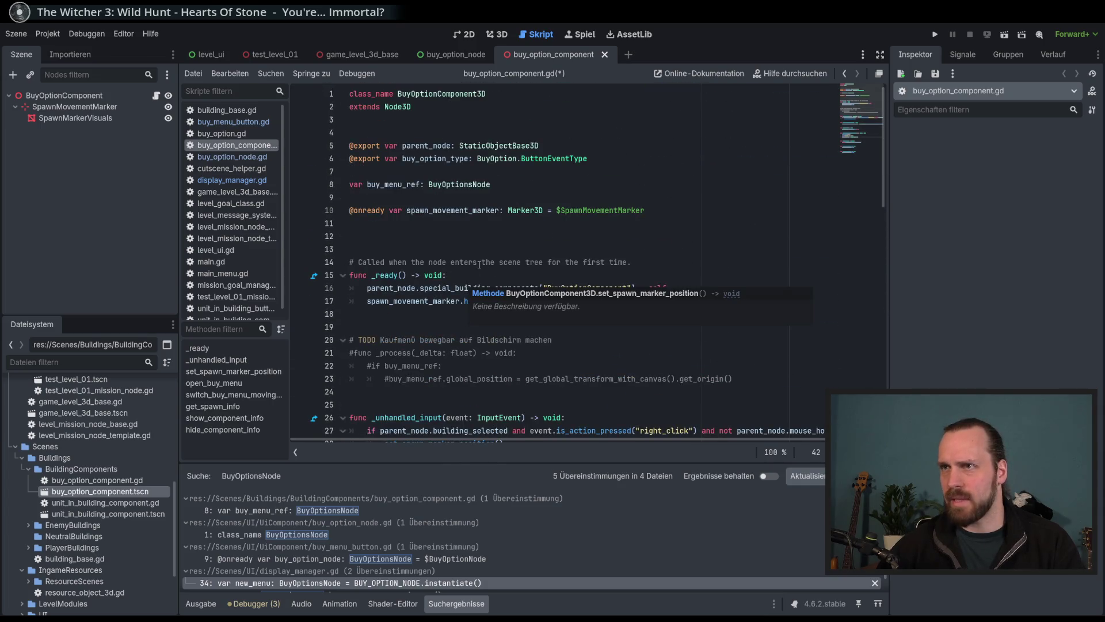
Check the position_menu_on_screen definition in buy_option_node.gd, then return to buy_option_component.gd.
click(459, 184)
scroll(down, 3)
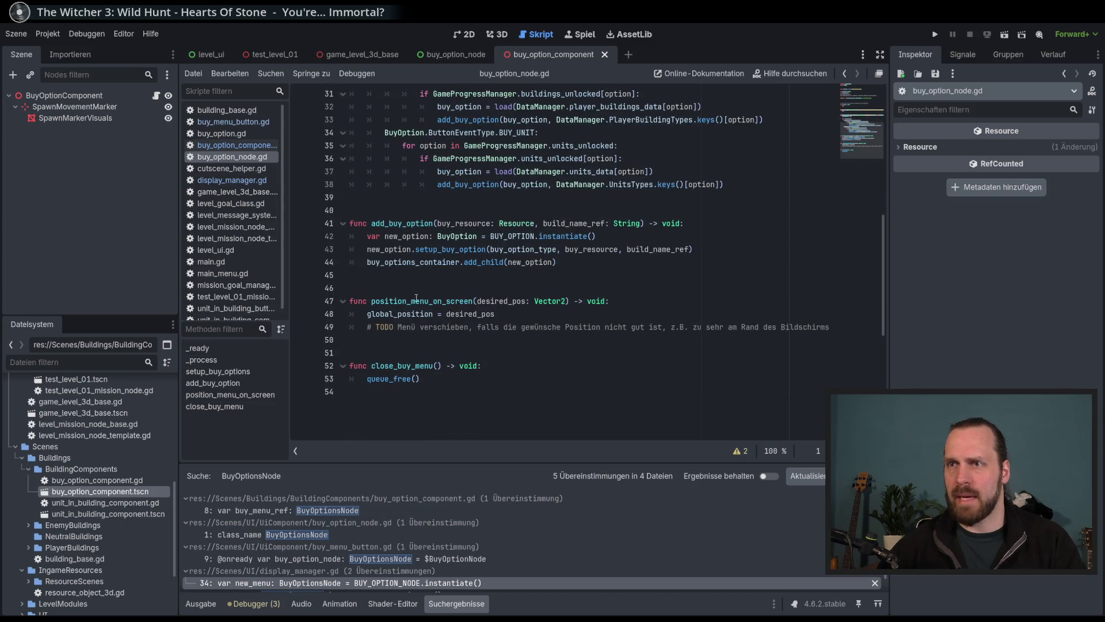
double_click(415, 301)
key(ctrl+Home)
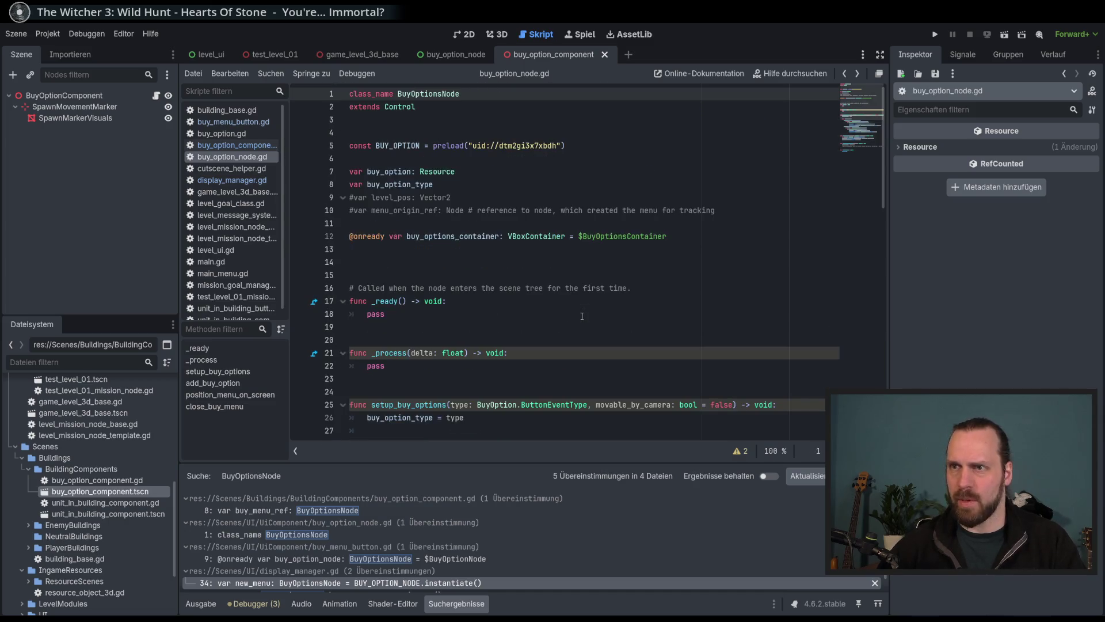
scroll(down, 3)
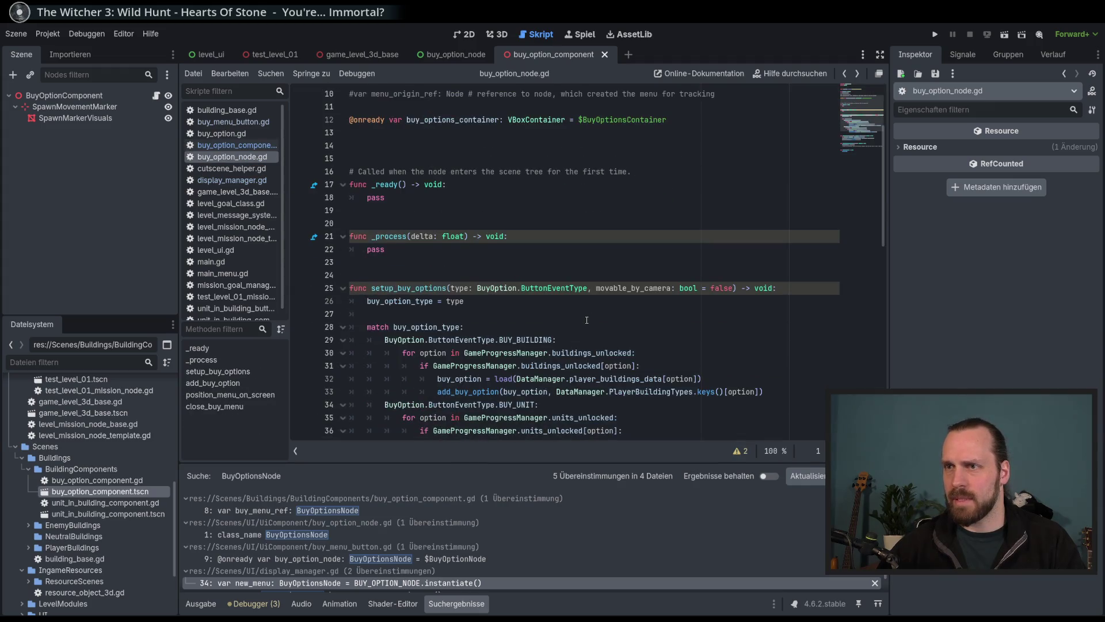
key(alt+Left)
Complete line 42 as buy_menu_ref.position_menu_on_screen(Vector2(200, 800)) and save the script.
scroll(down, 3)
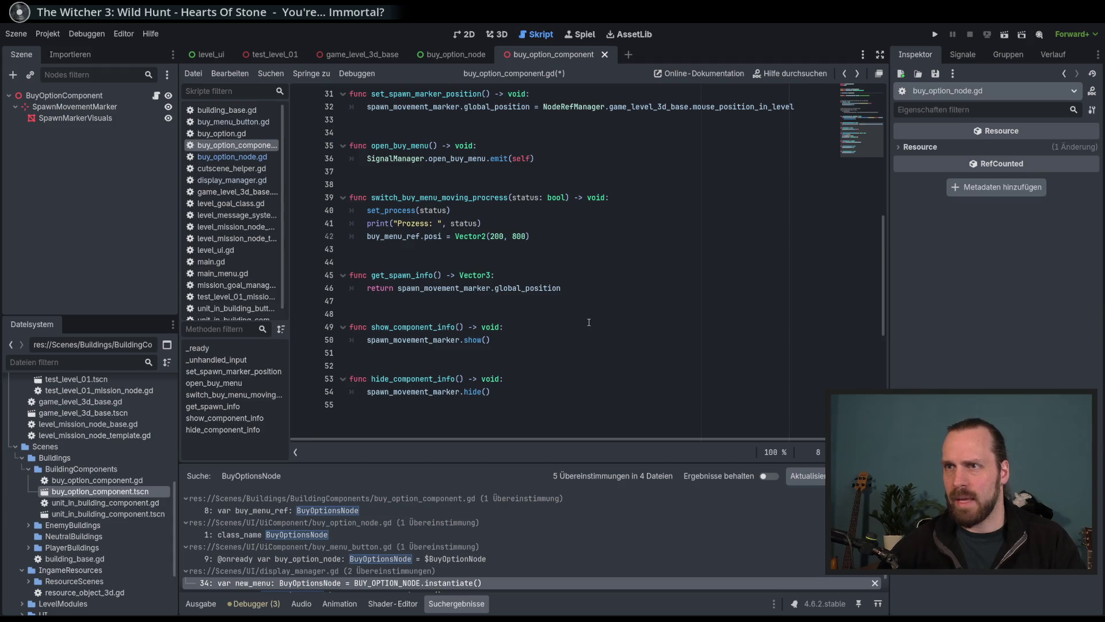
drag(442, 236, 421, 236)
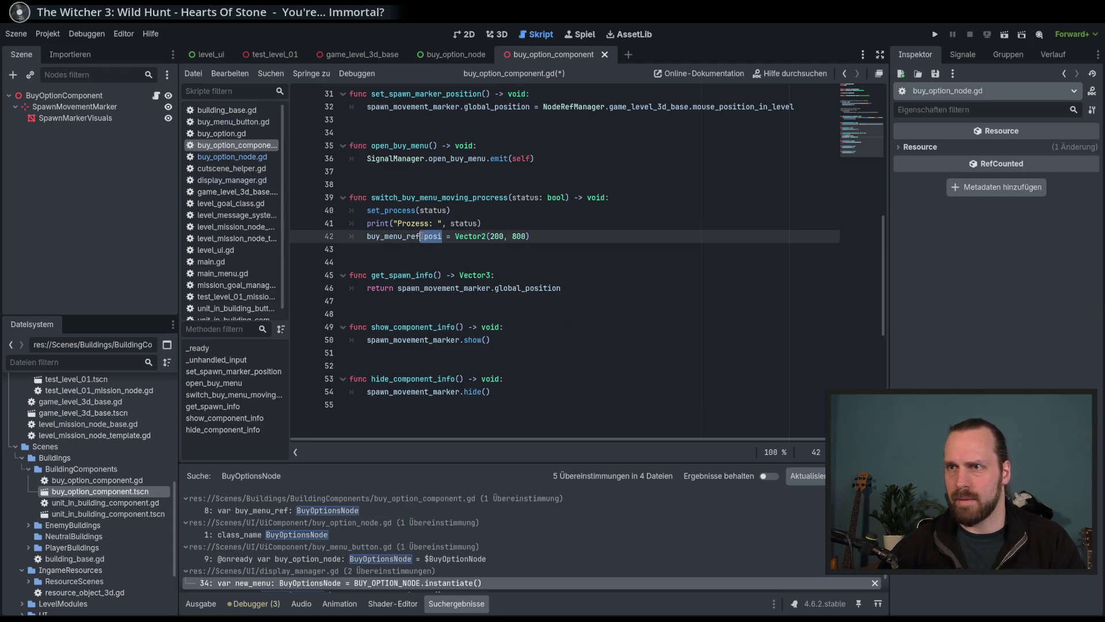
text(.position_me)
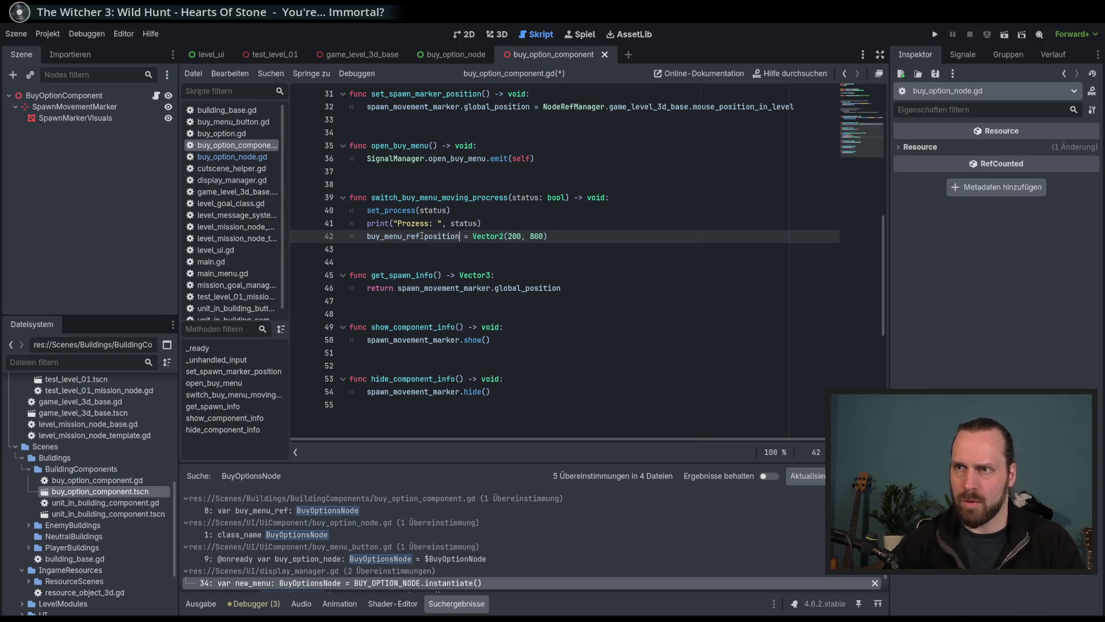
scroll(down, 3)
key(Return)
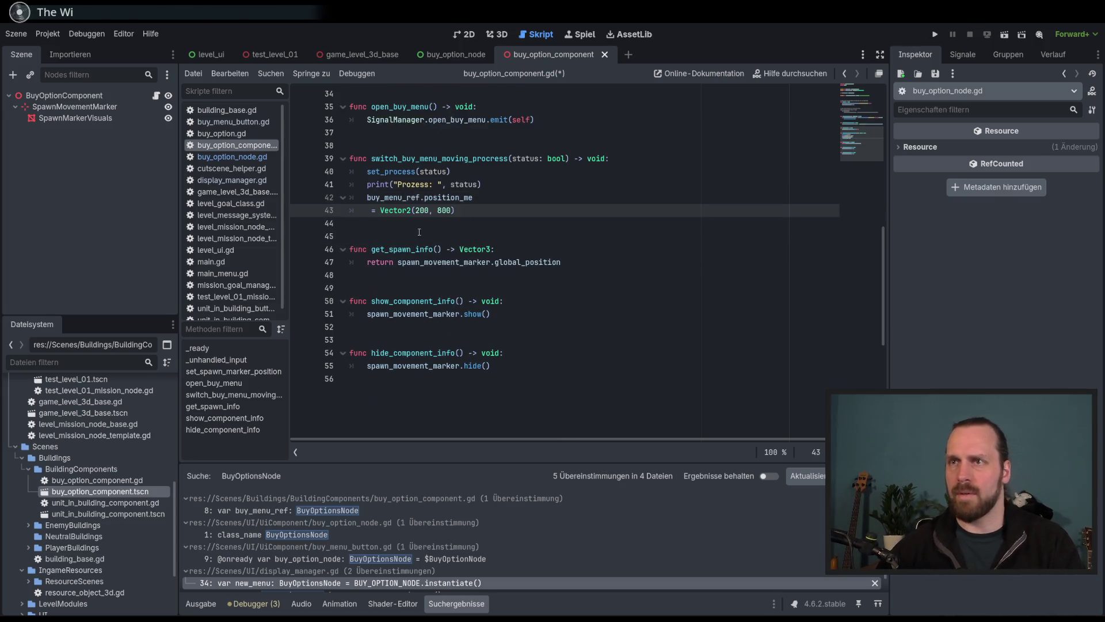
key(BackSpace)
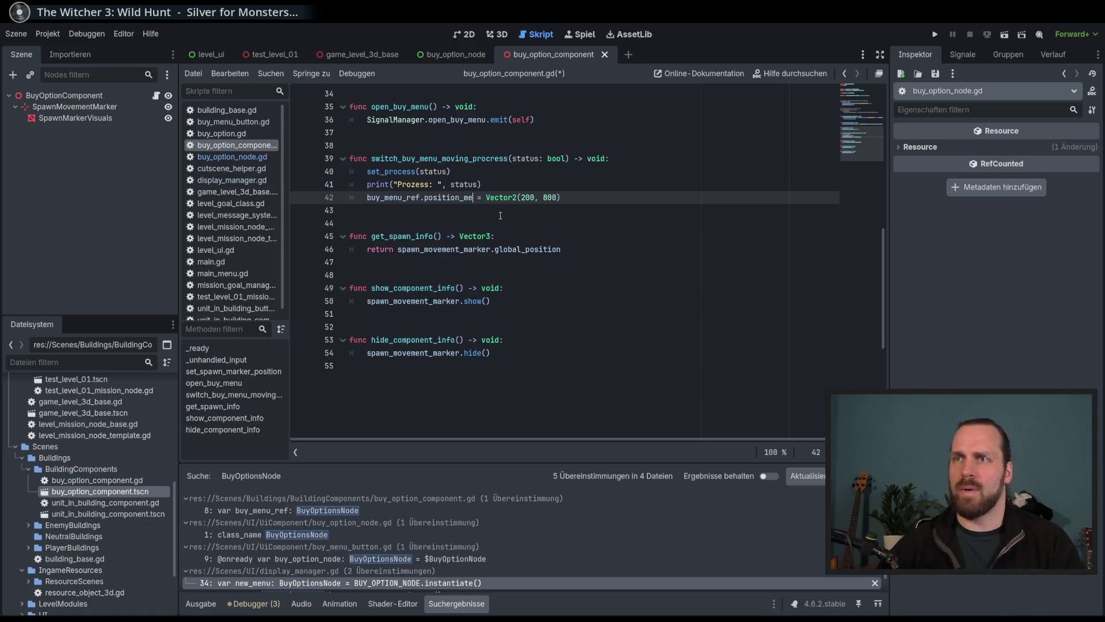
text(nu_on)
key(Return)
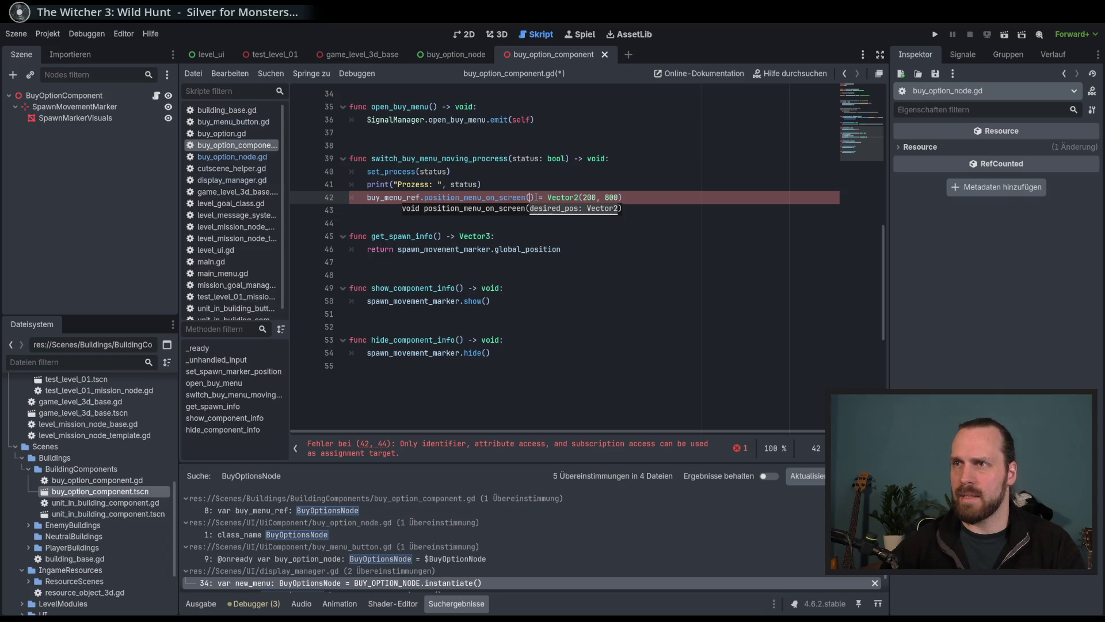
key(Delete)
key(Delete)
key(Delete)
click(631, 199)
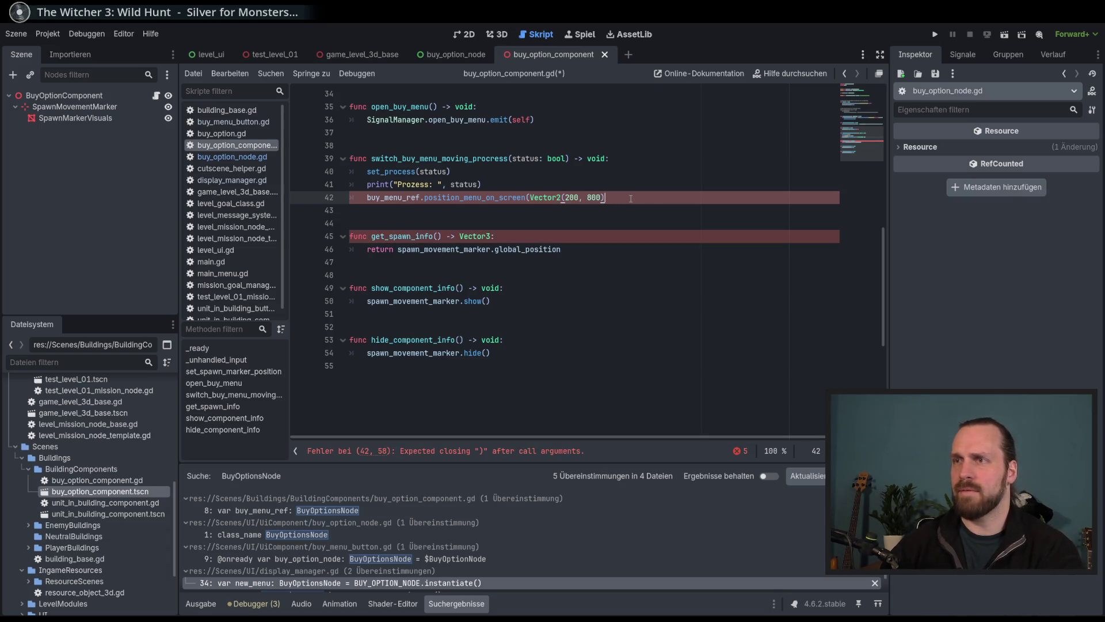
text())
key(ctrl+s)
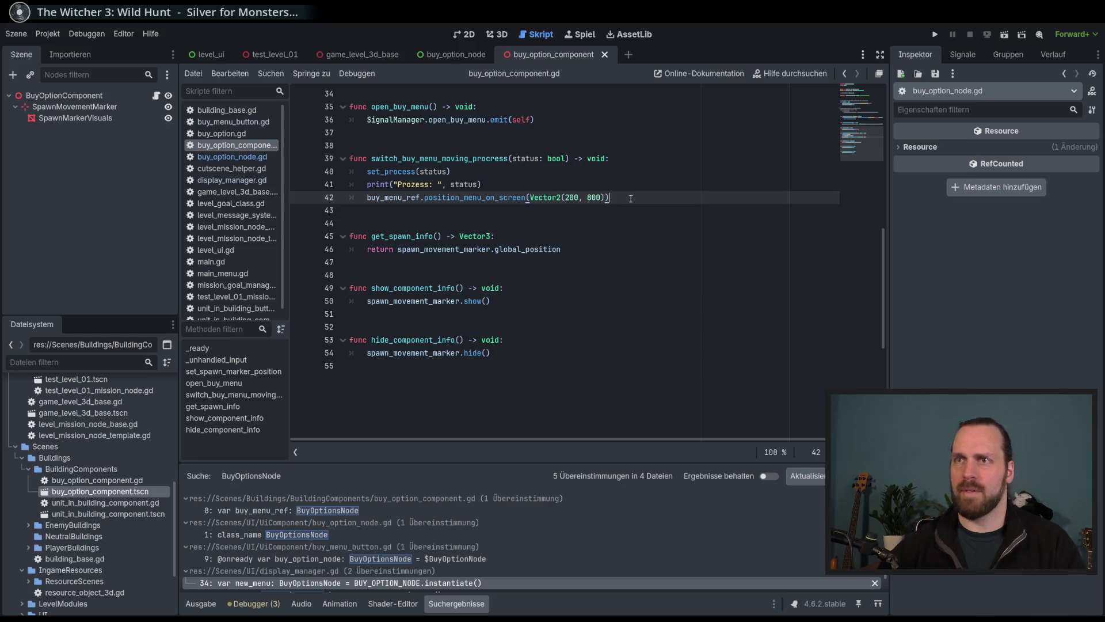
scroll(up, 3)
click(598, 254)
Run the game into Test Mission 01, select and deselect the building, then stop the run.
key(F5)
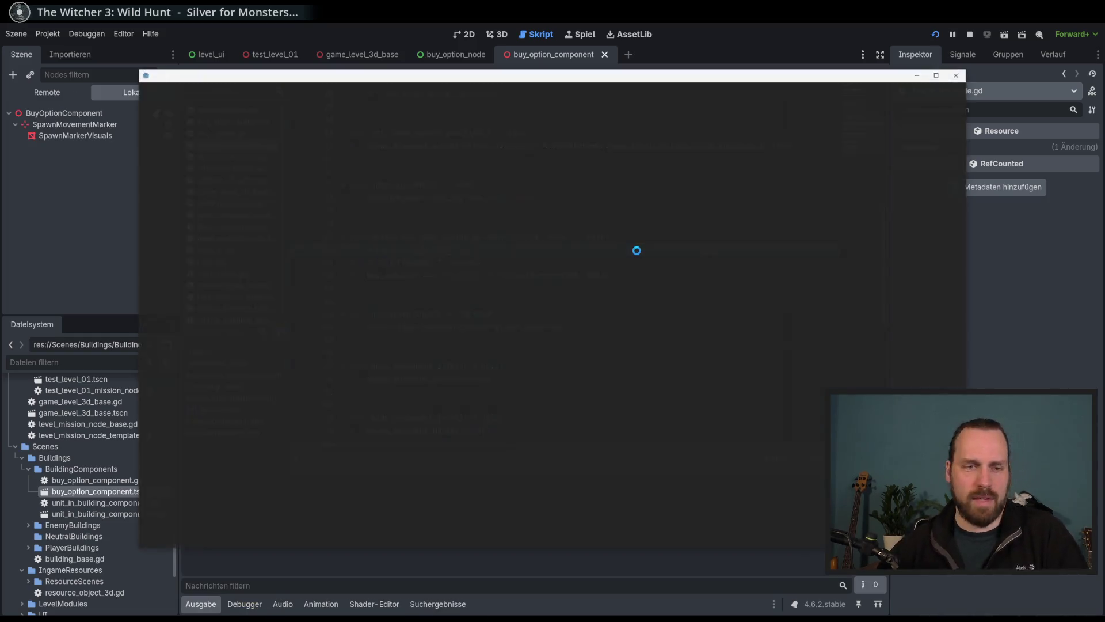
click(553, 352)
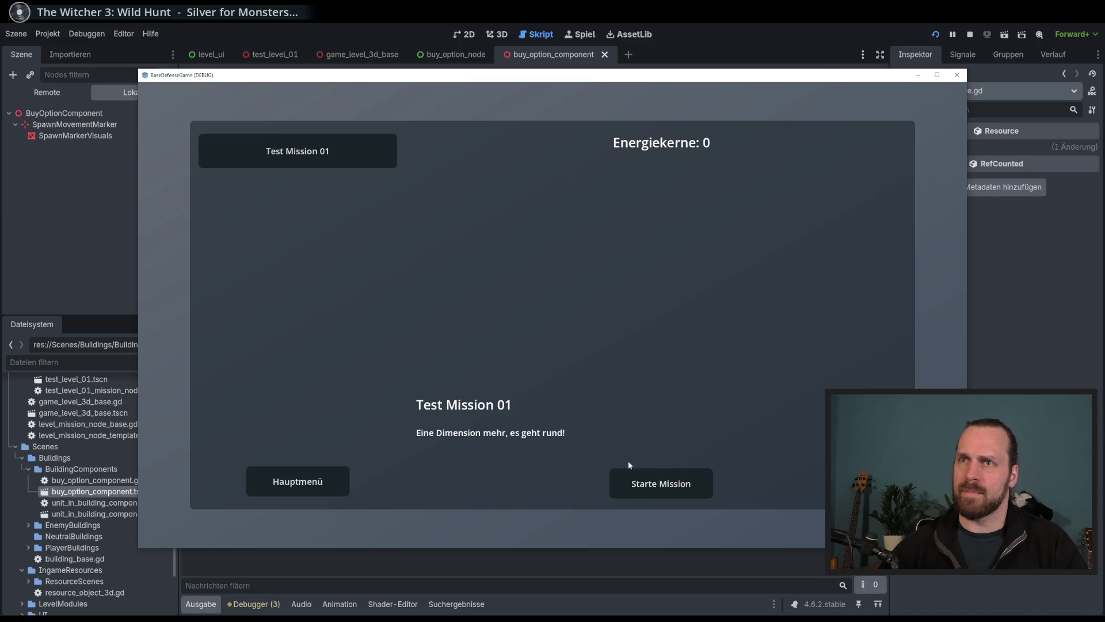
click(660, 469)
click(427, 371)
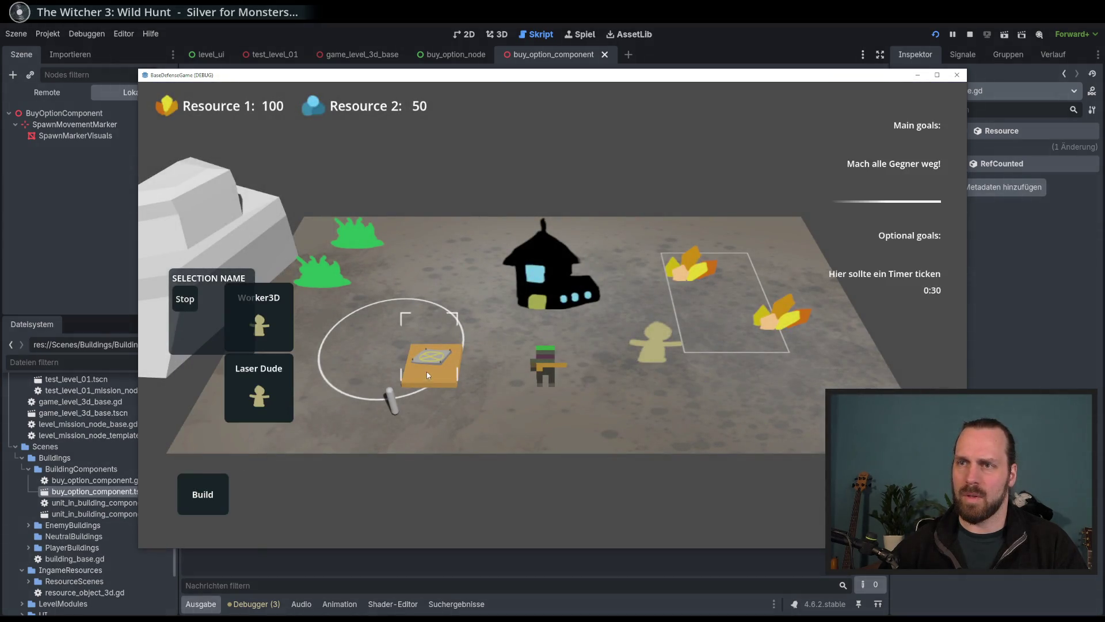
click(427, 449)
key(F8)
click(579, 276)
drag(605, 276, 530, 275)
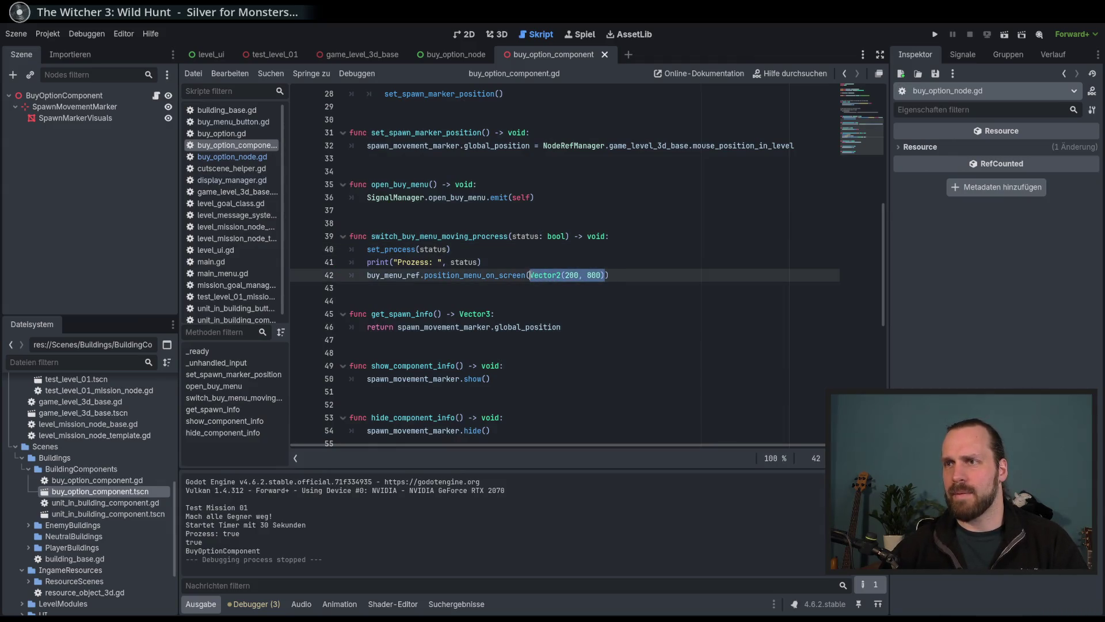
scroll(up, 3)
scroll(down, 3)
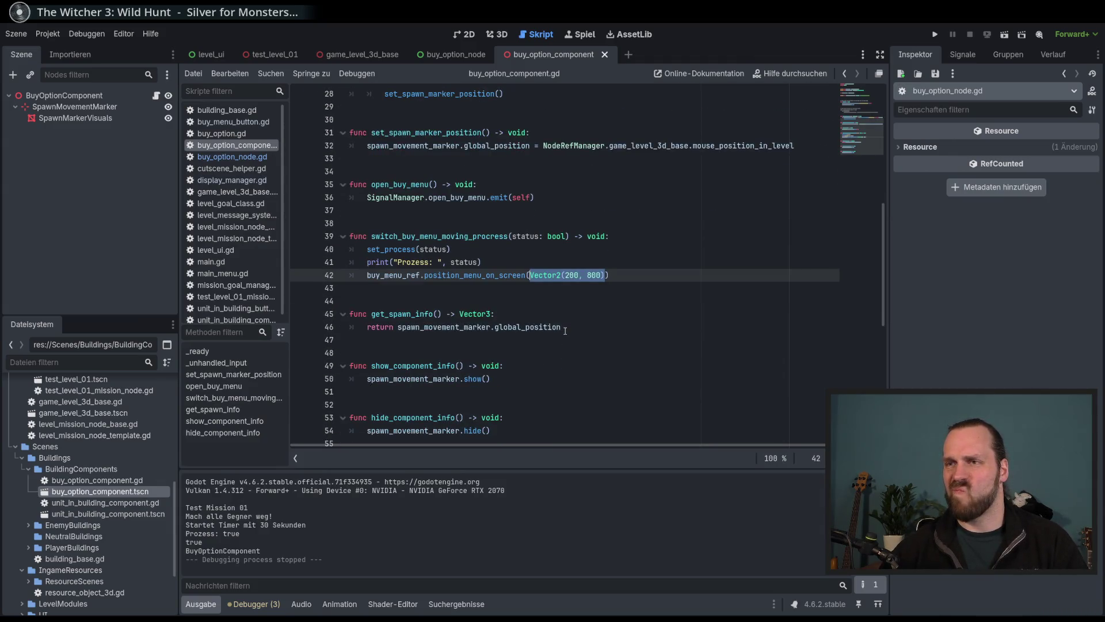
scroll(up, 3)
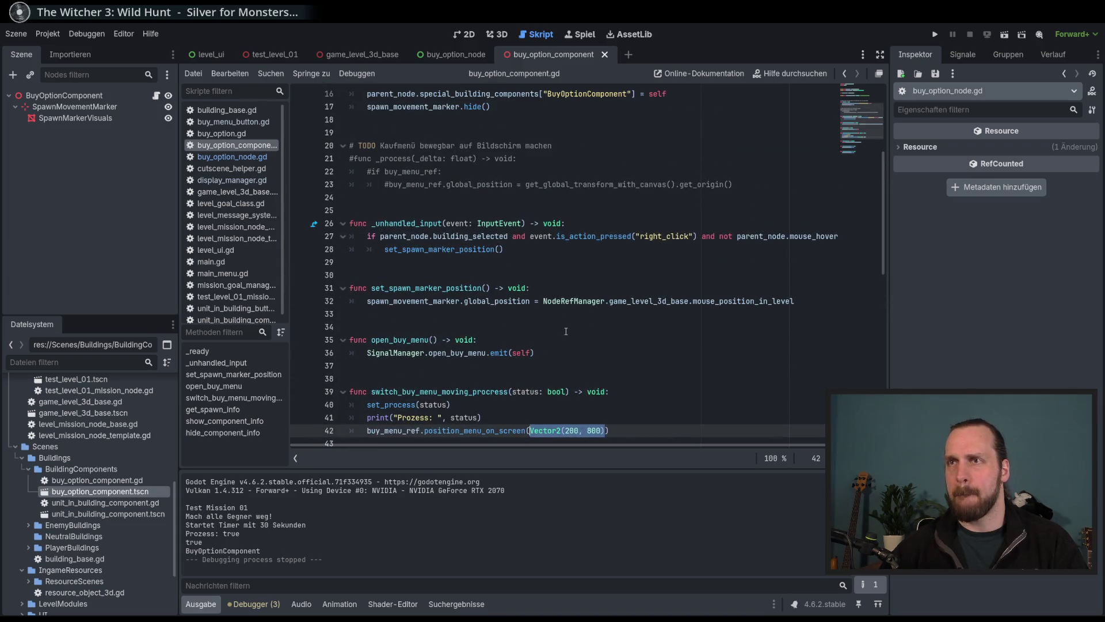
scroll(down, 3)
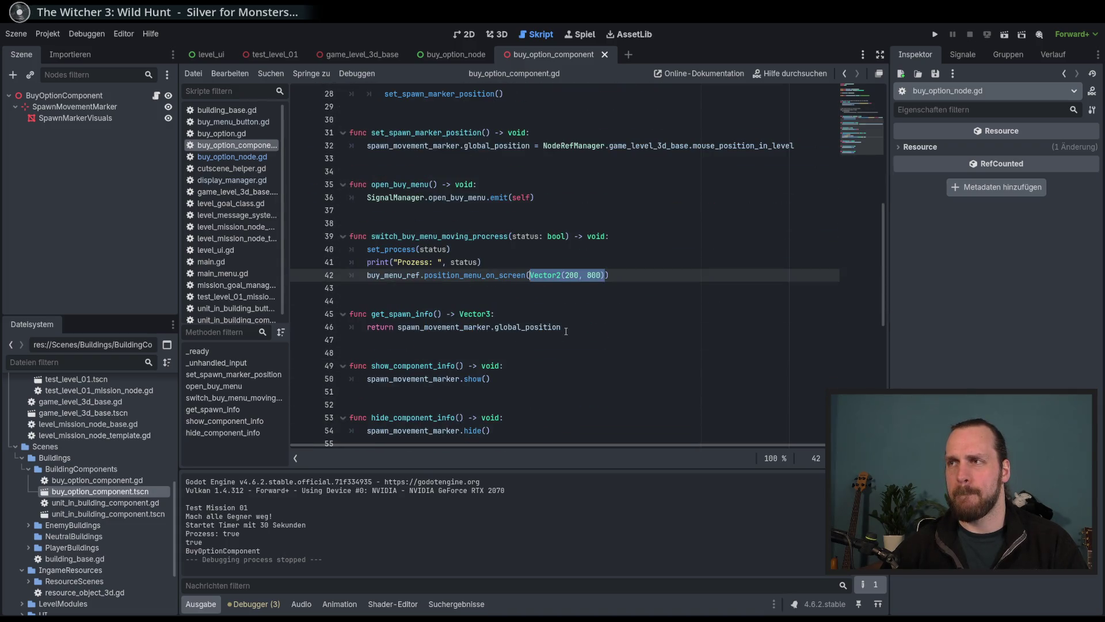
scroll(up, 3)
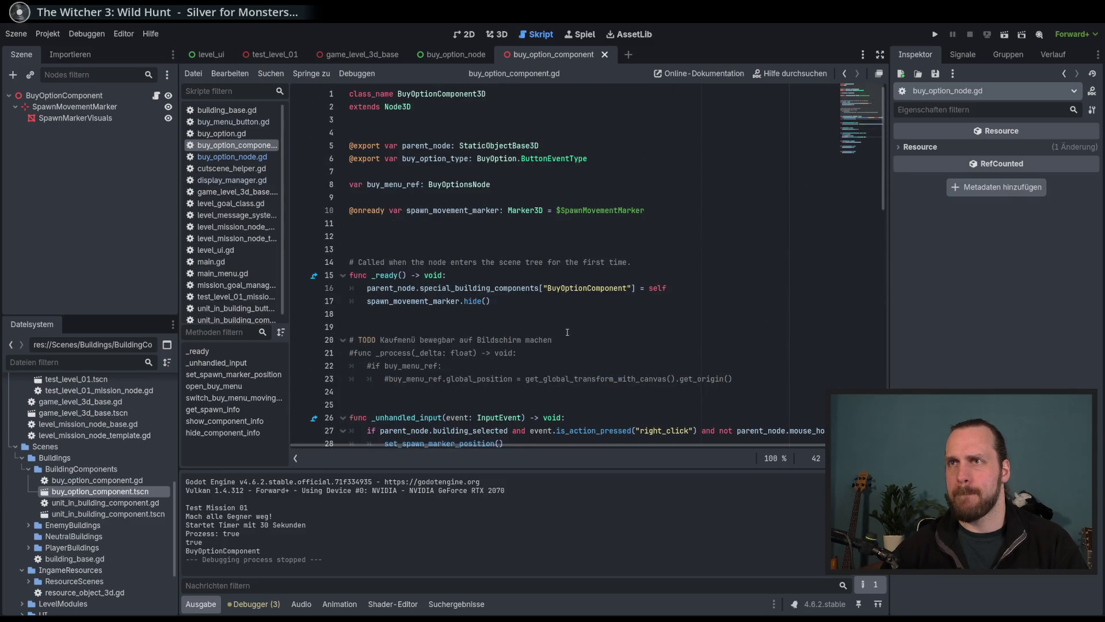
scroll(down, 3)
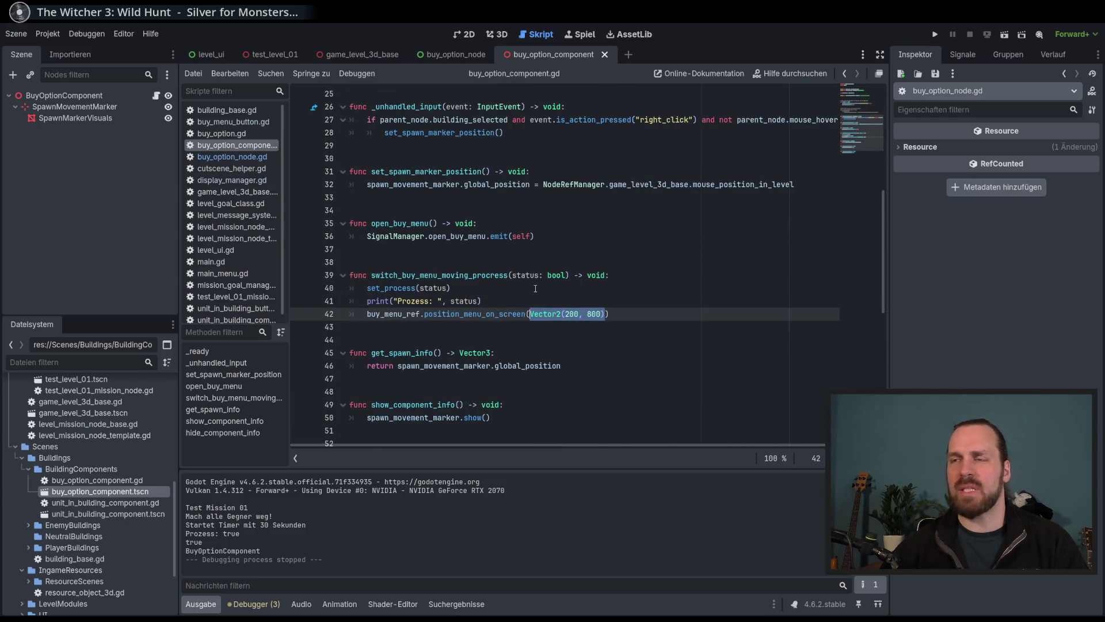
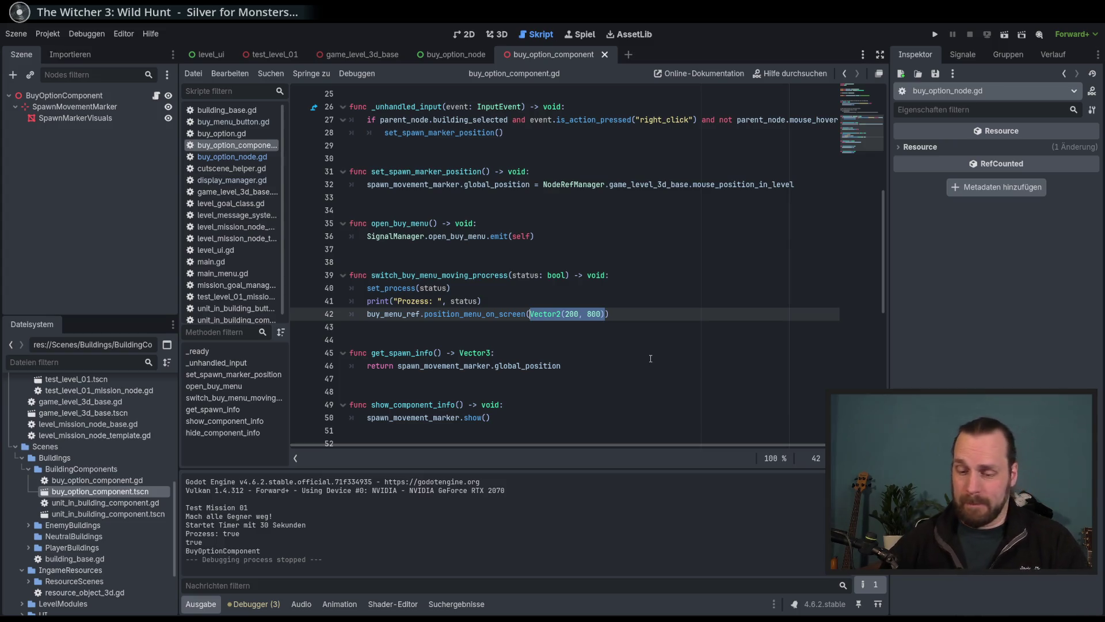
Replace line 42's Vector2(200, 800) with NodeRefManager.main_cam_3d.un, then look up unproject_position in the docs.
text(Nod)
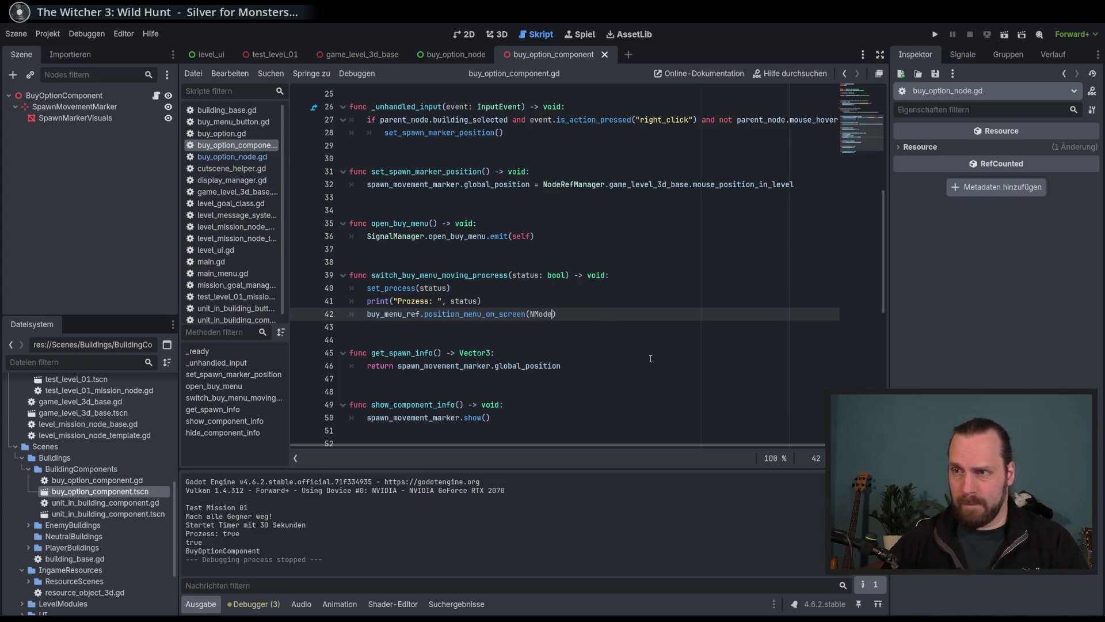
text(eRef)
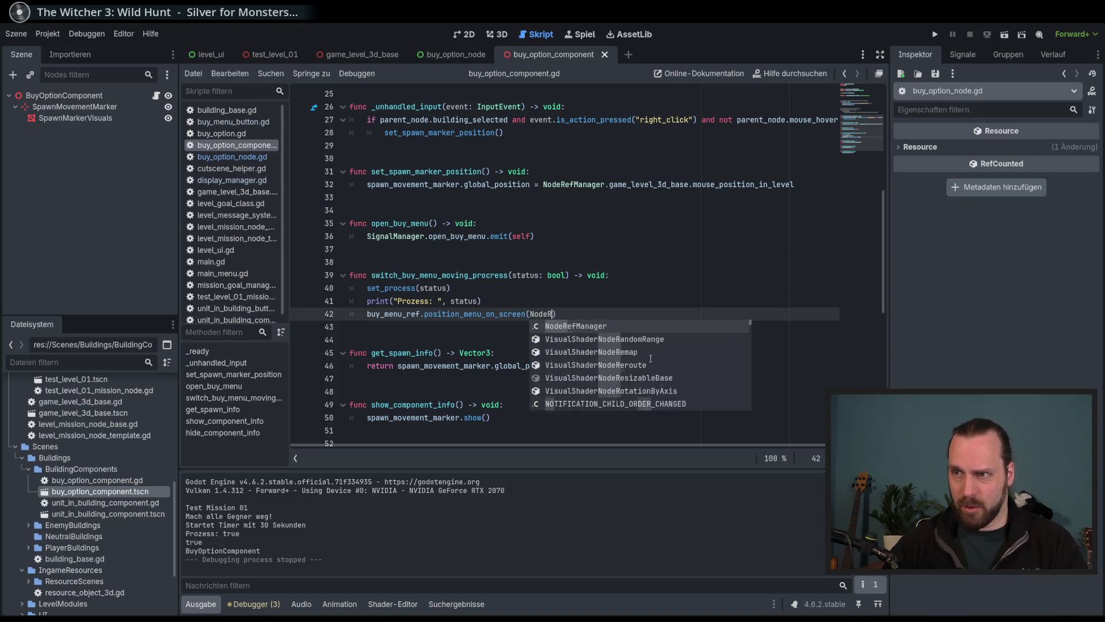
key(Return)
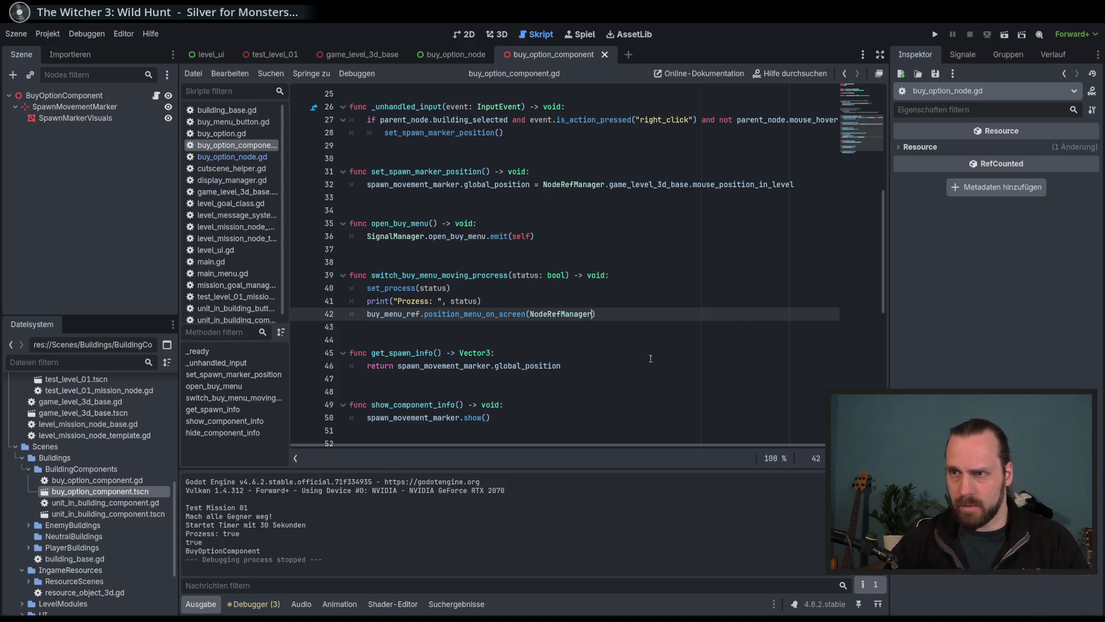
text(.ca)
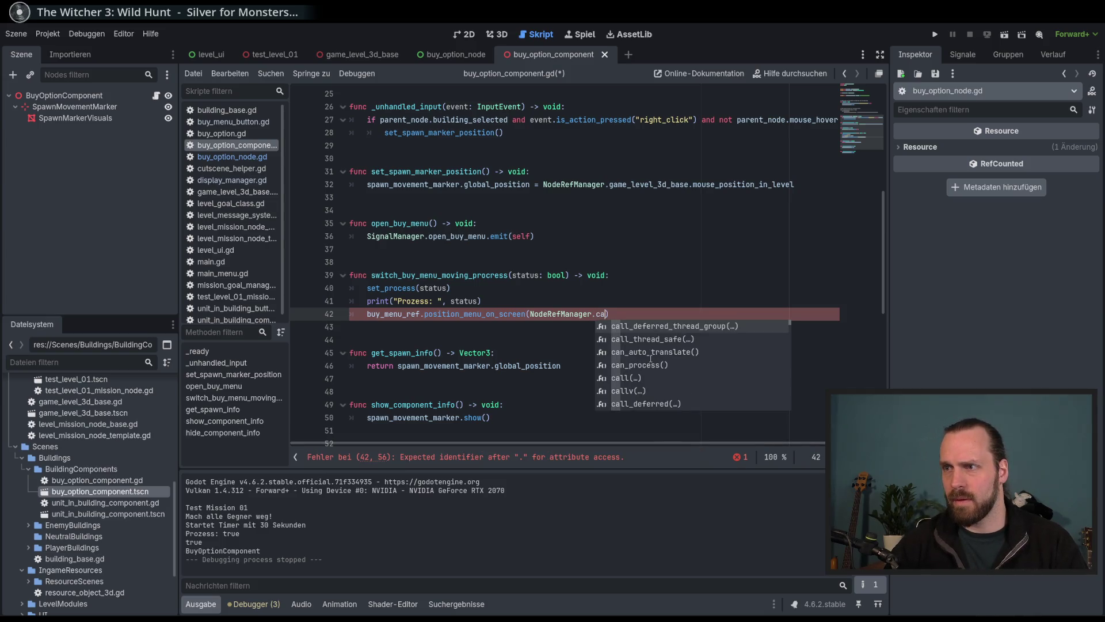
text(m)
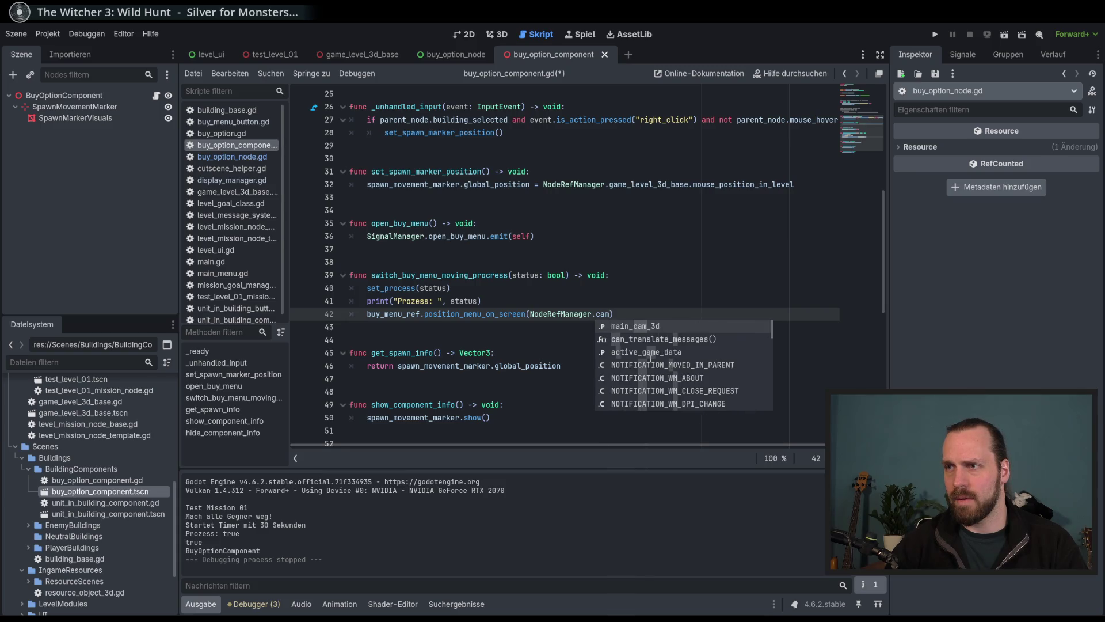
key(Return)
text(.)
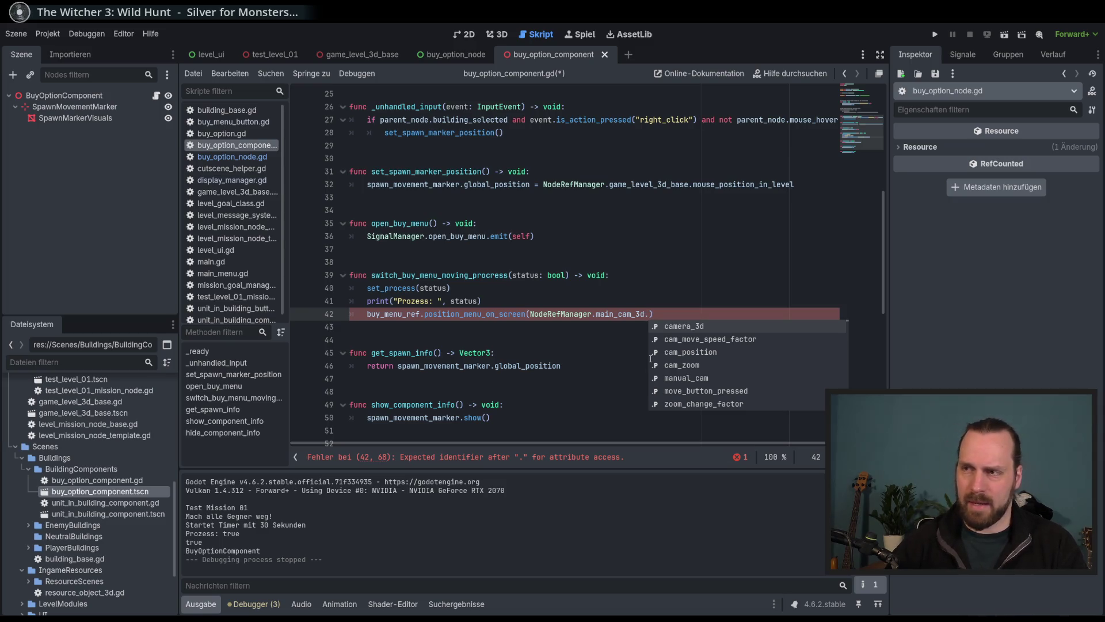
text(un)
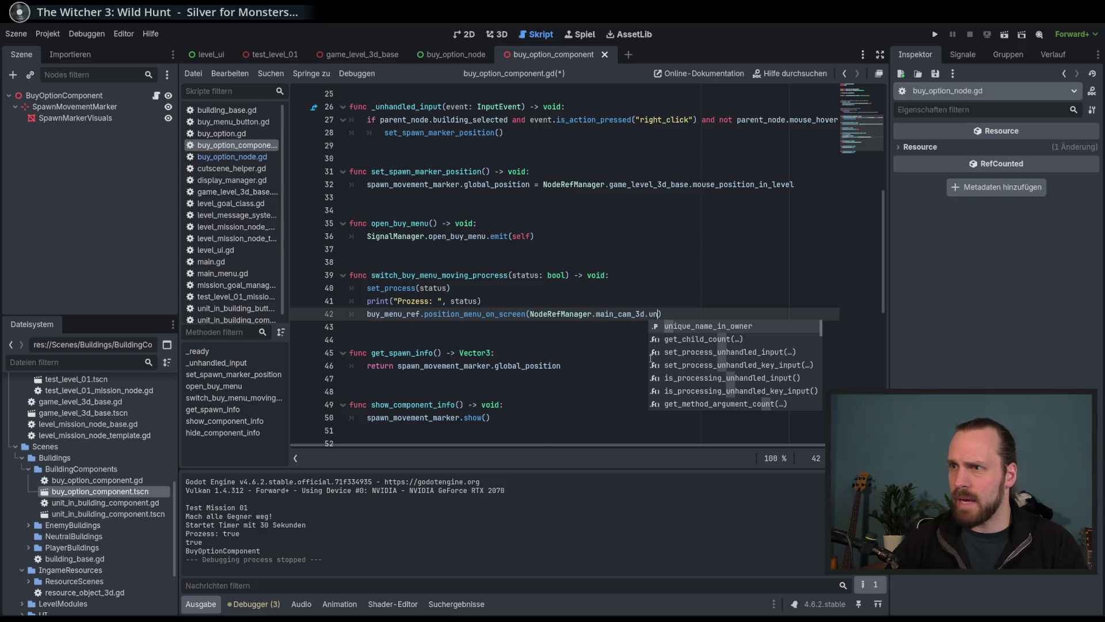
text(f)
key(BackSpace)
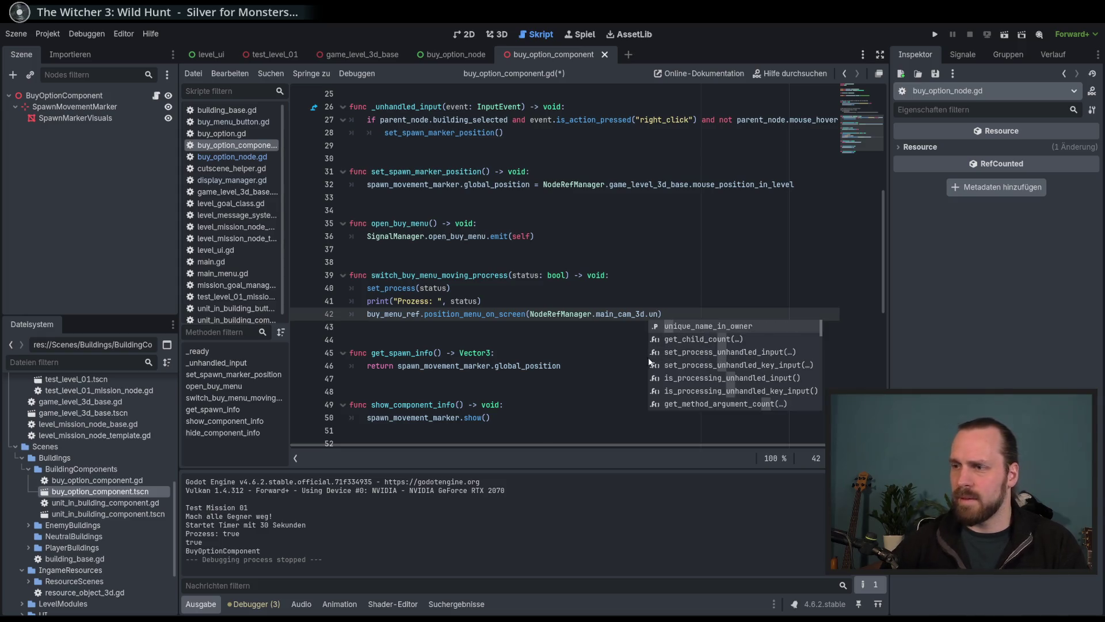
key(alt+Tab)
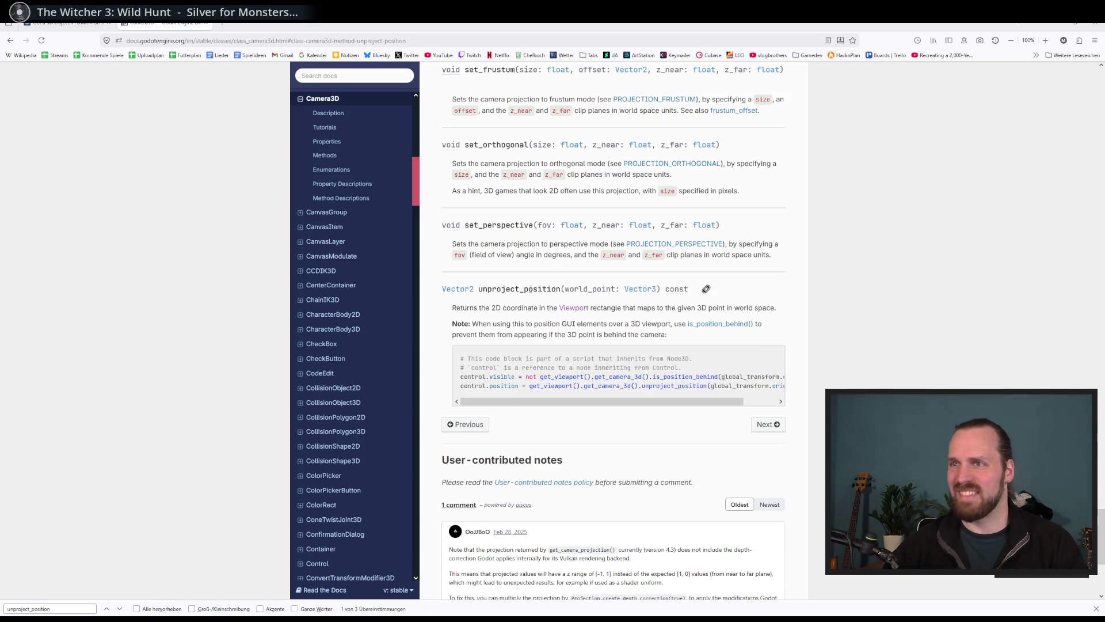
Extend the call on line 42 to main_cam_3d.unproje.
mouse_move(833, 618)
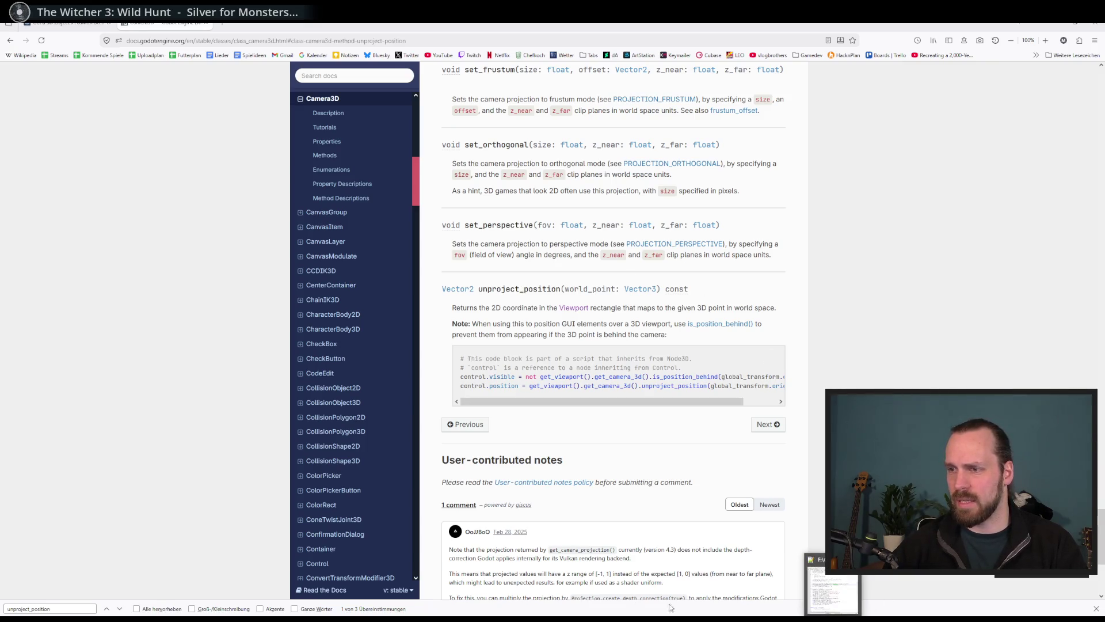
key(alt+Tab)
text(proje)
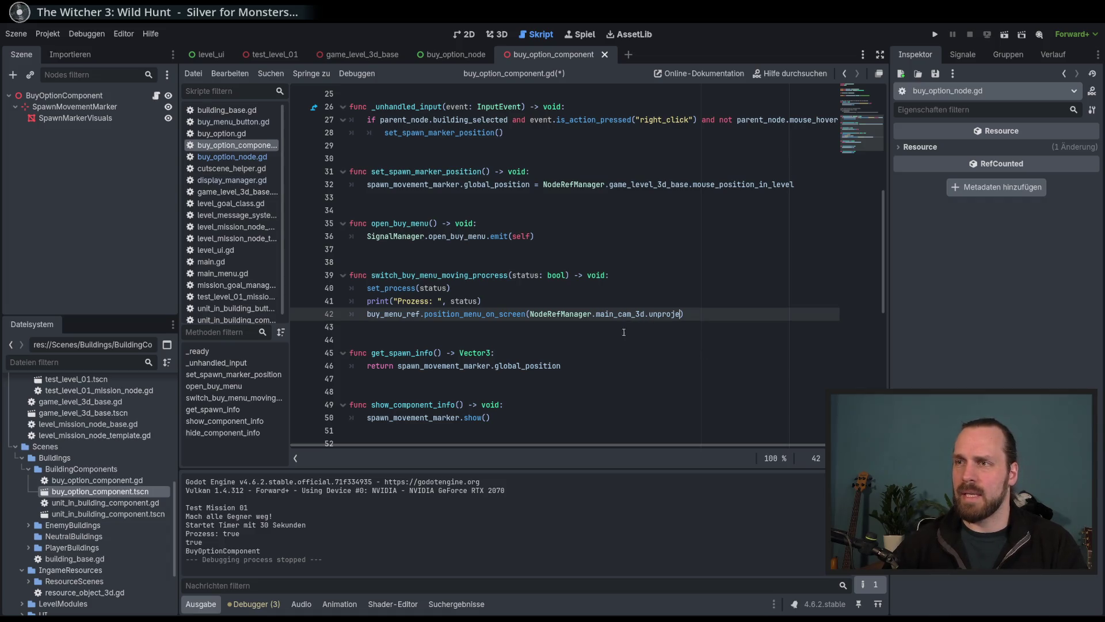
Read the unproject_position docs example and pick out its global_transform.origin argument.
key(alt+Tab)
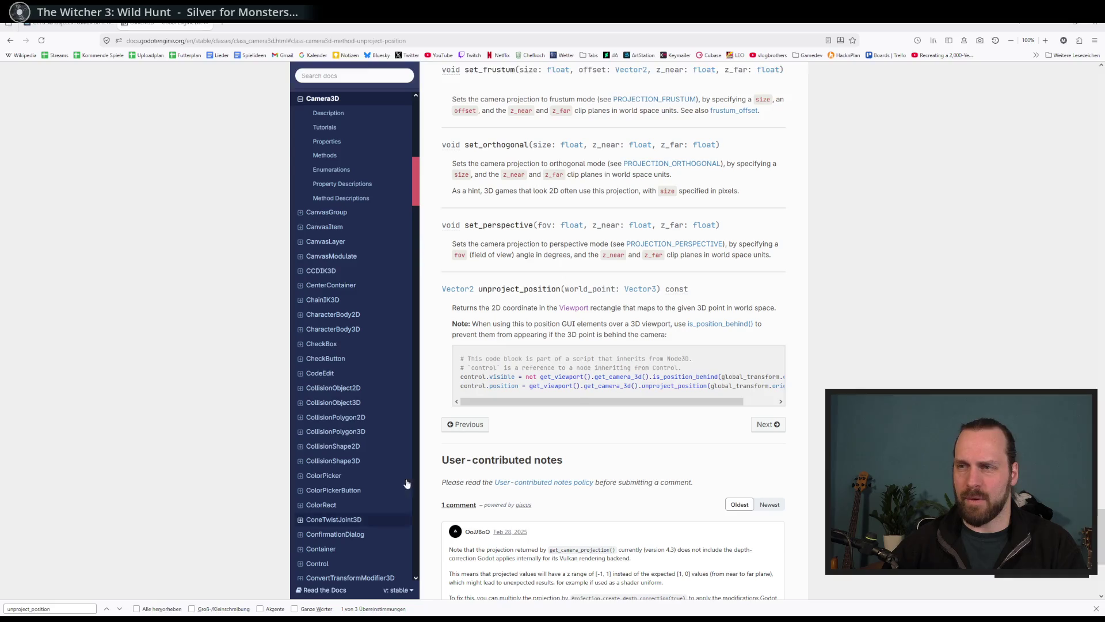
scroll(up, 3)
scroll(up, 3)
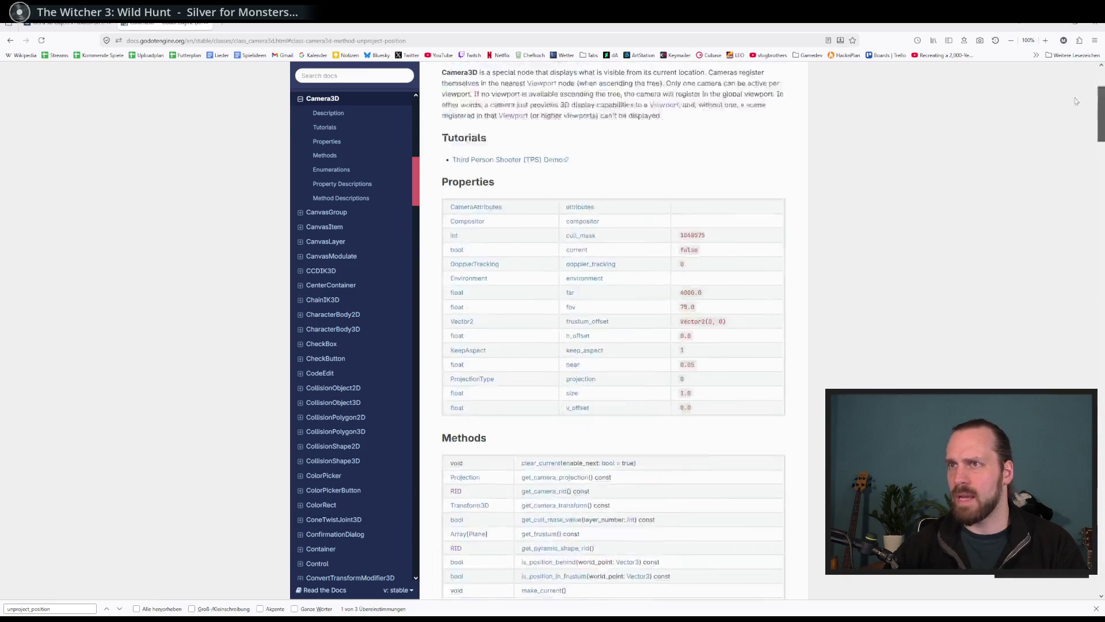
scroll(down, 3)
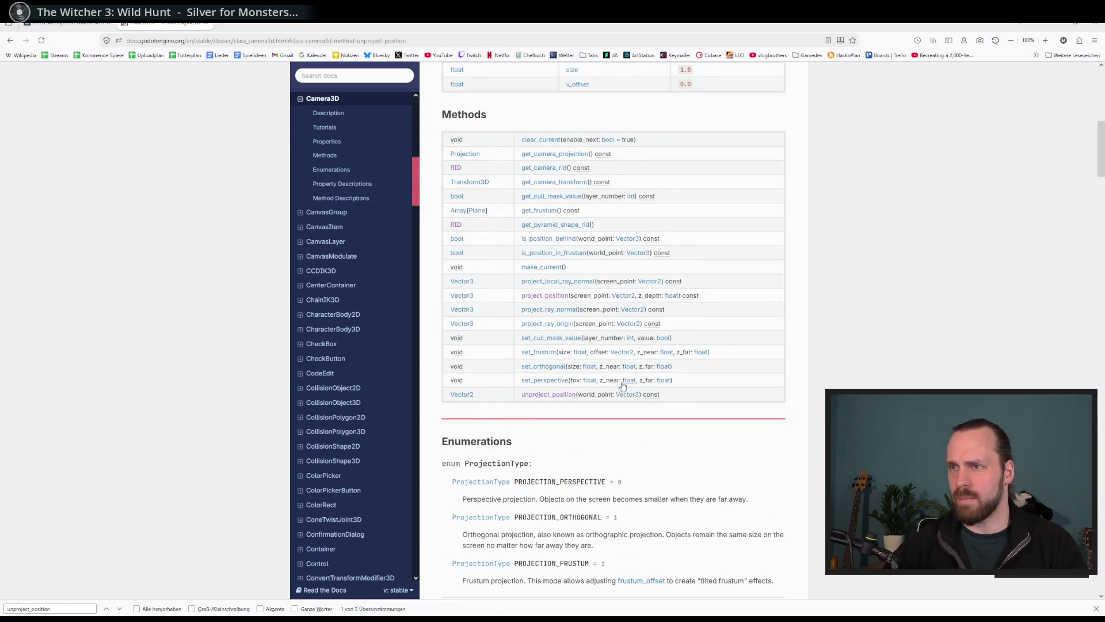
click(570, 396)
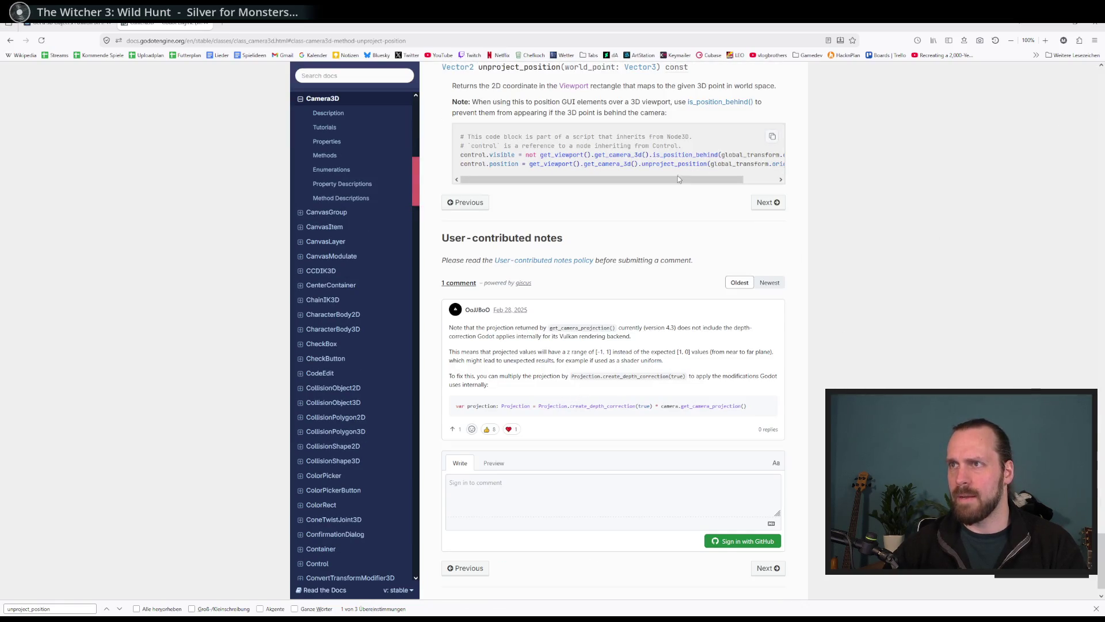
drag(591, 164, 757, 186)
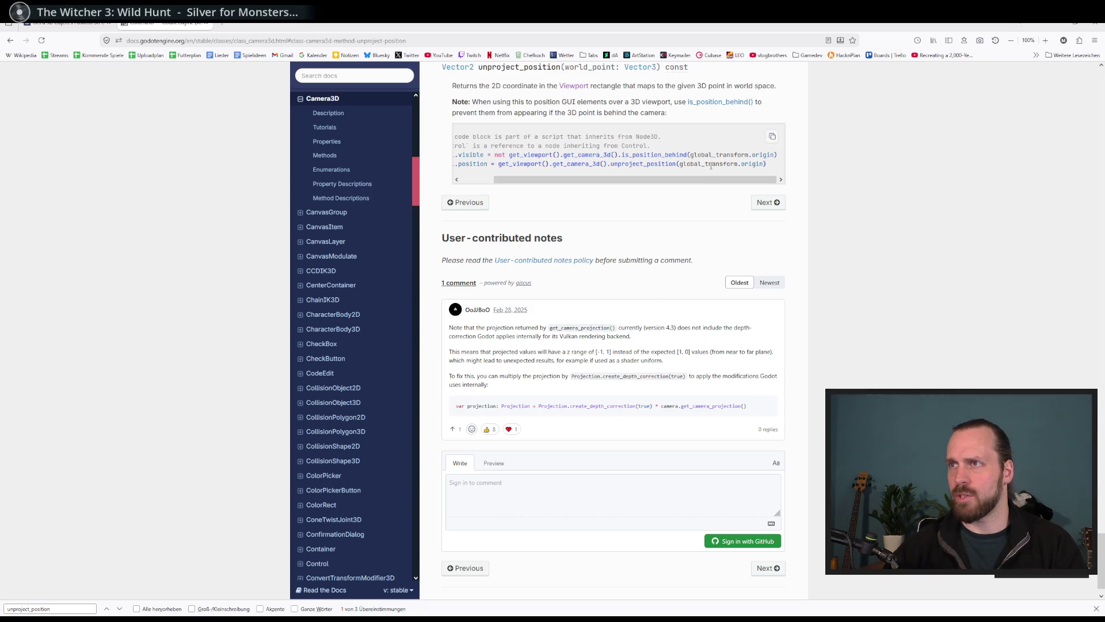
double_click(711, 166)
double_click(751, 164)
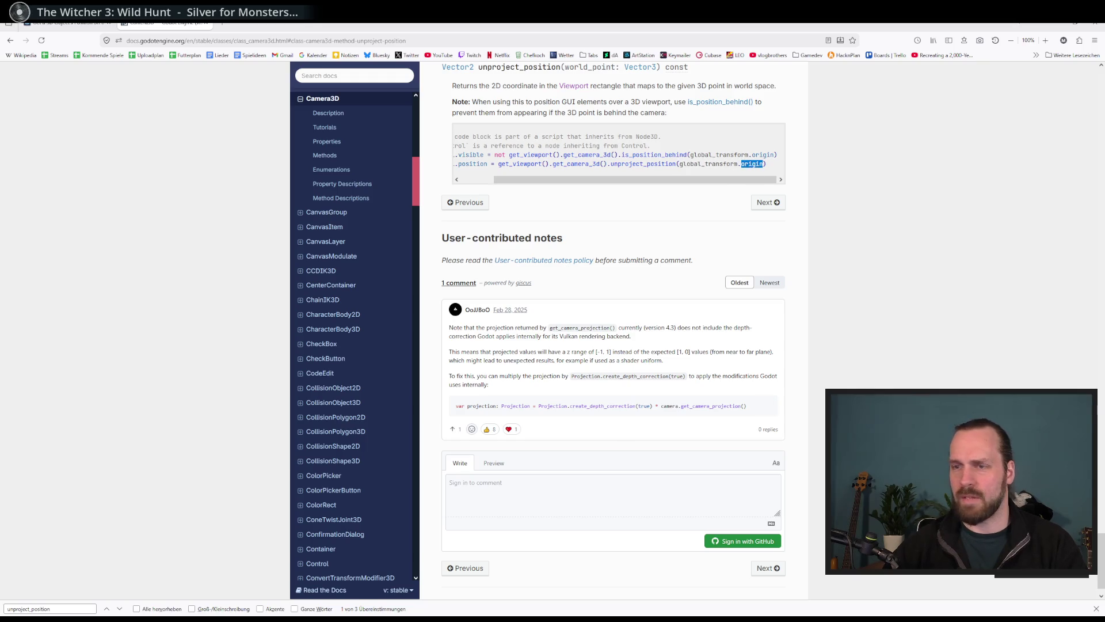
key(alt+Tab)
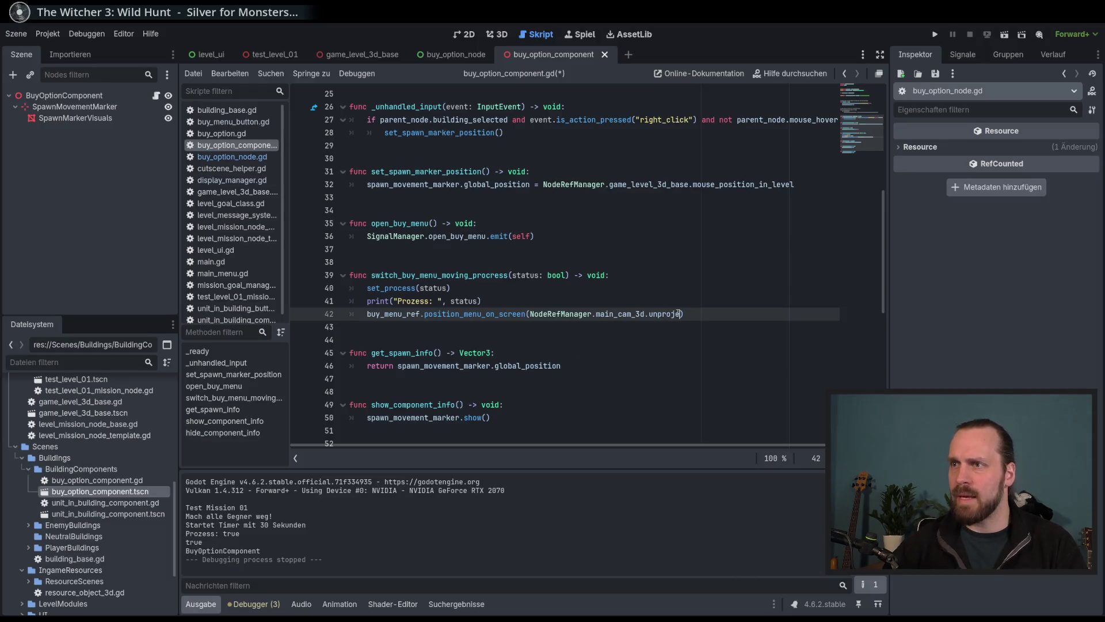
Complete line 42 as main_cam_3d.unproject_position(global_transform.origin), copying the argument from the docs.
text(ct_position)
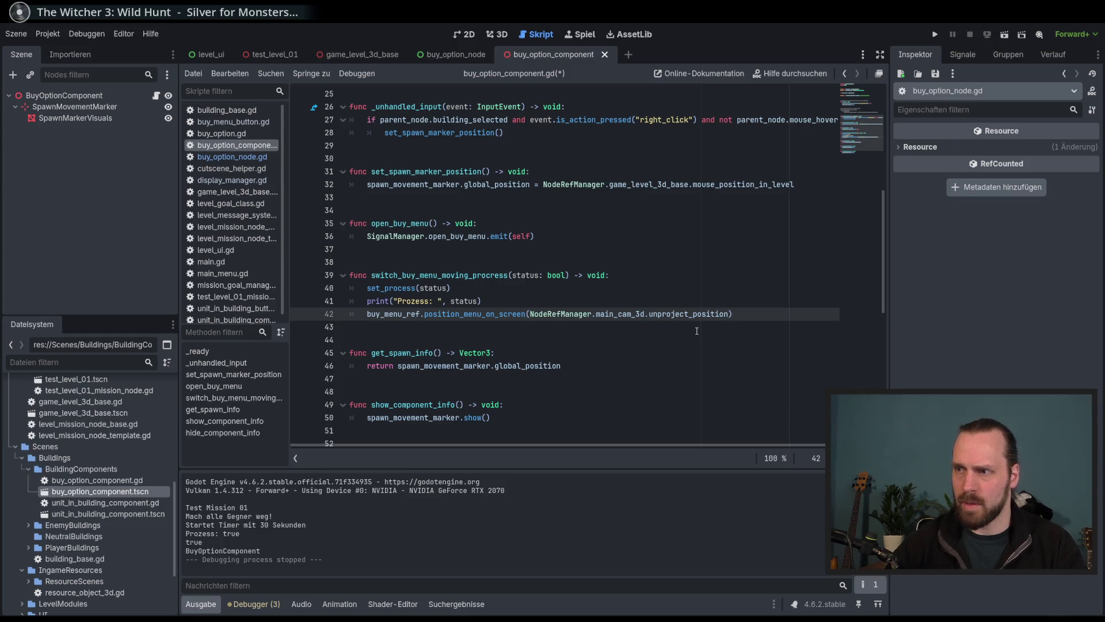
key(alt+Tab)
click(695, 166)
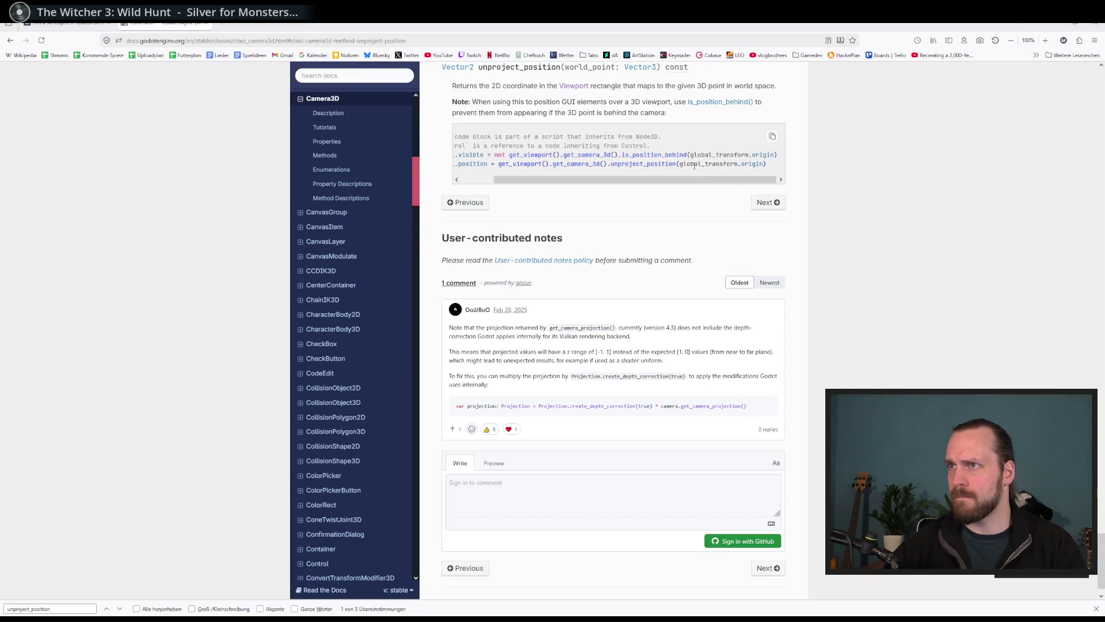
drag(680, 165, 761, 166)
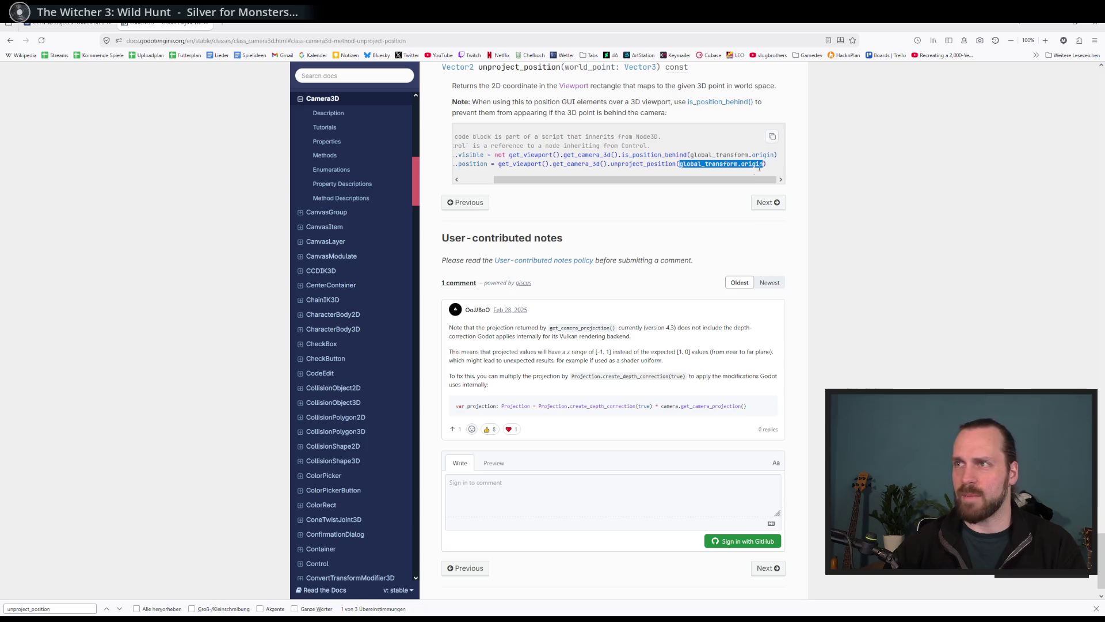
key(alt+Tab)
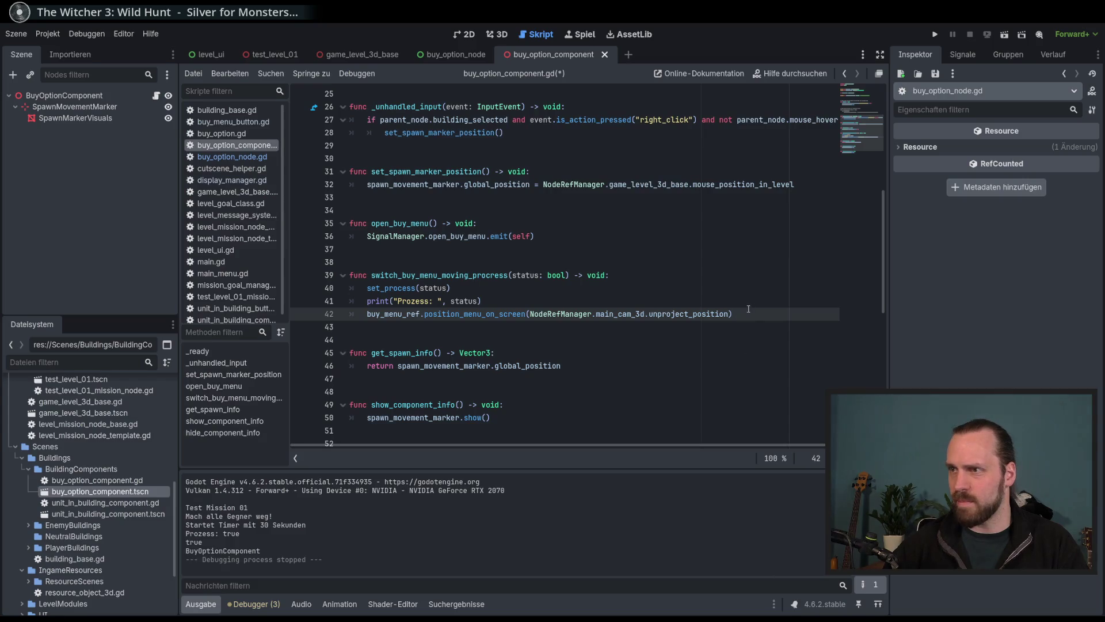
text(()
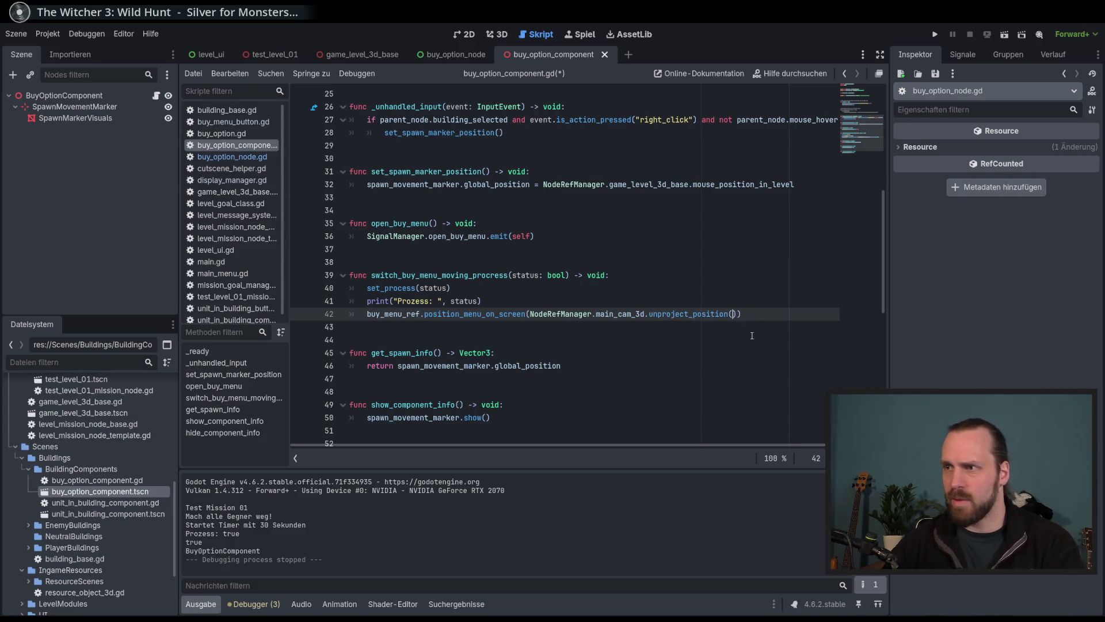
key(ctrl+v)
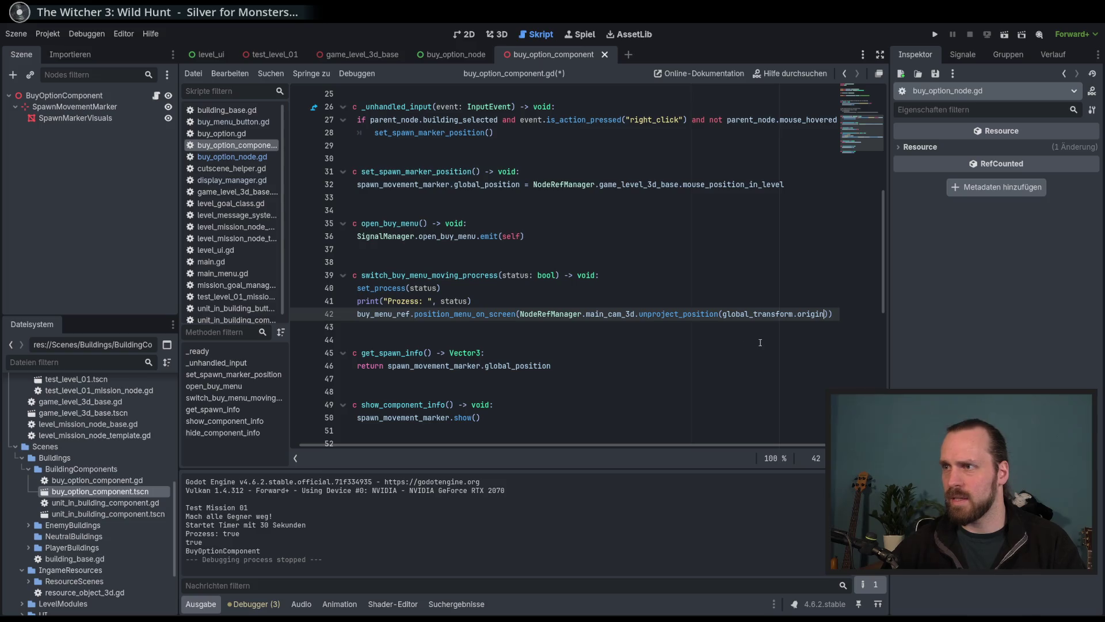
Run the game to test where the buy menu appears.
click(761, 343)
click(818, 312)
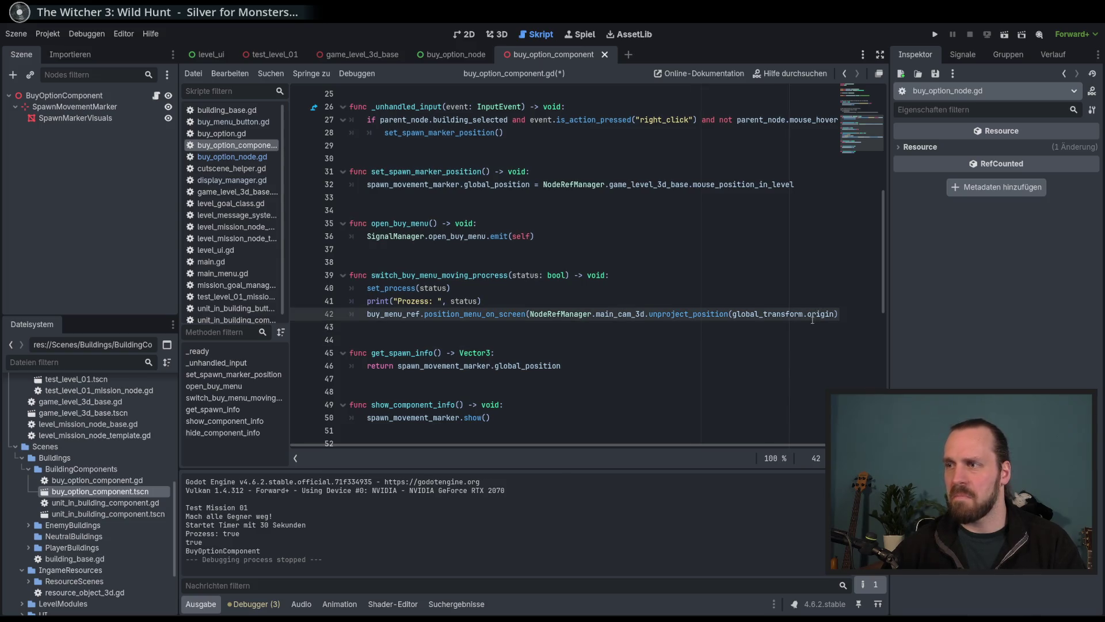
key(F5)
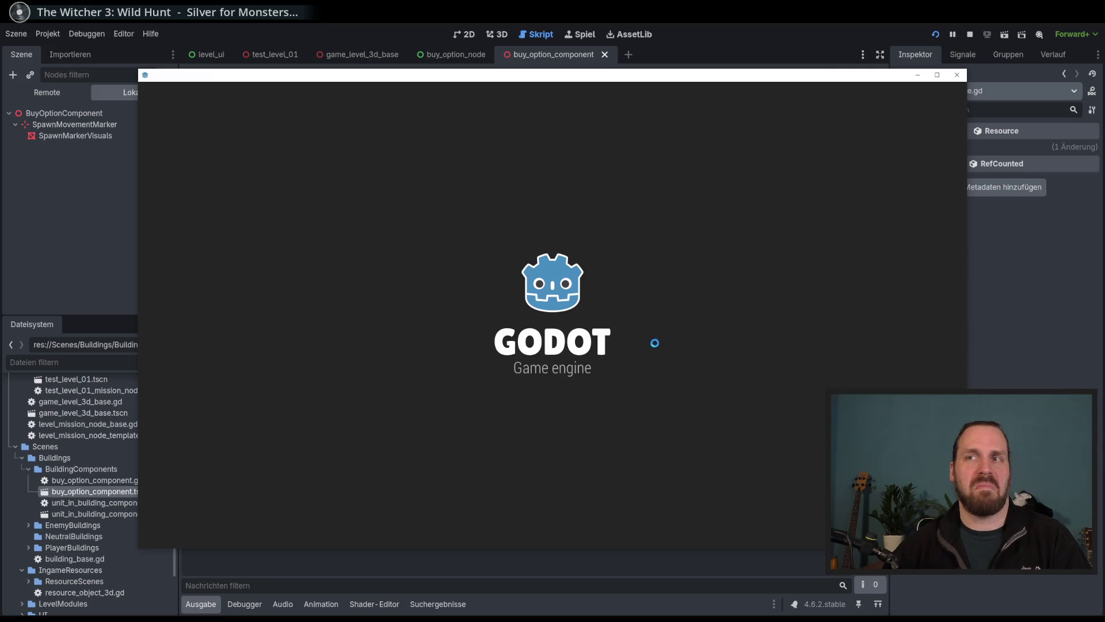
Start the level, select a building to show its buy menu, and stop the debug session after the error.
click(570, 350)
click(654, 482)
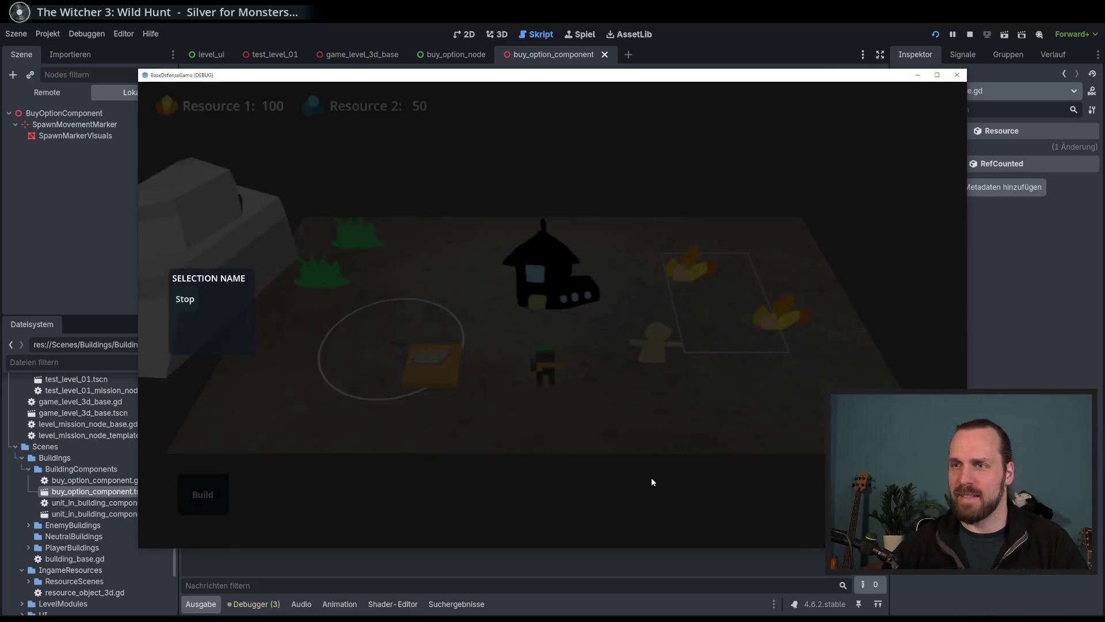
click(445, 375)
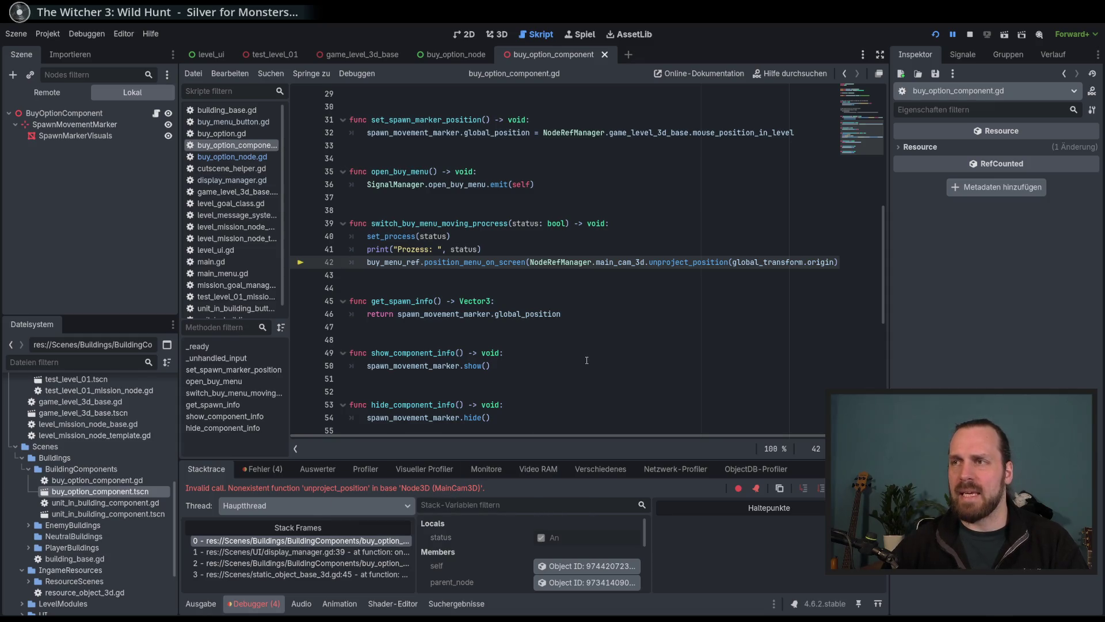
key(F8)
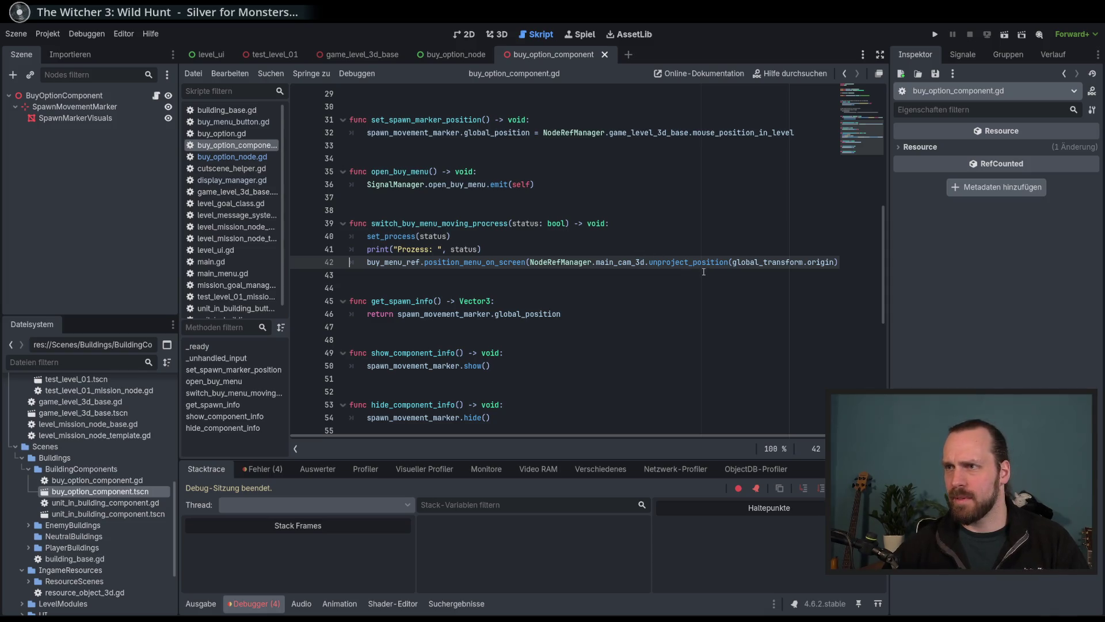
Drag the splitter right to widen the script list beside the buy_option_component code.
drag(744, 435, 663, 335)
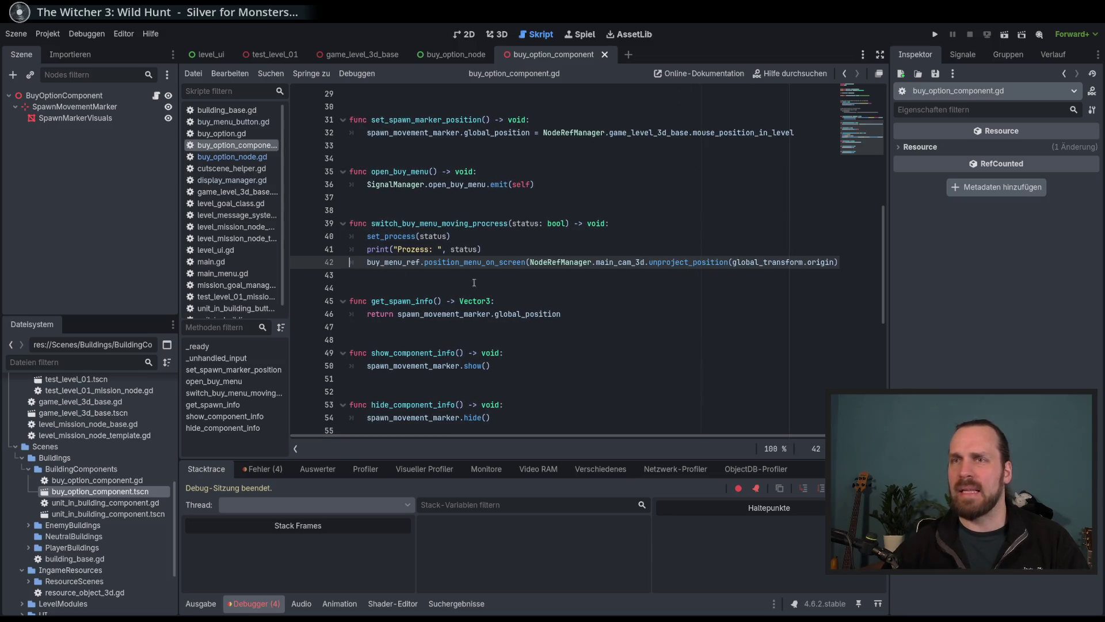
scroll(down, 3)
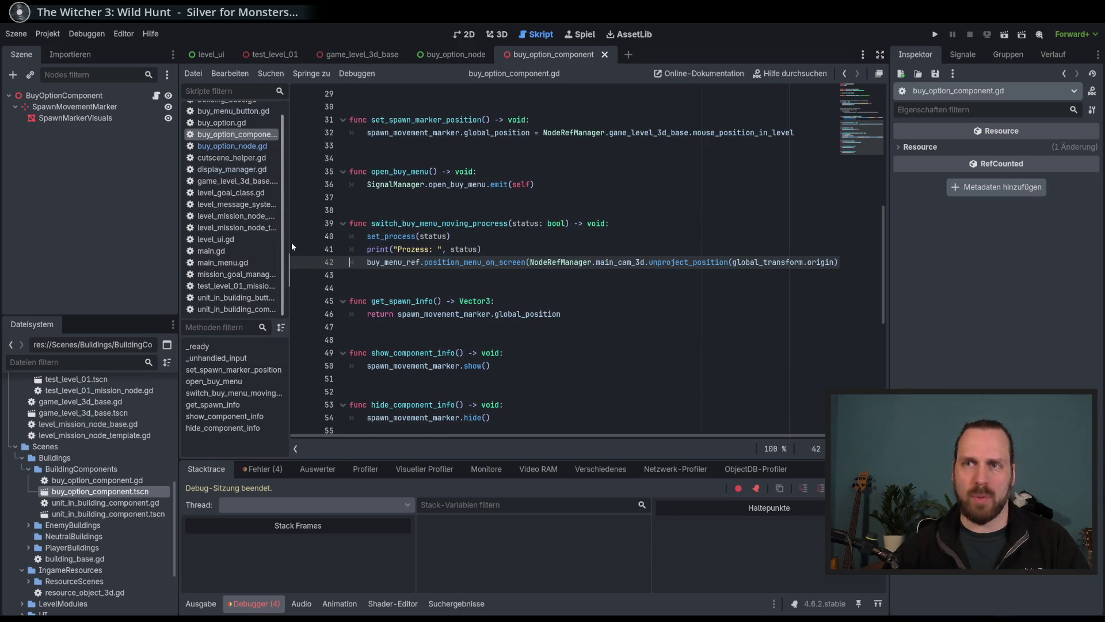
scroll(up, 3)
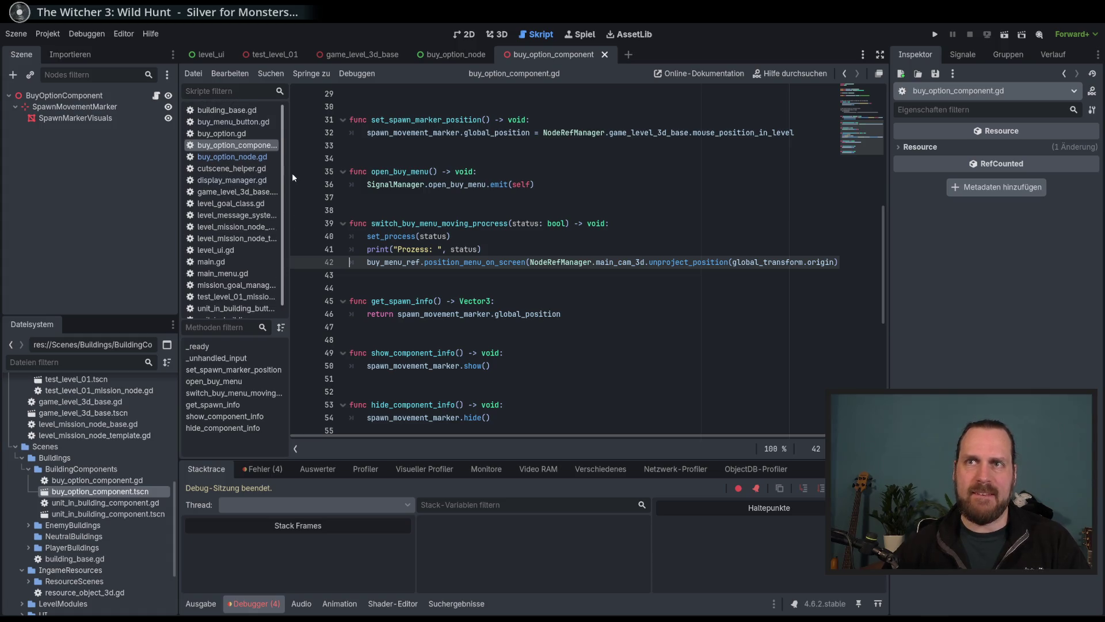
scroll(down, 3)
drag(285, 252, 297, 253)
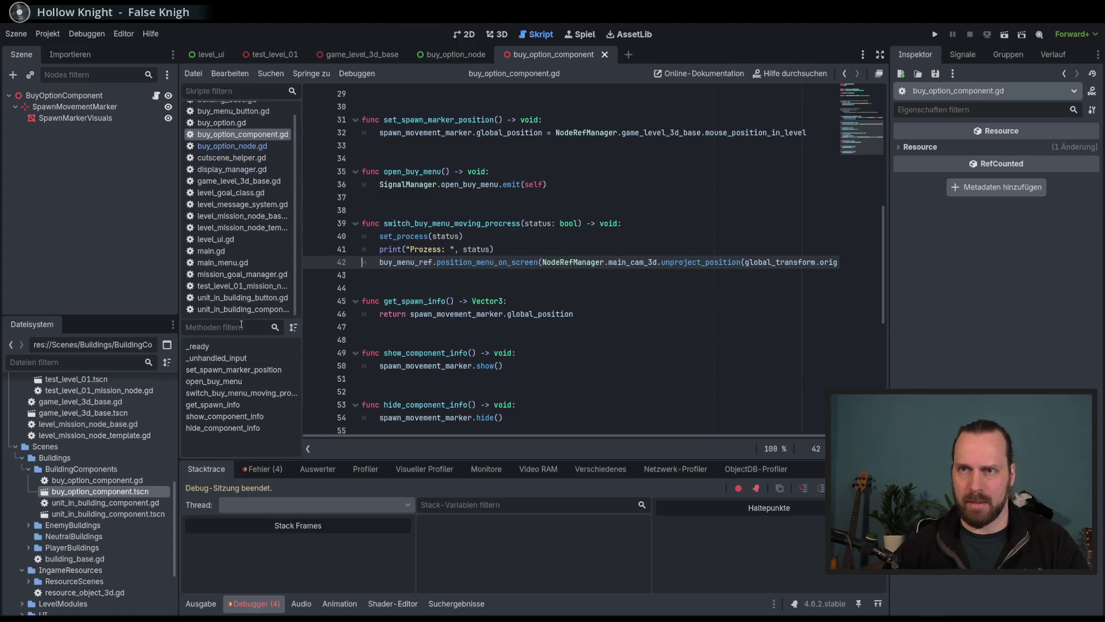
Close all open scripts and open main_cam_3d.gd by filtering the FileSystem for cam.
right_click(255, 265)
click(292, 322)
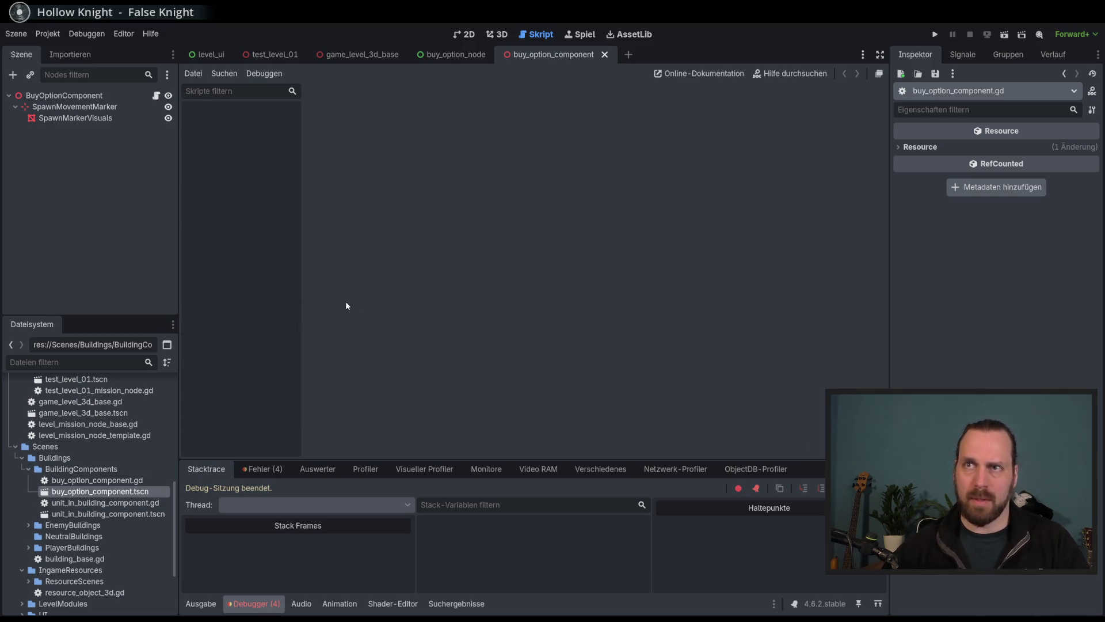
scroll(up, 3)
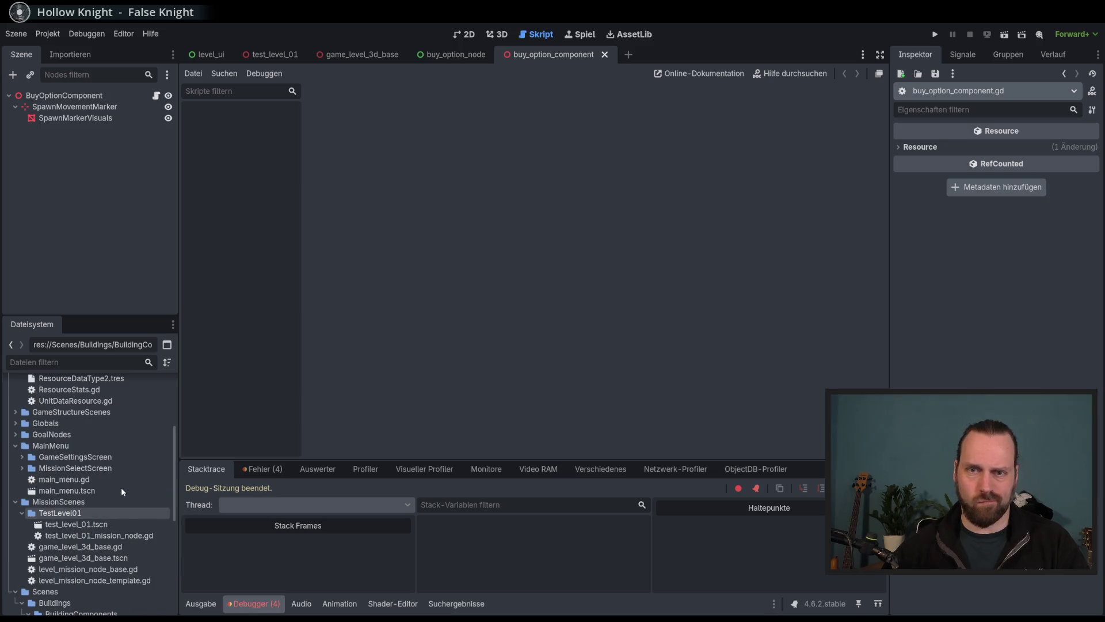
scroll(up, 3)
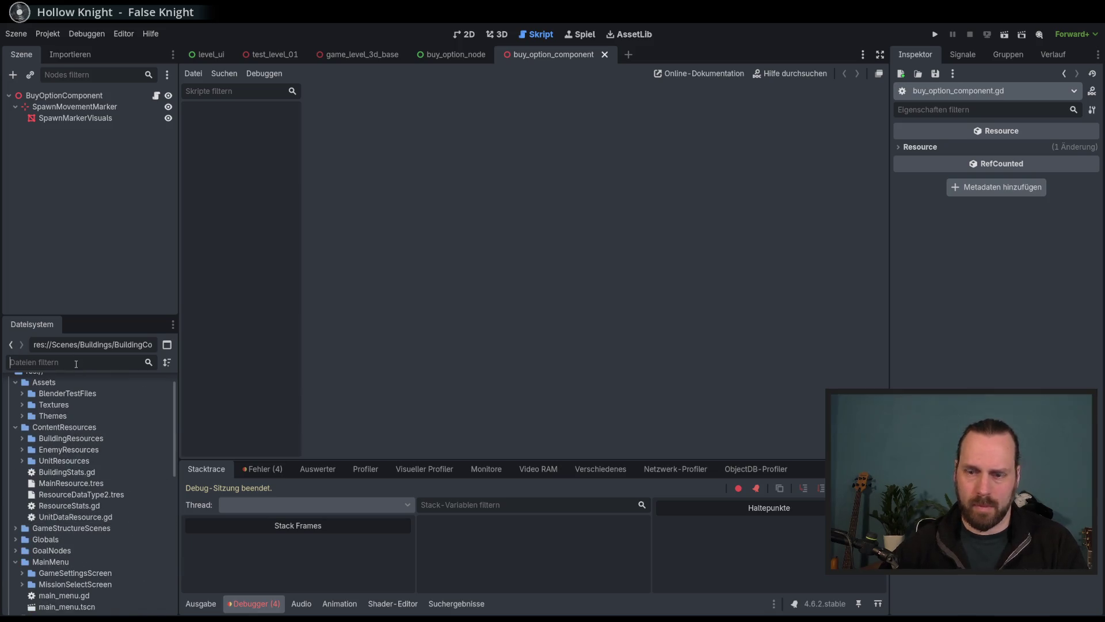
text(cam)
text(_32)
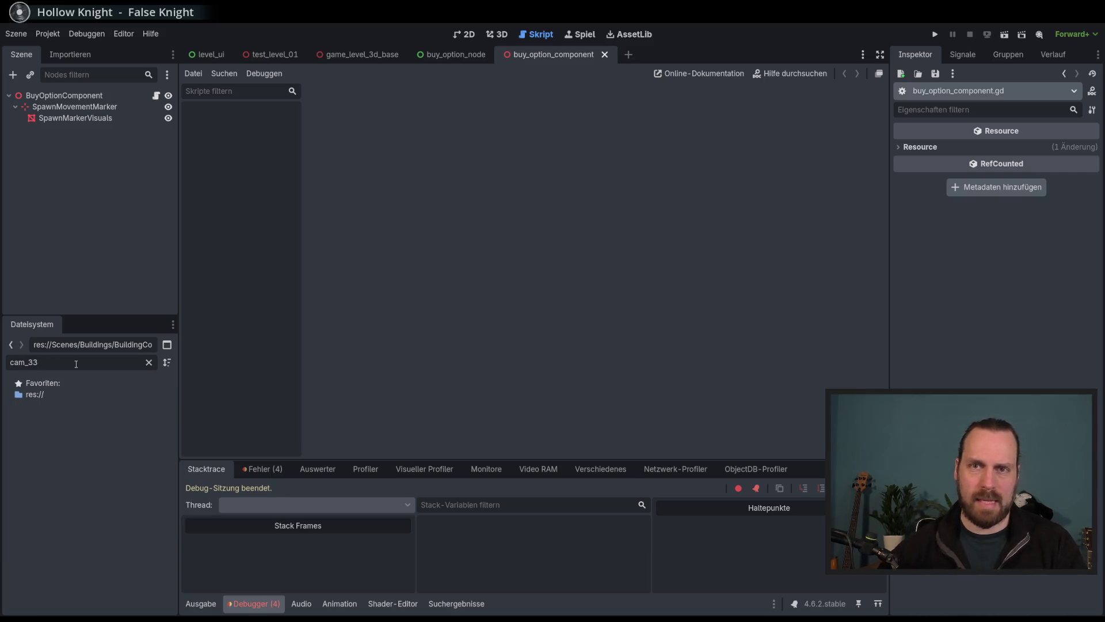
key(BackSpace)
key(BackSpace)
double_click(68, 417)
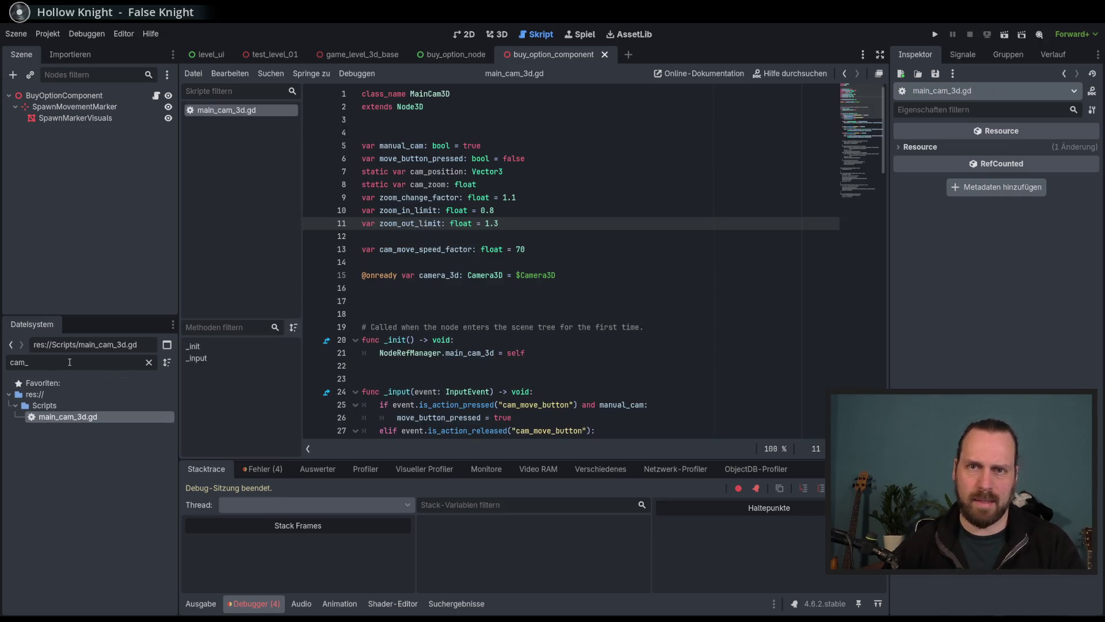
Clear the filter, open the game_level_3d_base.tscn scene and select MainCam3D.
key(BackSpace)
key(BackSpace)
key(BackSpace)
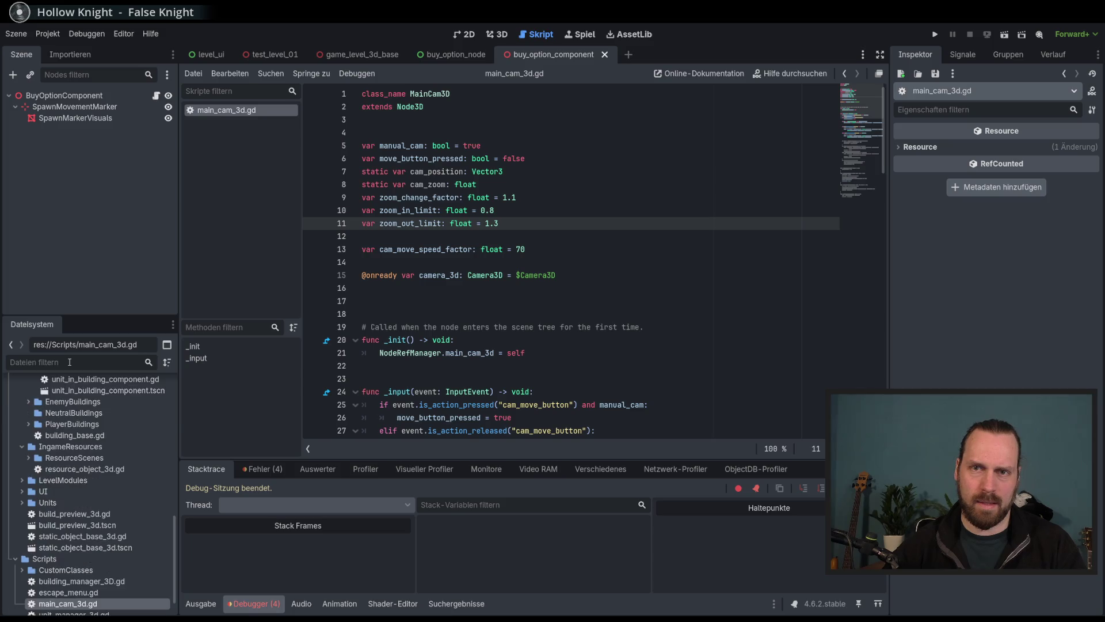
scroll(up, 3)
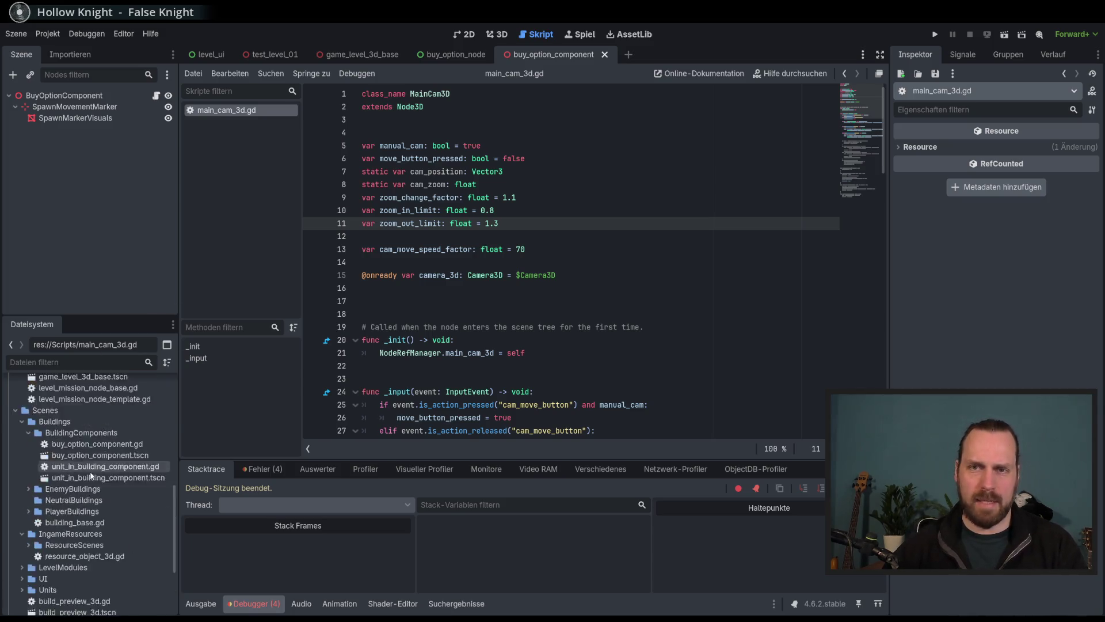
scroll(down, 3)
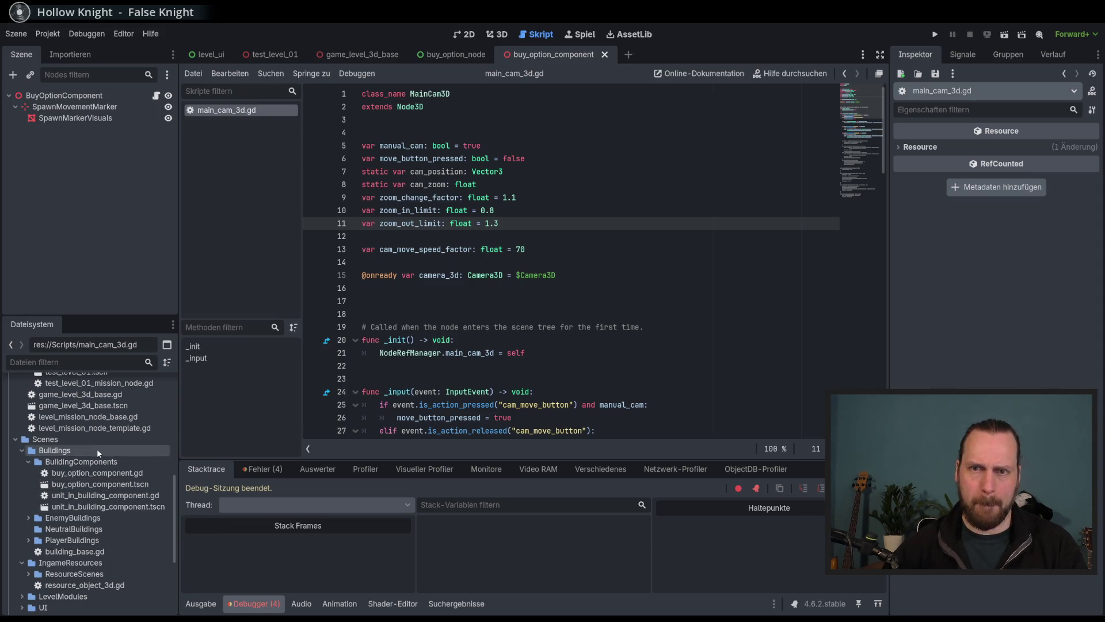
scroll(up, 3)
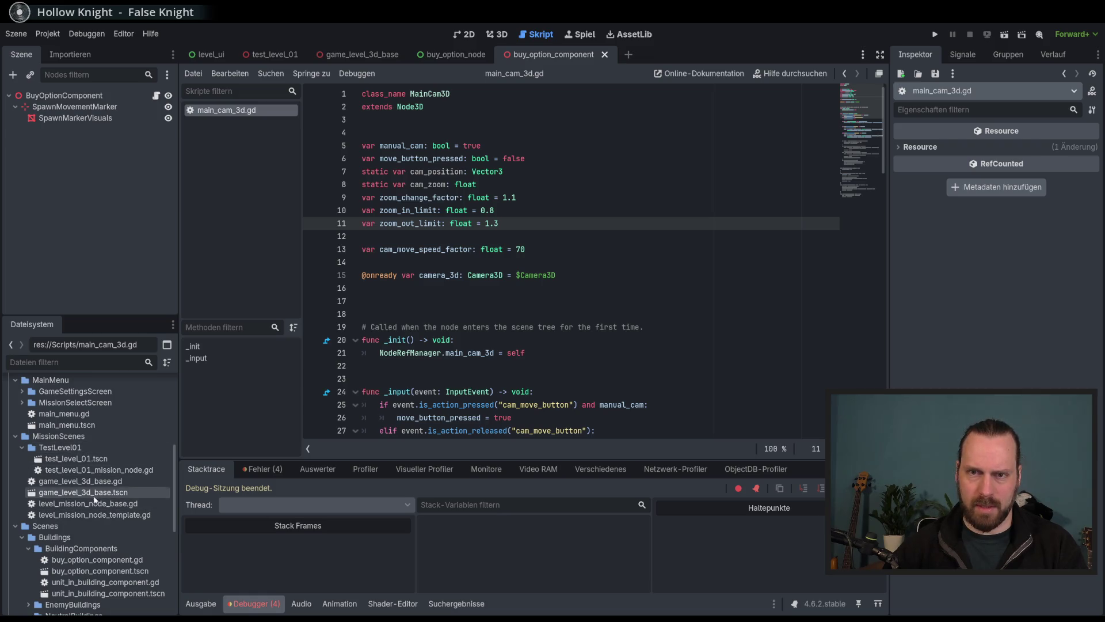
double_click(91, 493)
click(89, 118)
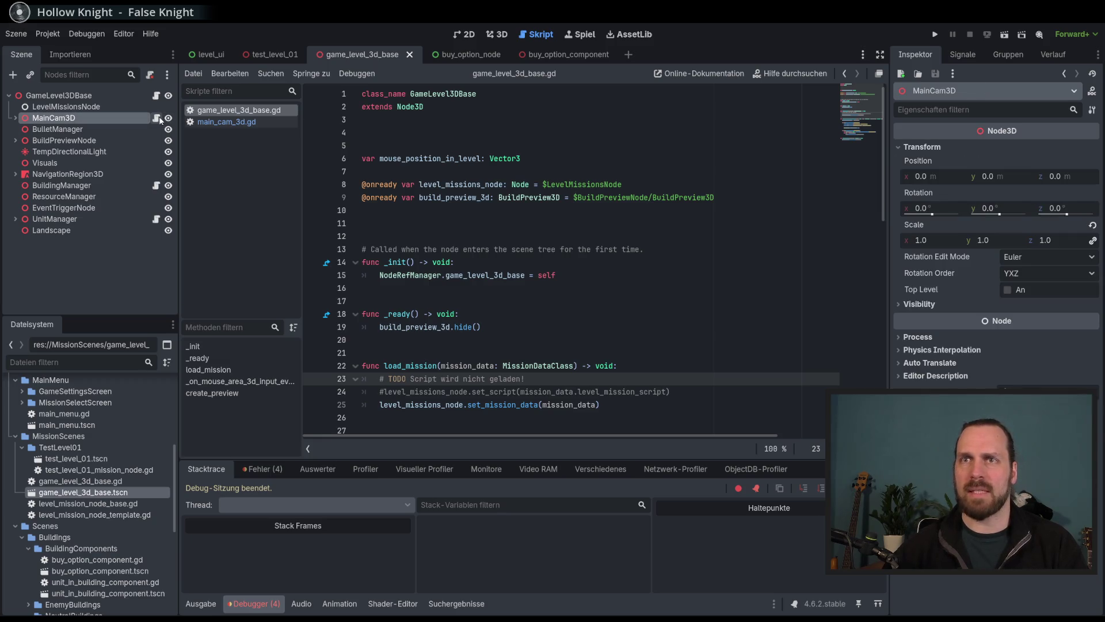
Expand MainCam3D to its Camera3D child and view the level in the 3D viewport.
click(156, 118)
click(15, 117)
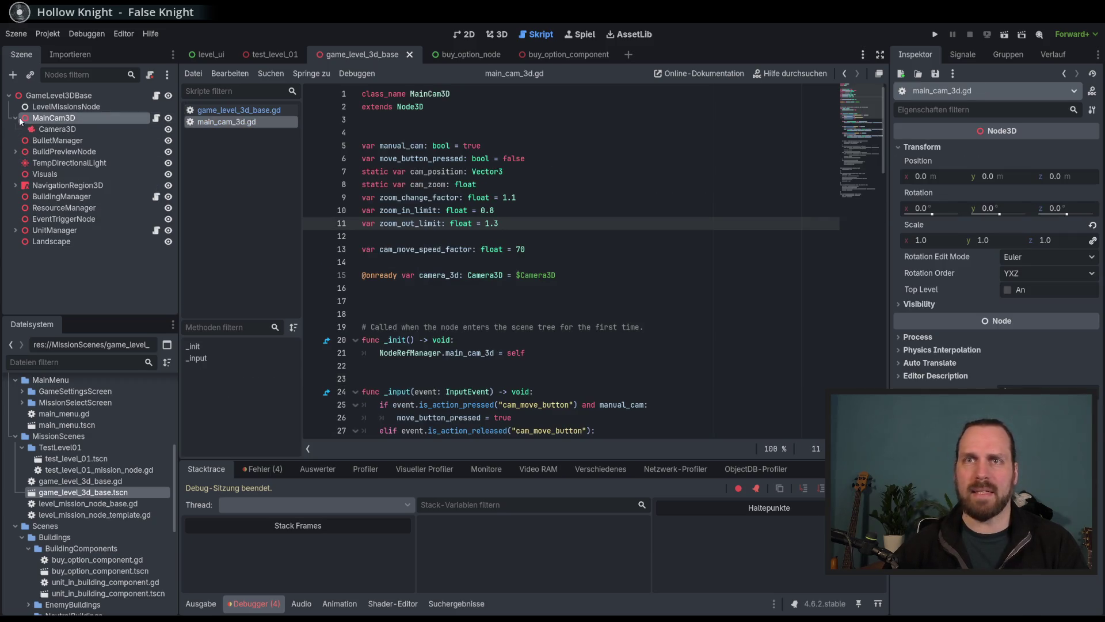
click(58, 129)
click(496, 35)
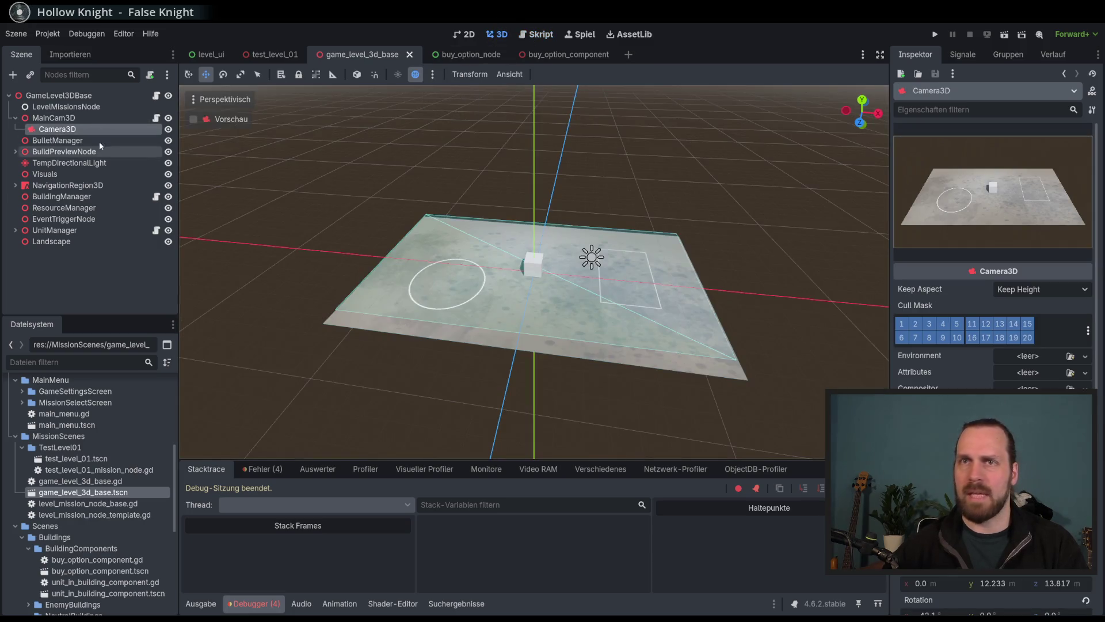
click(58, 118)
drag(460, 223, 310, 190)
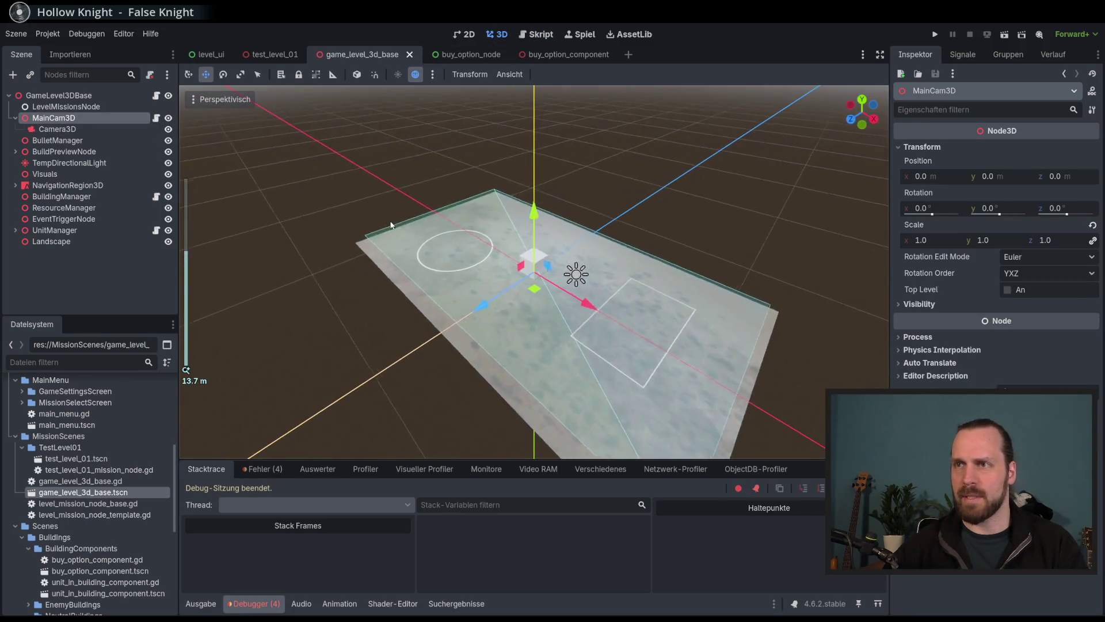
scroll(down, 3)
scroll(up, 3)
click(80, 129)
click(82, 118)
click(80, 127)
click(81, 119)
Try rotating MainCam3D and Camera3D around the vertical axis, undoing the trial turns.
click(223, 74)
drag(561, 303, 546, 270)
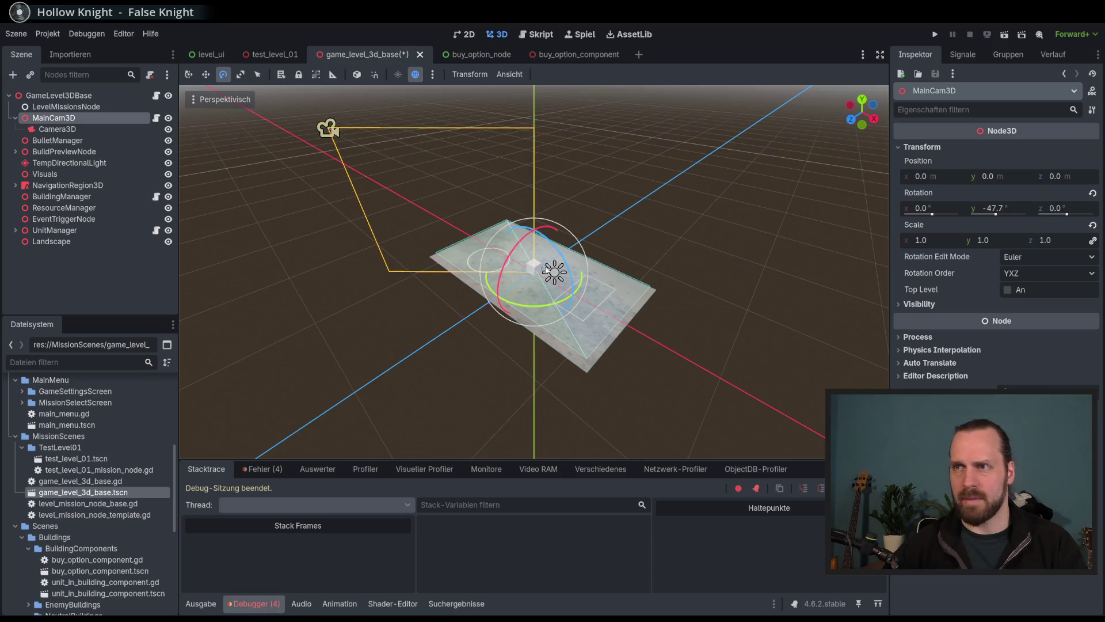
key(ctrl+z)
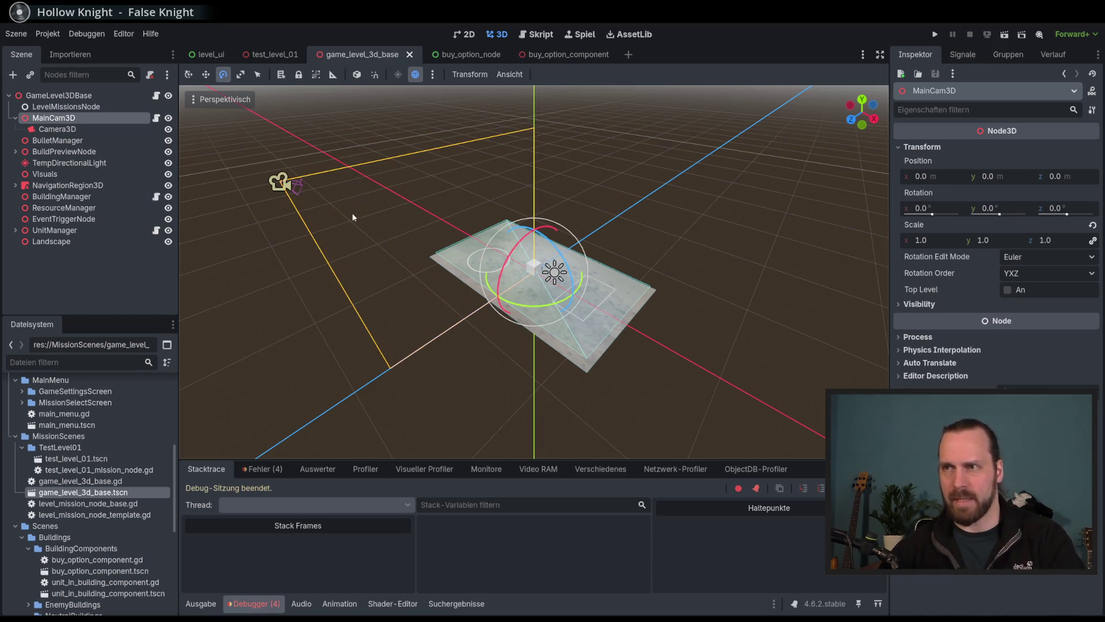
click(58, 129)
drag(335, 174, 386, 184)
key(ctrl+z)
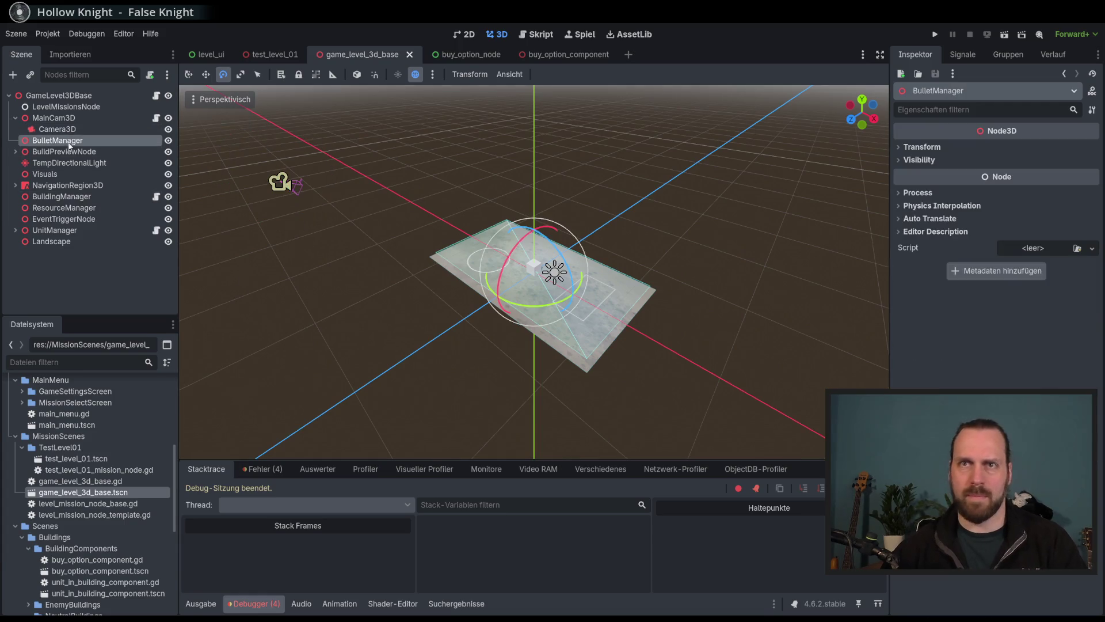
click(53, 117)
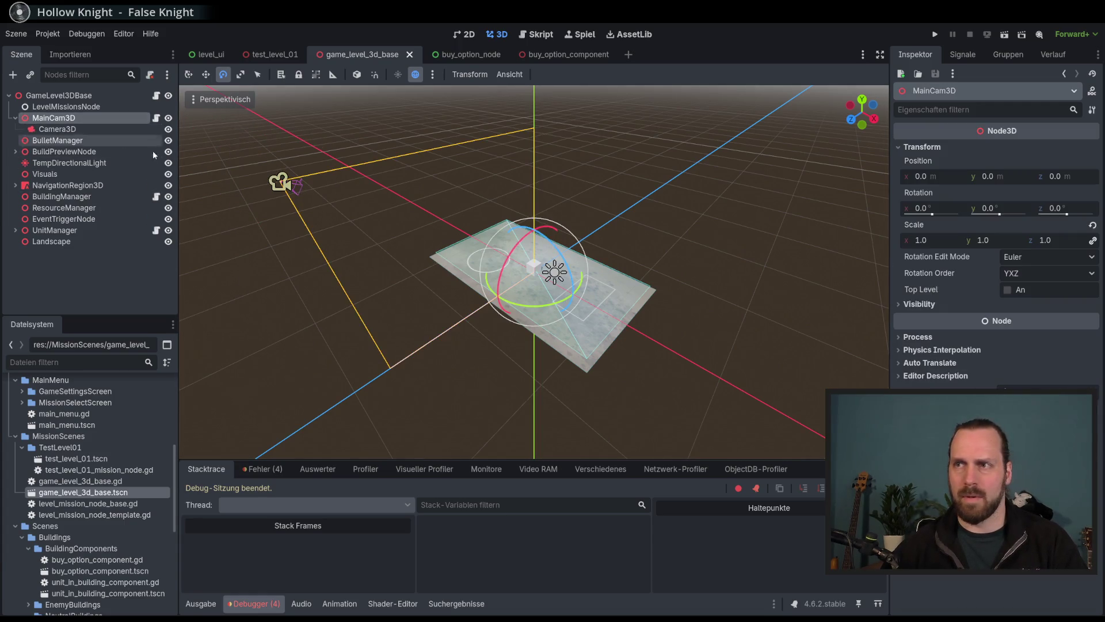
drag(551, 306, 555, 301)
Undo the rig rotation, then try scaling MainCam3D up and undo that too.
click(104, 129)
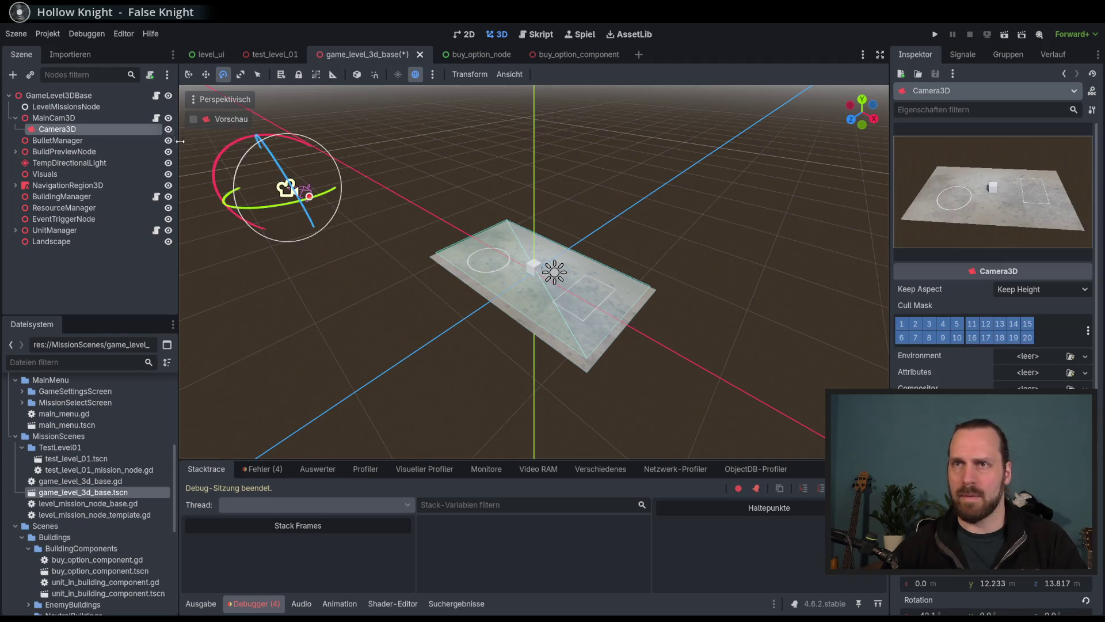
key(ctrl+z)
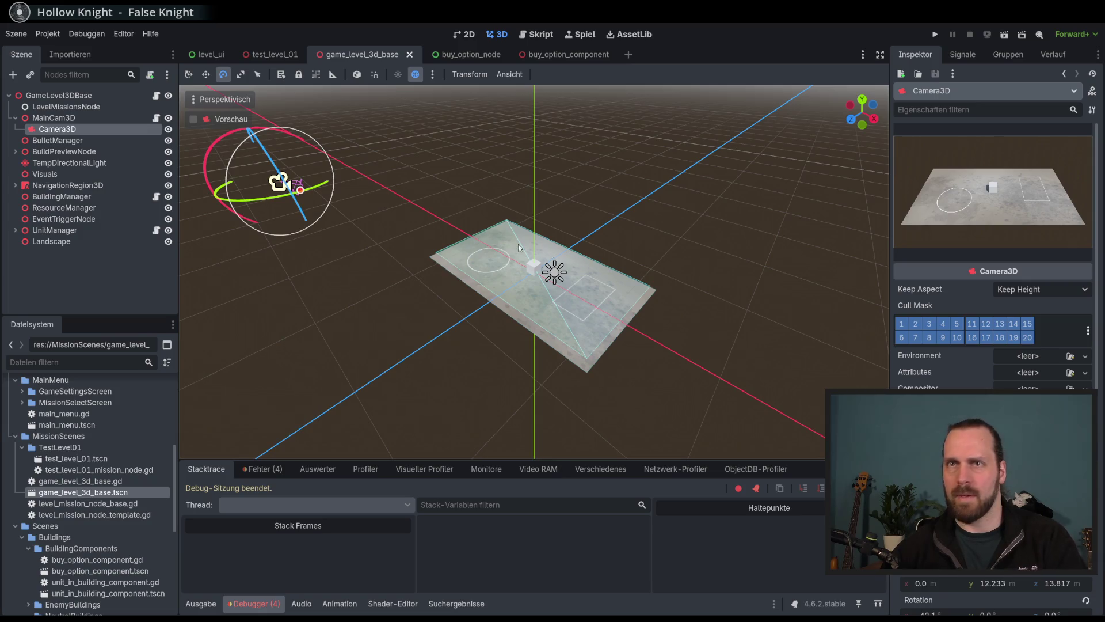
click(59, 117)
click(238, 73)
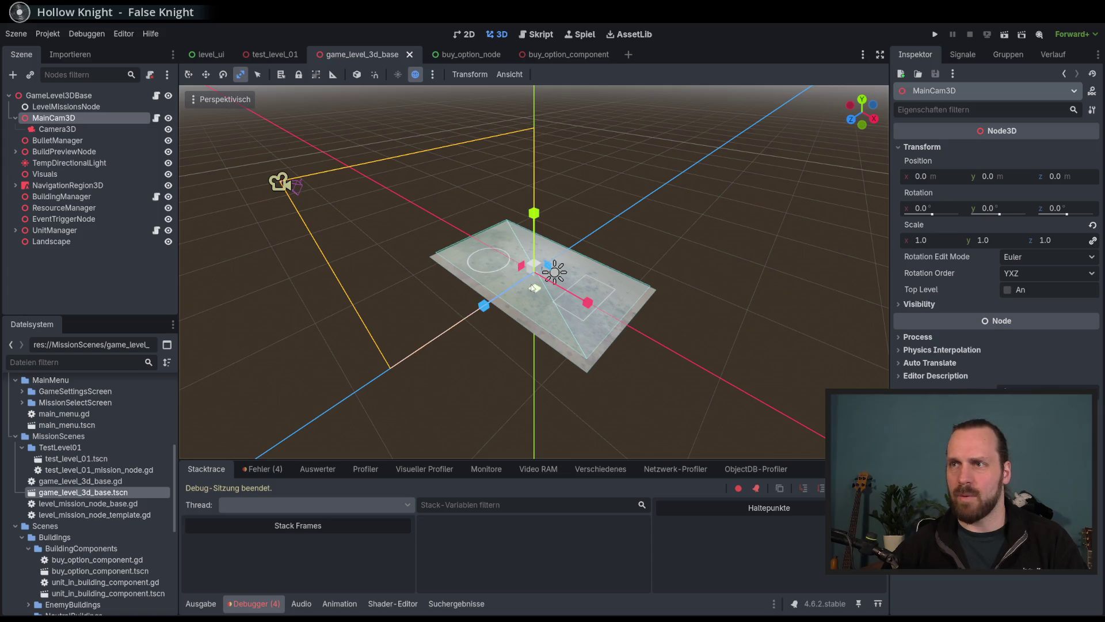
click(585, 259)
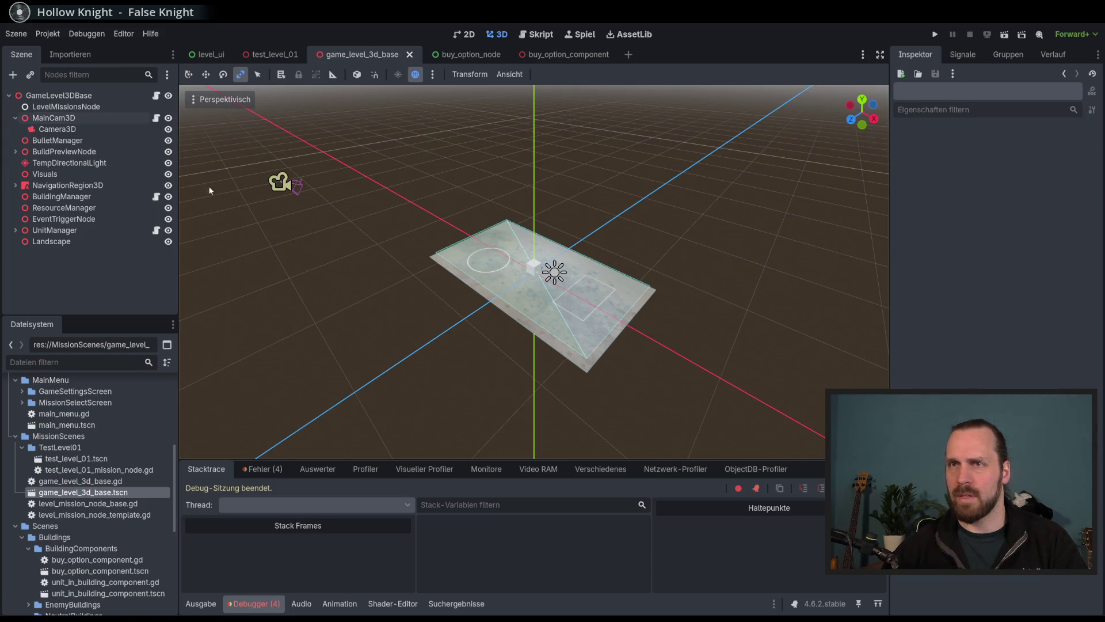
click(84, 119)
drag(523, 265, 531, 274)
key(ctrl+z)
Open MainCam3D's attached main_cam_3d.gd script.
click(82, 129)
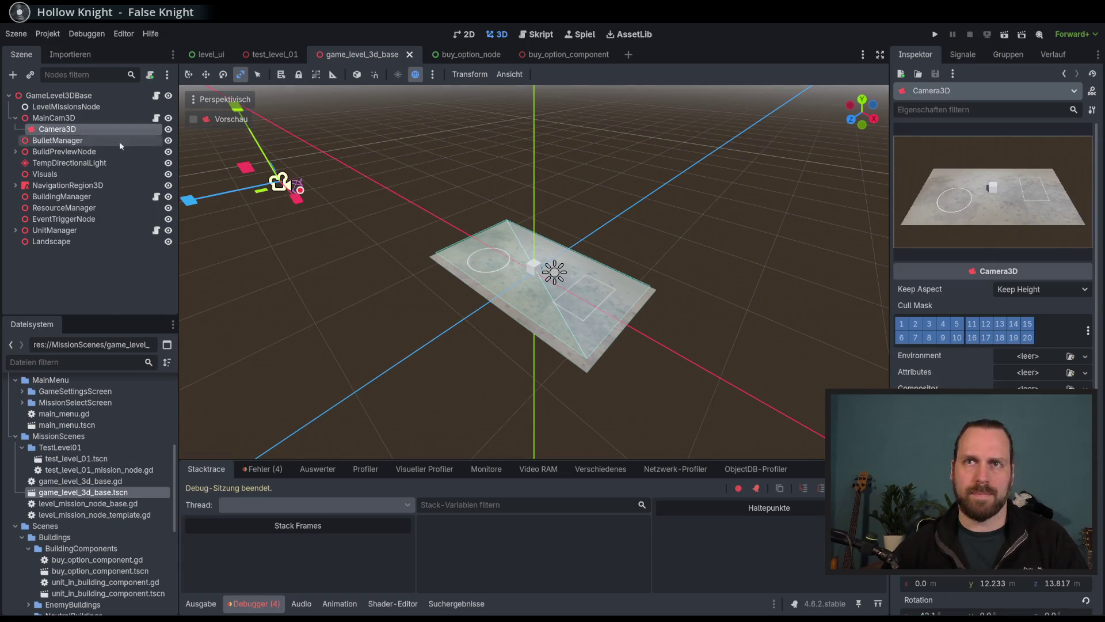
click(53, 117)
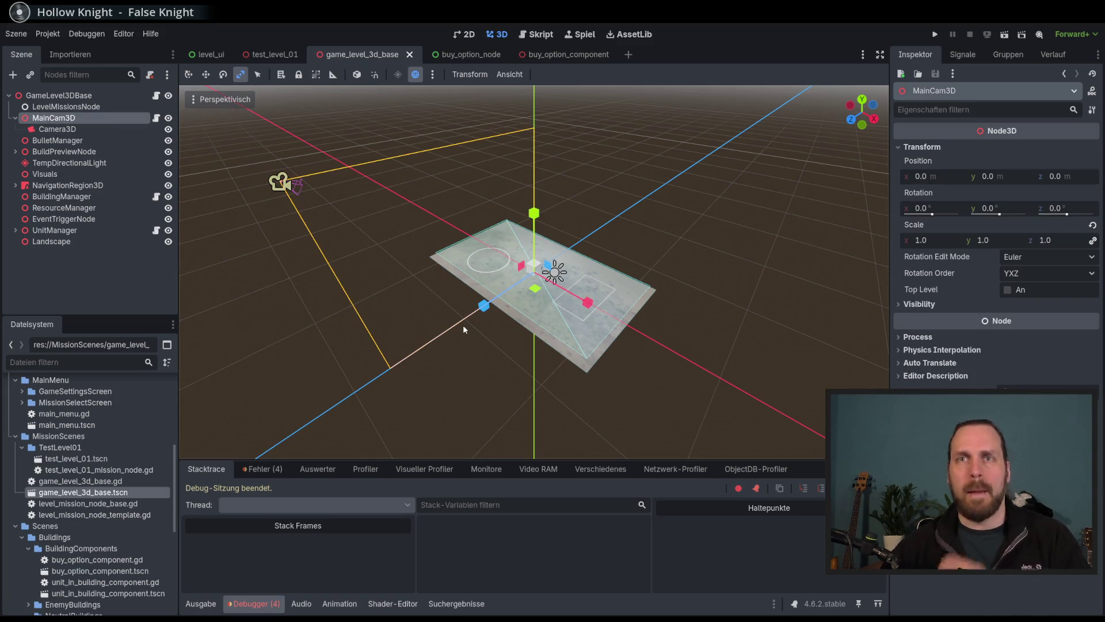
click(77, 129)
key(Up)
click(155, 117)
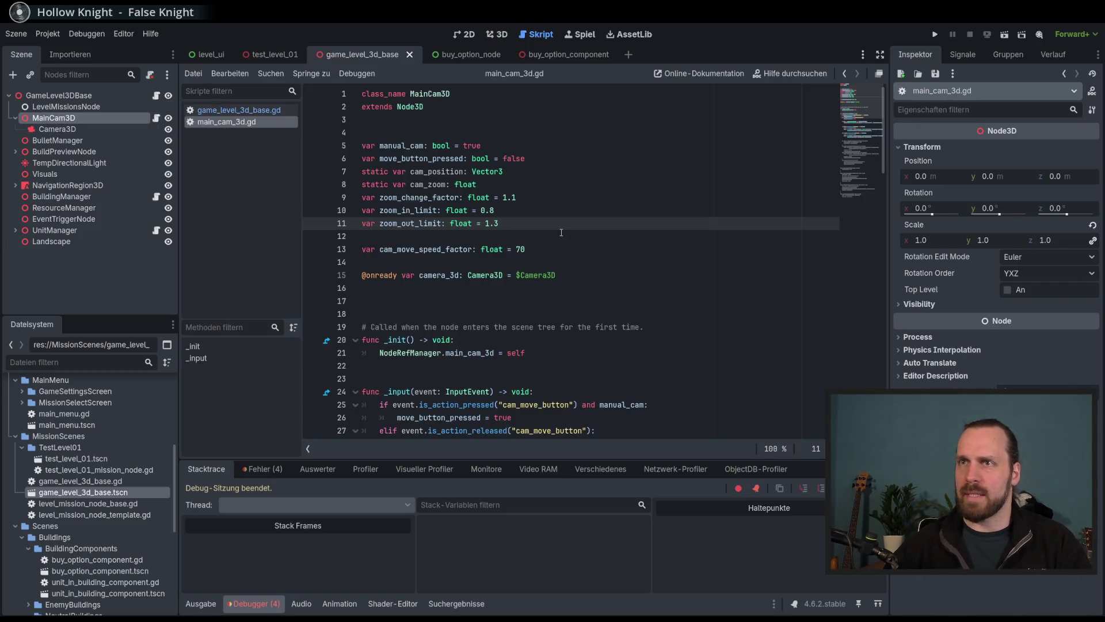
Start a new function at the end of main_cam_3d.gd named get_position.
double_click(412, 107)
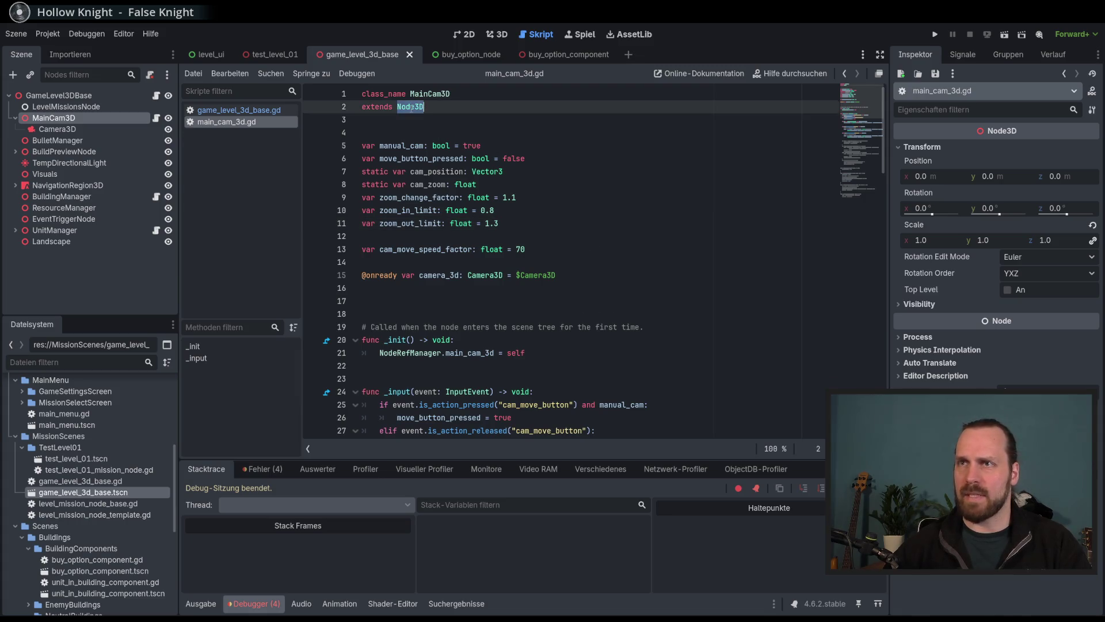
scroll(down, 3)
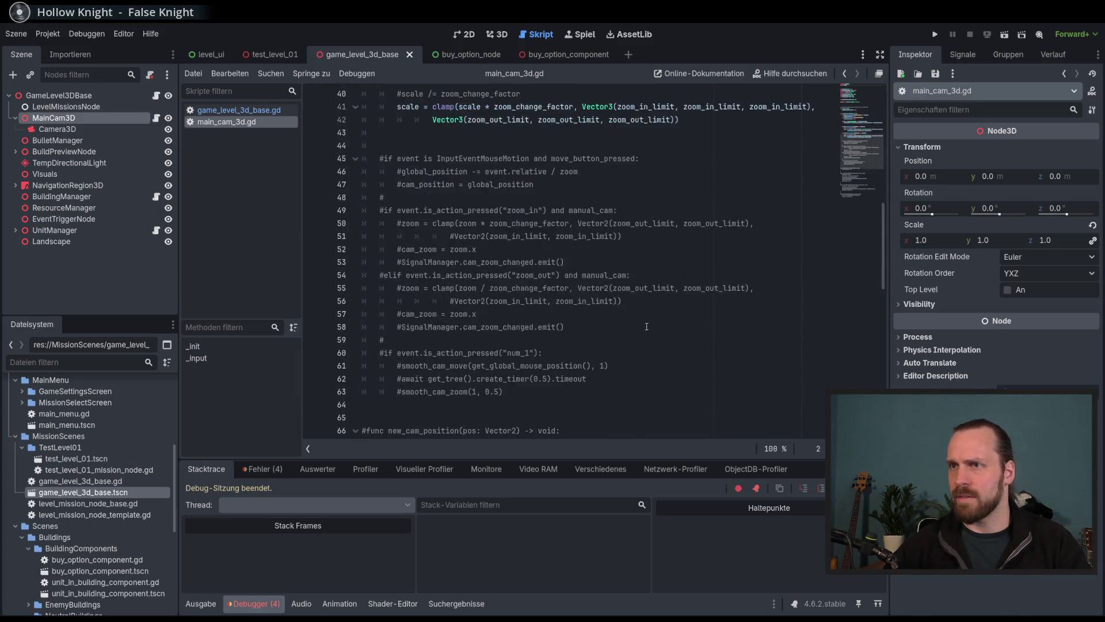
scroll(down, 3)
scroll(up, 3)
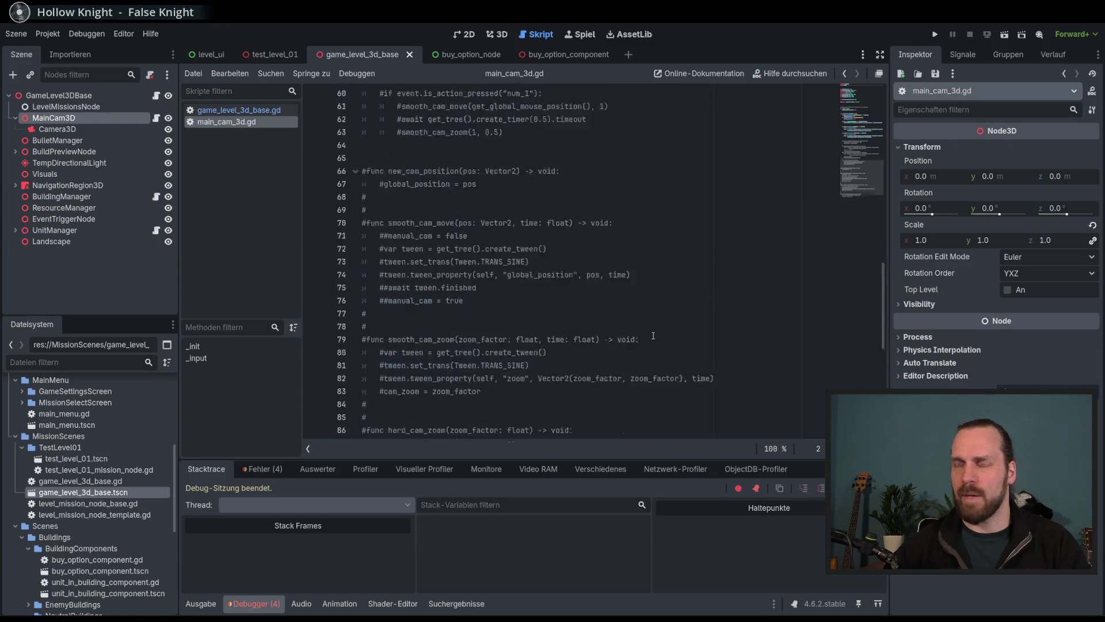
scroll(down, 3)
click(642, 384)
key(Return)
key(Return)
text(func g)
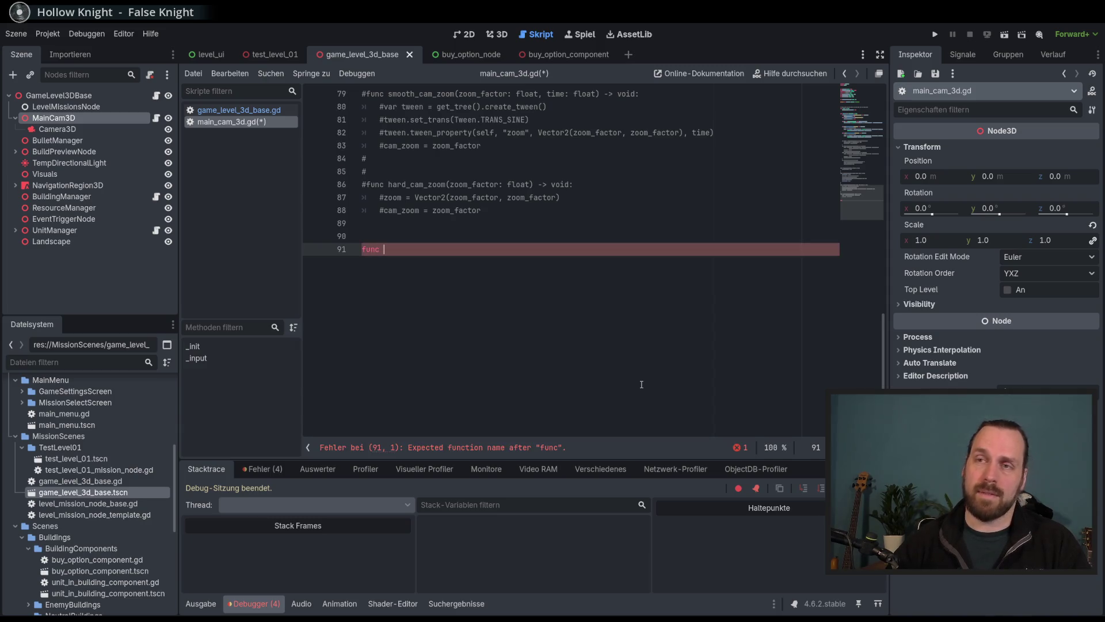
text(et_positio)
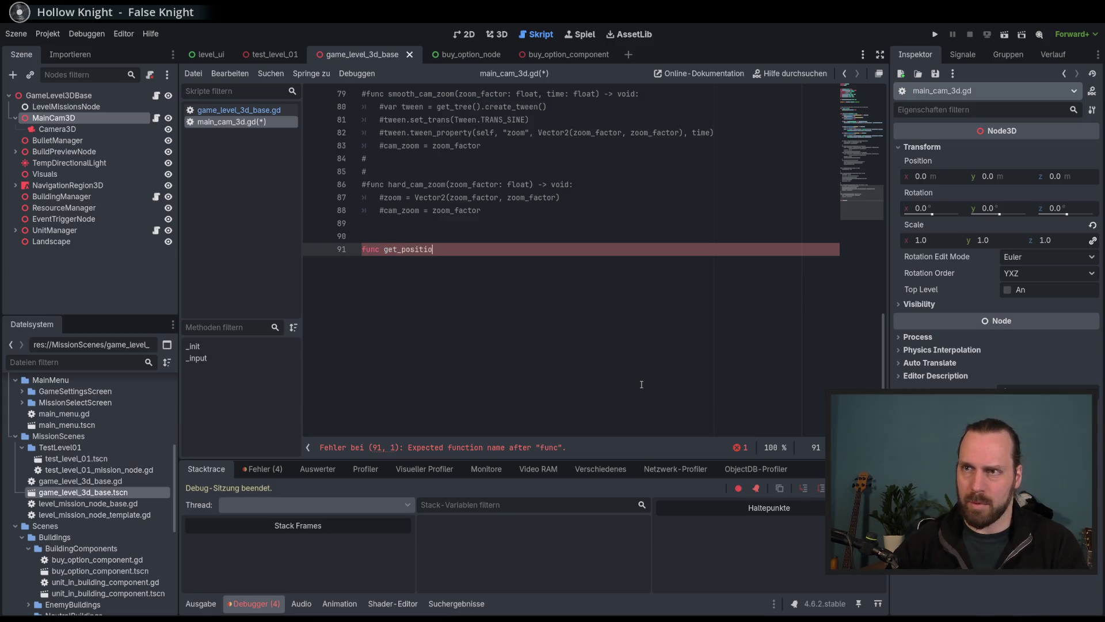
key(BackSpace)
key(BackSpace)
key(BackSpace)
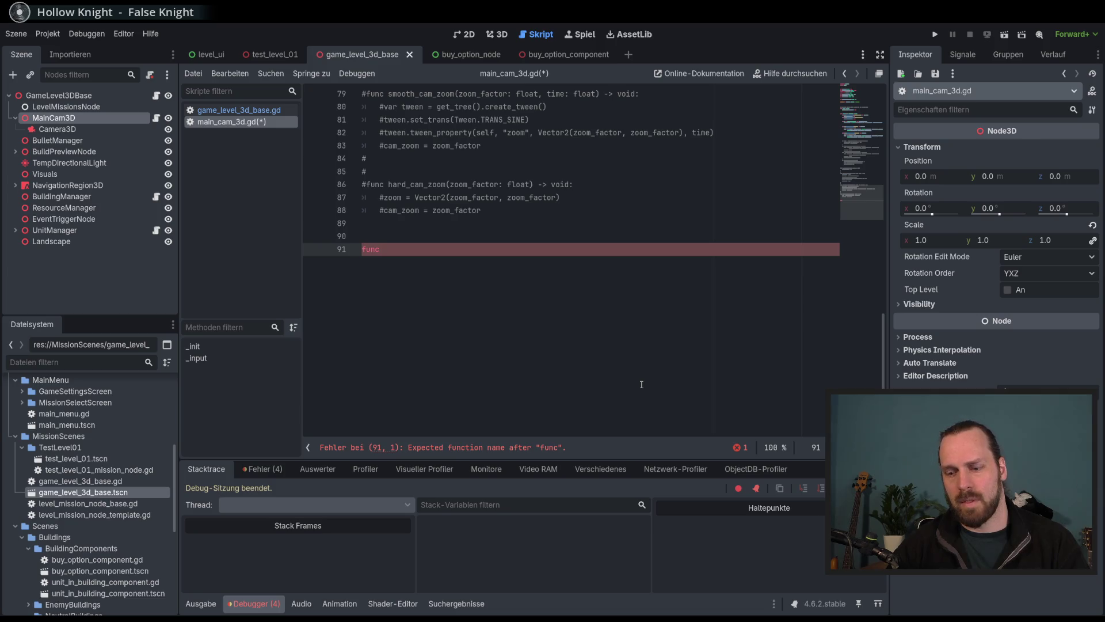
text(g)
key(BackSpace)
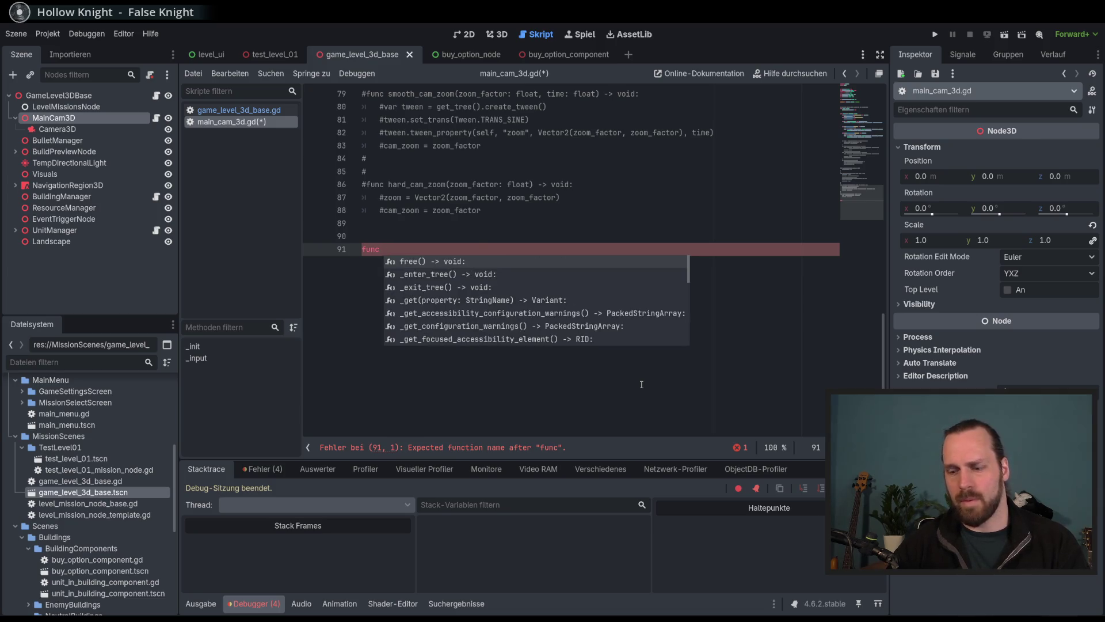
text(on)
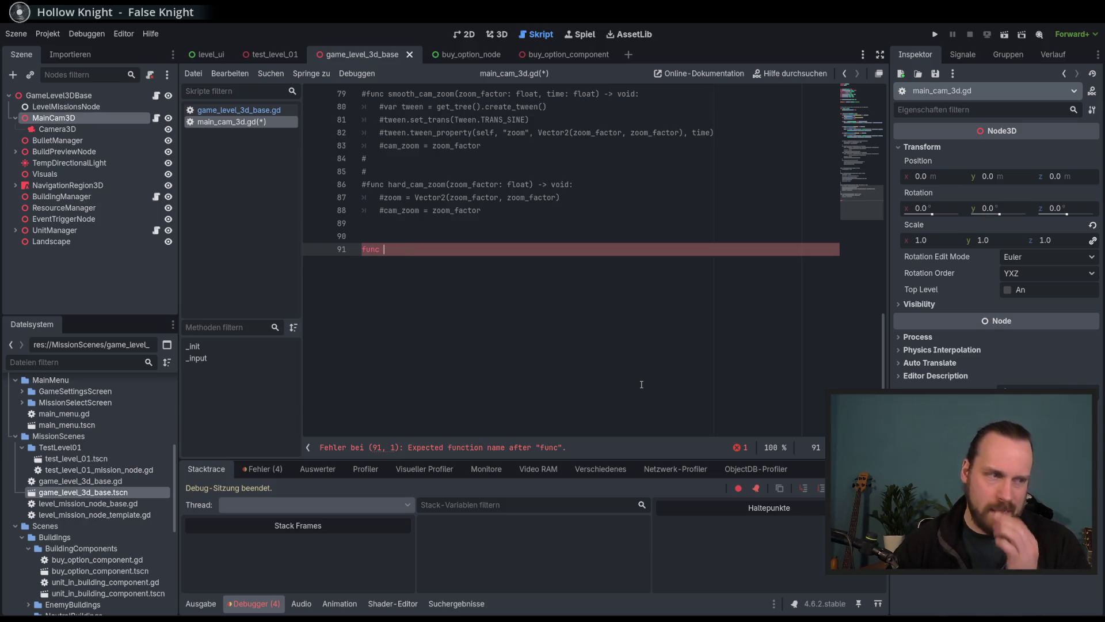
text(get_)
text(position:_)
key(Escape)
Finish get_position_on_screen(screen_object: Node3D) -> Vector2, then delete the line again.
text(_on)
text(scrre)
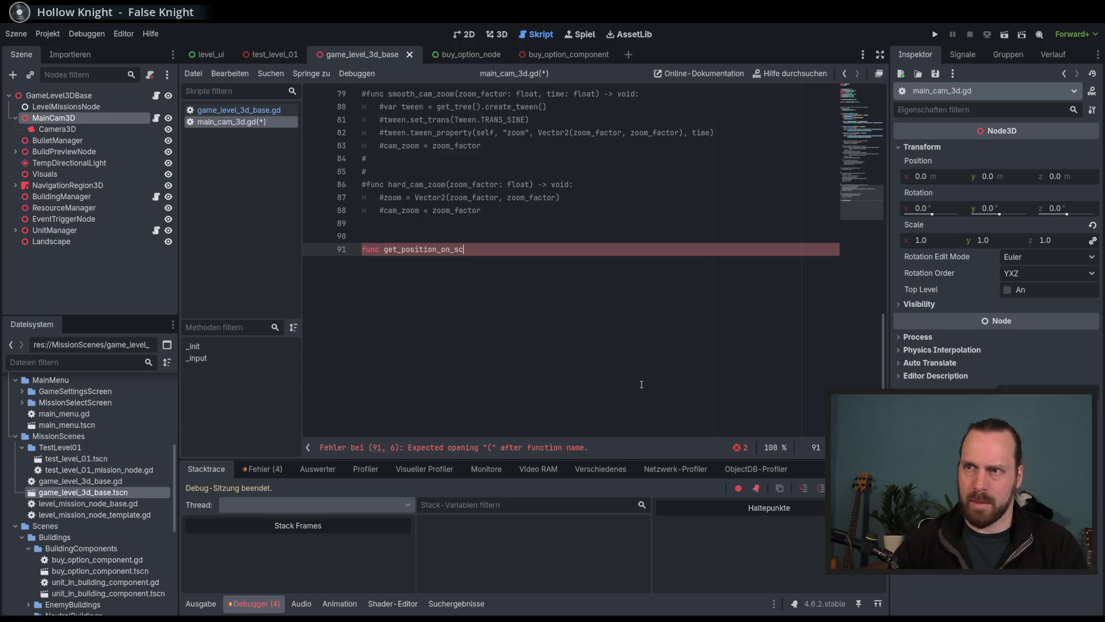
text(en)
text((N)
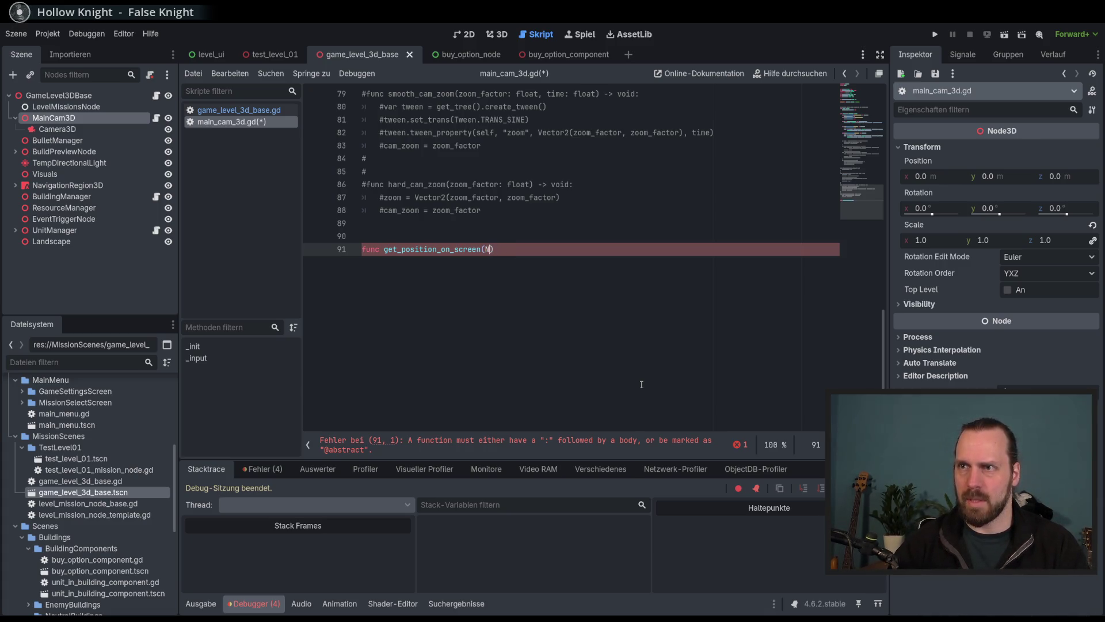
text(objec)
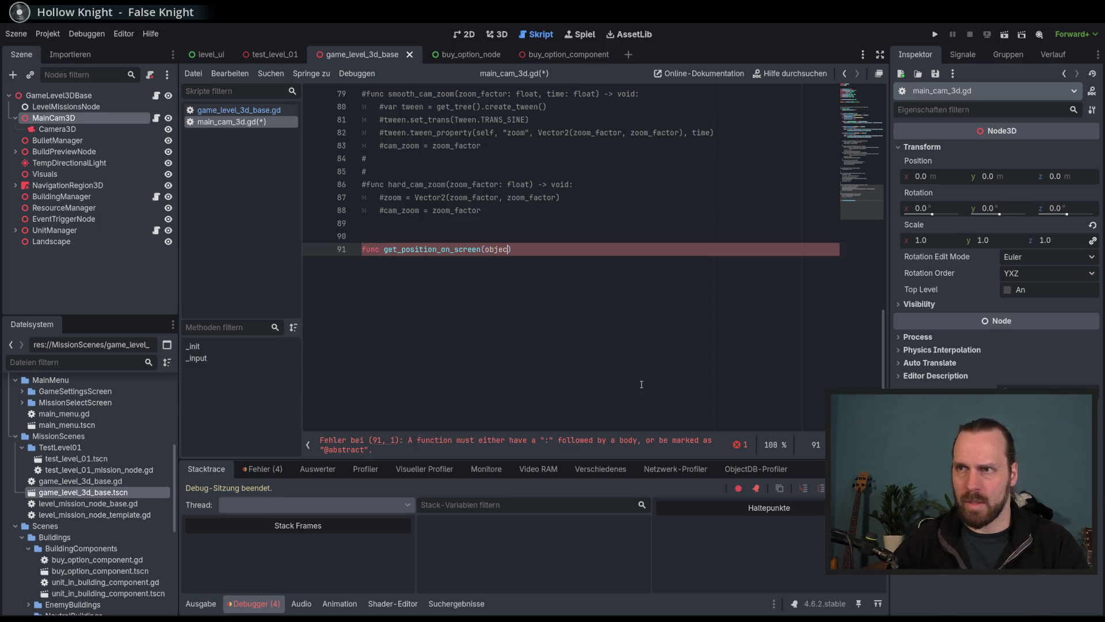
key(BackSpace)
key(BackSpace)
key(BackSpace)
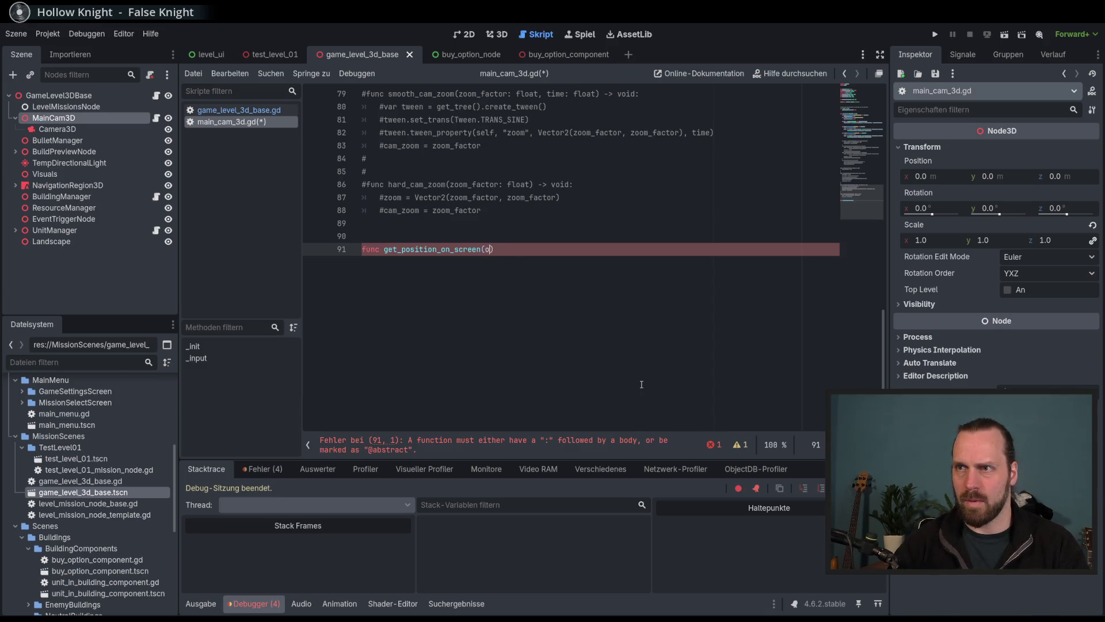
text(screen:i)
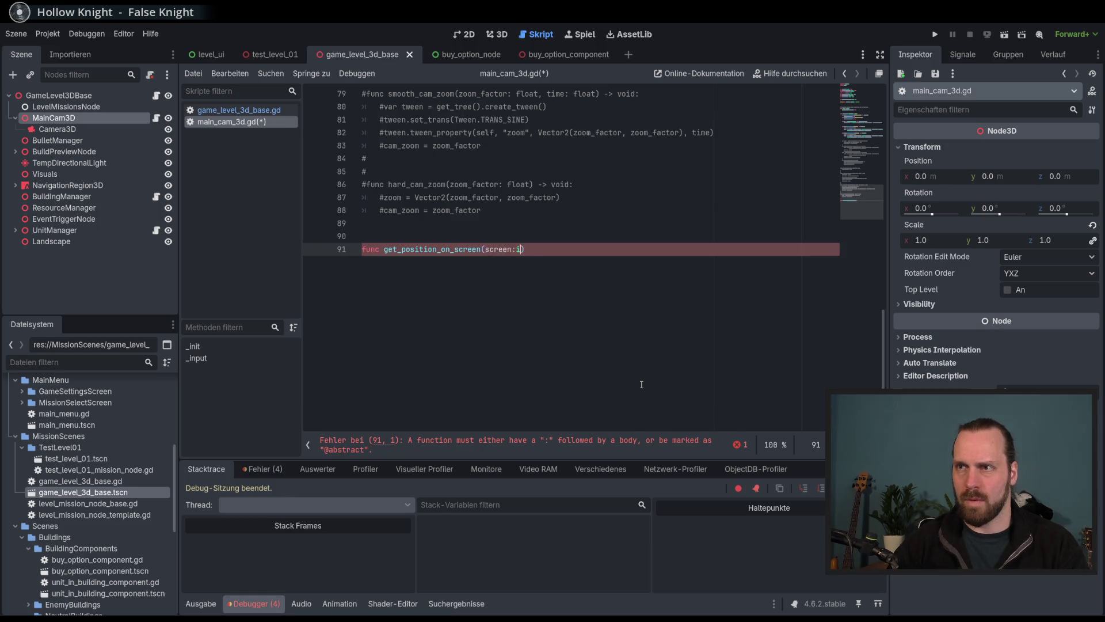
key(BackSpace)
key(BackSpace)
text(_ob)
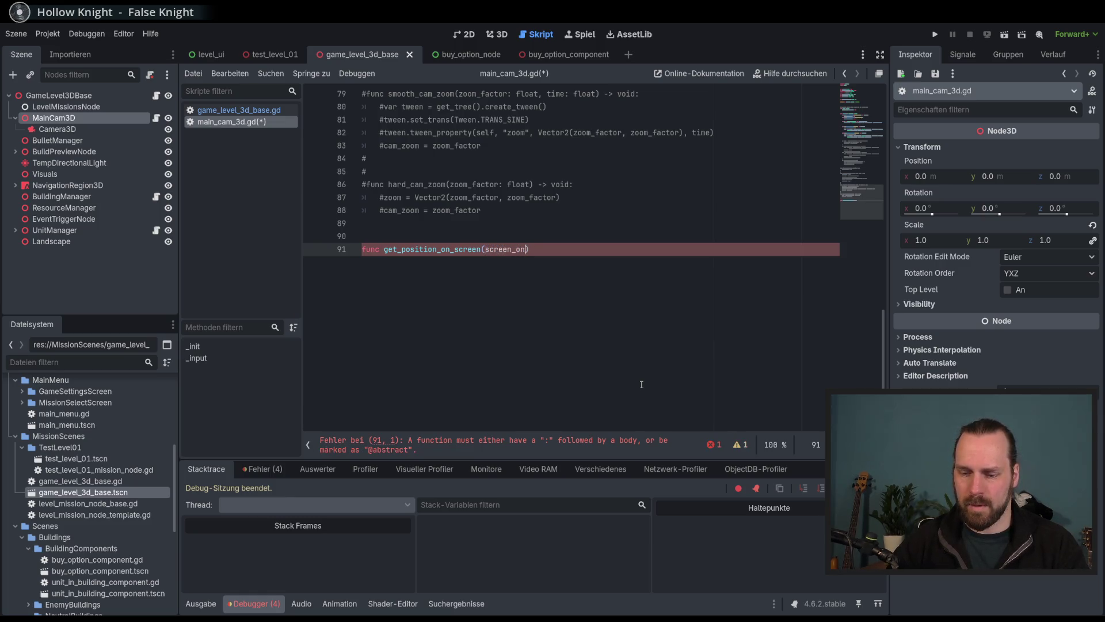
text(ject)
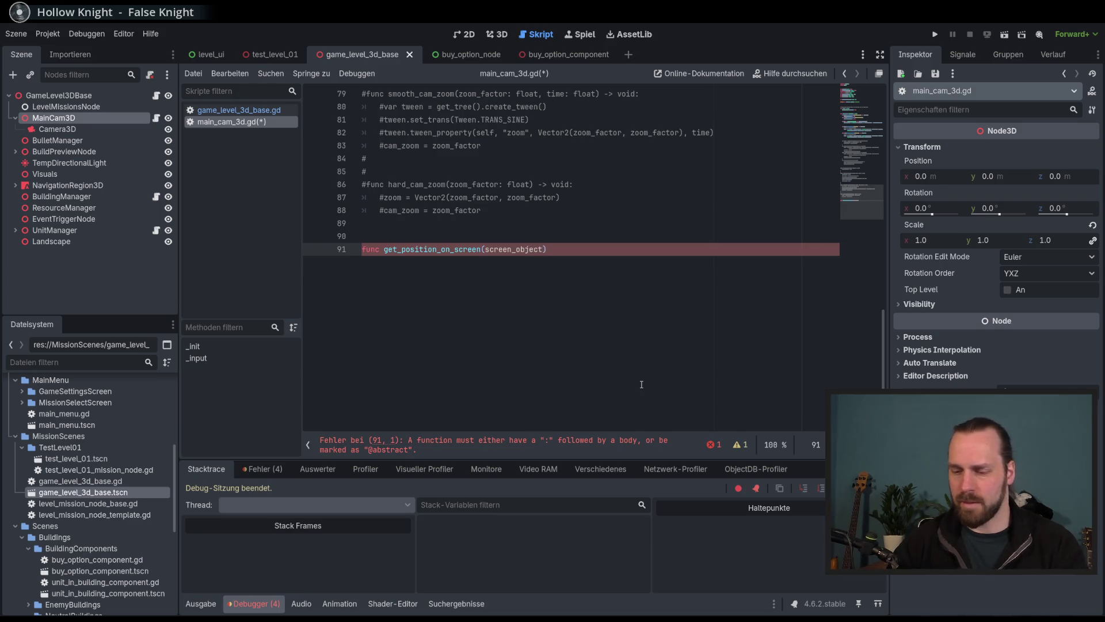
text(: Node)
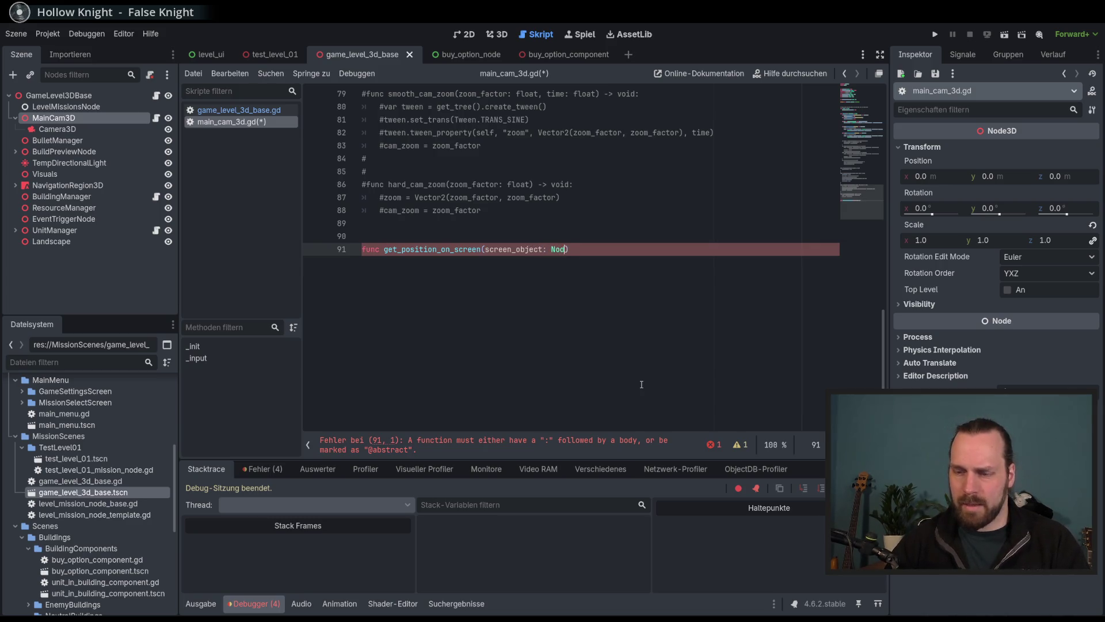
text())
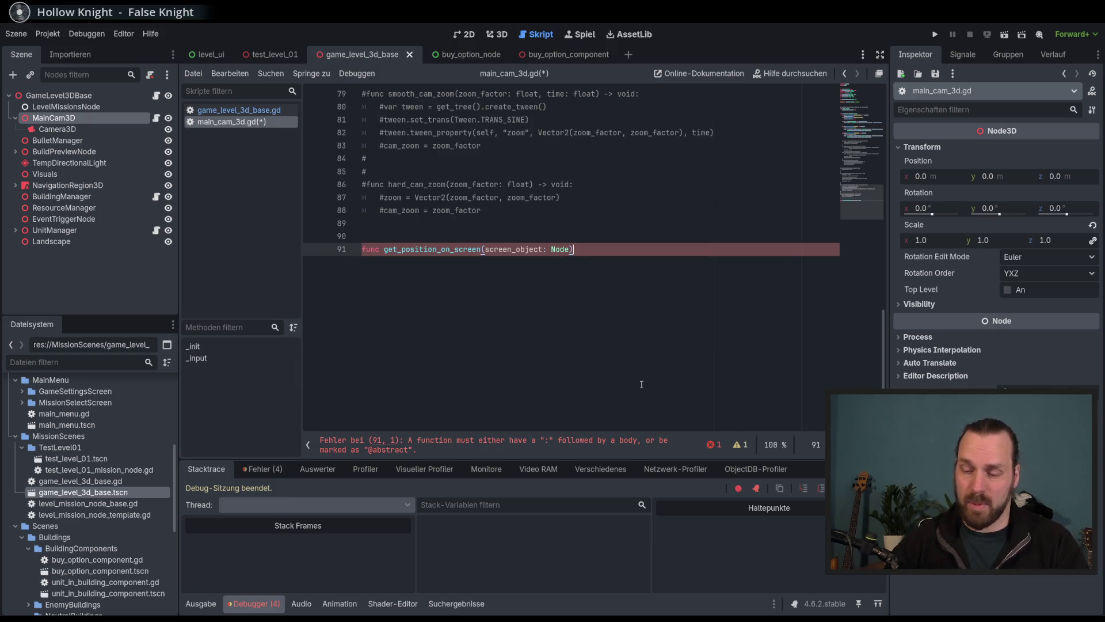
key(BackSpace)
key(BackSpace)
text(3D)
text())
text(>)
text(Vce)
key(Return)
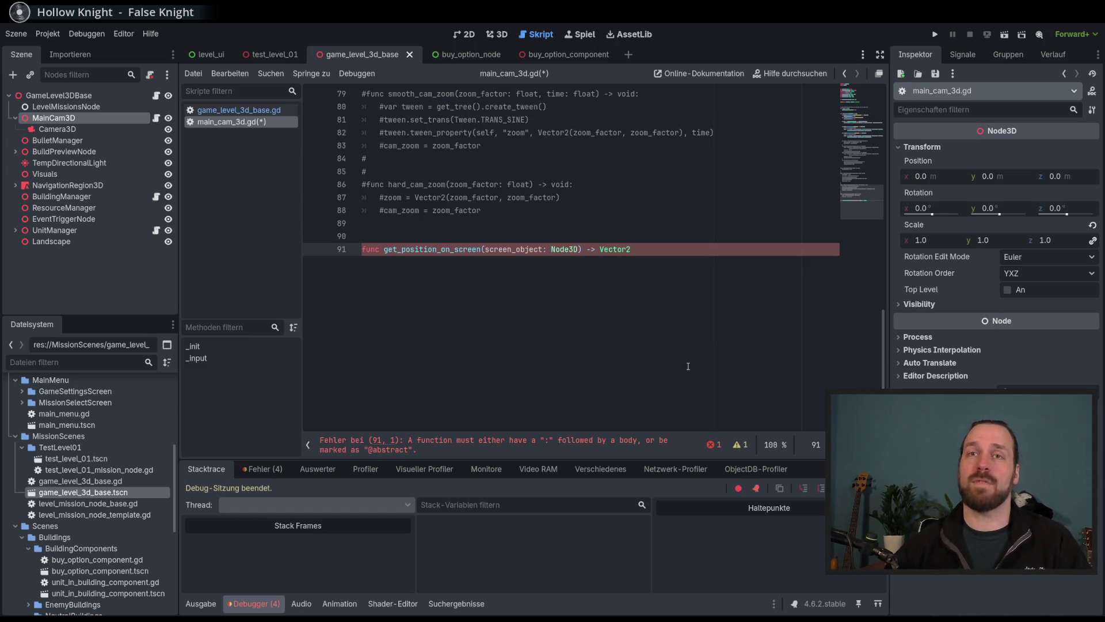
key(shift+Home)
key(BackSpace)
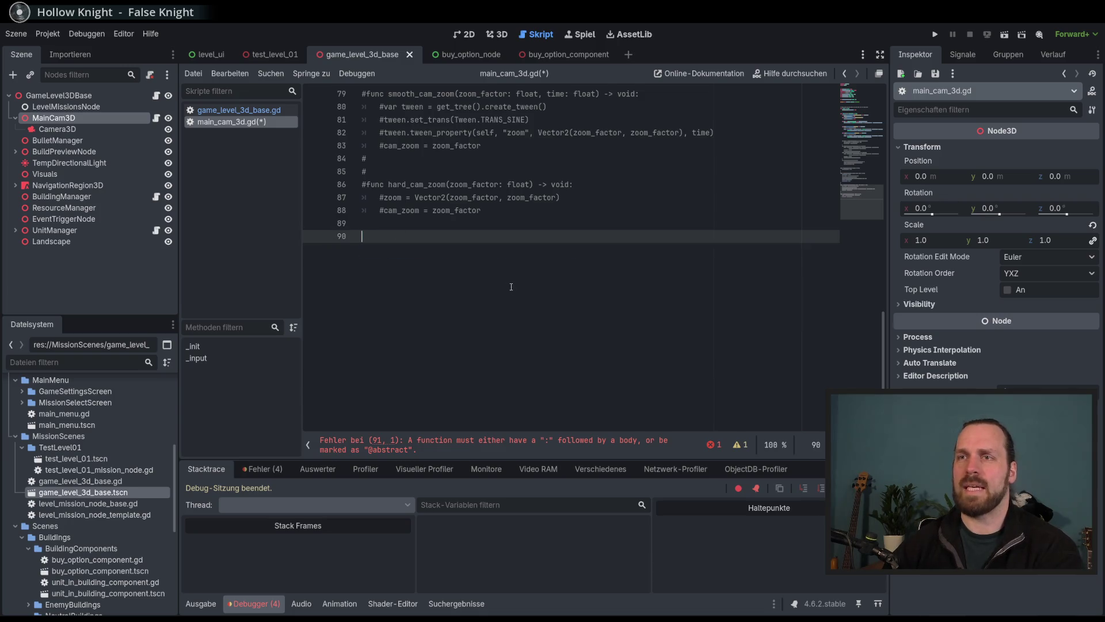
Save main_cam_3d.gd and the scene with Ctrl+S.
scroll(up, 3)
scroll(up, 3)
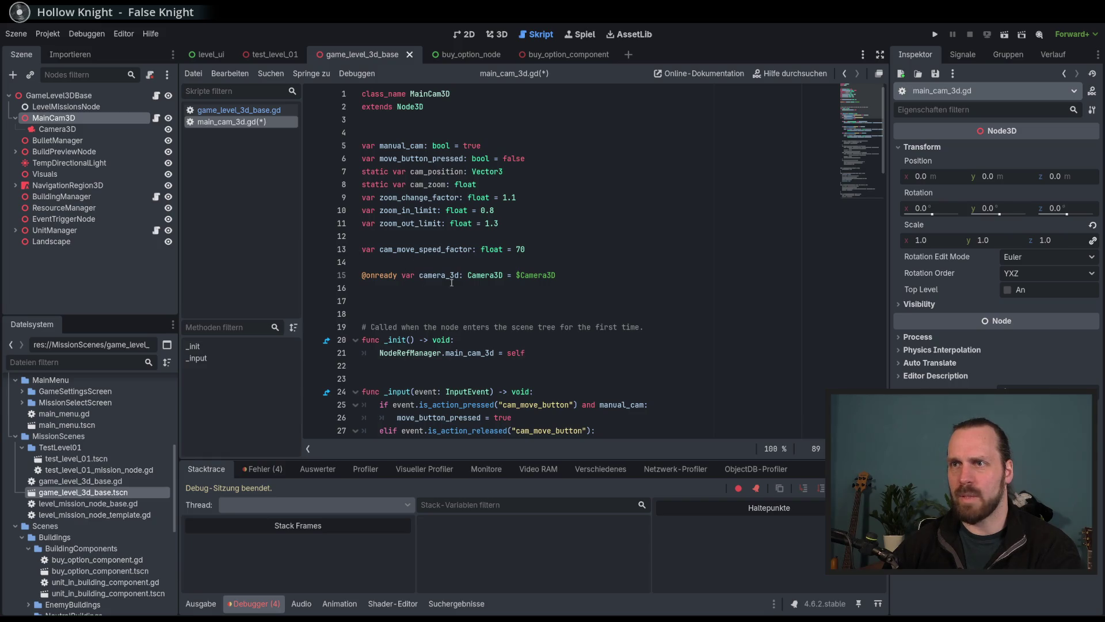
click(451, 282)
key(End)
key(ctrl+s)
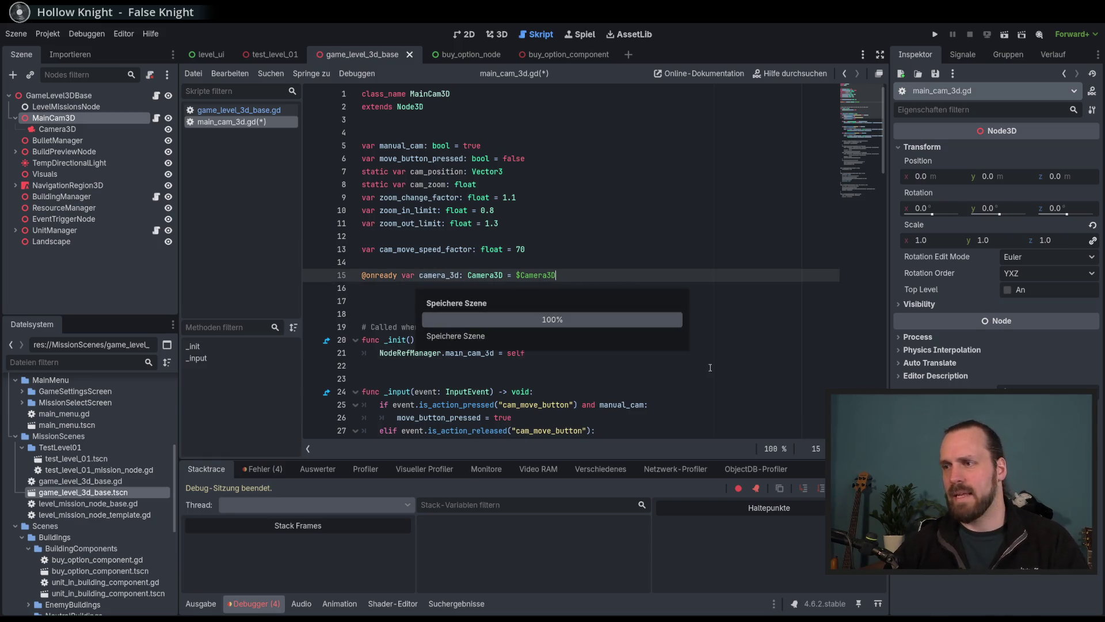
Look over the game_level_3d_base.gd script.
click(239, 110)
scroll(down, 3)
scroll(up, 3)
scroll(down, 3)
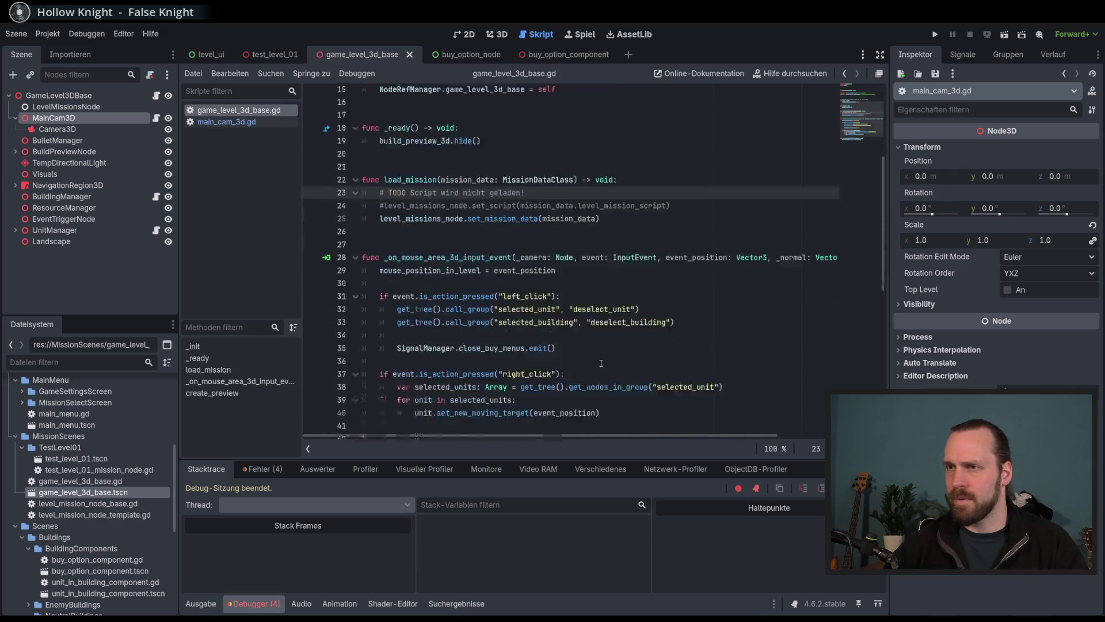
scroll(up, 3)
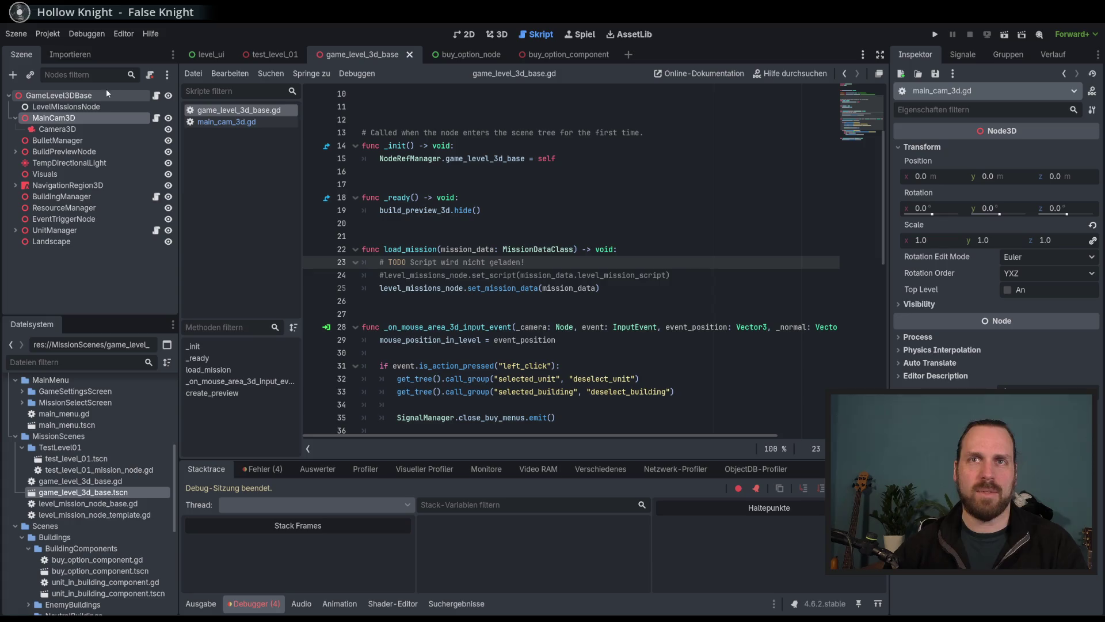
Open the buy_option_node script at position_menu_on_screen and run the project with F5.
click(459, 55)
scroll(down, 3)
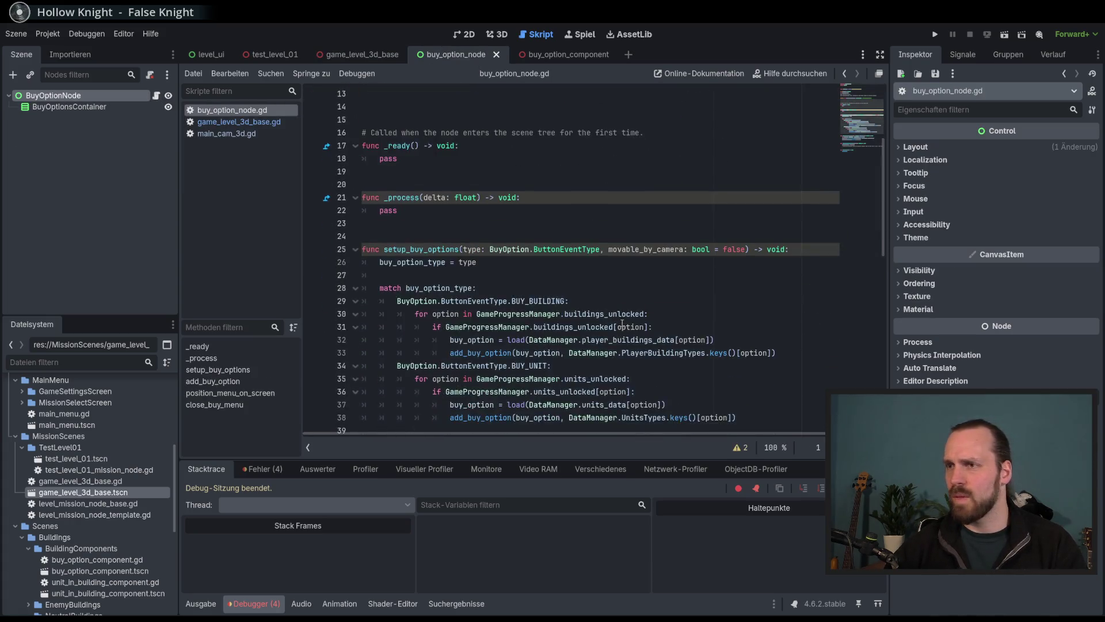
scroll(up, 3)
scroll(down, 3)
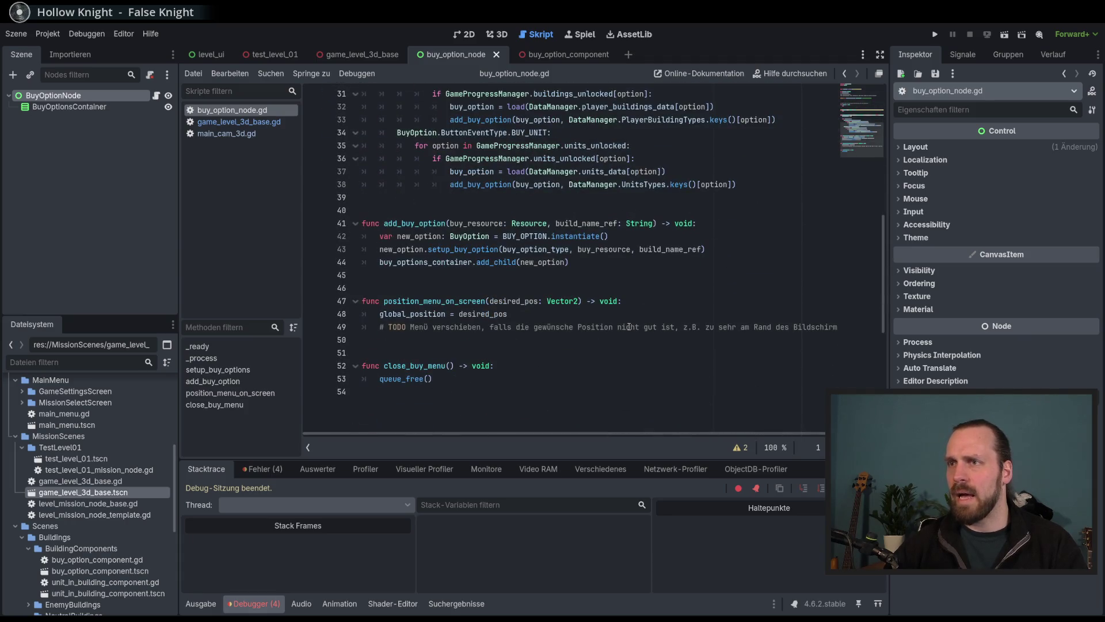
scroll(down, 3)
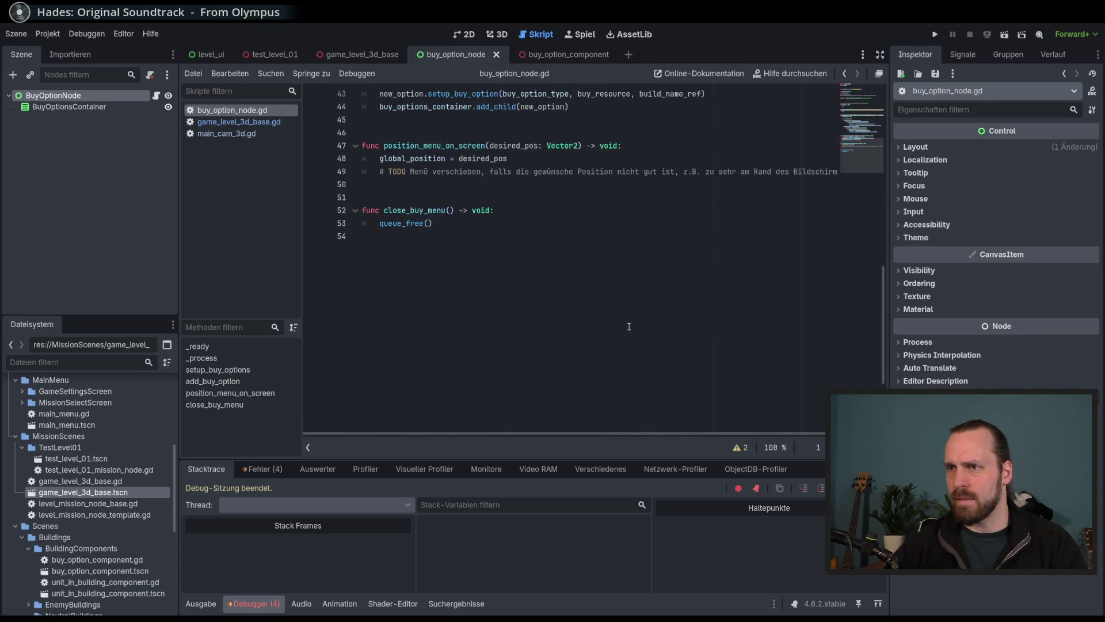
scroll(up, 3)
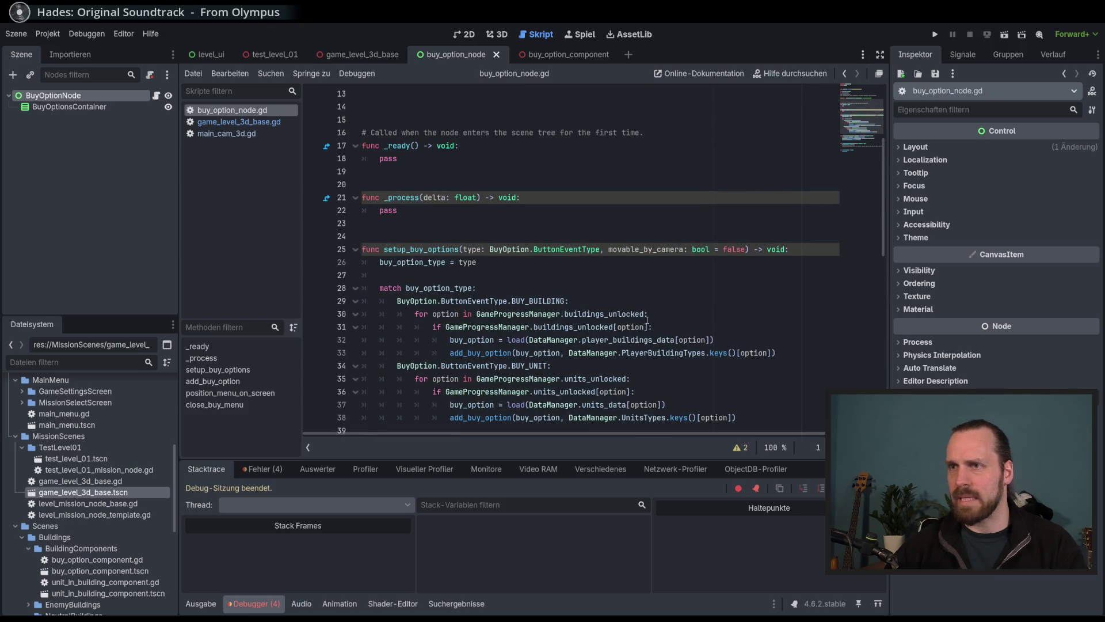
scroll(down, 3)
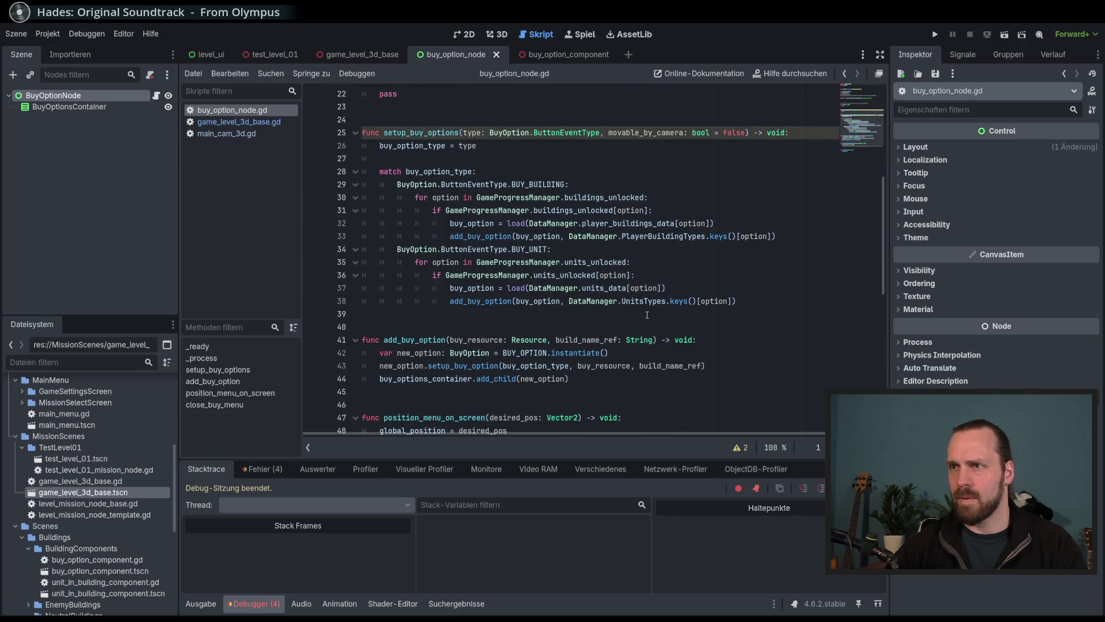
scroll(down, 3)
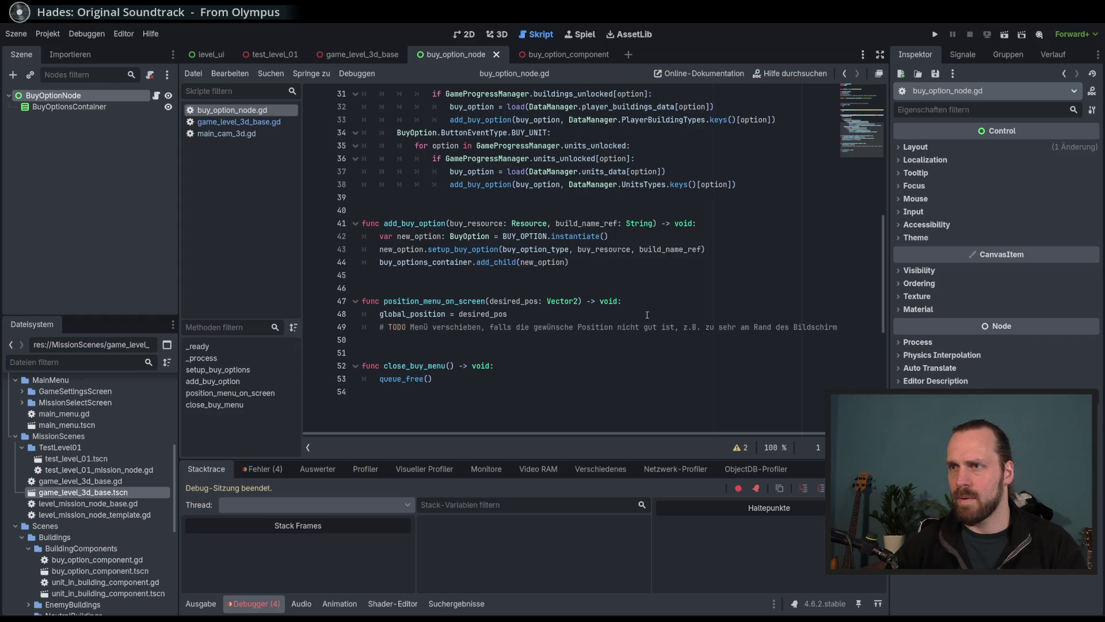
click(559, 314)
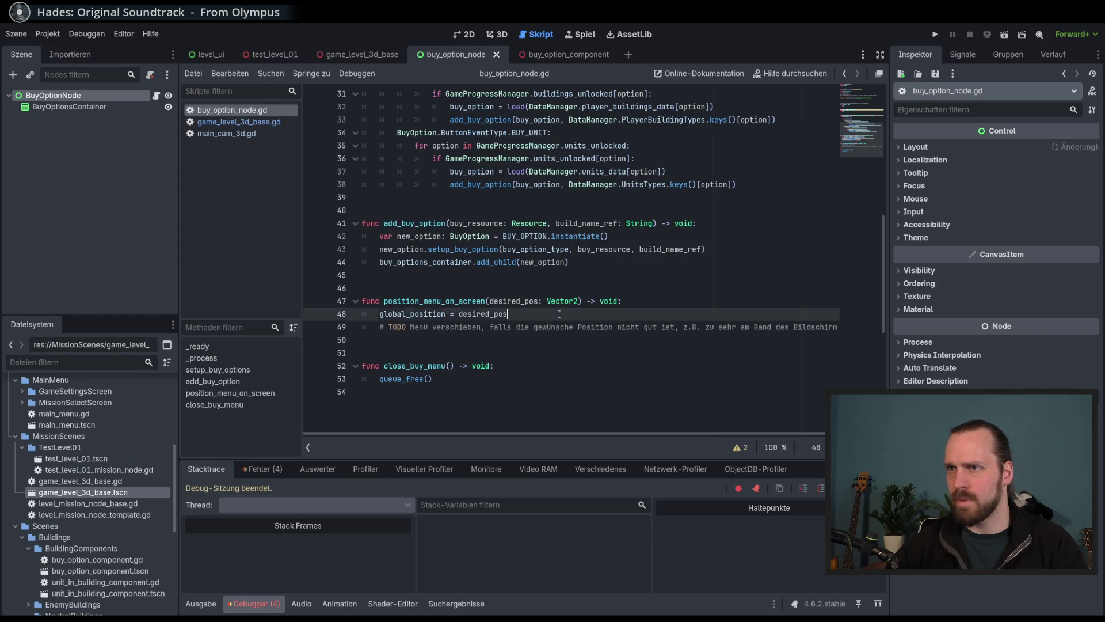
key(F5)
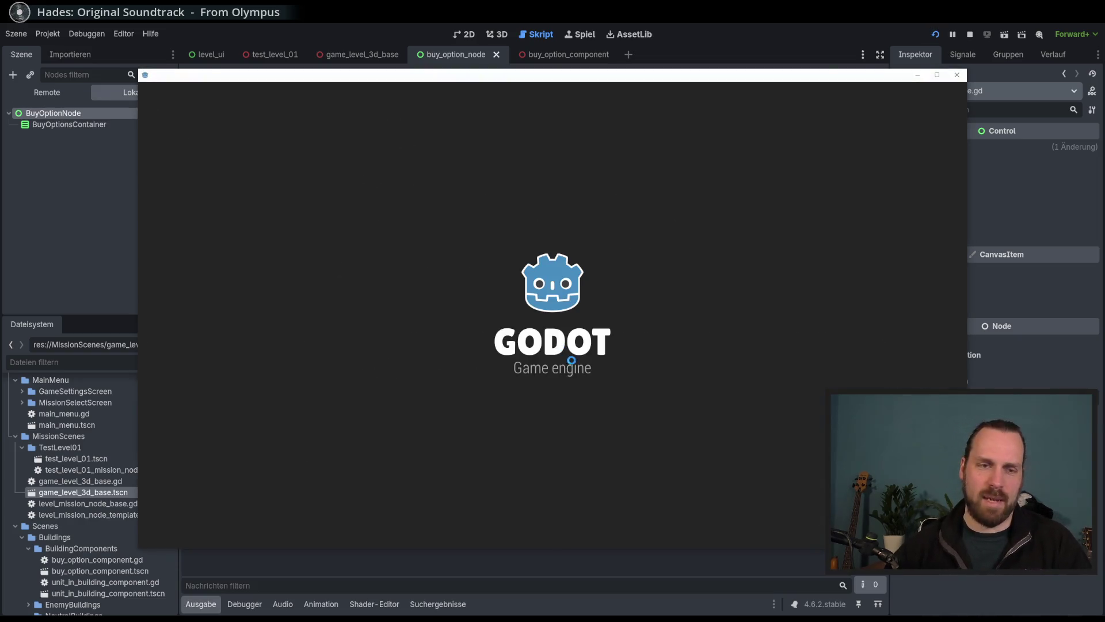
Play Test Mission 01, try a build option, then end the crashed debug session.
click(545, 348)
click(302, 158)
click(647, 471)
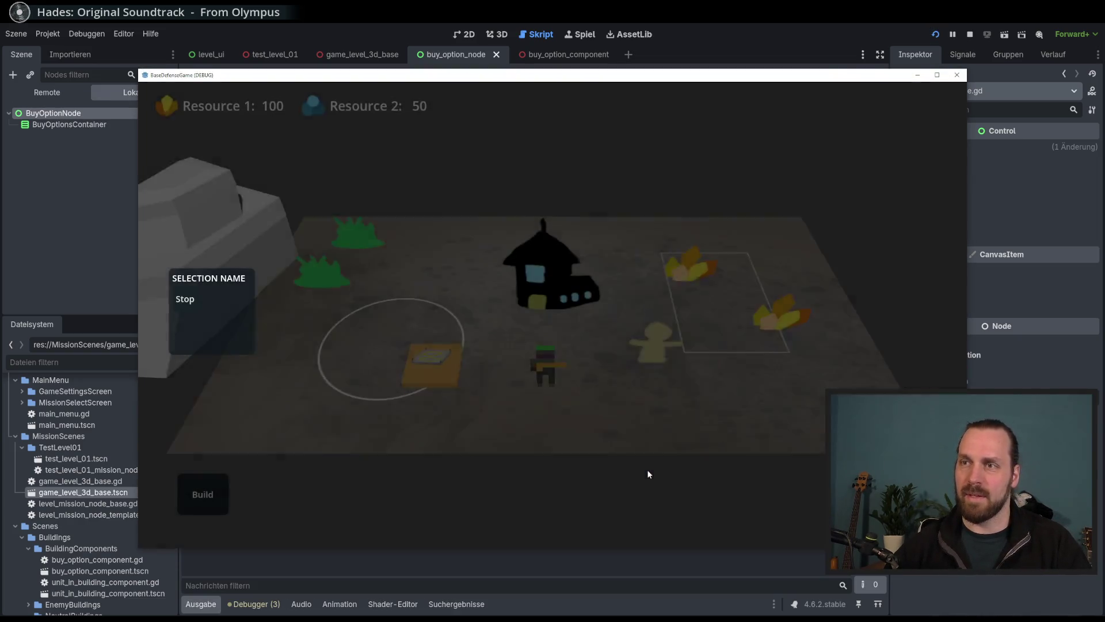
click(203, 494)
click(267, 450)
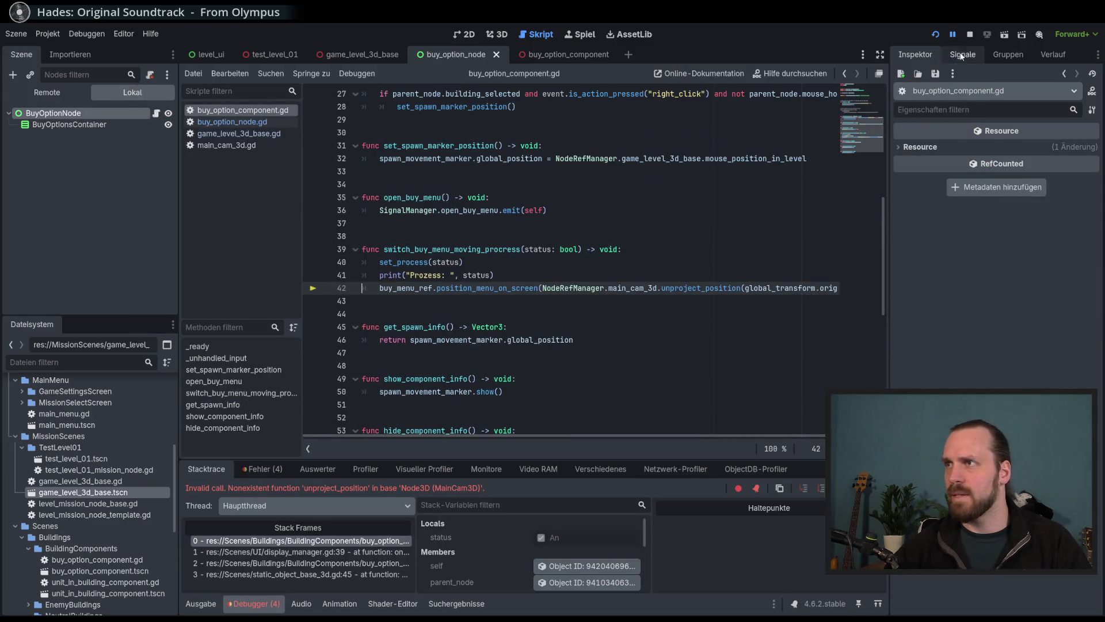
click(968, 36)
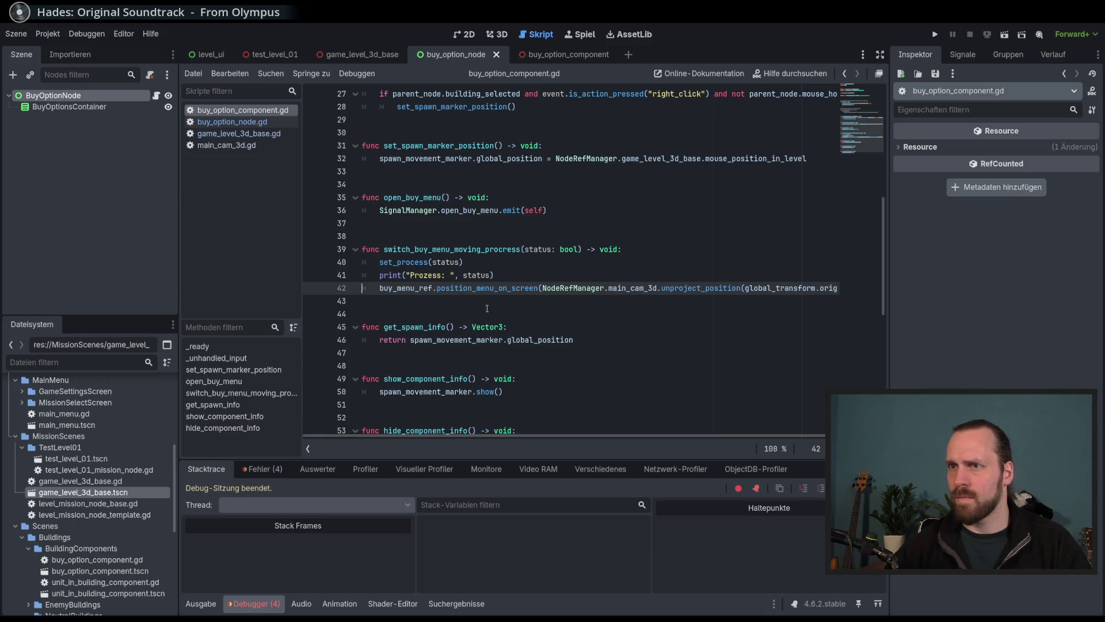
Review the status parameter on line 39 and the switch_buy_menu_moving_procress function.
double_click(543, 252)
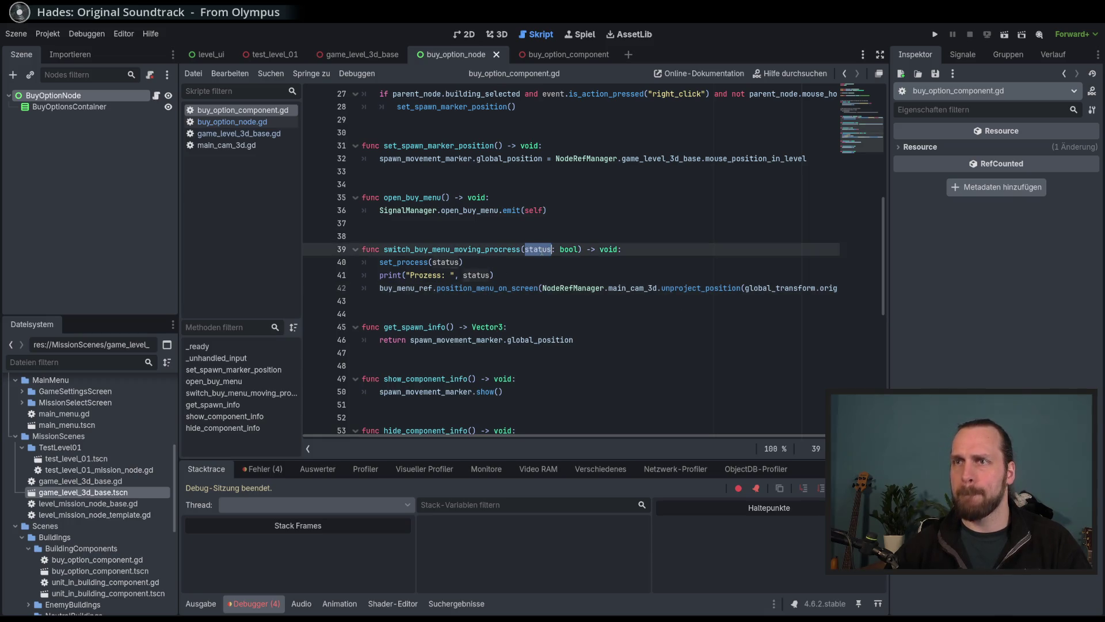
scroll(up, 3)
scroll(up, 3)
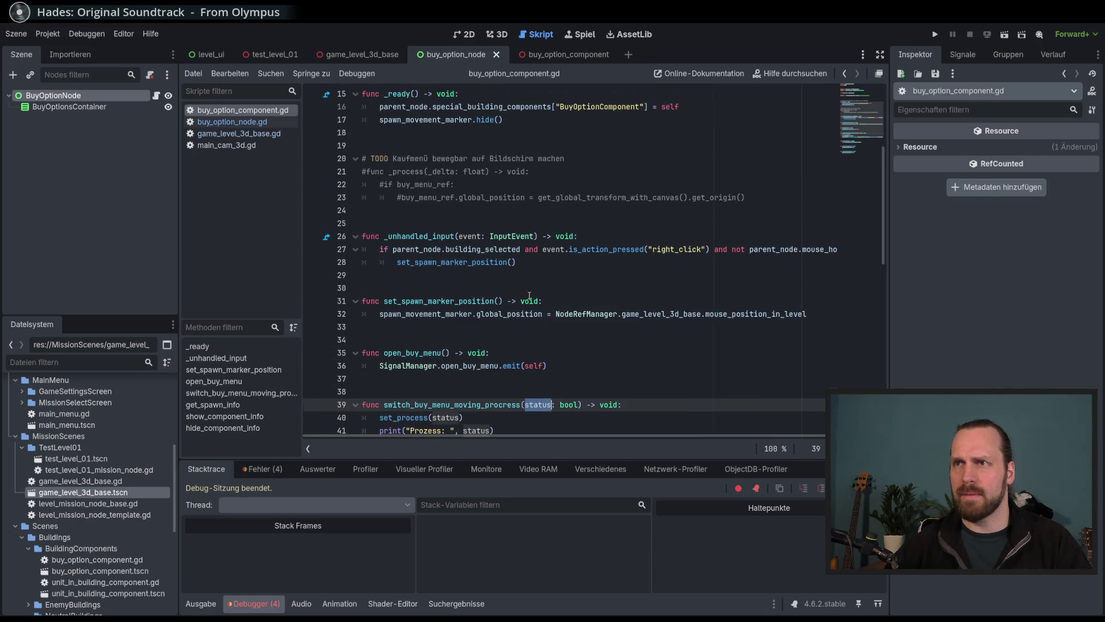
scroll(up, 3)
scroll(down, 3)
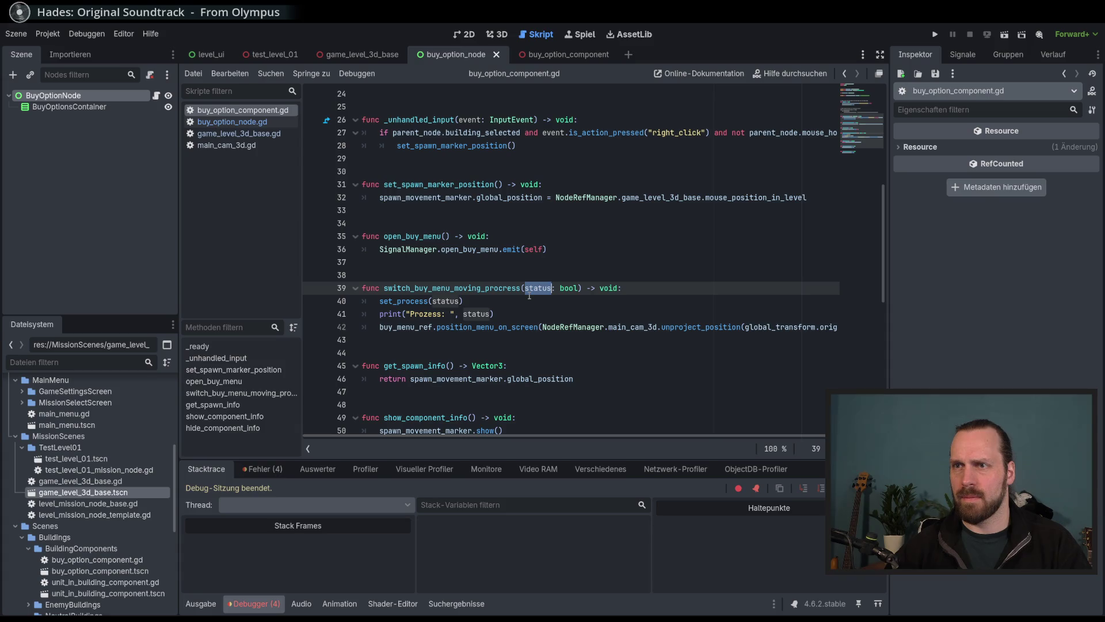
double_click(482, 289)
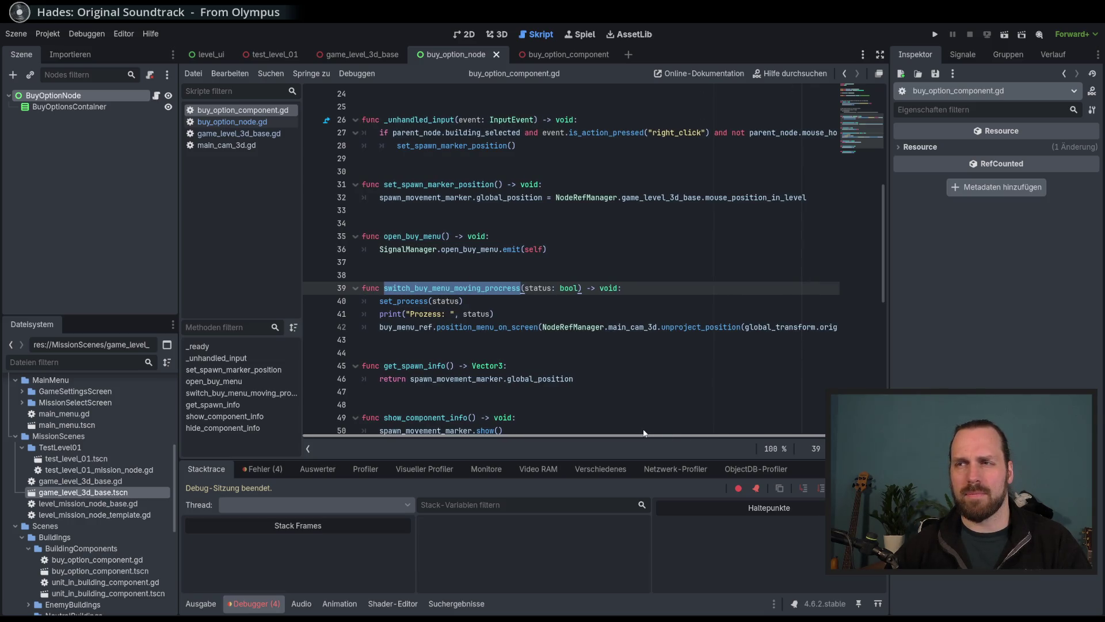
drag(661, 437, 783, 435)
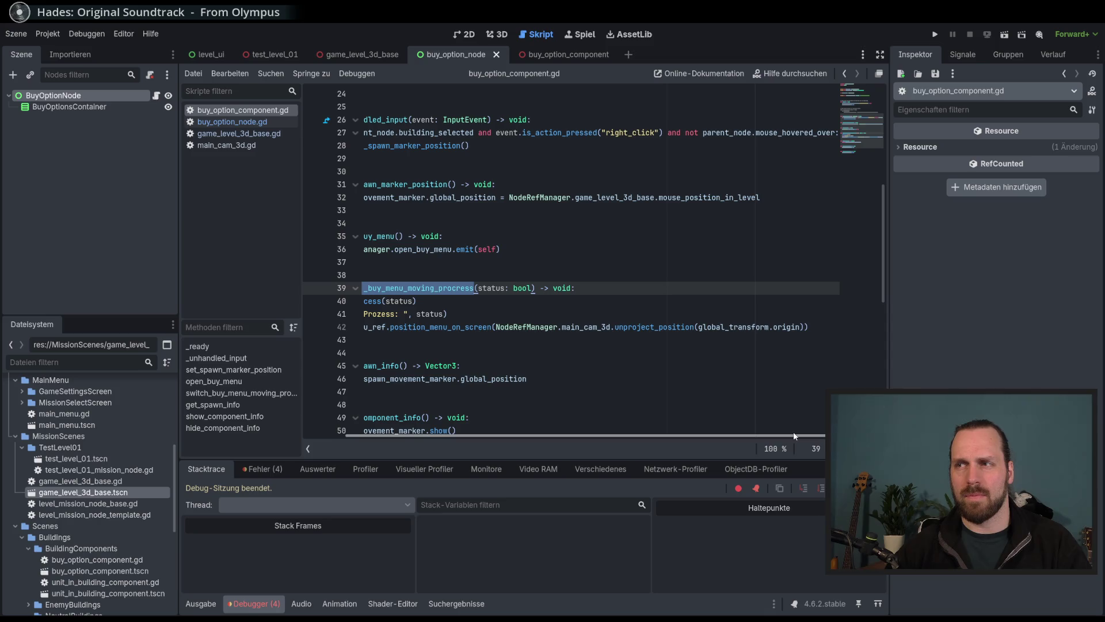
Insert camera_3d after main_cam_3d on line 42 using autocomplete.
click(615, 327)
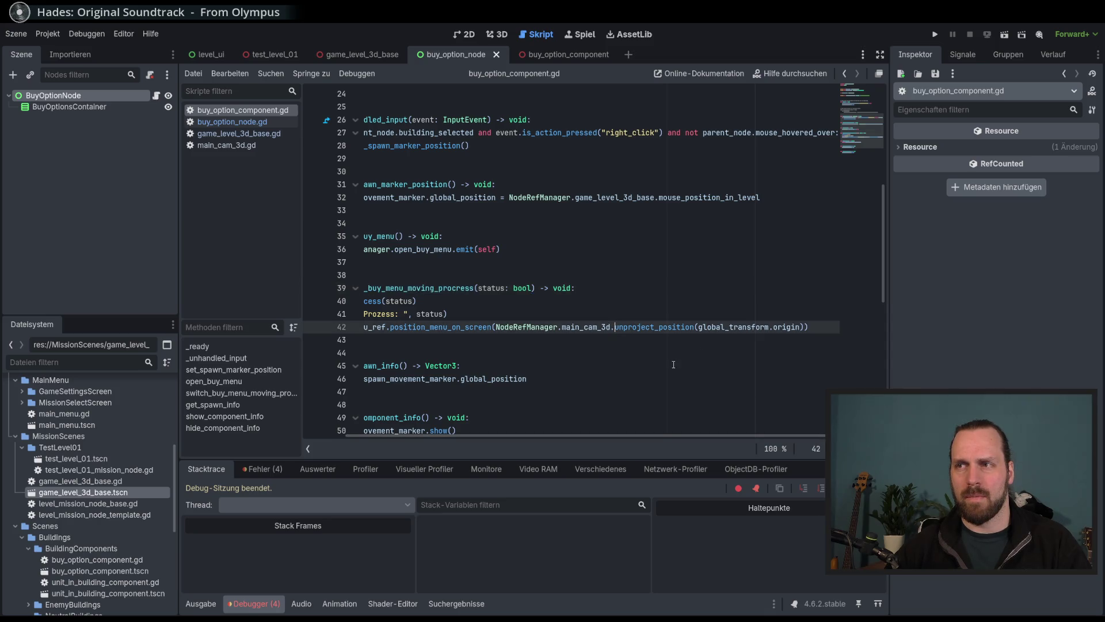
key(ctrl+space)
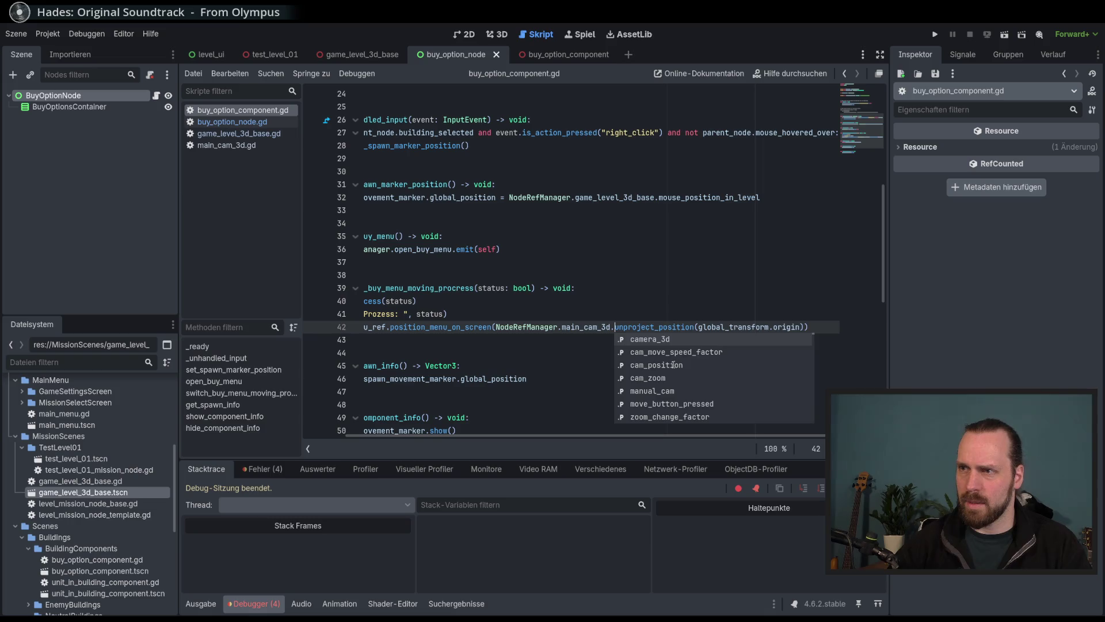
key(Return)
text(.)
text(n)))
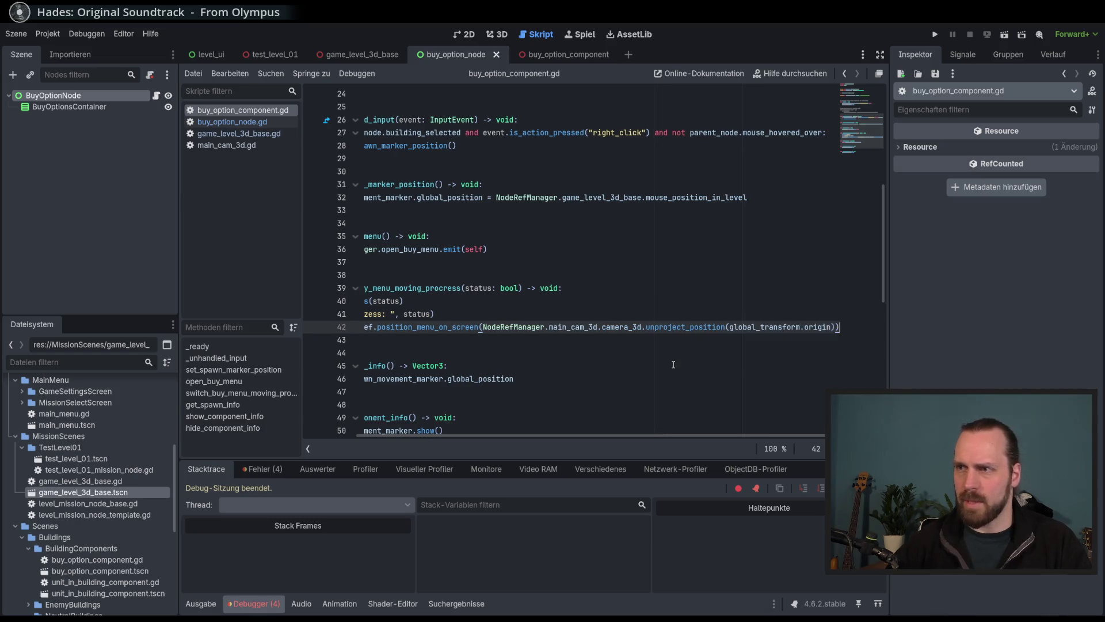
Examine global_transform.origin on line 42 and open the Camera3D docs for unproject_position.
double_click(820, 327)
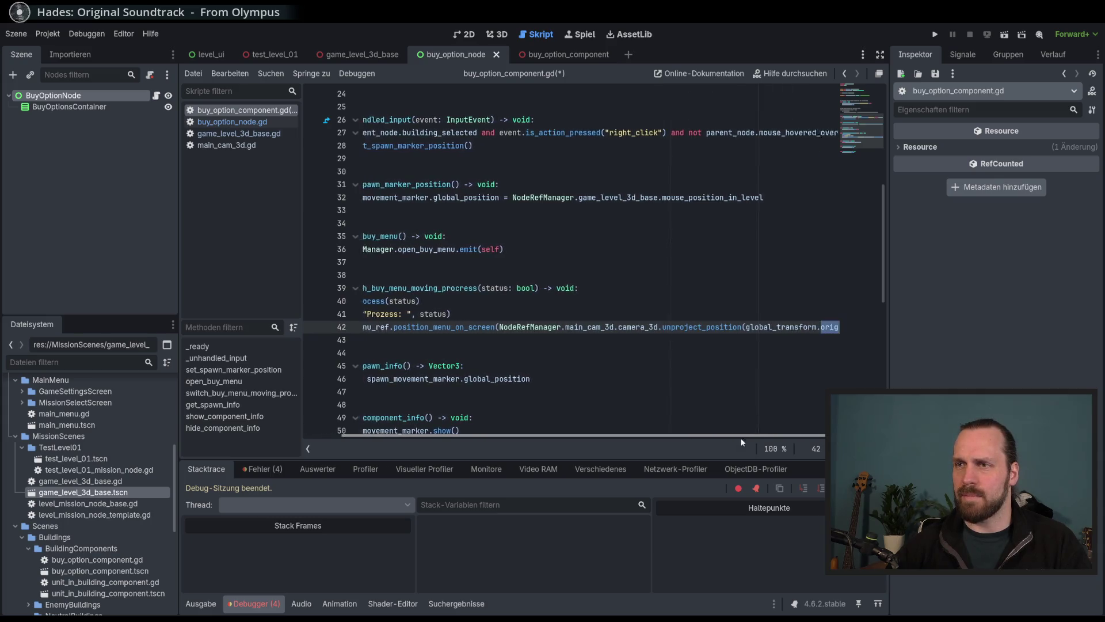
click(795, 381)
double_click(777, 327)
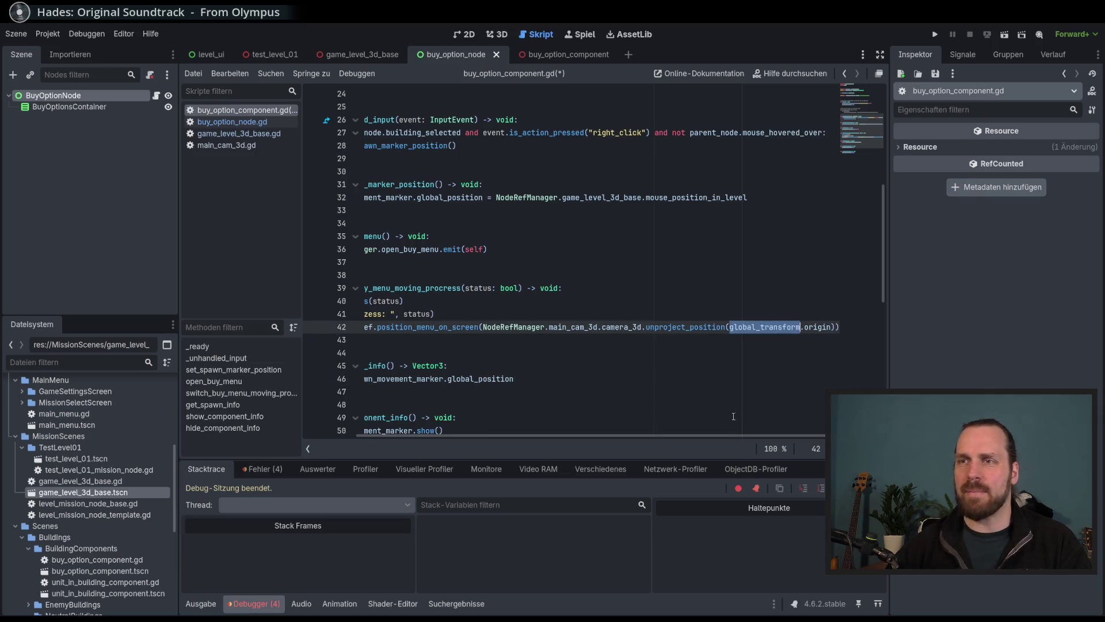
scroll(left, 3)
scroll(right, 3)
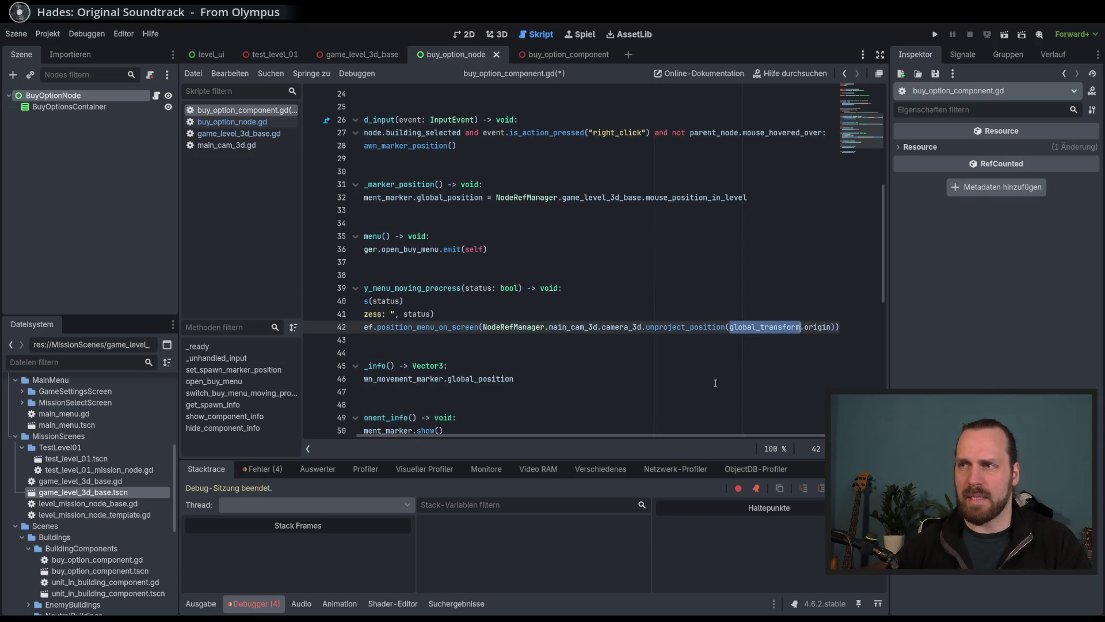
click(685, 327)
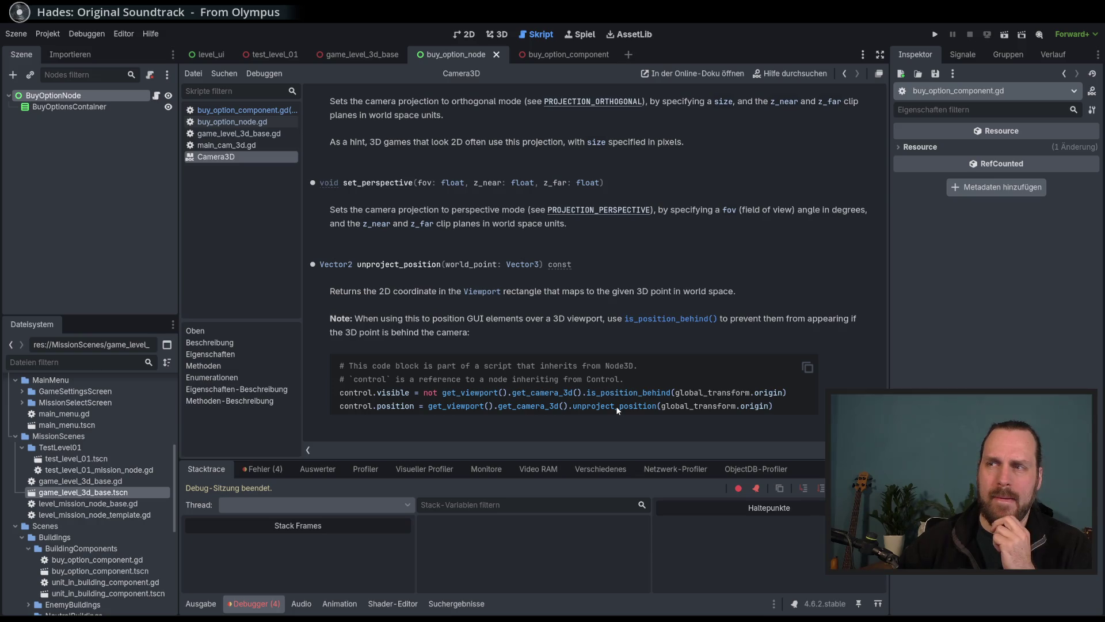
Study global_transform in the unproject_position docs example, then switch to buy_option_node.gd.
double_click(720, 407)
click(771, 407)
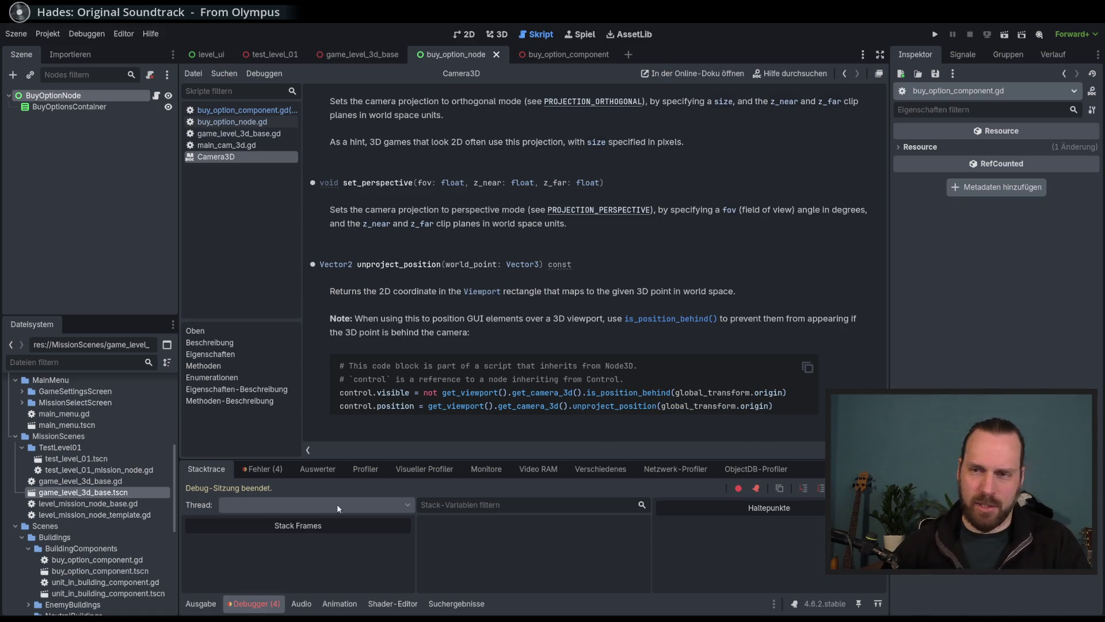
click(242, 122)
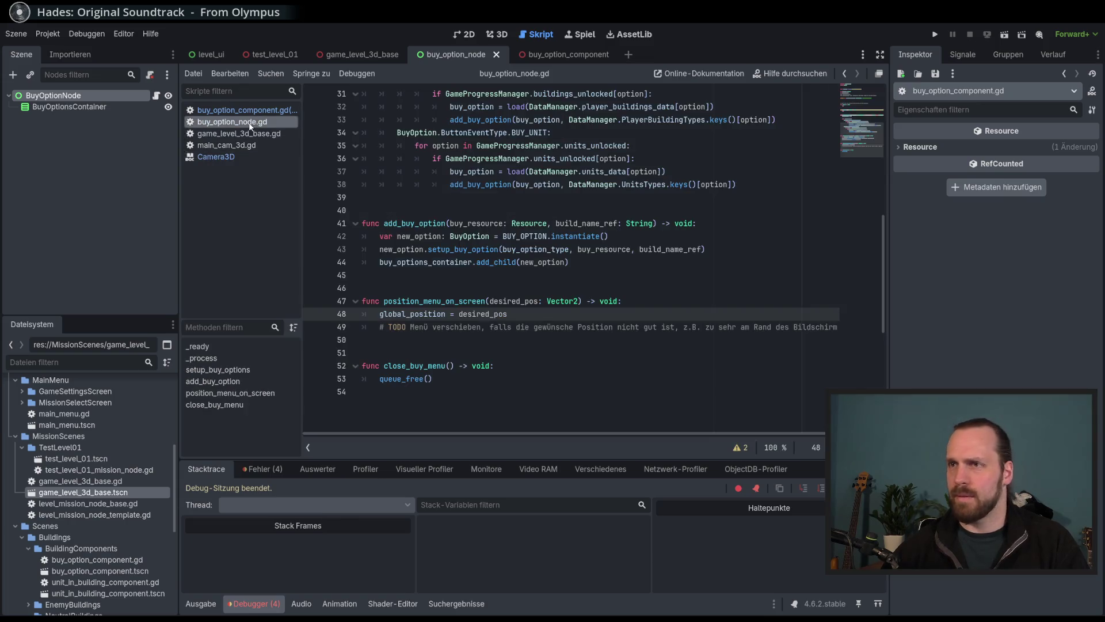
Switch to buy_option_component.gd and review lines 39 through 43.
click(241, 110)
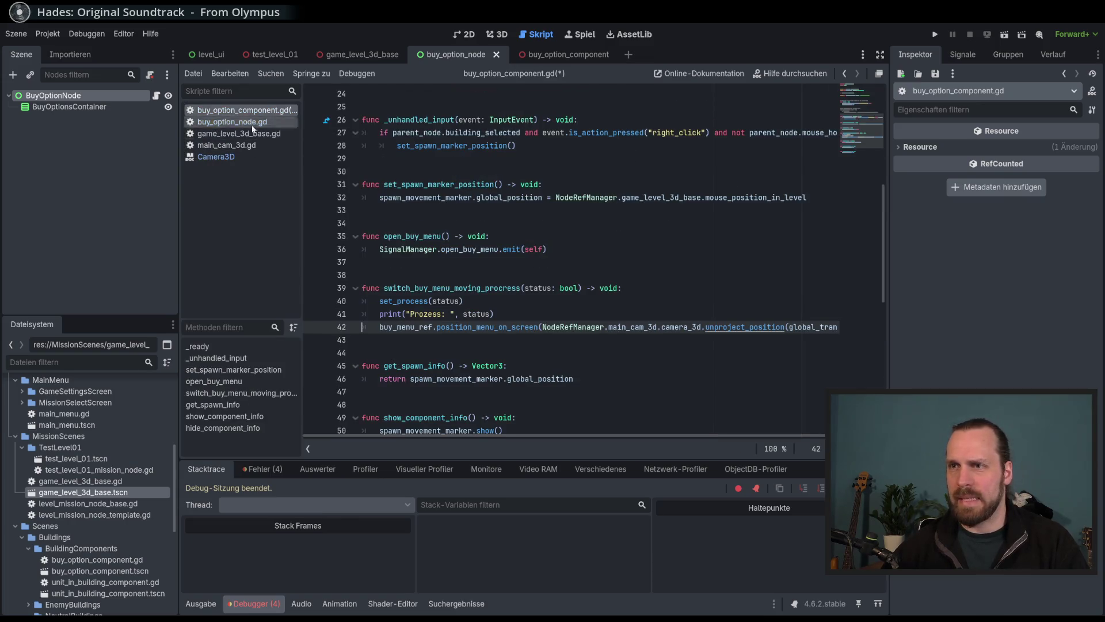
click(443, 287)
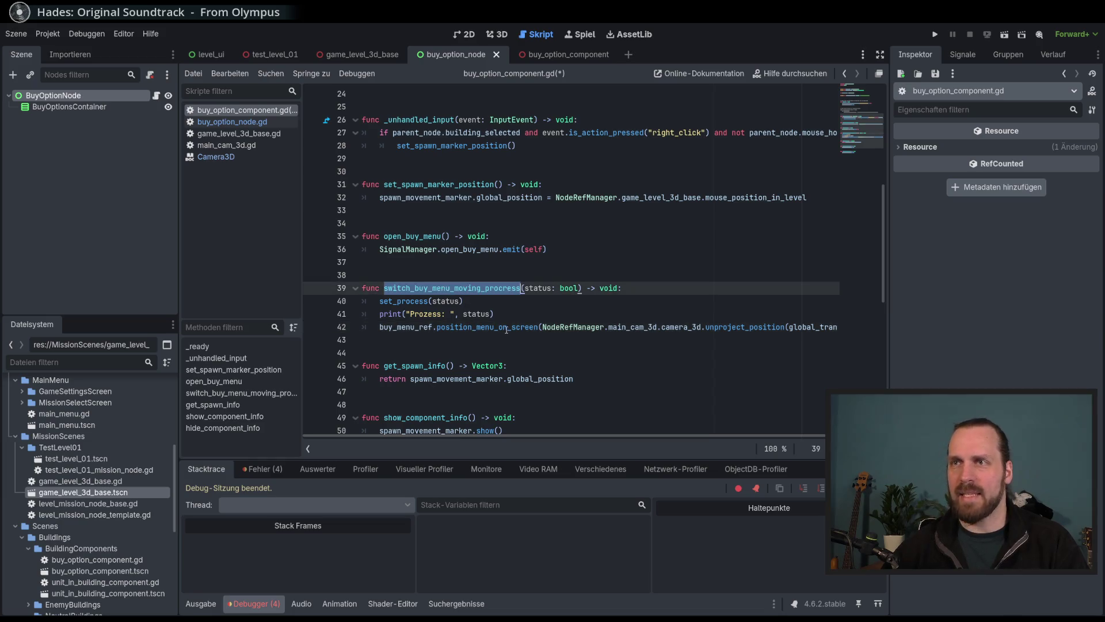
scroll(up, 3)
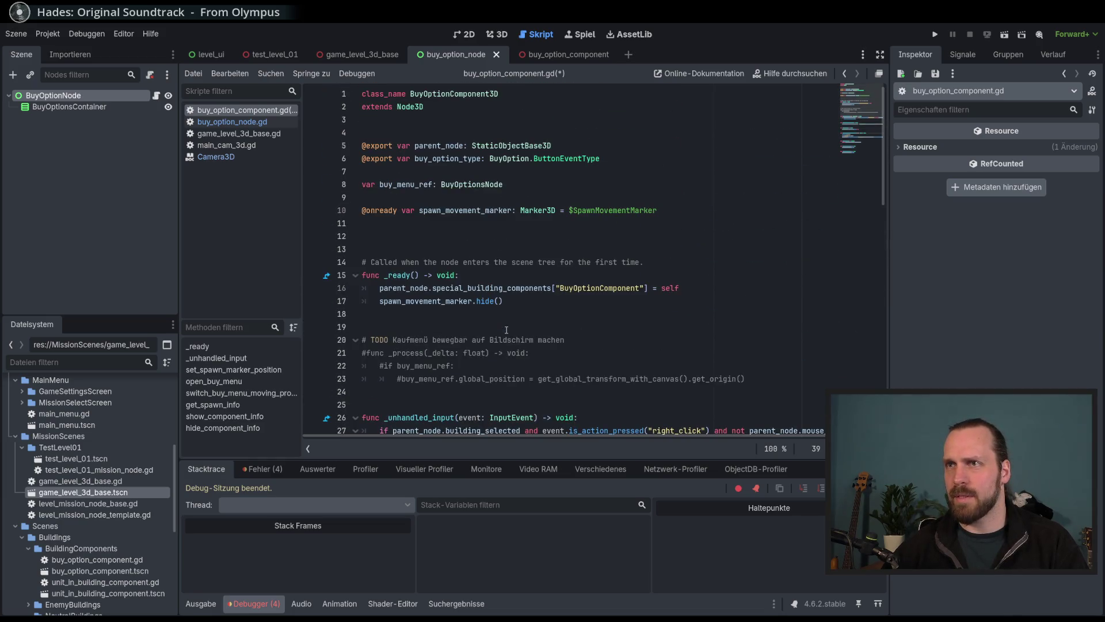
scroll(down, 3)
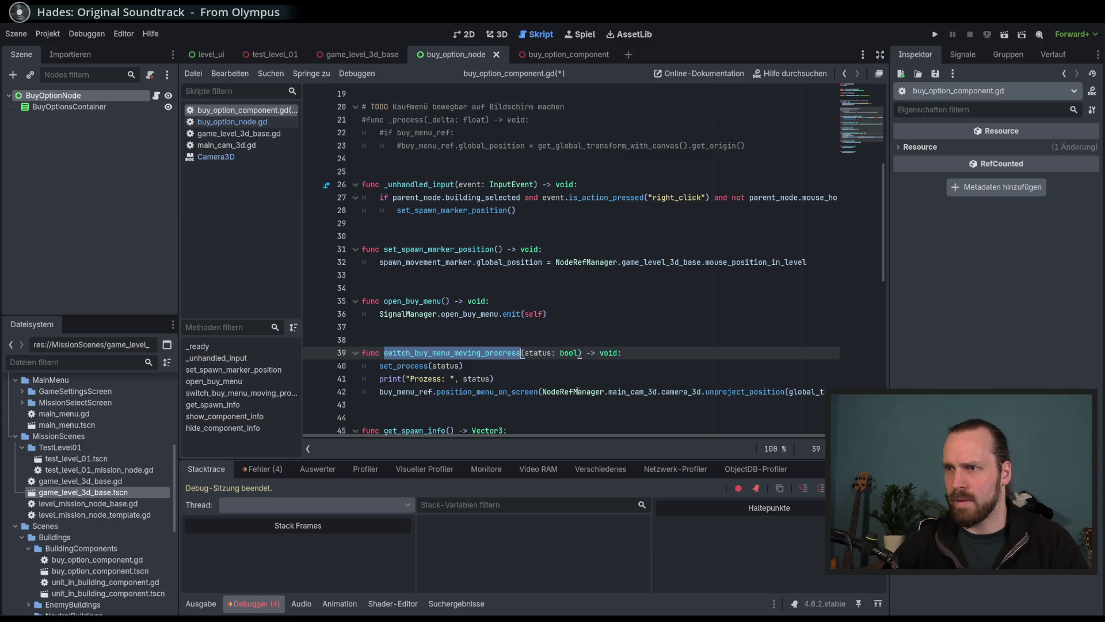
click(476, 397)
double_click(484, 392)
click(587, 405)
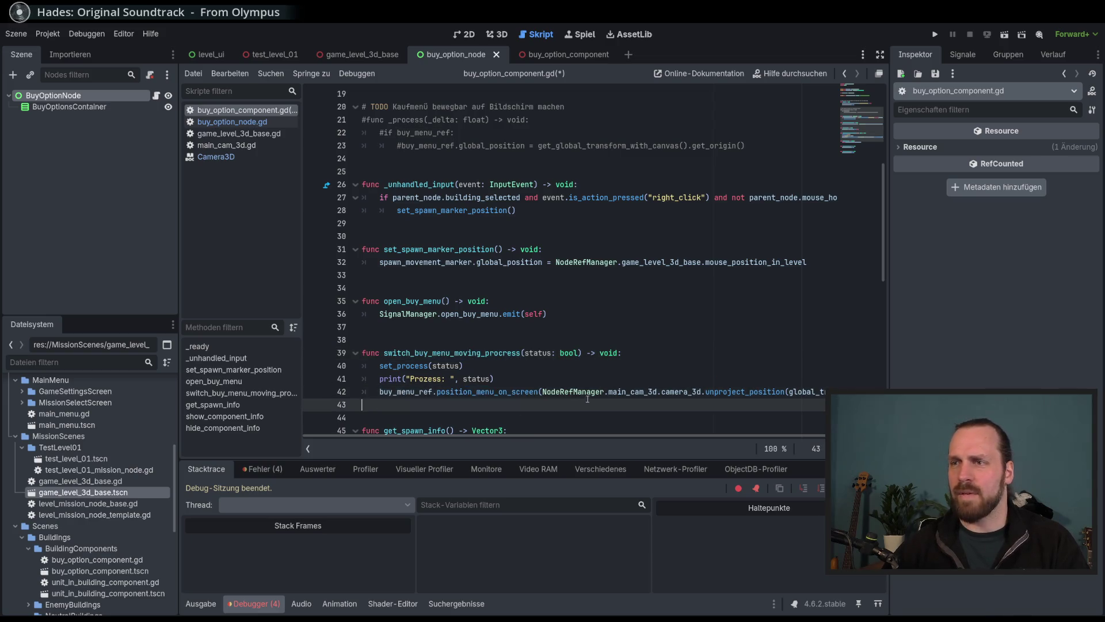
Peek at the position_menu_on_screen definition and come back to line 42.
click(501, 391)
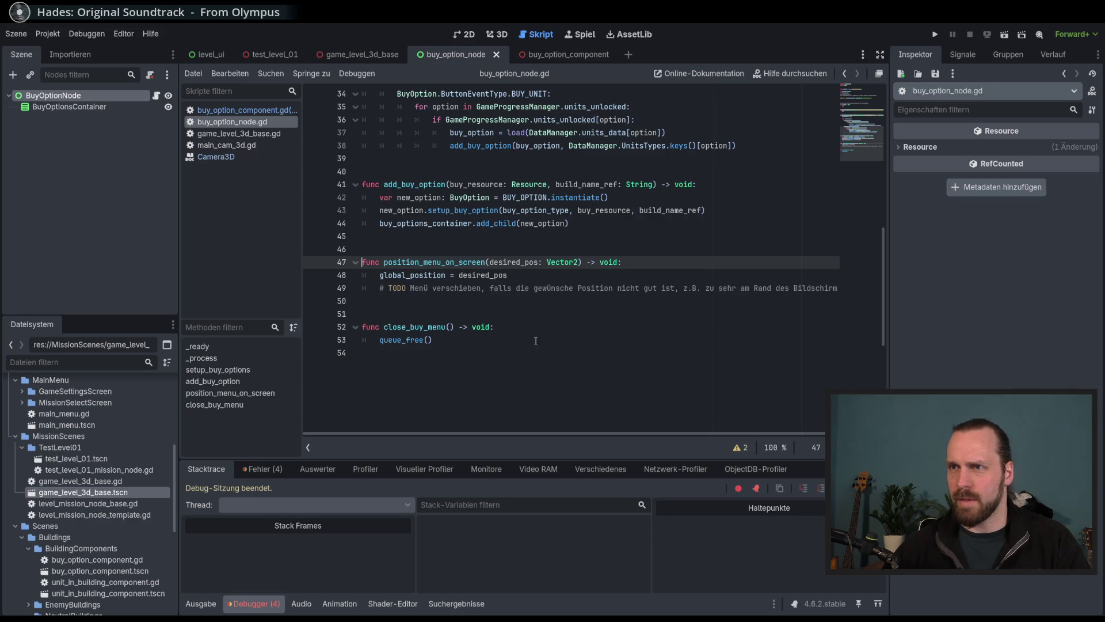
scroll(up, 3)
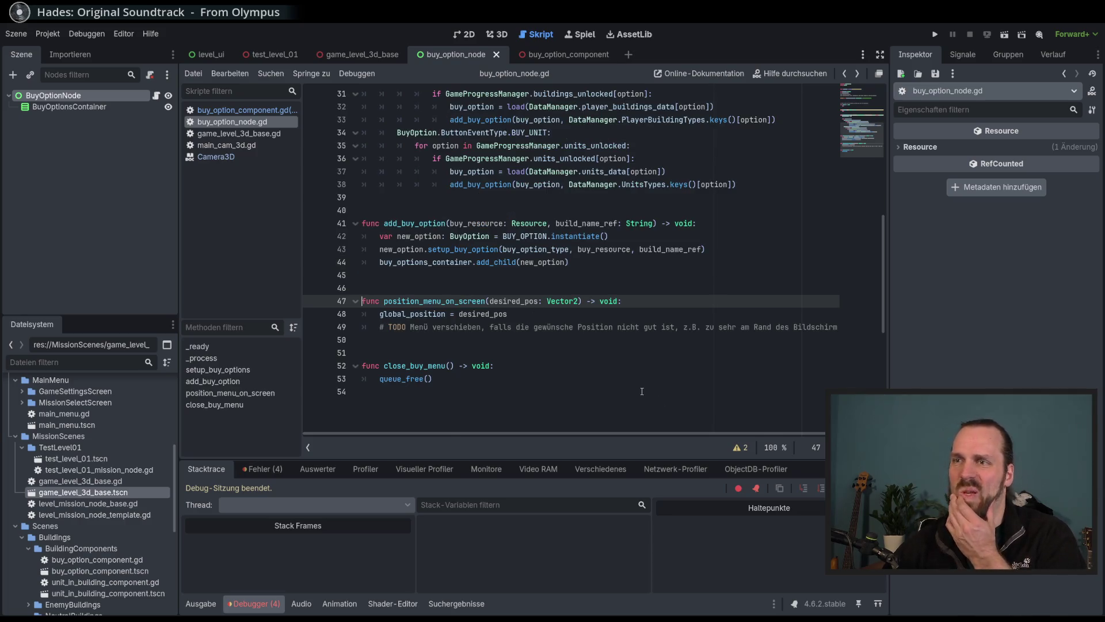
key(alt+Left)
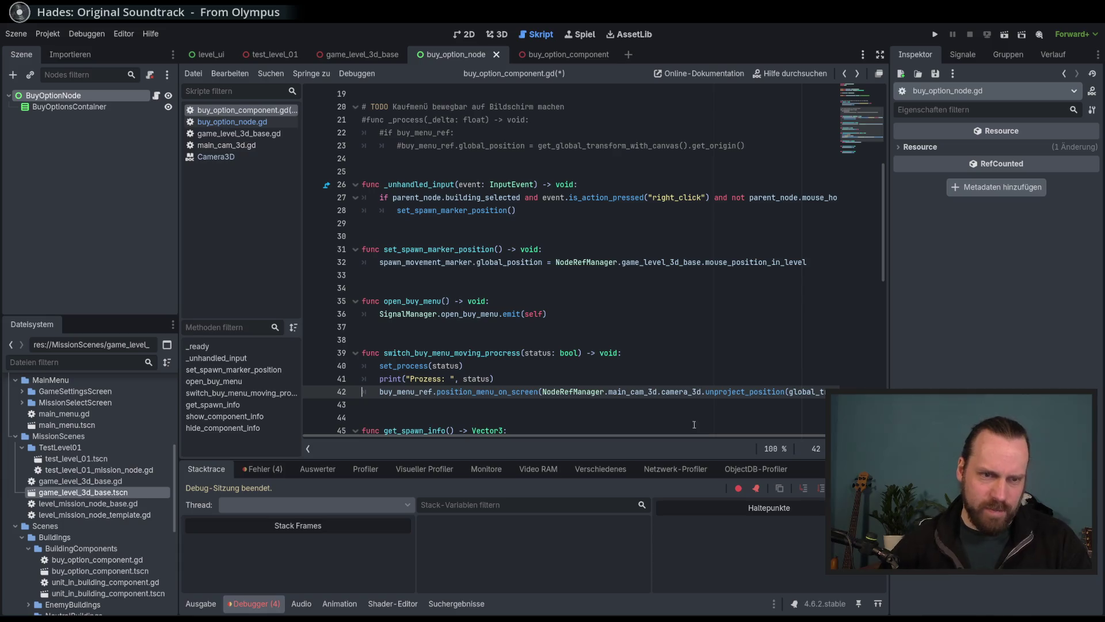
scroll(right, 3)
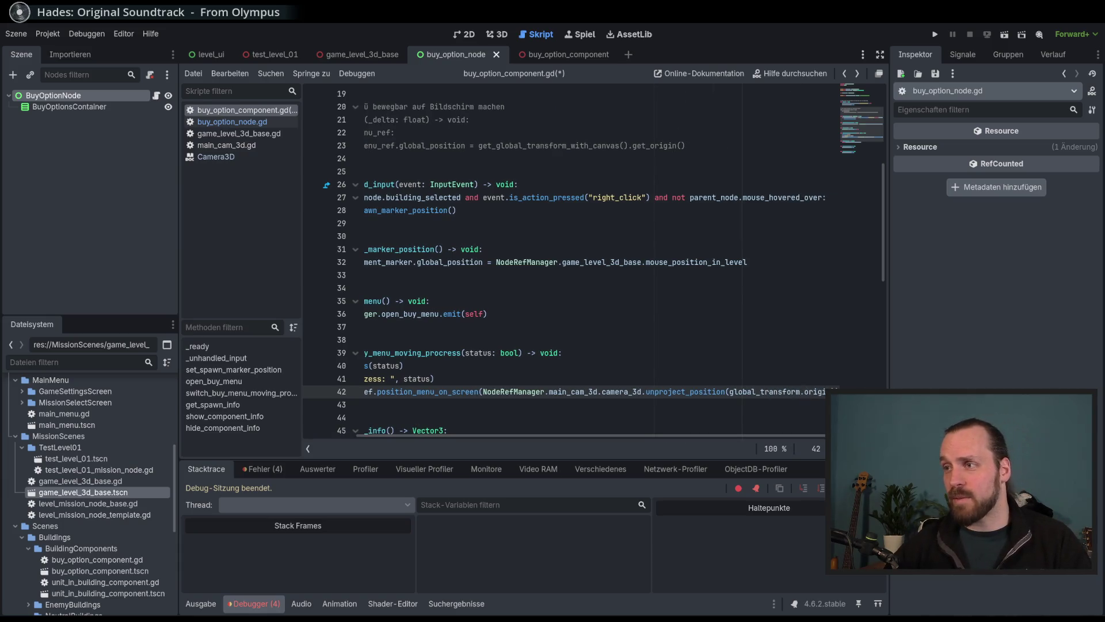
scroll(down, 3)
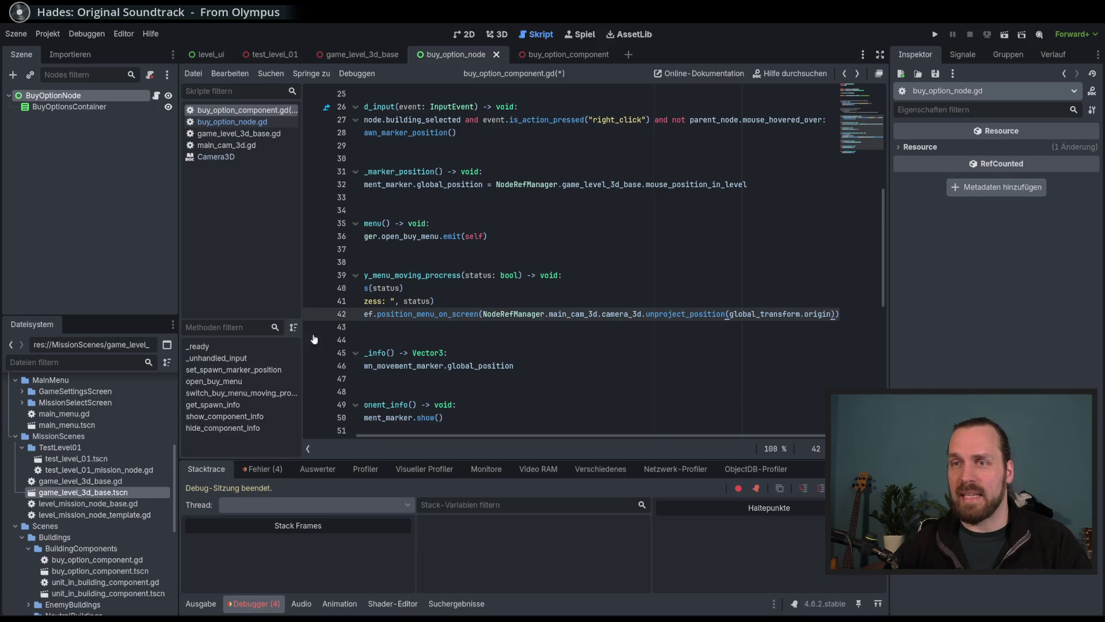
Add the missing ')' to line 42's unproject_position call and run the project with F5.
drag(301, 314, 296, 314)
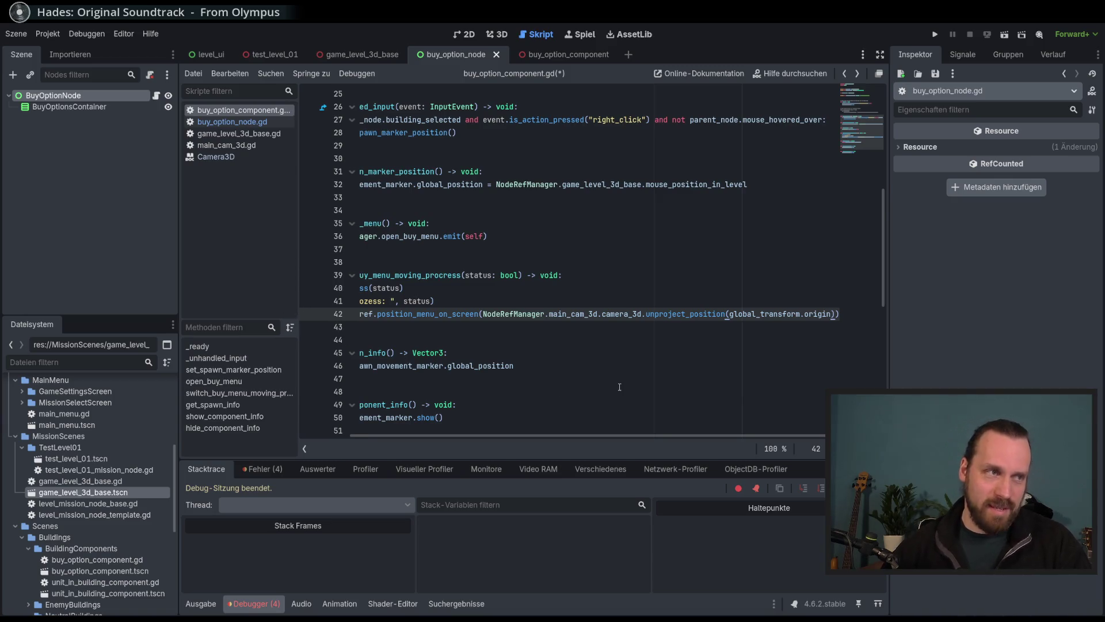
text())
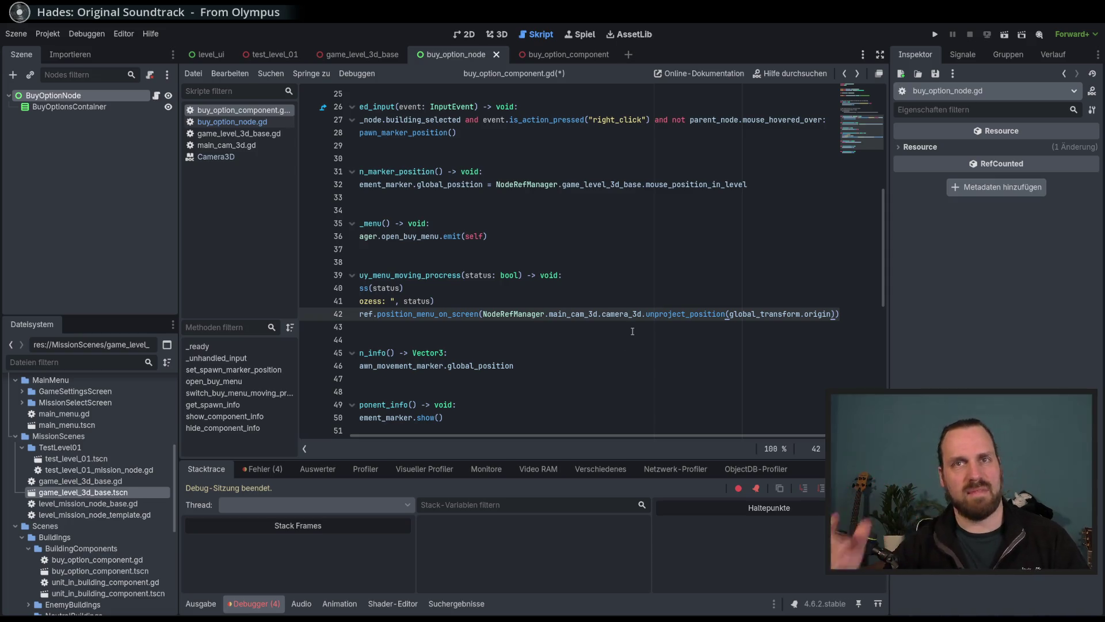
key(Up)
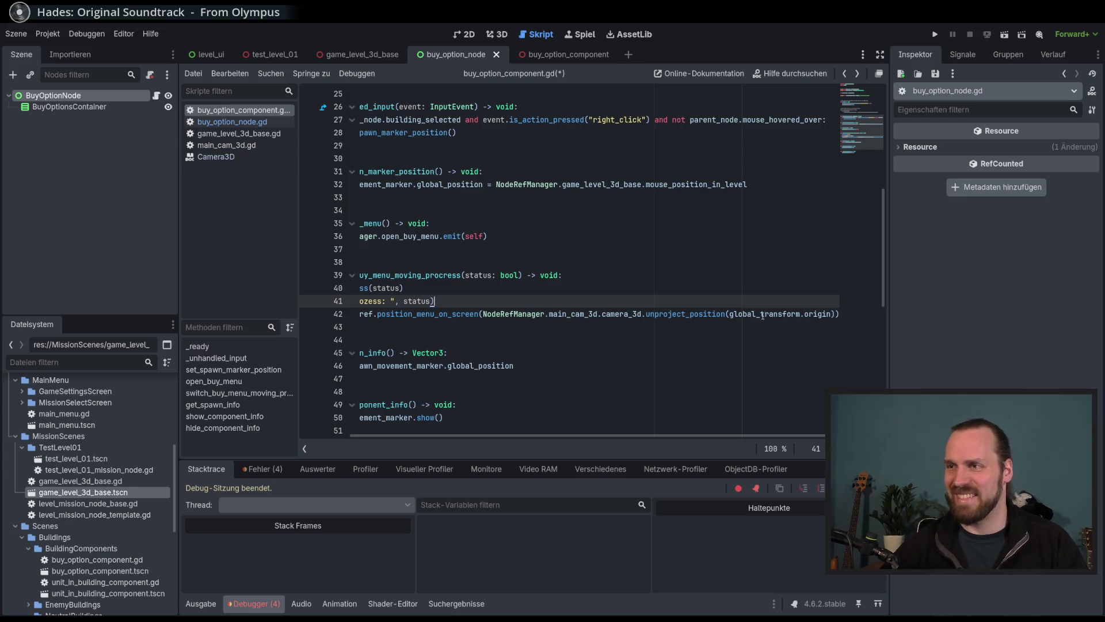
double_click(694, 314)
click(670, 330)
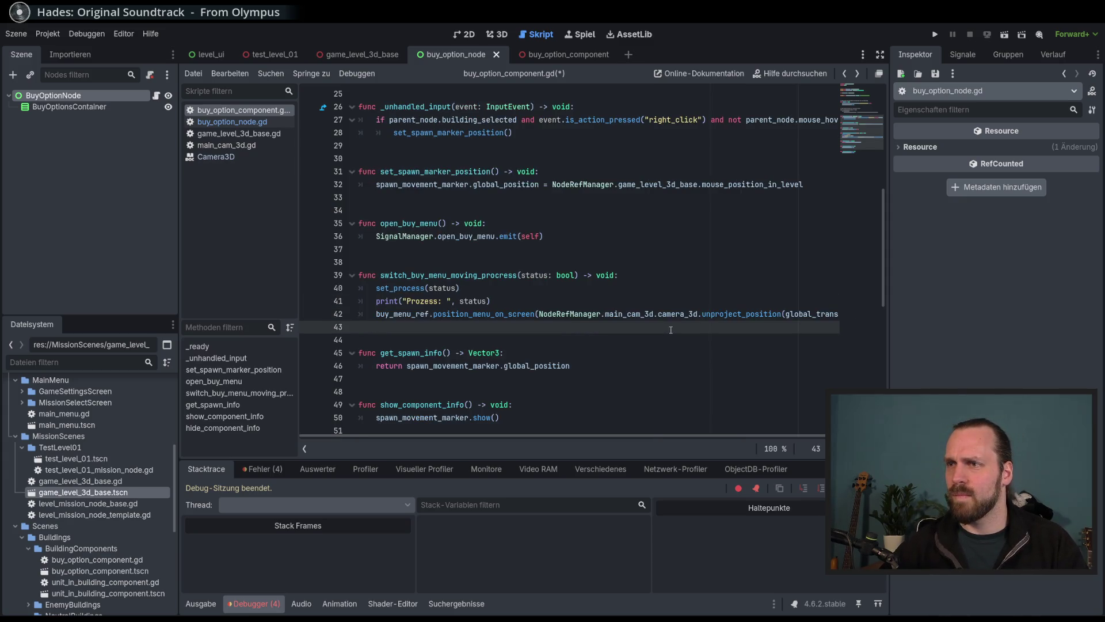
key(F5)
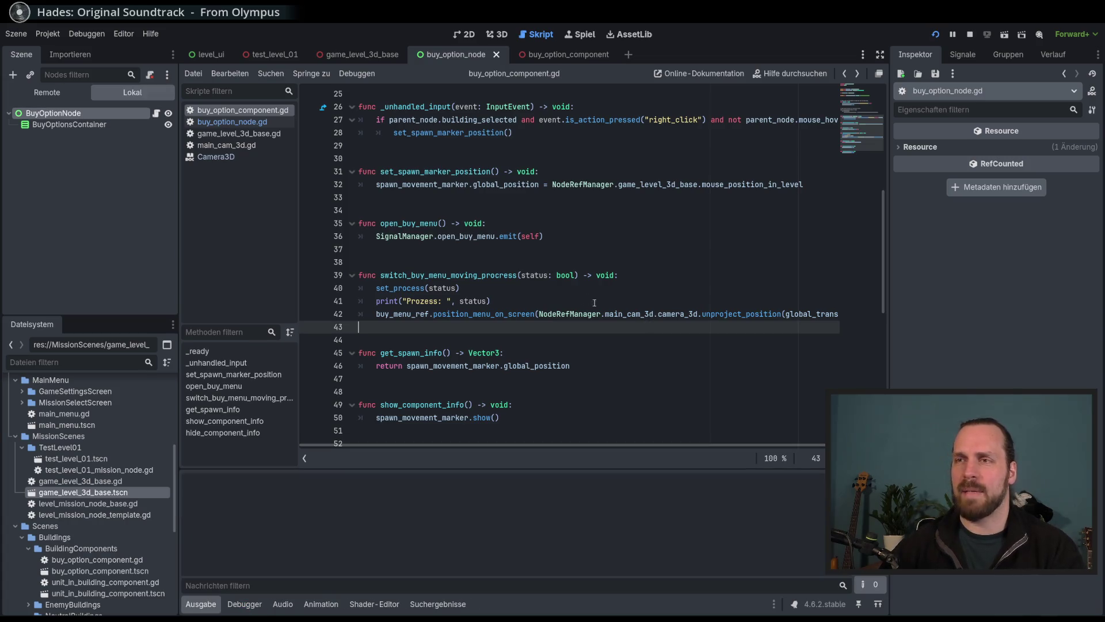
Start Test Mission 01, select the building, and pan the camera to check the menu follows.
click(553, 352)
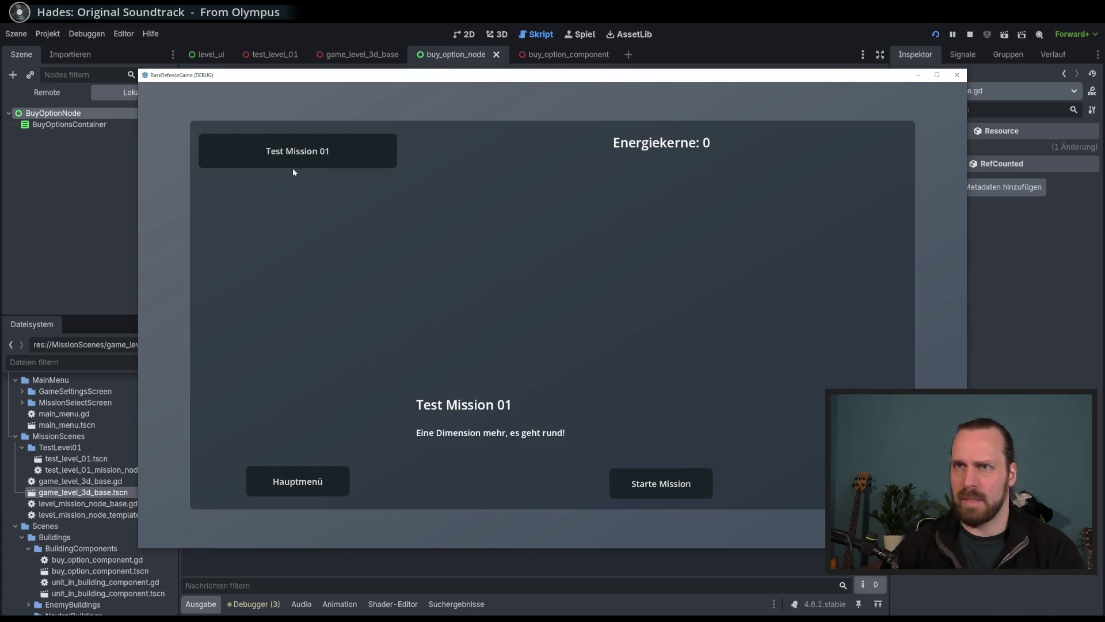
click(661, 471)
click(441, 374)
drag(451, 410, 636, 405)
click(633, 344)
drag(648, 346, 423, 410)
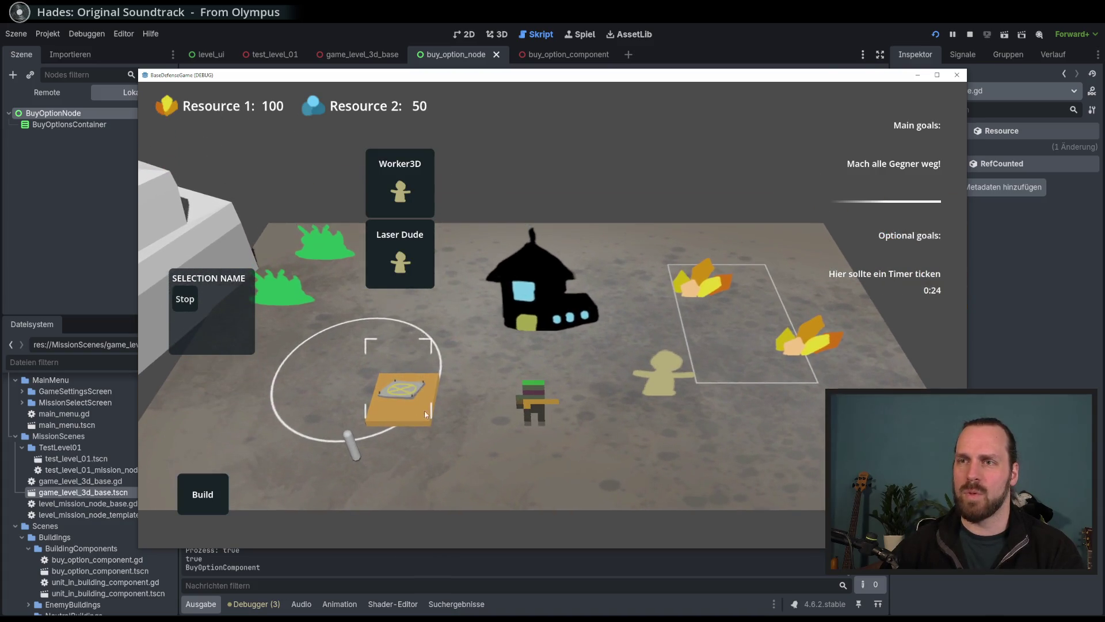
drag(459, 449, 610, 326)
click(570, 327)
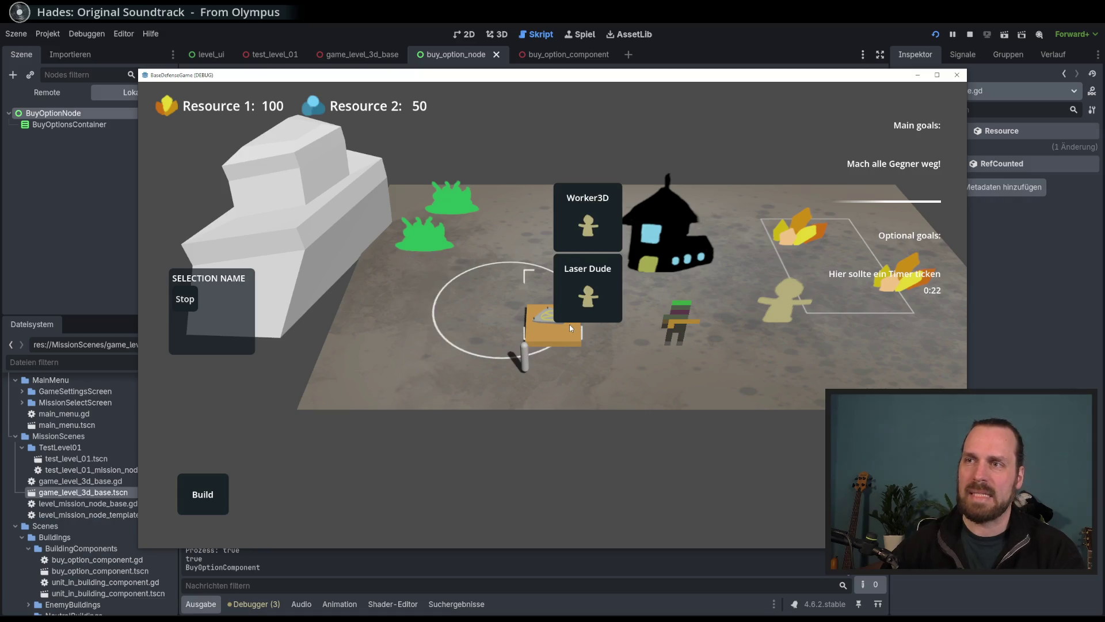
drag(595, 374, 627, 389)
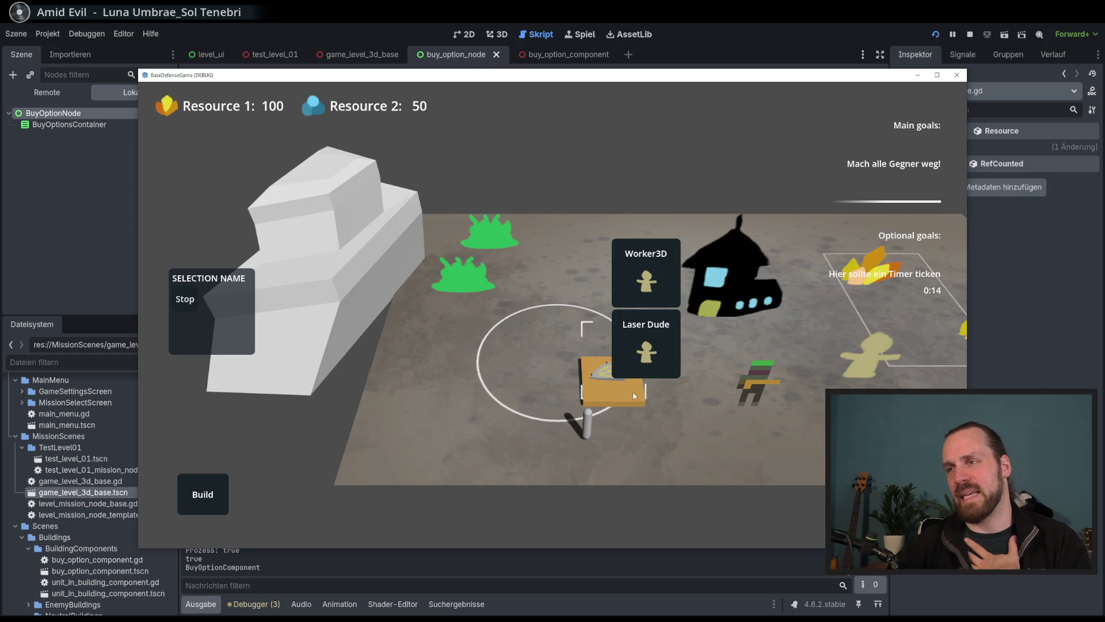
drag(633, 392, 533, 410)
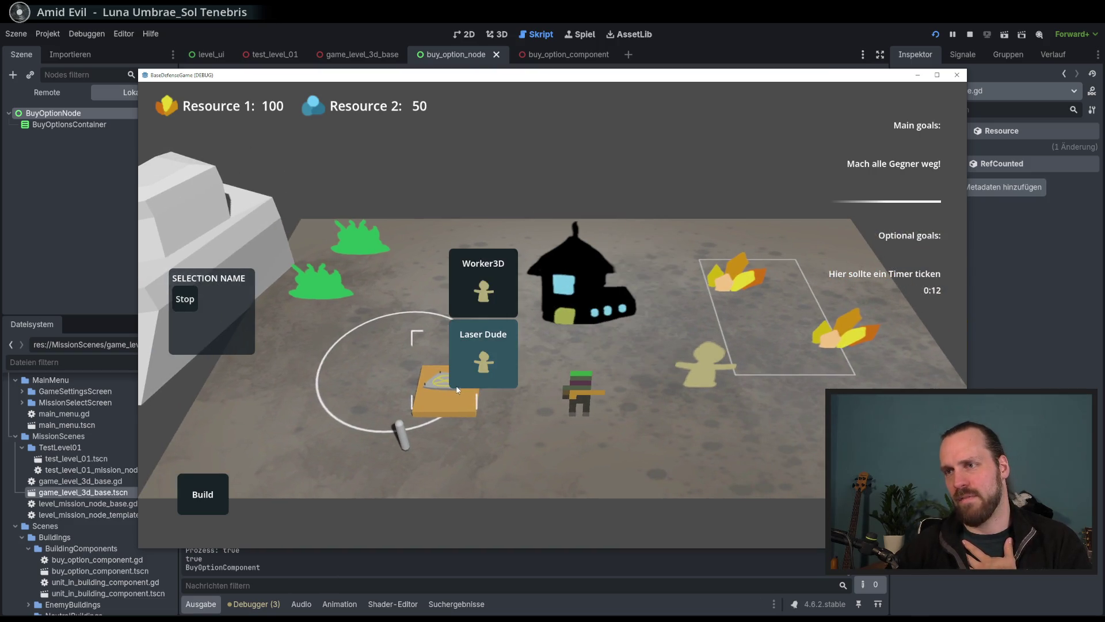
click(200, 510)
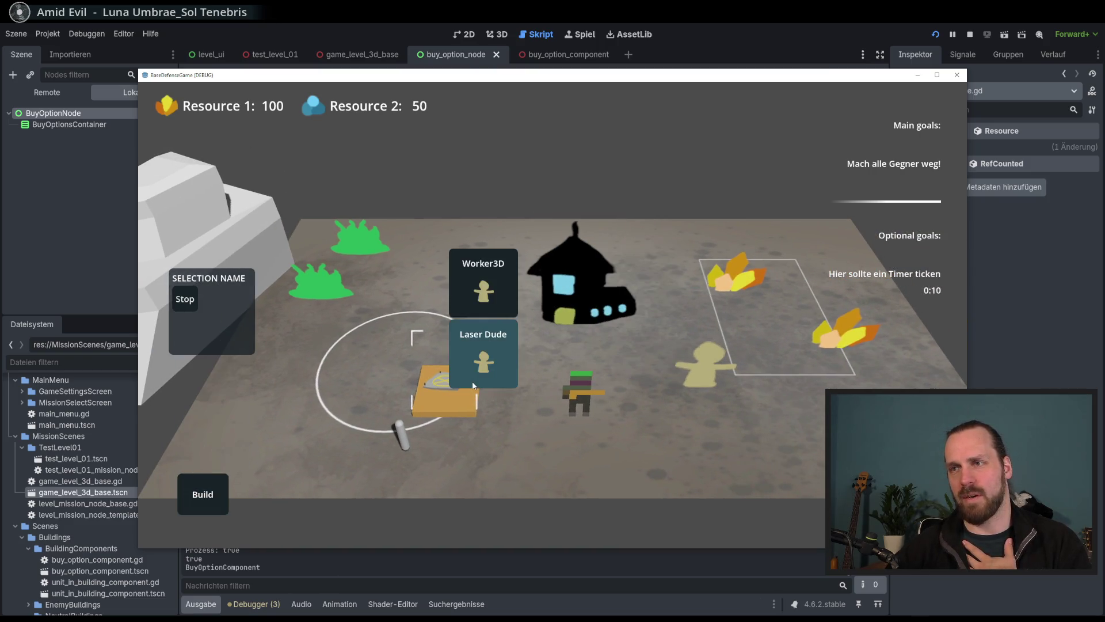
Zoom in and out while reselecting the building to watch its buy menu track it.
scroll(up, 3)
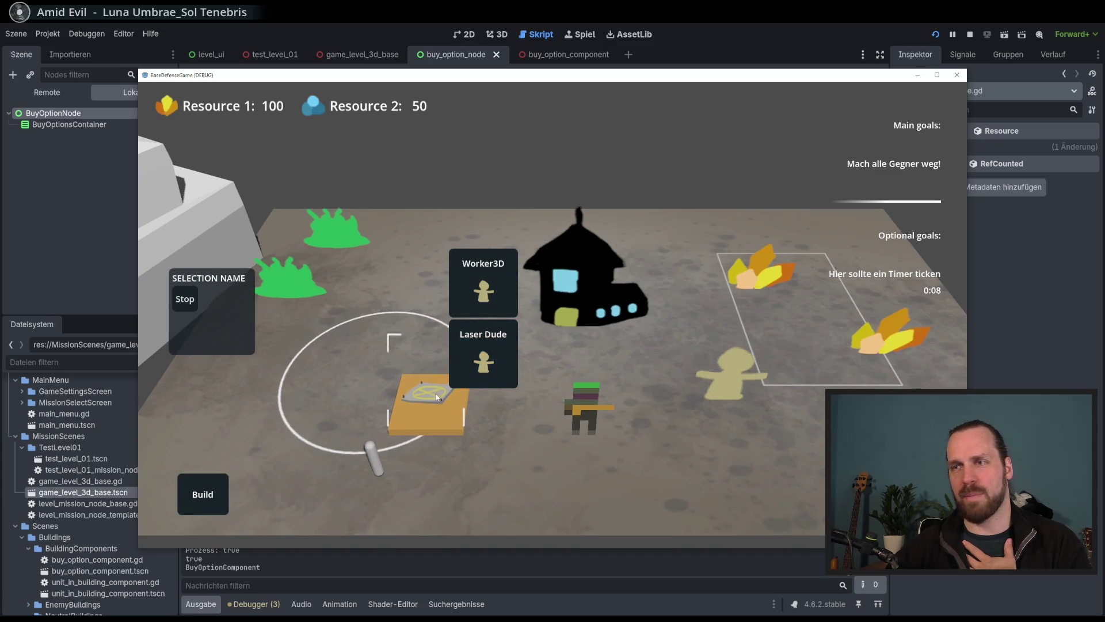
scroll(down, 3)
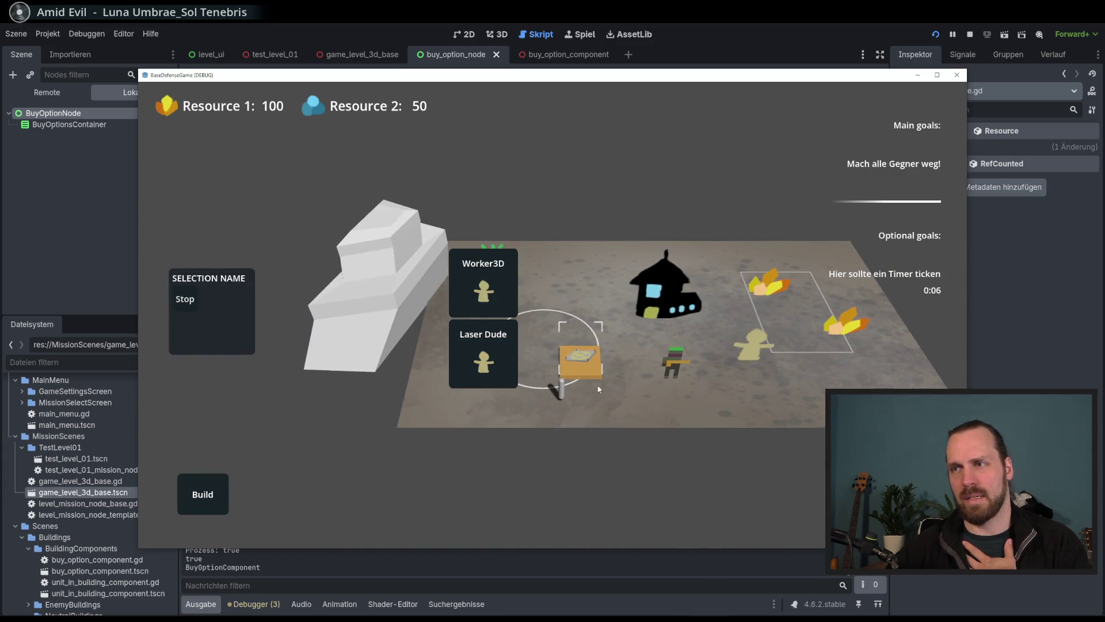
scroll(up, 3)
scroll(down, 3)
scroll(up, 3)
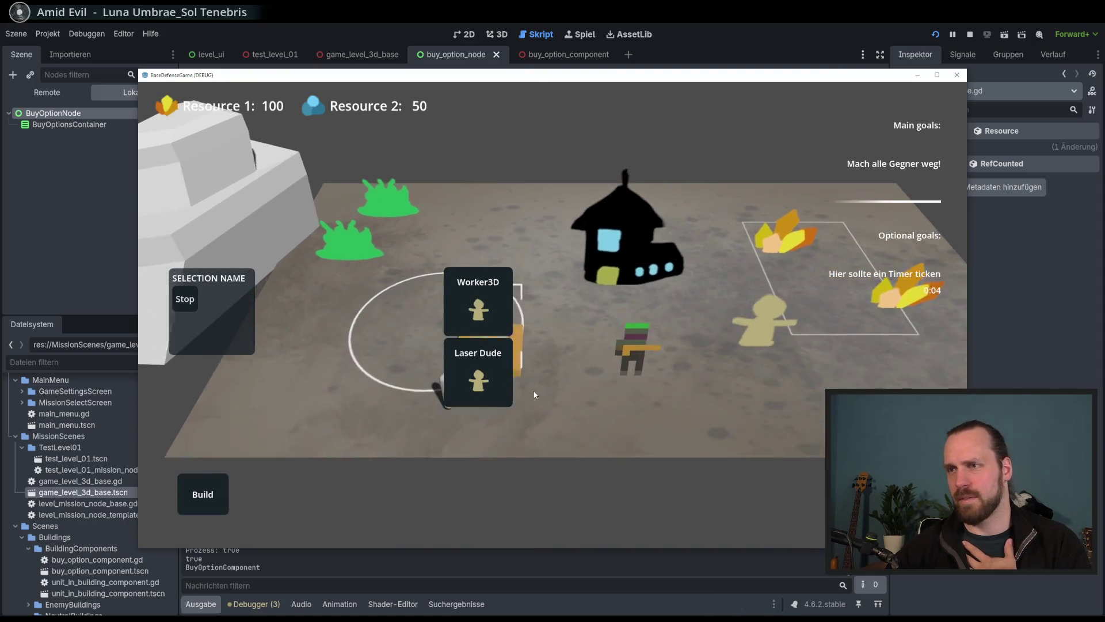
click(455, 405)
scroll(up, 3)
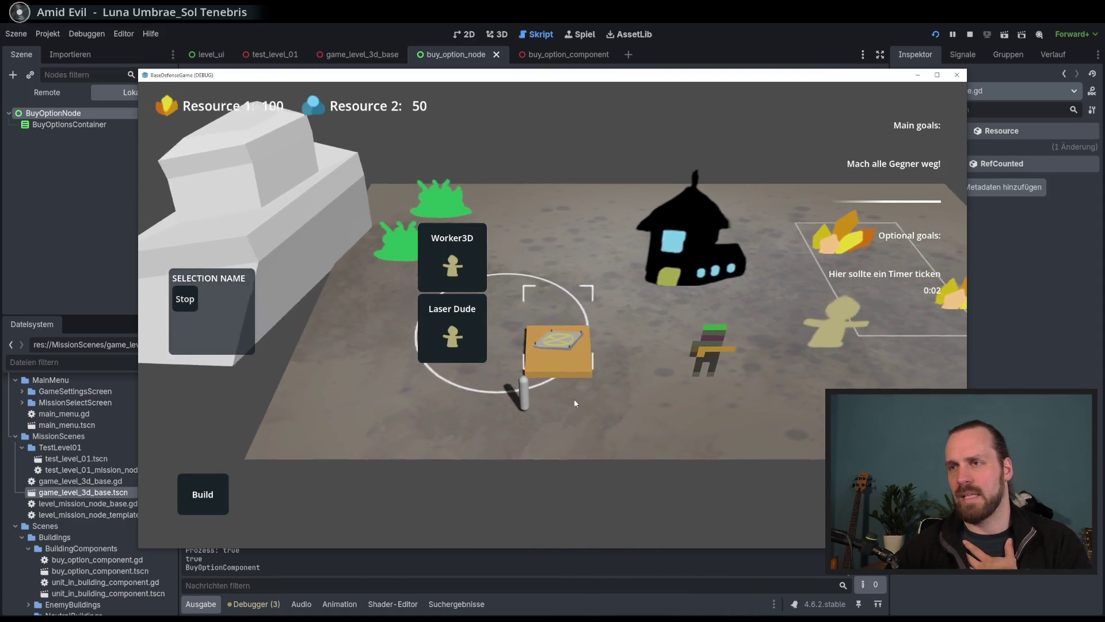
scroll(down, 3)
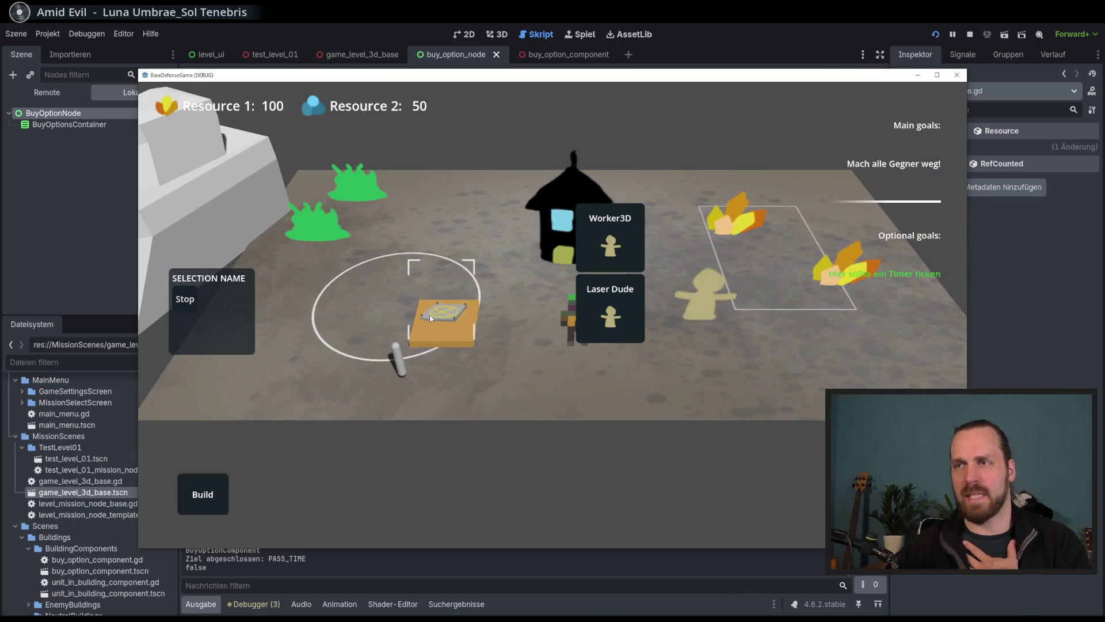
scroll(up, 3)
click(608, 397)
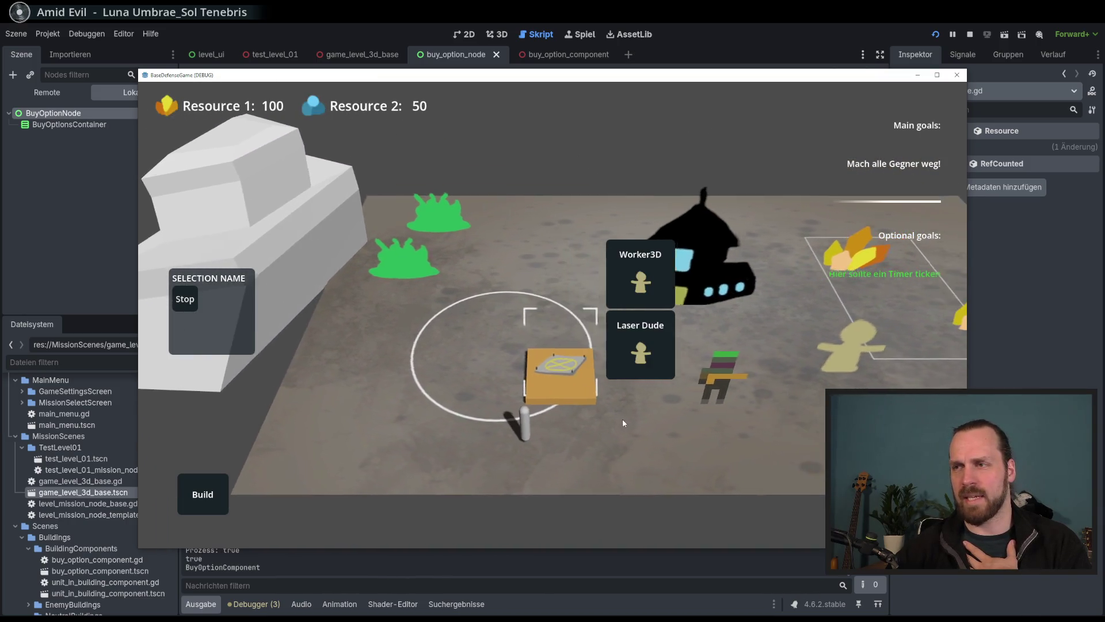
scroll(up, 3)
scroll(down, 3)
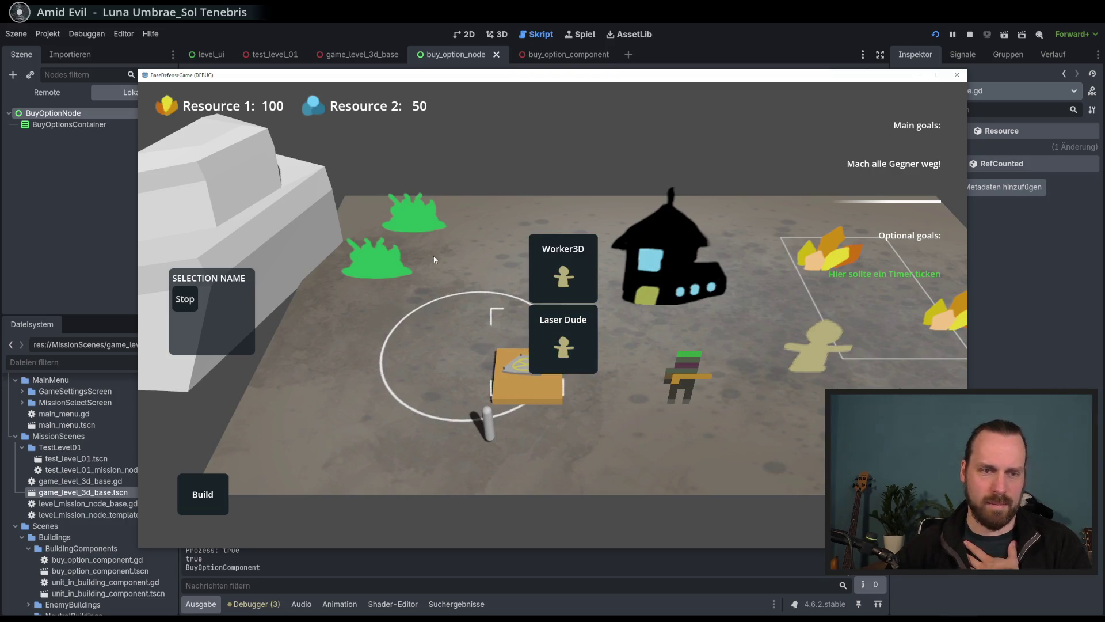
Pan with the D and S keys, buy a unit from the menu, and stop the game with F8.
key(d)
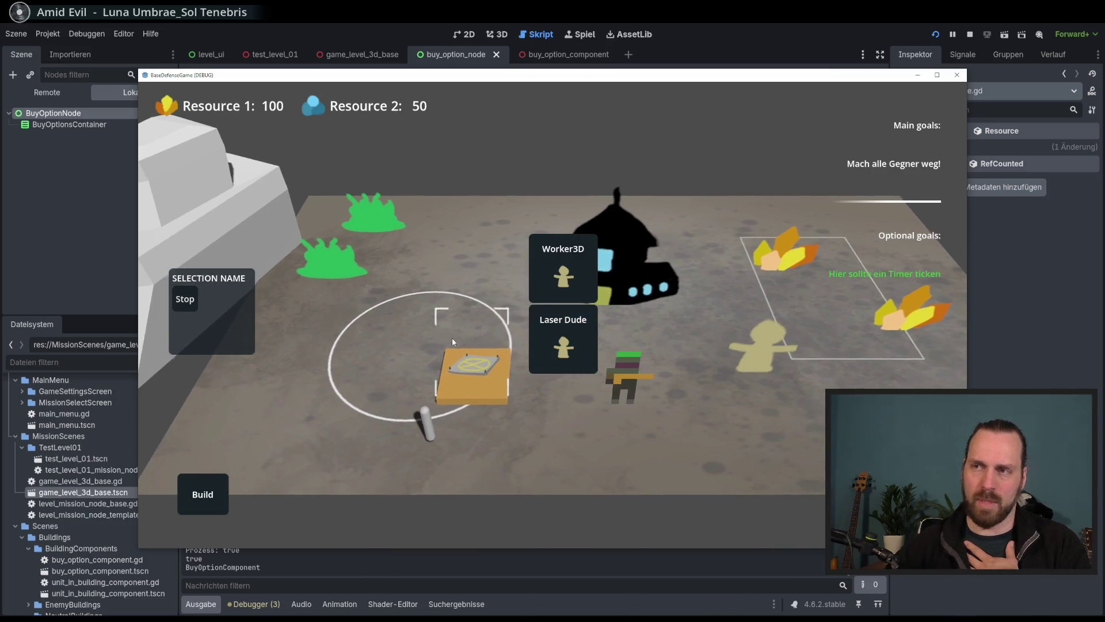
key(d)
key(s)
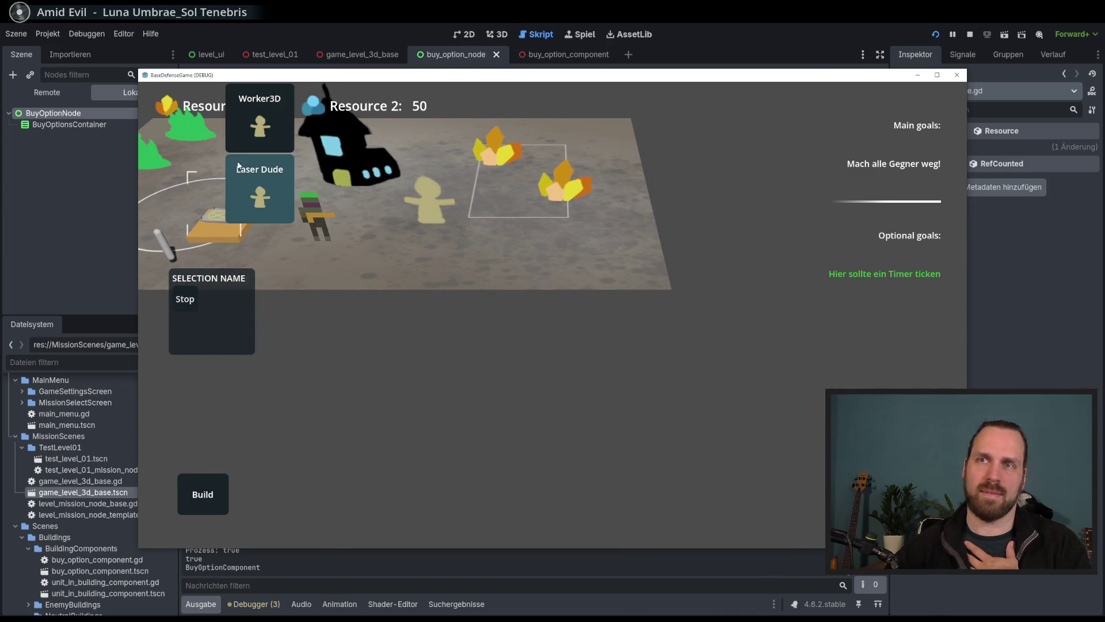
scroll(up, 3)
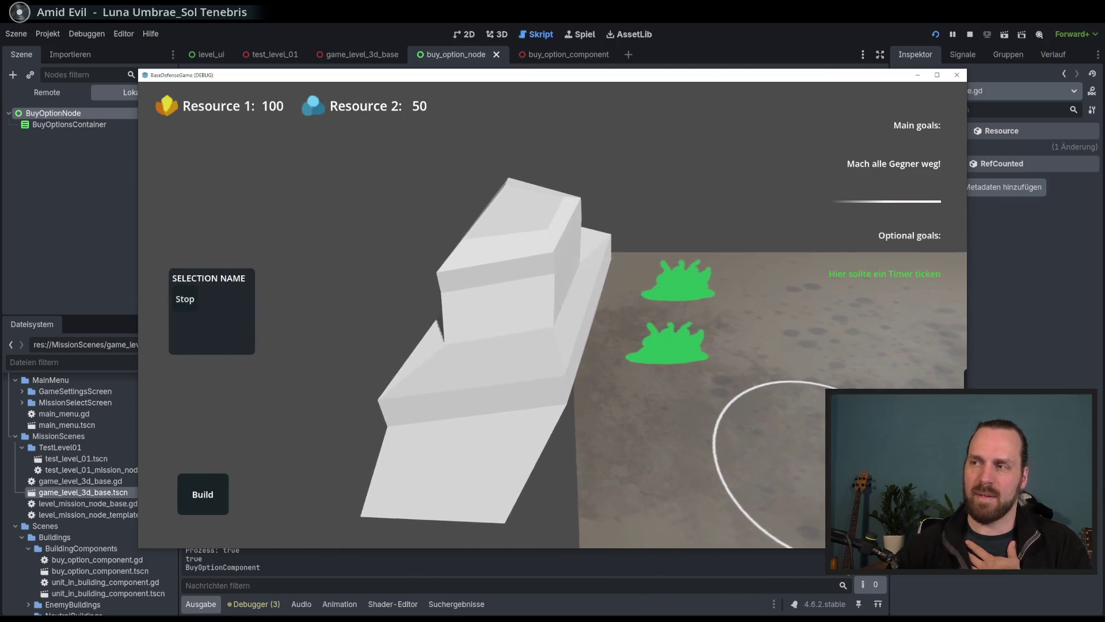
scroll(down, 3)
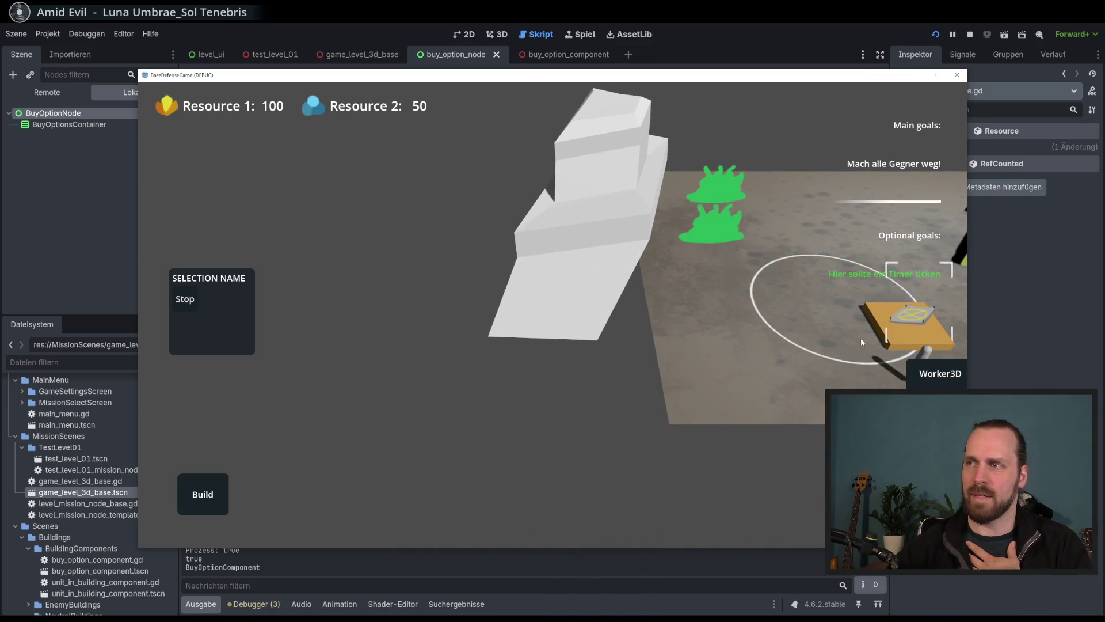
click(921, 333)
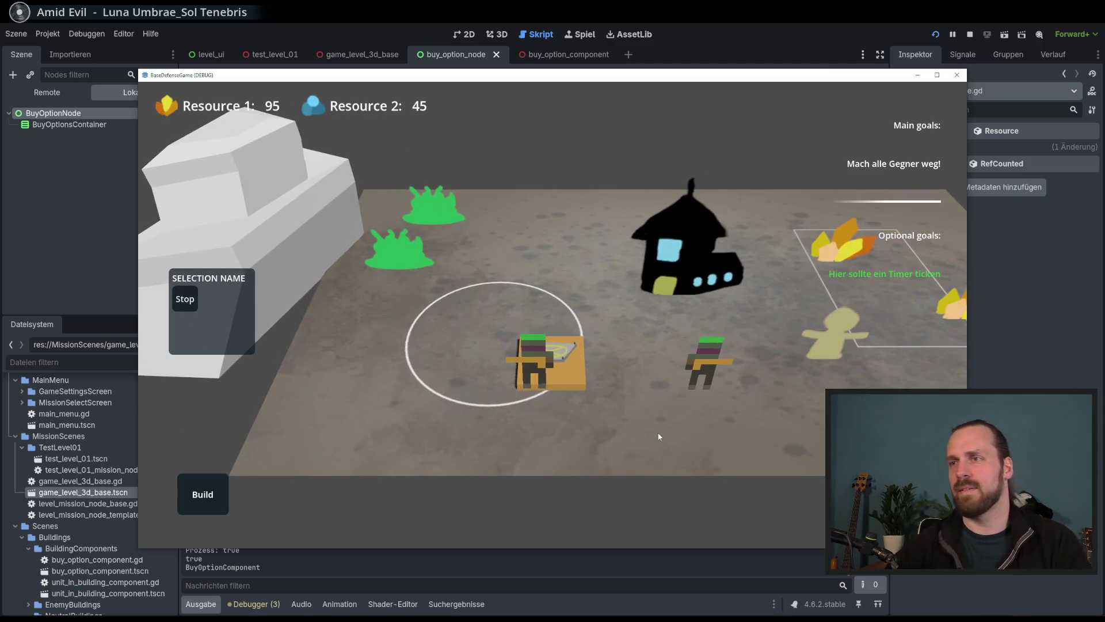
key(F8)
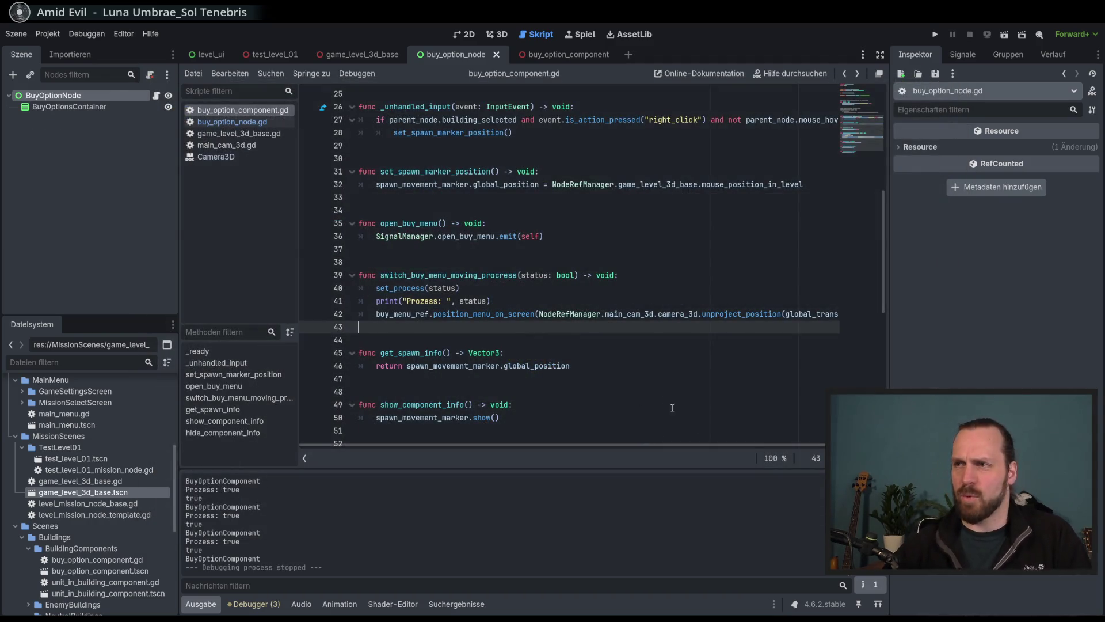
Inspect global_transform.origin on line 42 and read its documentation popup.
drag(745, 444, 795, 445)
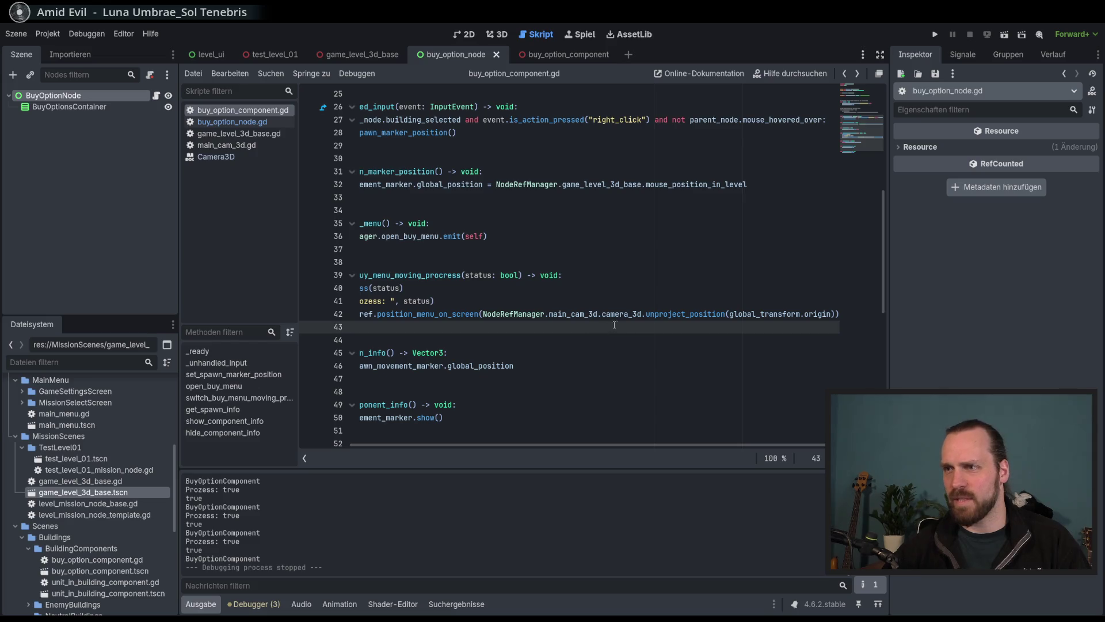
drag(598, 448, 541, 448)
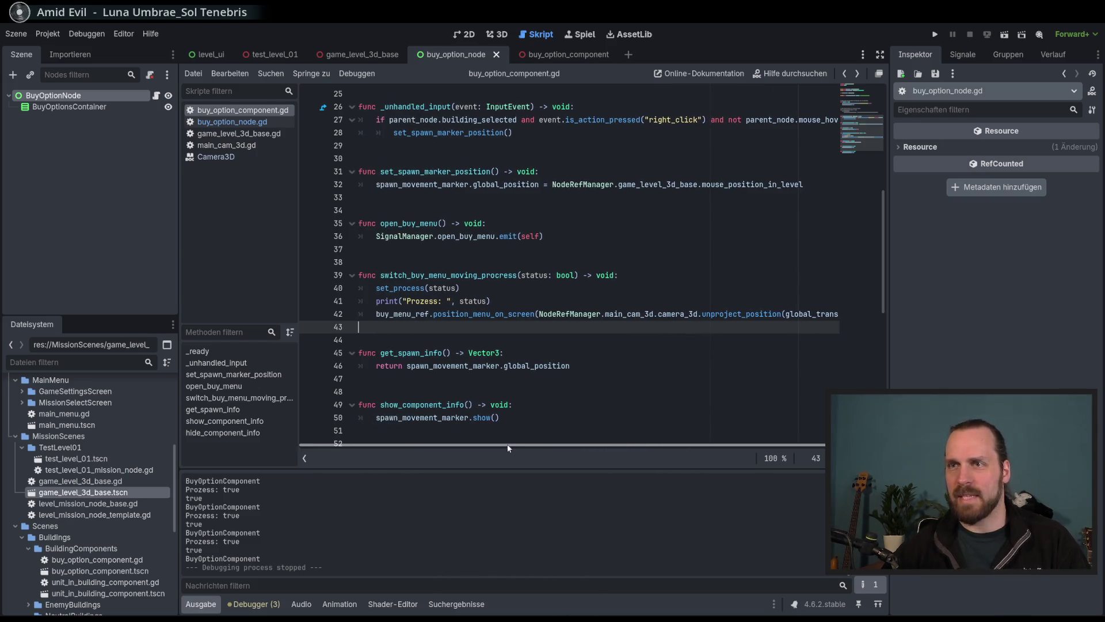
drag(736, 448, 786, 449)
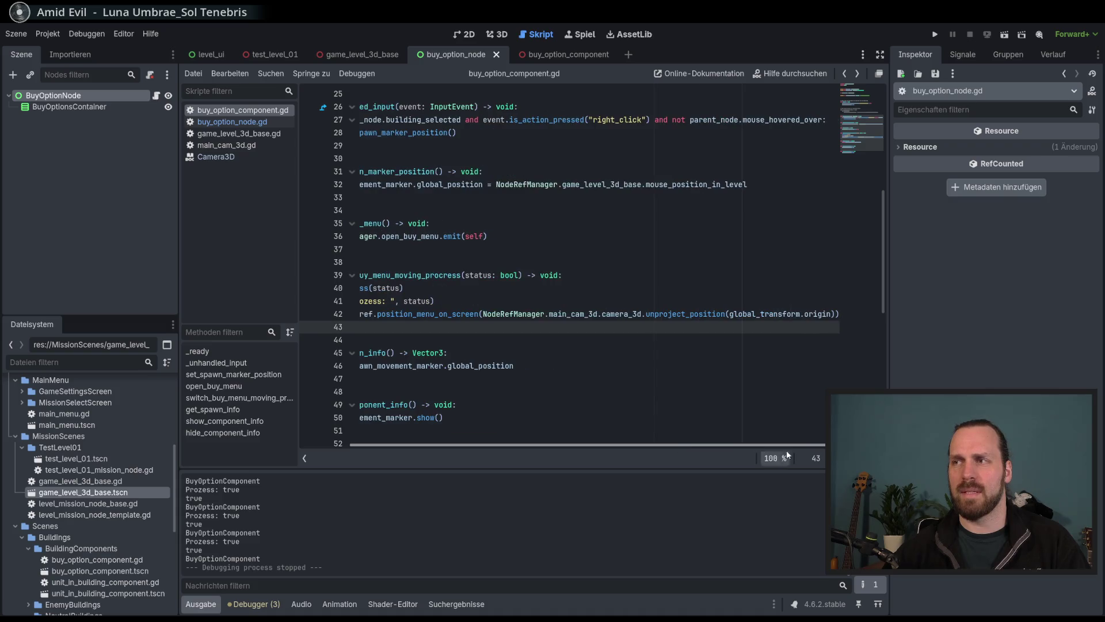
double_click(820, 315)
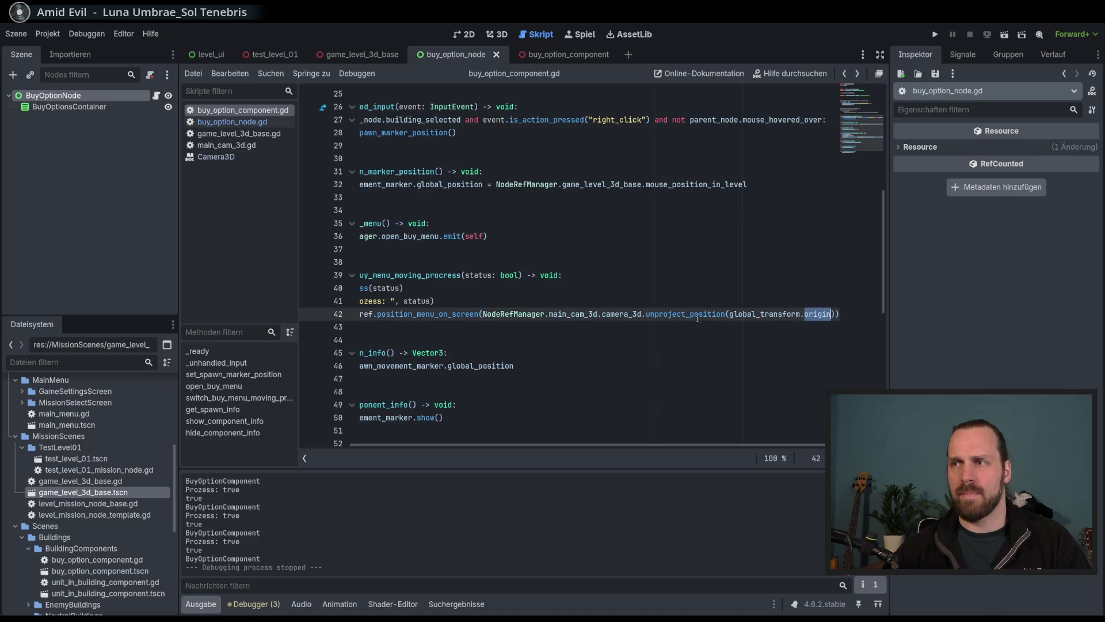
key(Right)
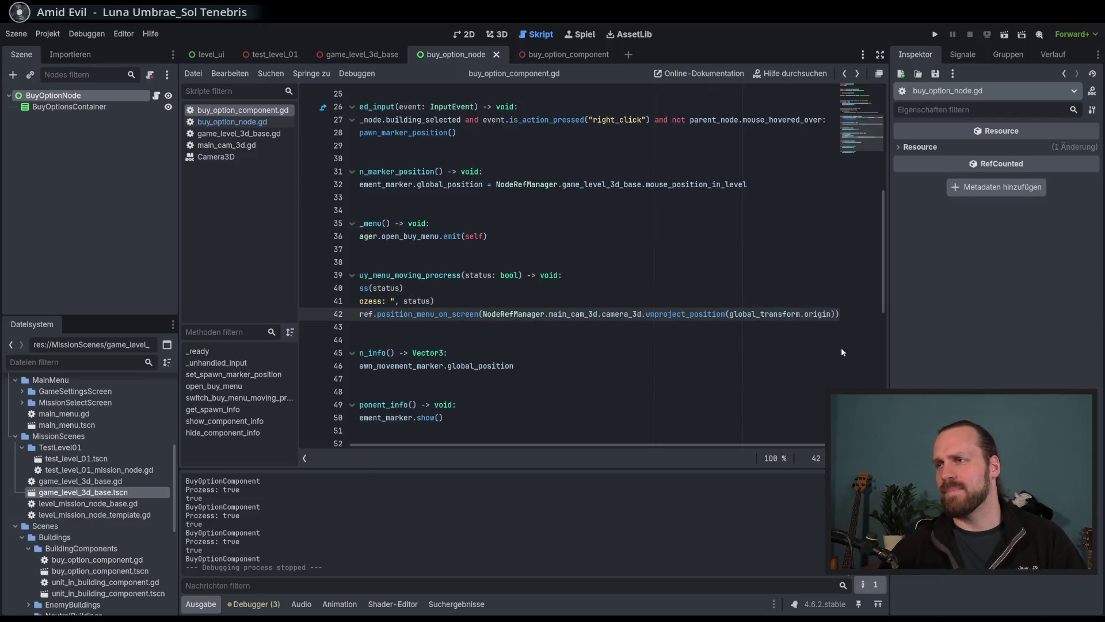
mouse_move(825, 313)
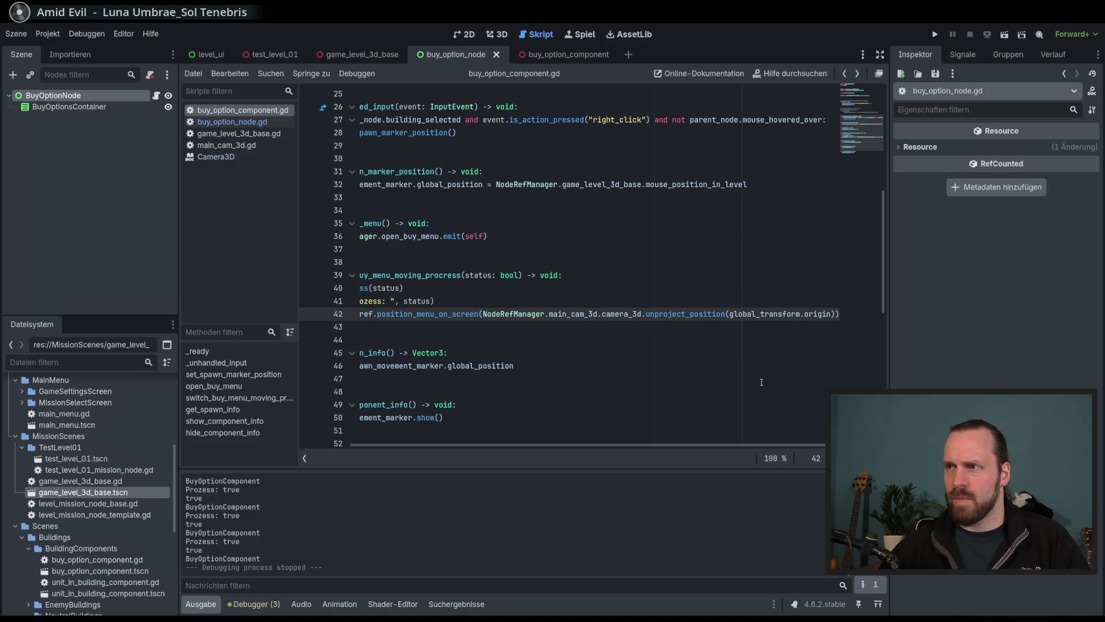
mouse_move(764, 316)
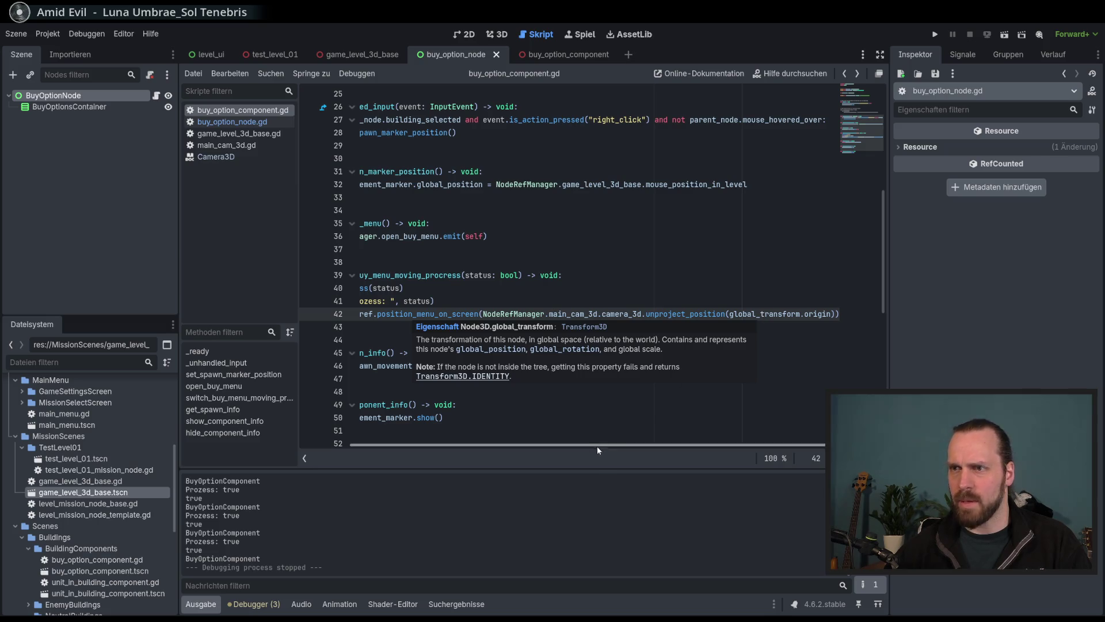
scroll(left, 3)
click(537, 326)
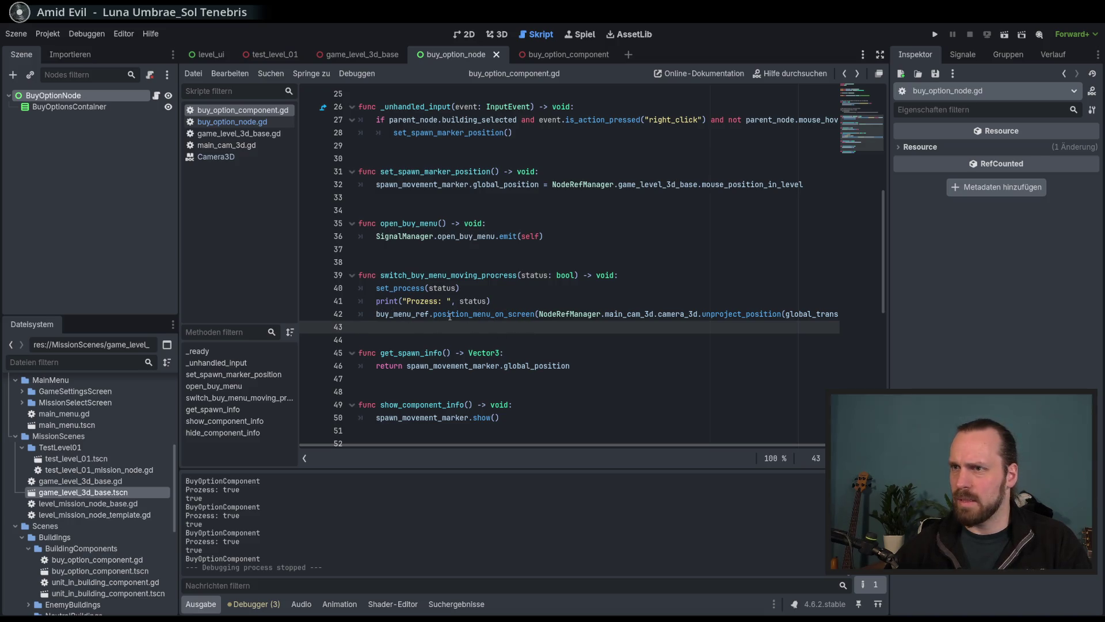
Select line 42's position_menu_on_screen call and its unprojected argument, then jump to its definition.
double_click(472, 314)
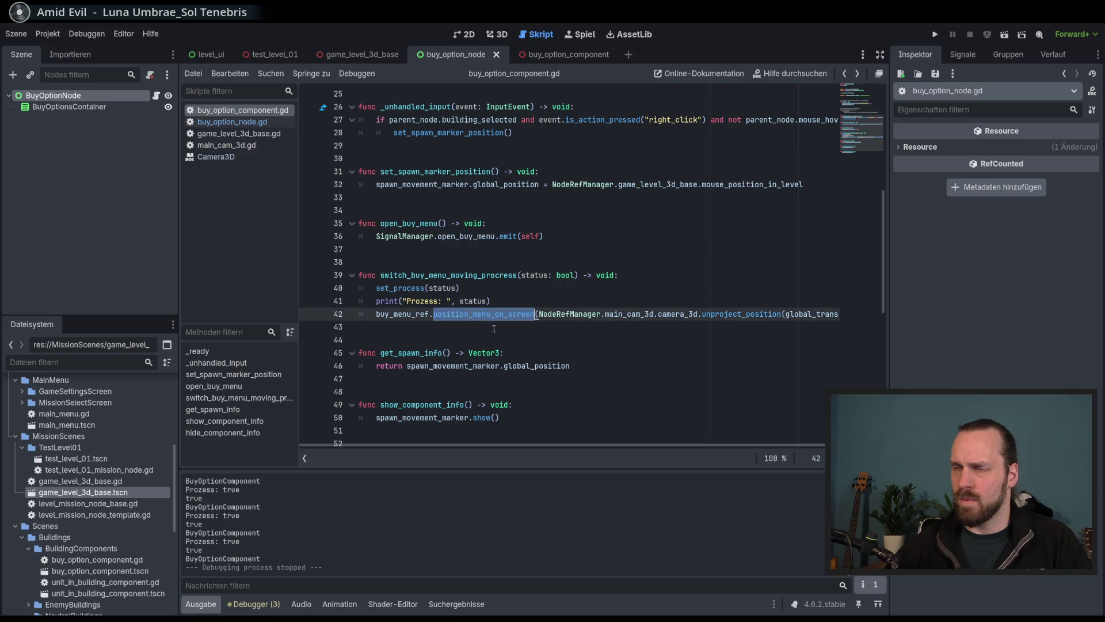
click(517, 323)
drag(539, 314, 834, 315)
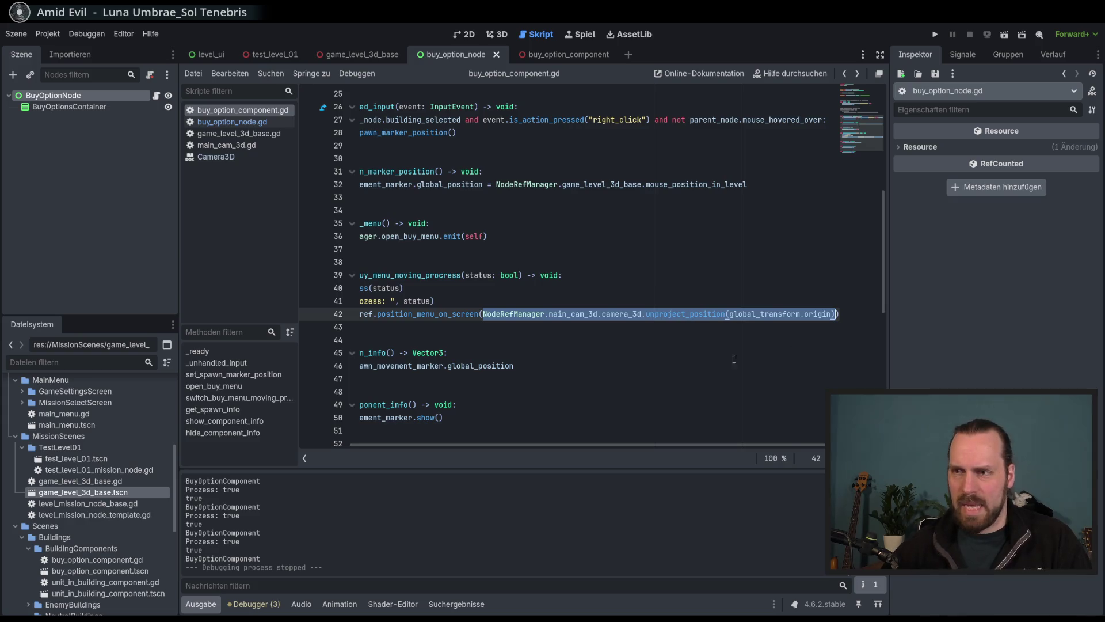
drag(641, 443, 569, 444)
click(623, 353)
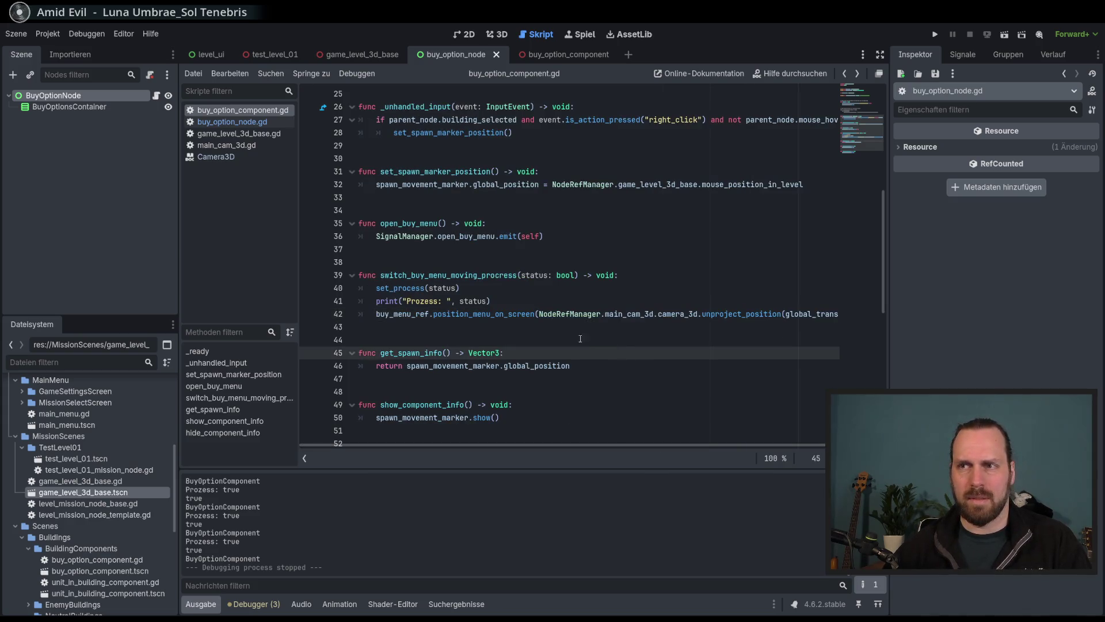
click(523, 315)
Review the position_menu_on_screen definition and its desired_pos parameter in buy_option_node.gd.
click(523, 314)
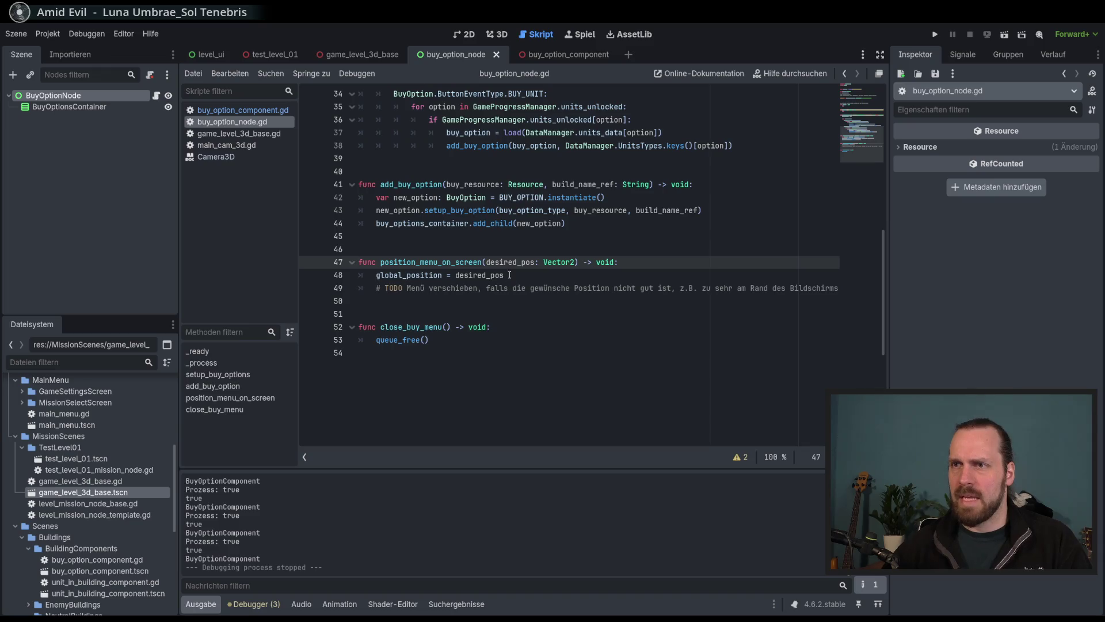
scroll(up, 3)
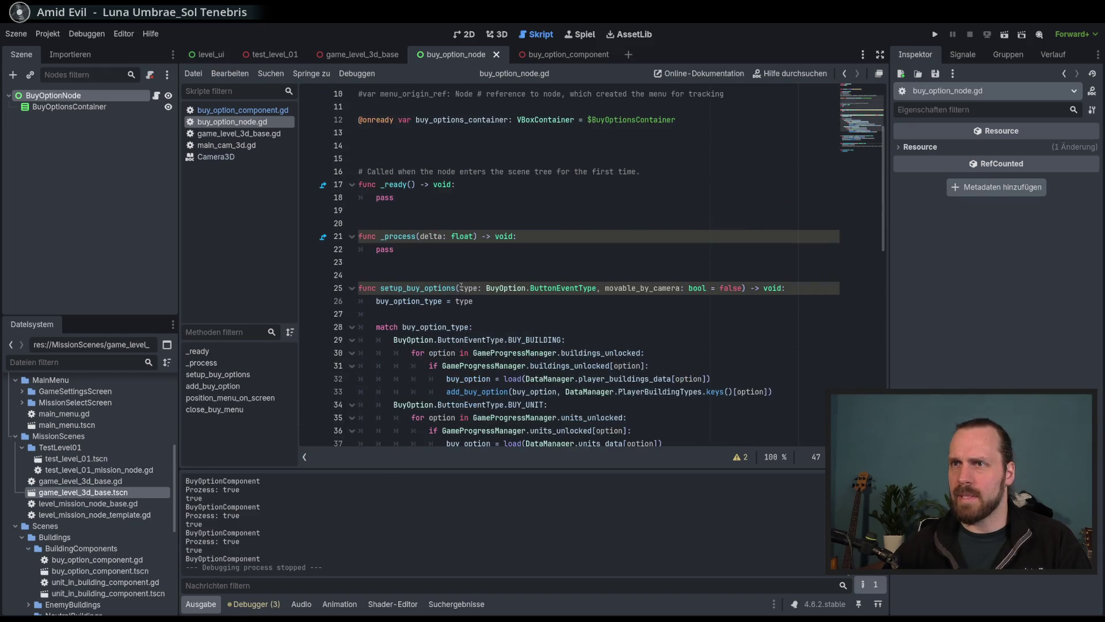
scroll(down, 3)
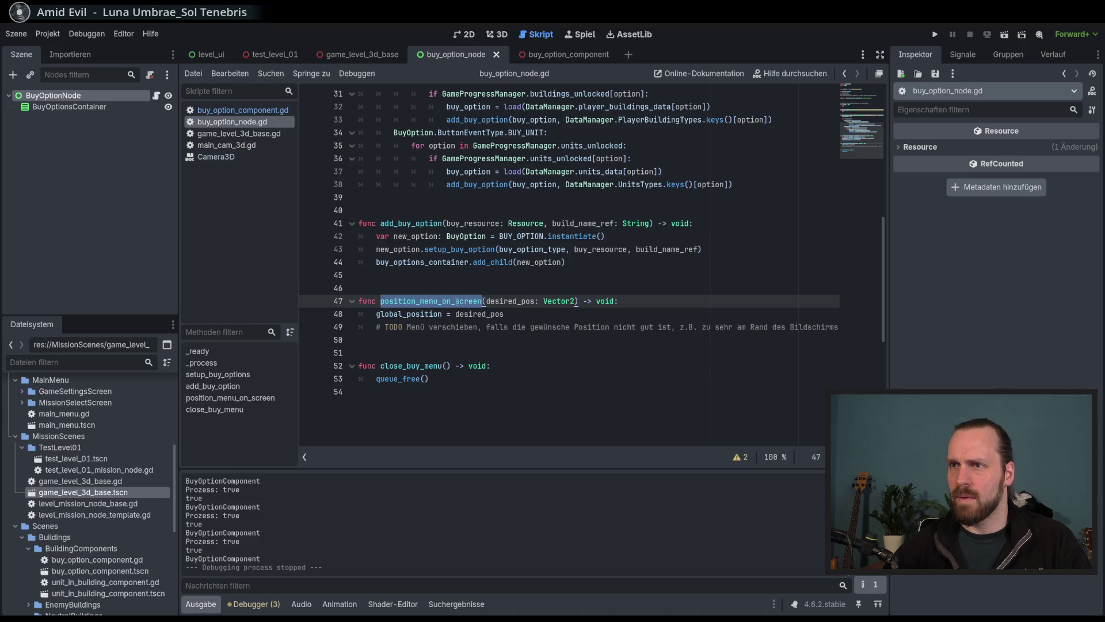
double_click(510, 302)
double_click(444, 301)
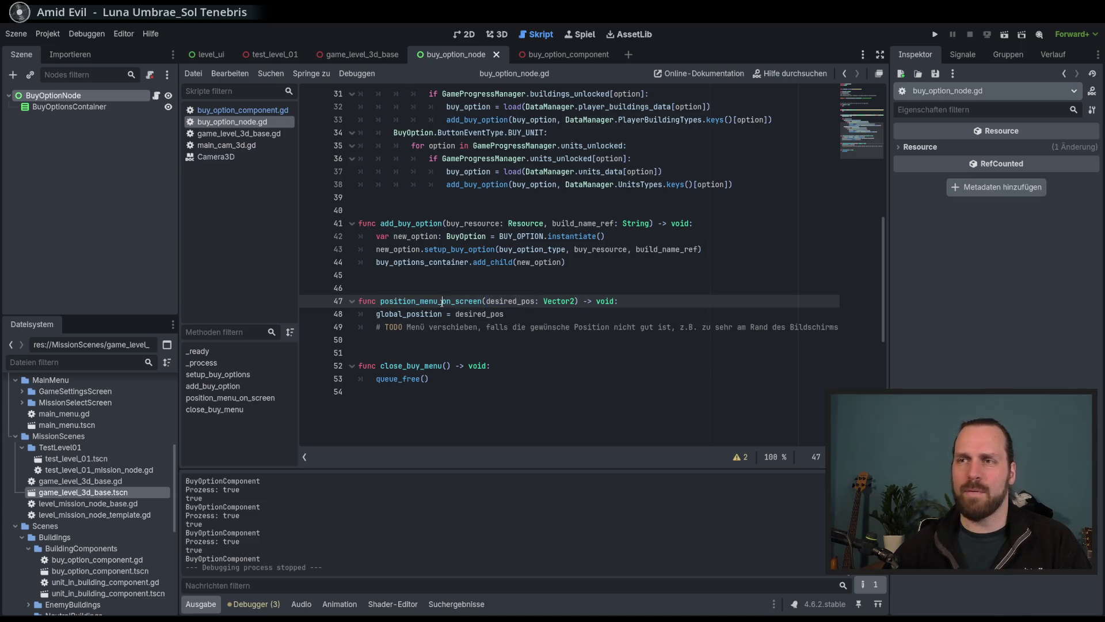
scroll(up, 3)
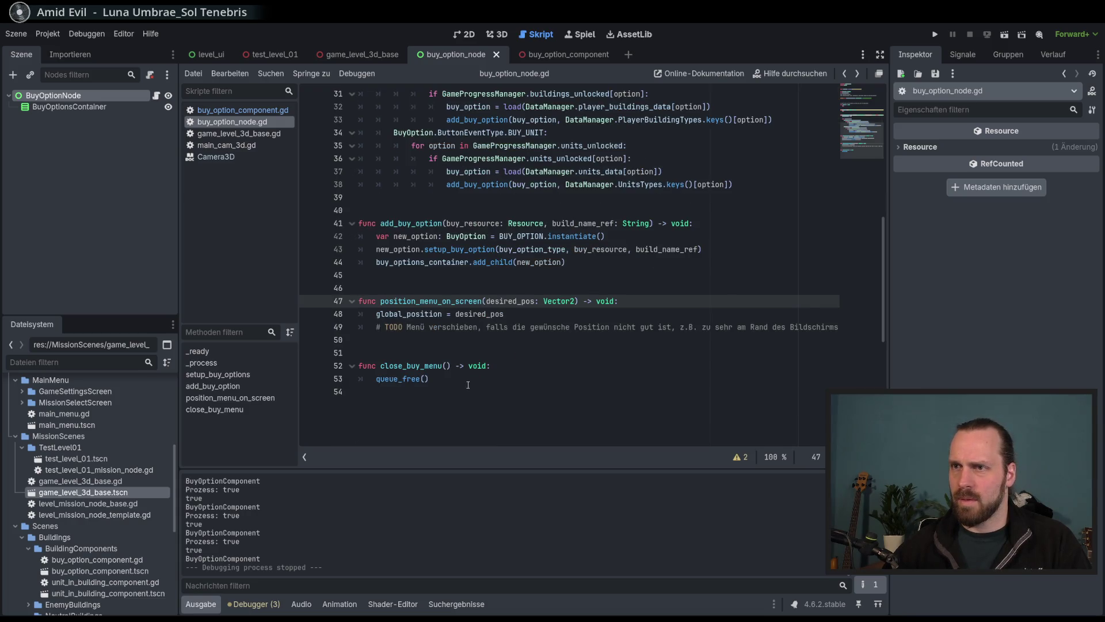
Copy the position_menu_on_screen call from line 42 and return to buy_option_node.gd.
key(alt+Left)
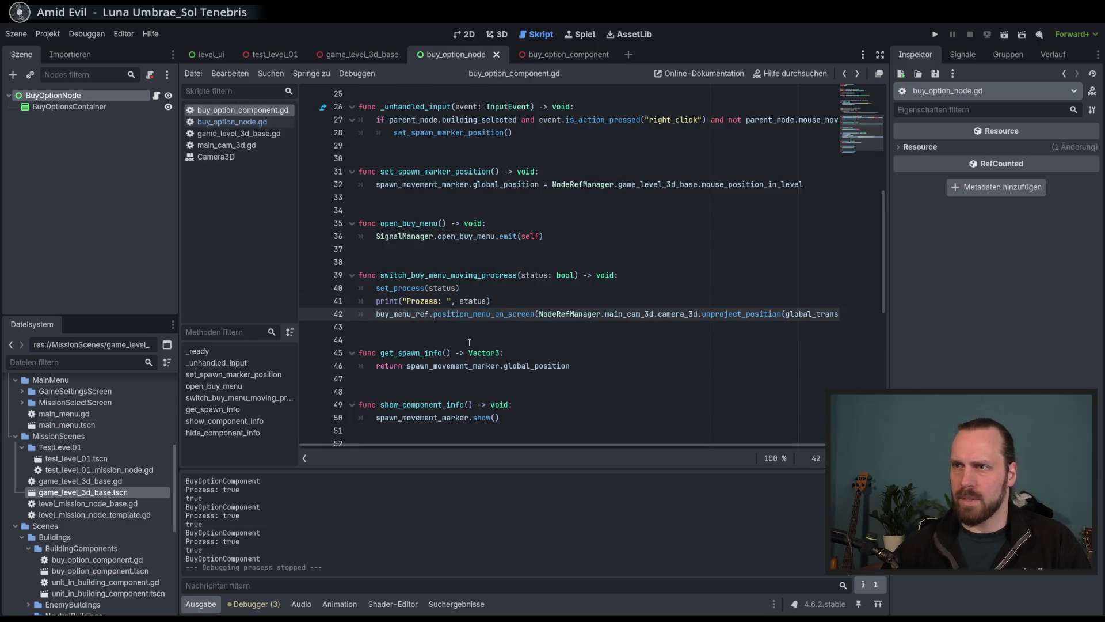
key(shift+End)
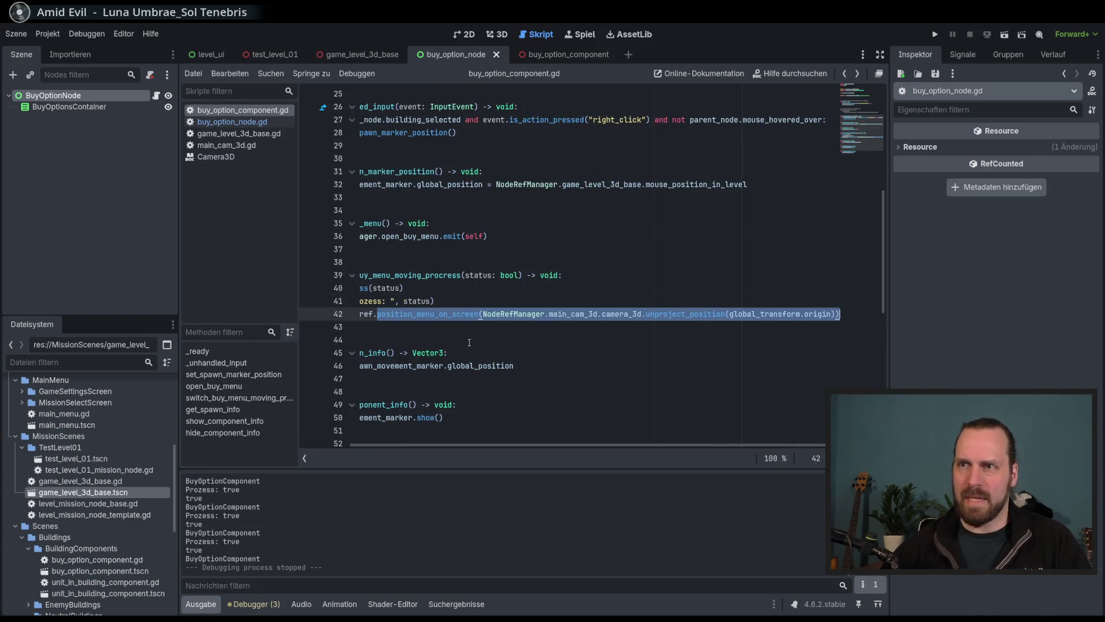
key(alt+Right)
scroll(up, 3)
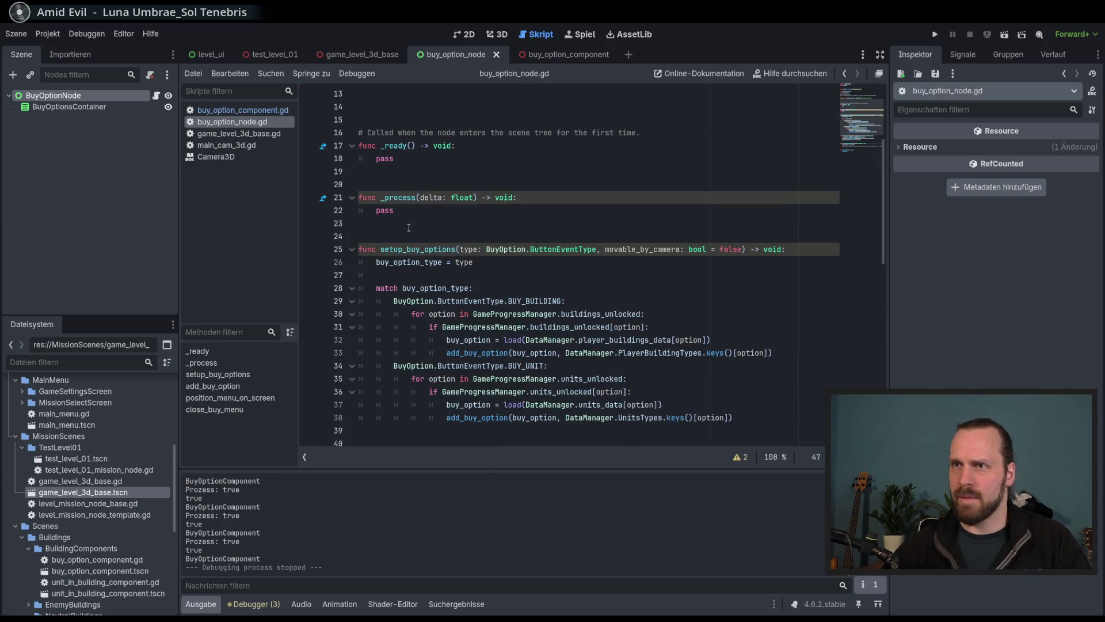
Replace pass in _process with the pasted position_menu_on_screen call.
double_click(384, 210)
key(ctrl+v)
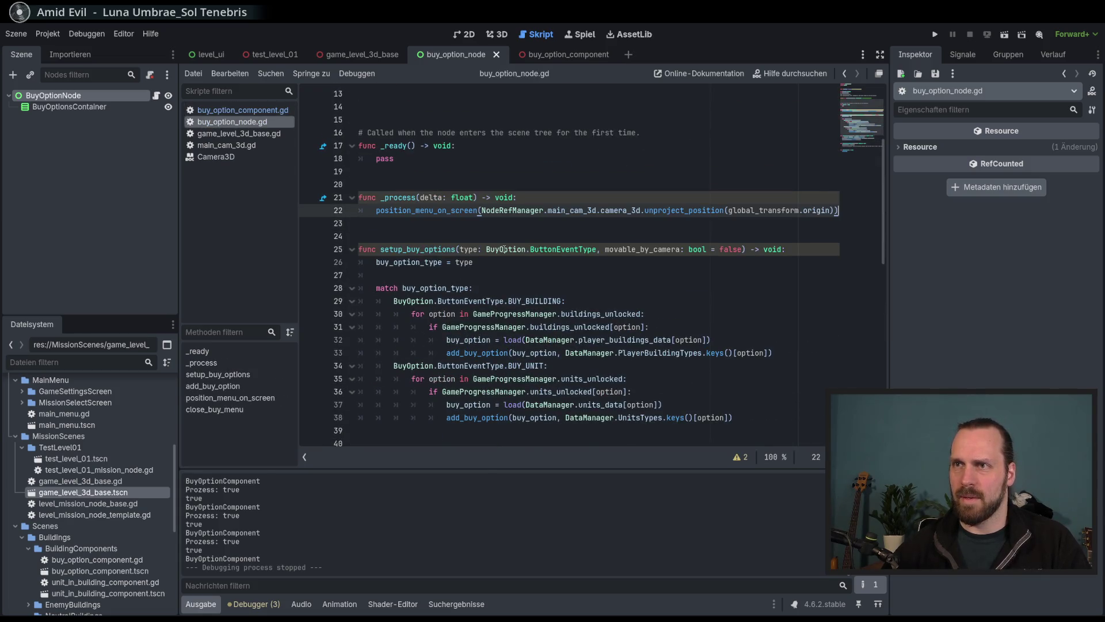
click(543, 197)
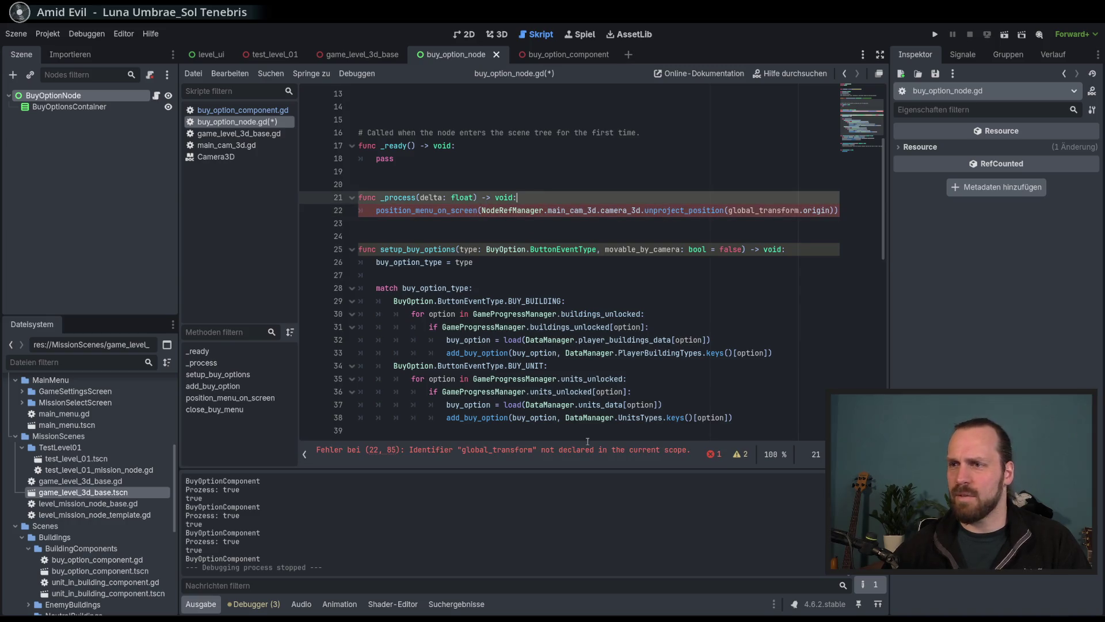
Investigate the undeclared global_transform error, then go back to buy_option_component.gd.
double_click(767, 210)
scroll(down, 3)
scroll(up, 3)
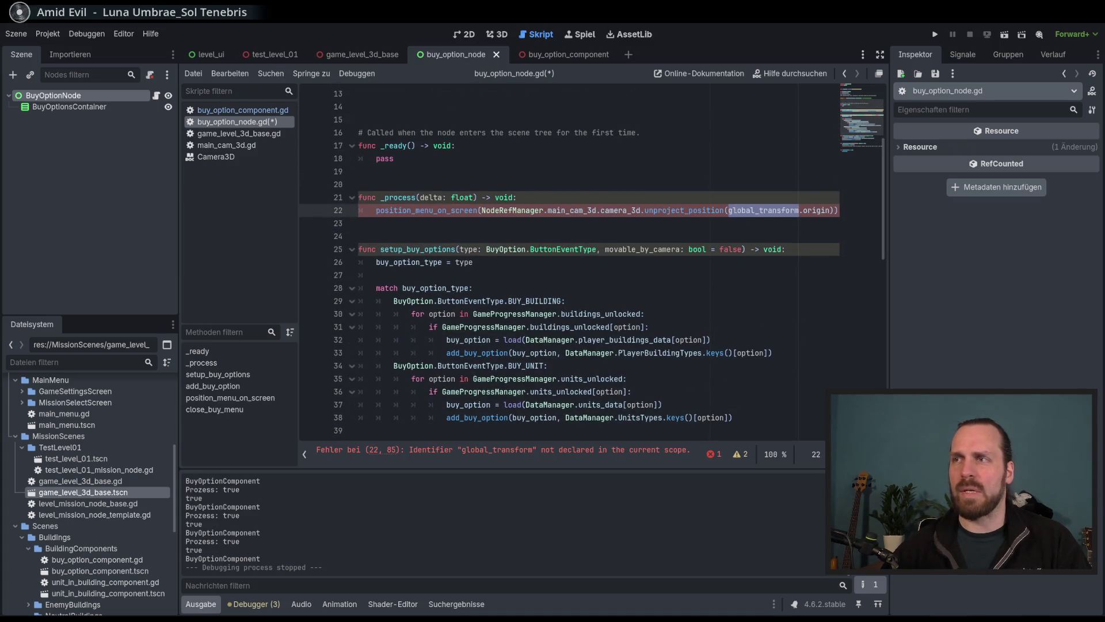
key(Left)
scroll(up, 3)
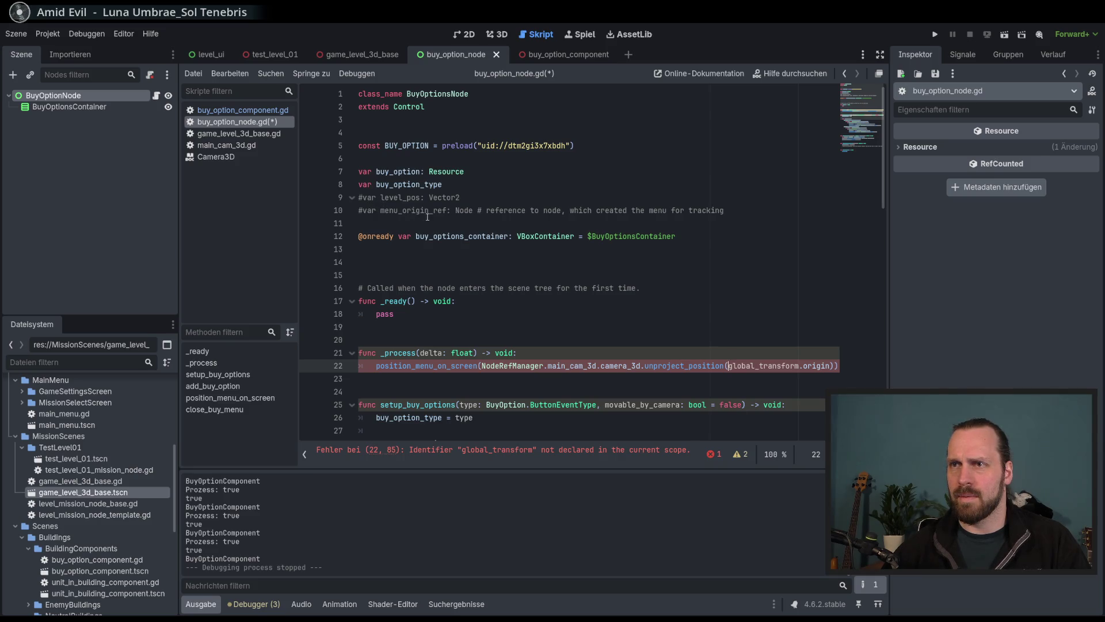
click(368, 213)
scroll(down, 3)
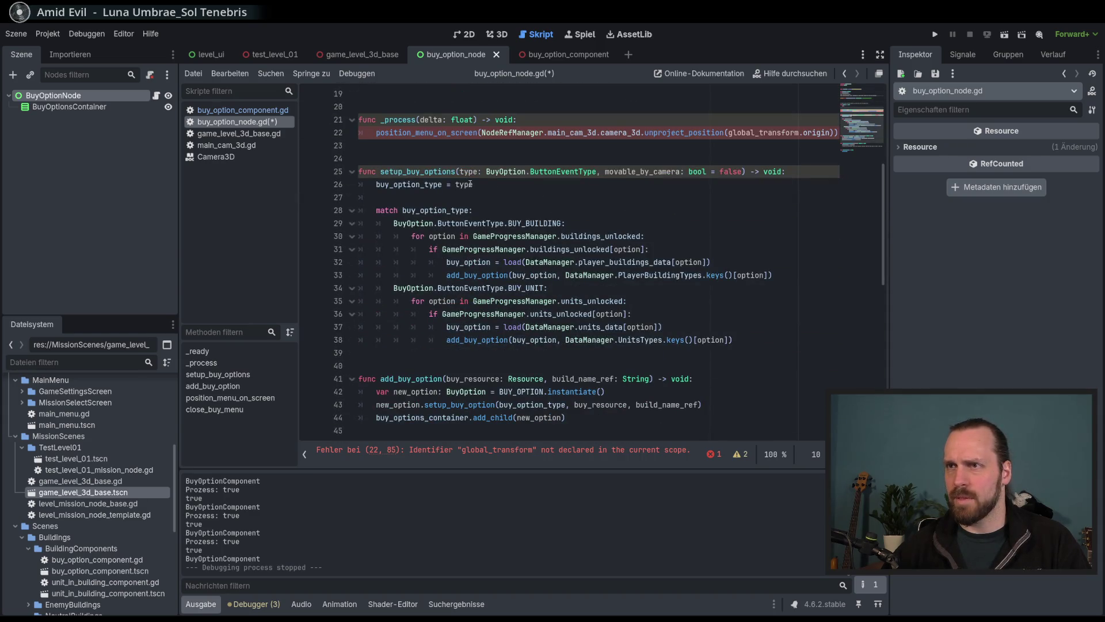
scroll(up, 3)
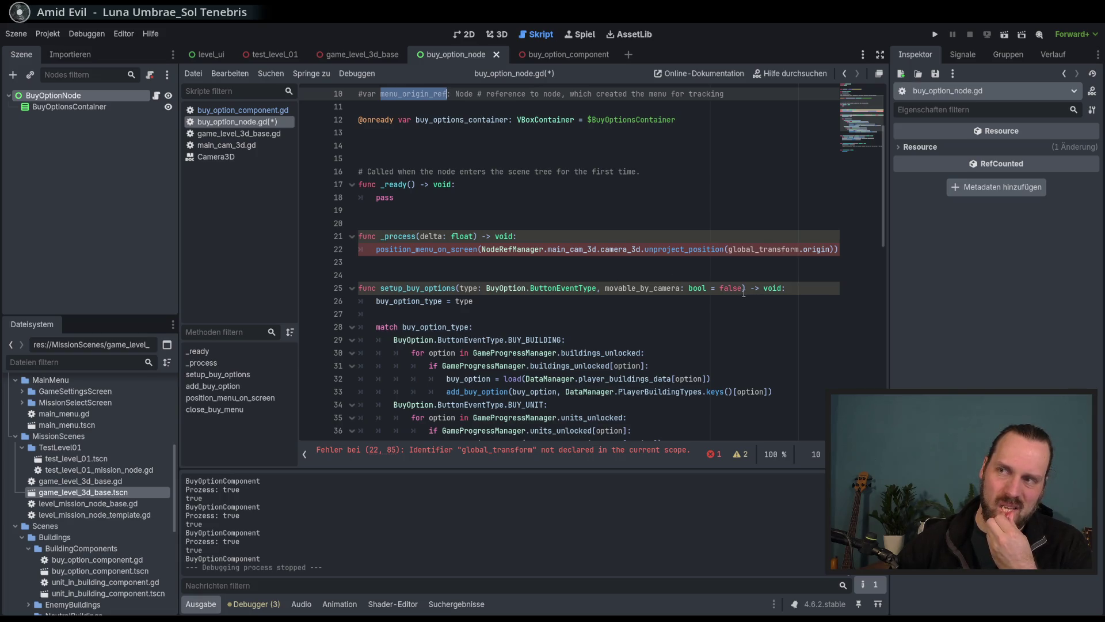
double_click(763, 249)
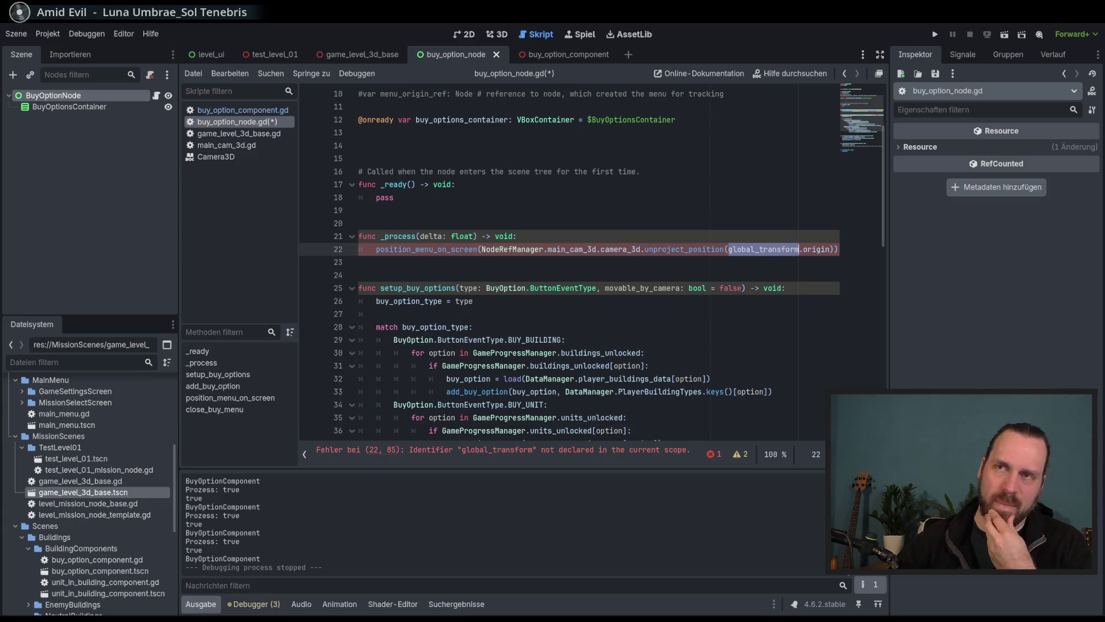
click(242, 110)
scroll(up, 3)
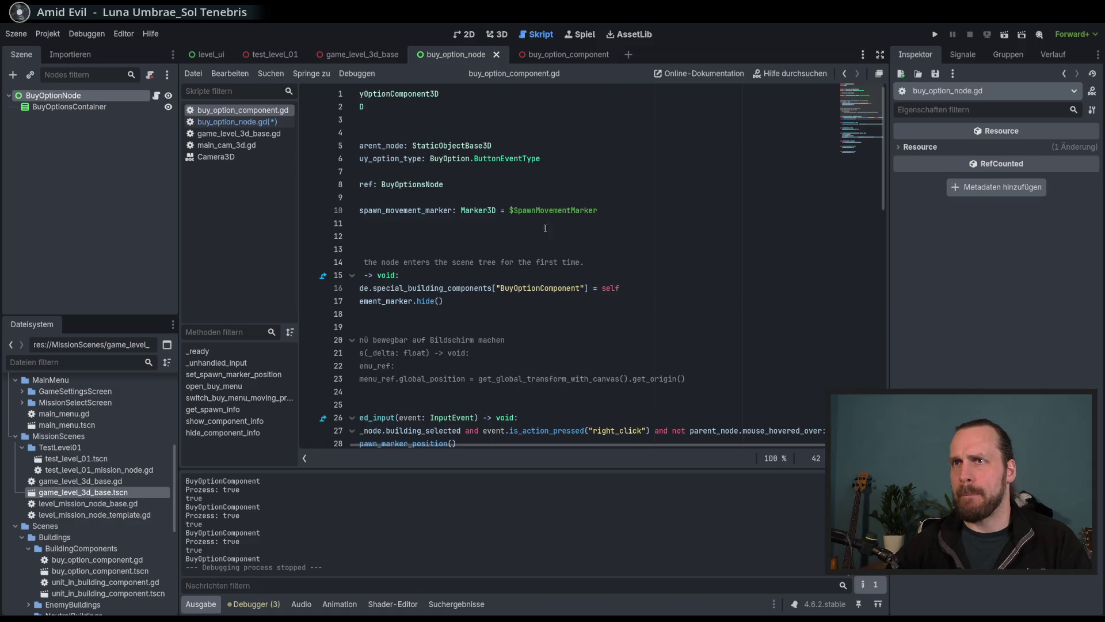
Narrow the left dock to widen the code area.
scroll(left, 3)
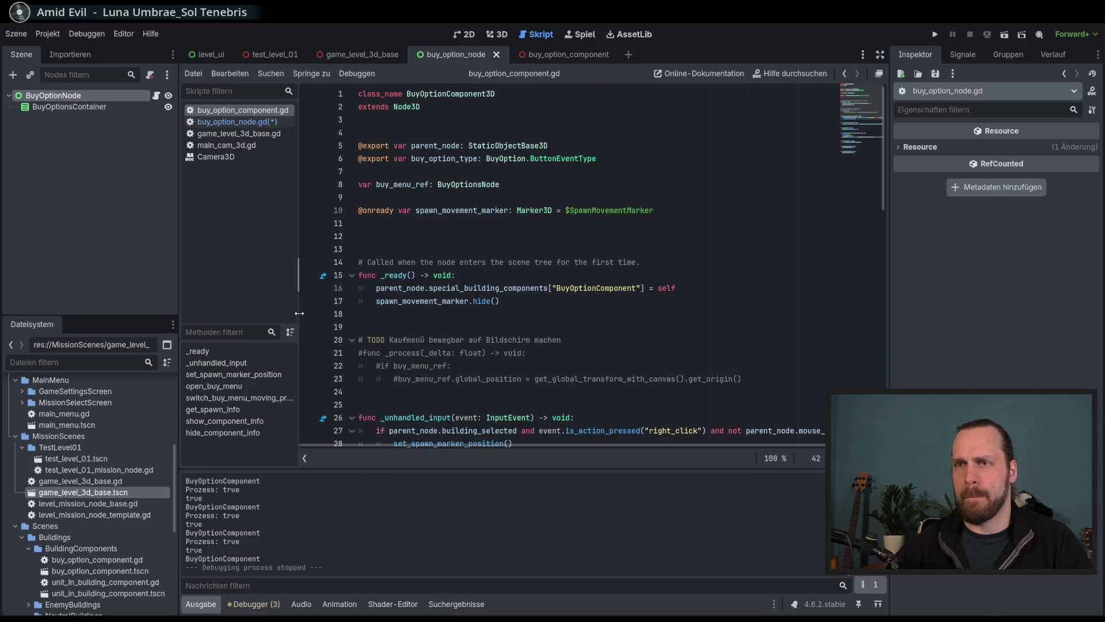
drag(298, 316, 274, 316)
drag(179, 330, 171, 330)
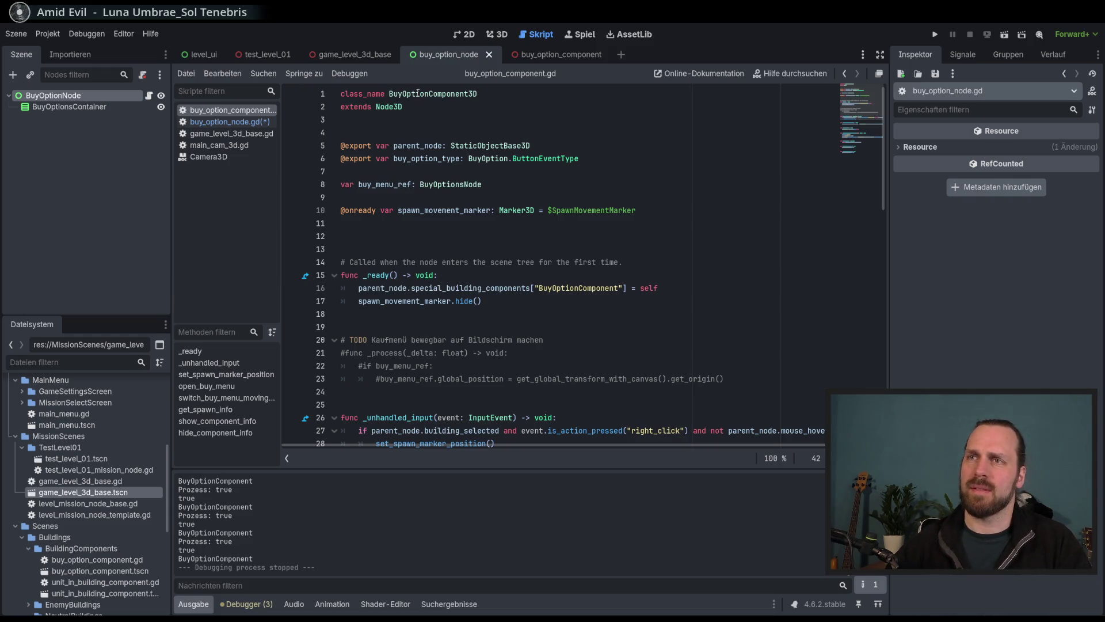
click(417, 93)
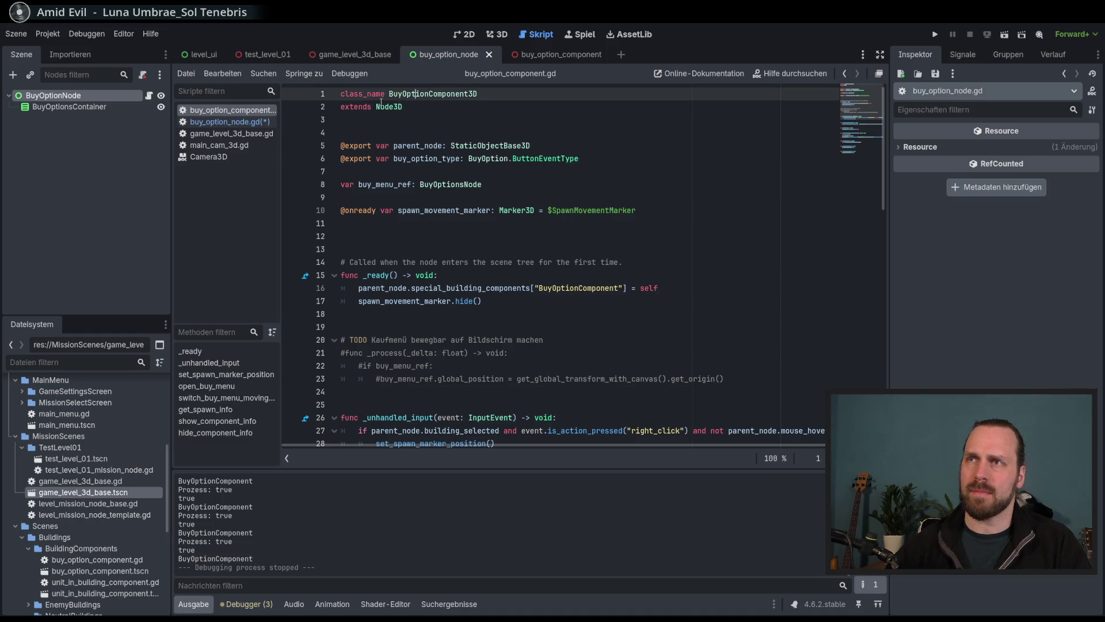
Open the buy_option_component scene, select BuyOptionComponent, view it in 3D, and return to its script.
click(550, 55)
click(85, 99)
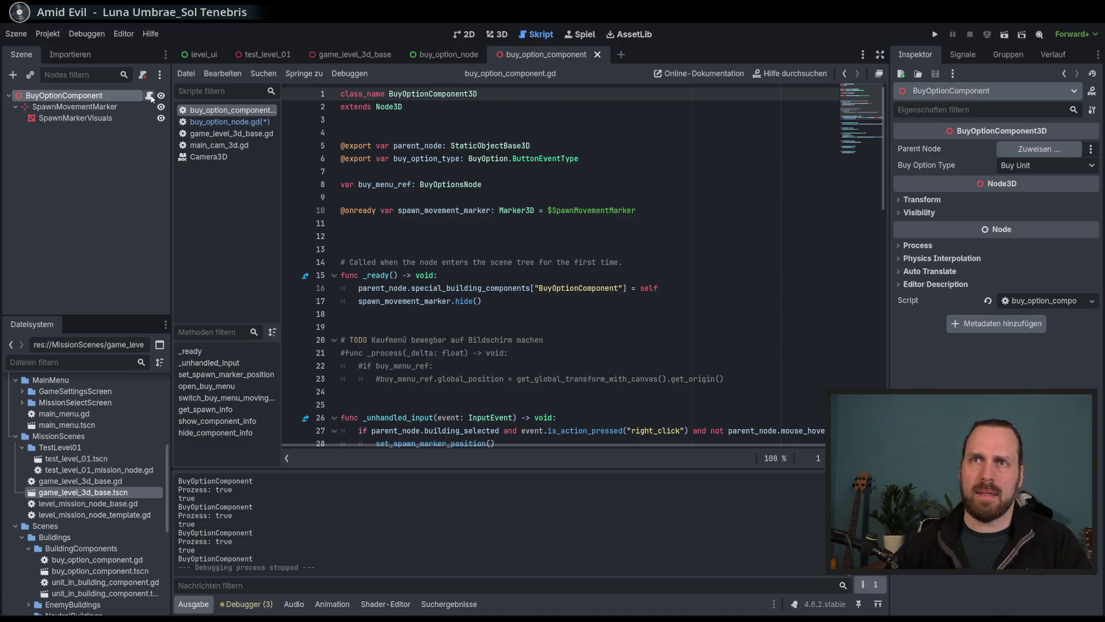
click(493, 36)
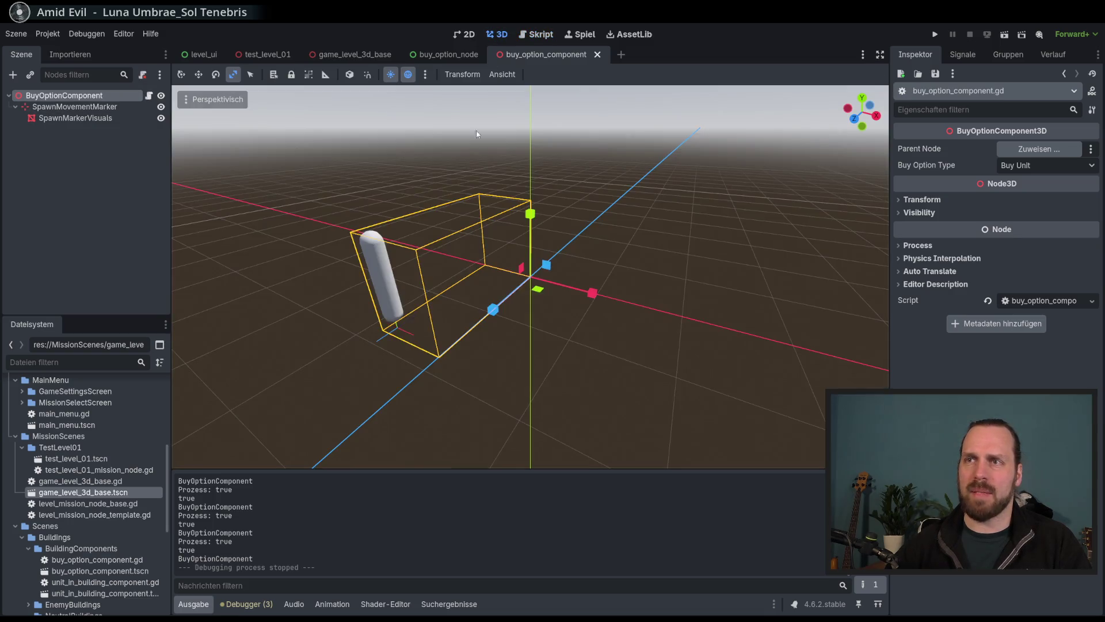
drag(591, 260, 505, 264)
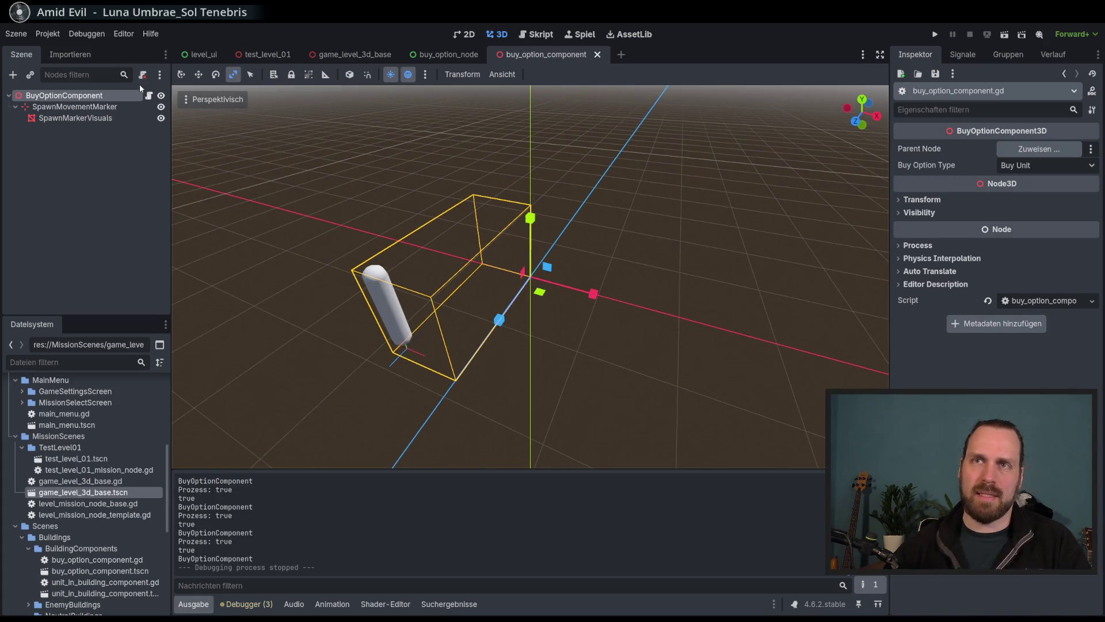
click(150, 96)
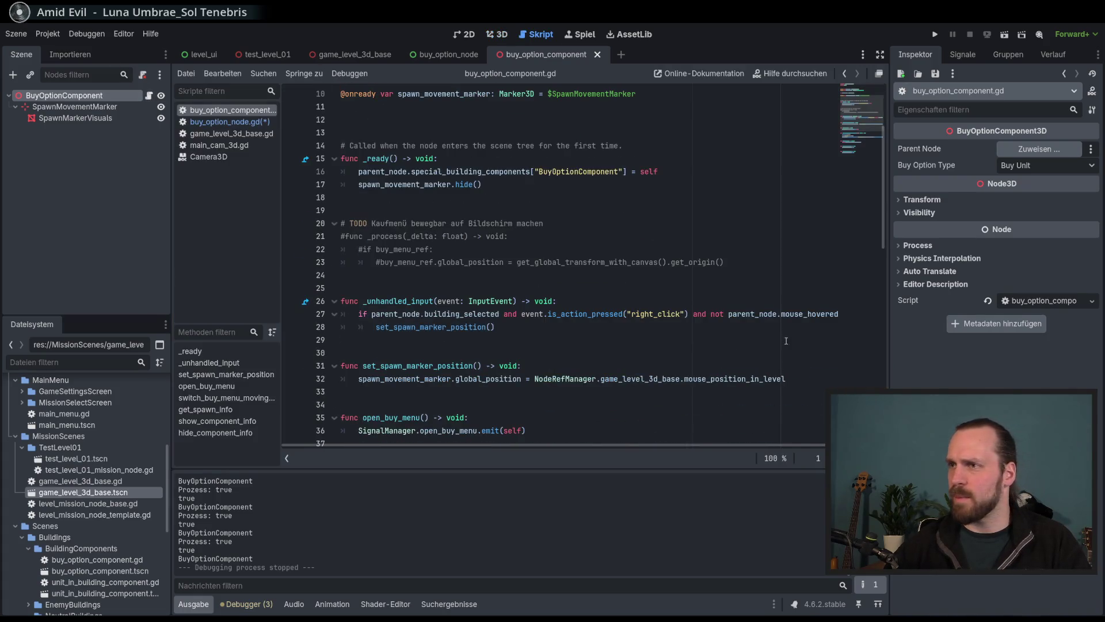
scroll(down, 3)
scroll(up, 3)
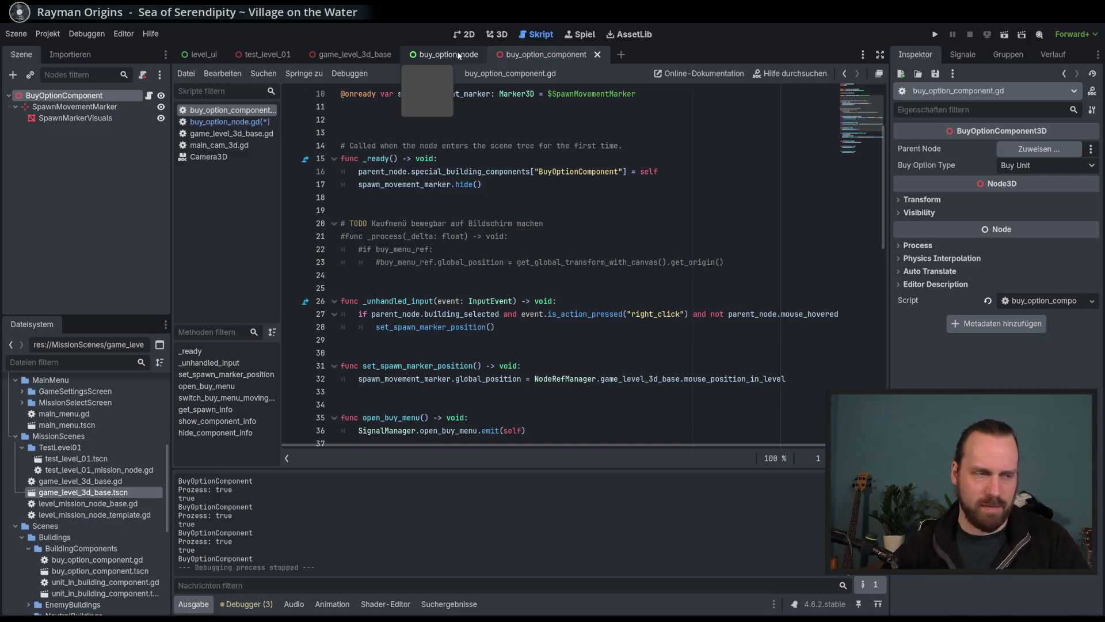
Filter the FileSystem for 'land' and open landing_platform_3d.tscn in the 3D view.
click(74, 359)
text(land)
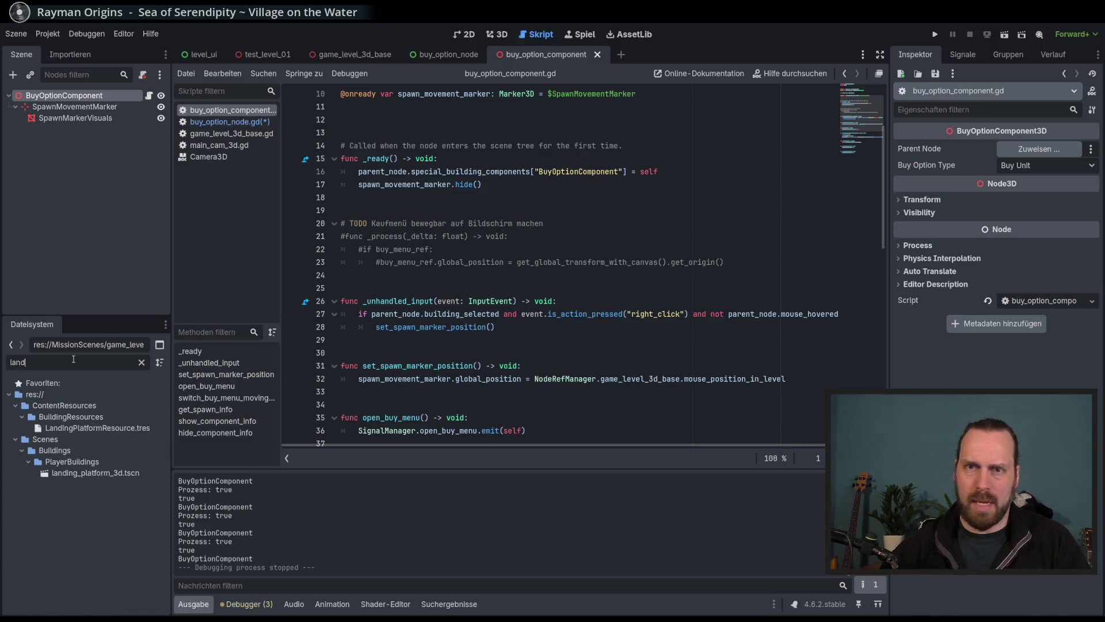
double_click(93, 473)
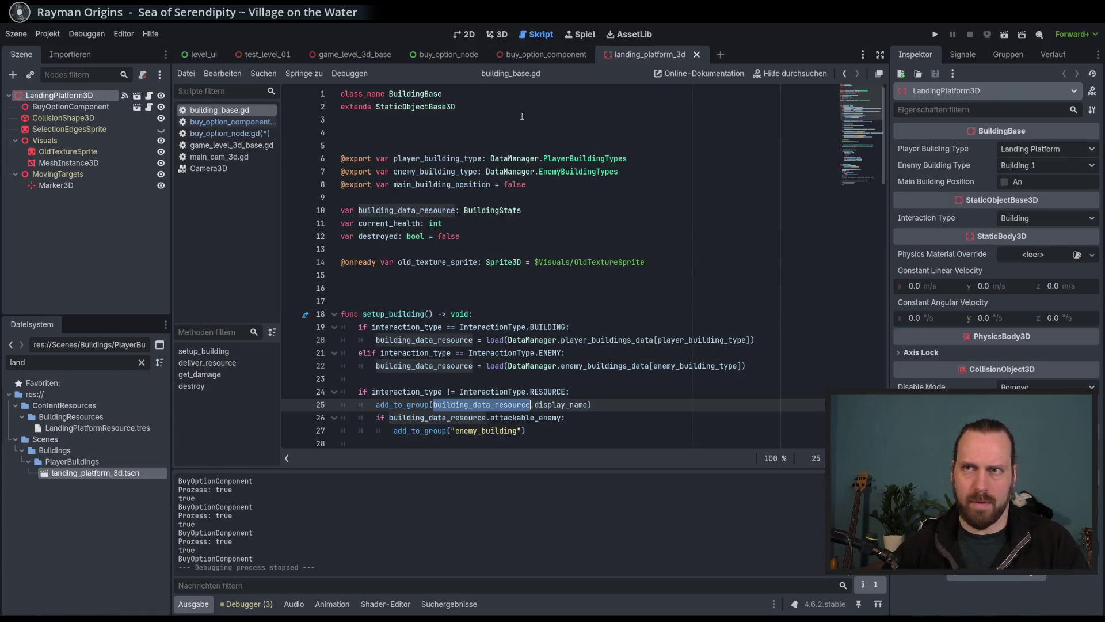
click(499, 34)
drag(447, 241, 471, 233)
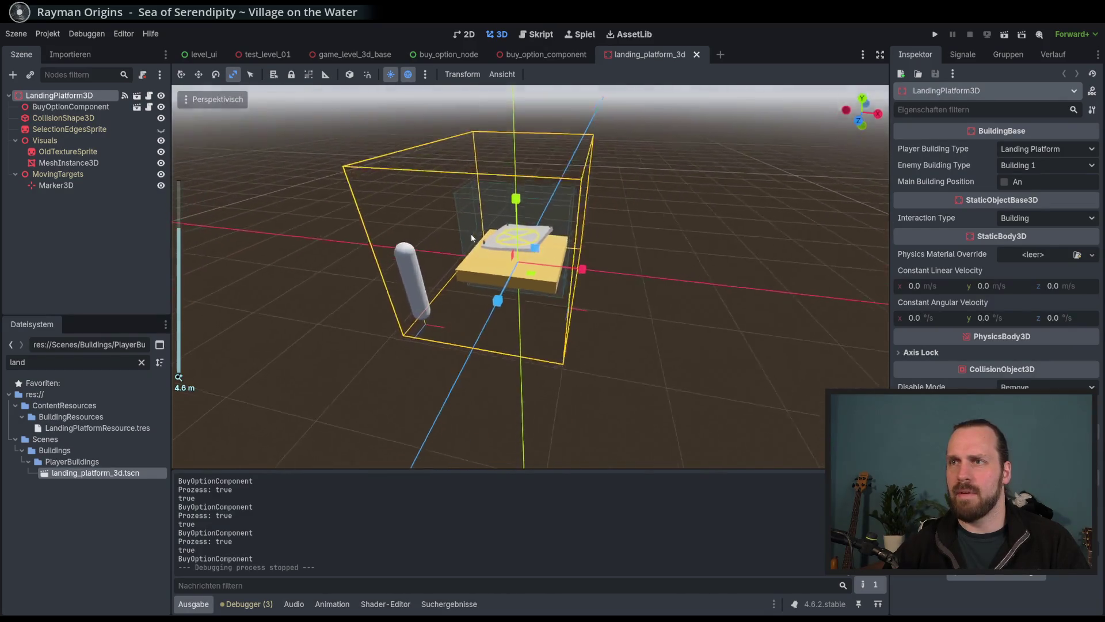
scroll(up, 3)
scroll(down, 3)
Toggle the BuyOptionComponent capsule's visibility and orbit around the platform to see its position.
click(69, 106)
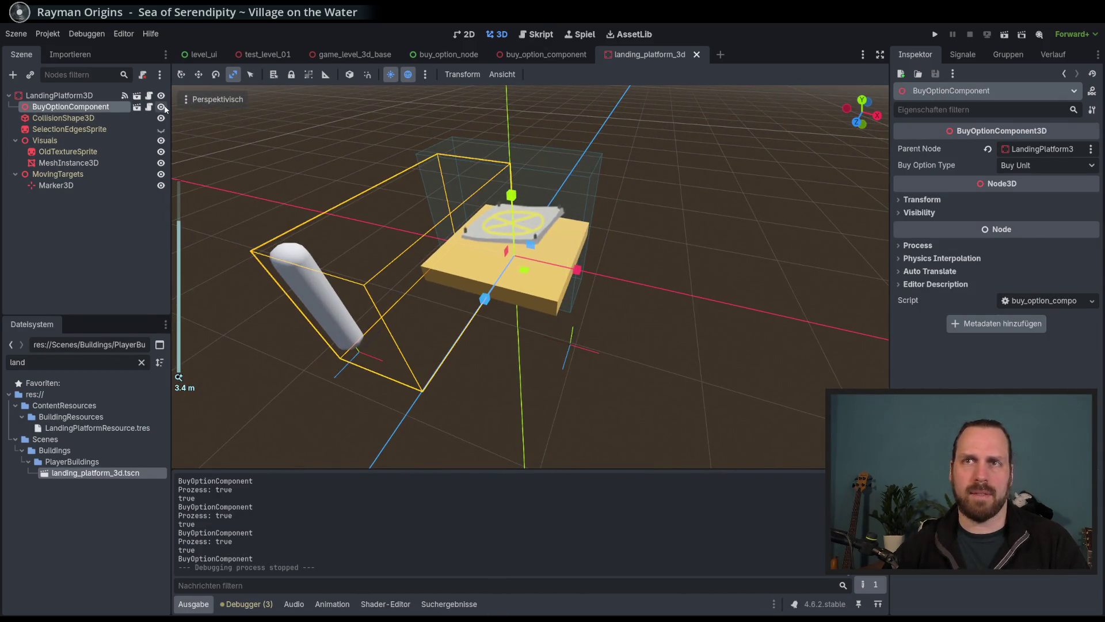
click(161, 108)
click(161, 107)
click(162, 107)
click(162, 107)
click(162, 107)
drag(512, 256, 593, 205)
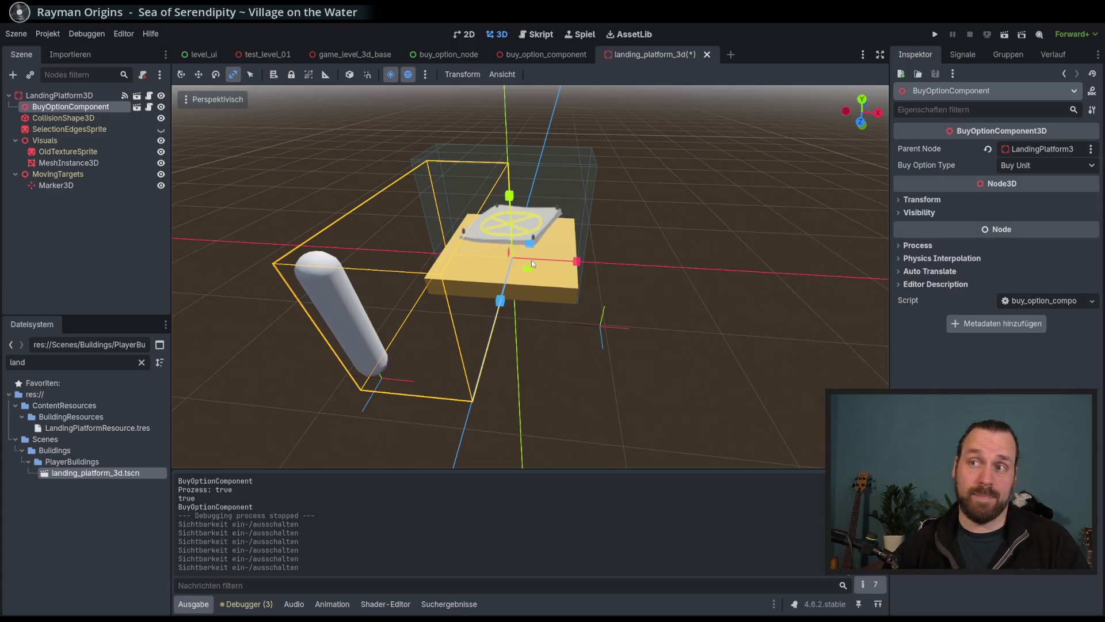
drag(530, 260, 546, 257)
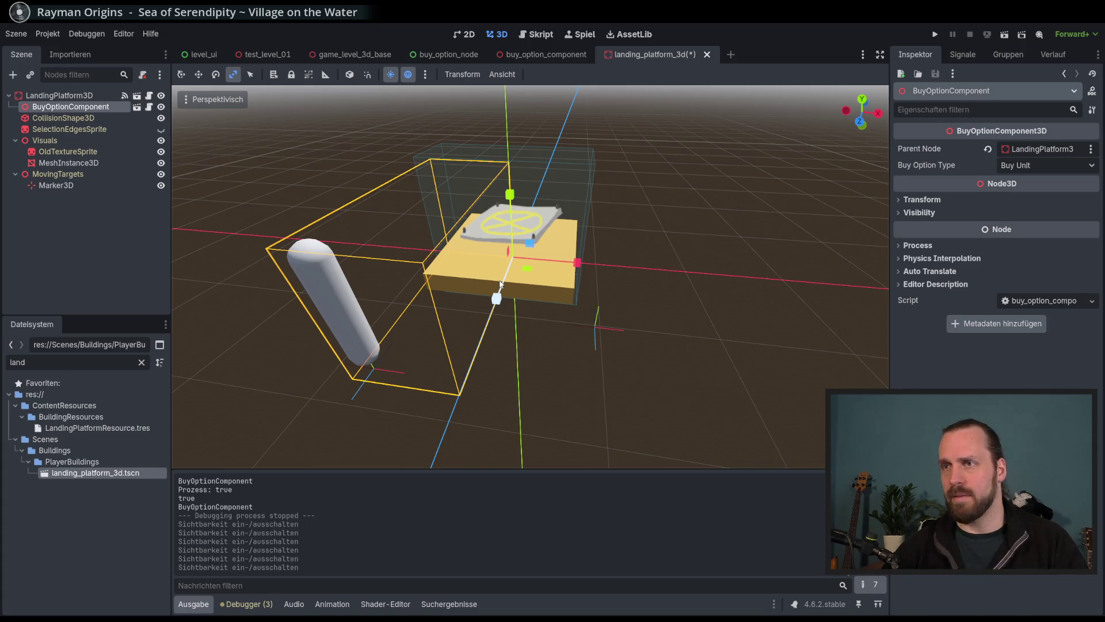
drag(523, 320, 515, 261)
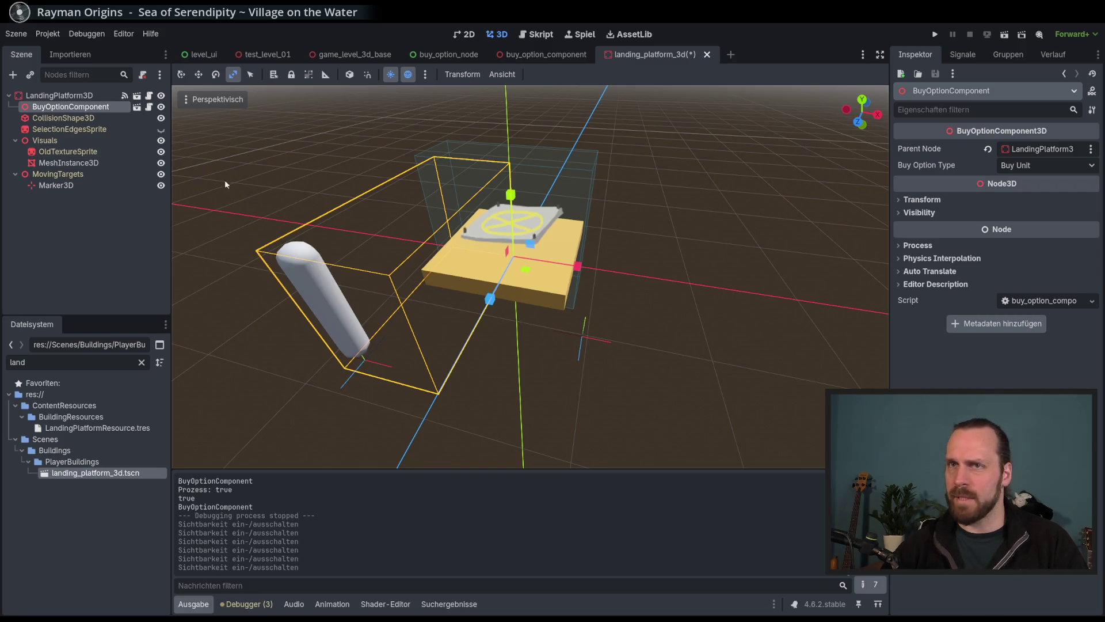
Return to the script editor and select buy_option_node.gd in the script list.
click(540, 34)
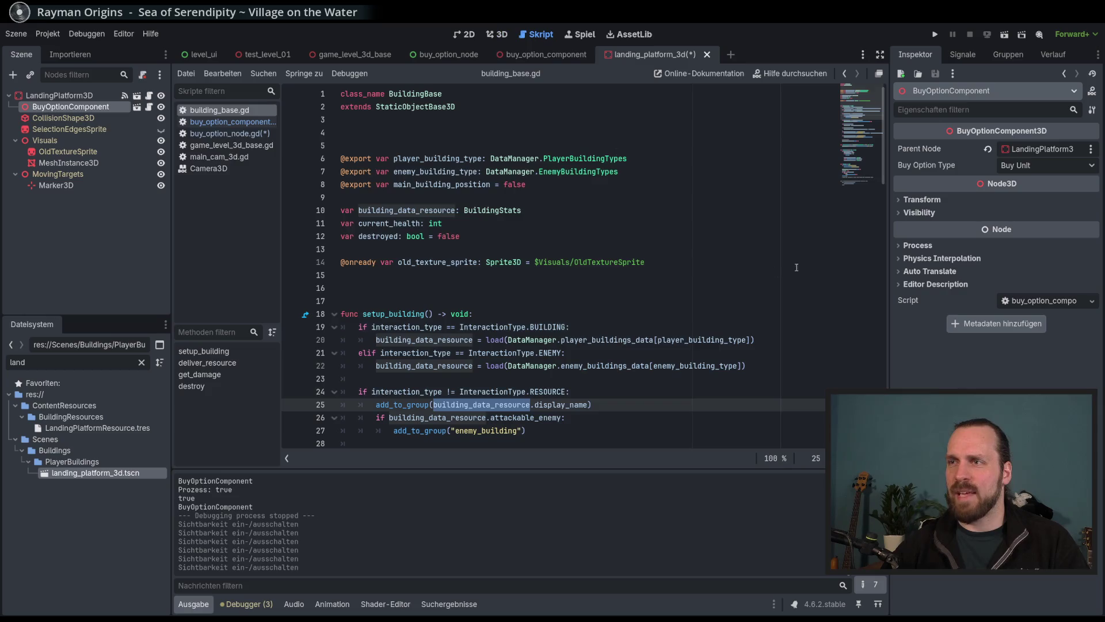
scroll(down, 3)
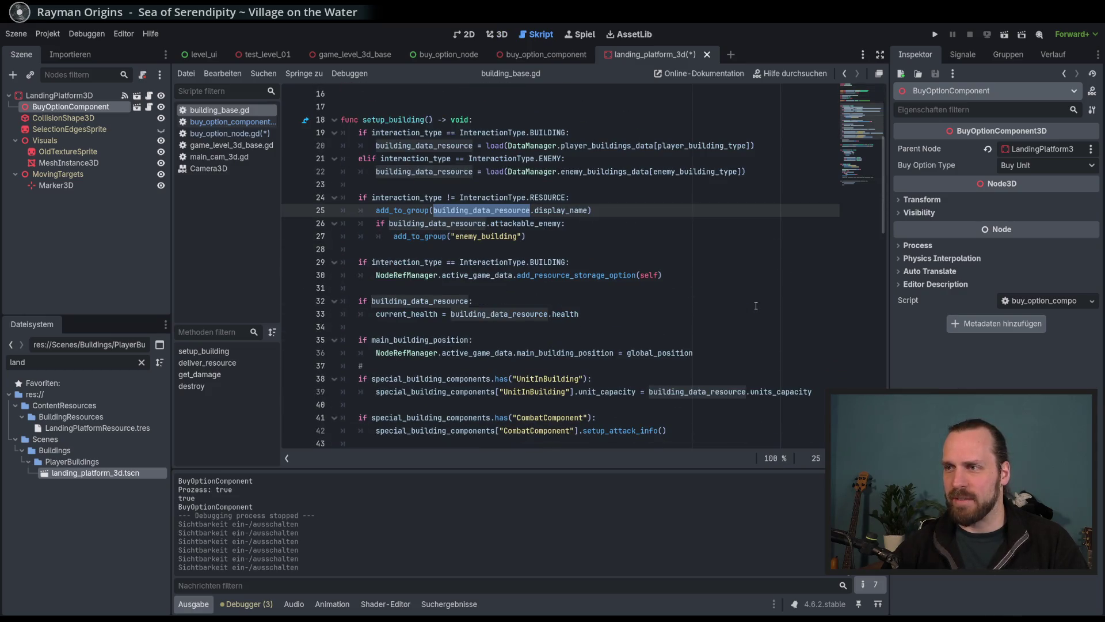
click(231, 122)
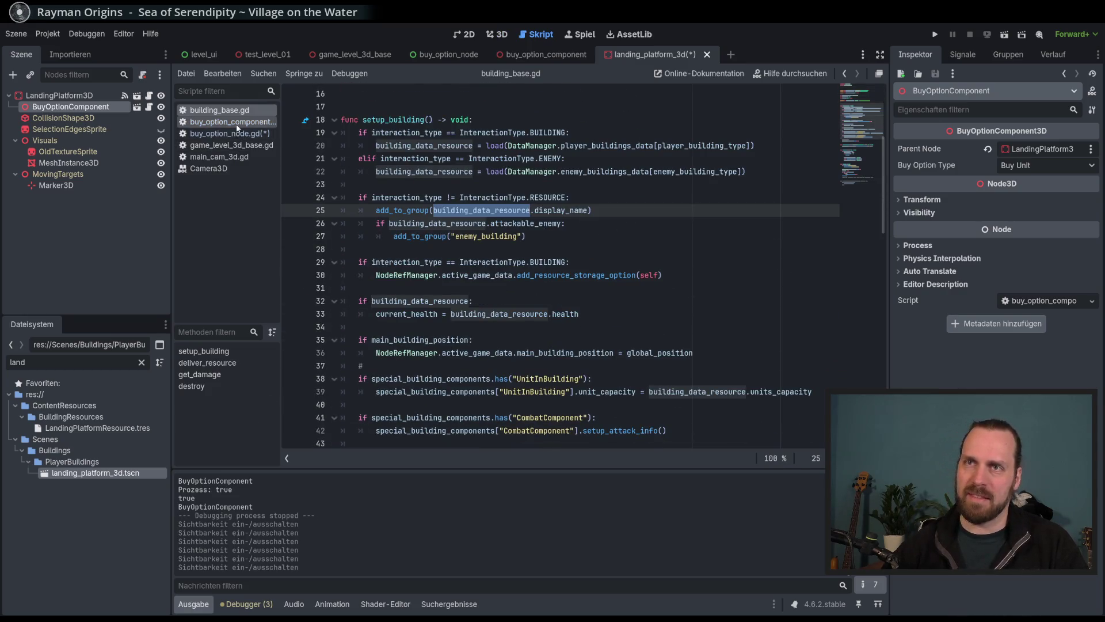
click(229, 133)
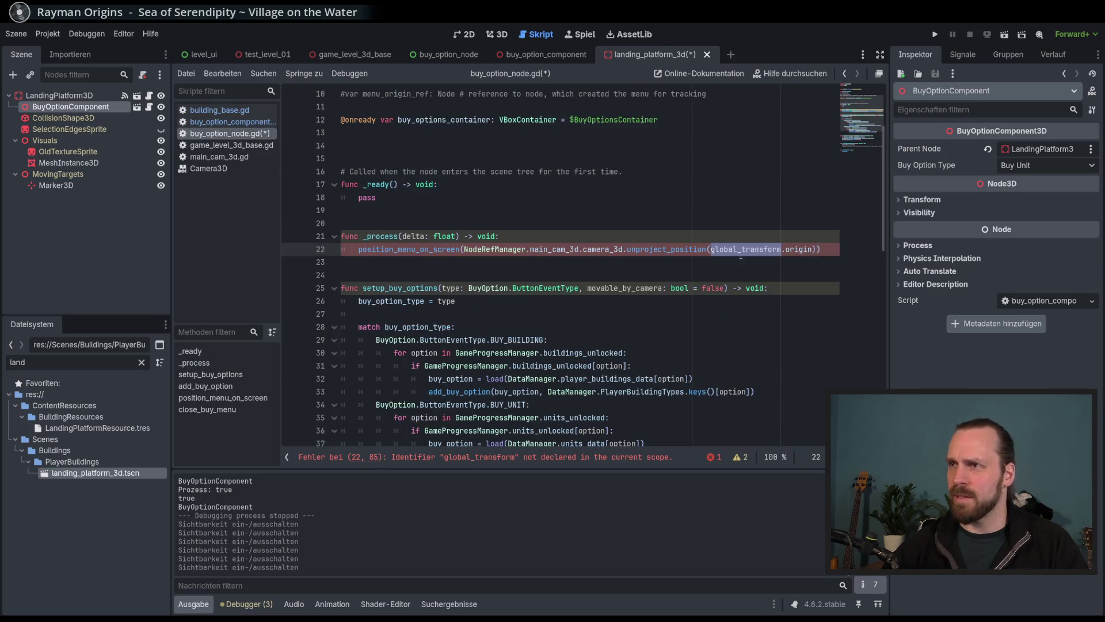
Uncomment the 'var menu_origin_ref: Node' declaration on line 10 and save.
scroll(up, 3)
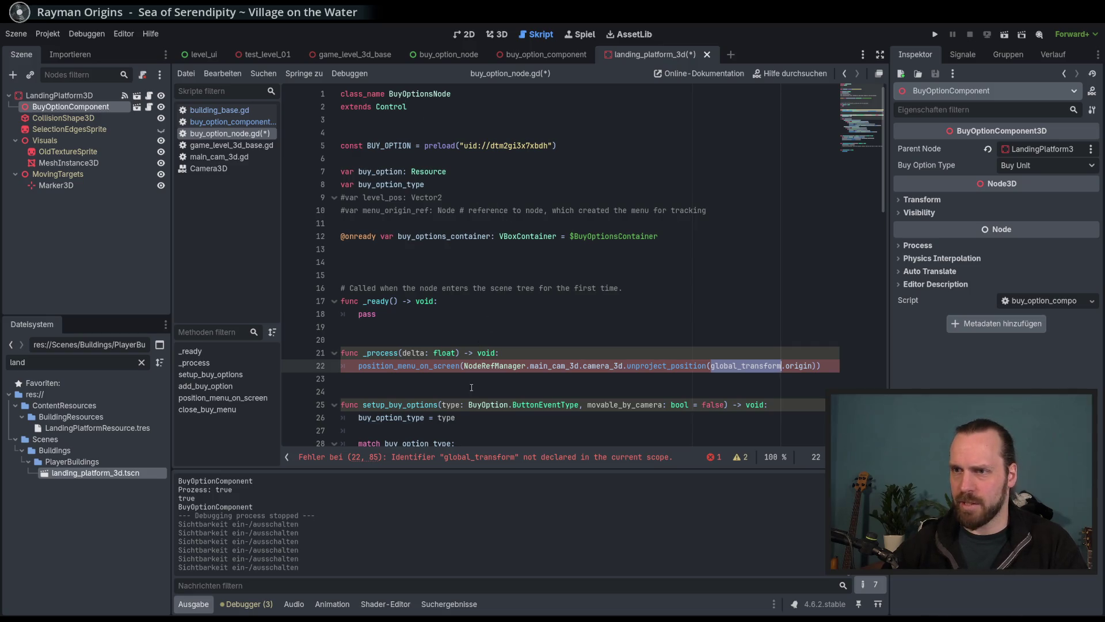
click(384, 198)
double_click(395, 211)
click(397, 221)
key(Up)
key(ctrl+k)
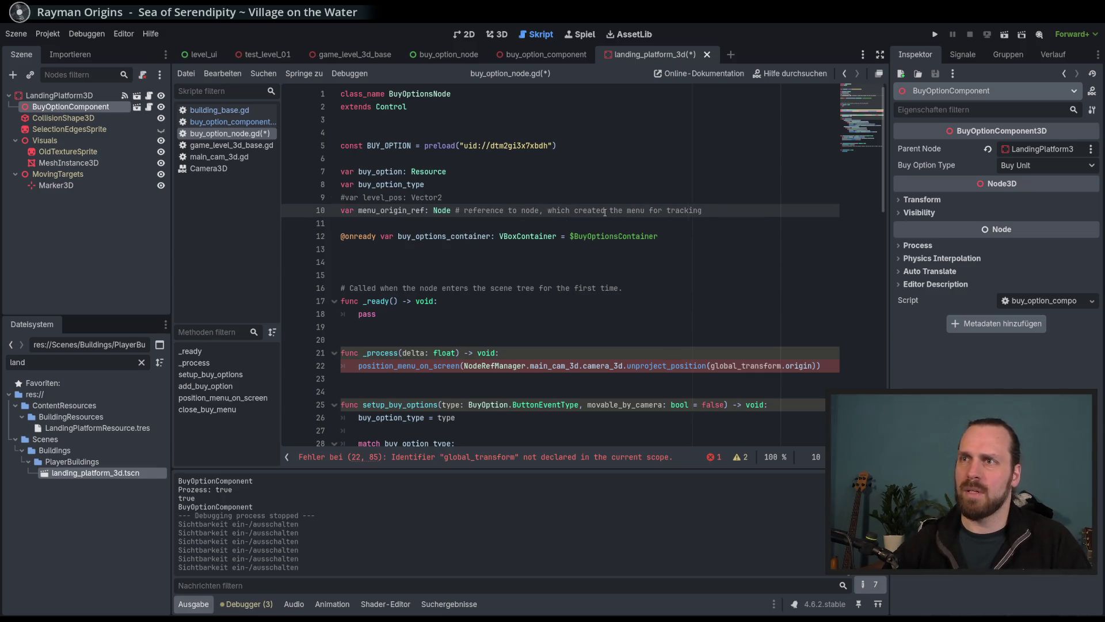
key(ctrl+s)
Prefix global_transform on line 22 with 'menu_origin_ref.'.
double_click(396, 211)
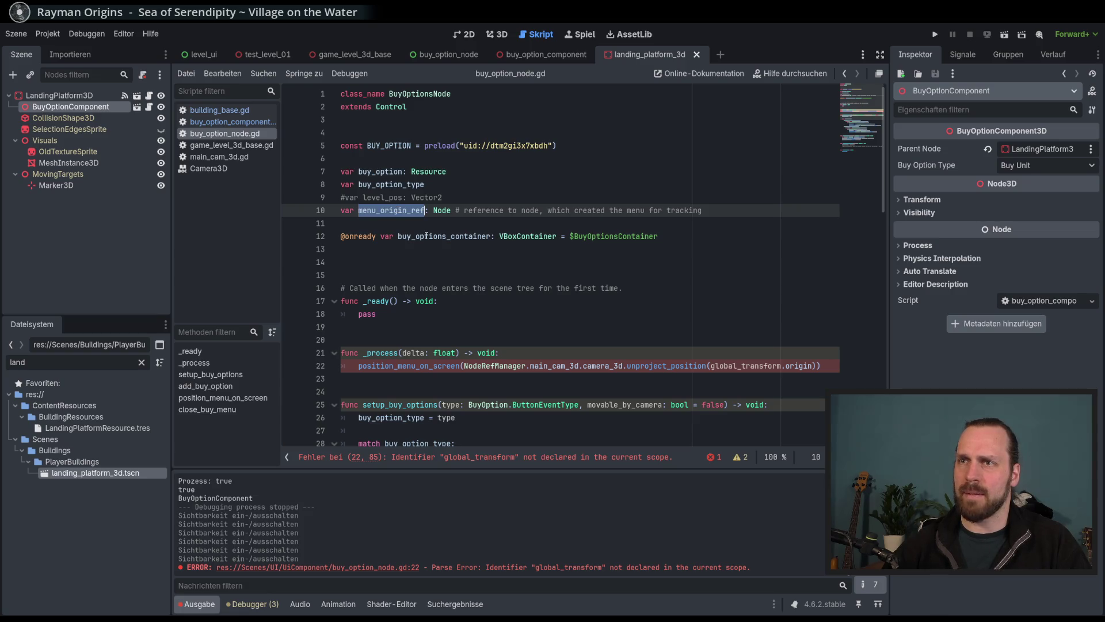
click(713, 367)
key(ctrl+v)
text(.)
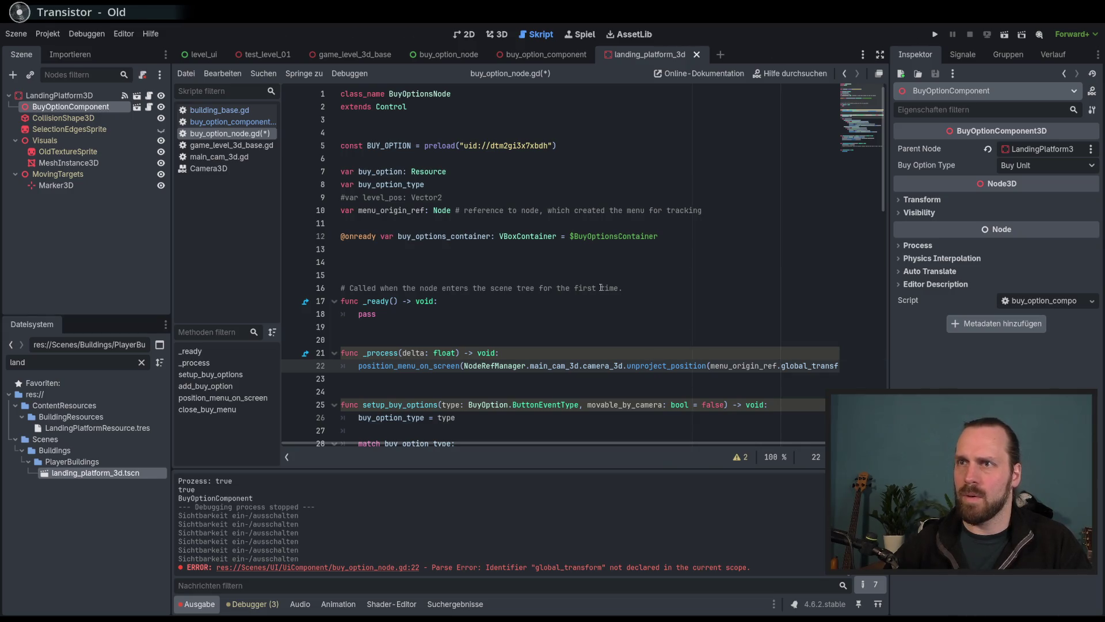
Try typing menu_origin_ref as Node3D, revert it to Node, and save.
click(452, 211)
text(3)
key(Return)
key(ctrl+s)
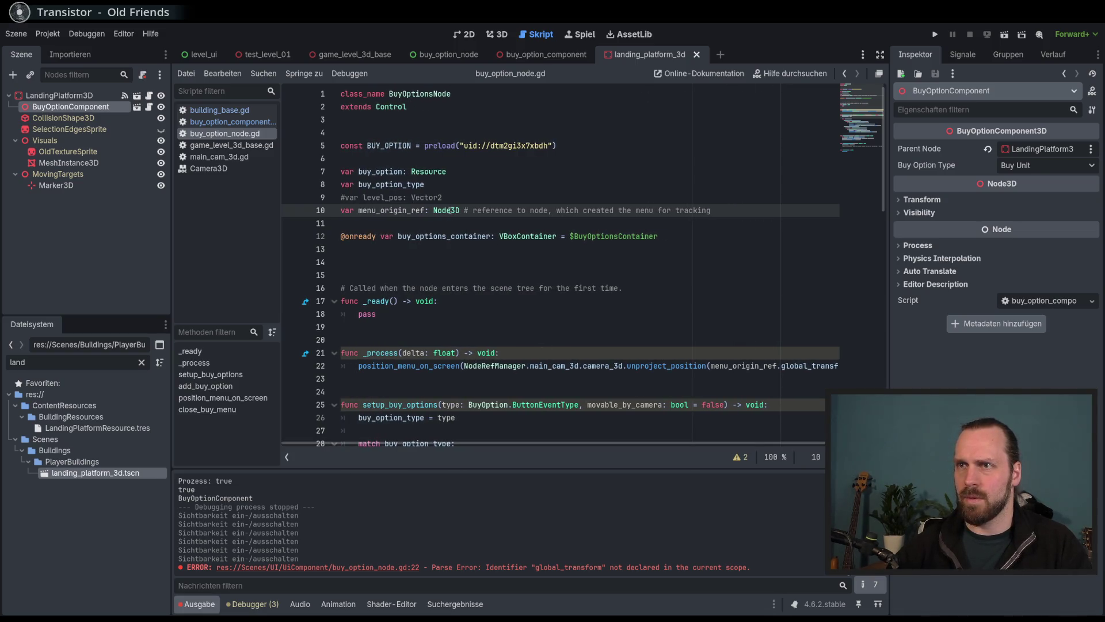
key(BackSpace)
key(BackSpace)
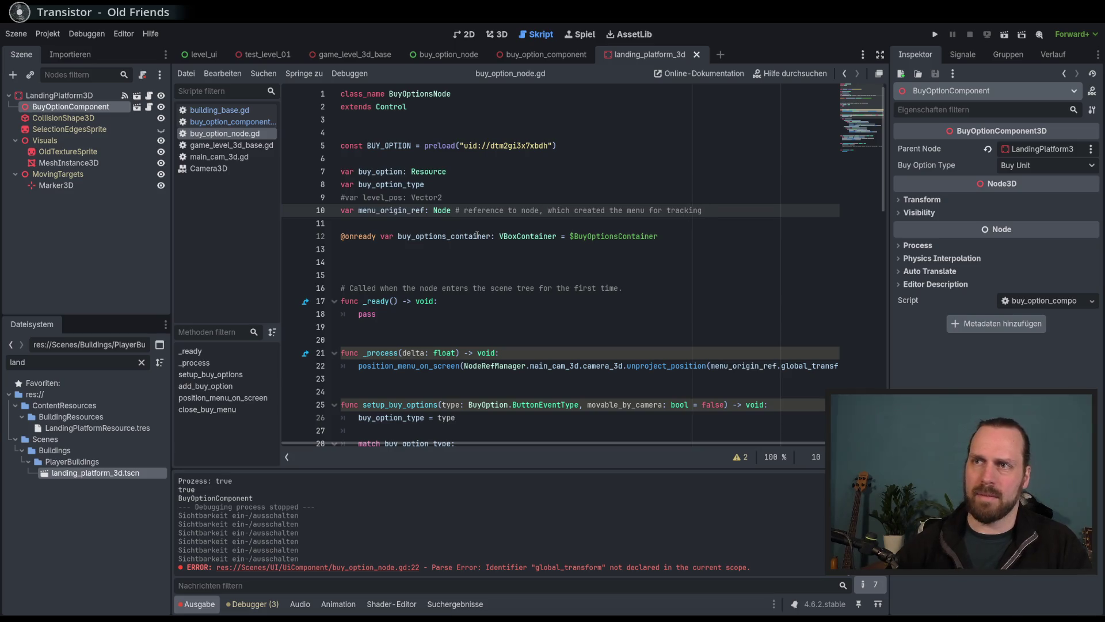
click(673, 236)
key(ctrl+s)
double_click(391, 210)
scroll(down, 3)
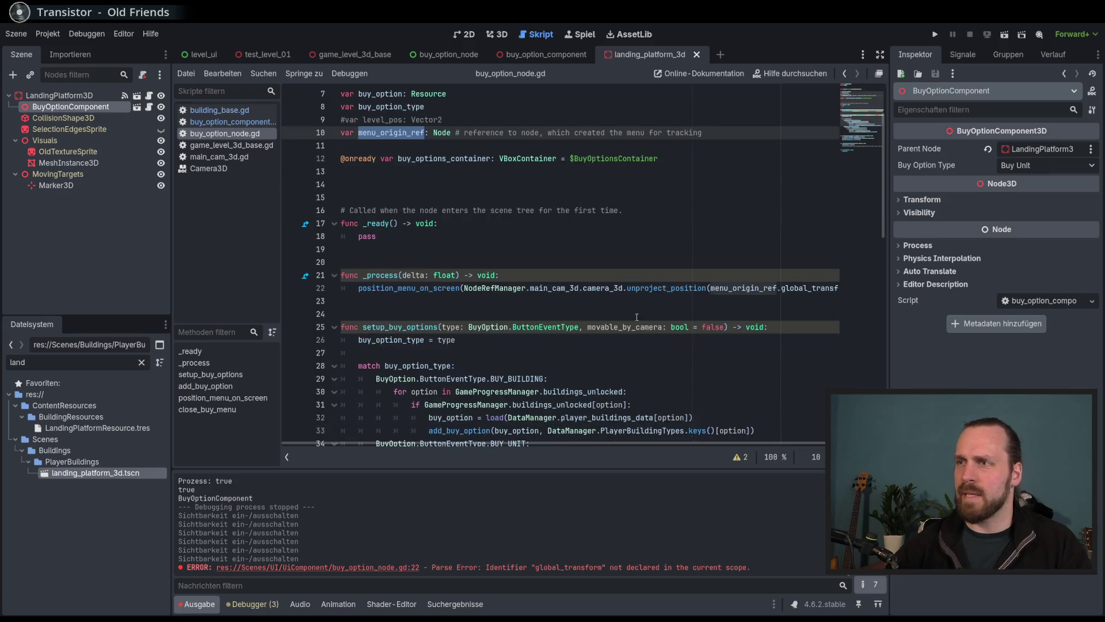
Begin a node_re parameter at the end of setup_buy_options, then remove it.
click(723, 332)
text(,)
scroll(down, 3)
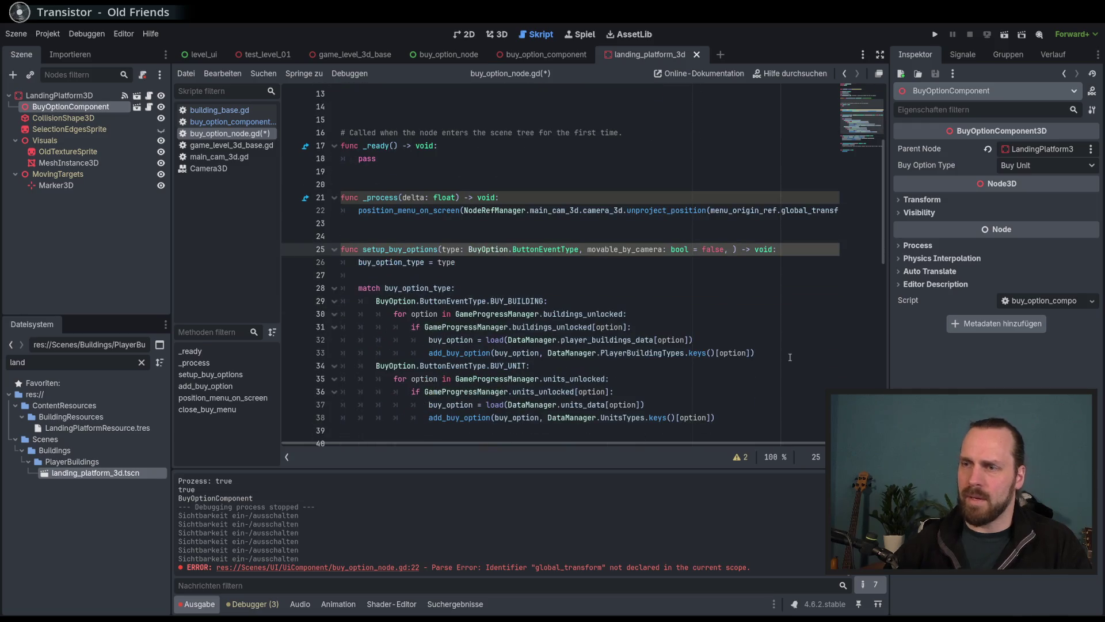
text(node_re)
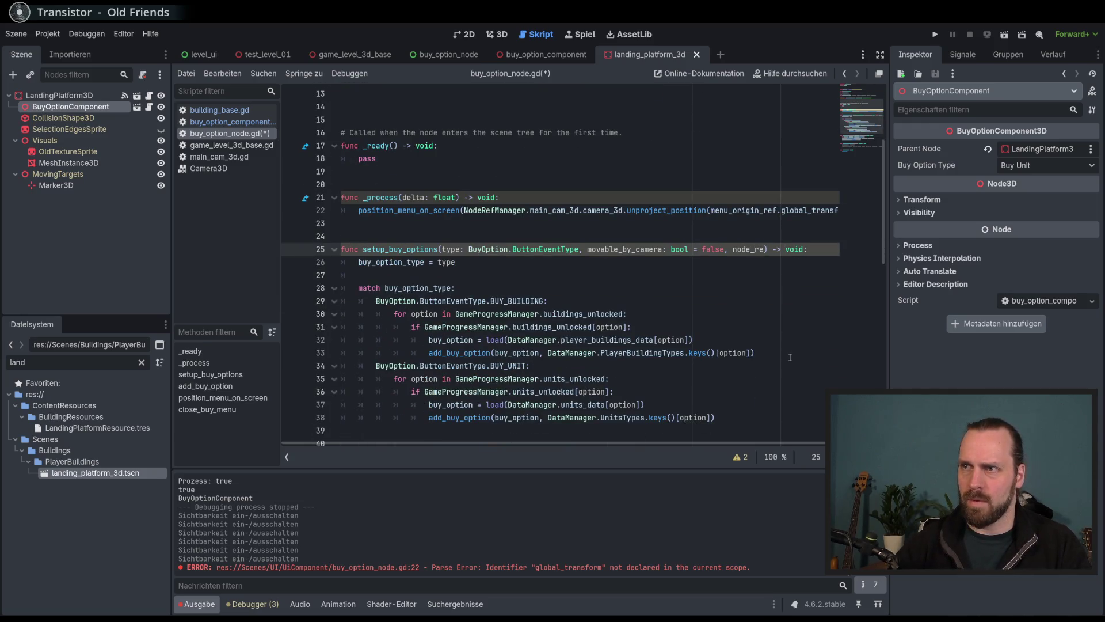
key(BackSpace)
key(BackSpace)
key(BackSpace)
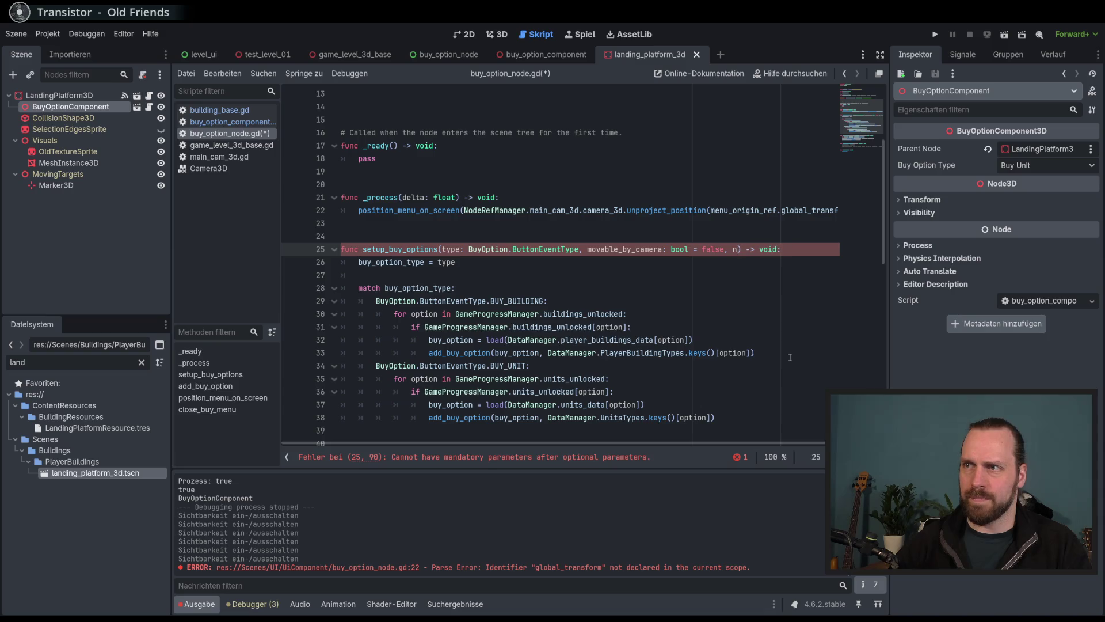
key(BackSpace)
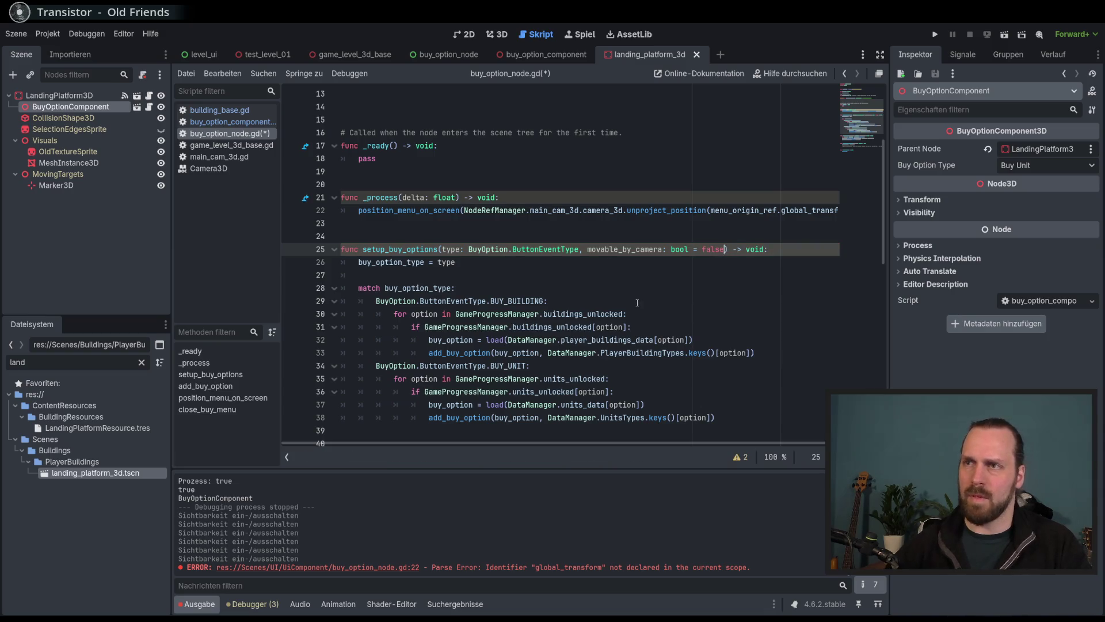
Add a new parameter named menu_origin after the type parameter.
click(584, 249)
text(node)
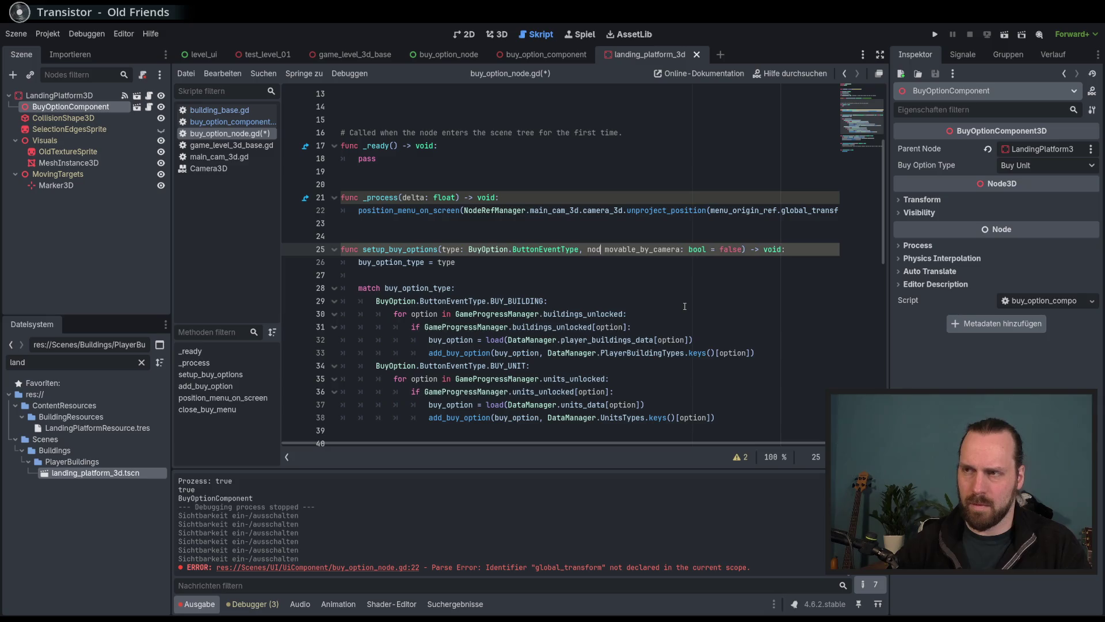
scroll(up, 3)
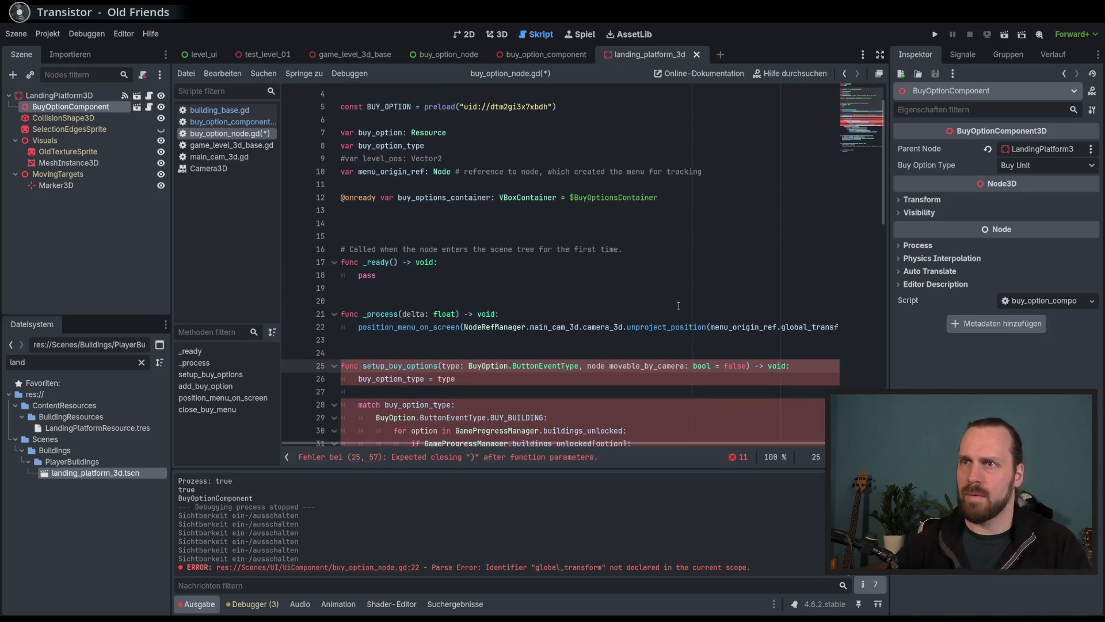
key(BackSpace)
key(BackSpace)
key(BackSpace)
text(menu_)
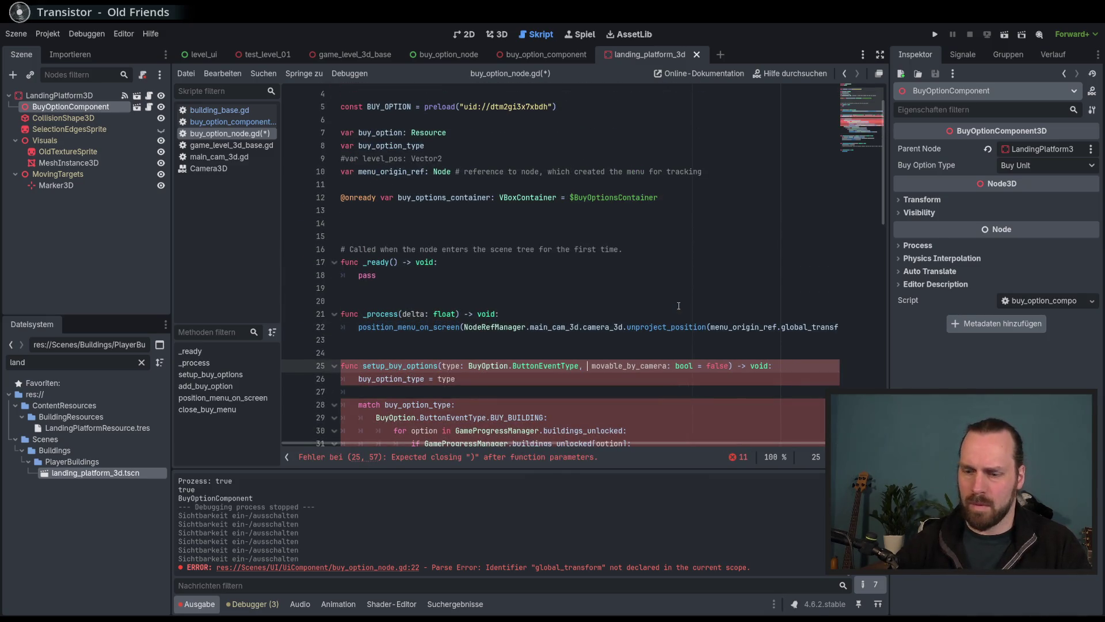
text(ref)
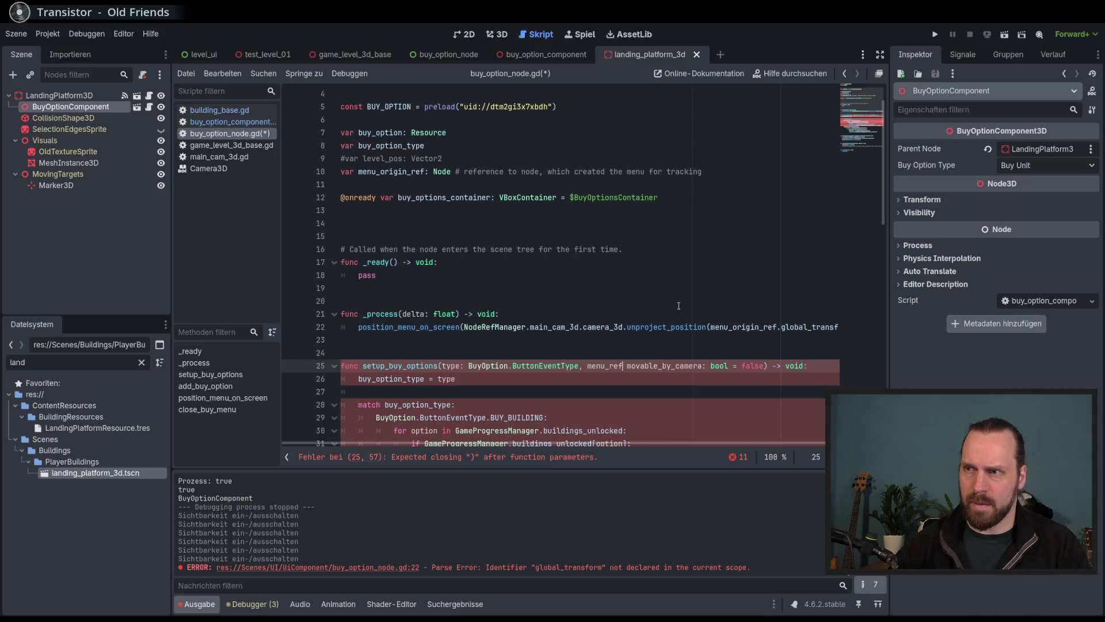
key(BackSpace)
key(BackSpace)
key(BackSpace)
text(origin)
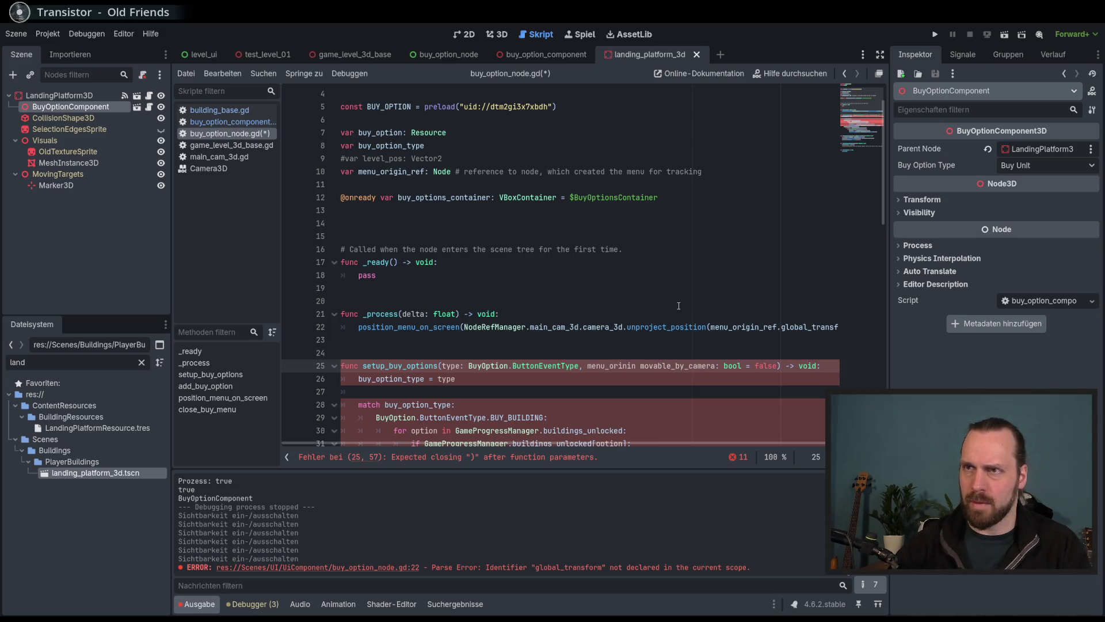
key(BackSpace)
key(BackSpace)
key(BackSpace)
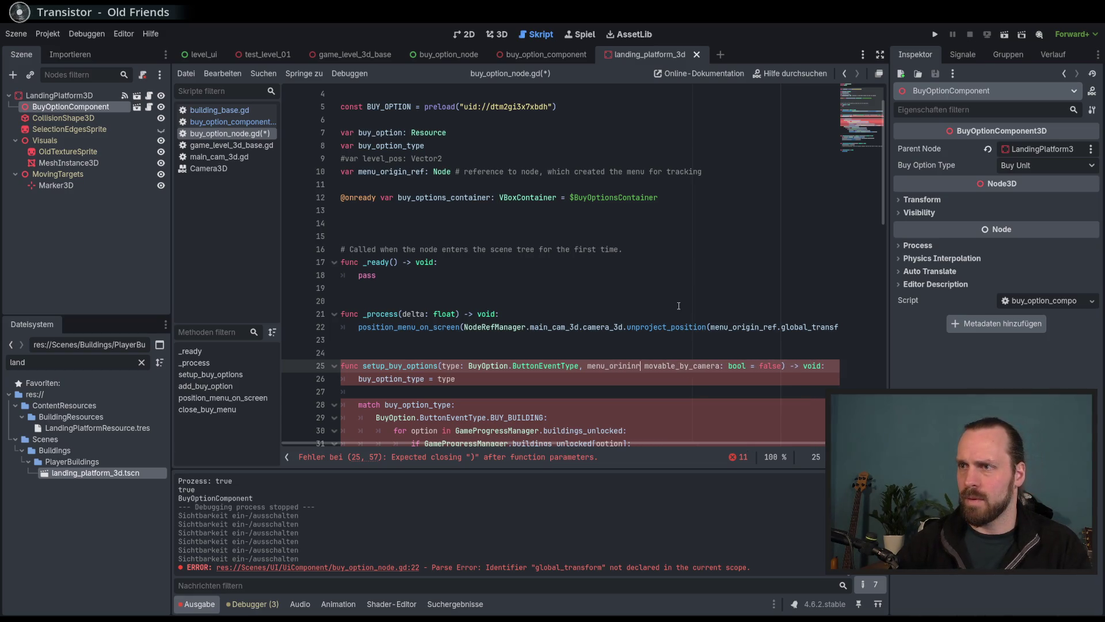
text(gibn)
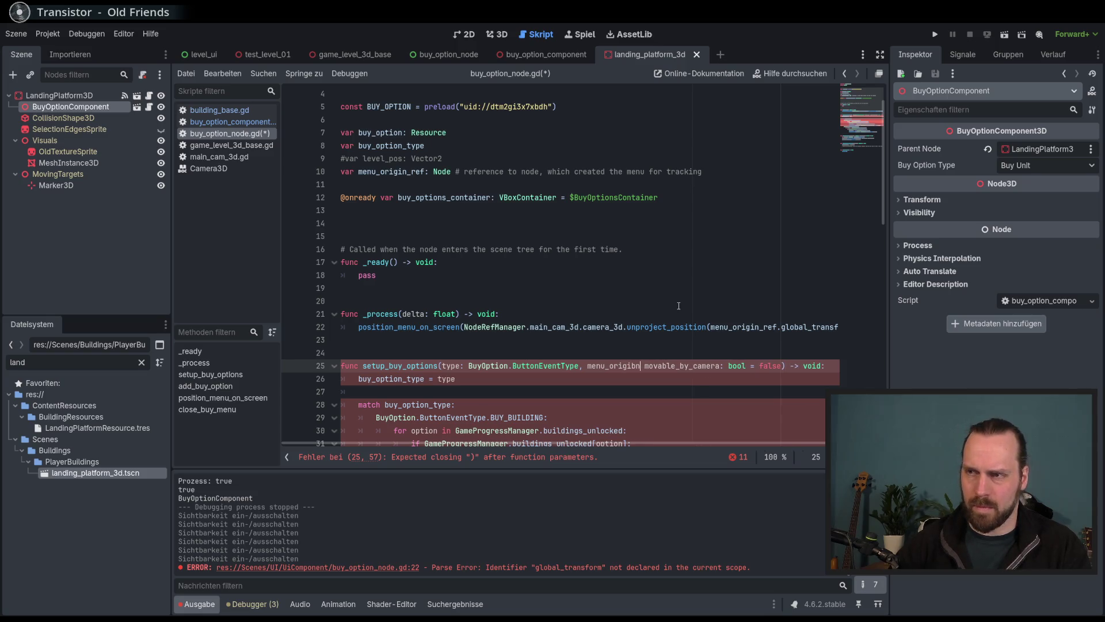
key(BackSpace)
Give menu_origin the type Node with default null and save the script.
text(:)
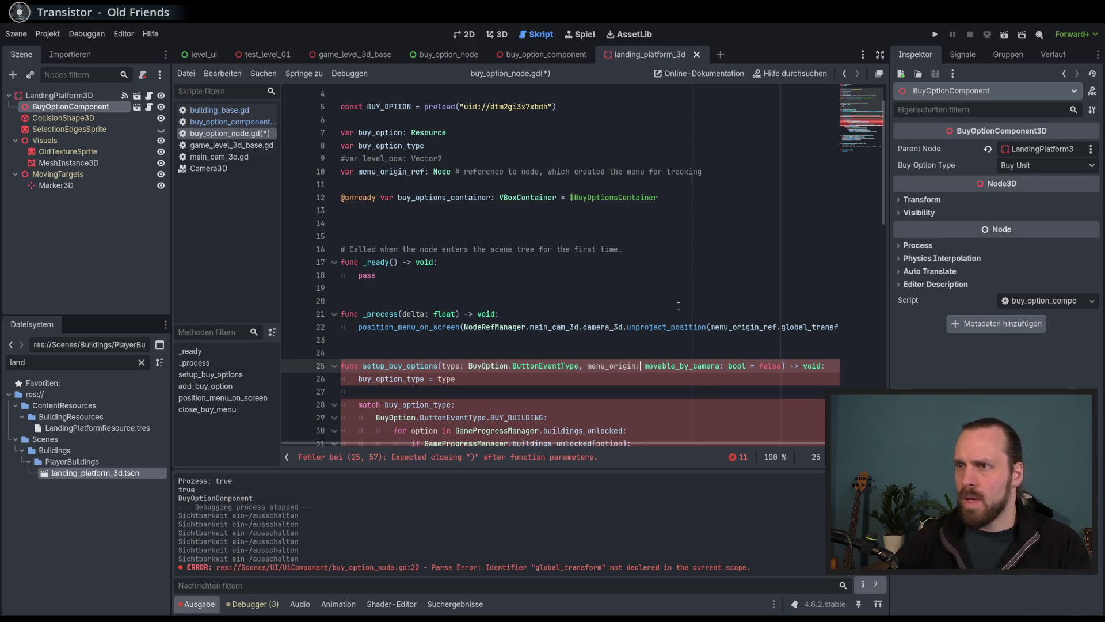
text( Node,)
key(BackSpace)
text(= null,)
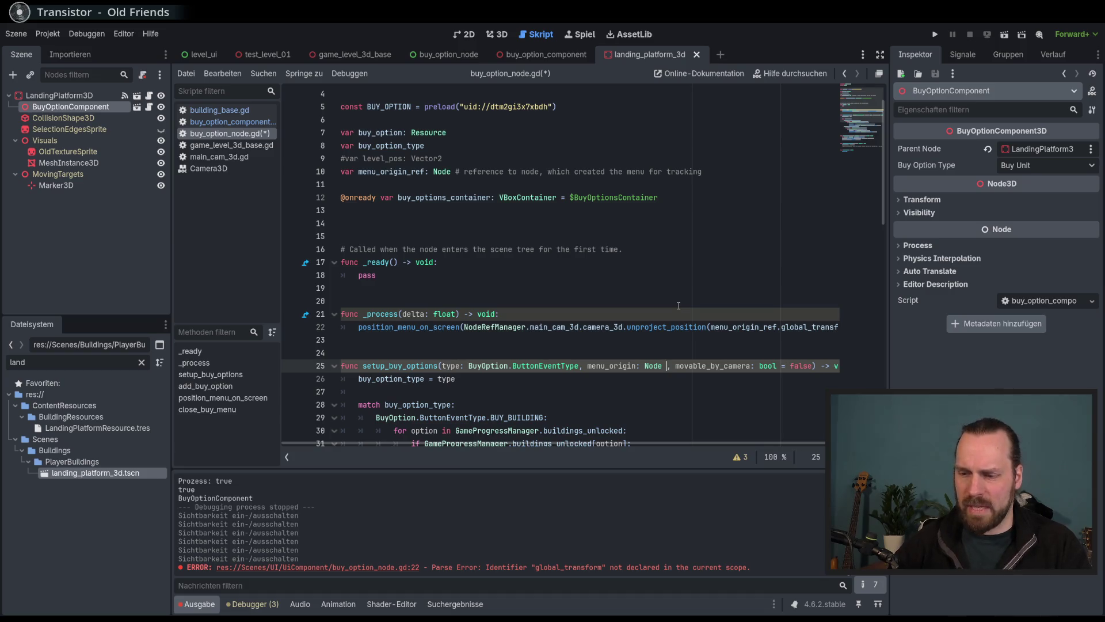
key(Escape)
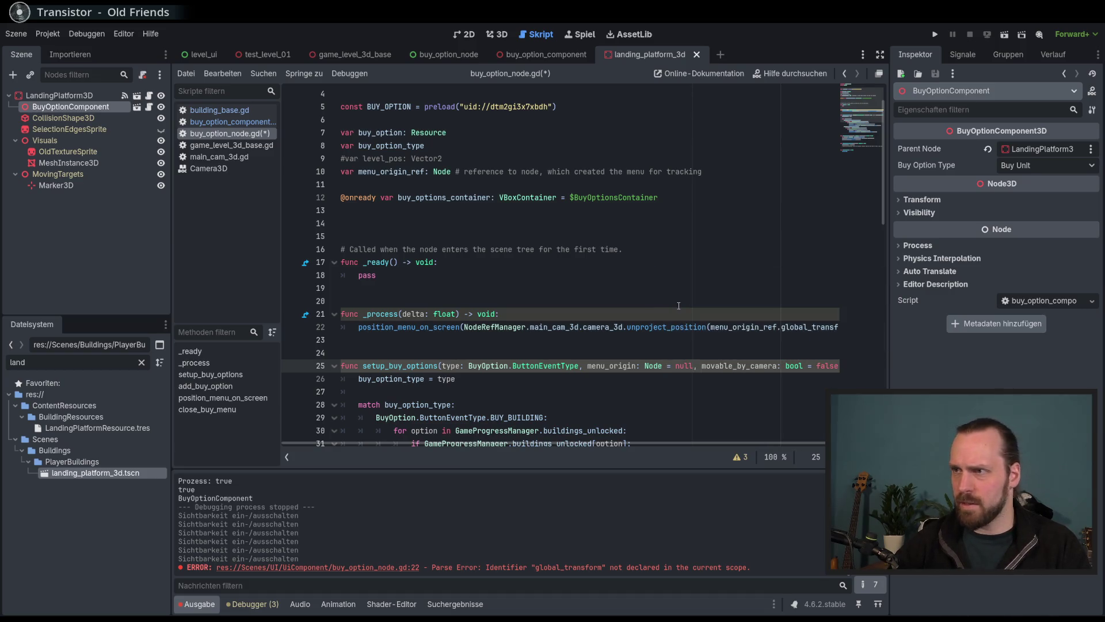
key(End)
key(ctrl+s)
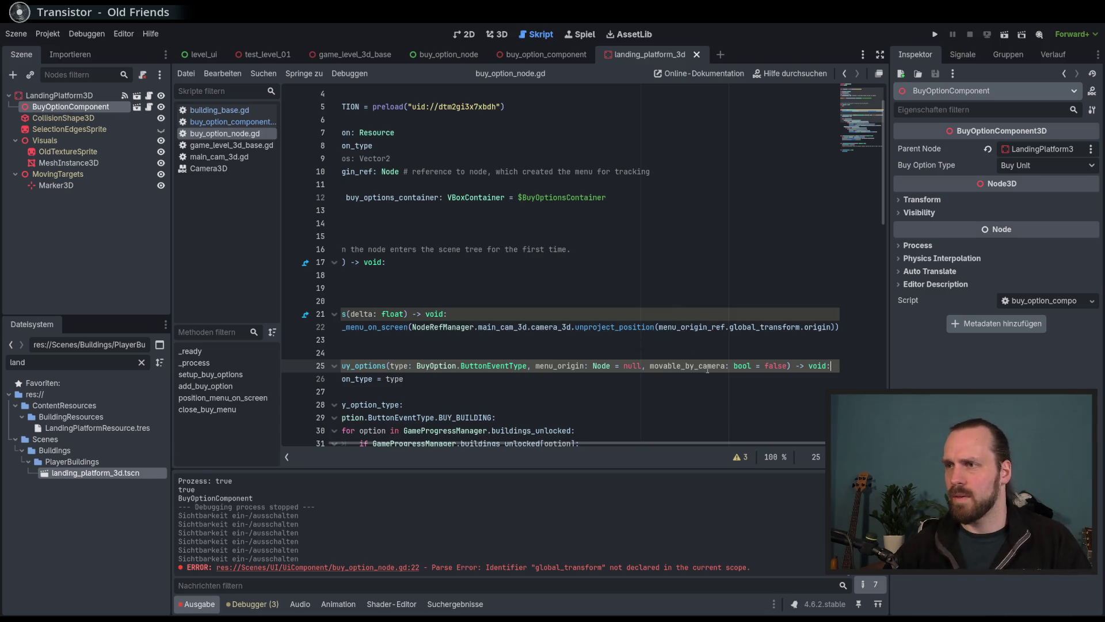
Search all project scripts for setup_buy_options with Find in Files.
drag(726, 444, 676, 445)
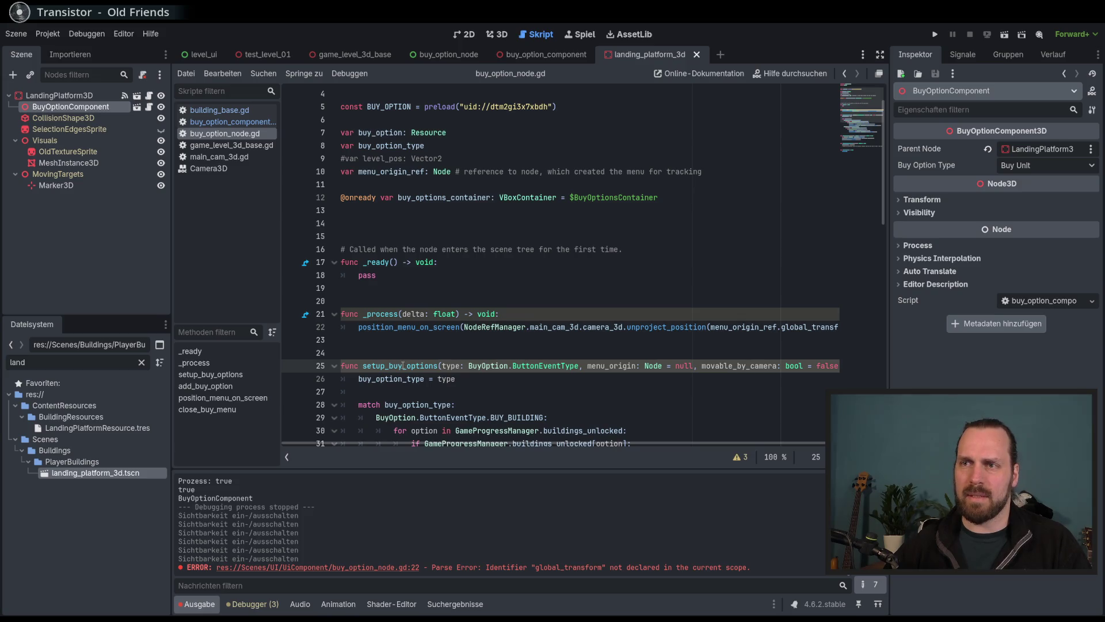
double_click(403, 366)
key(ctrl+shift+f)
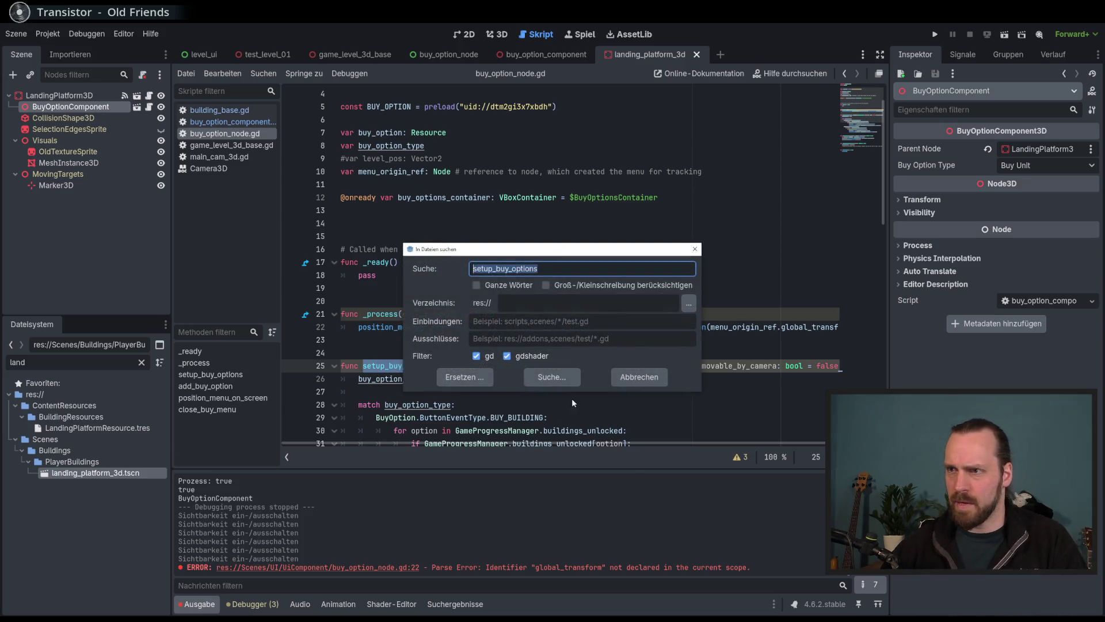
Review the setup_buy_options calls found in display_manager.gd and buy_menu_button.gd.
key(Return)
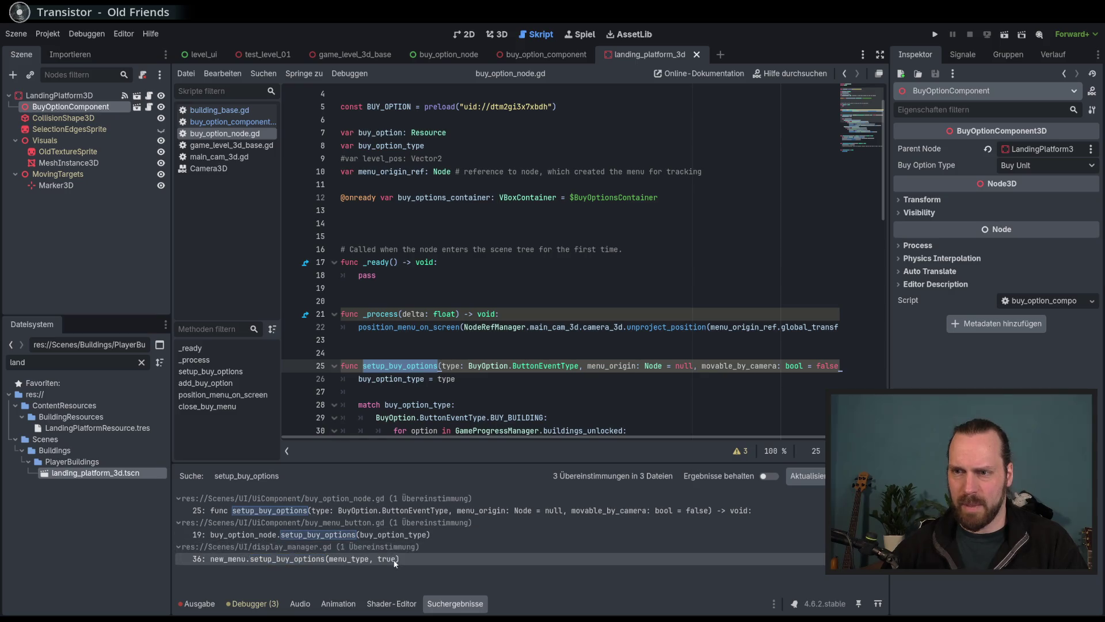
click(398, 559)
scroll(up, 3)
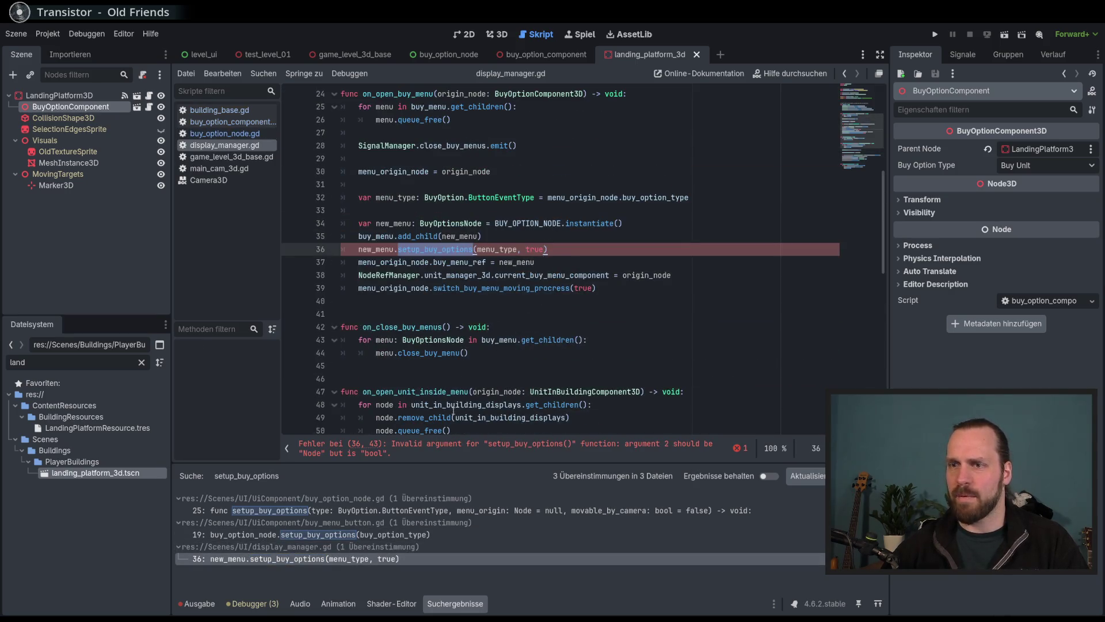
click(357, 534)
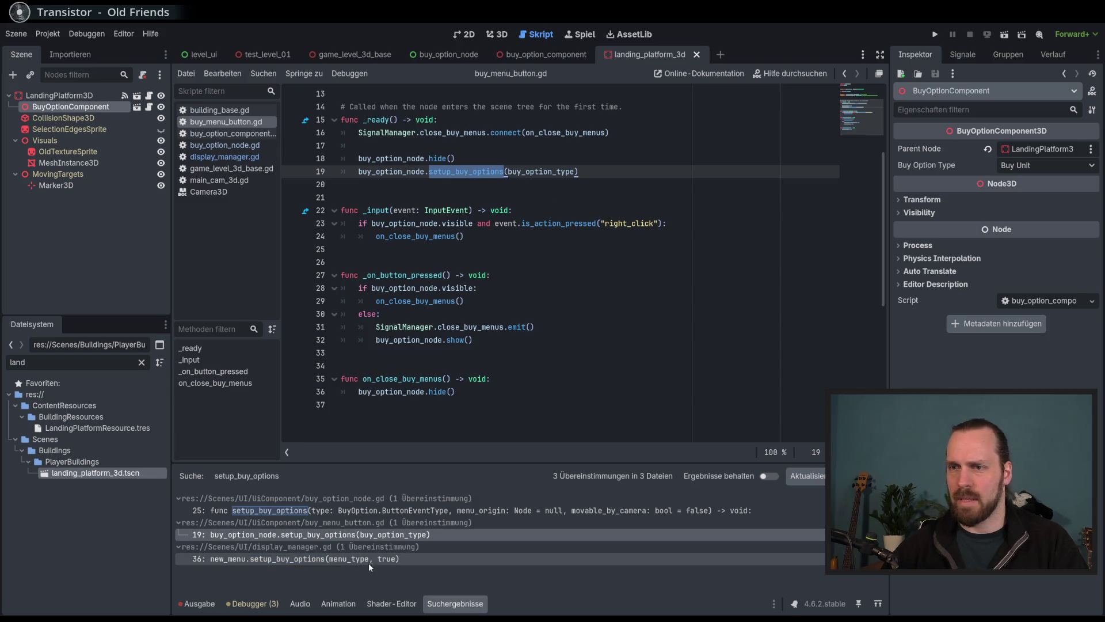
click(369, 559)
scroll(up, 3)
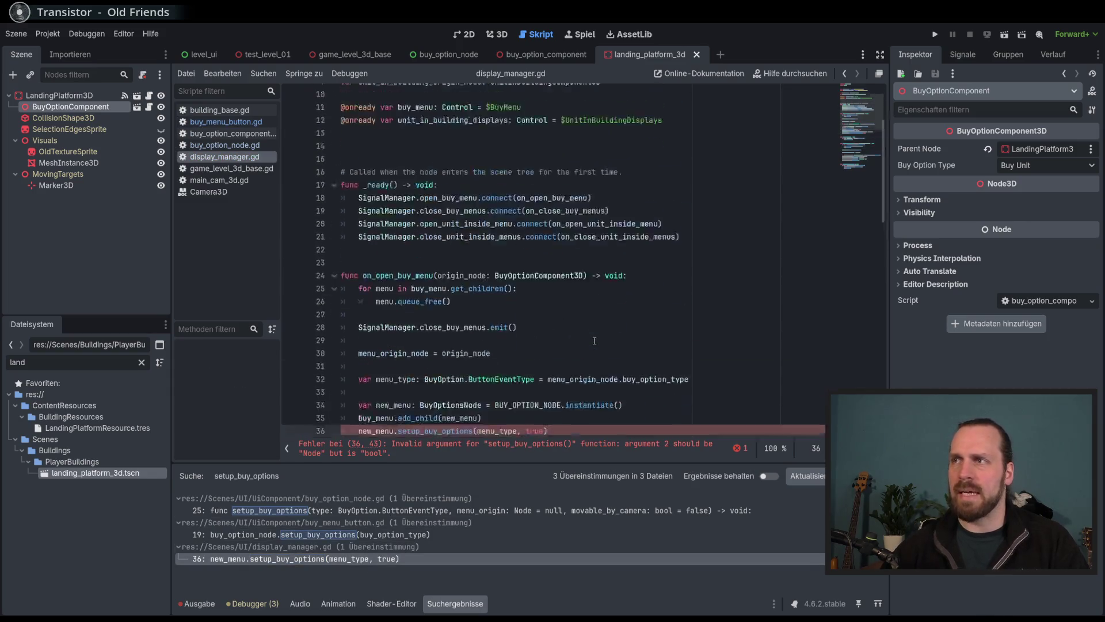
scroll(up, 3)
scroll(down, 3)
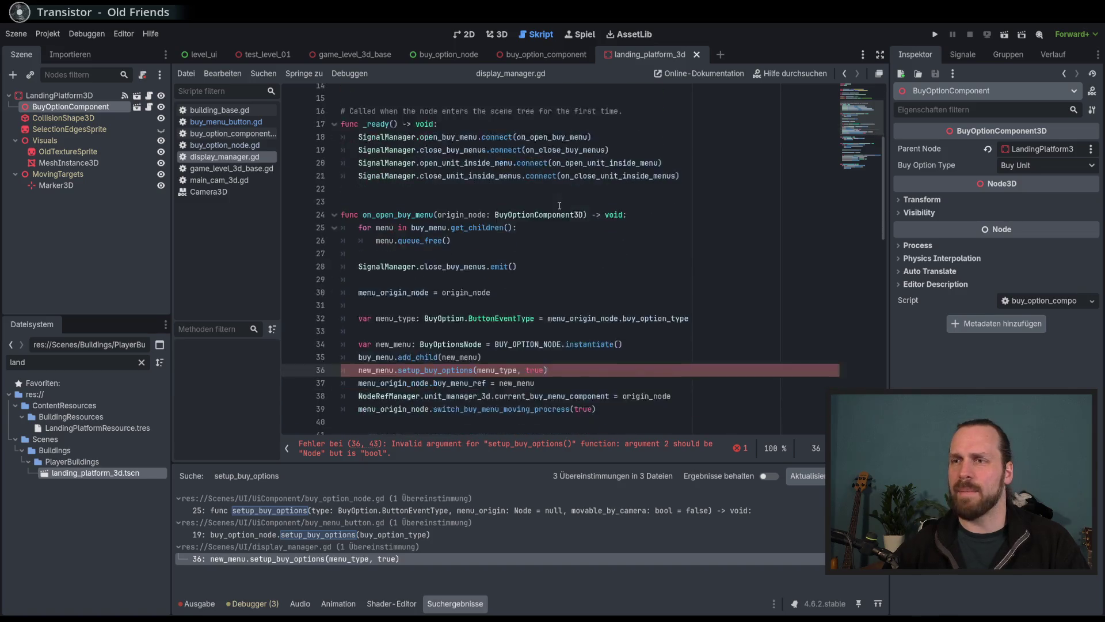
Insert 'origin_node,' before true in display_manager.gd's setup_buy_options call and save.
double_click(465, 158)
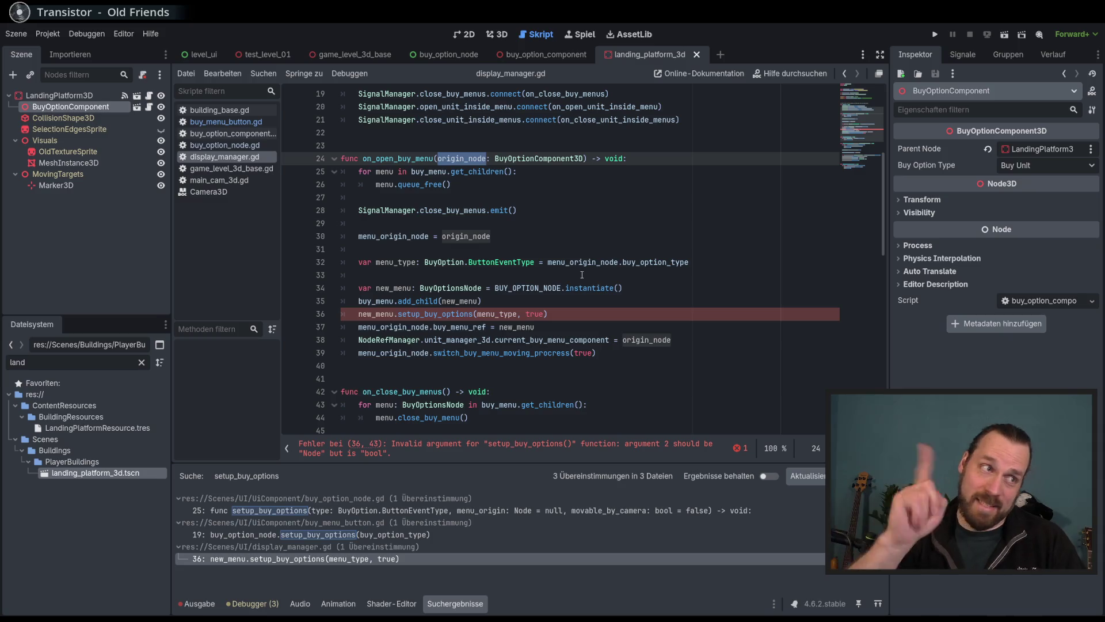
click(523, 309)
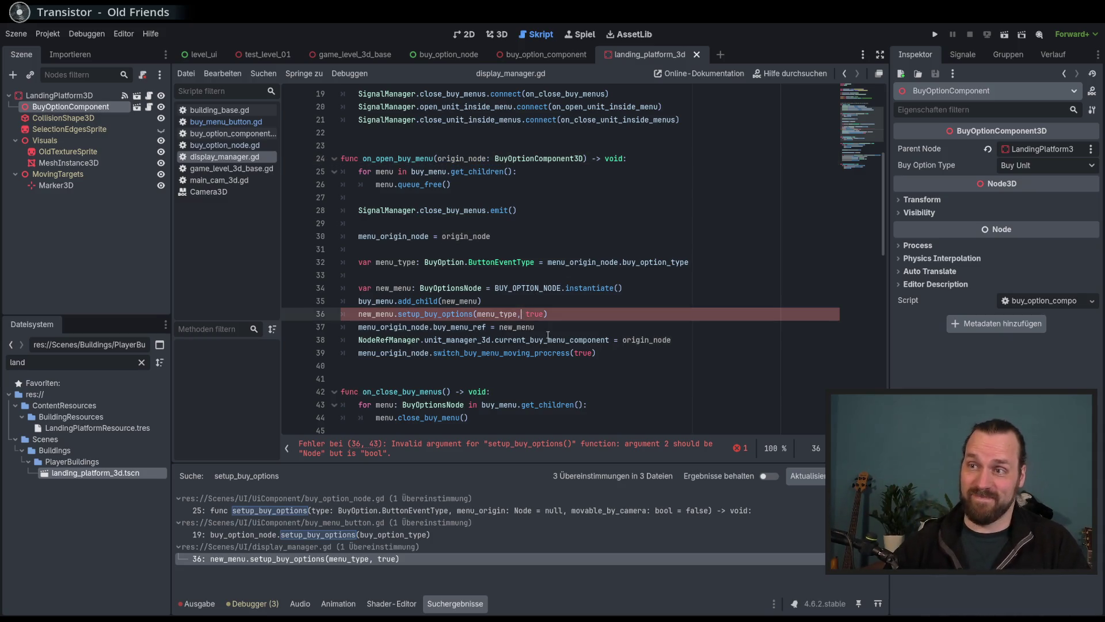
text(origin_node)
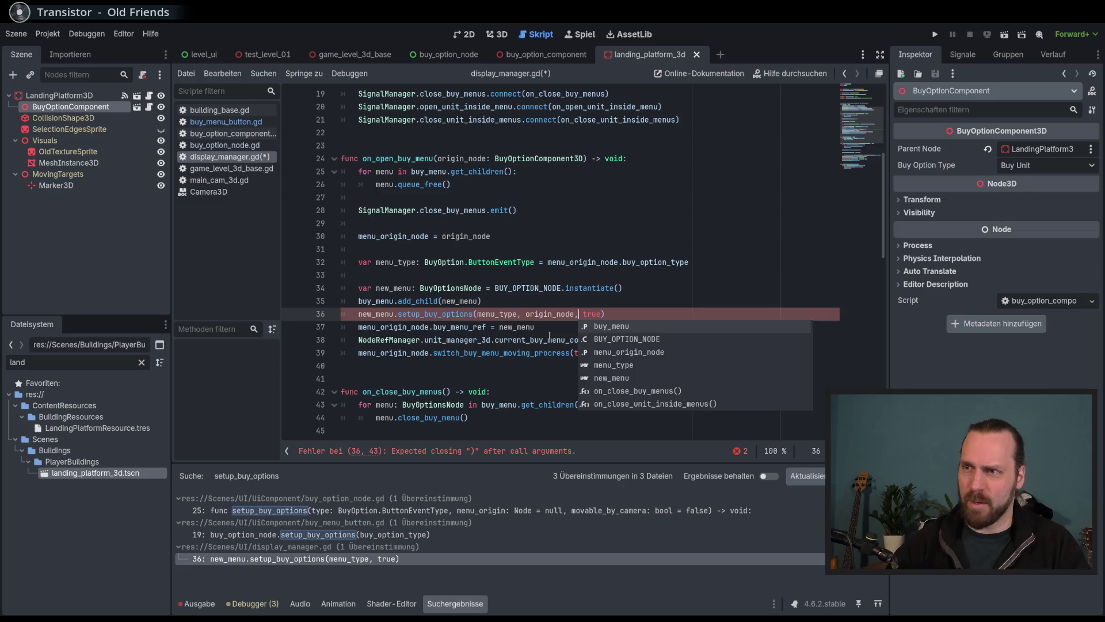
text(,)
key(ctrl+s)
key(F5)
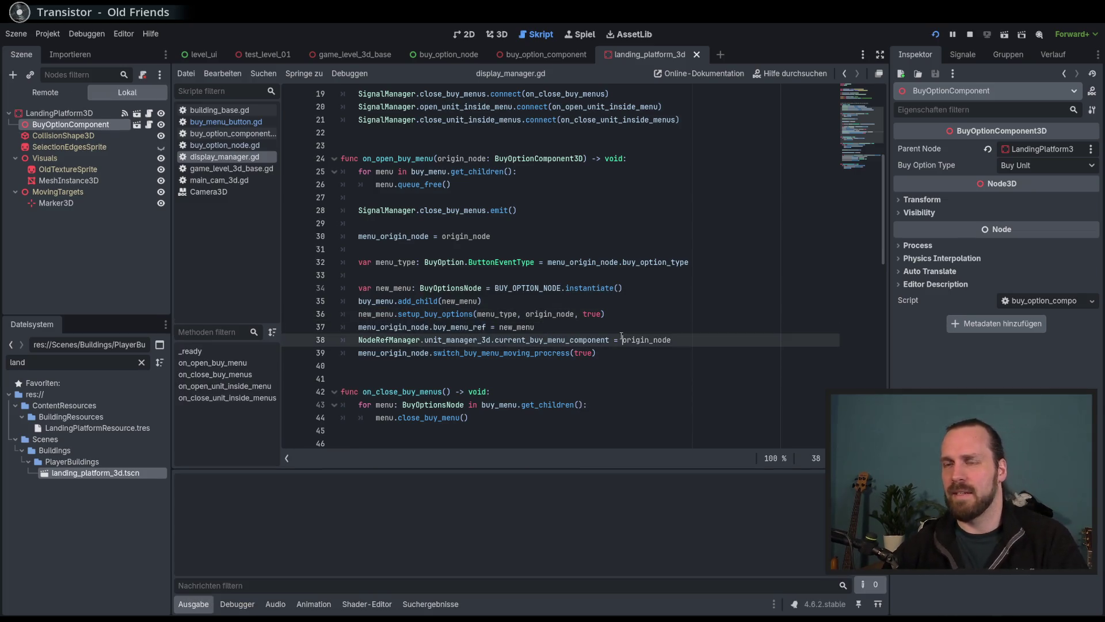
Choose Spielen, then start Test Mission 01, hitting the Nil global_transform error on line 22.
click(562, 351)
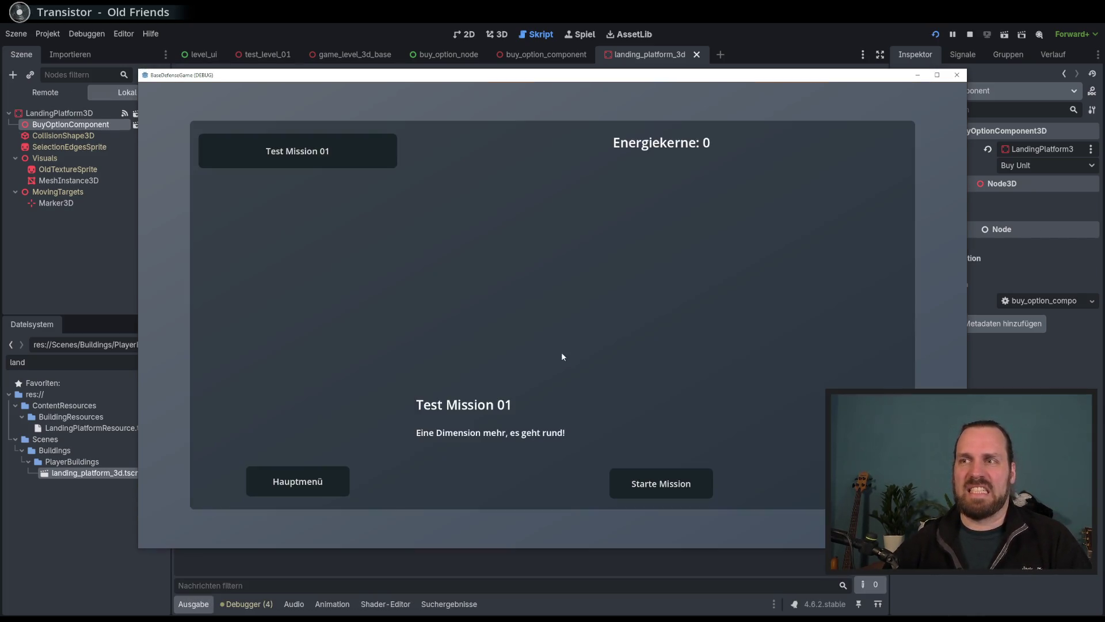
click(672, 482)
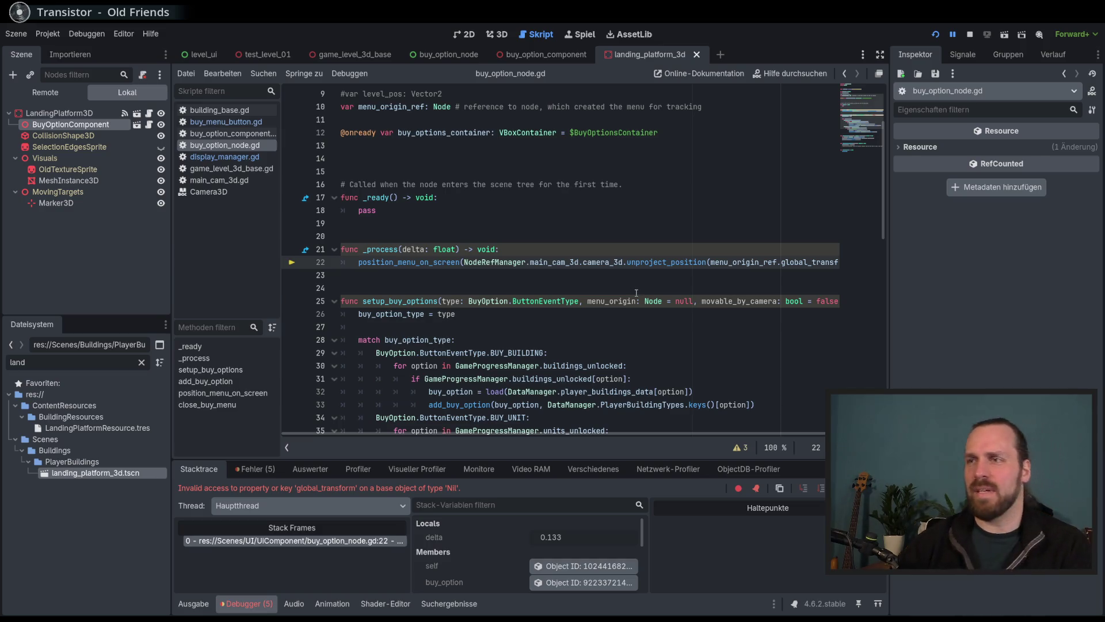
Stop the crashed debug session and review the menu_origin and movable_by_camera parameters.
click(635, 291)
key(F8)
double_click(615, 302)
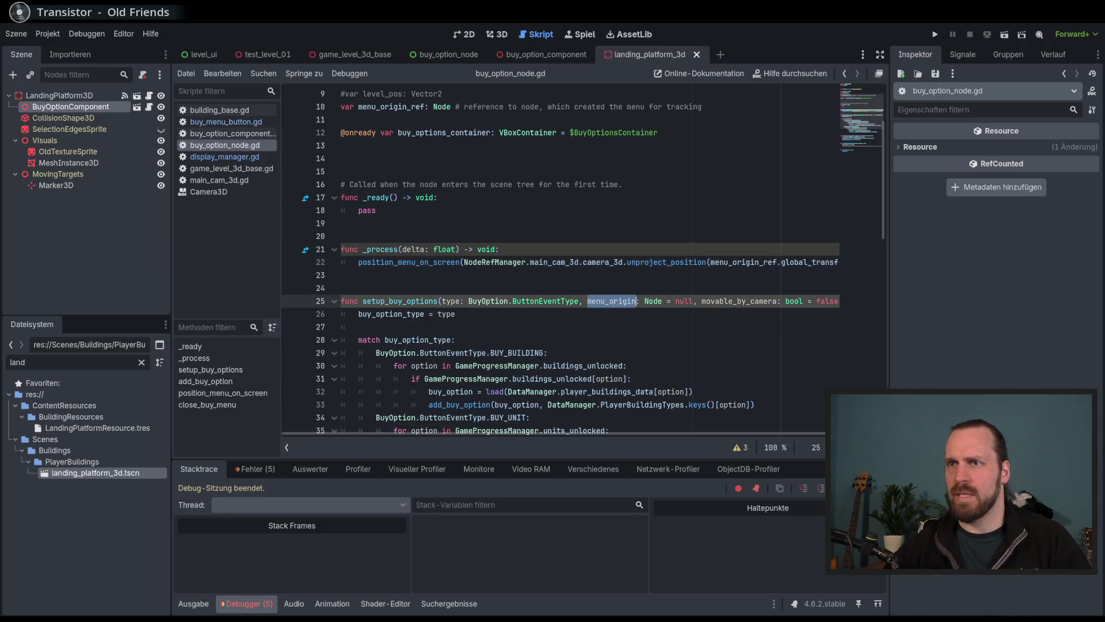
click(420, 262)
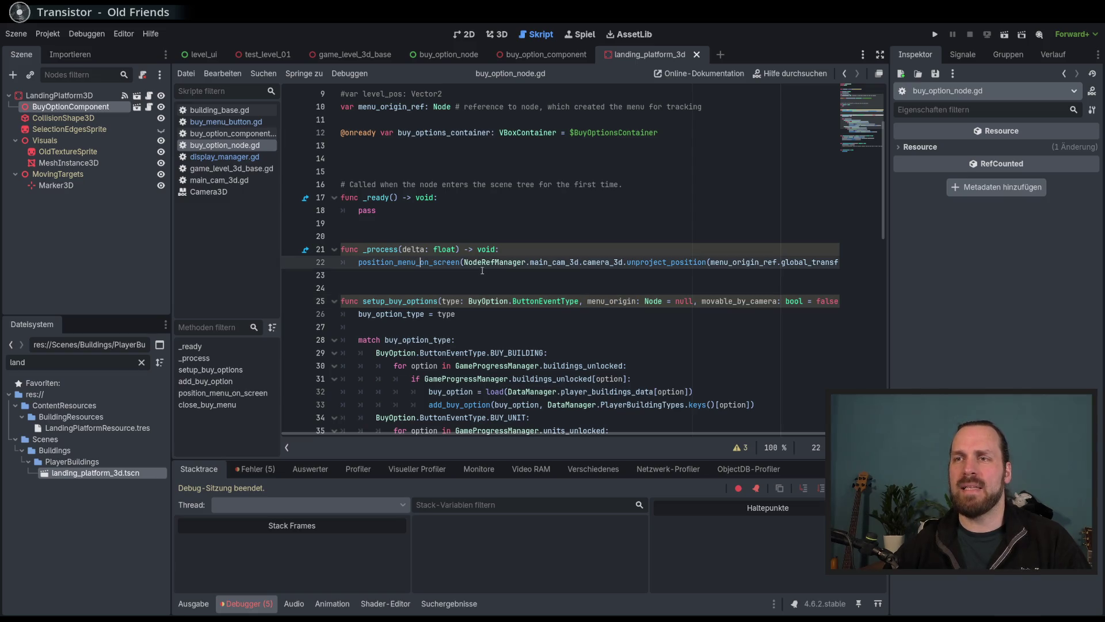
scroll(down, 3)
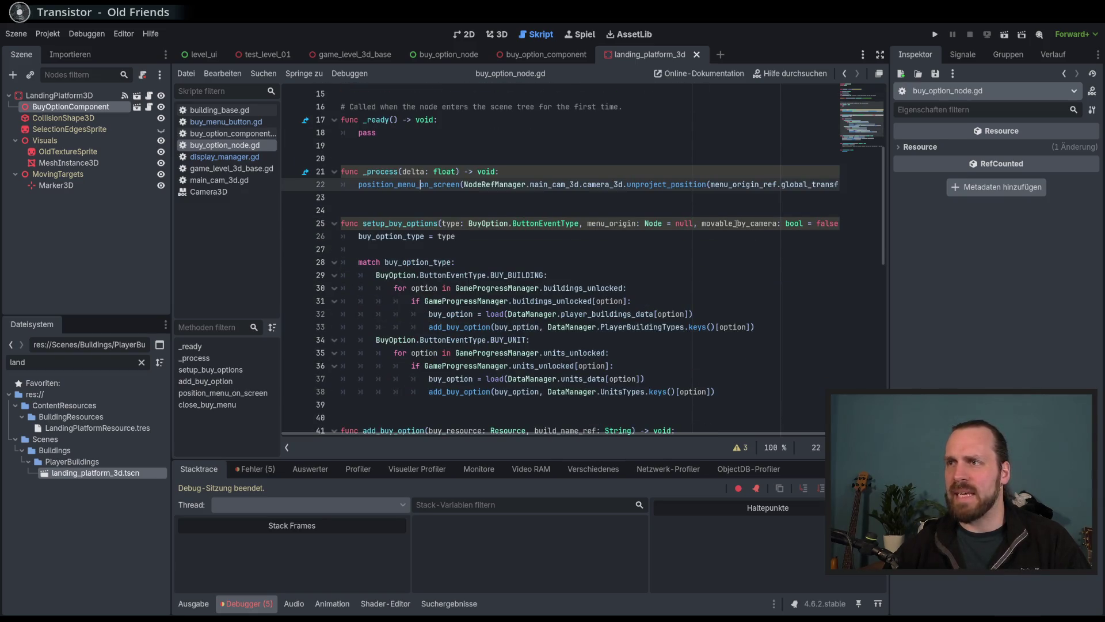
double_click(735, 224)
click(382, 176)
scroll(up, 3)
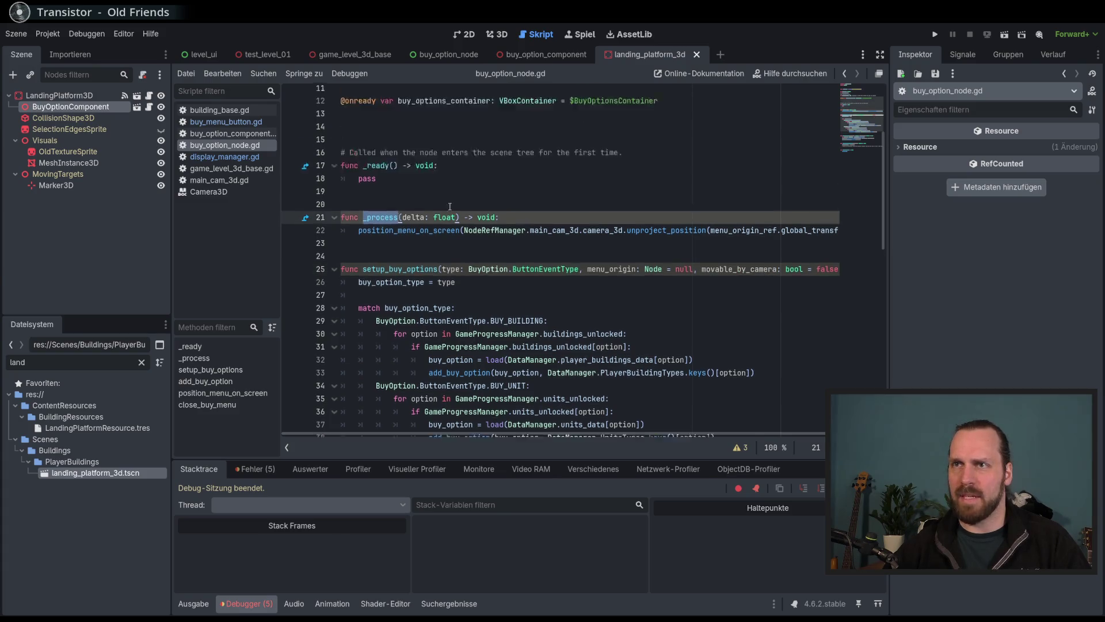
Replace pass in _ready() with set_process(false) and save.
click(393, 212)
key(BackSpace)
key(BackSpace)
key(BackSpace)
text(_pro)
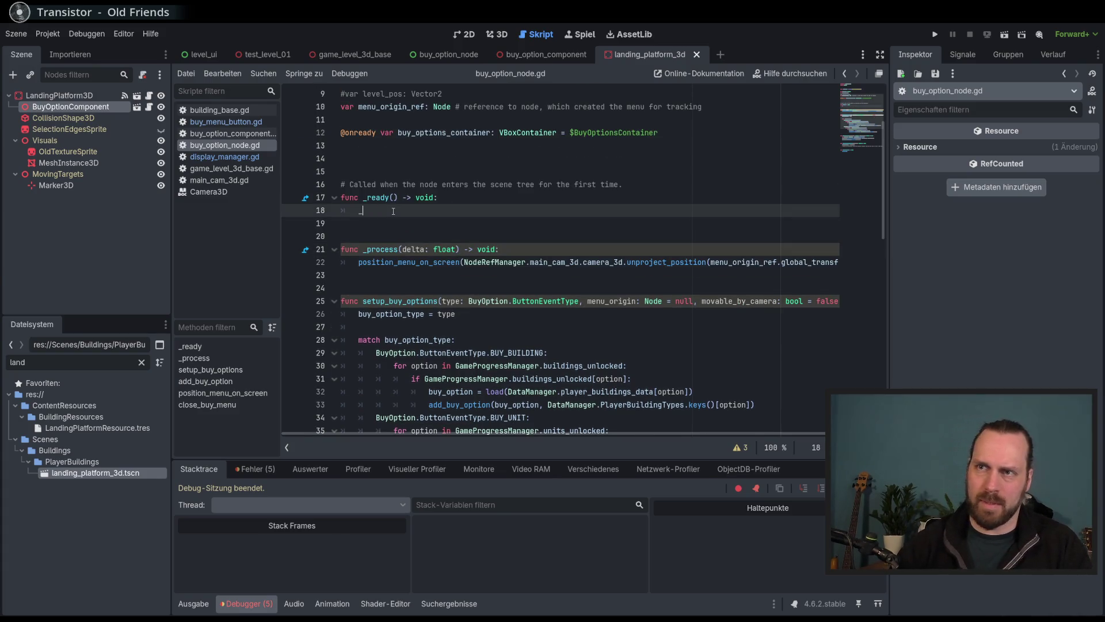
key(Return)
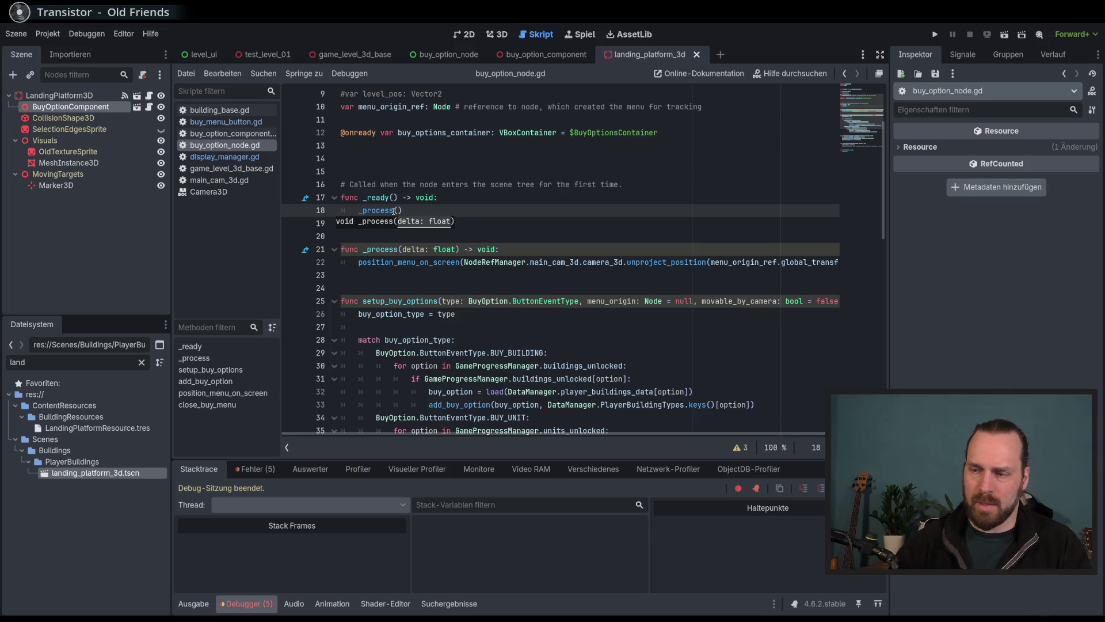
key(BackSpace)
key(BackSpace)
key(BackSpace)
text(set_pro)
key(Return)
text(false))
key(ctrl+s)
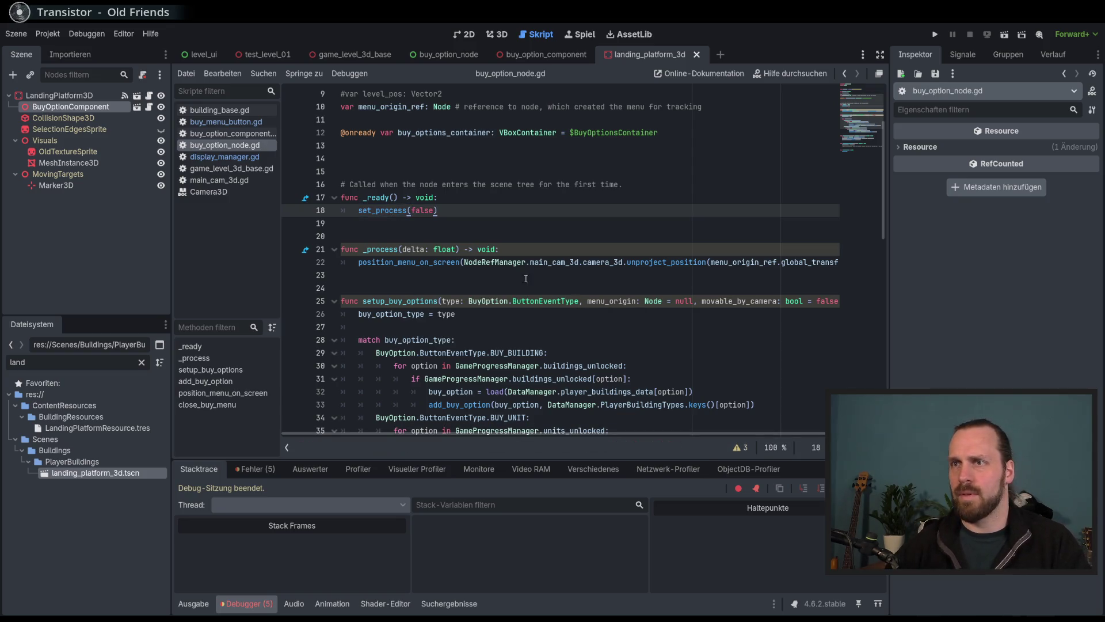
Review _process, menu_origin_ref, the position_menu_on_screen call, and the menu_origin and movable_by_camera parameters.
double_click(381, 249)
double_click(612, 302)
scroll(down, 3)
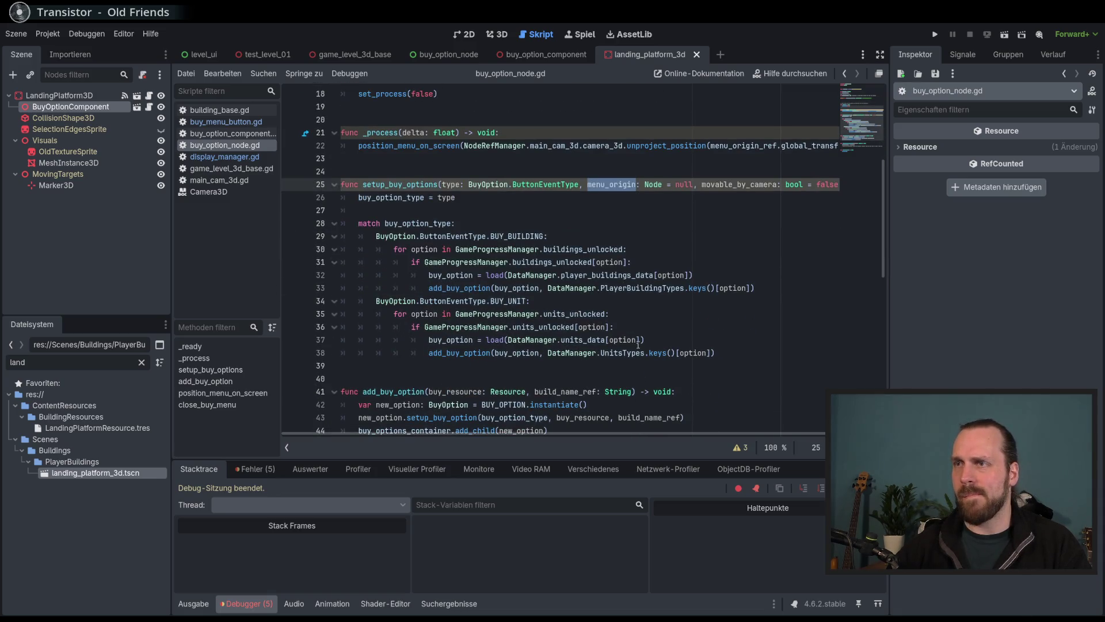
scroll(up, 3)
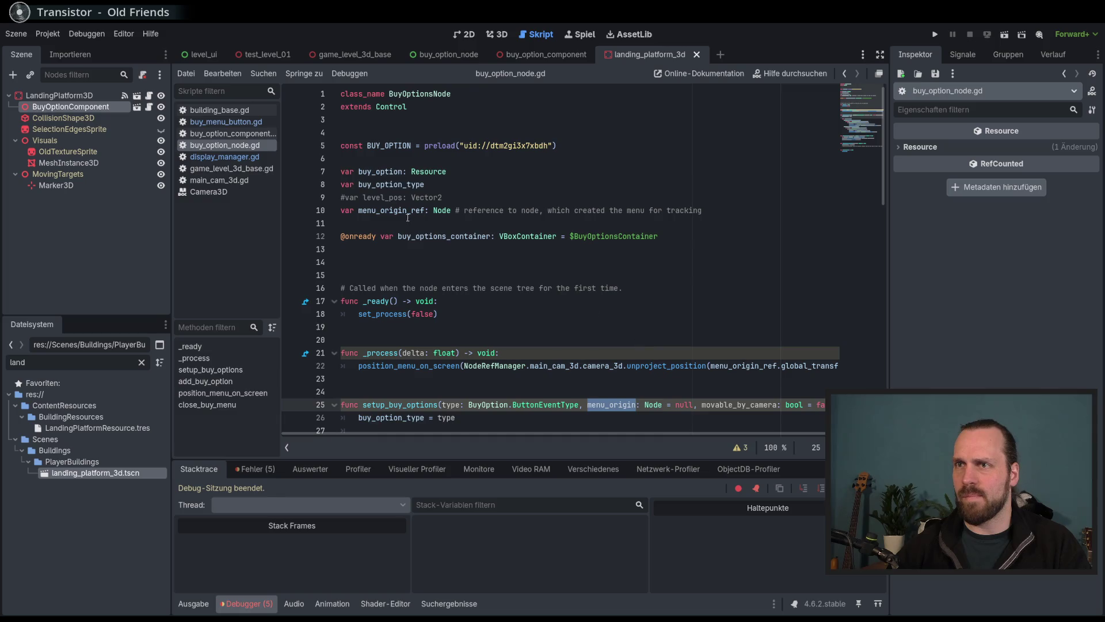
double_click(403, 211)
scroll(down, 3)
double_click(437, 249)
scroll(down, 3)
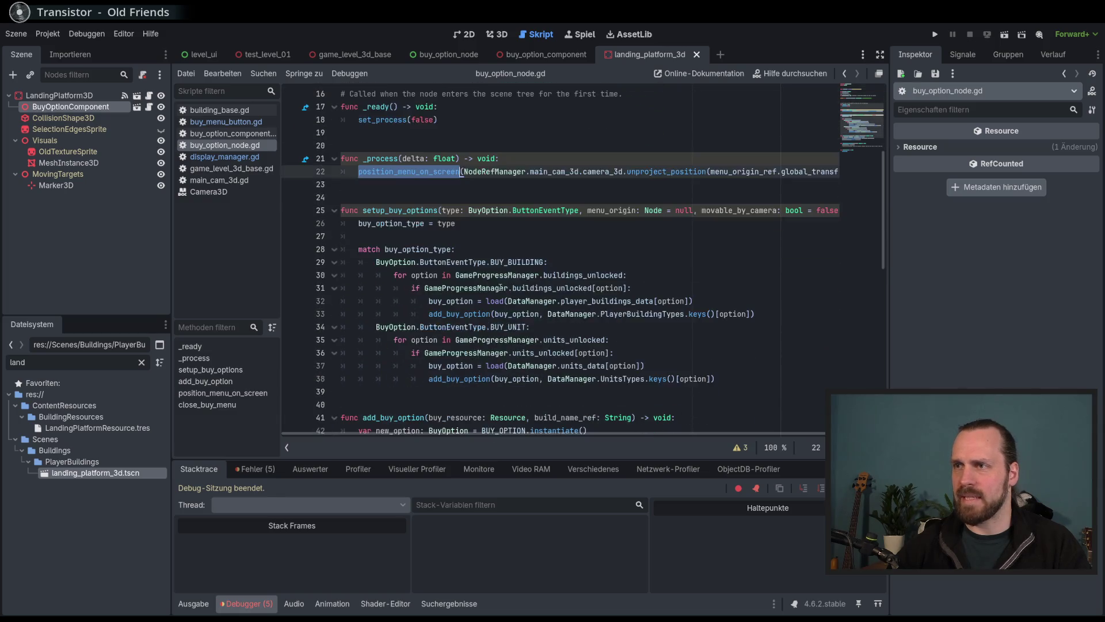
double_click(612, 211)
click(662, 250)
double_click(740, 211)
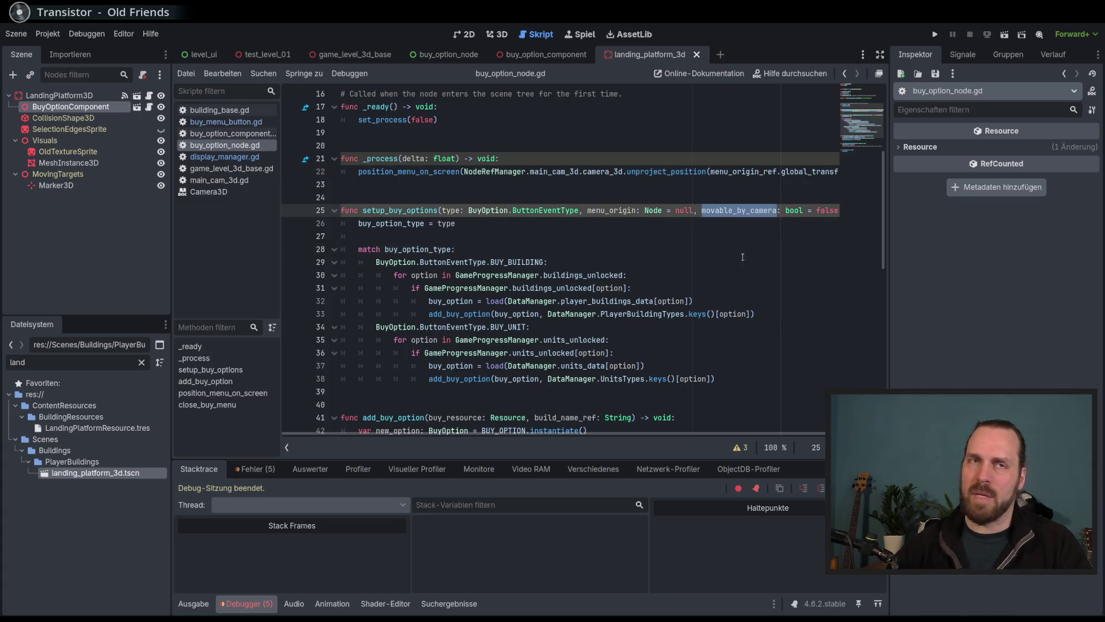
double_click(381, 158)
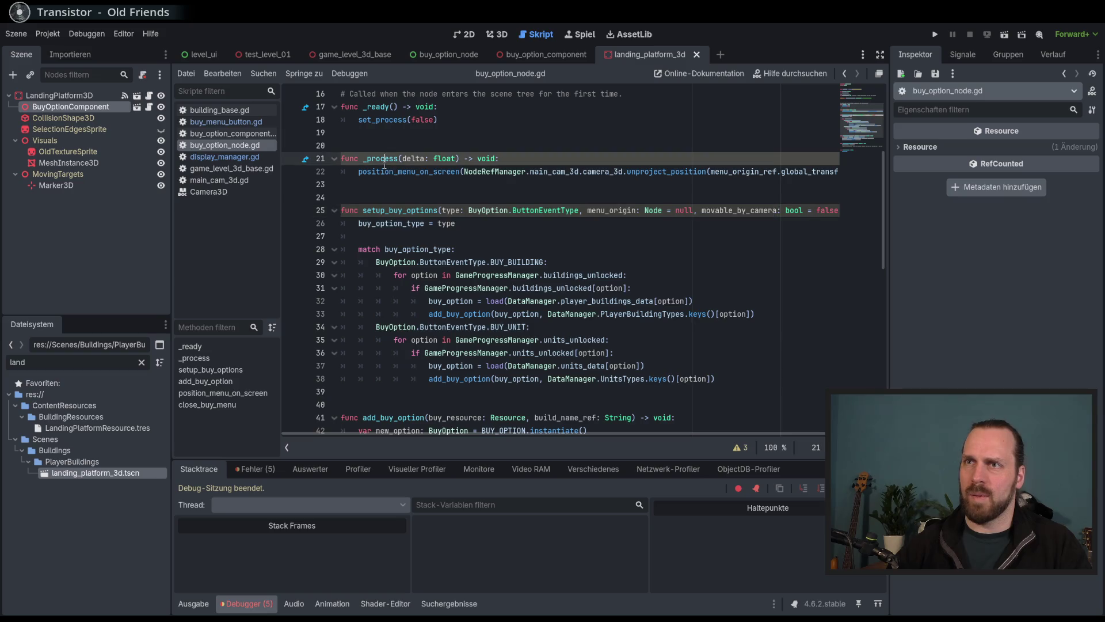
double_click(752, 210)
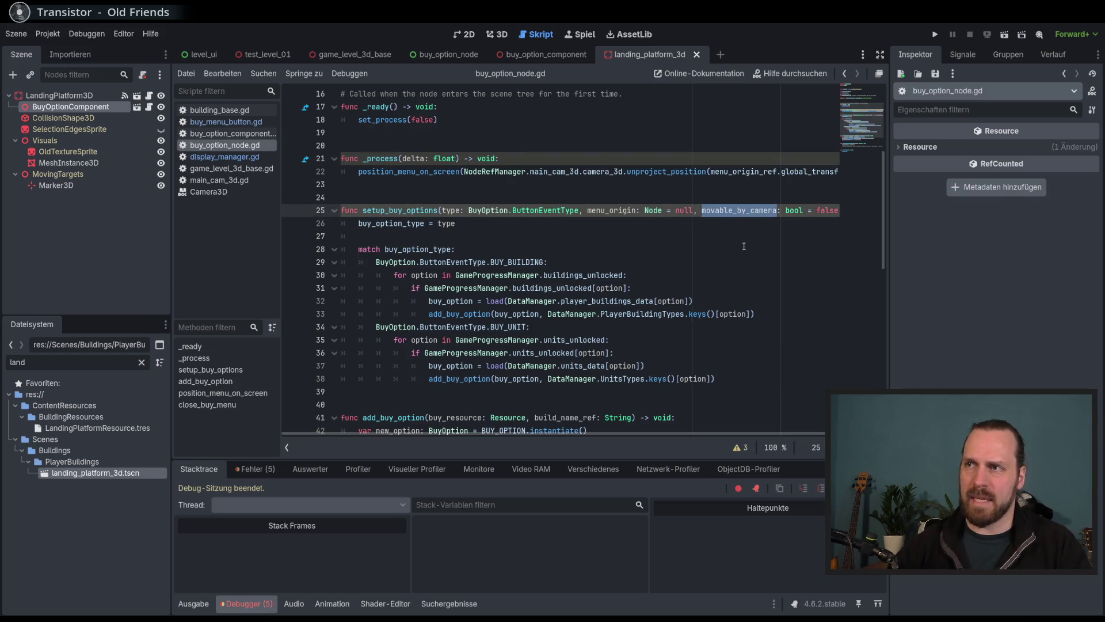
scroll(down, 3)
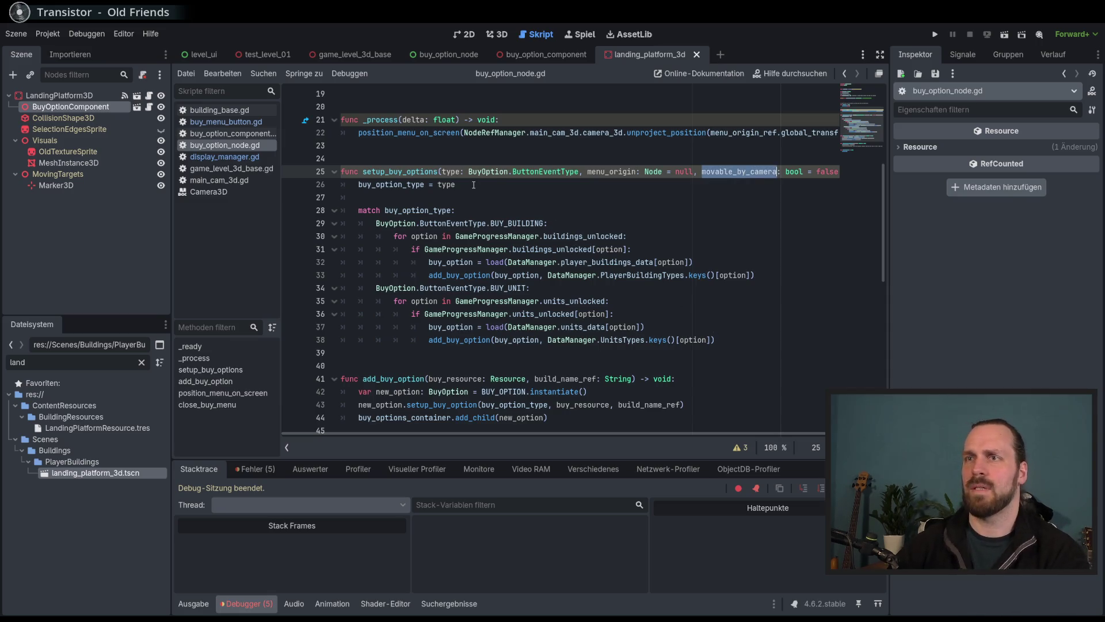
Add a new line 27 starting 'if movable_by_camera'.
click(474, 185)
key(Return)
text(if move)
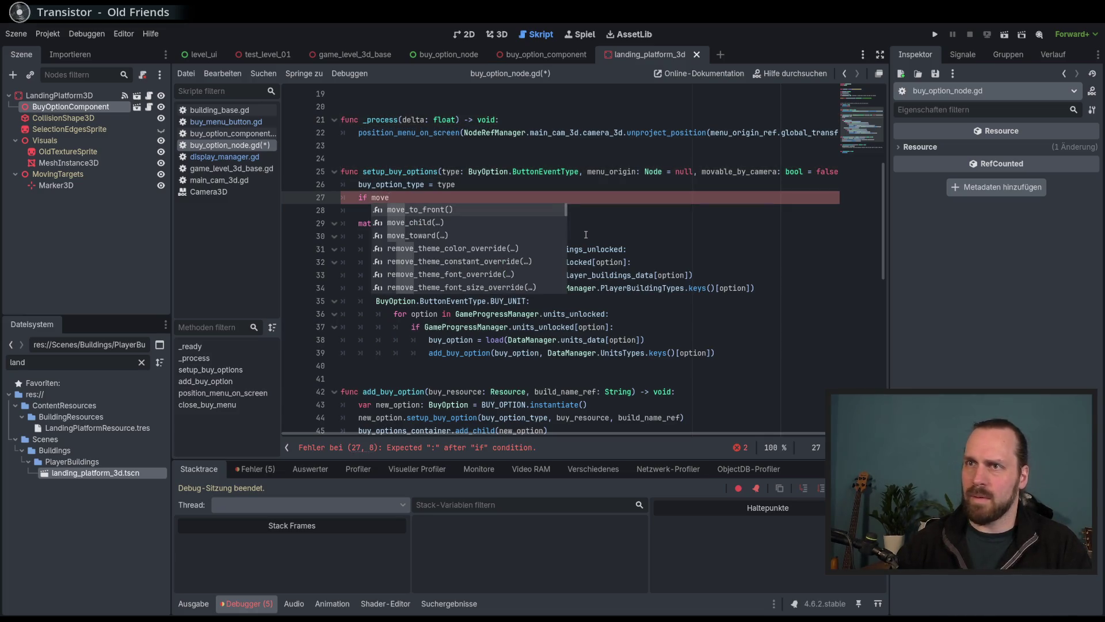
text(a)
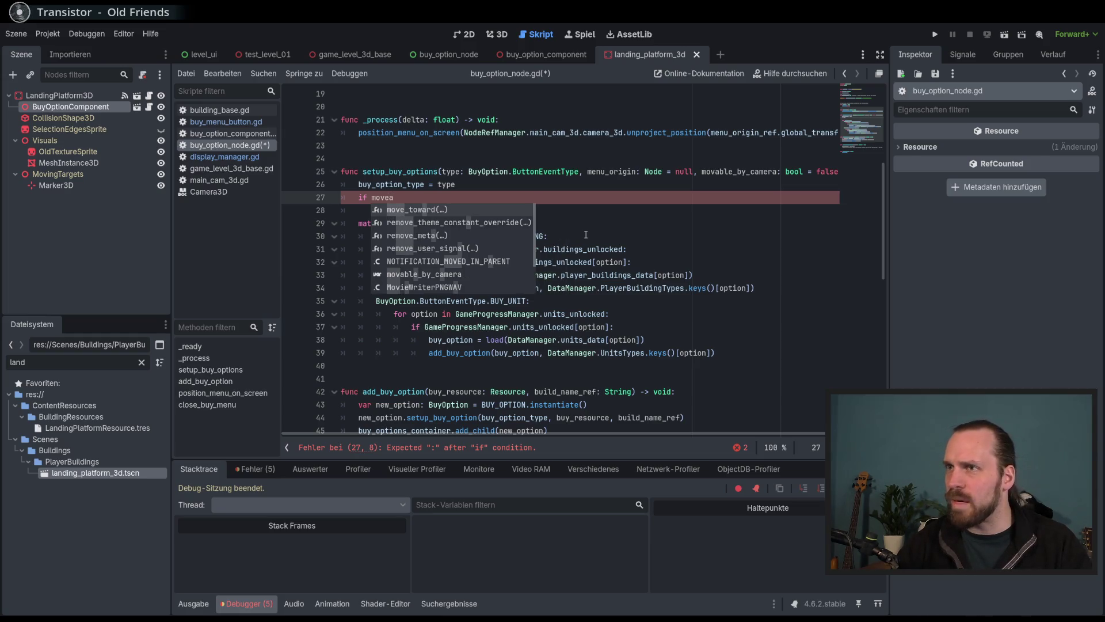
key(BackSpace)
key(BackSpace)
text(a)
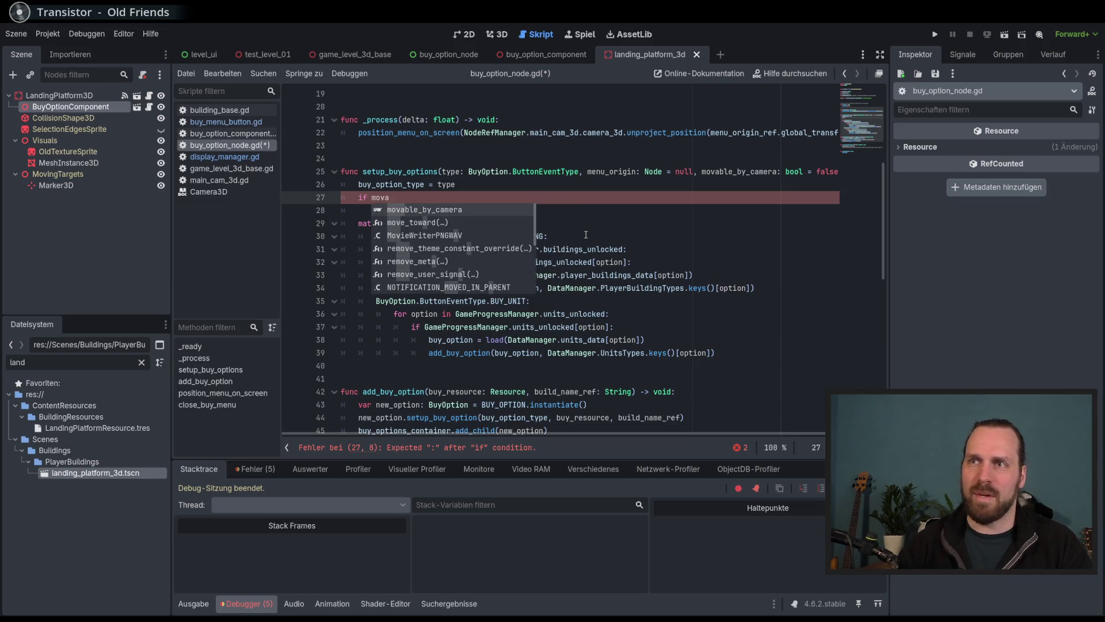
key(Return)
Respell the parameter and the line 27 check as moveable_by_camera.
double_click(738, 172)
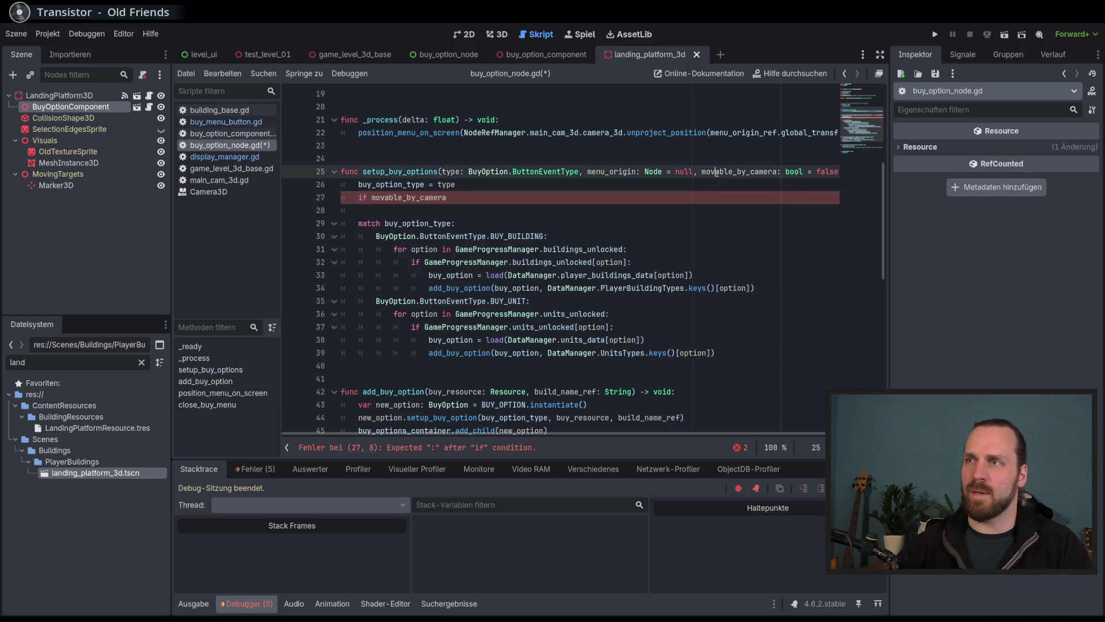
click(739, 172)
text(e)
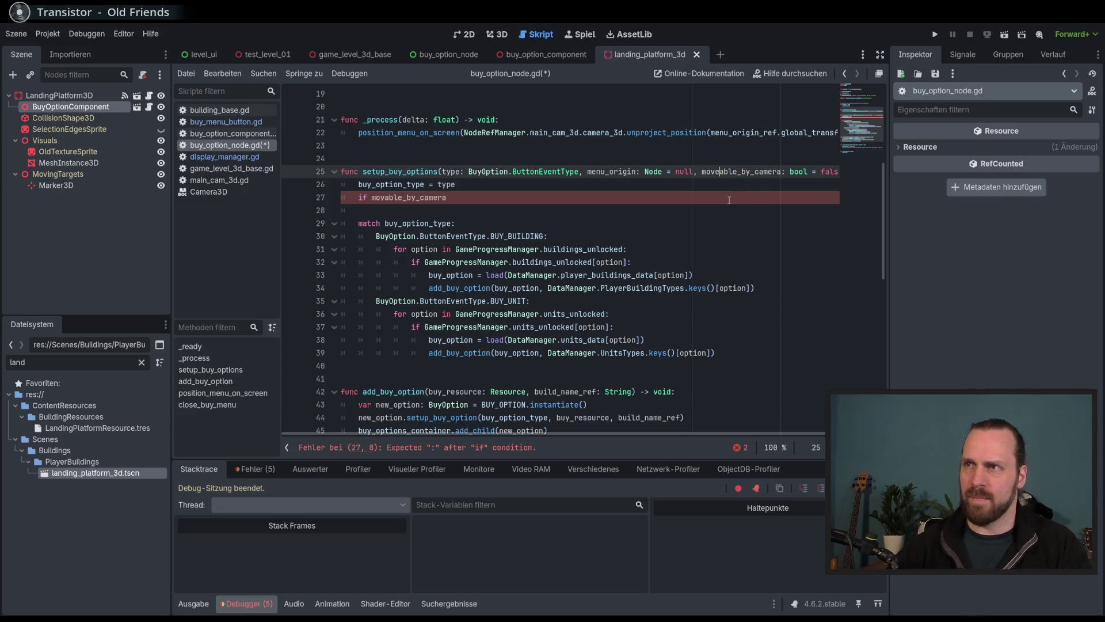
click(392, 197)
text(e)
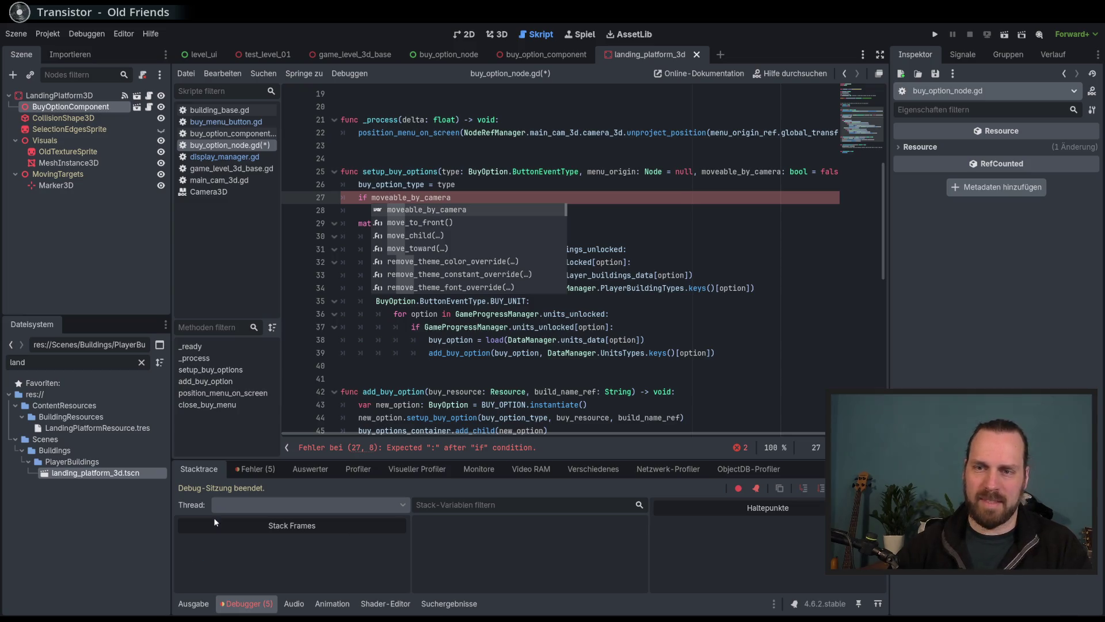
Search the web for 'moveable' to confirm the spelling, then return to the script.
key(alt+Tab)
text(movealb)
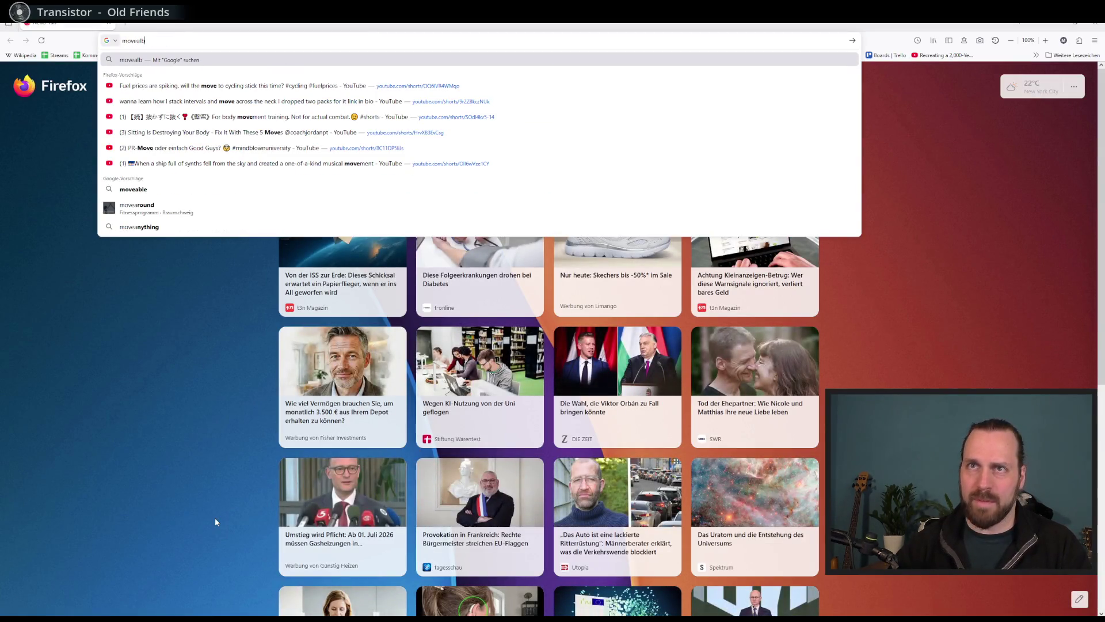
key(BackSpace)
key(BackSpace)
text(ble)
key(Return)
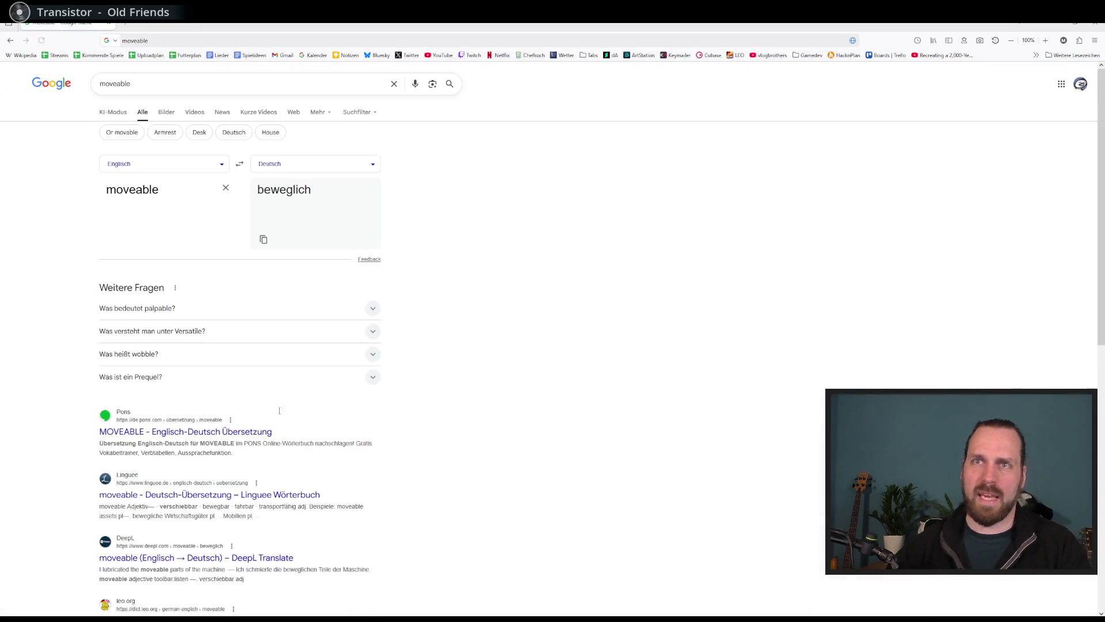
key(alt+Tab)
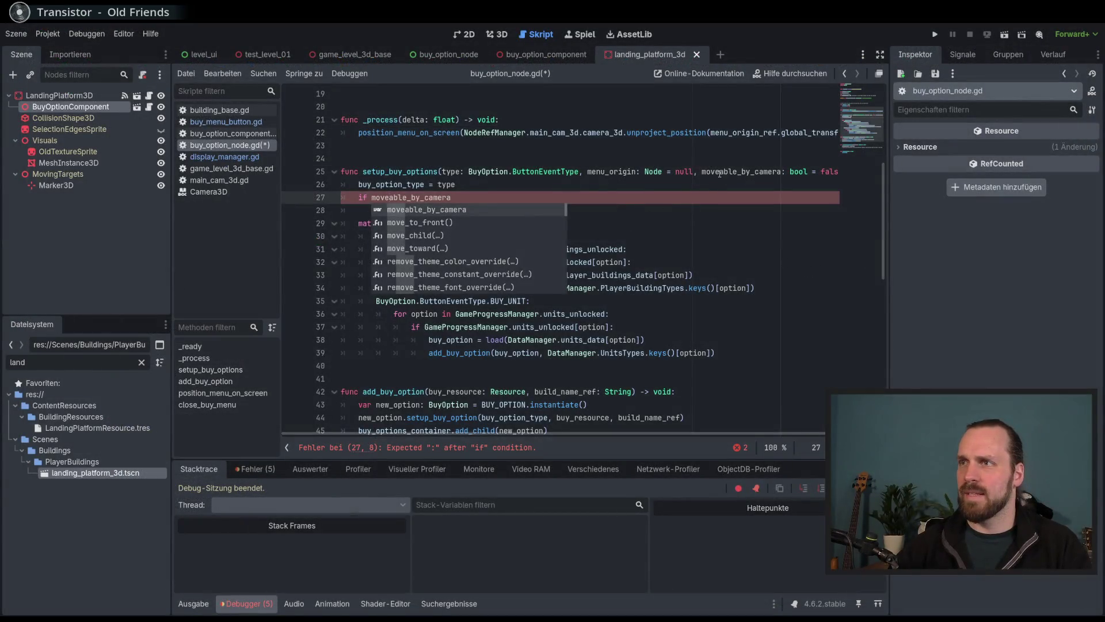
click(719, 174)
scroll(up, 3)
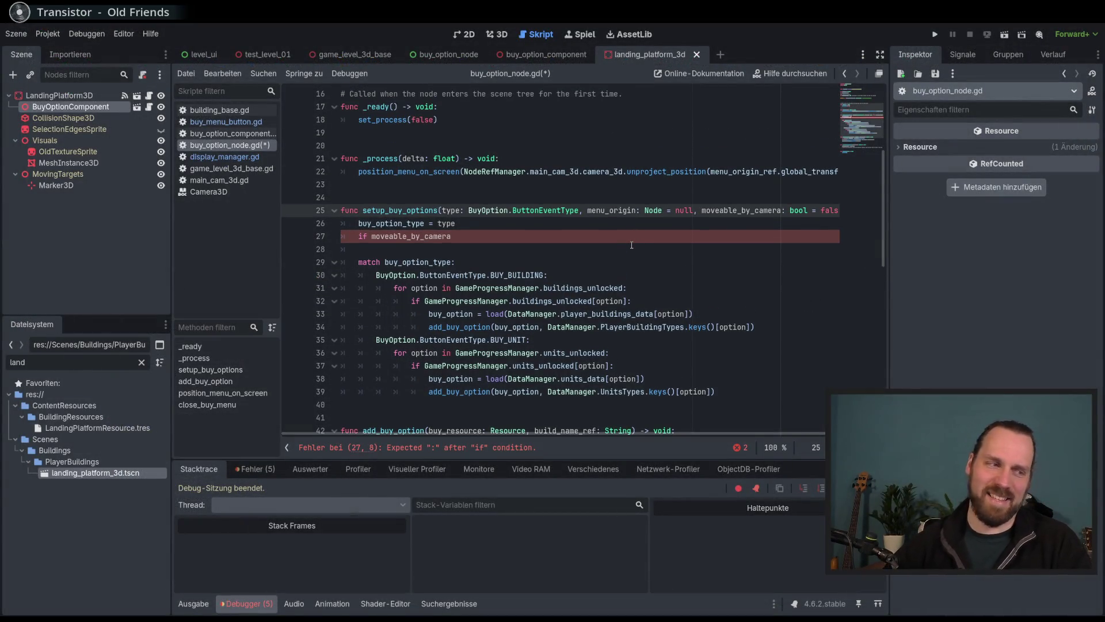
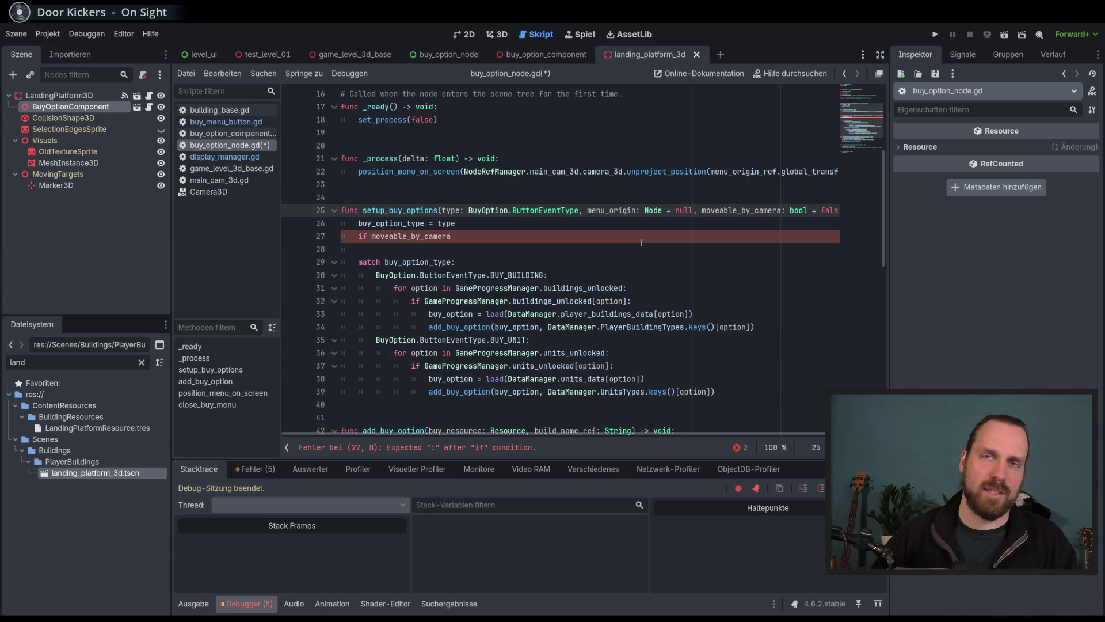
Widen the code area and complete the broken 'if moveable_by_camera' on line 27 with a colon.
scroll(down, 3)
scroll(up, 3)
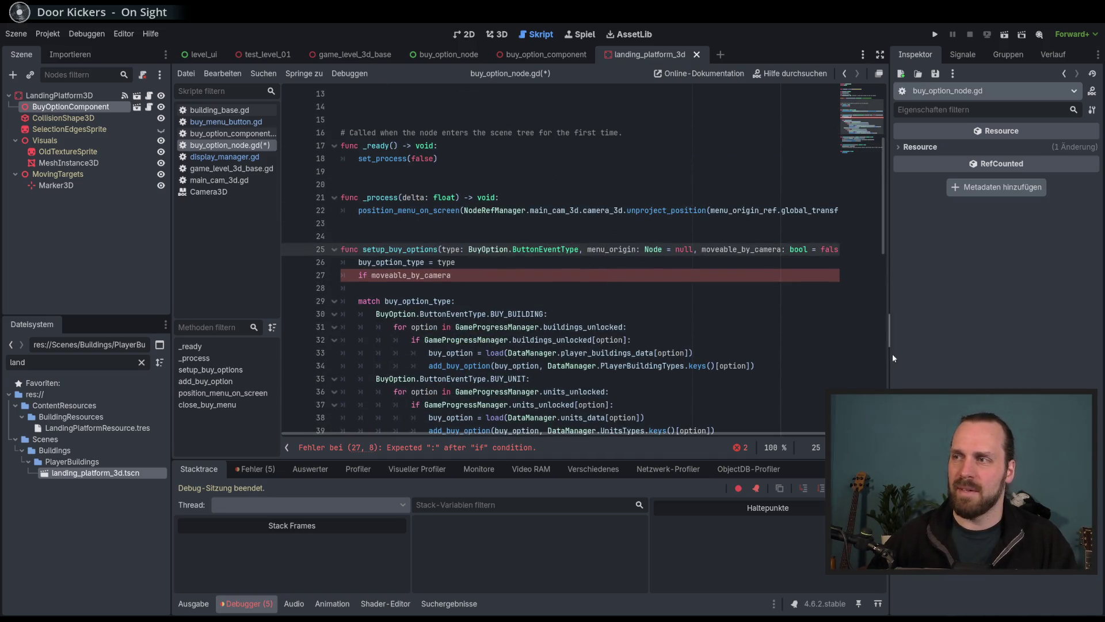
drag(892, 353, 913, 353)
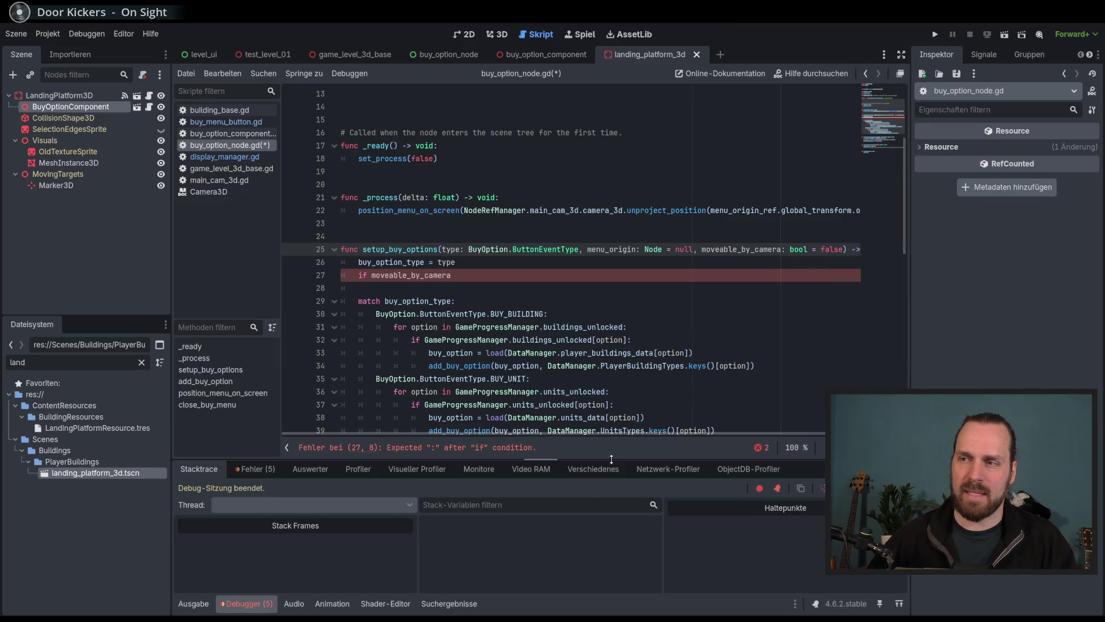
click(593, 275)
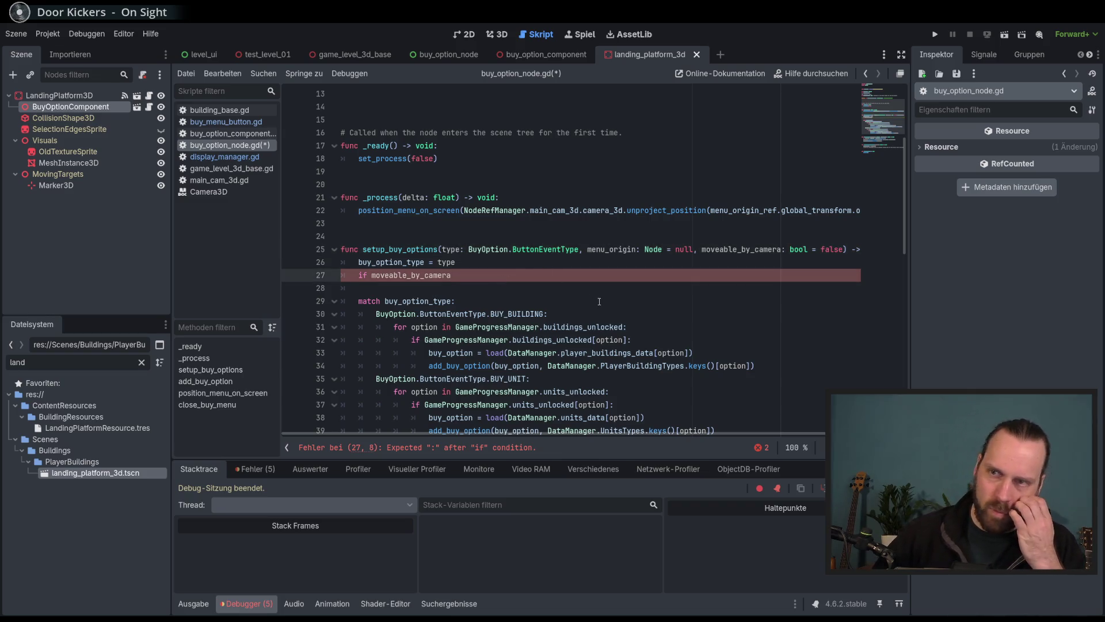
scroll(down, 3)
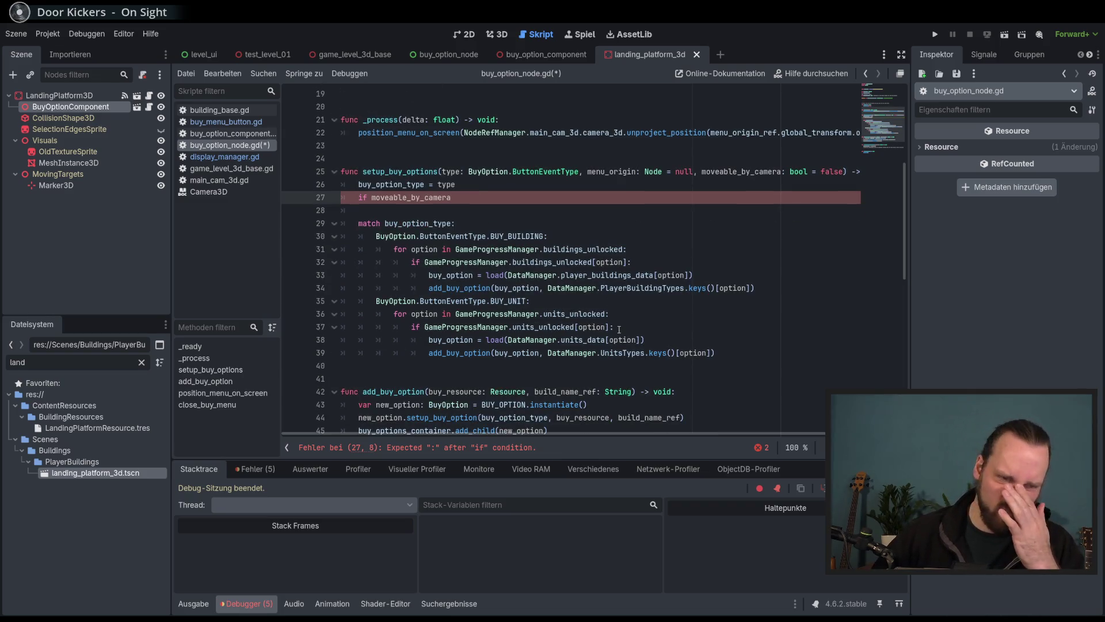
scroll(up, 3)
scroll(down, 3)
scroll(up, 3)
text(:)
key(Return)
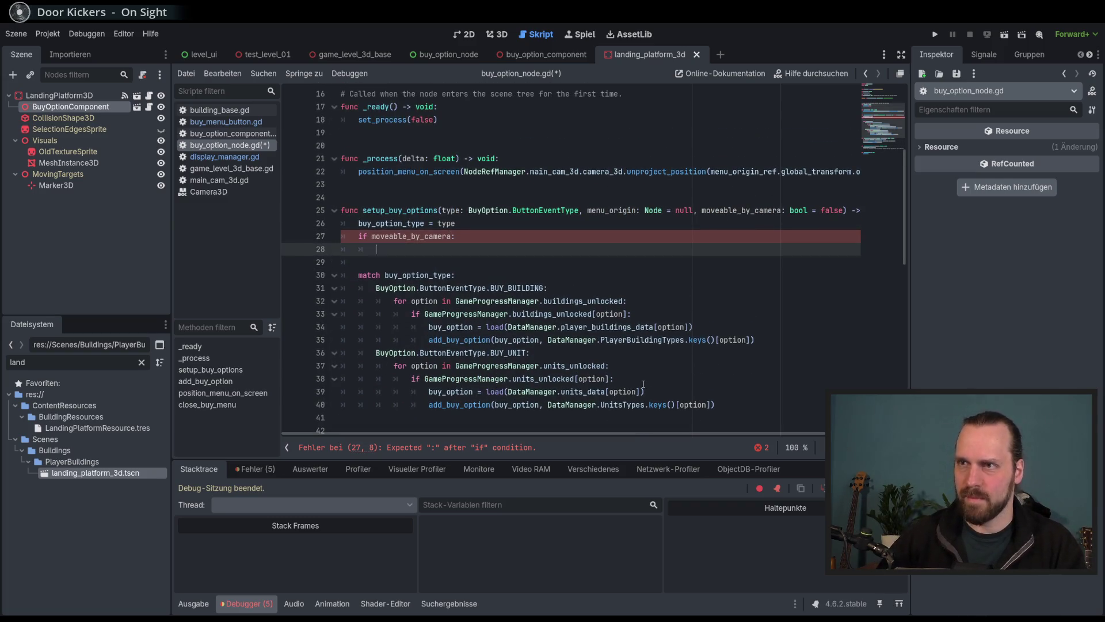
Add set_process(true) under the if and save buy_option_node.gd.
text(set_o)
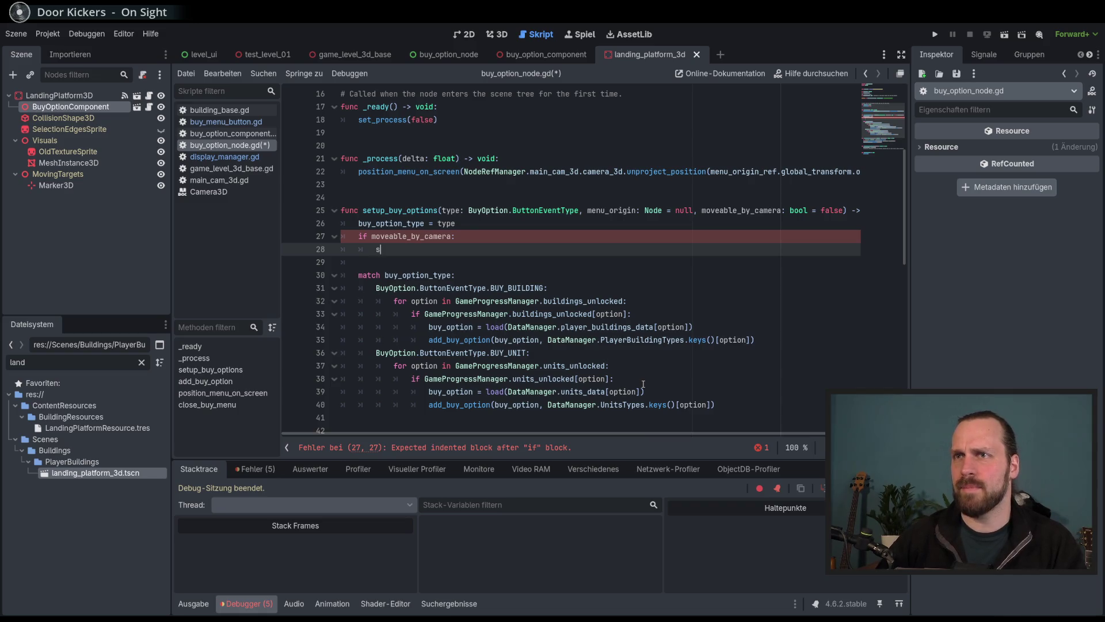
key(BackSpace)
text(pr)
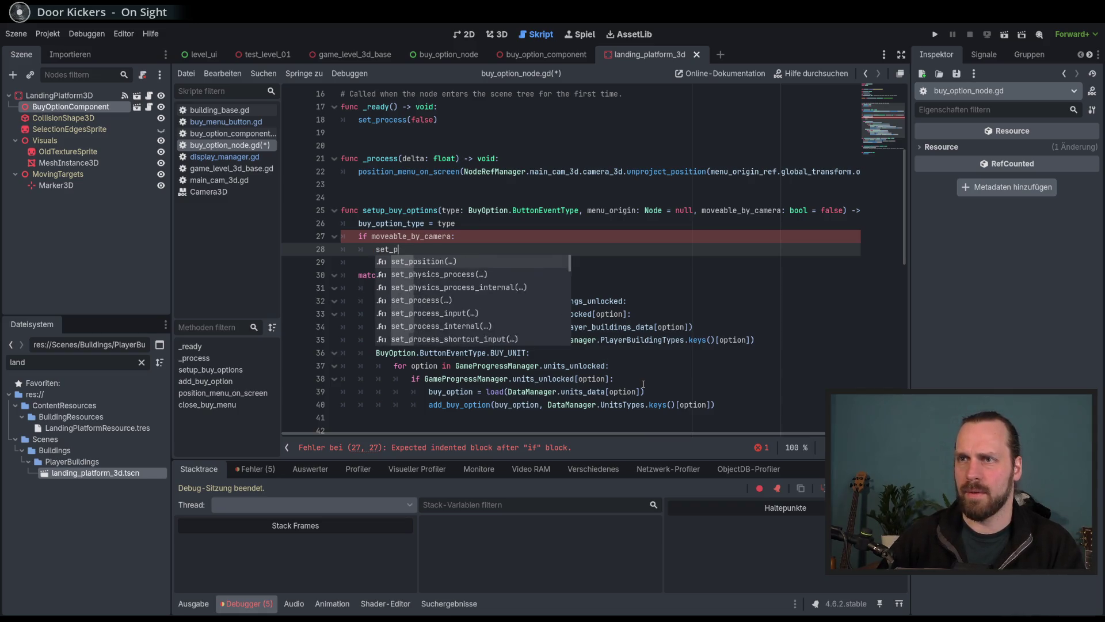
key(Return)
text(true)
key(ctrl+s)
Rename the delta parameter on line 21 to _delta and run the project.
scroll(up, 3)
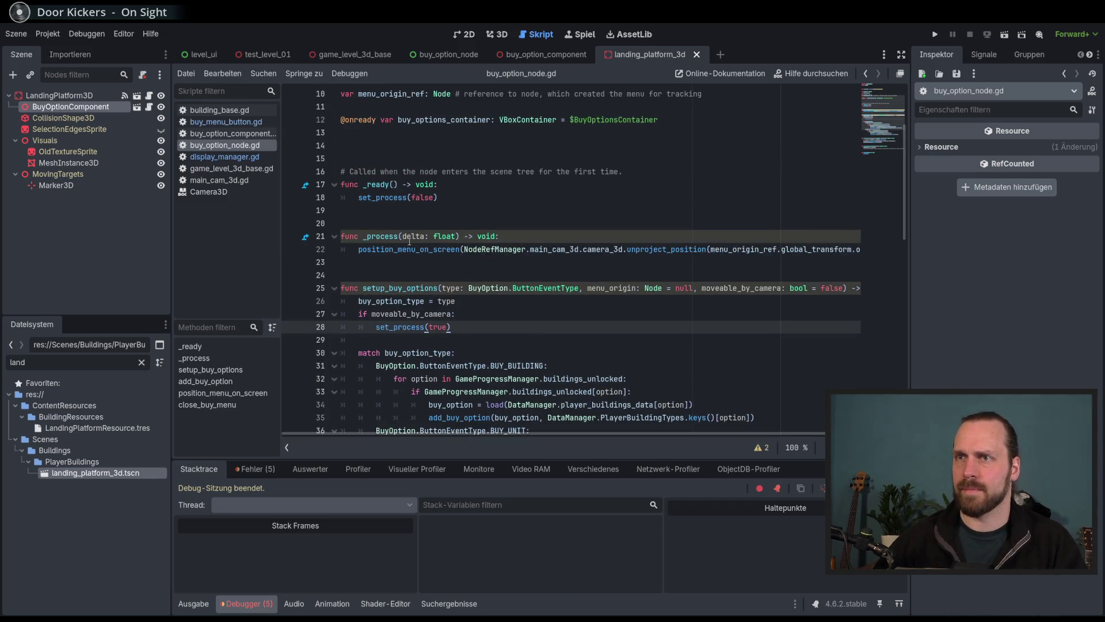
click(404, 238)
text(_)
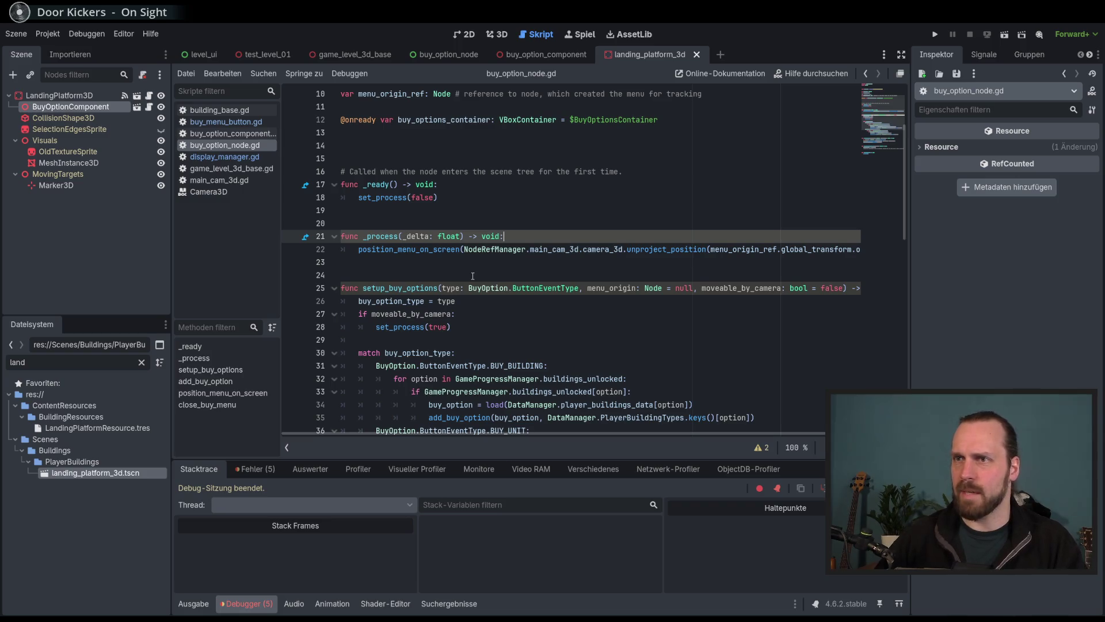
click(552, 324)
key(Up)
key(Up)
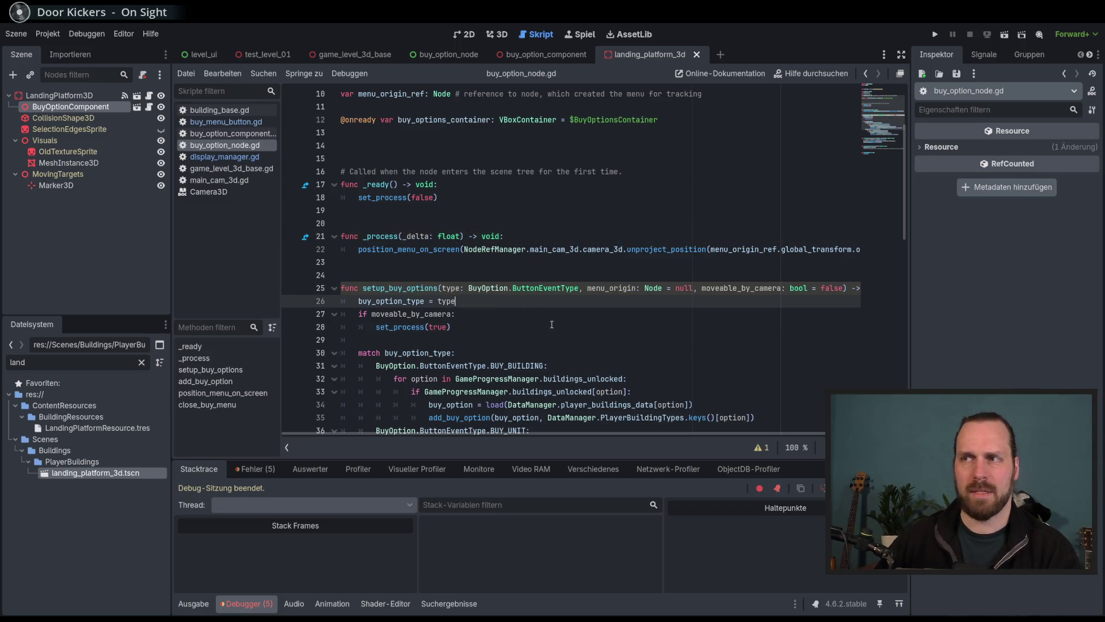
key(F5)
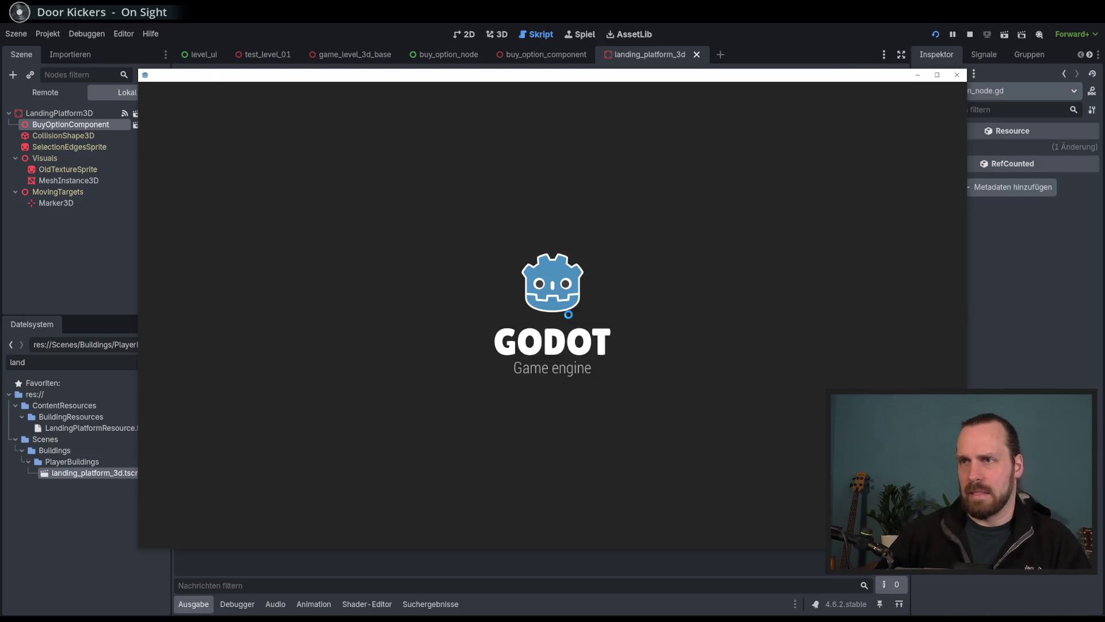
Start Test Mission 01, hit the Nil global_transform error on line 22, and stop debugging.
click(613, 346)
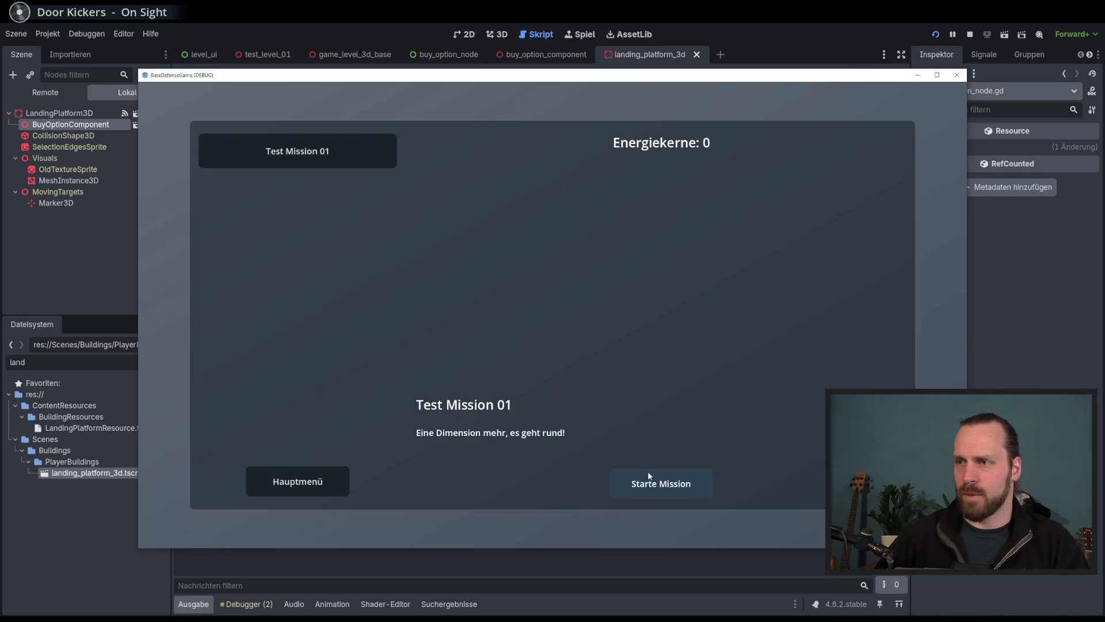
click(649, 475)
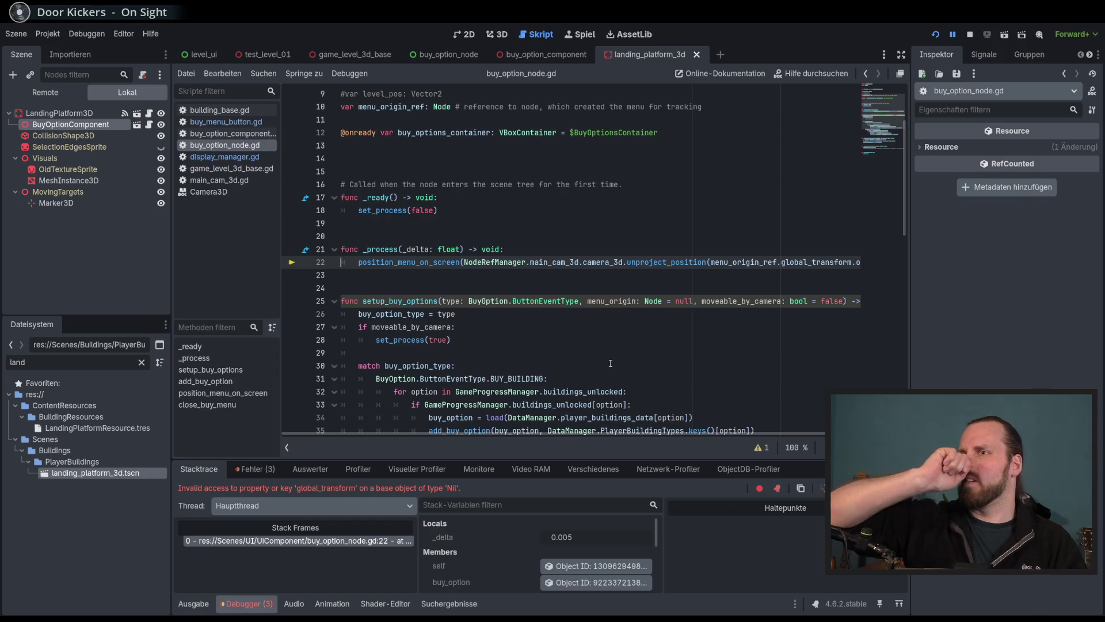
key(F8)
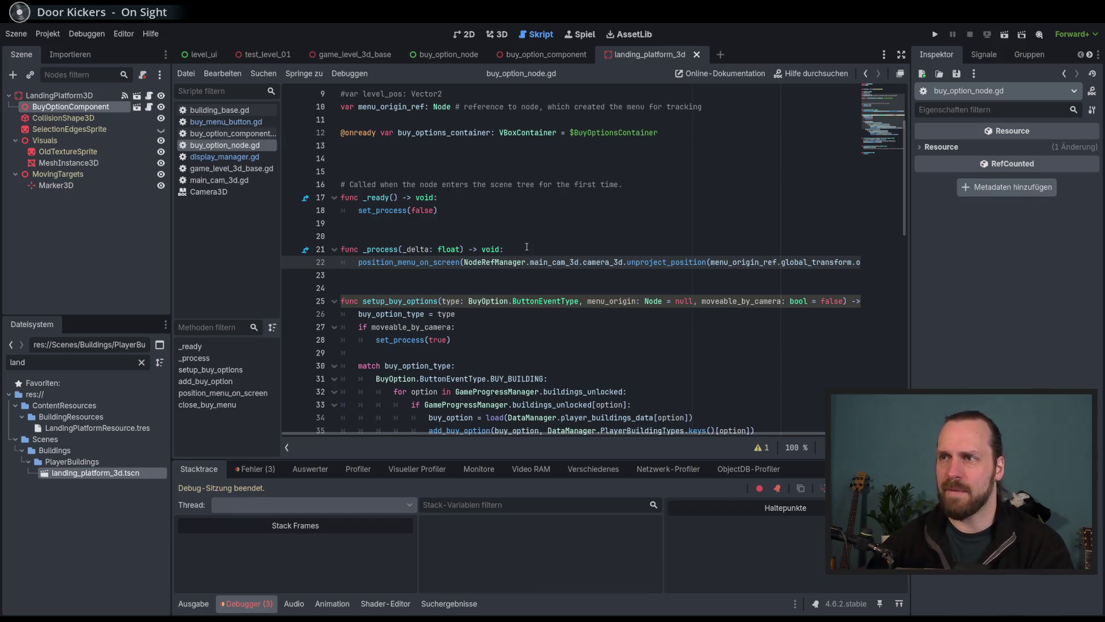
Guard the position_menu_on_screen call in _process with 'if menu_origin_ref:' and rerun the game.
double_click(612, 301)
click(536, 251)
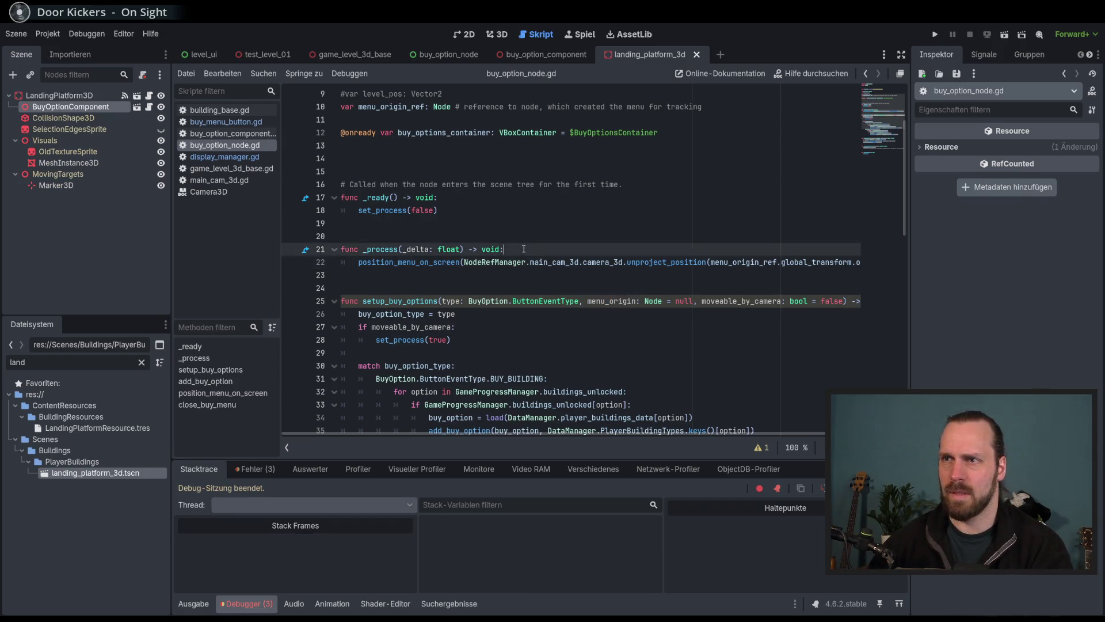
key(Return)
text(if )
text(men)
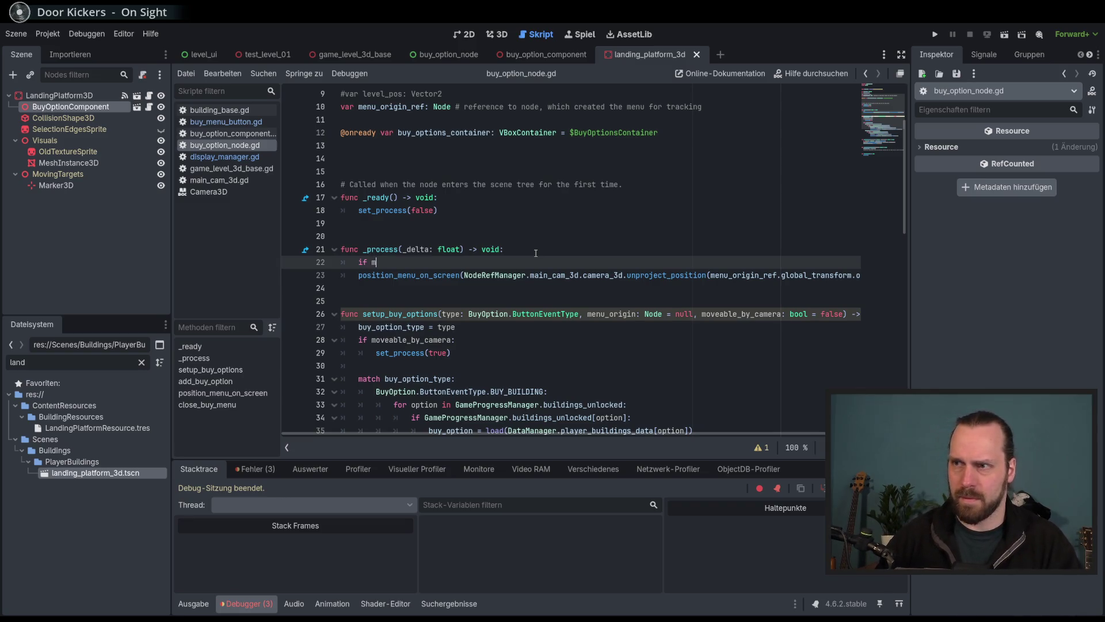
key(Return)
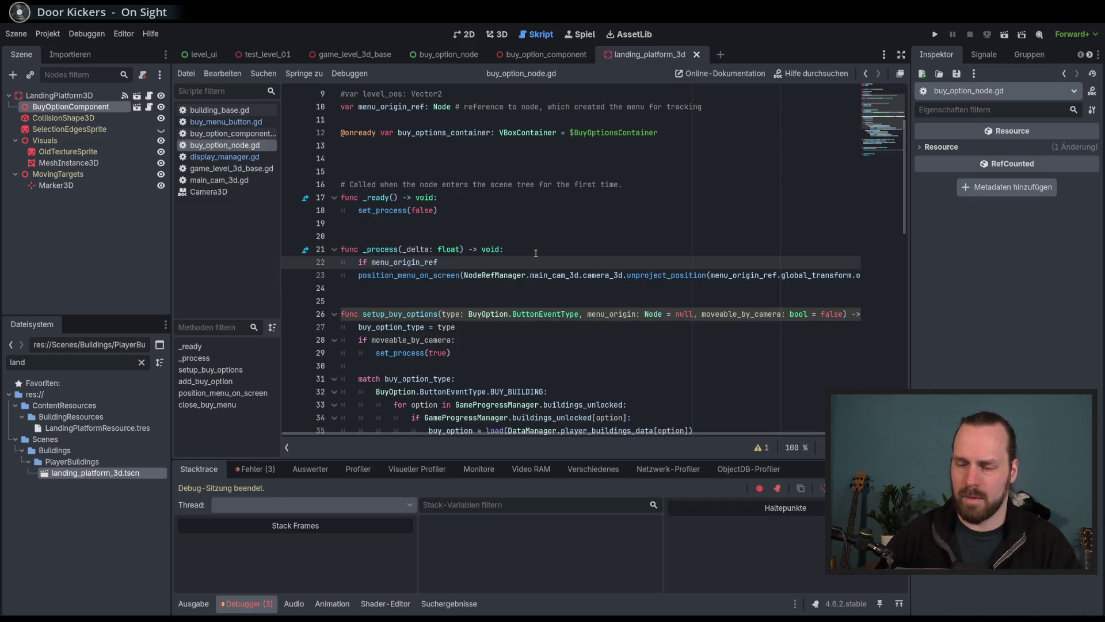
text(:)
key(Down)
key(Home)
key(Tab)
key(End)
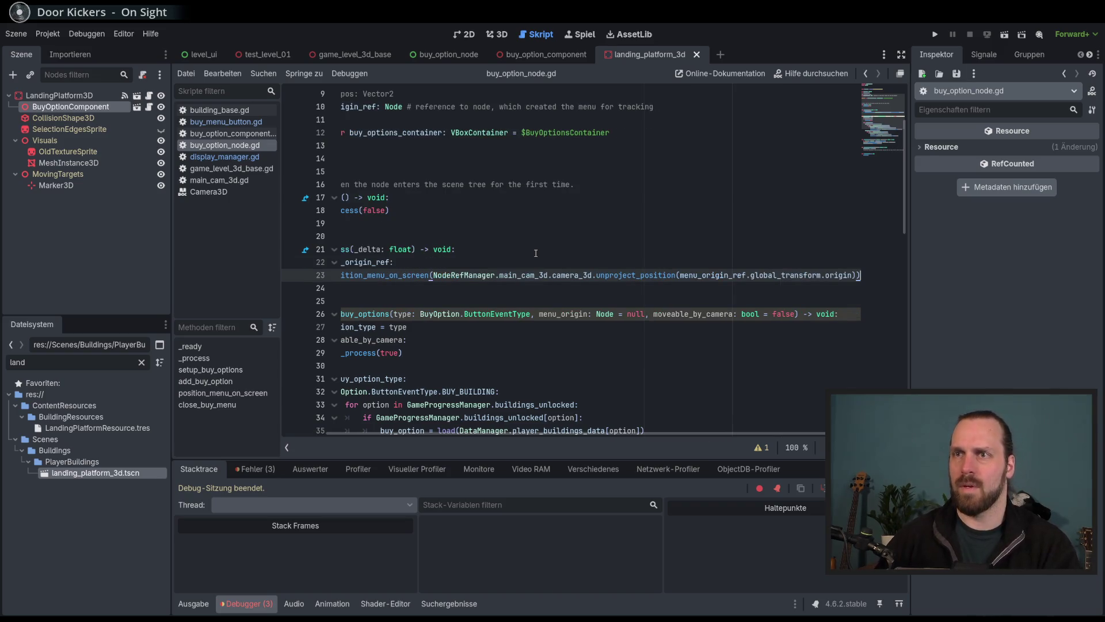
key(F5)
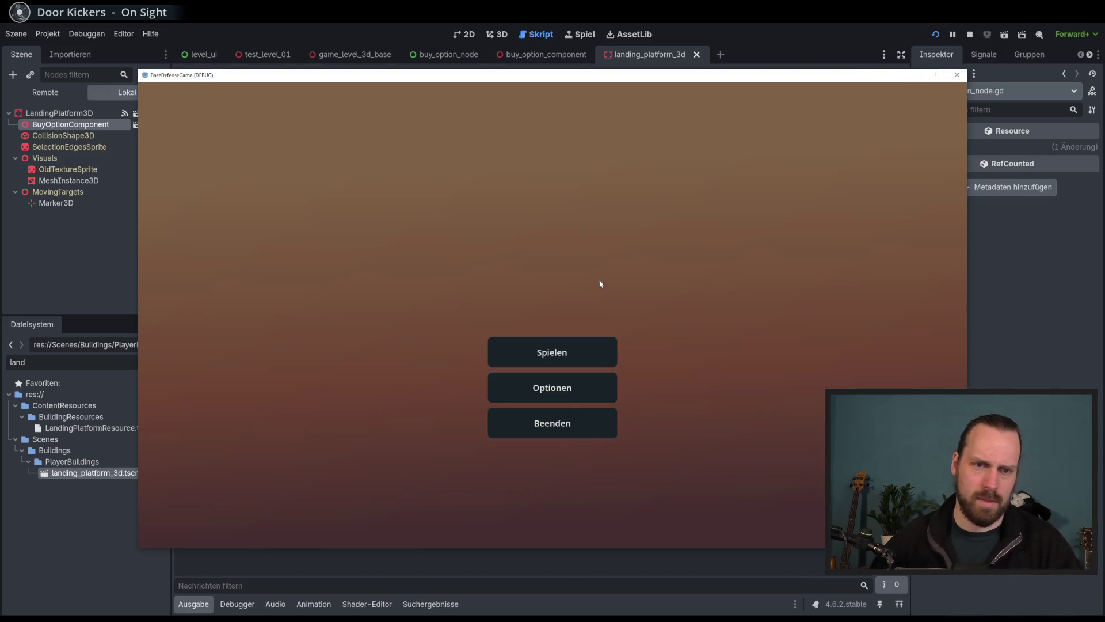
Open the landing platform's Worker3D/Laser Dude menu, pan to check it follows, then stop the game.
click(661, 484)
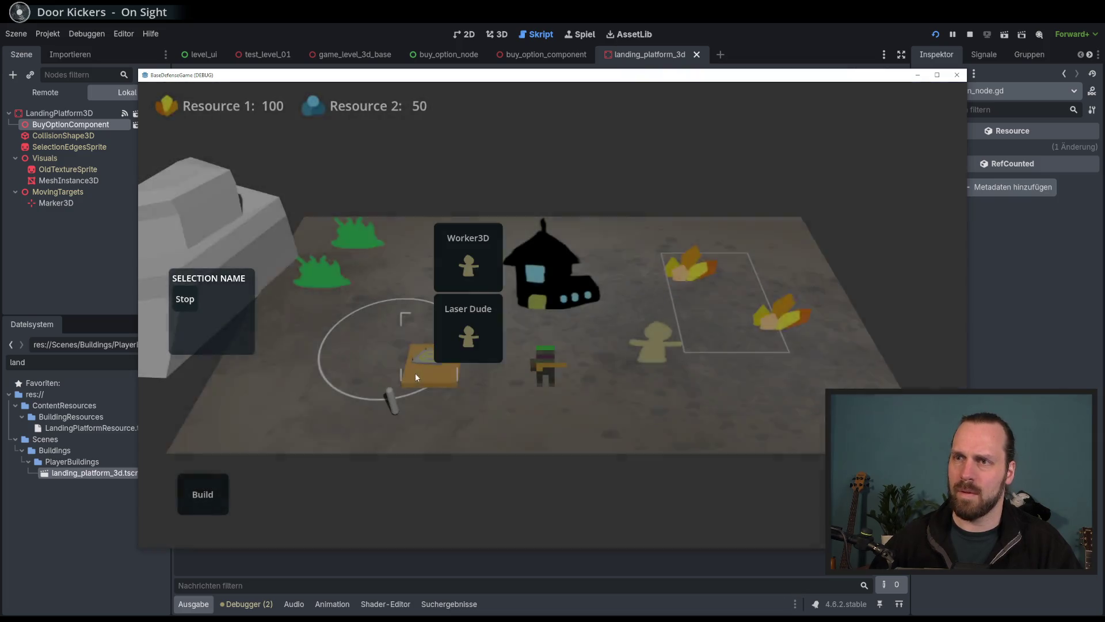
click(688, 298)
drag(662, 345, 430, 338)
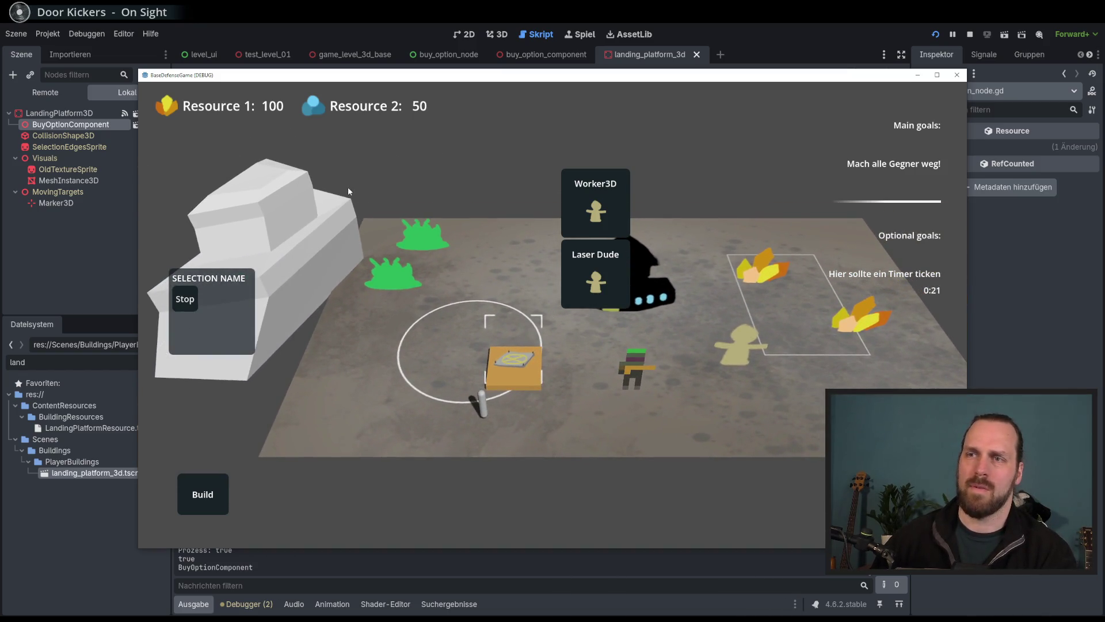
key(F8)
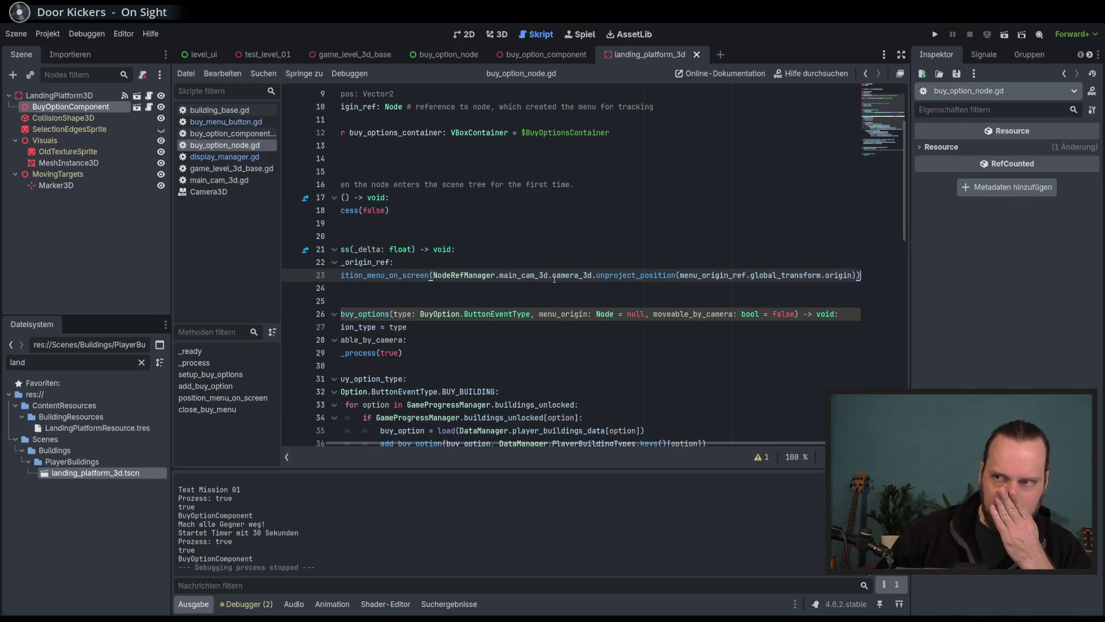
click(581, 34)
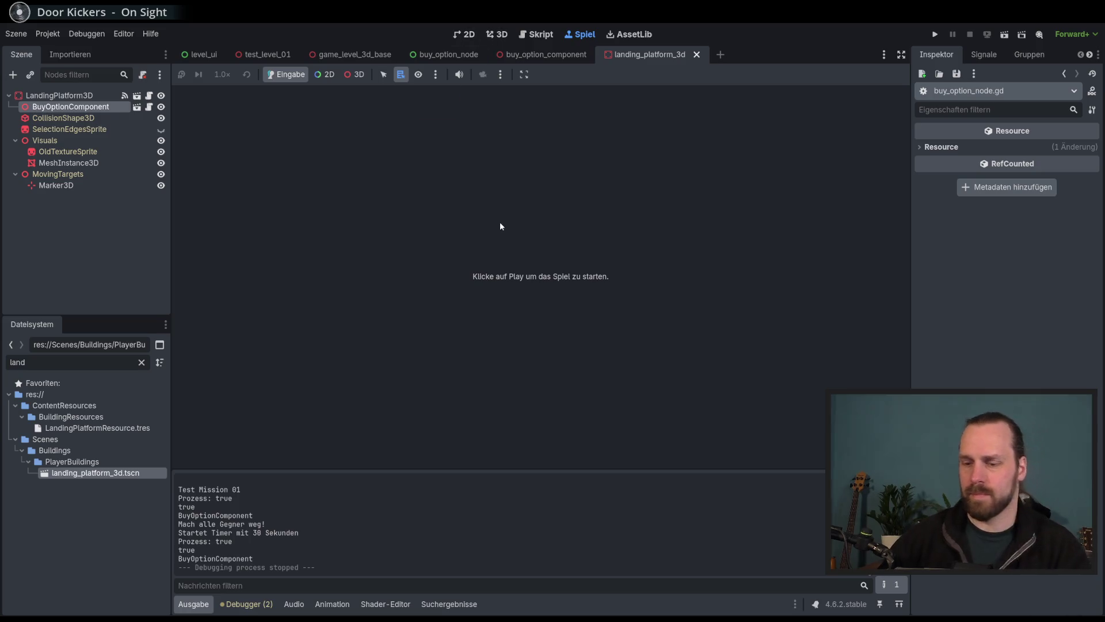
Run the test mission in the embedded view and open the landing platform's buy menu.
key(F5)
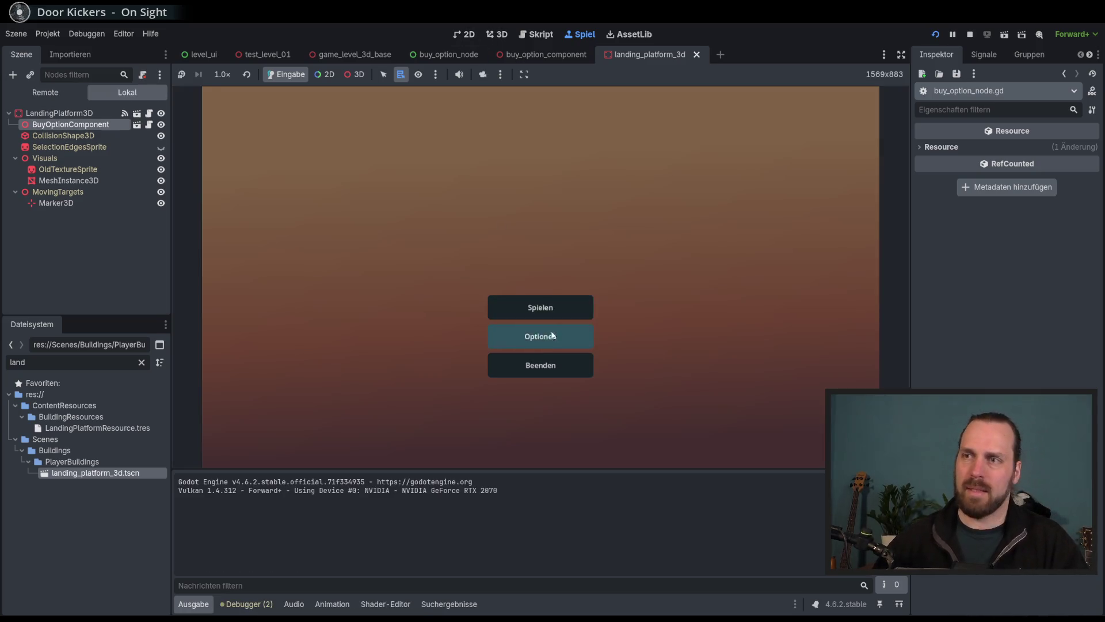
click(537, 336)
click(618, 418)
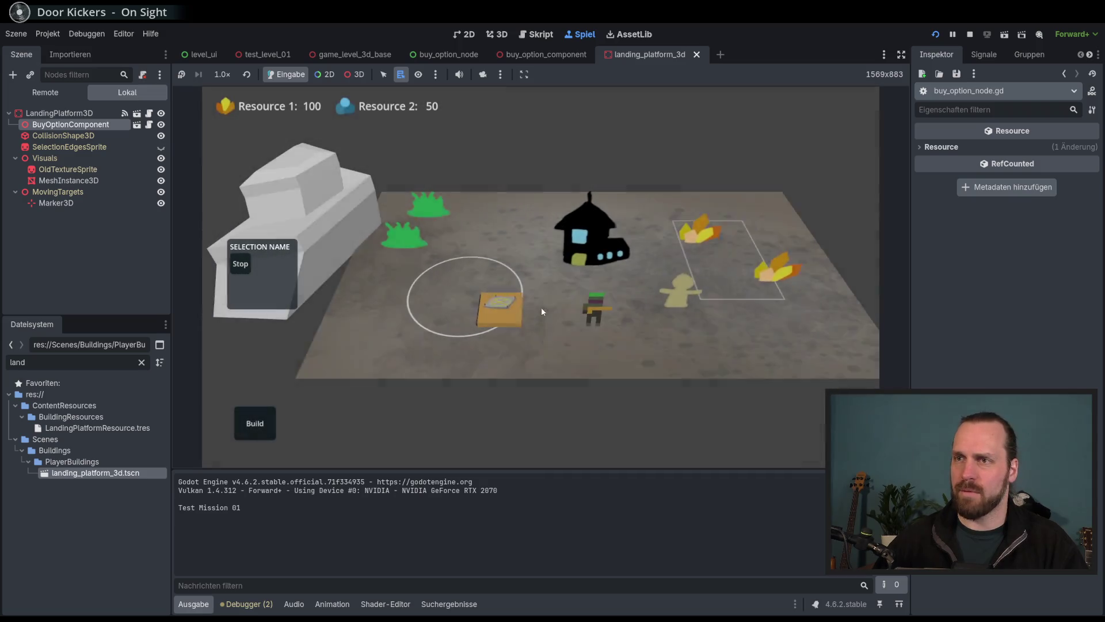
click(553, 322)
click(571, 325)
click(450, 315)
click(450, 315)
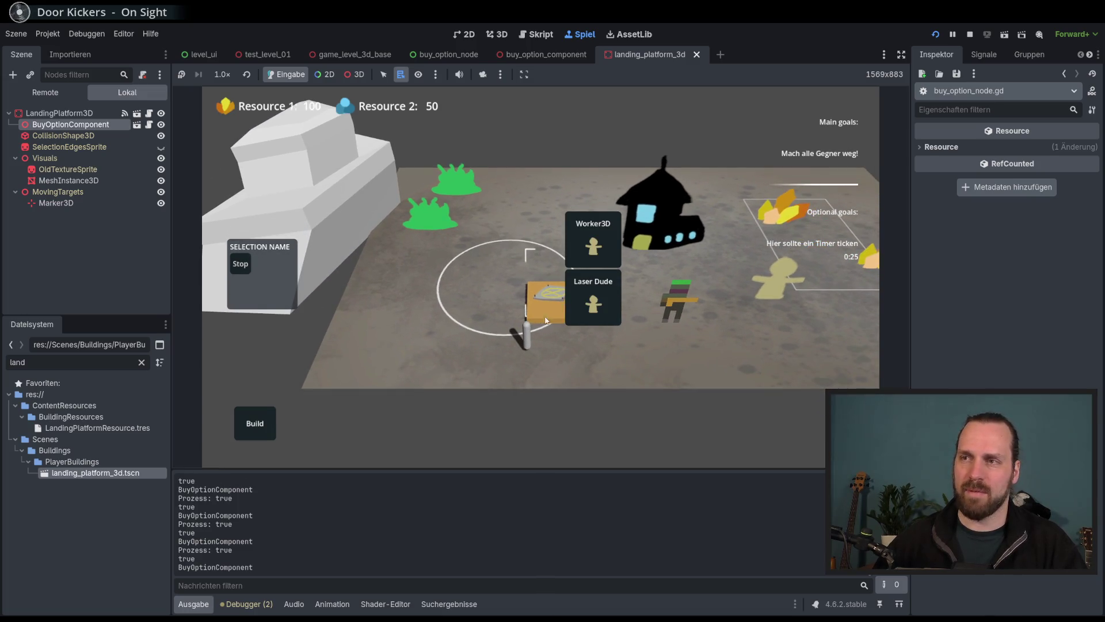
Expand Main and GameContent in the live Remote tree, then reopen the platform's buy menu.
click(45, 92)
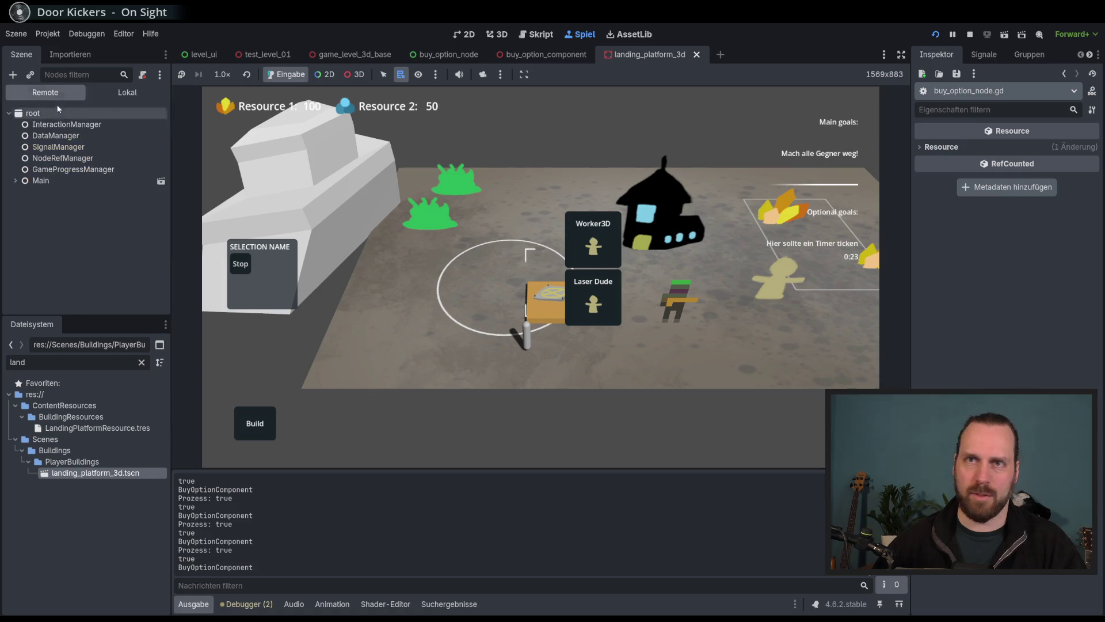
click(14, 180)
click(22, 191)
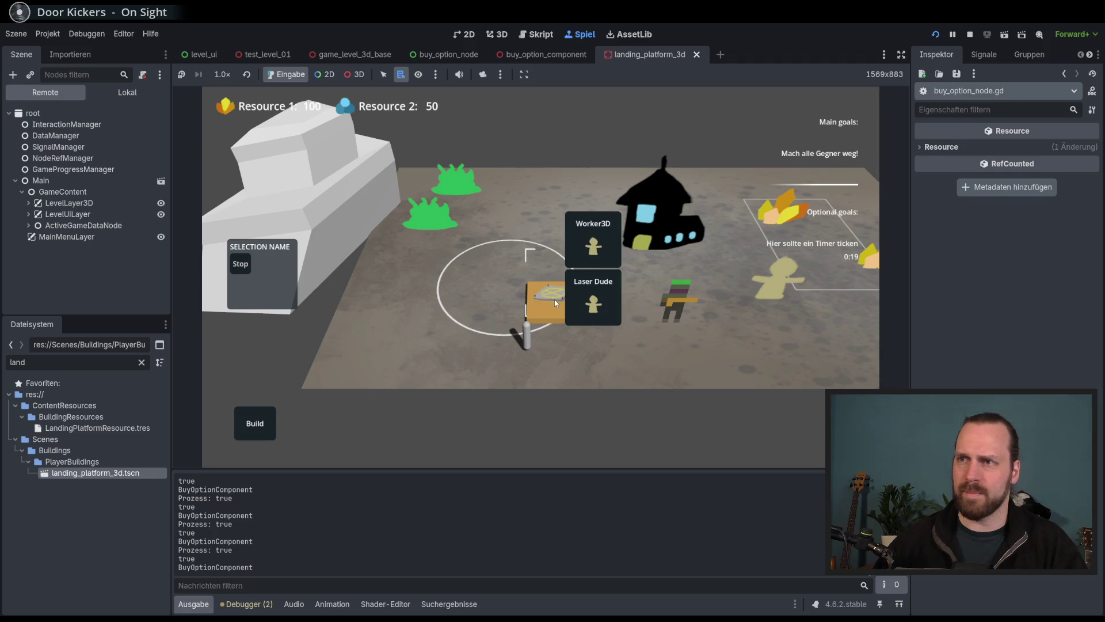
drag(566, 319, 455, 297)
click(479, 312)
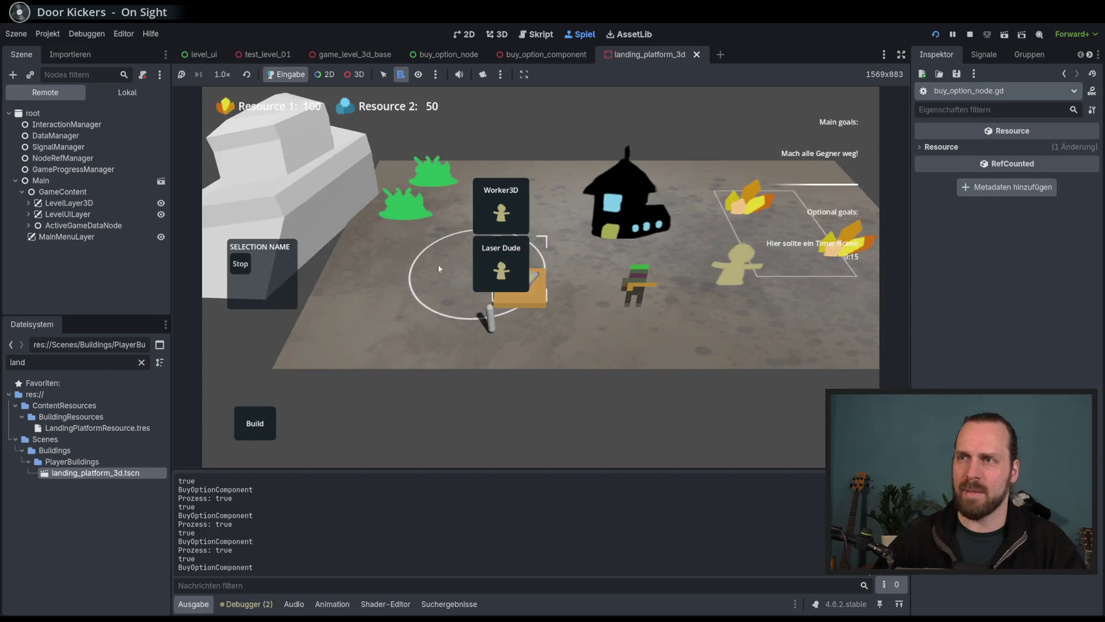
click(563, 289)
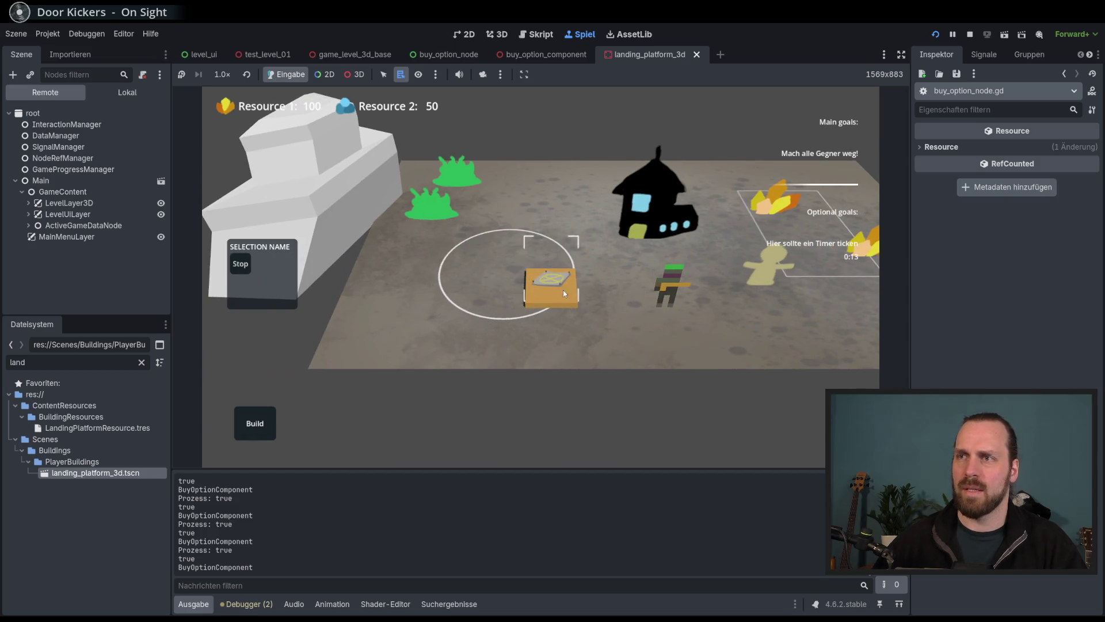
click(361, 77)
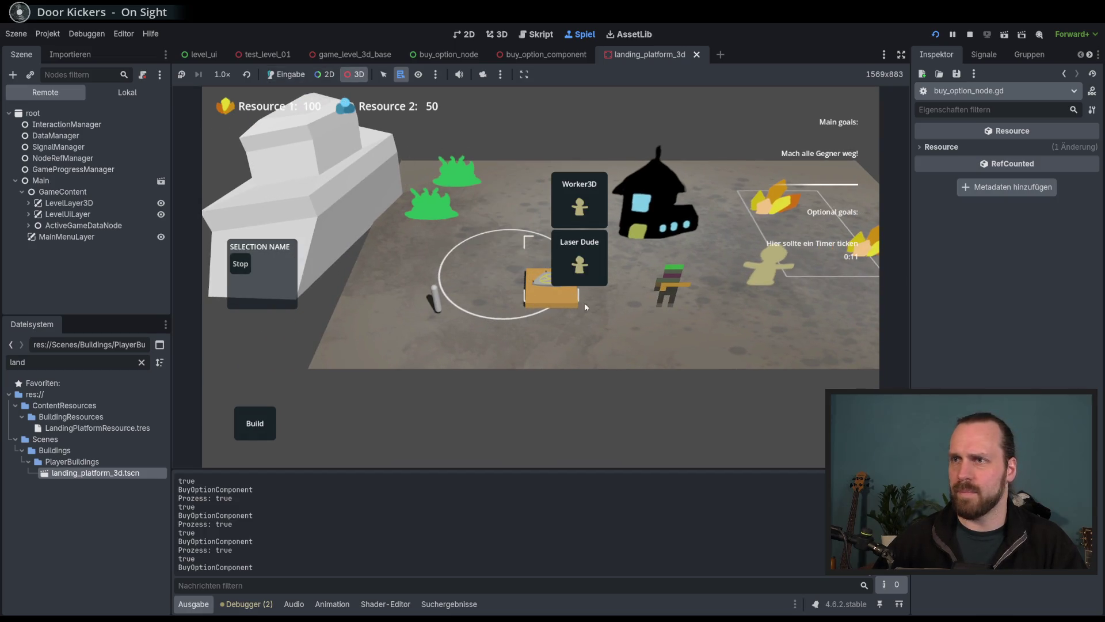
List the 3D nodes under the landing platform and near the Laser Dude option.
right_click(578, 308)
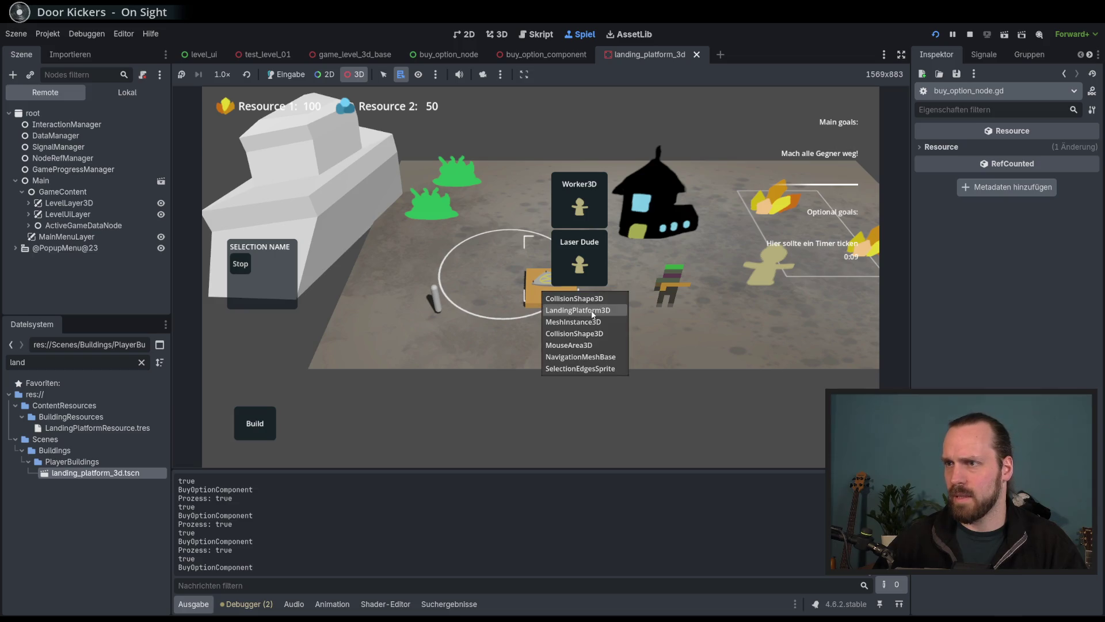
click(587, 363)
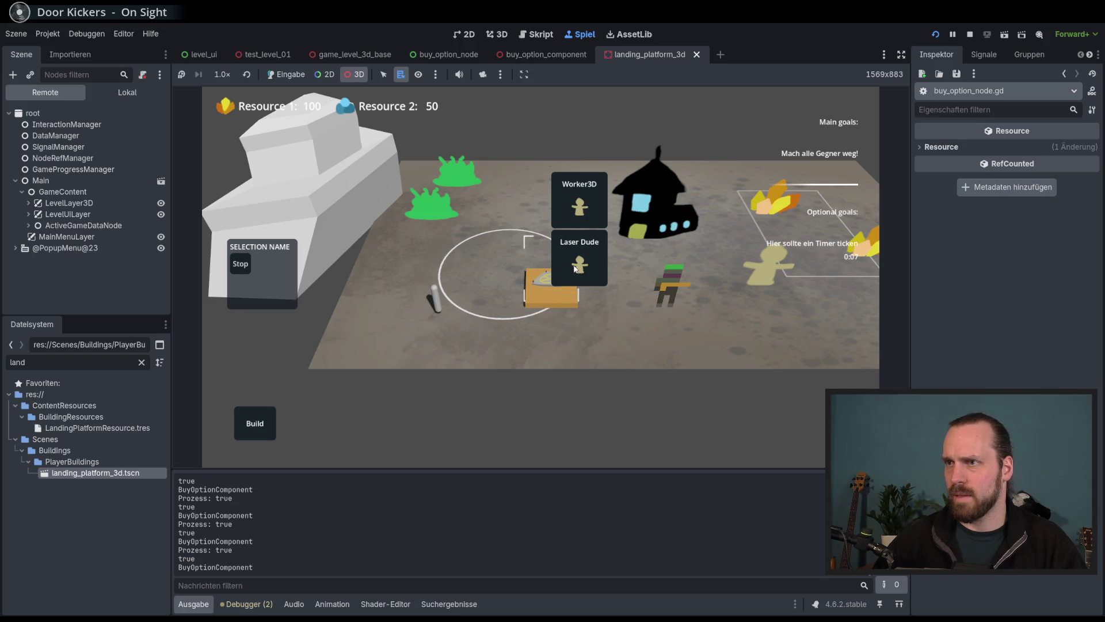
right_click(572, 268)
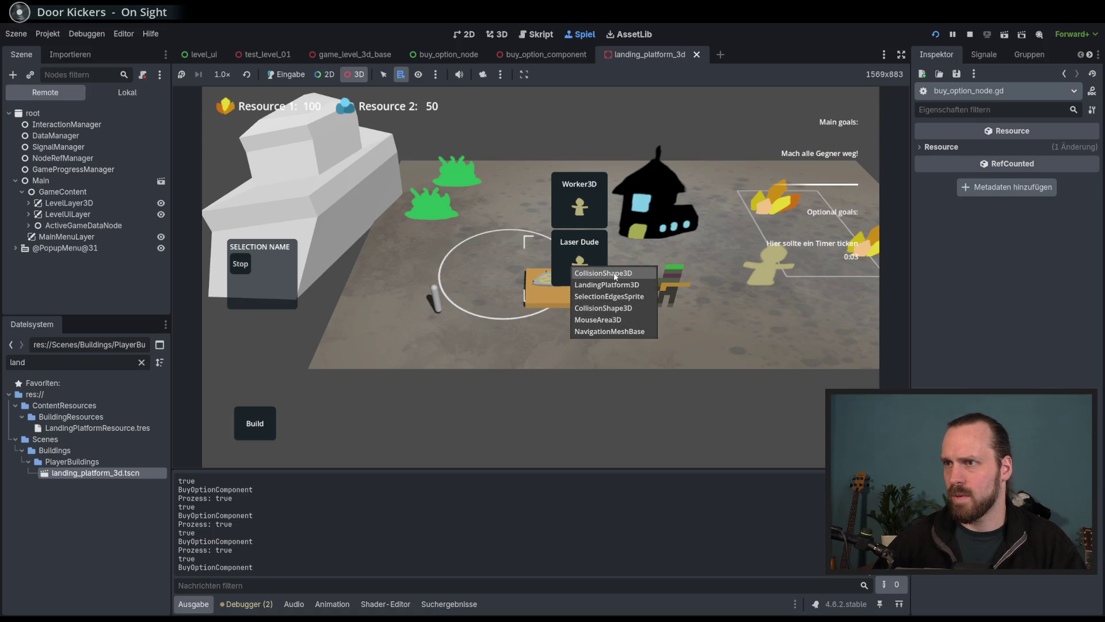
right_click(549, 292)
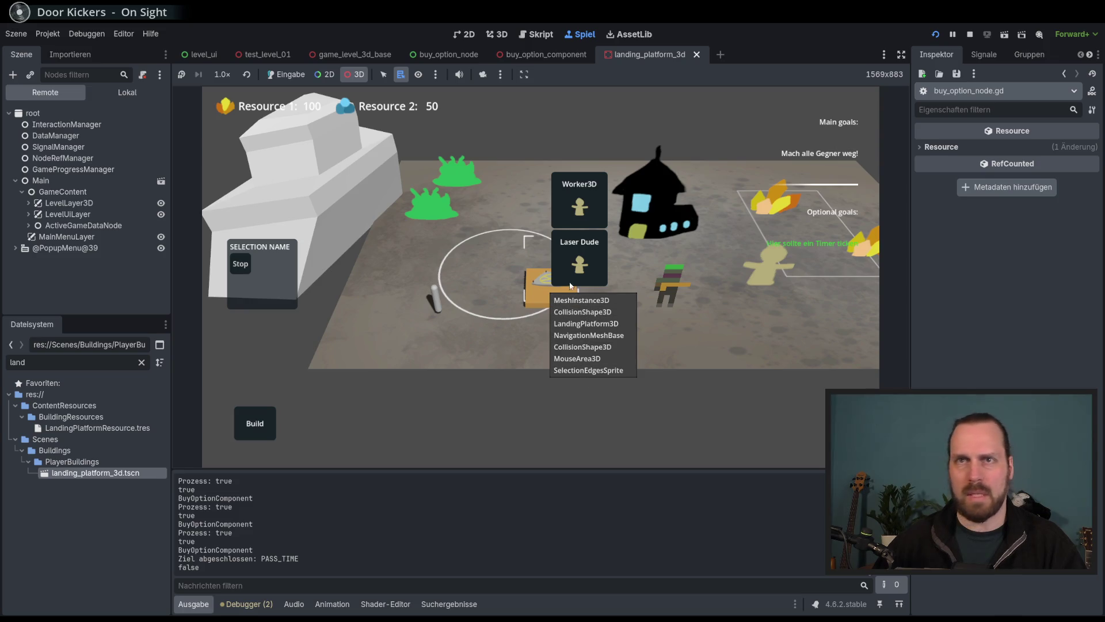
click(552, 282)
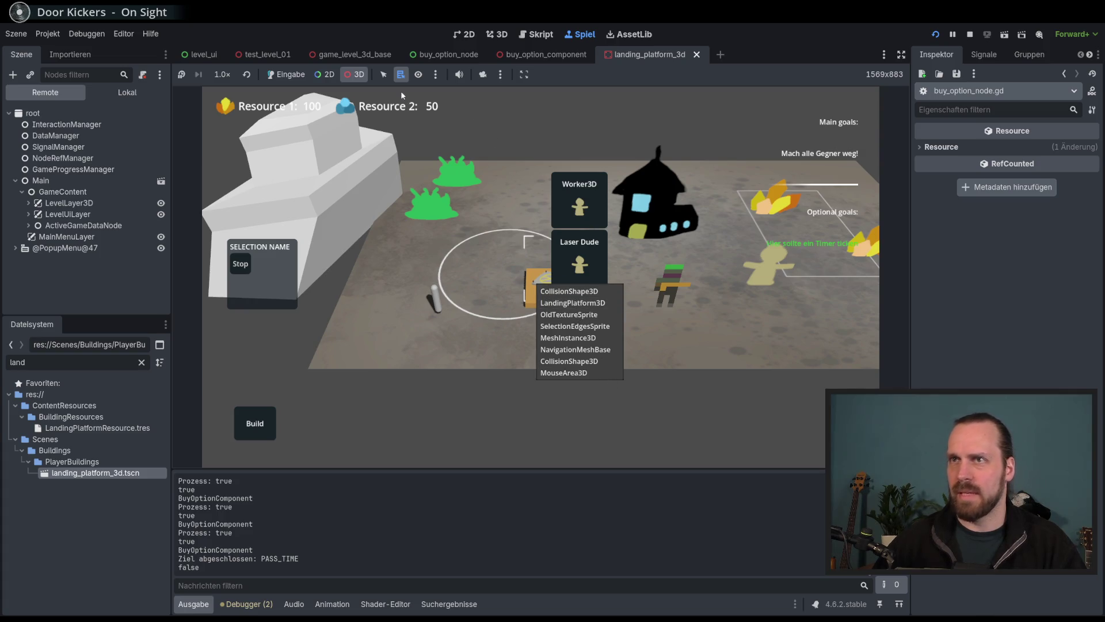
click(286, 74)
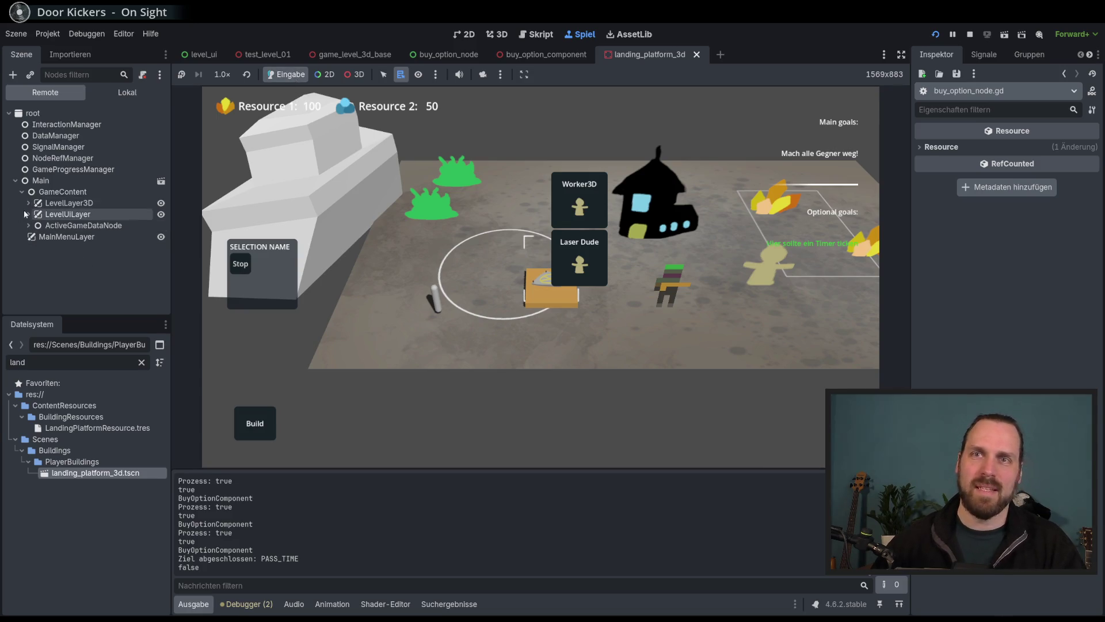
Expand LevelUiLayer > LevelUiContent in the Remote tree, buy a Laser Dude, and stop the game.
click(30, 206)
click(30, 208)
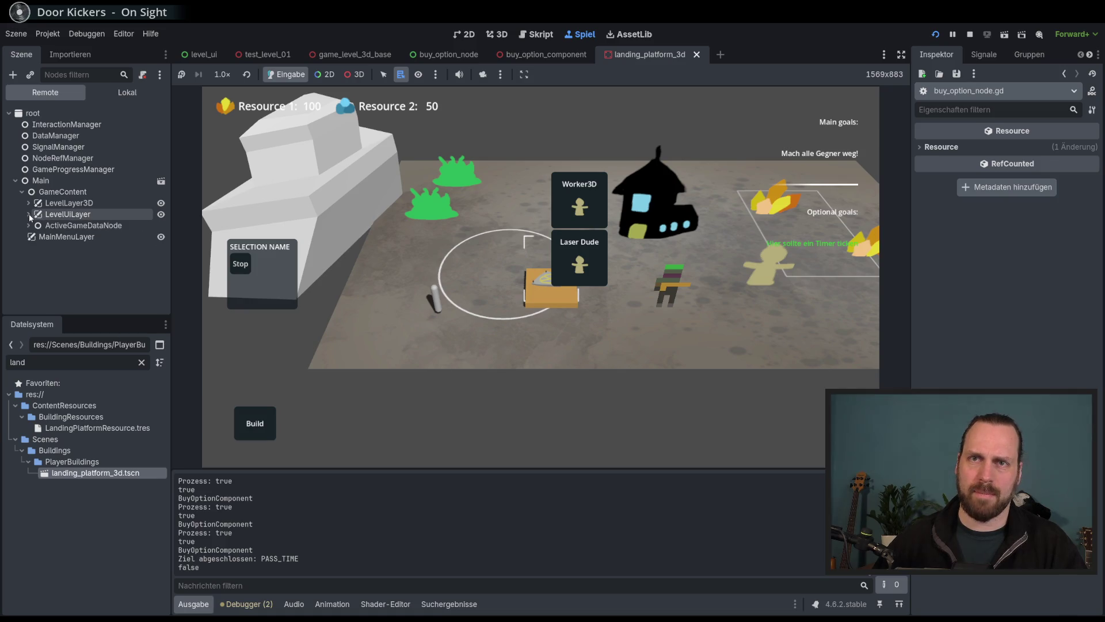
click(29, 214)
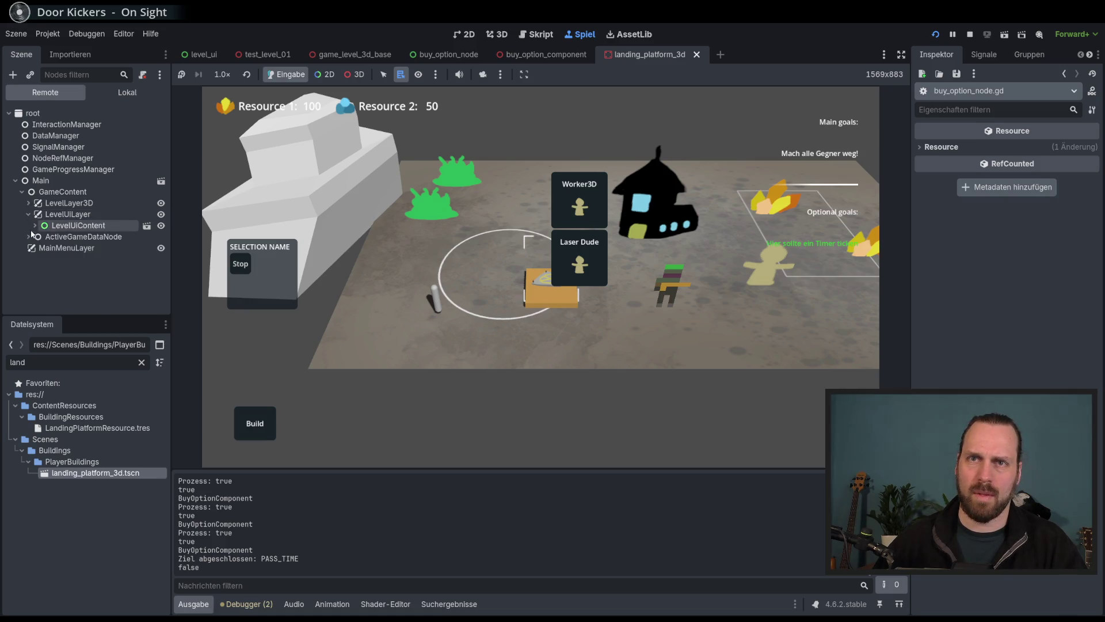
click(35, 225)
scroll(down, 3)
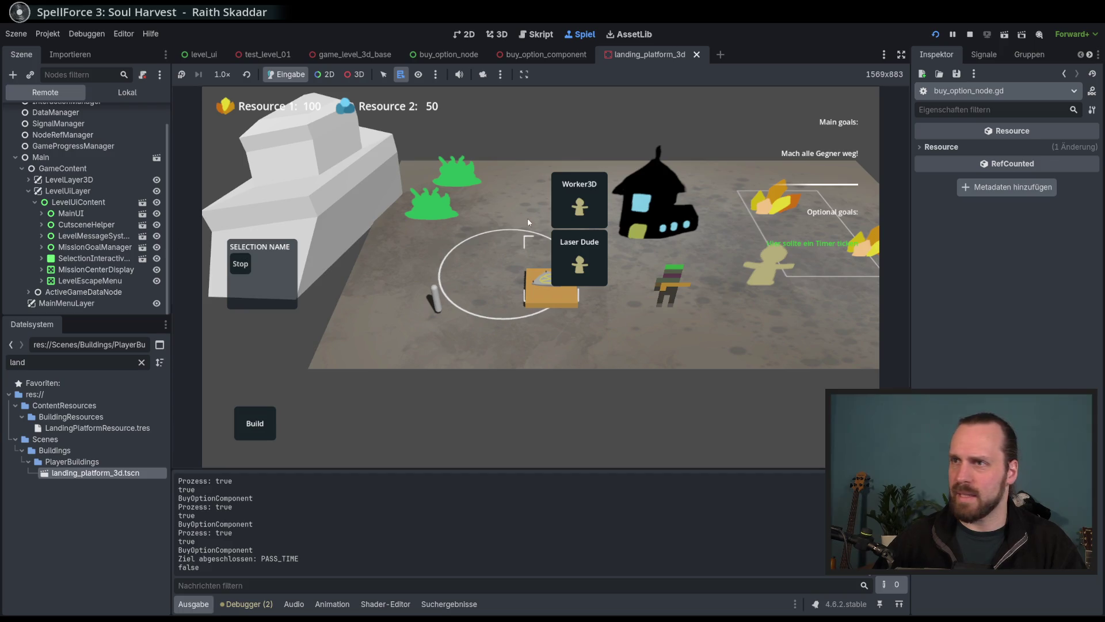
drag(175, 256, 190, 256)
click(593, 269)
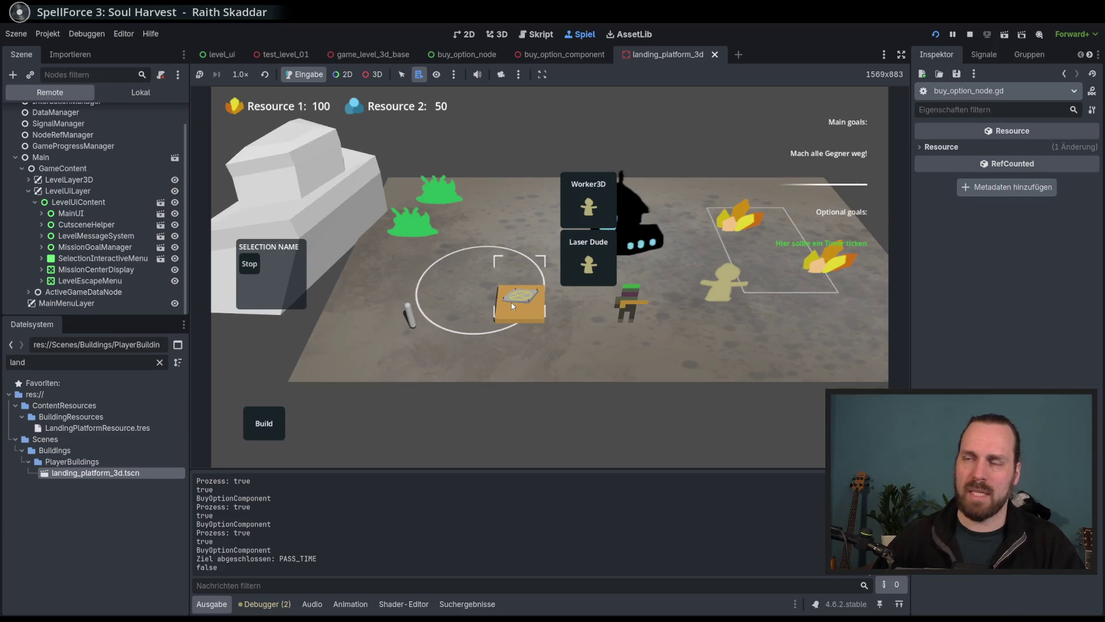
key(F8)
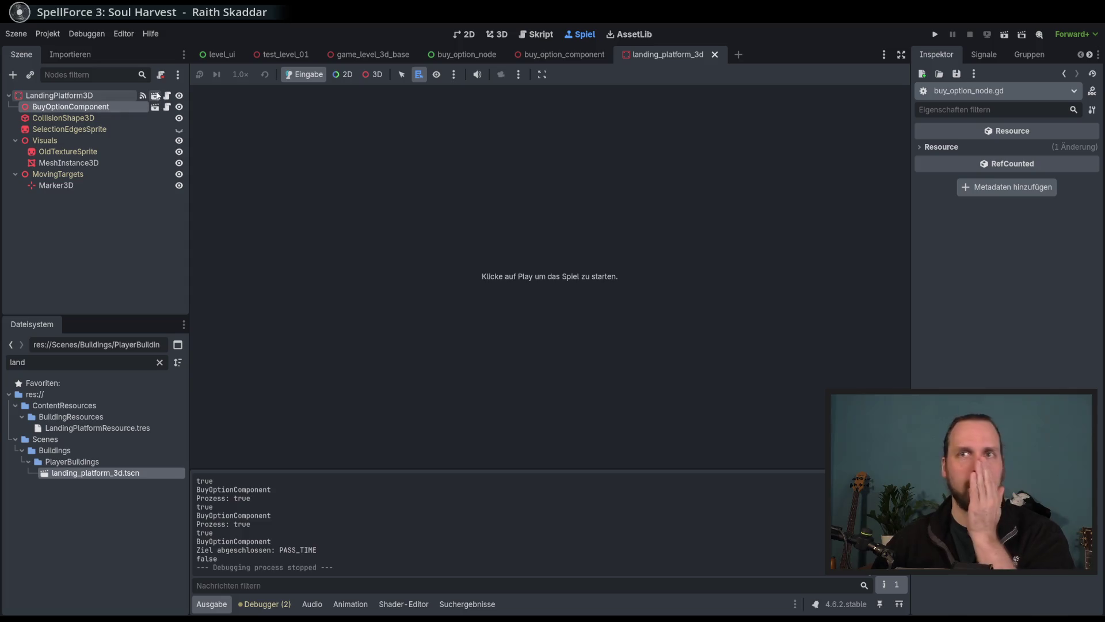
Review buy_option_component.gd, display_manager.gd and buy_option_node.gd in the script editor.
click(167, 96)
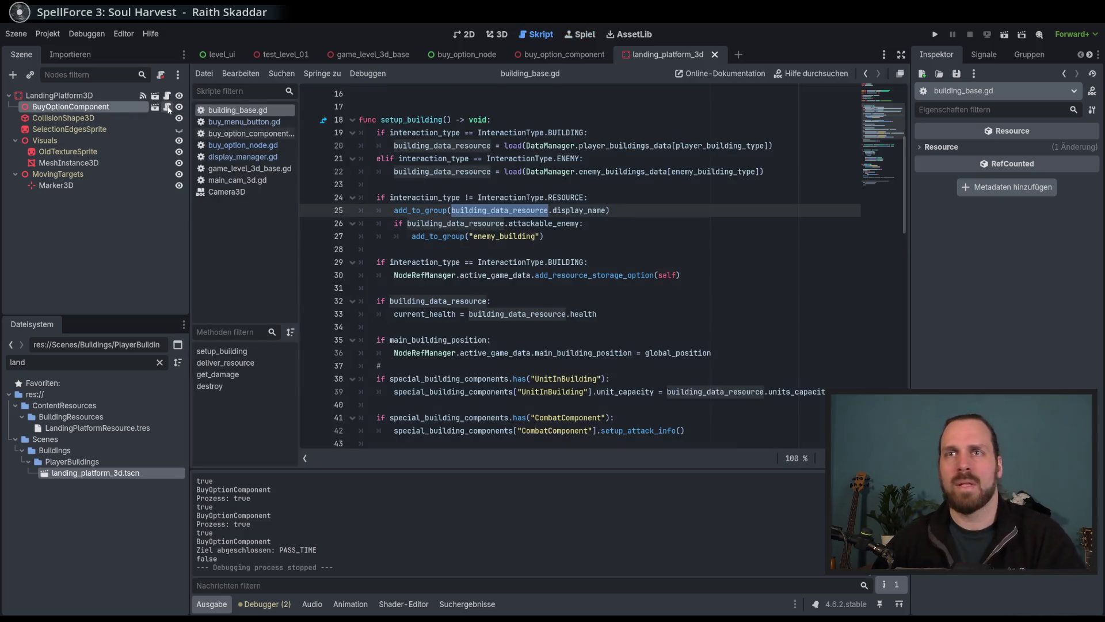
click(167, 107)
scroll(down, 3)
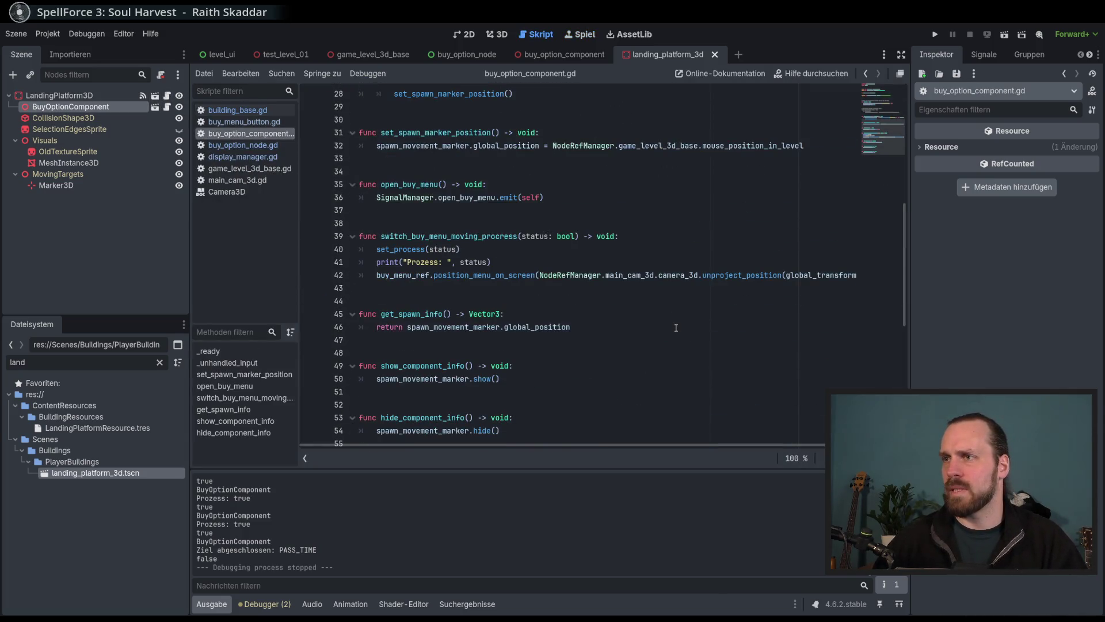
scroll(down, 3)
scroll(up, 3)
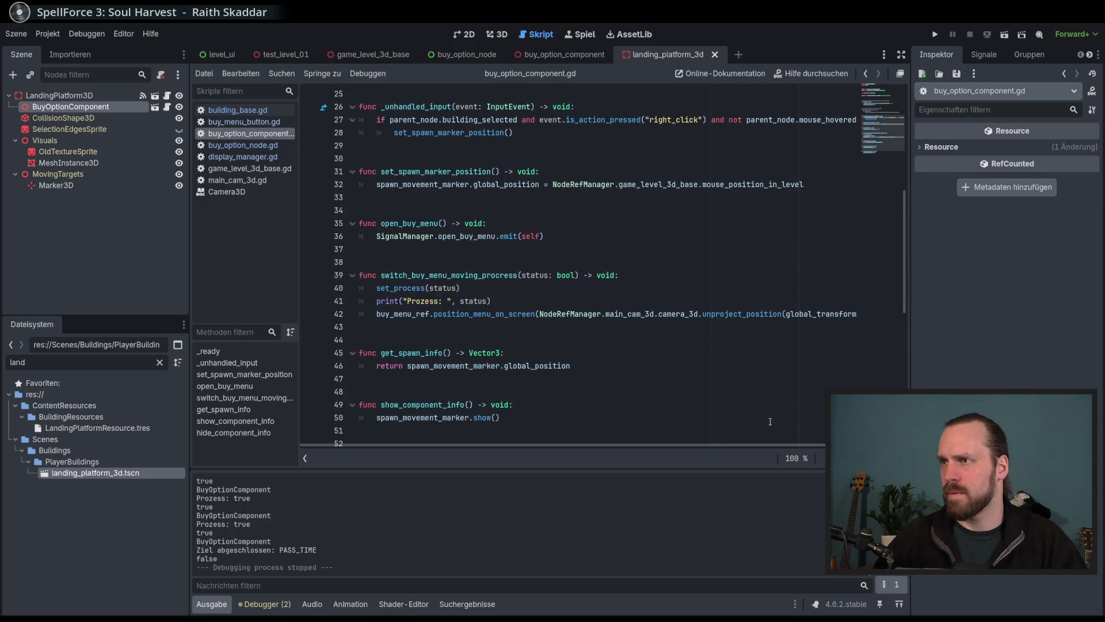
scroll(up, 3)
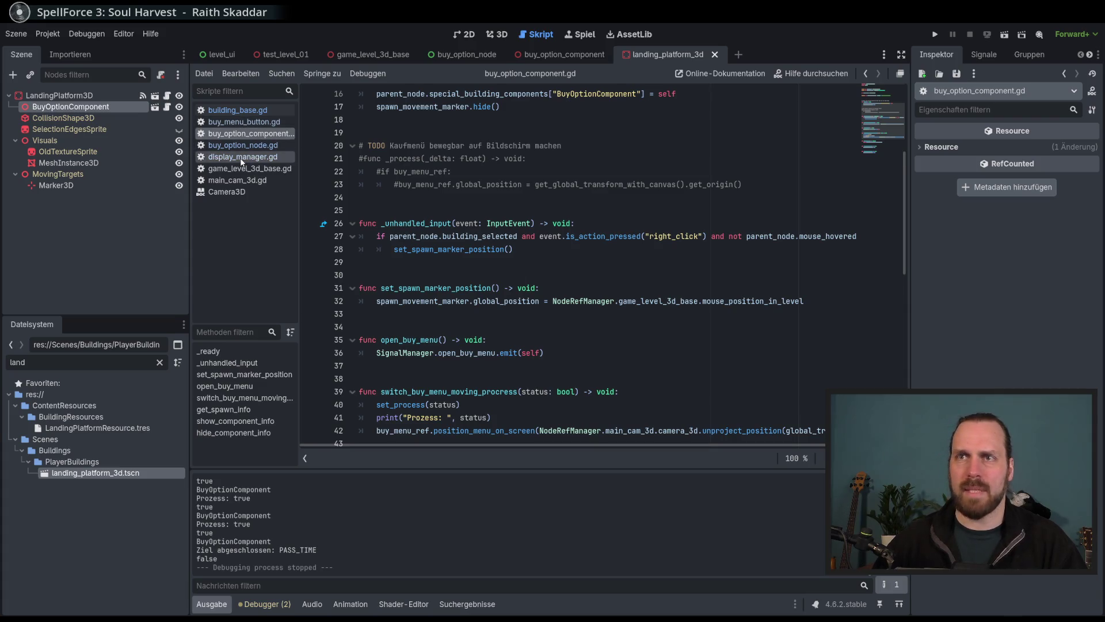
click(242, 158)
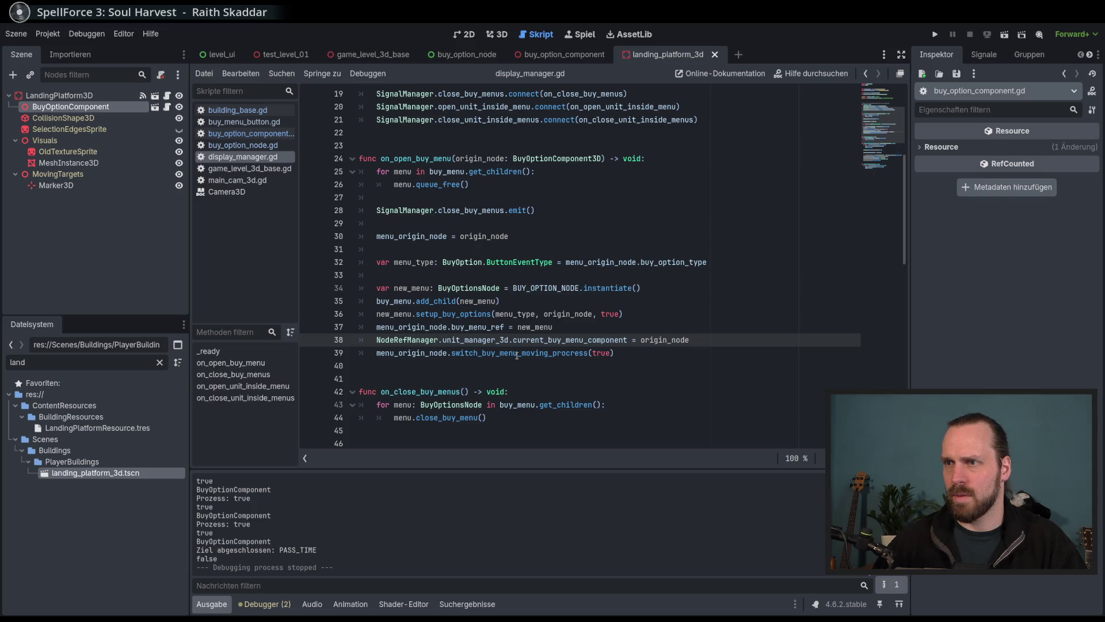
click(517, 356)
click(247, 146)
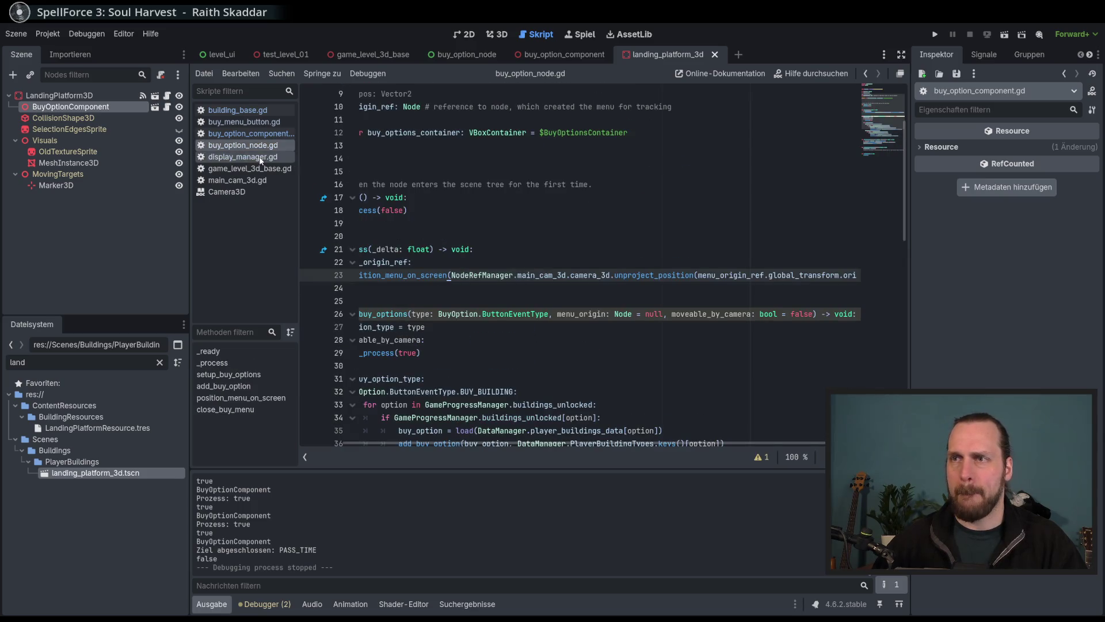
scroll(left, 3)
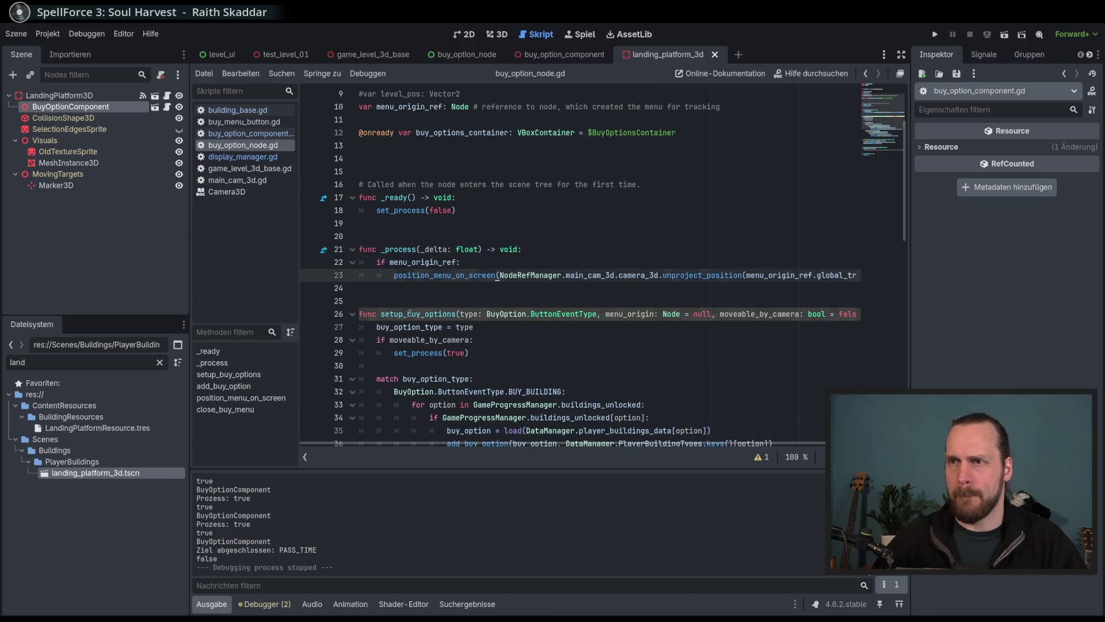
Find setup_buy_options in all files and jump to its display_manager.gd call on line 36.
double_click(411, 314)
key(ctrl+shift+f)
key(Return)
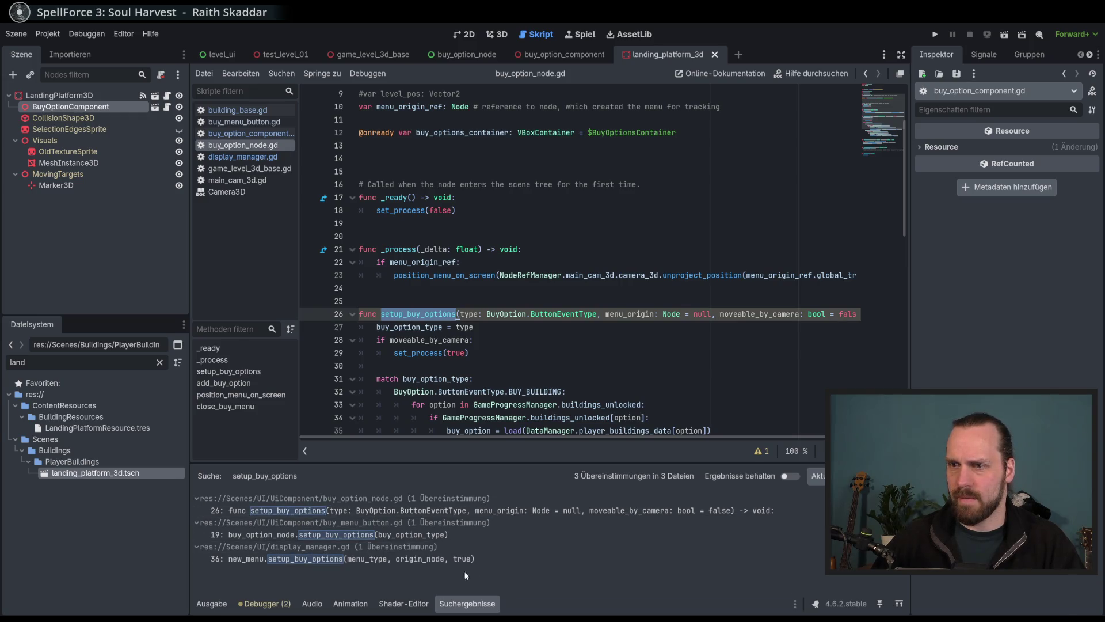
click(447, 559)
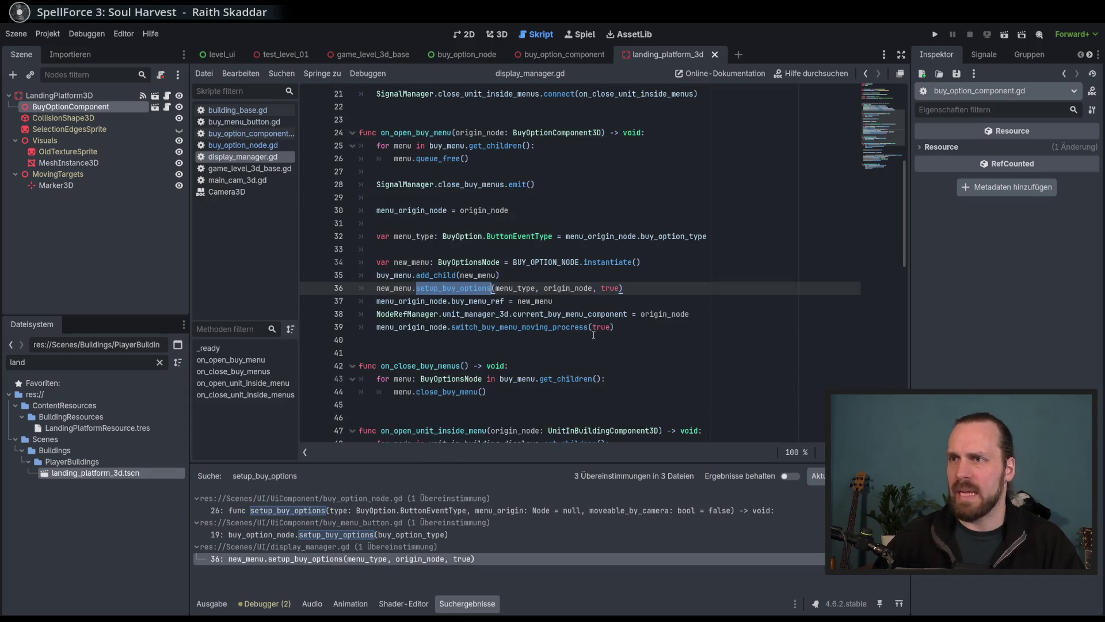
Replace origin_node with menu_origin_node in the setup_buy_options call on line 36.
double_click(568, 288)
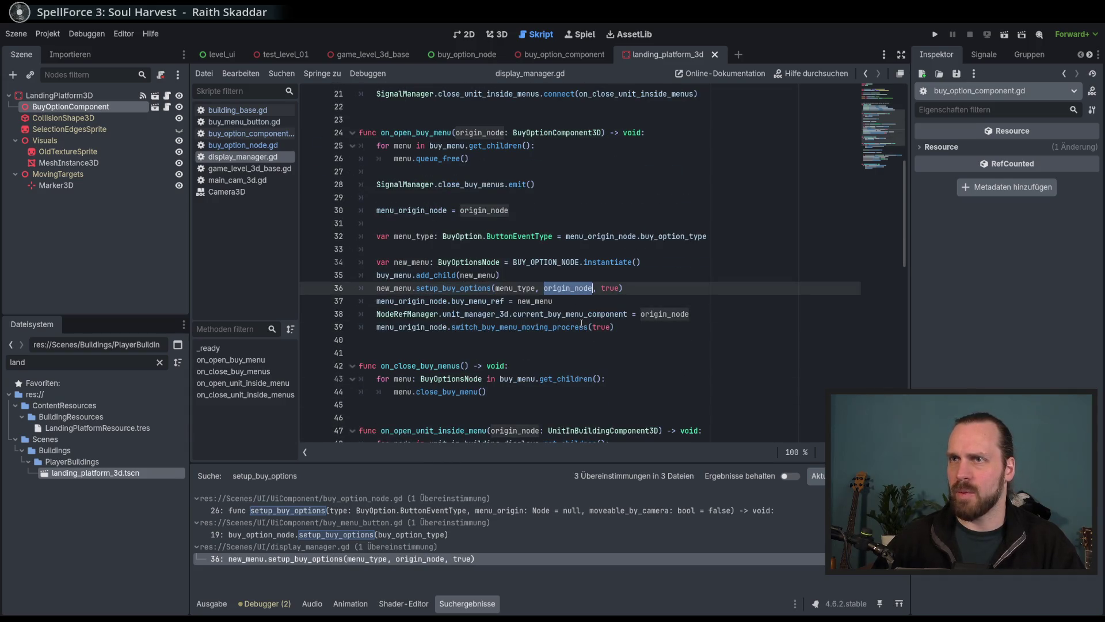
scroll(up, 3)
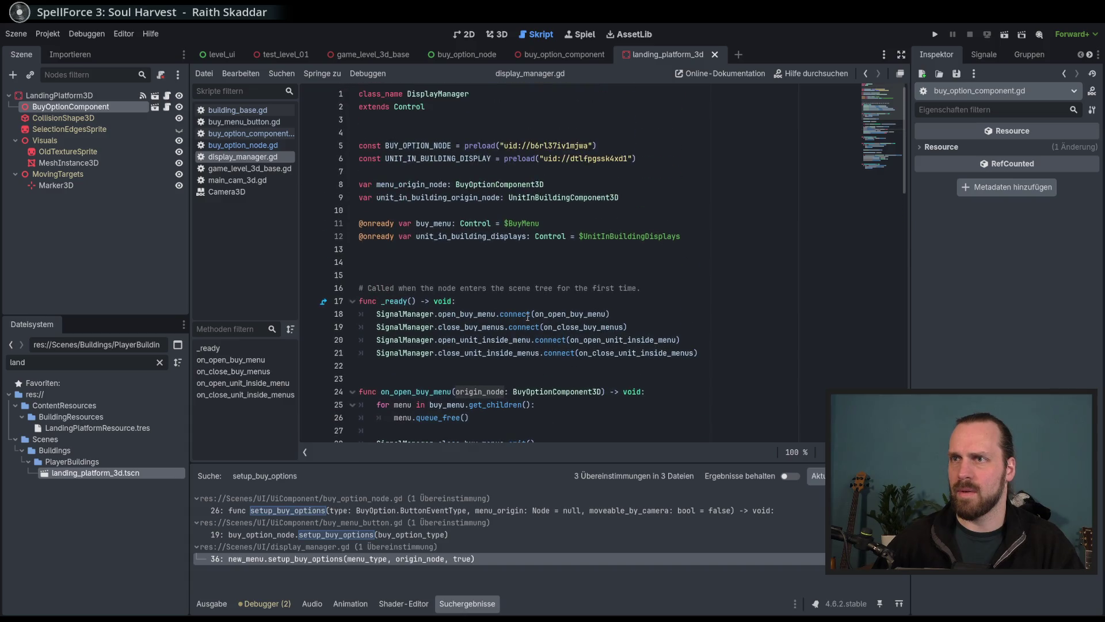
scroll(down, 3)
scroll(down, 3)
double_click(414, 236)
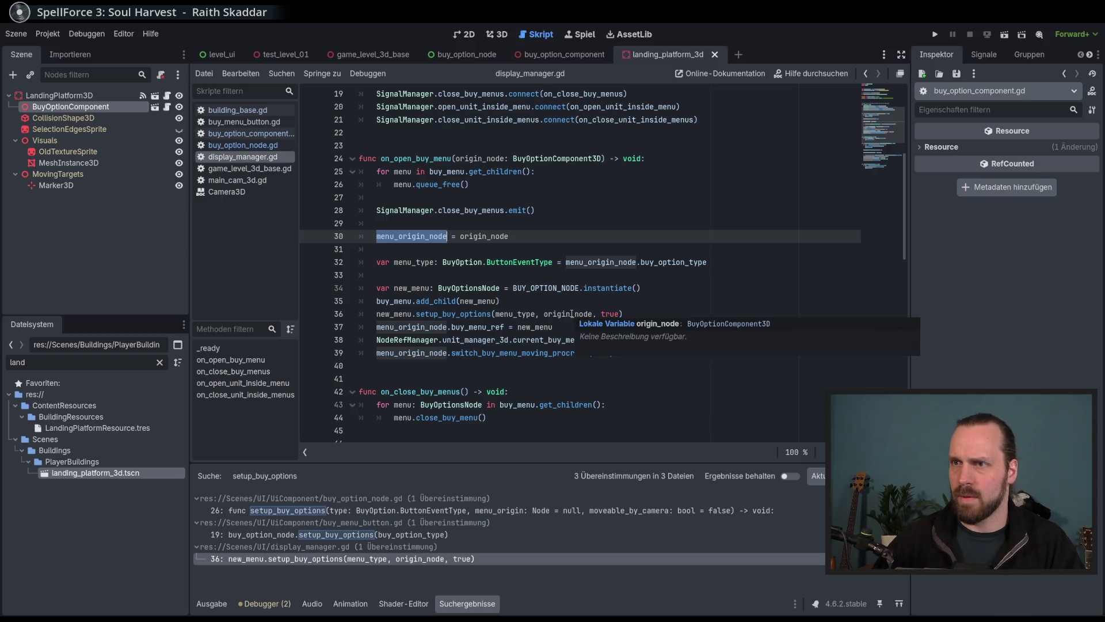
double_click(572, 314)
key(ctrl+v)
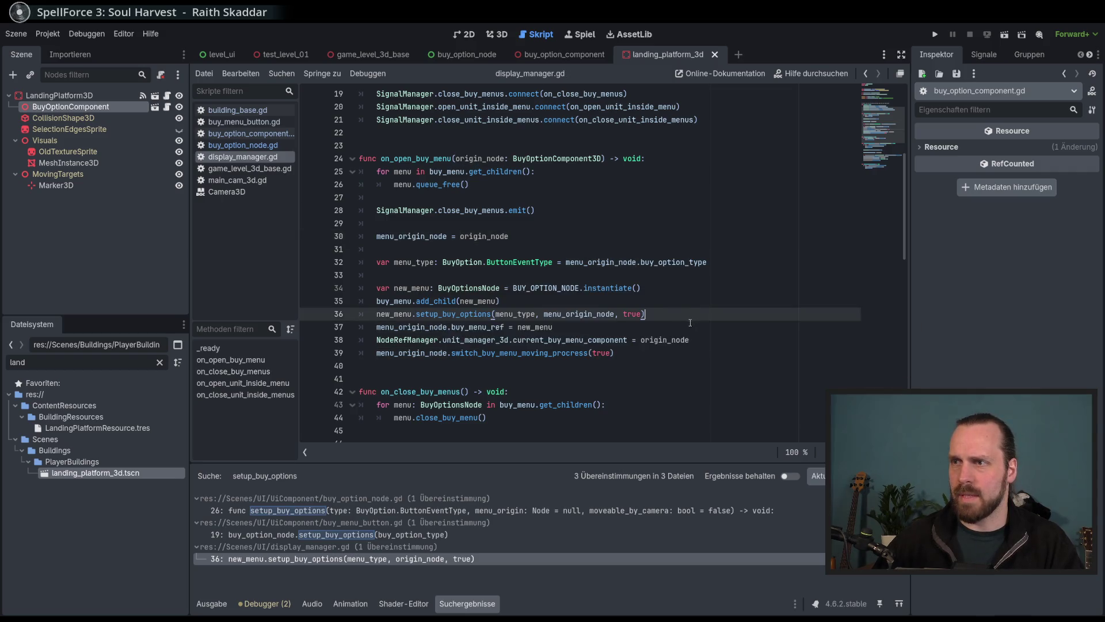
Check the new argument and review the _on_open_buy_menu function in display_manager.gd.
double_click(572, 314)
double_click(665, 340)
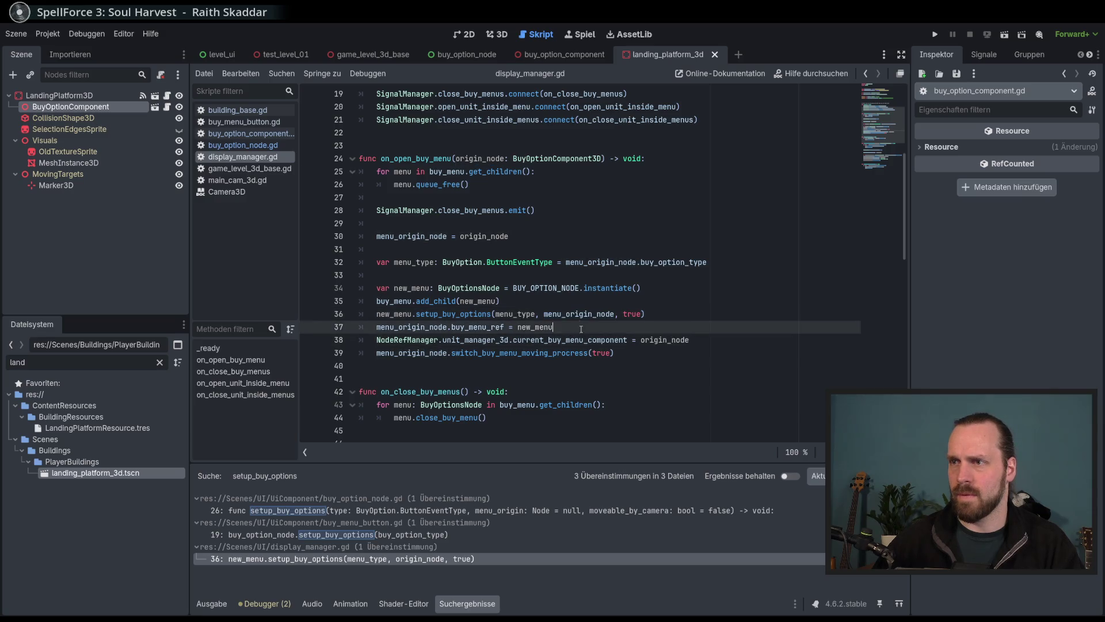
double_click(574, 314)
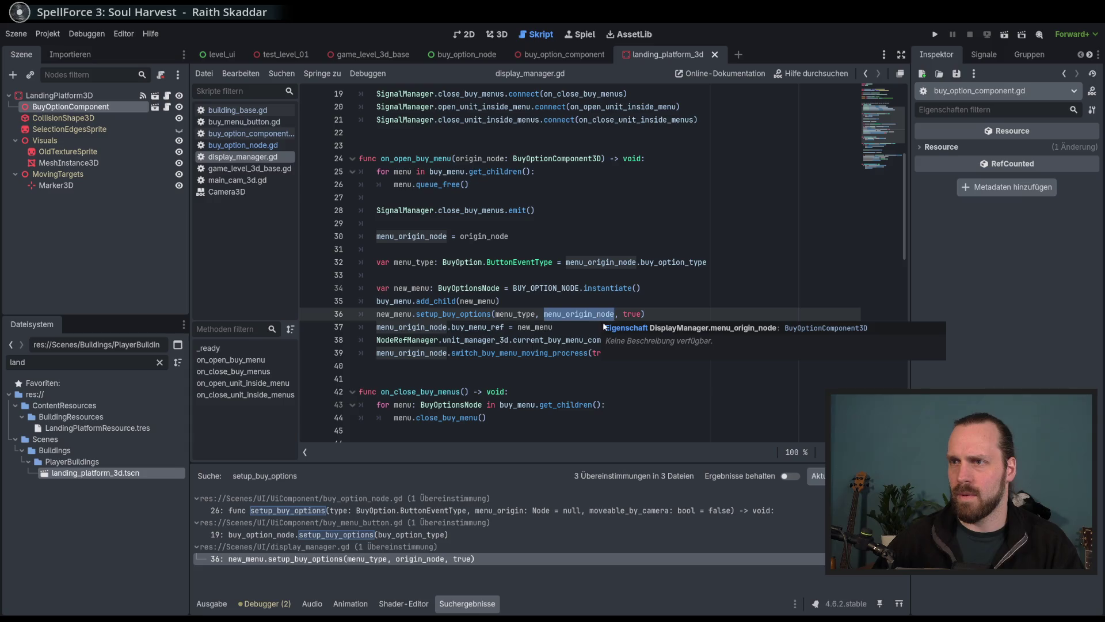
mouse_move(460, 357)
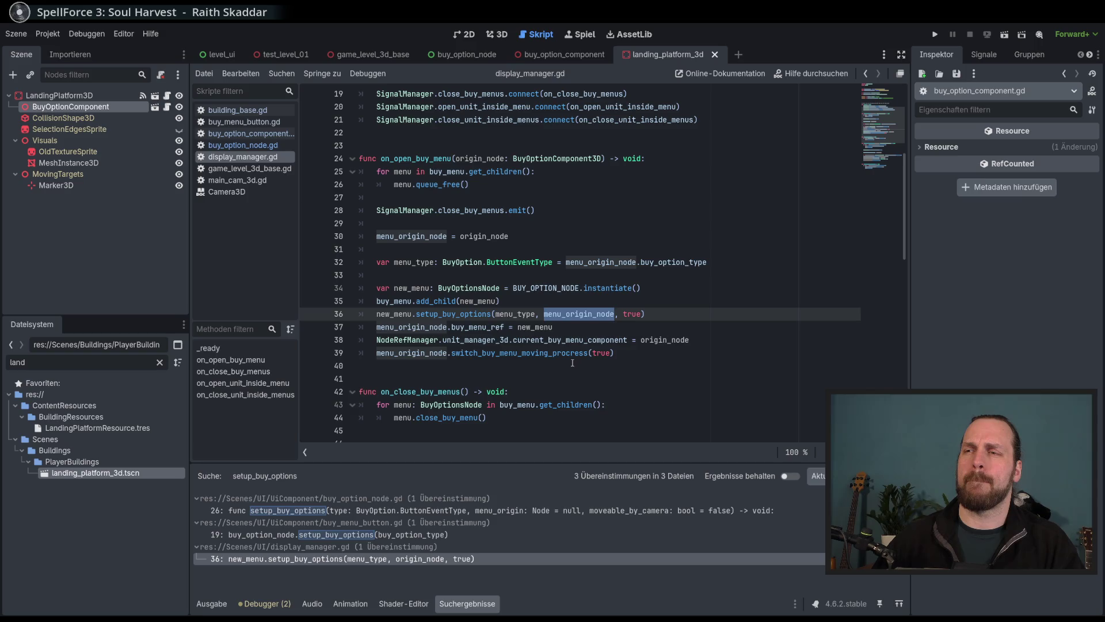
mouse_move(551, 355)
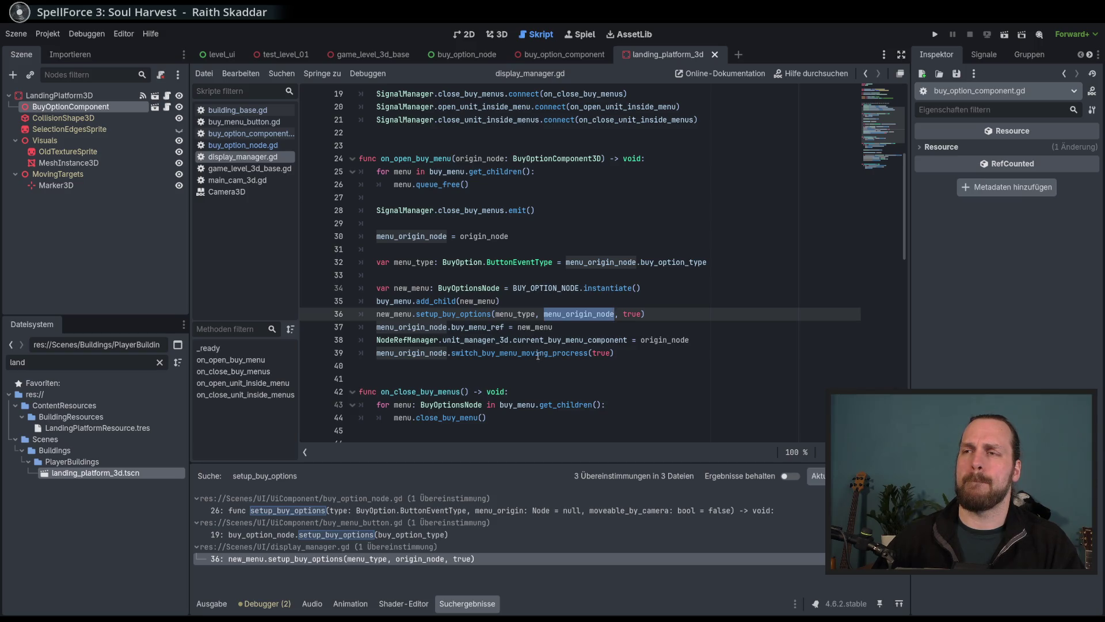
scroll(up, 3)
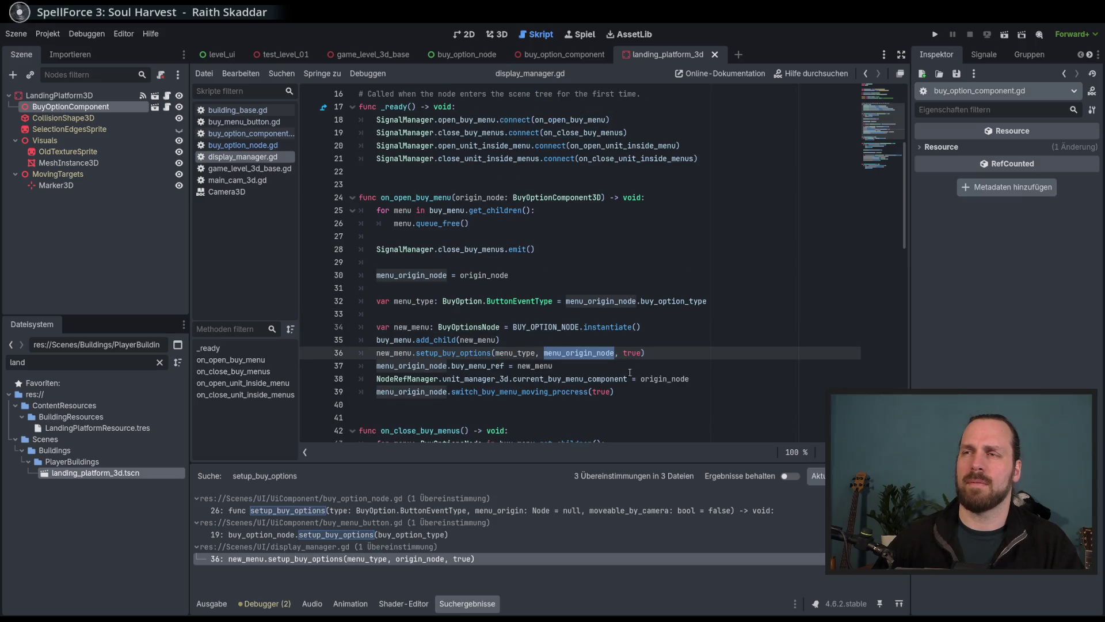
mouse_move(651, 379)
scroll(up, 3)
scroll(down, 3)
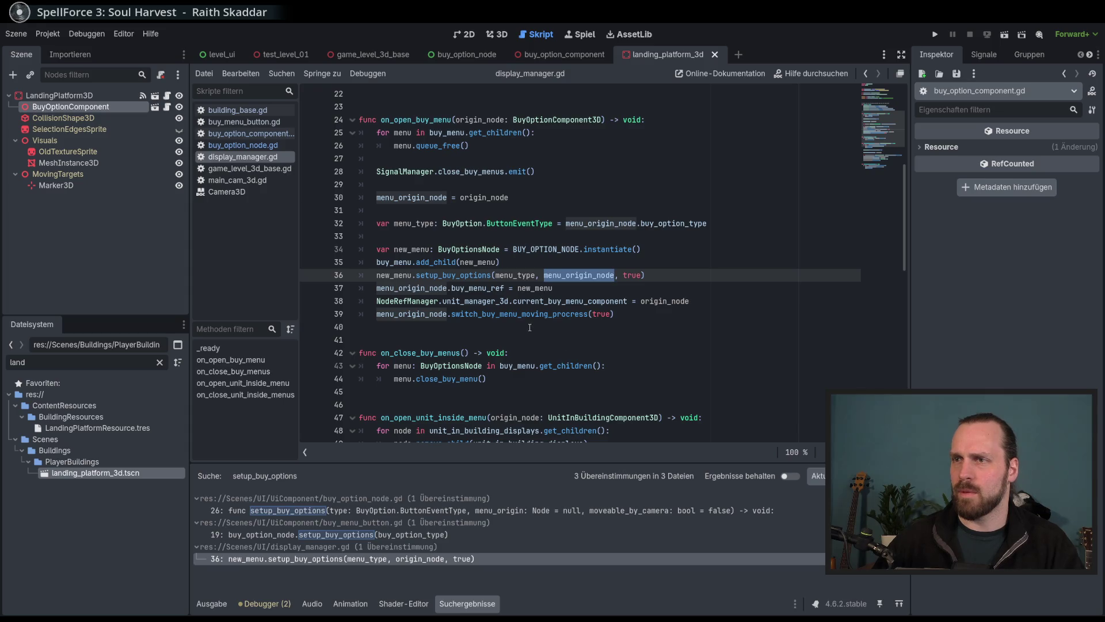
Run the game, show the Remote scene tree, and expand LevelUiContent.
key(F5)
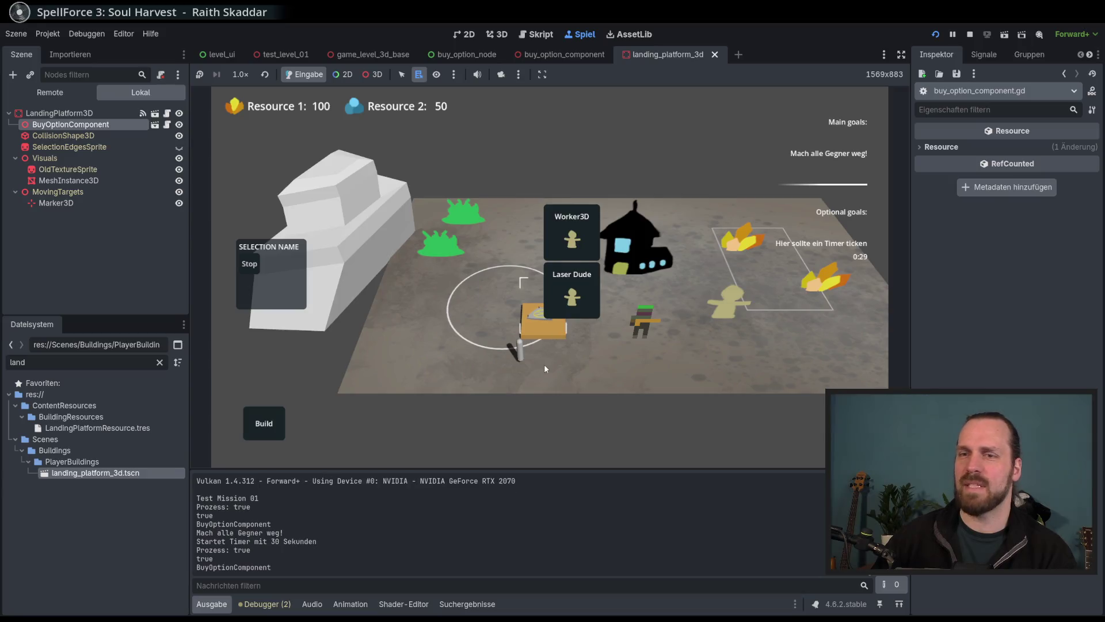
scroll(up, 3)
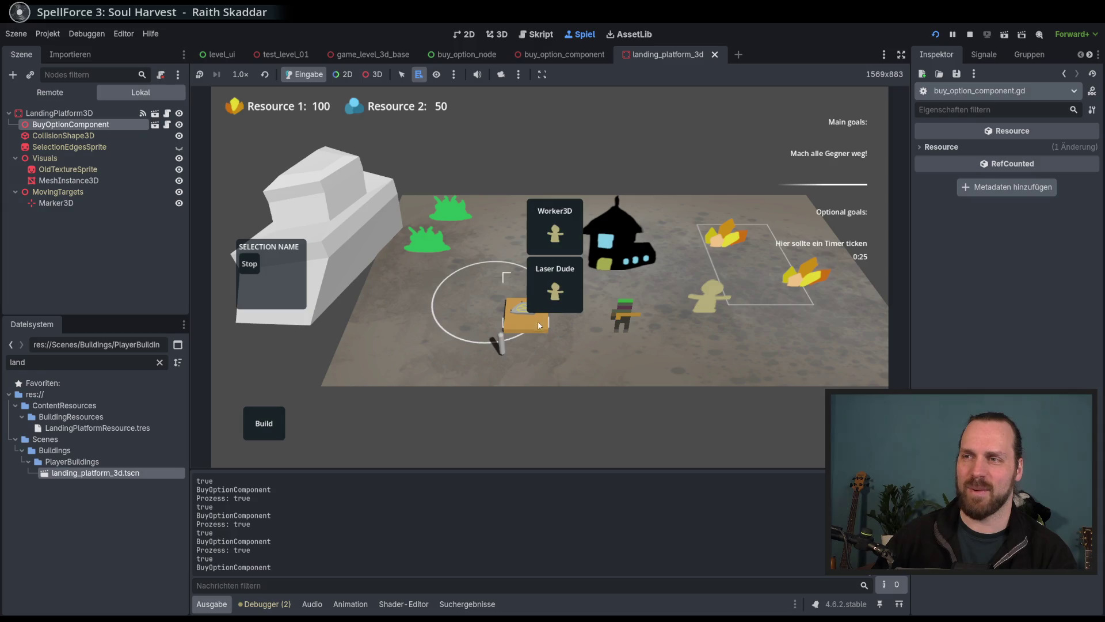
click(51, 92)
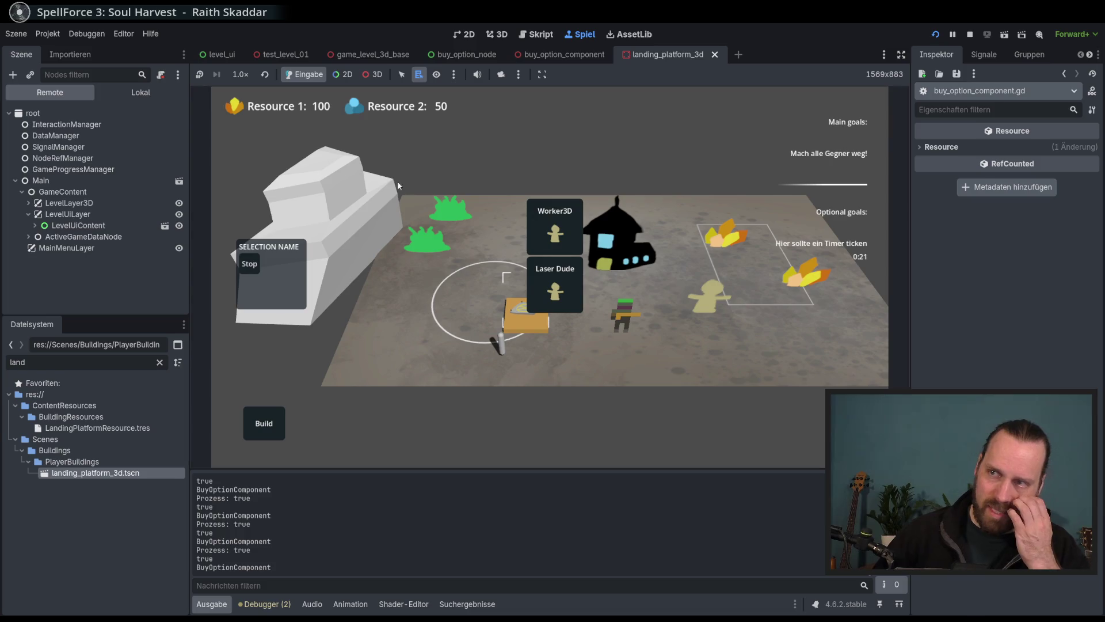
click(34, 226)
scroll(down, 3)
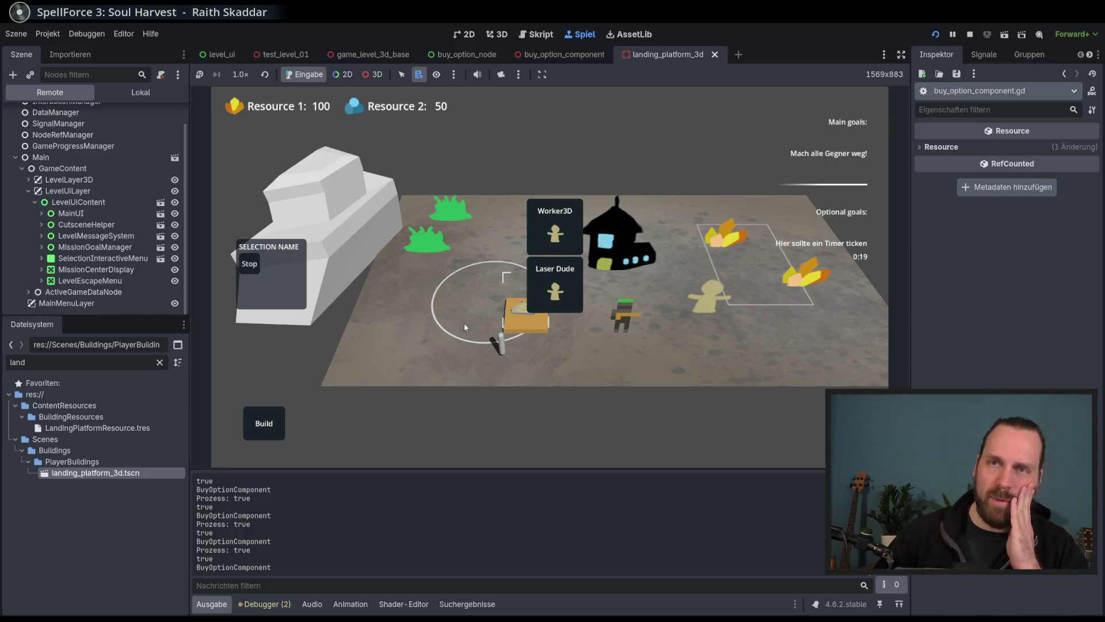
click(526, 319)
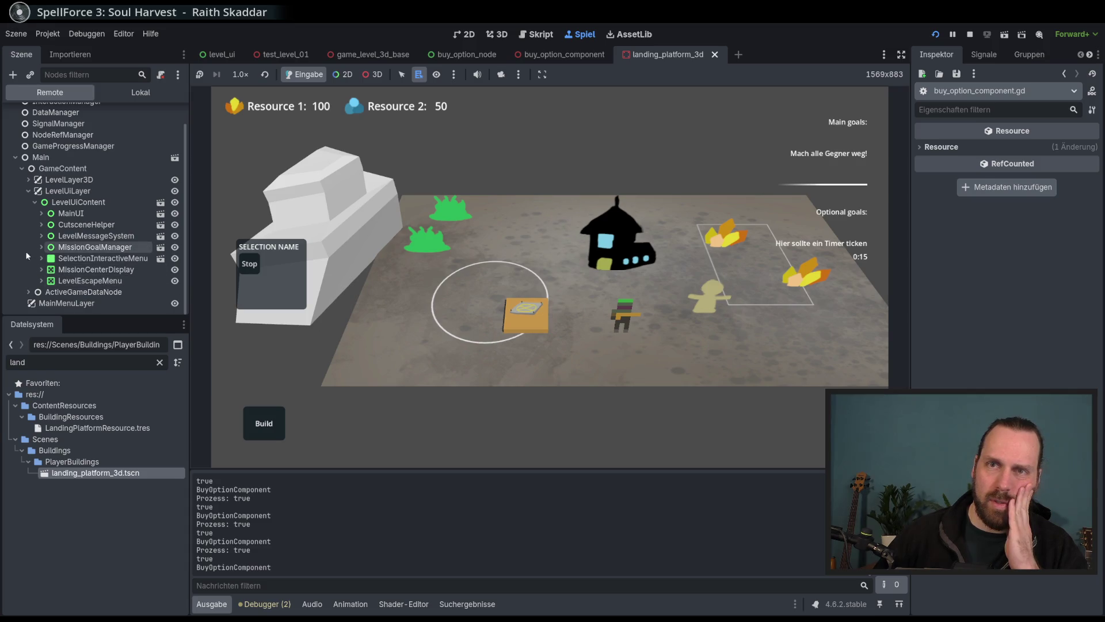
Expand MainUI > DisplayManager and inspect the live BuyMenu with the platform menu open.
click(41, 213)
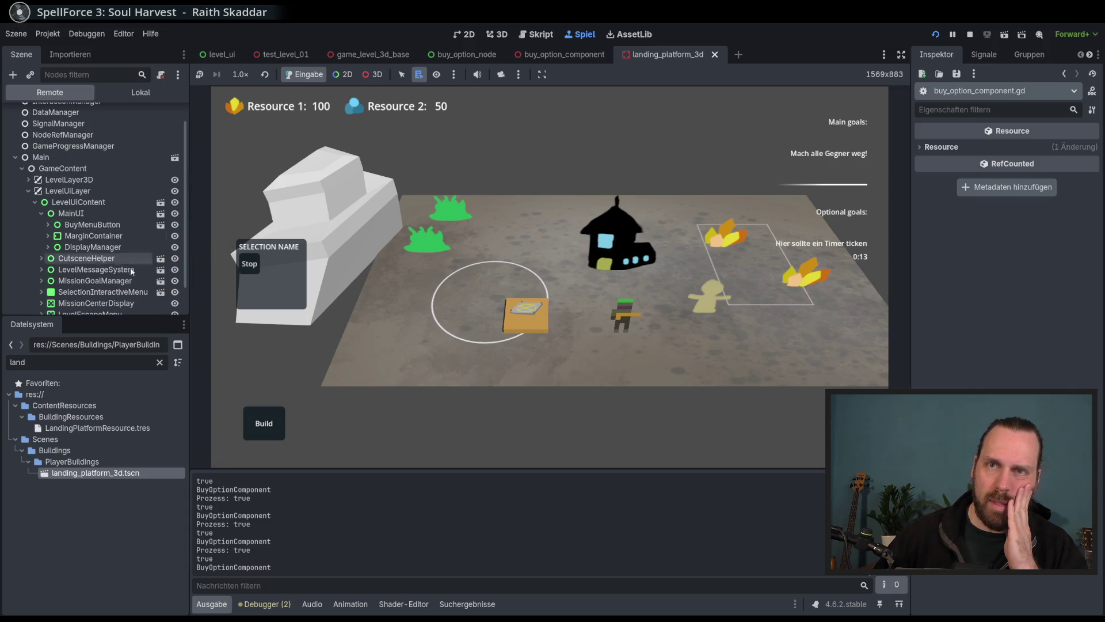
click(526, 316)
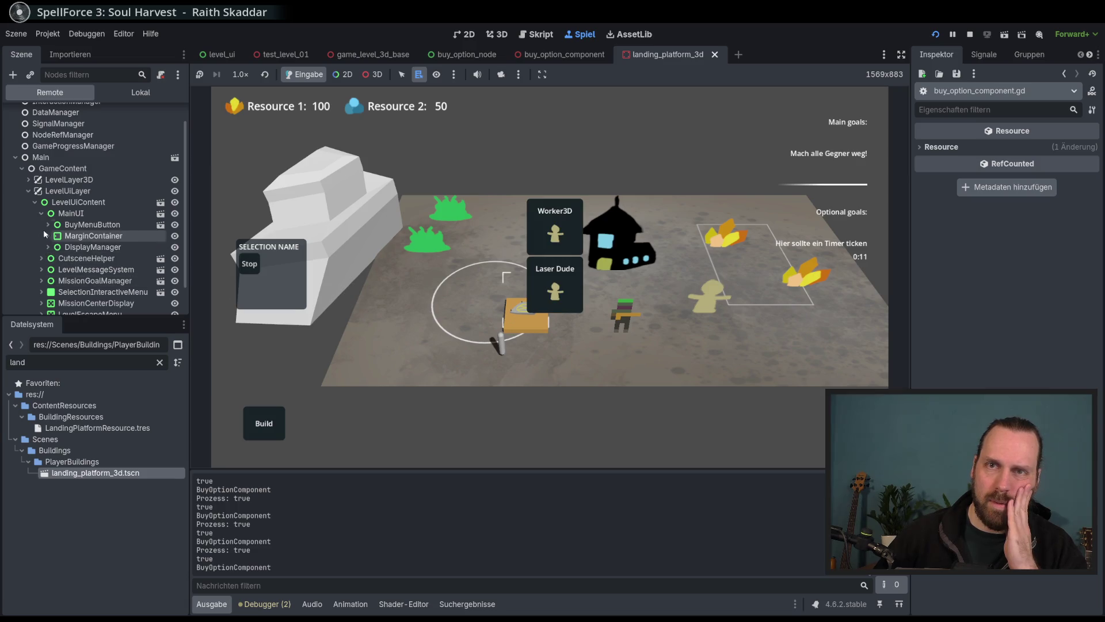
click(48, 247)
click(463, 364)
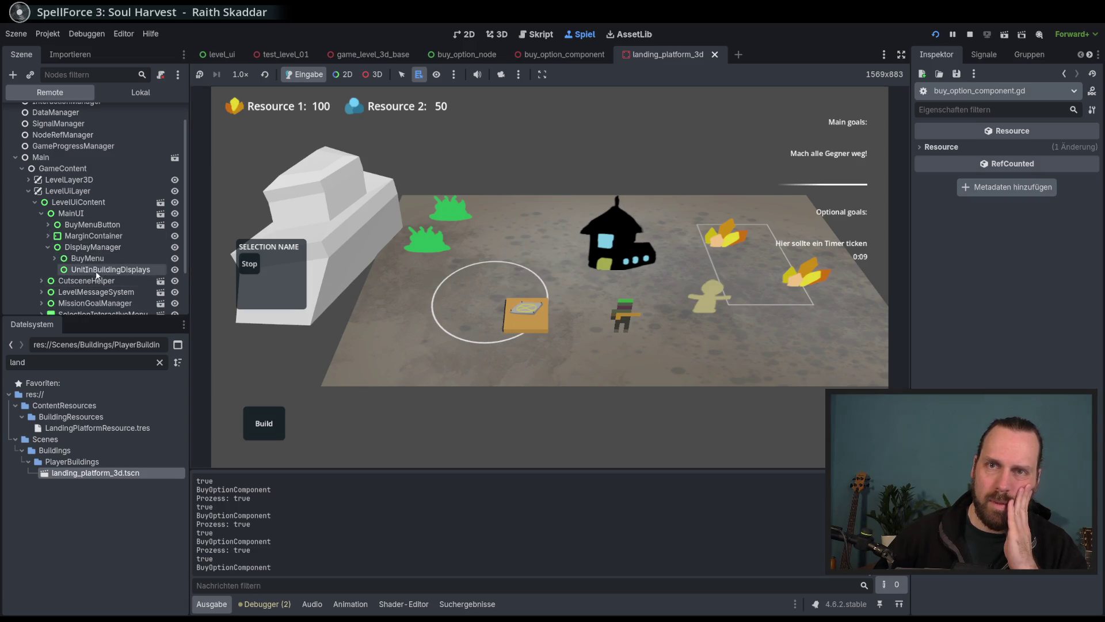
click(87, 258)
click(530, 316)
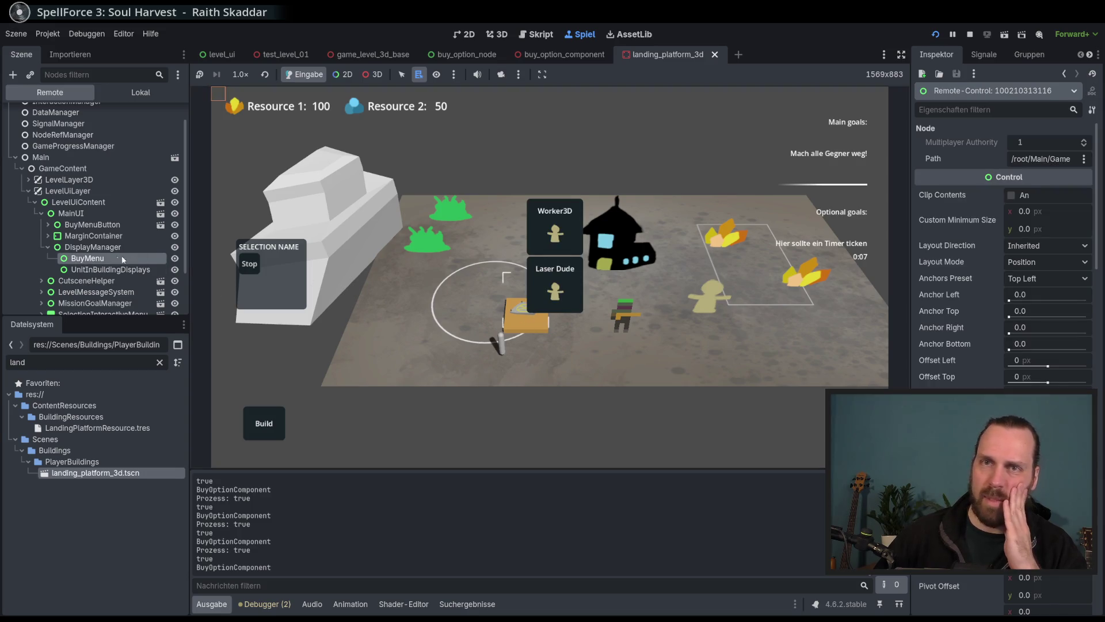
Inspect BuyOptionNode and its Worker3D option under BuyOptionsContainer in the Remote tree.
click(106, 269)
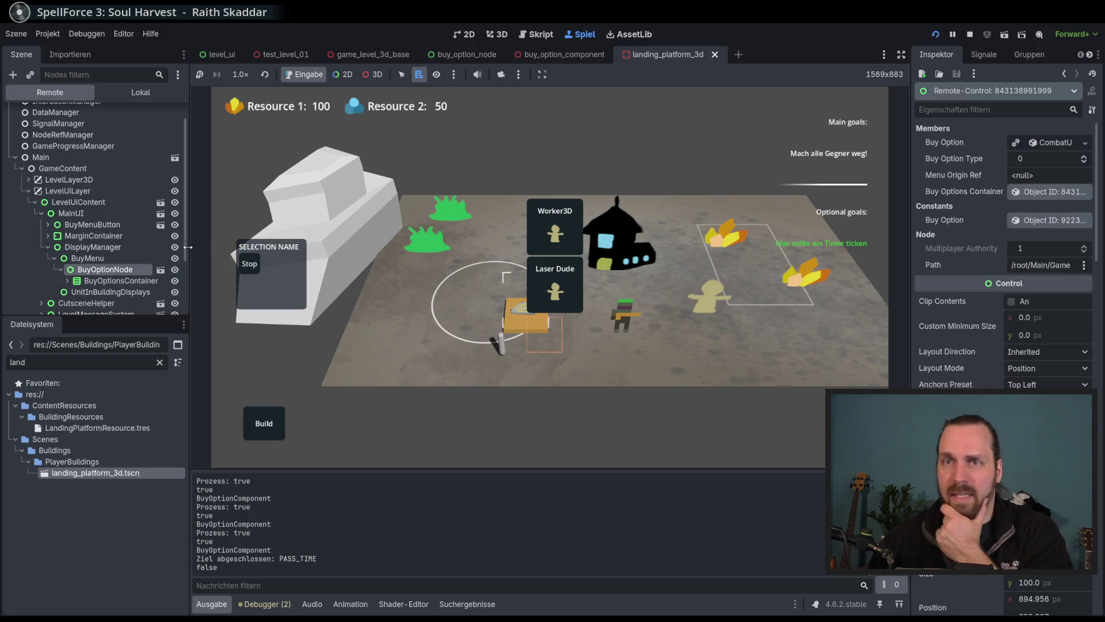
click(67, 281)
scroll(down, 3)
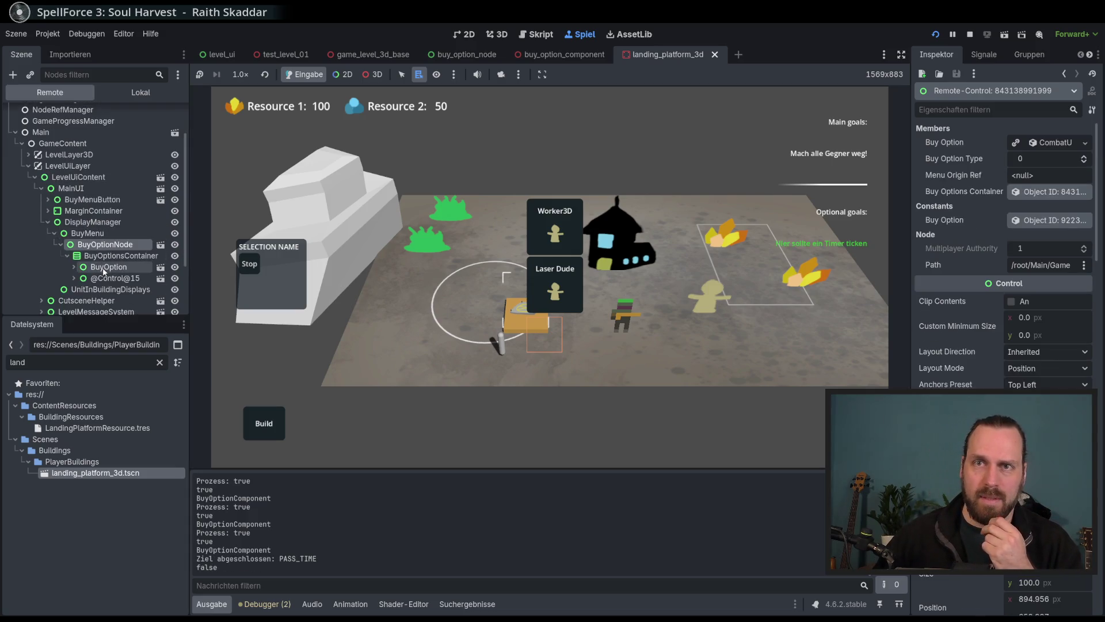
click(104, 268)
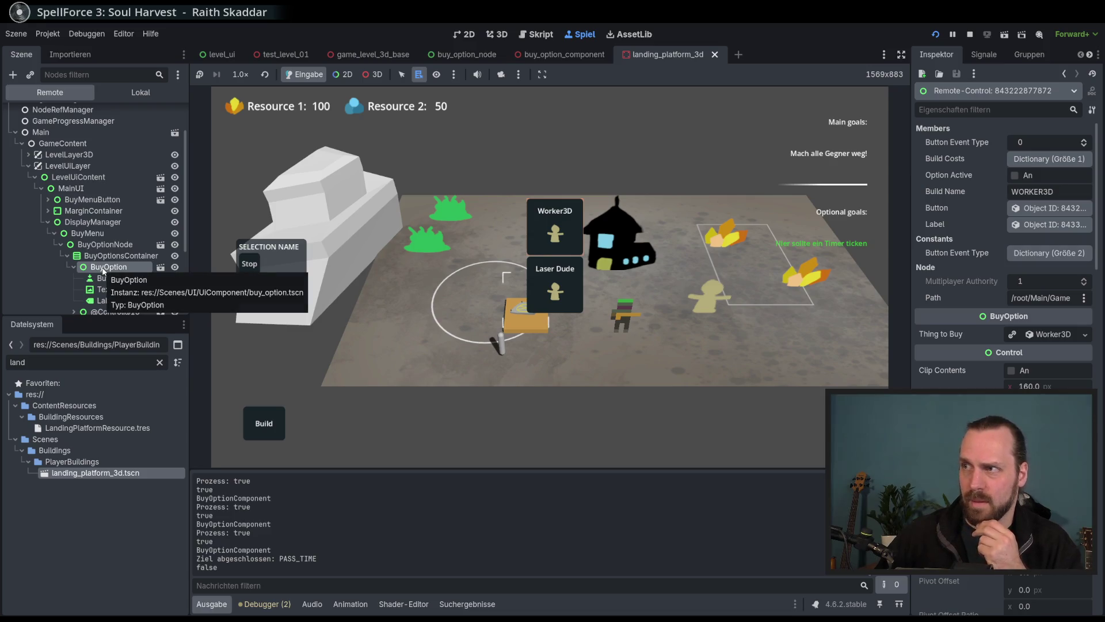
click(105, 244)
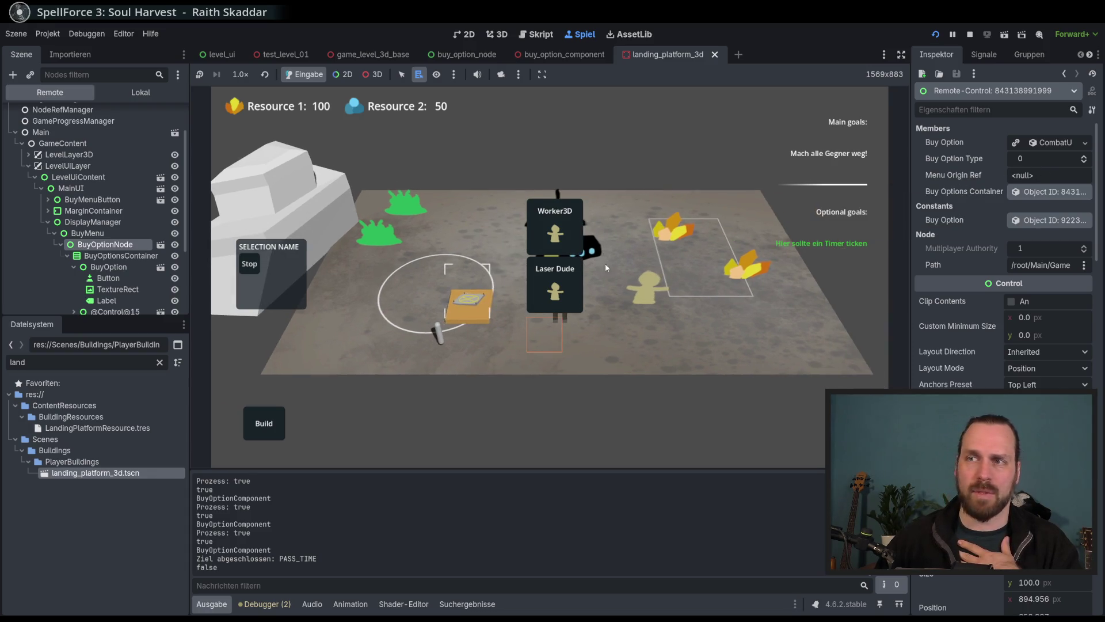
Toggle the platform's unit menu and the Build menu to confirm each replaces the other.
click(478, 313)
click(455, 306)
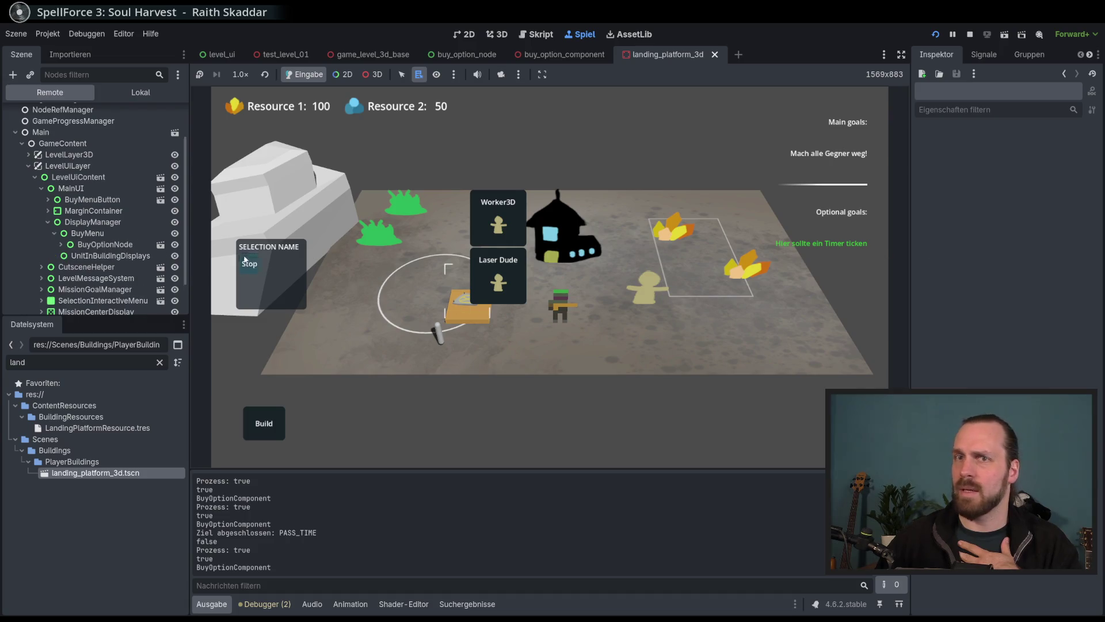
click(264, 423)
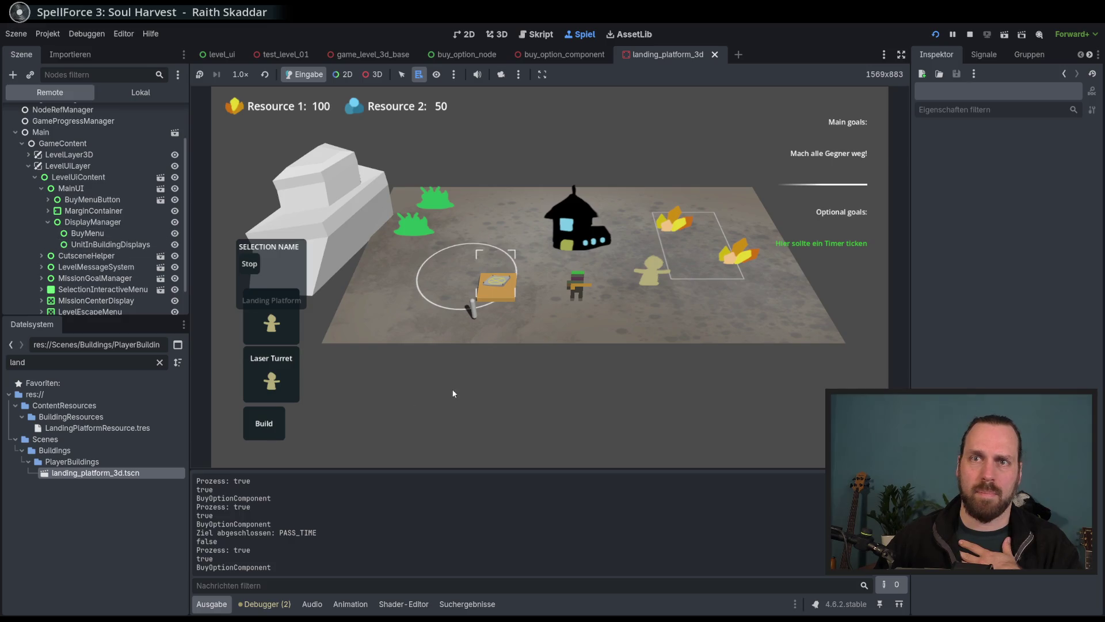
click(498, 291)
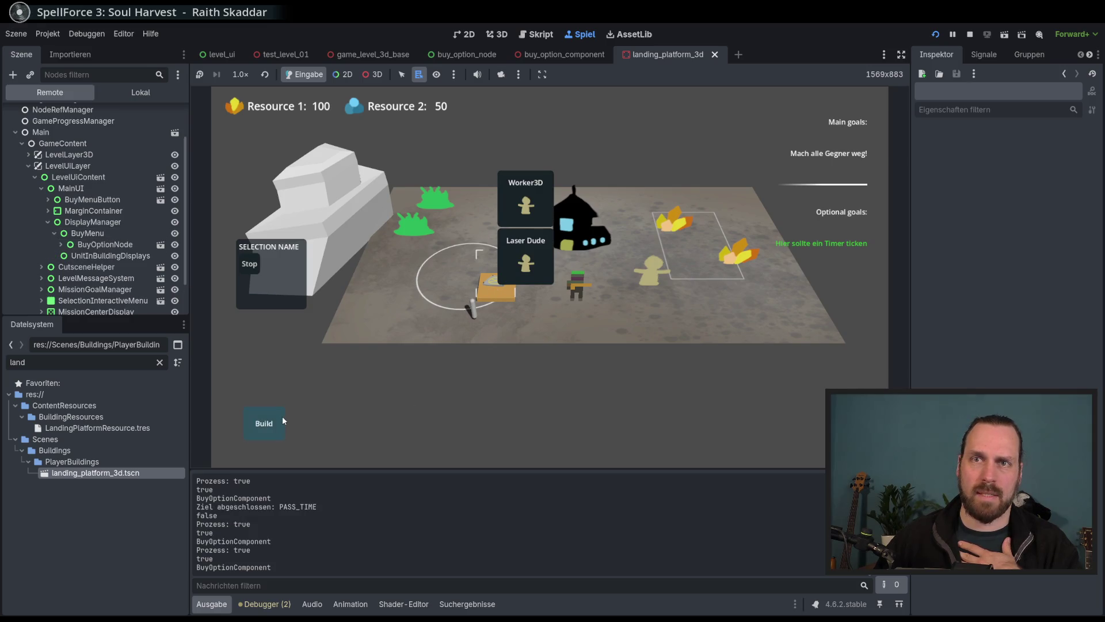
click(281, 423)
click(87, 233)
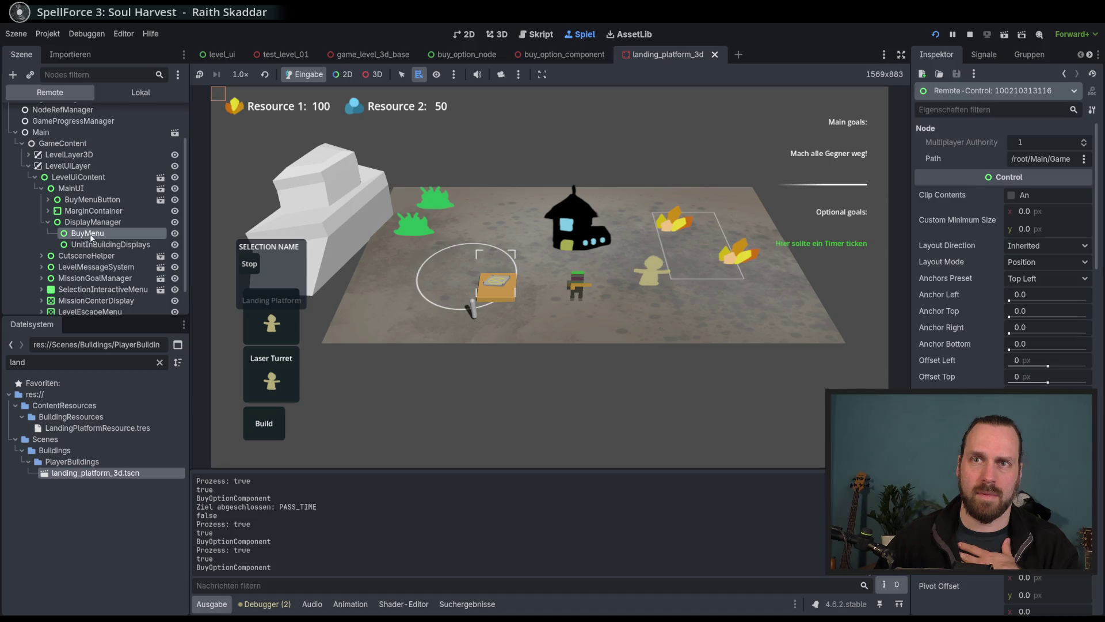
click(301, 416)
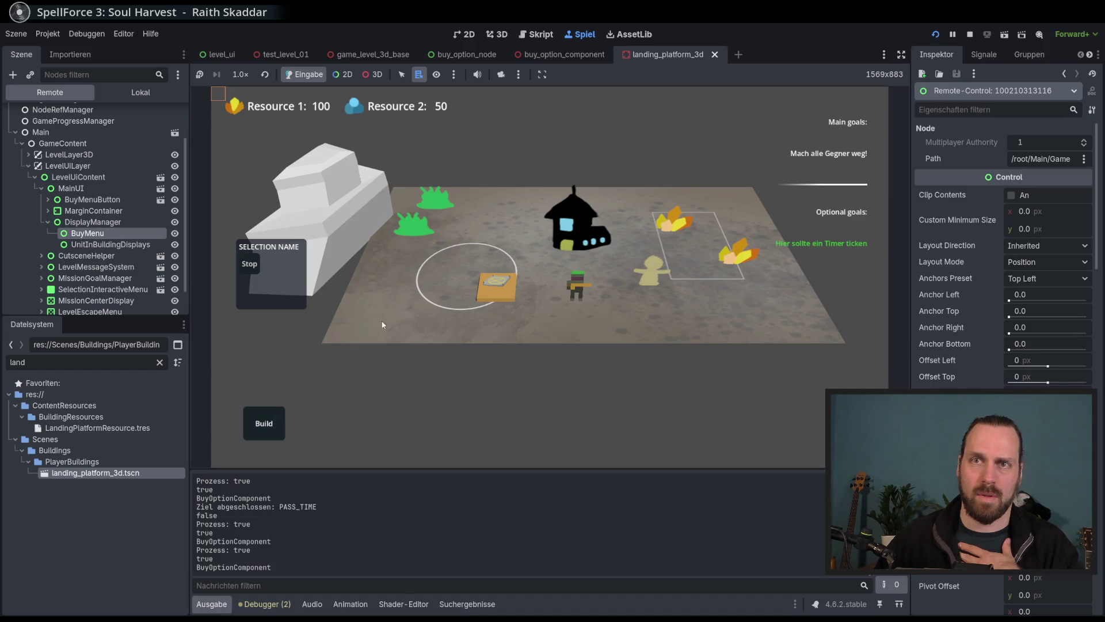
click(274, 412)
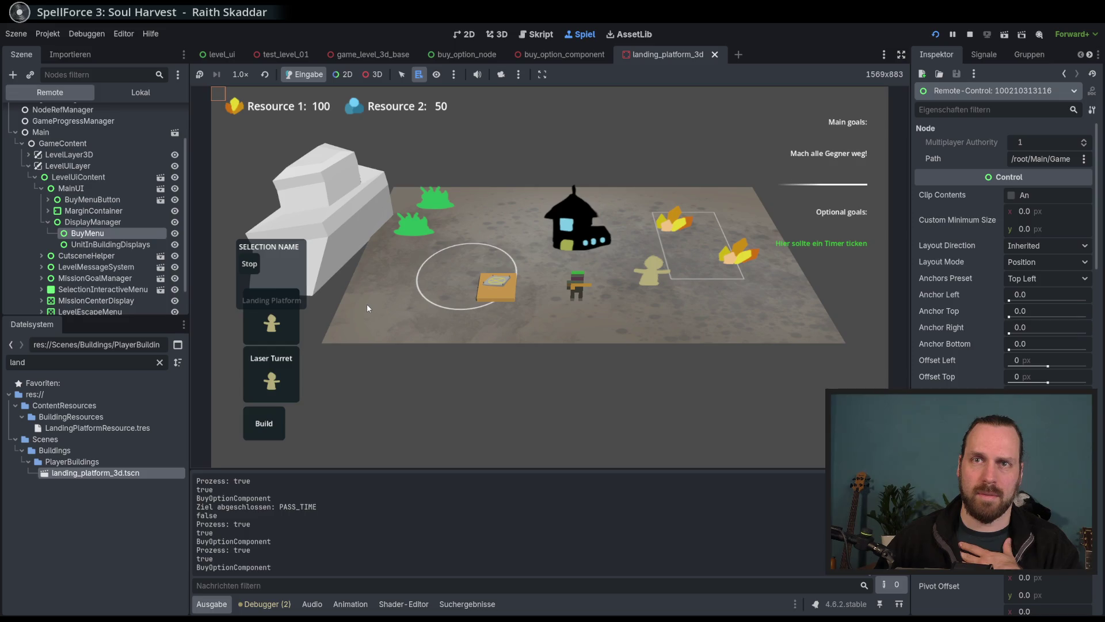
click(368, 303)
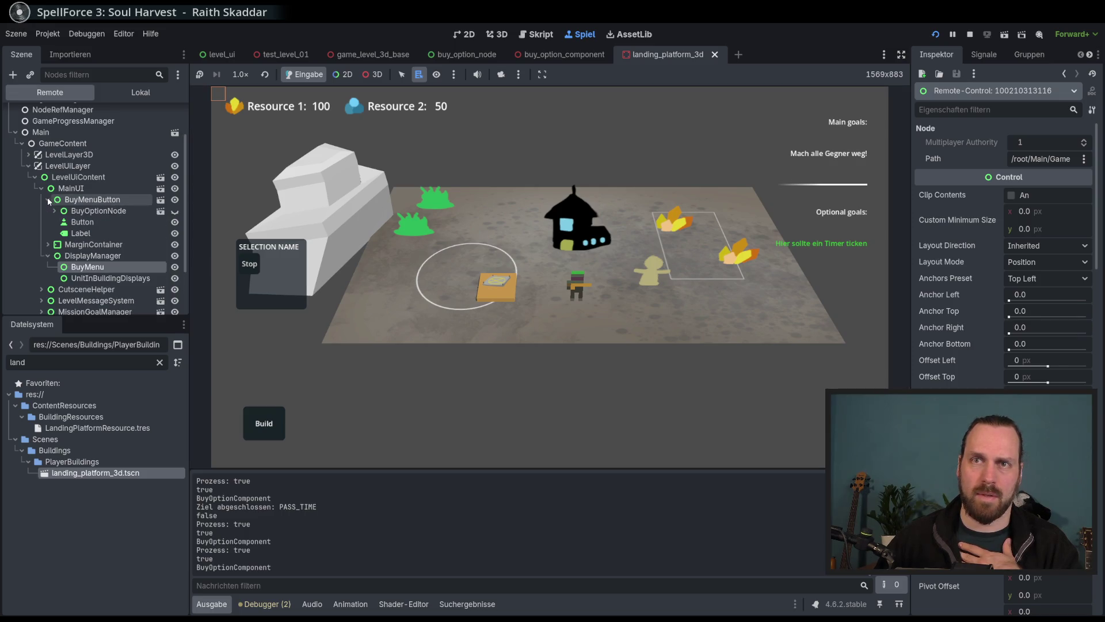
Reopen the unit menu and open the new BuyOptionNode's buy_option_node scene.
click(492, 286)
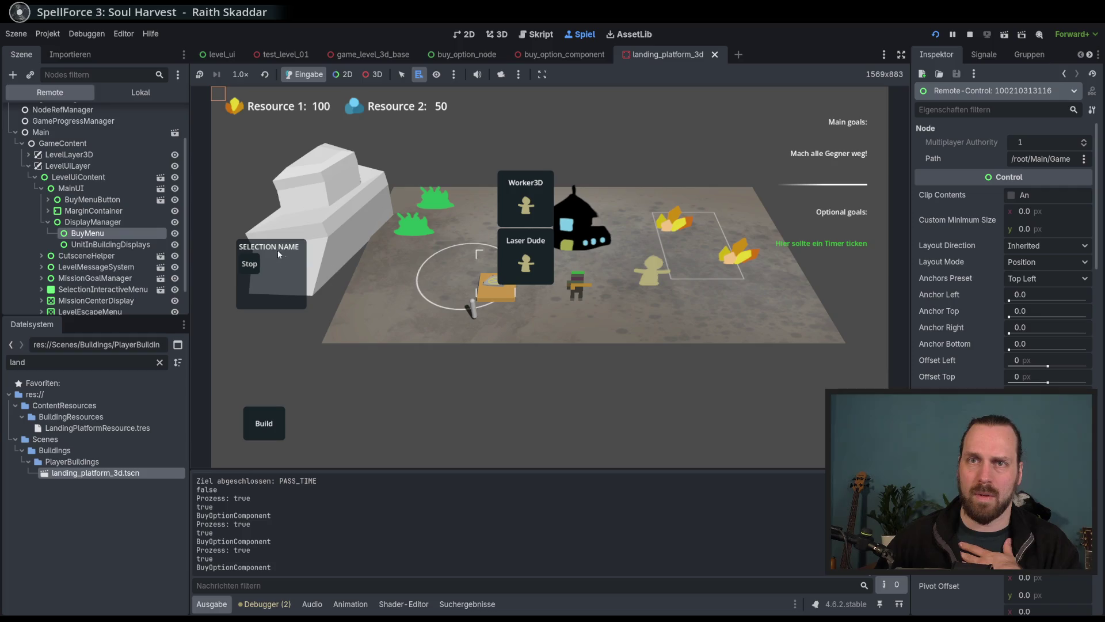
click(151, 245)
click(161, 244)
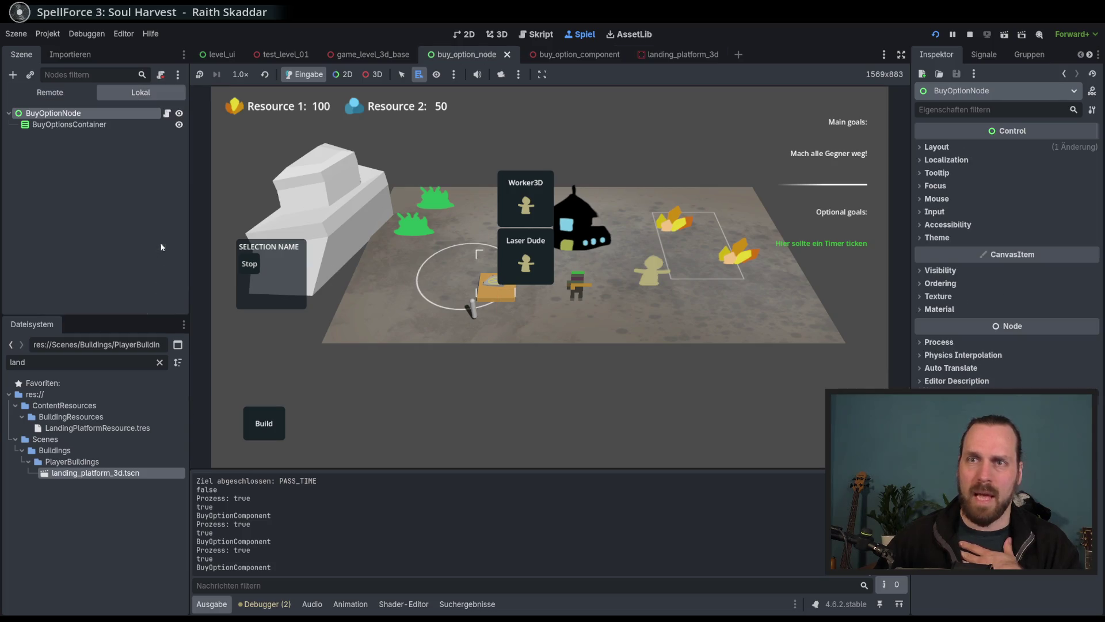
In the Remote tree, confirm the live BuyOptionNode's Menu Origin Ref is <null>, then stop the game.
click(38, 93)
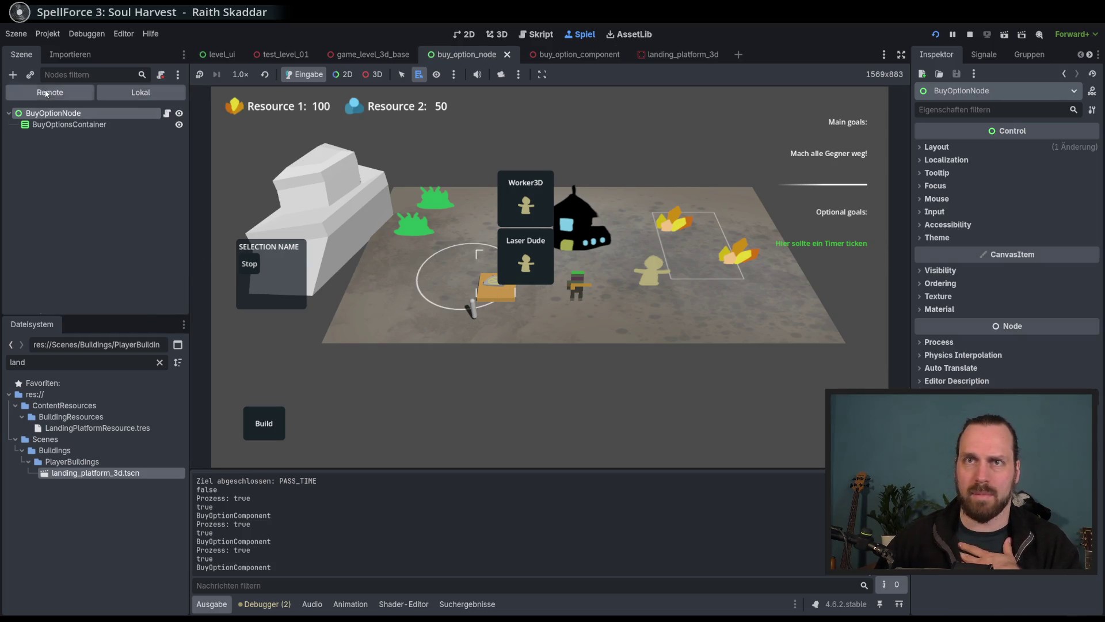
click(92, 246)
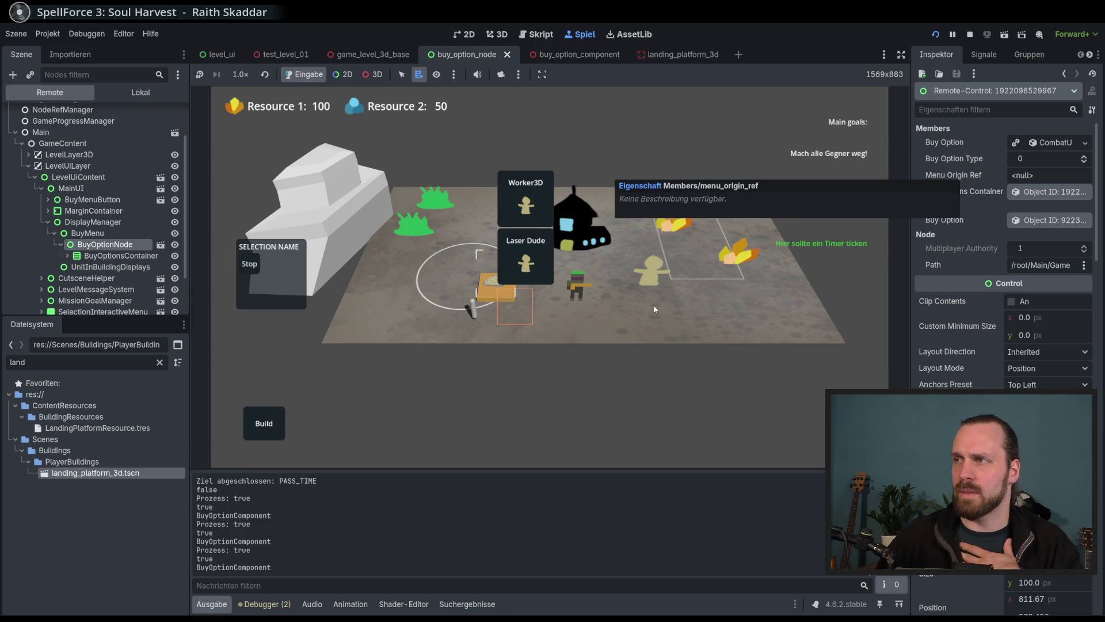
scroll(up, 3)
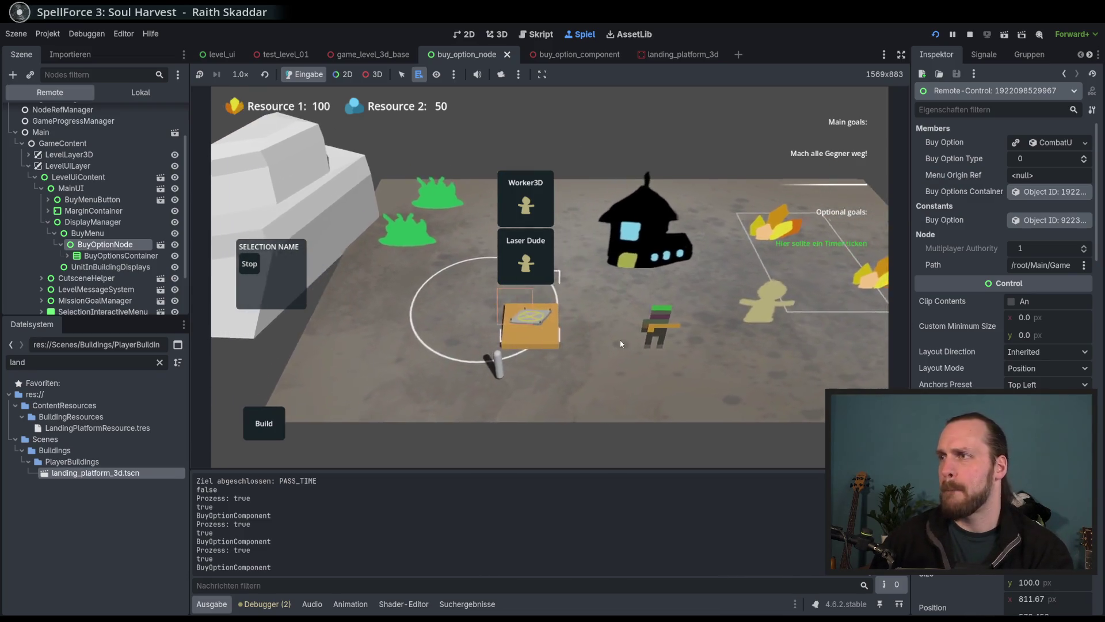
scroll(down, 3)
scroll(up, 3)
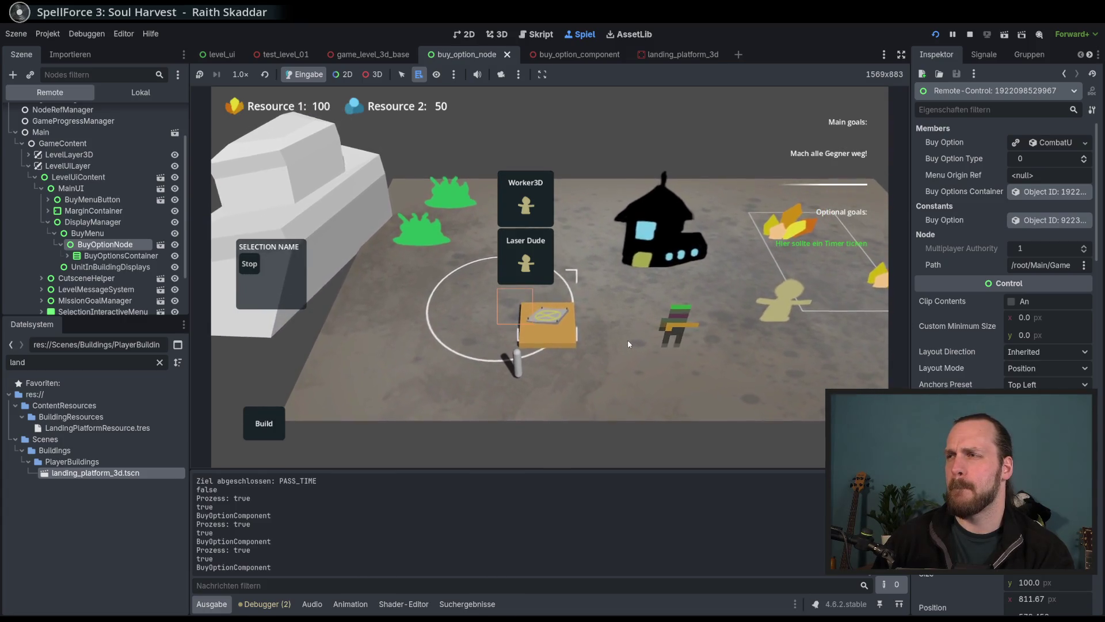
key(F8)
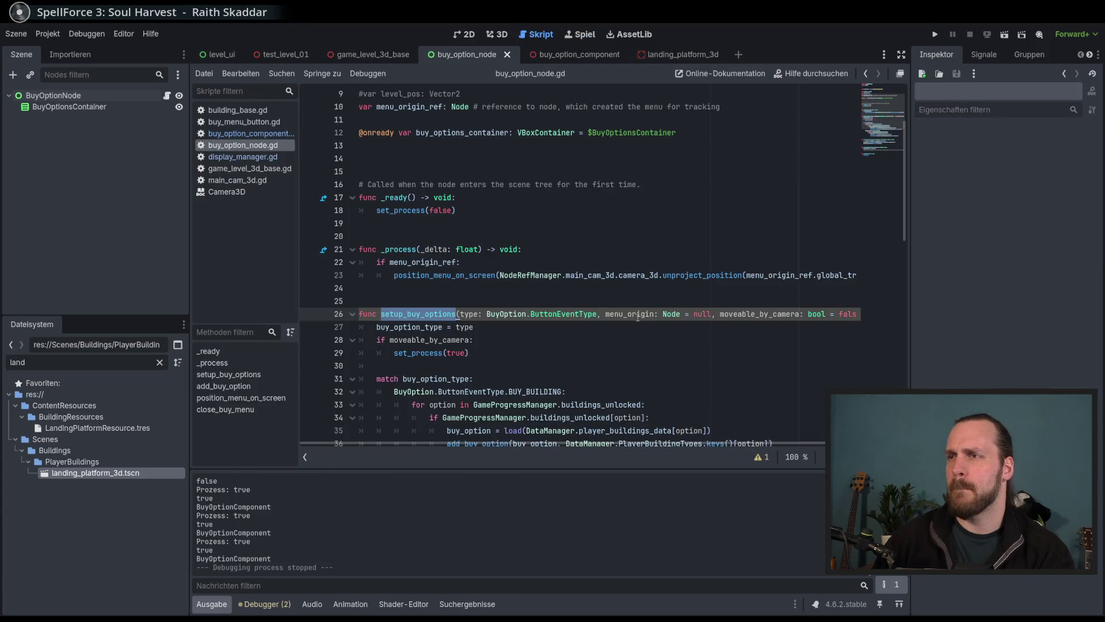
Review setup_buy_options' parameters: menu_origin with its null default and moveable_by_camera's false default.
double_click(638, 315)
scroll(down, 3)
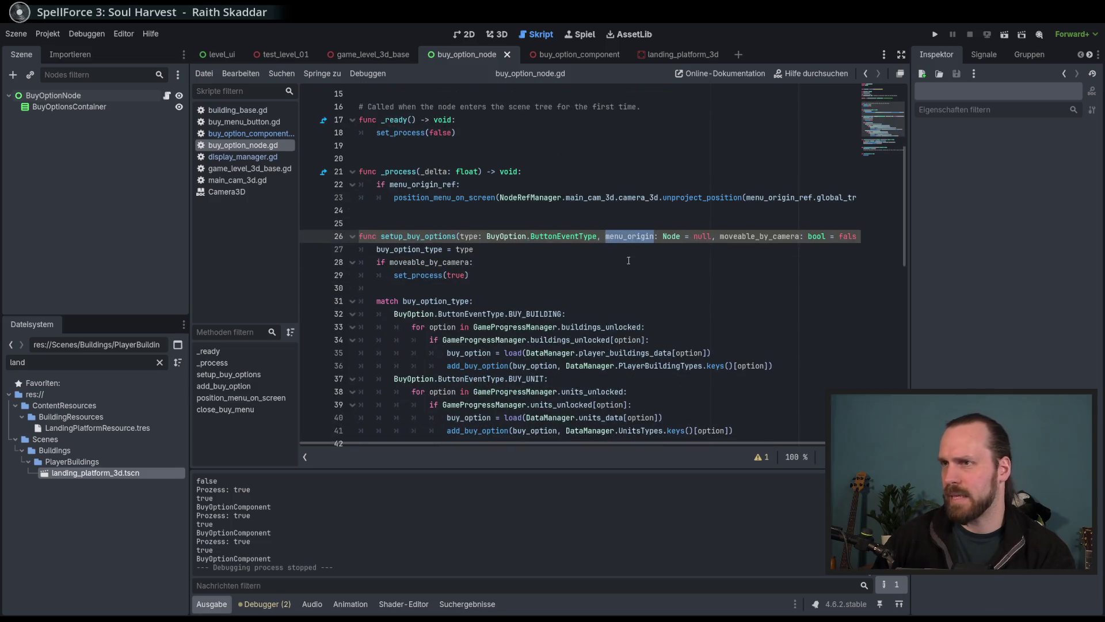
click(658, 297)
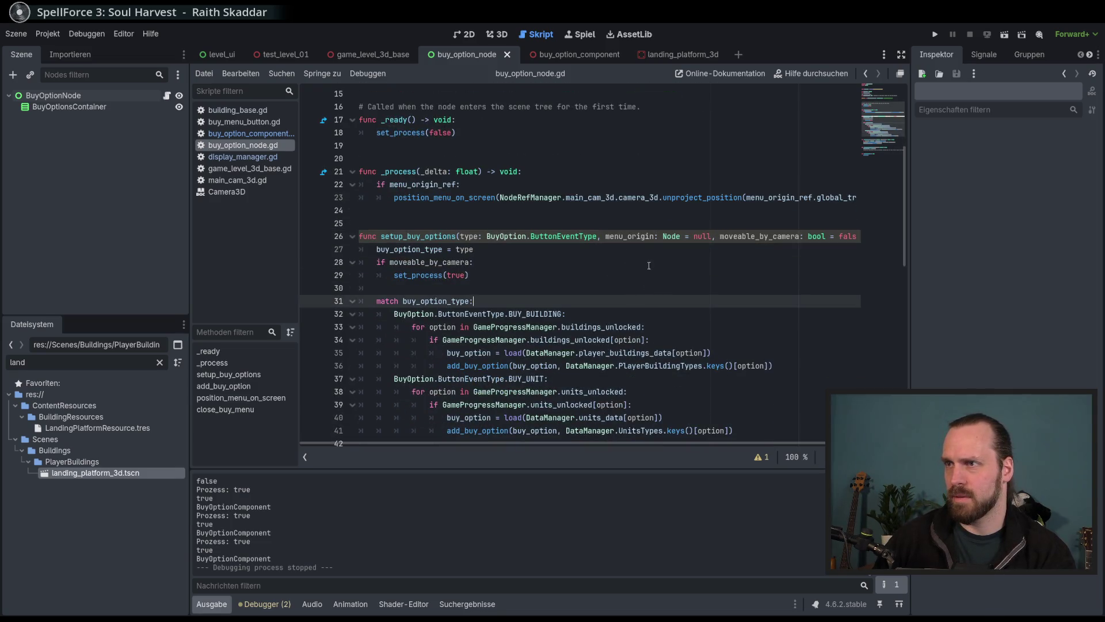
double_click(637, 236)
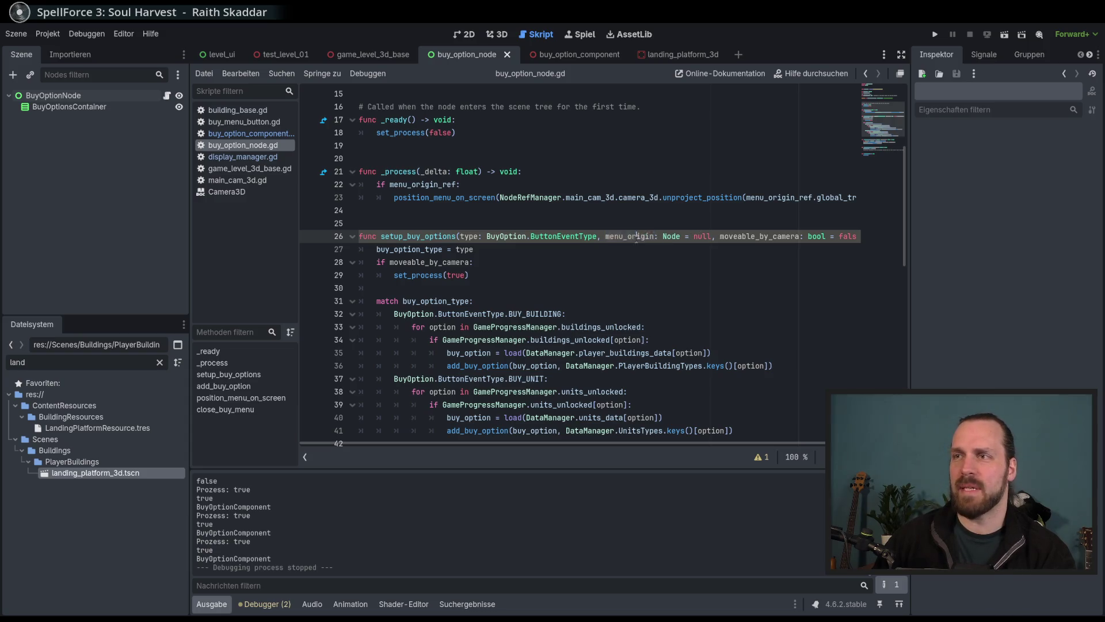
scroll(down, 3)
scroll(up, 3)
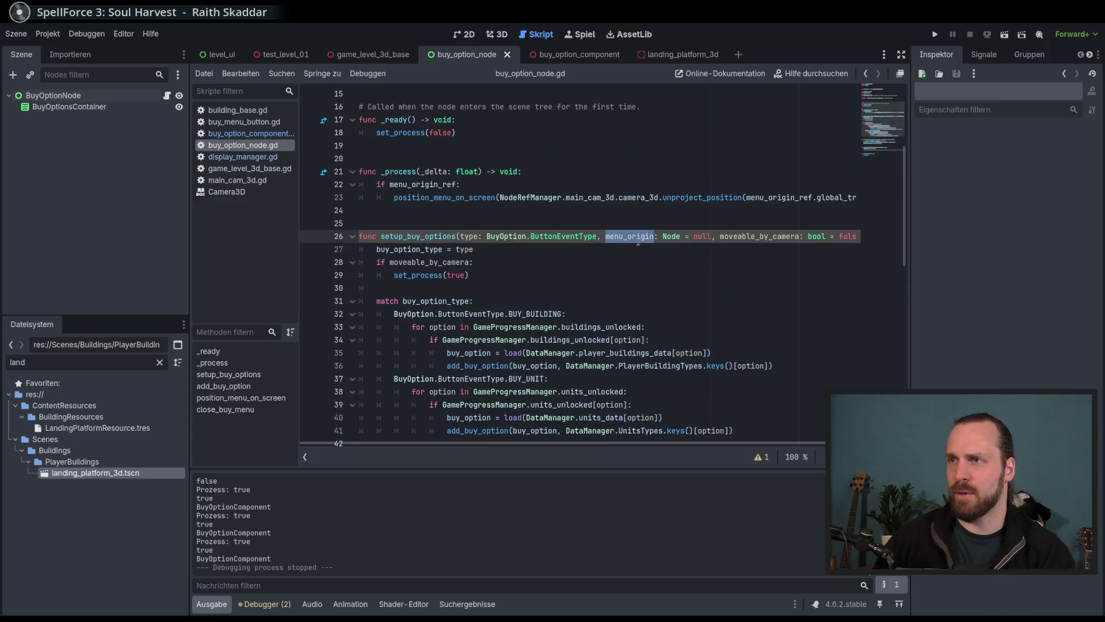
double_click(703, 236)
scroll(right, 3)
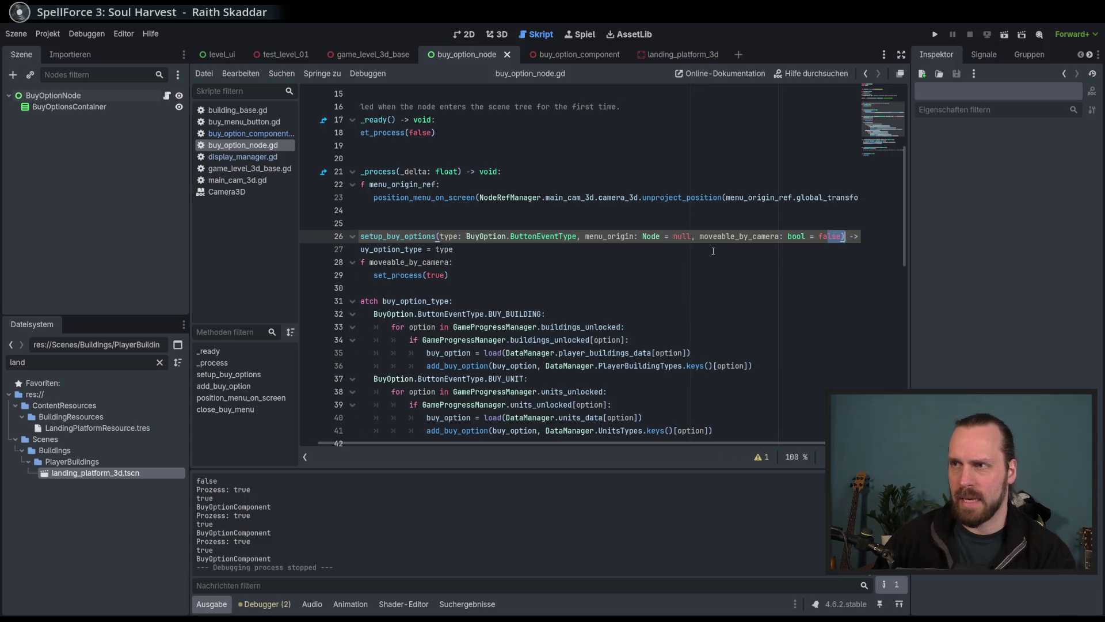
double_click(829, 236)
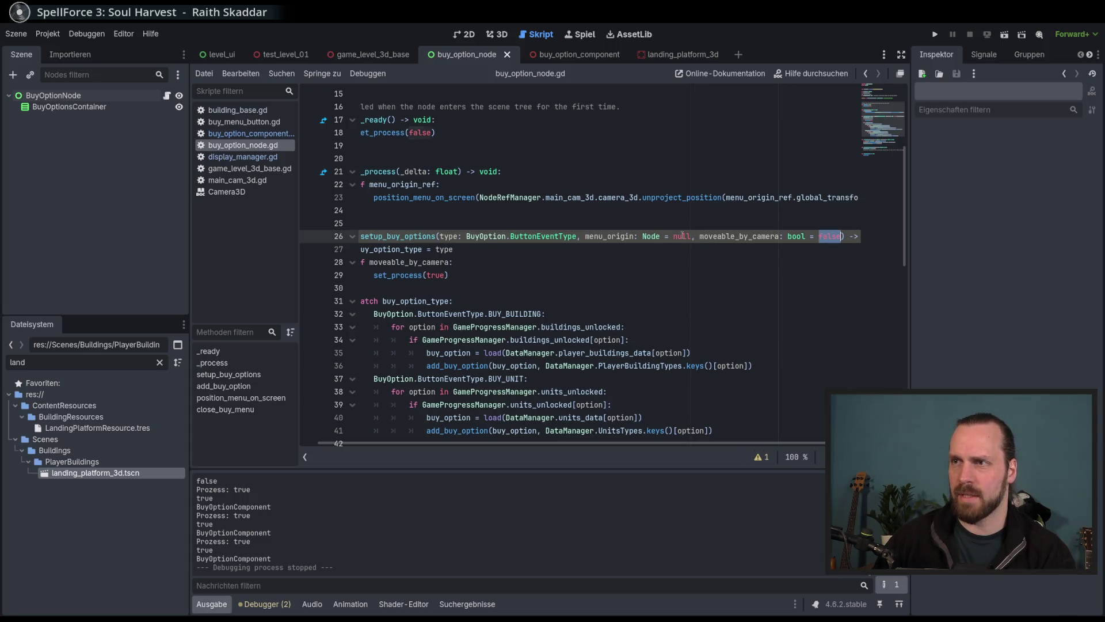
double_click(610, 236)
scroll(left, 3)
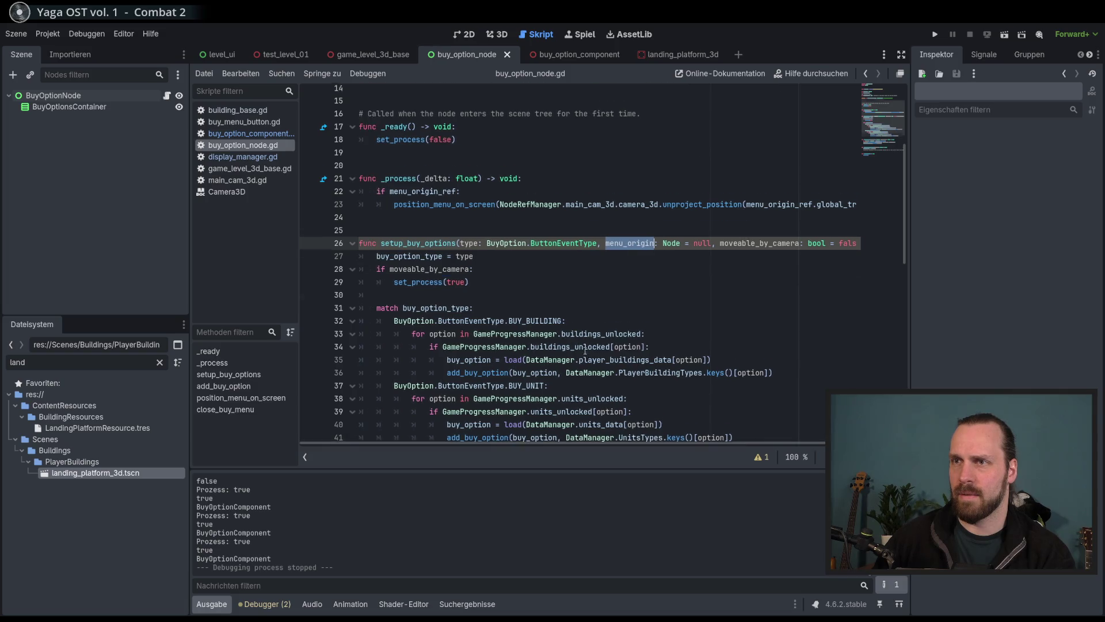
scroll(up, 3)
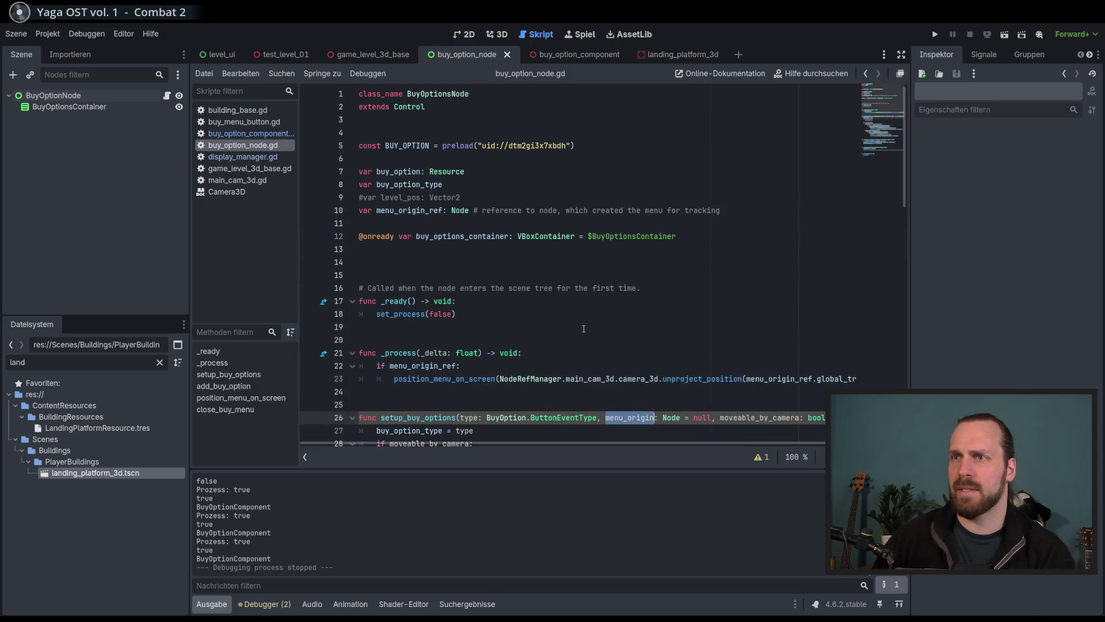
scroll(down, 3)
scroll(down, 3)
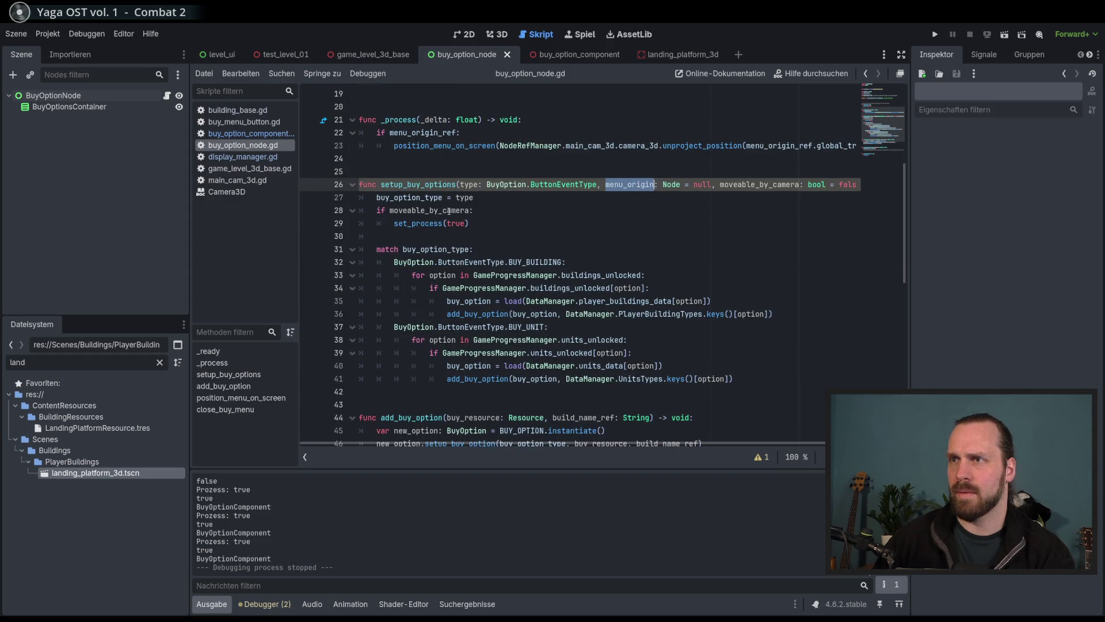
scroll(up, 3)
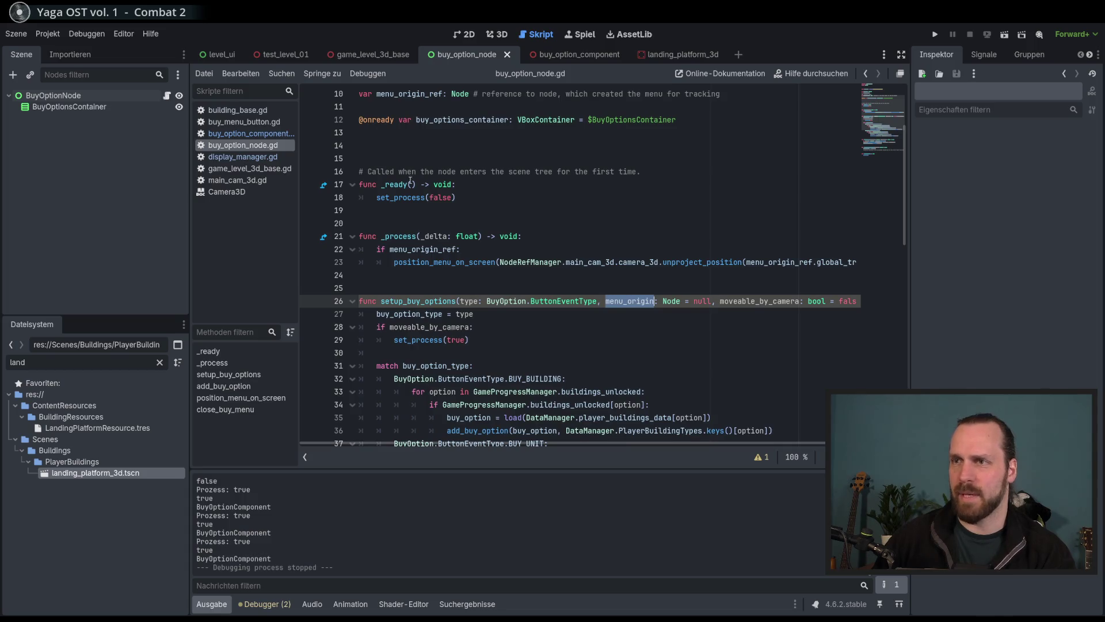
scroll(up, 3)
Check the menu_origin_ref declaration and the moveable_by_camera block in setup_buy_options.
click(410, 158)
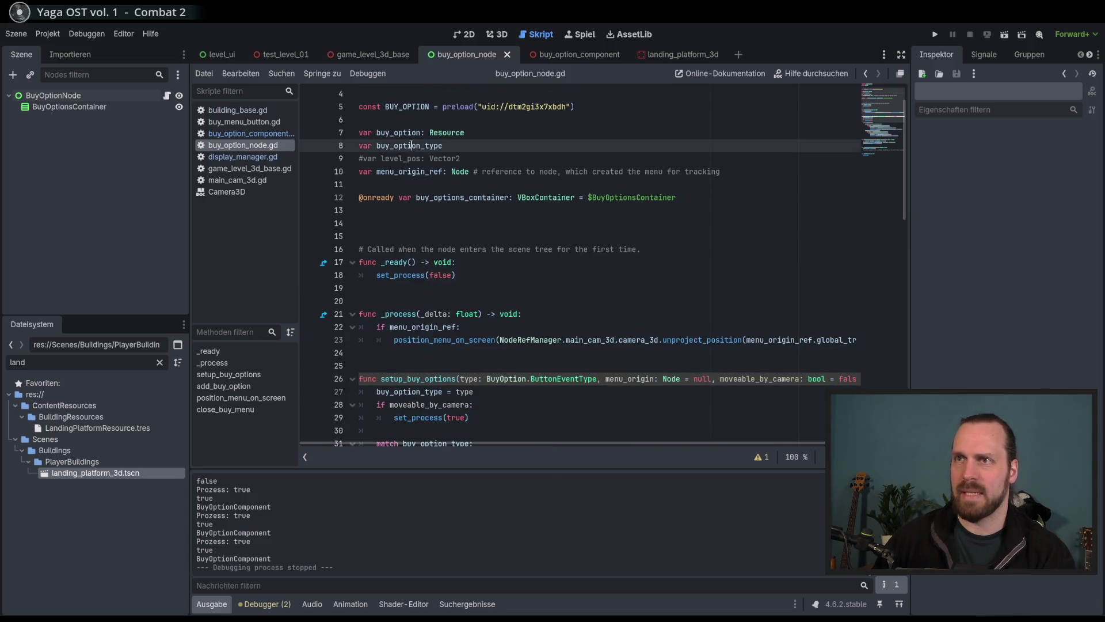
click(410, 171)
scroll(down, 3)
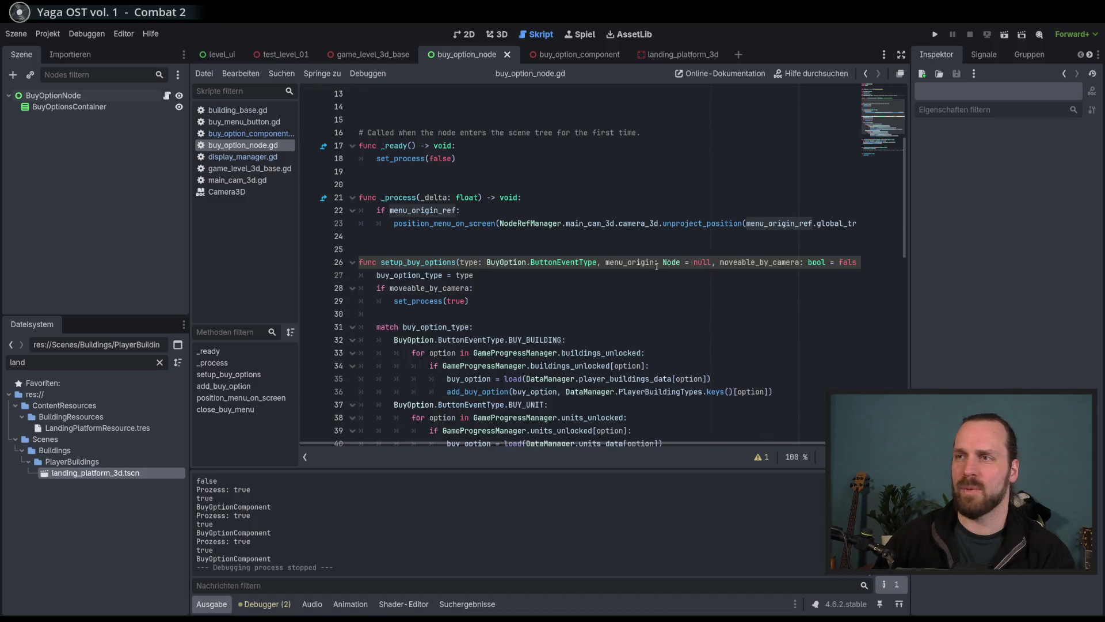
double_click(633, 262)
click(610, 288)
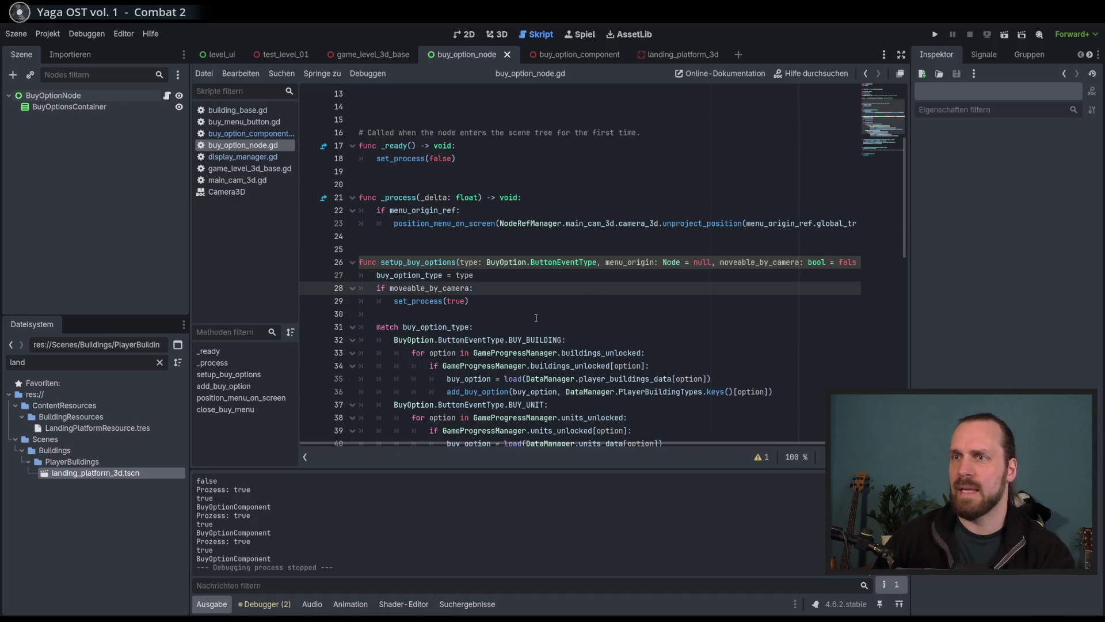
click(525, 313)
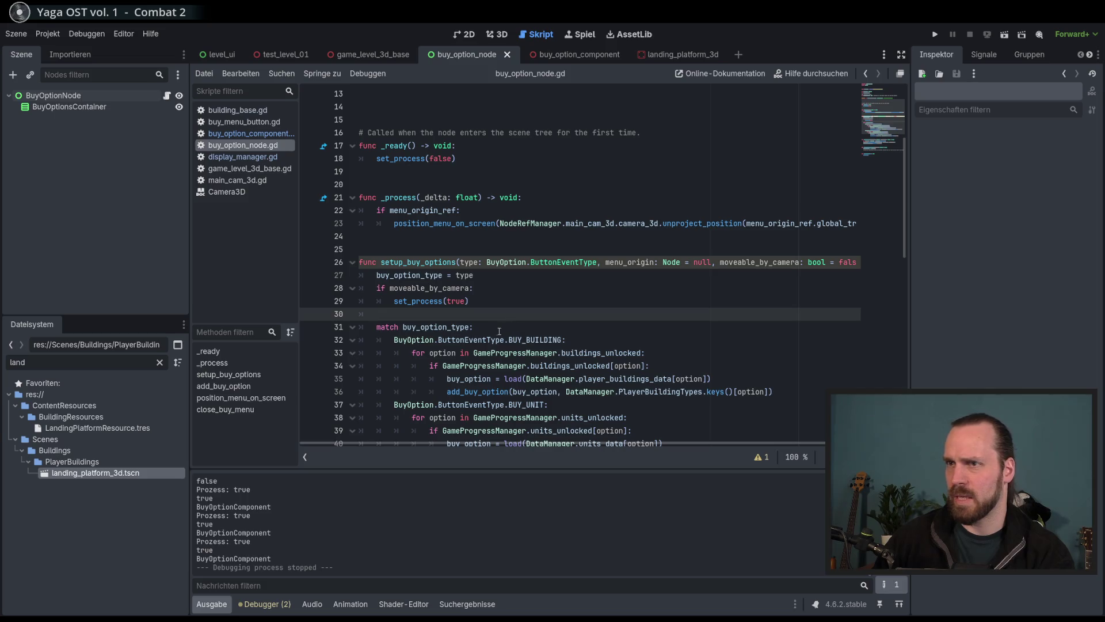
Add 'menu_origin_ref = menu_origin' after 'buy_option_type = type' and run the game.
click(495, 275)
key(Return)
text(menu)
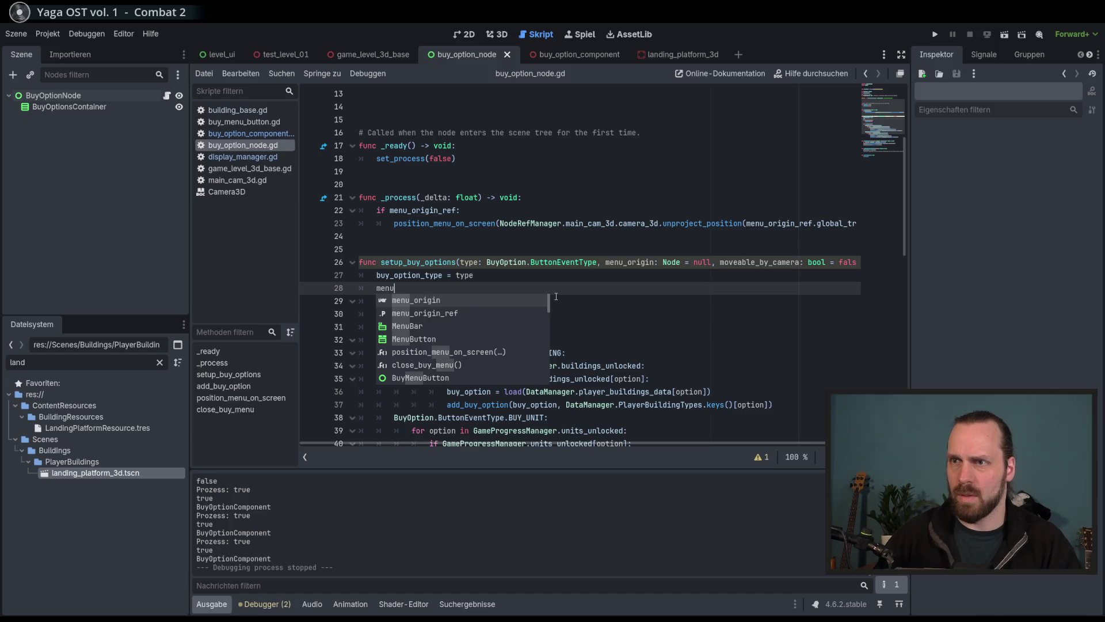
key(Down)
key(Return)
text(m)
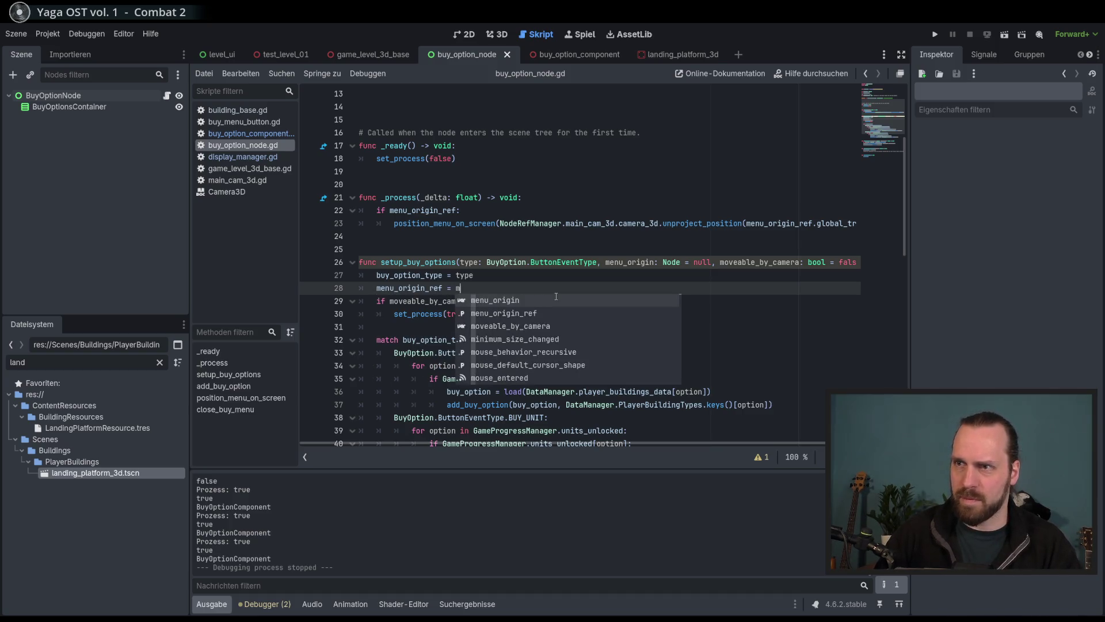
key(Return)
key(F5)
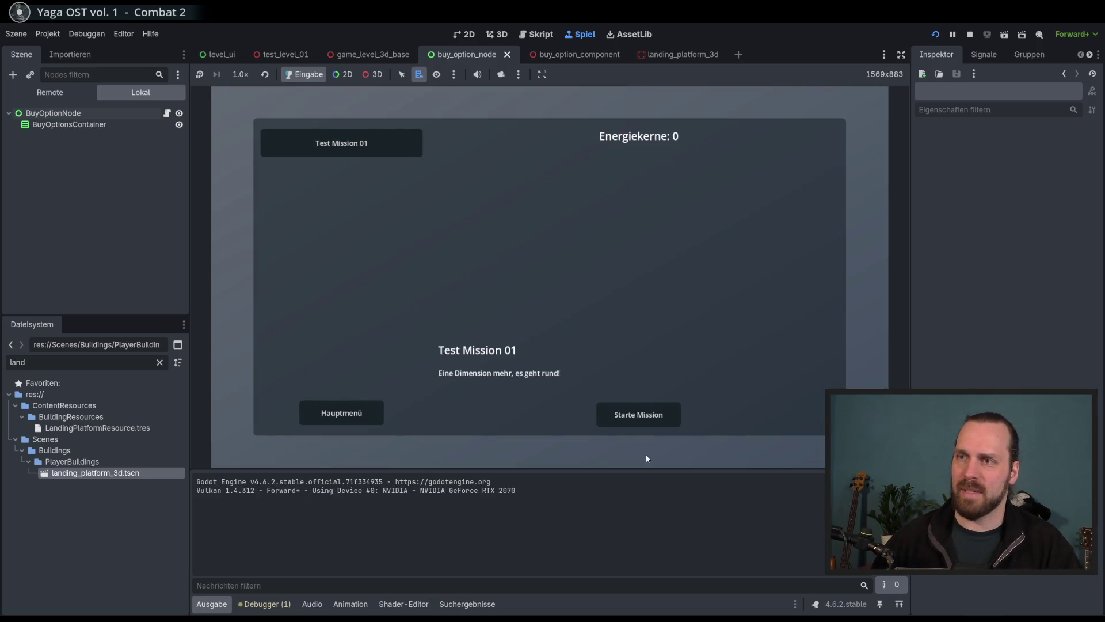
Start Test Mission 01 and select the landing platform to show its Worker3D/Laser Dude menu.
click(618, 410)
click(454, 326)
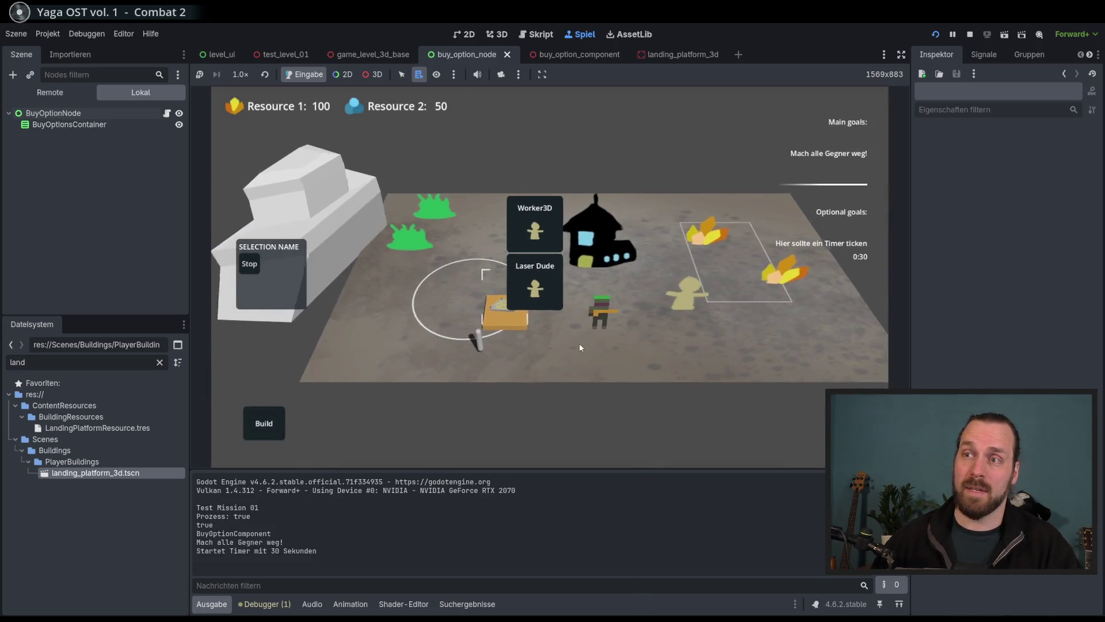
scroll(up, 3)
scroll(down, 3)
scroll(up, 3)
scroll(down, 3)
scroll(up, 3)
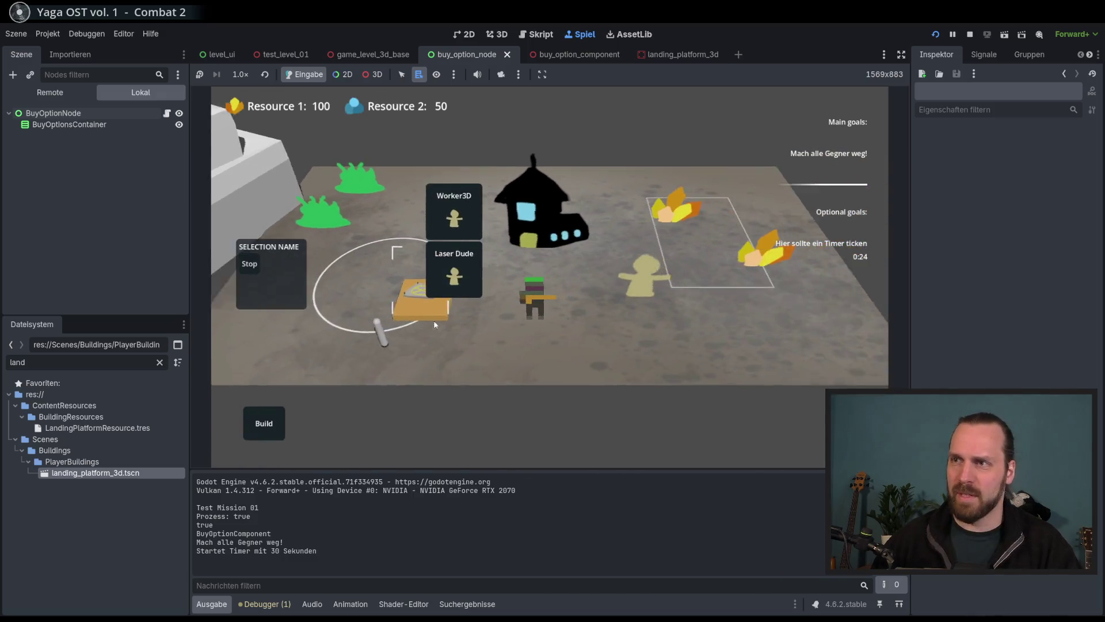
scroll(down, 3)
Pan and zoom the camera to verify the buy menu tracks the platform, then reselect it.
drag(493, 374, 519, 340)
scroll(up, 3)
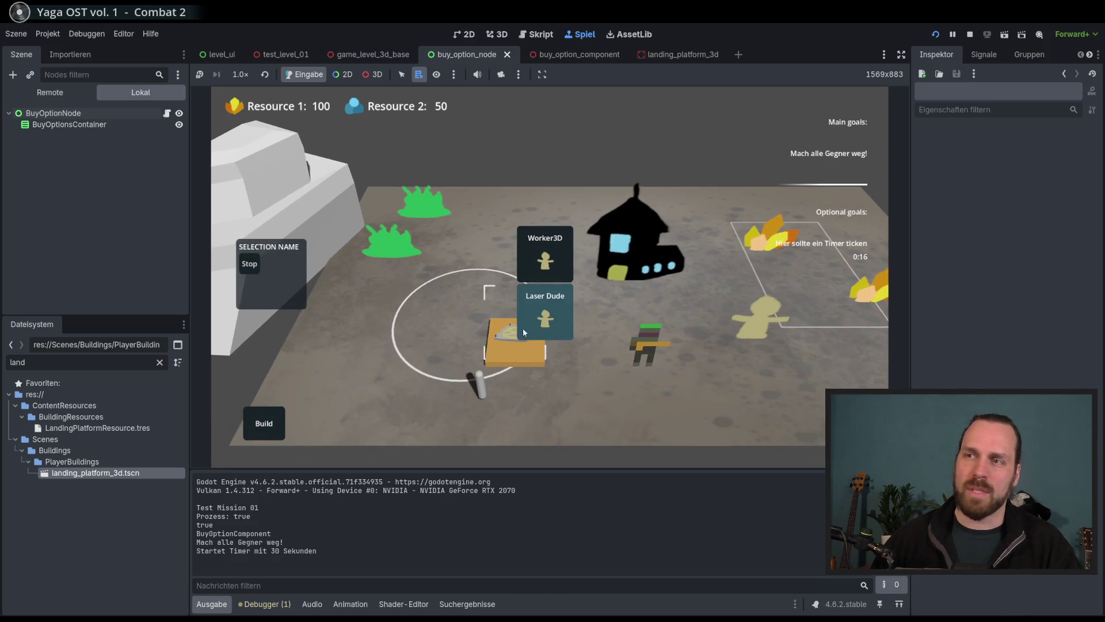
scroll(down, 3)
scroll(up, 3)
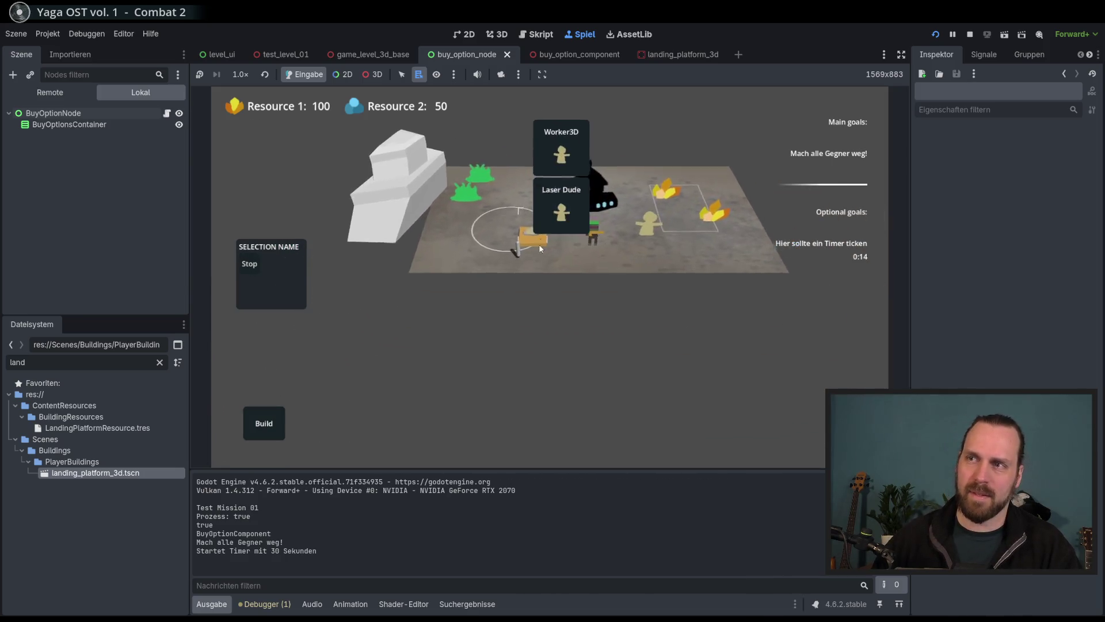
drag(536, 341, 422, 375)
click(270, 426)
drag(270, 426, 414, 397)
click(395, 333)
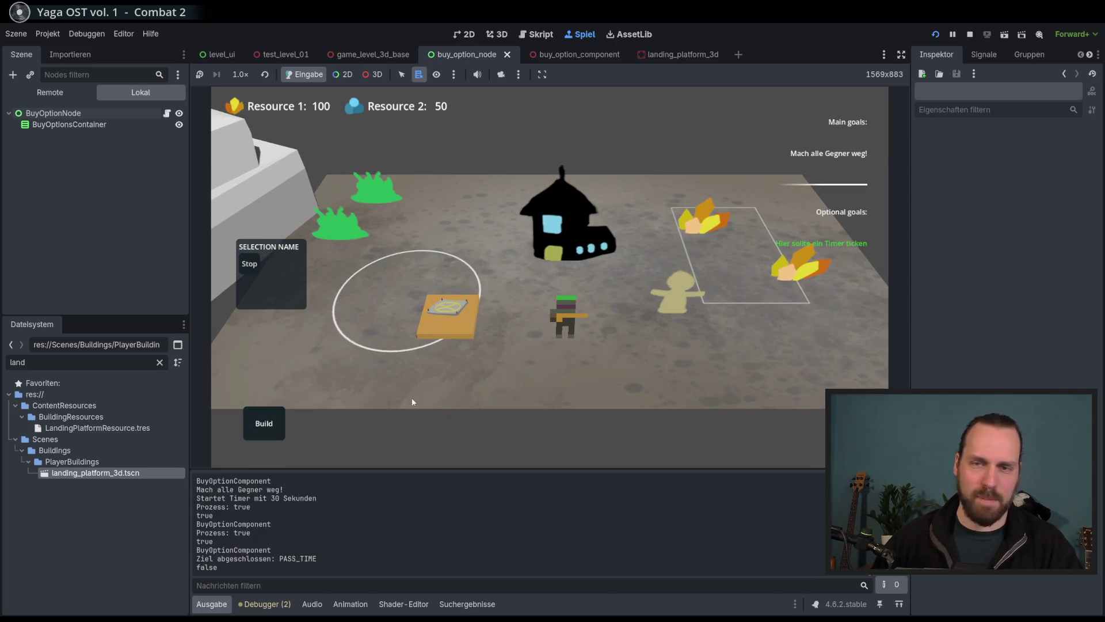
Place a new building beside the landing platform, then select the platform and the soldier unit.
click(274, 432)
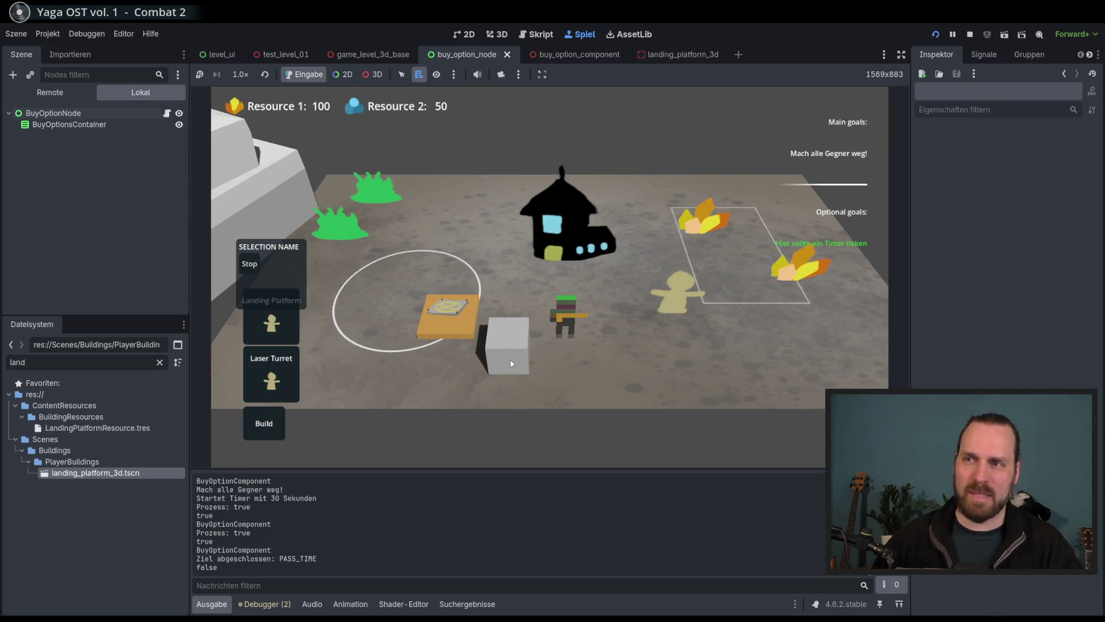
click(512, 363)
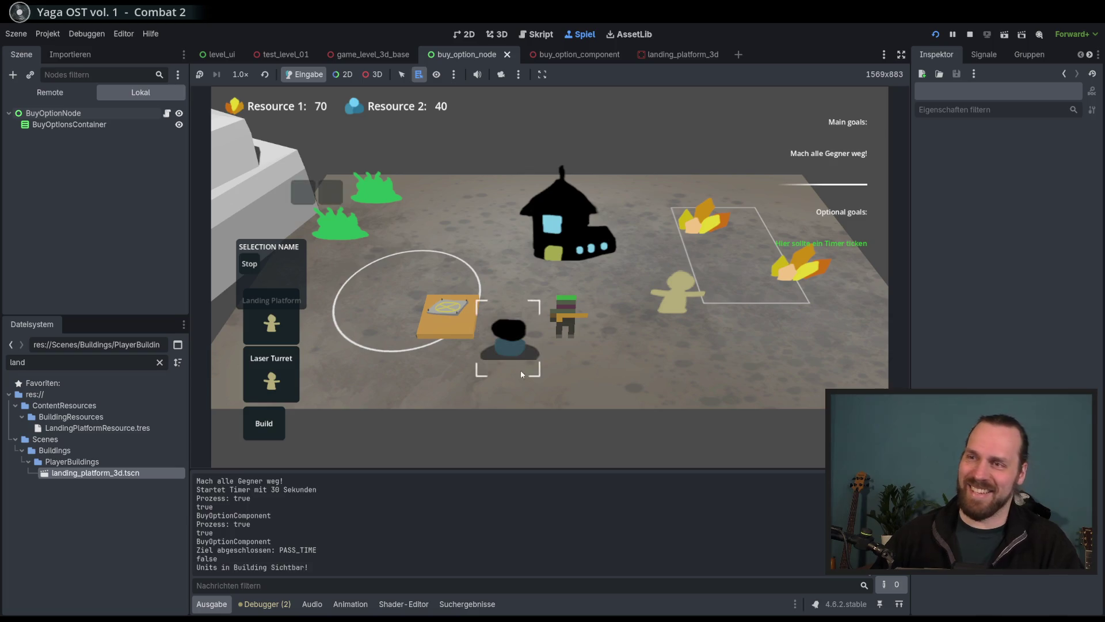
drag(526, 361, 385, 212)
drag(572, 352, 514, 375)
click(458, 354)
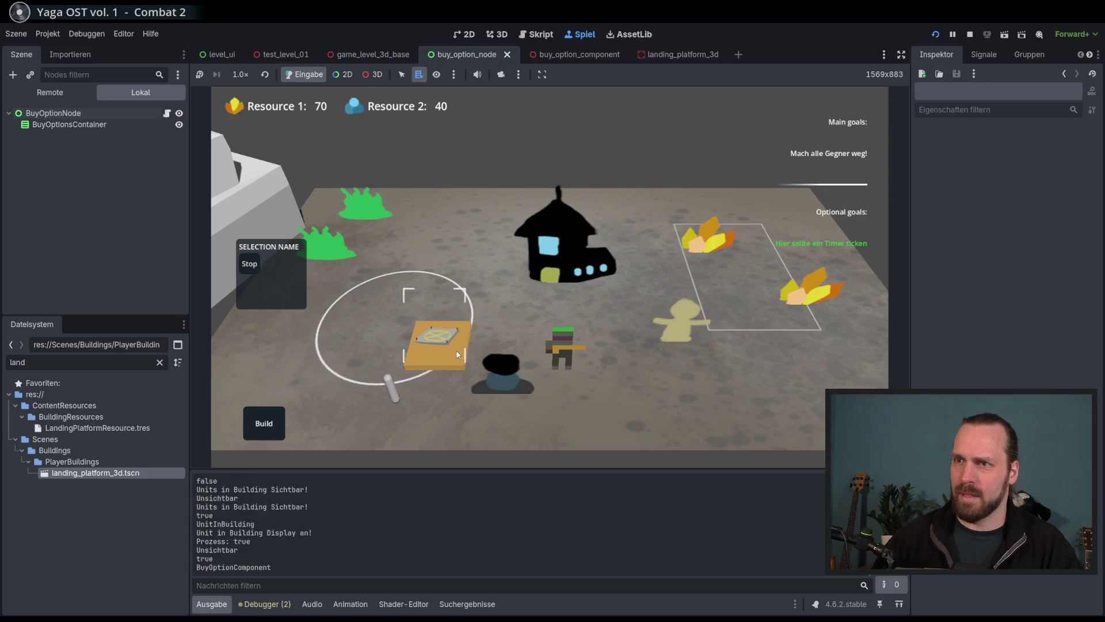
click(551, 322)
drag(551, 323, 591, 339)
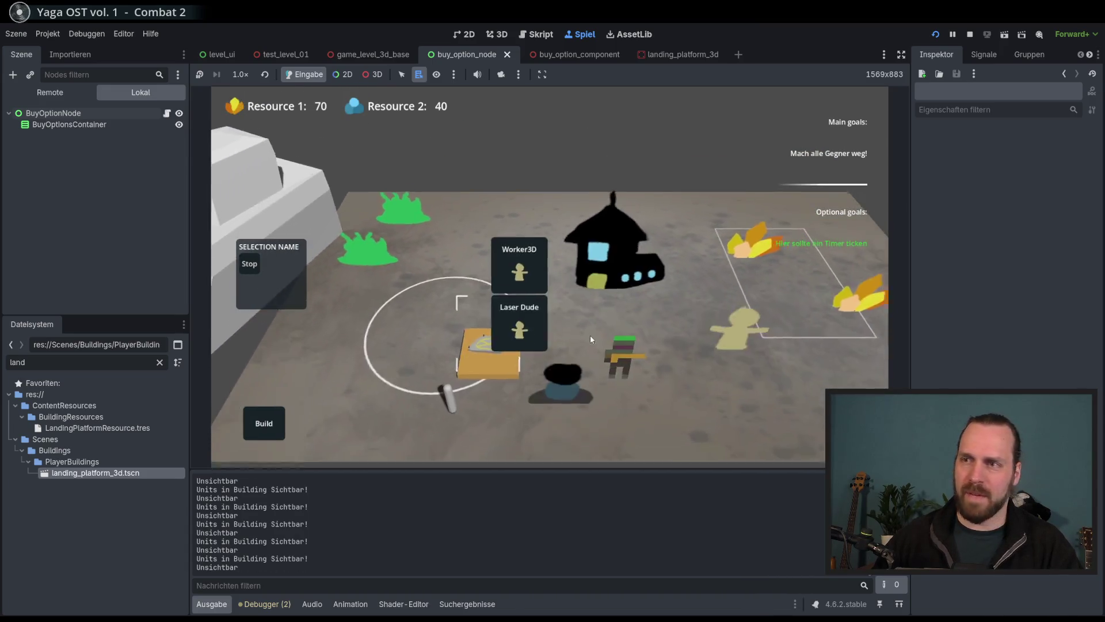
Zoom the game camera in and out and select the black house-shaped building.
scroll(up, 3)
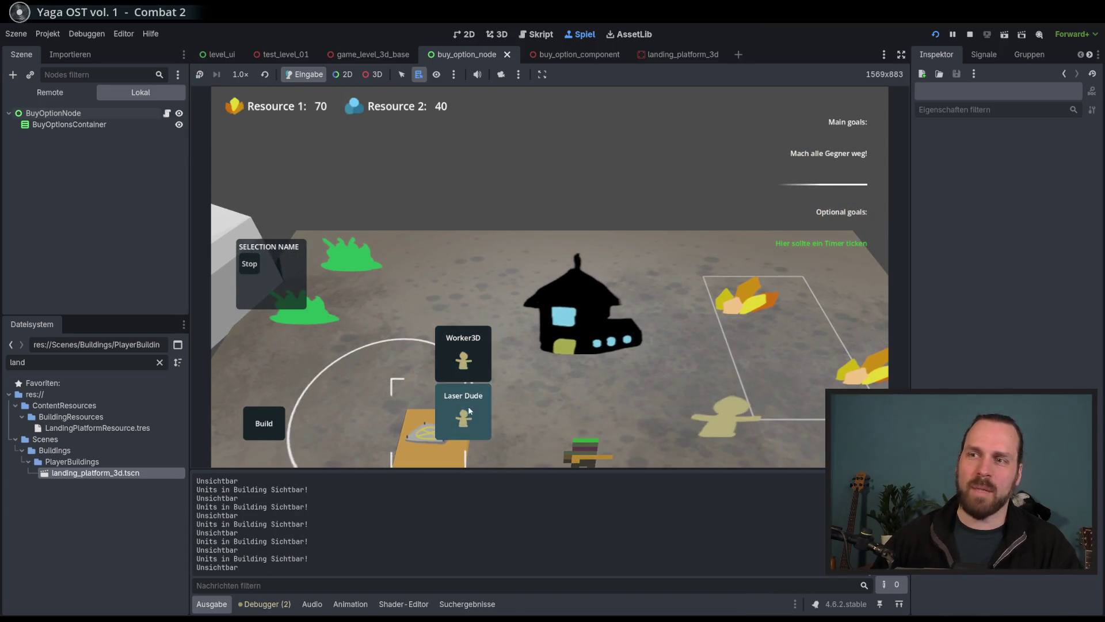
scroll(down, 3)
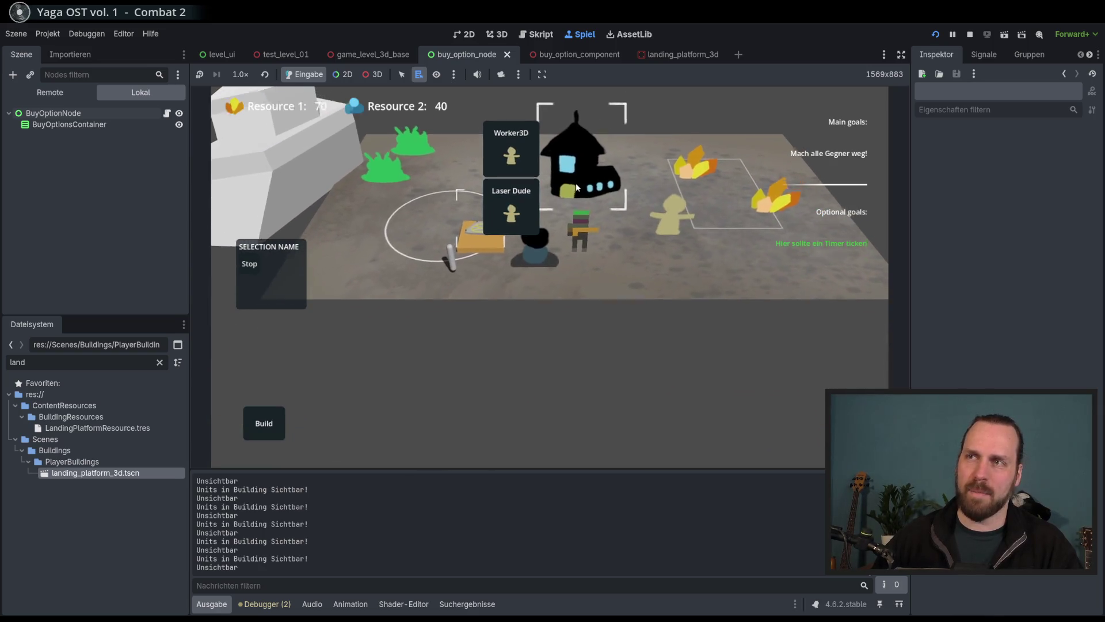
scroll(up, 3)
scroll(down, 3)
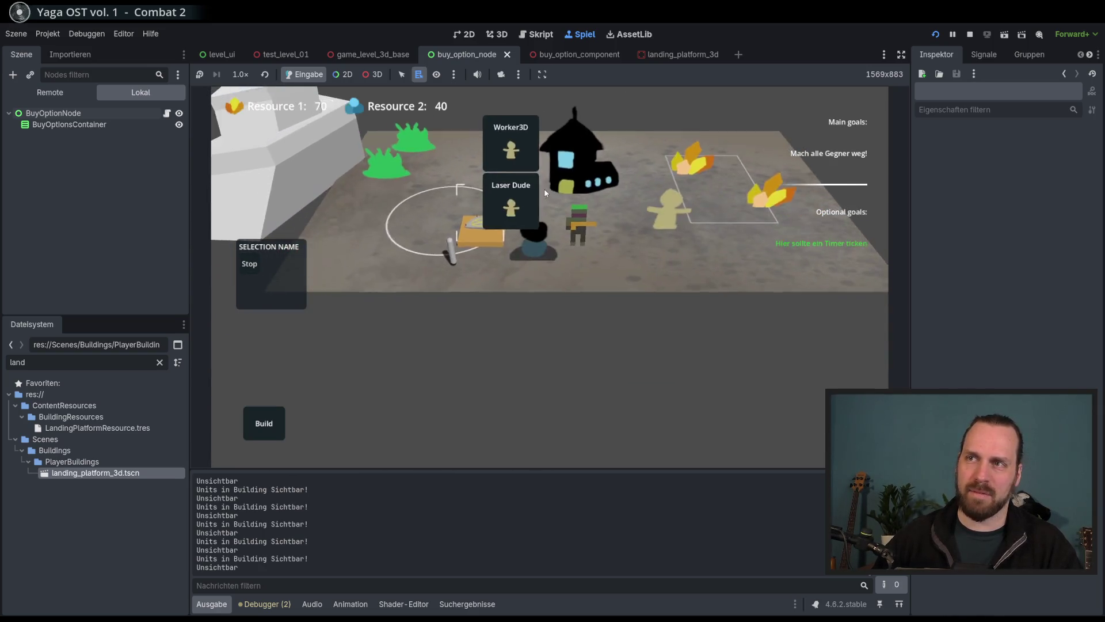
scroll(up, 3)
scroll(down, 3)
scroll(up, 3)
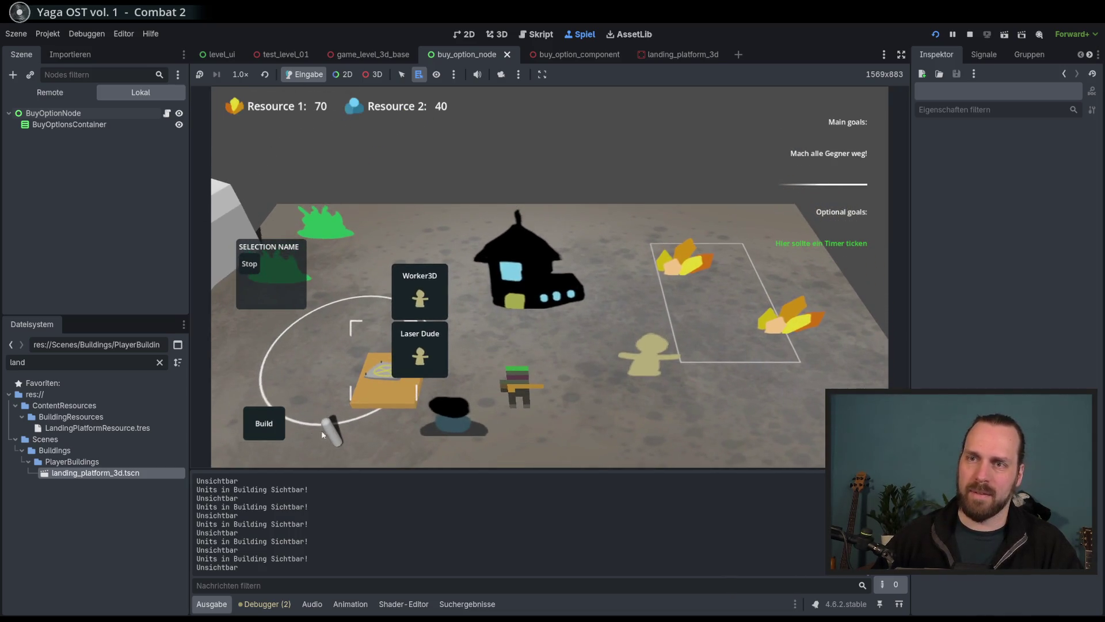
click(391, 345)
Pan across the map and select the landing platform to show its Worker3D and Laser Dude options.
scroll(down, 3)
scroll(up, 3)
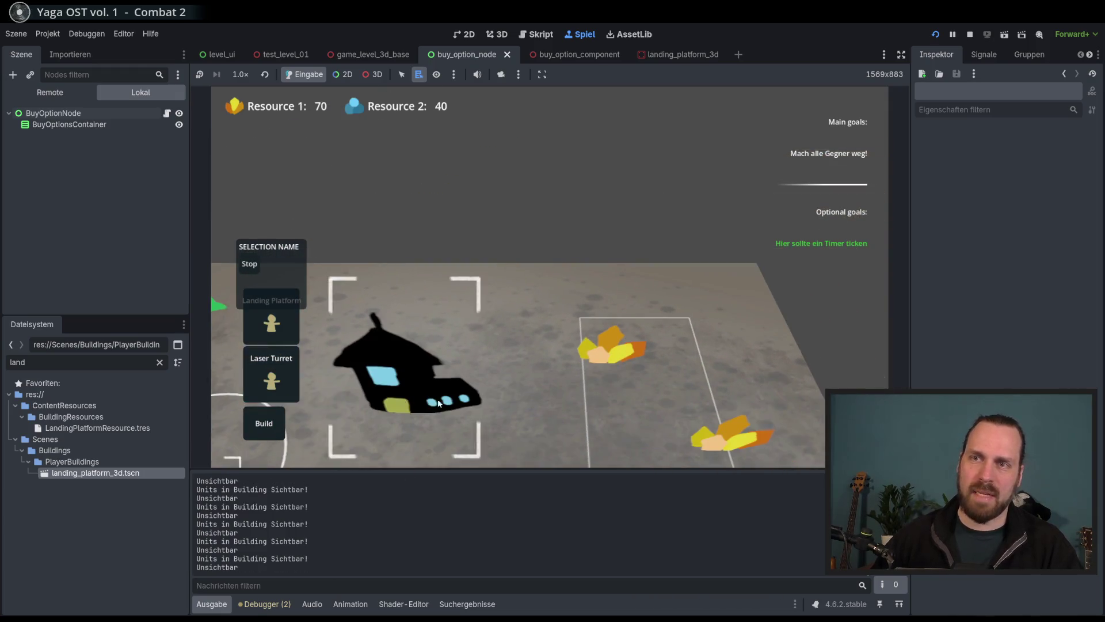
scroll(down, 3)
scroll(up, 3)
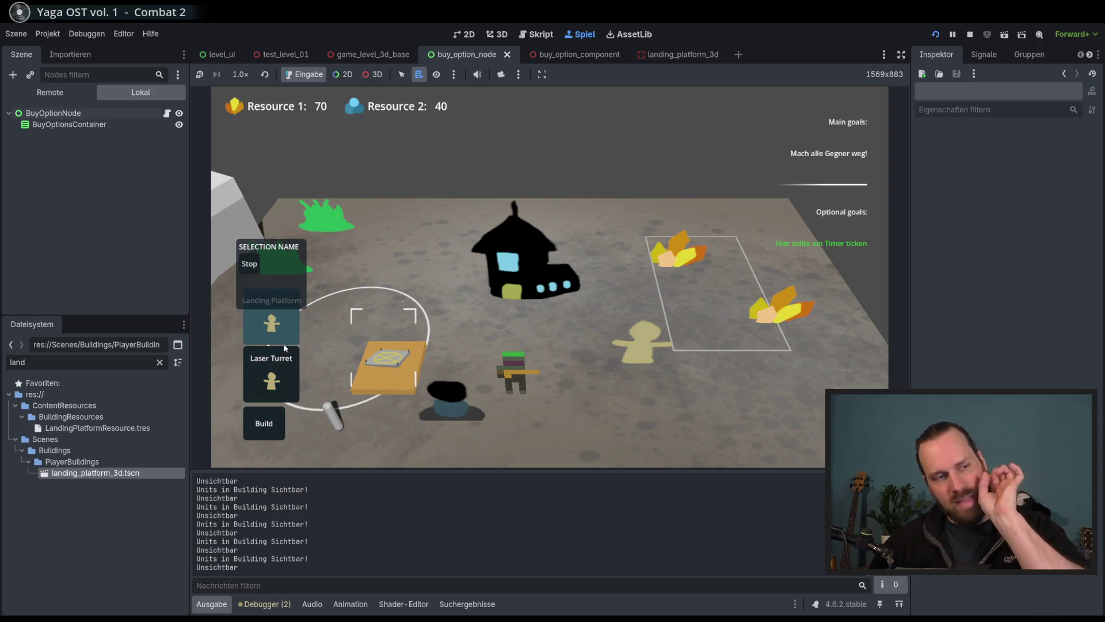
drag(298, 424, 285, 316)
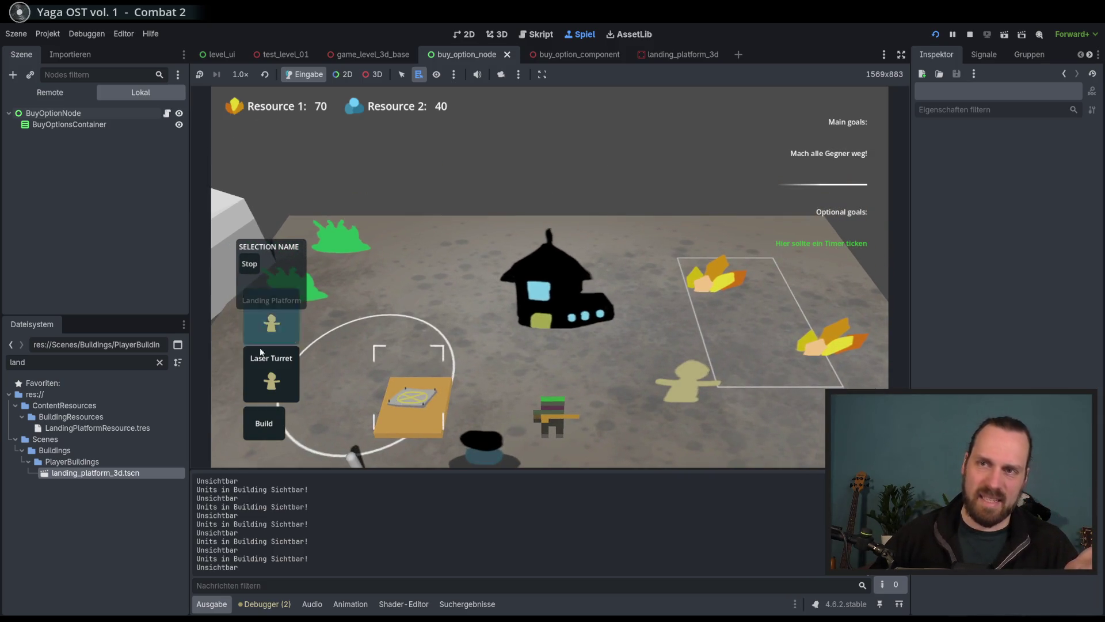
drag(261, 353, 286, 252)
click(398, 355)
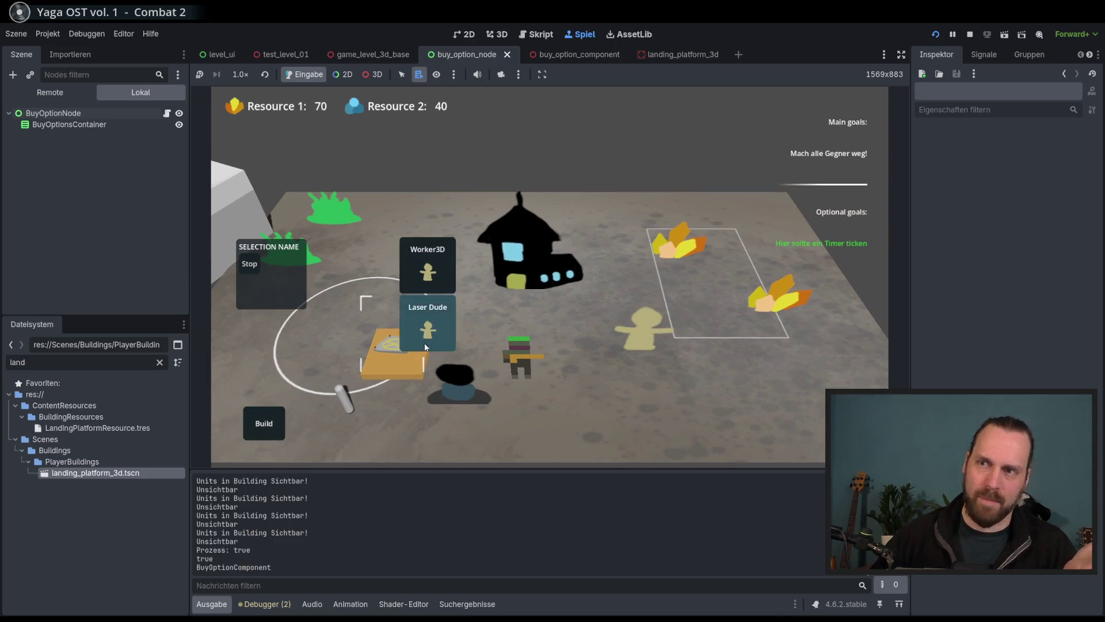
Pan and zoom with the platform selected to confirm its menu follows, then deselect it.
drag(446, 361, 458, 253)
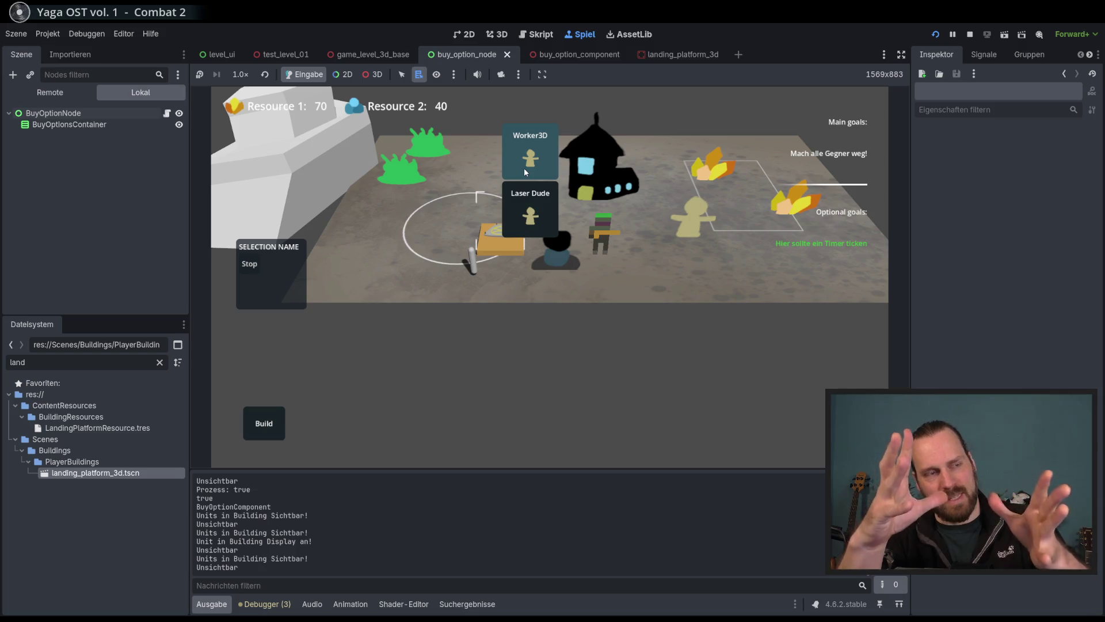
scroll(up, 3)
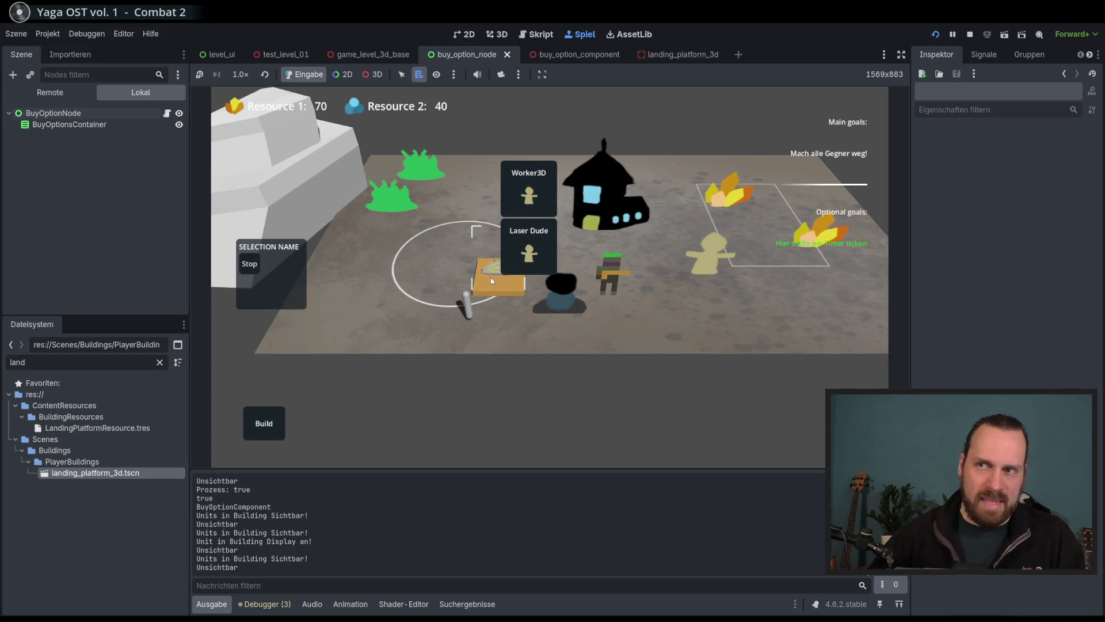
scroll(down, 3)
scroll(up, 3)
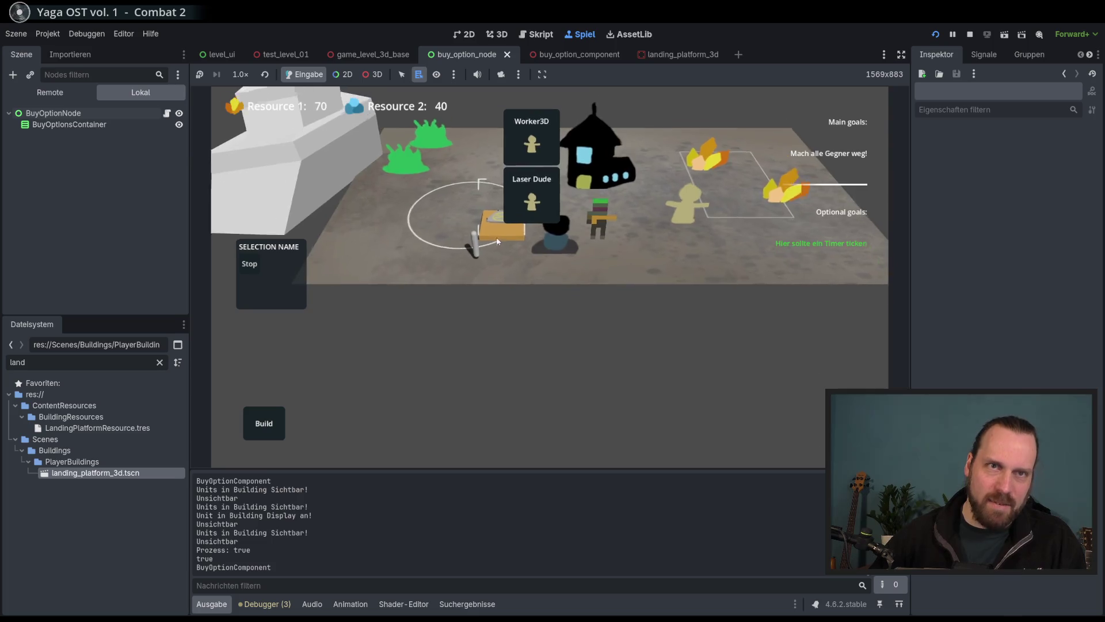
scroll(down, 3)
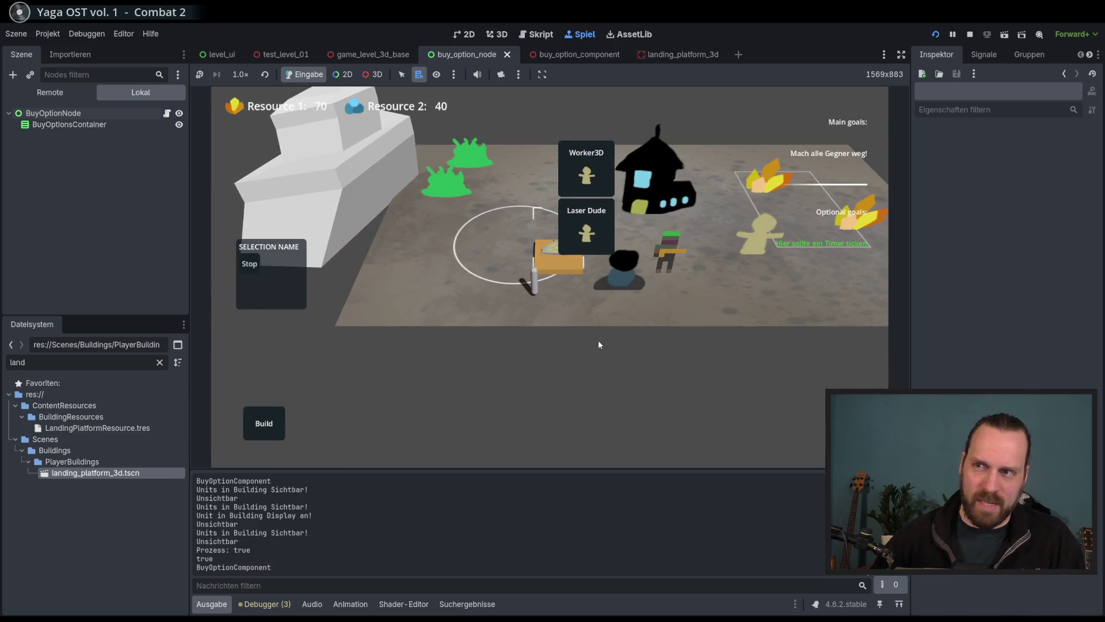
scroll(up, 3)
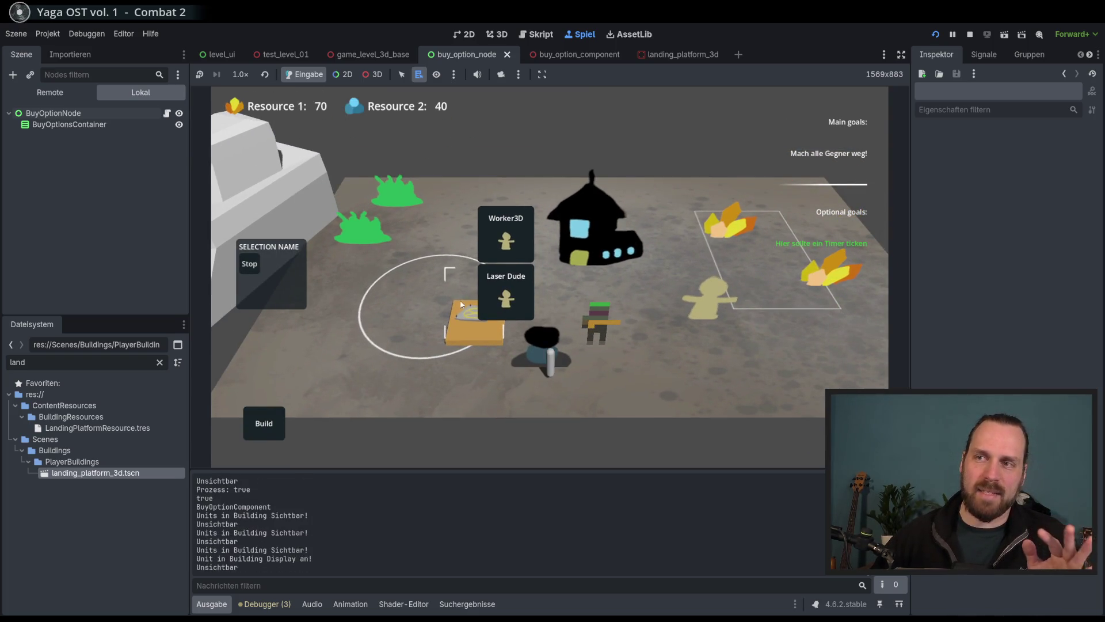
click(478, 236)
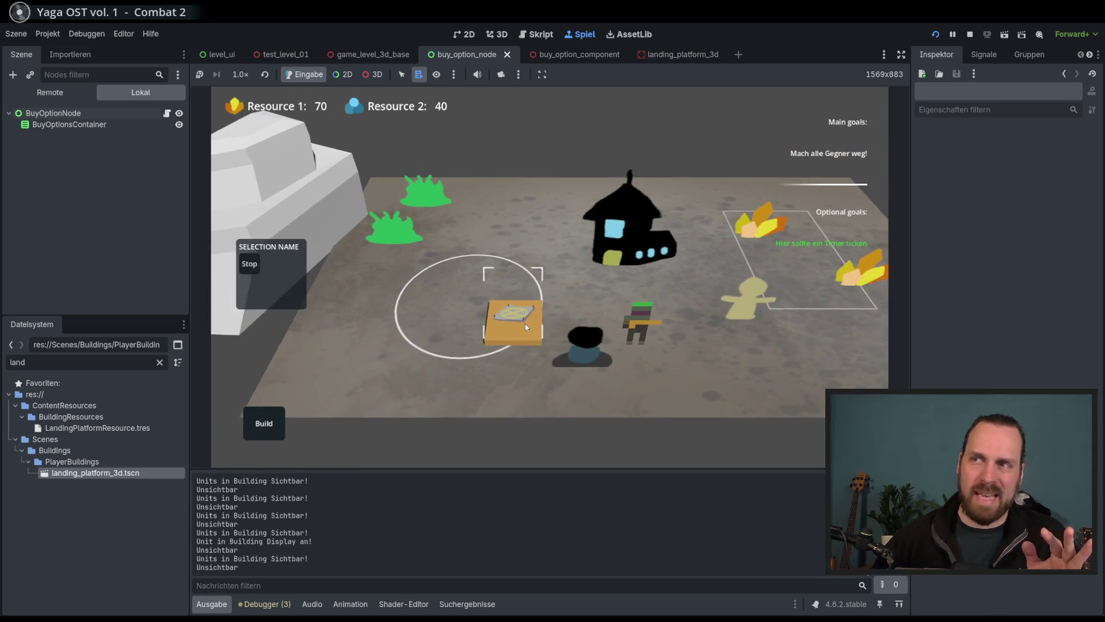
Pan with the A key while reselecting and deselecting the platform, finally reopening its buy menu.
scroll(down, 3)
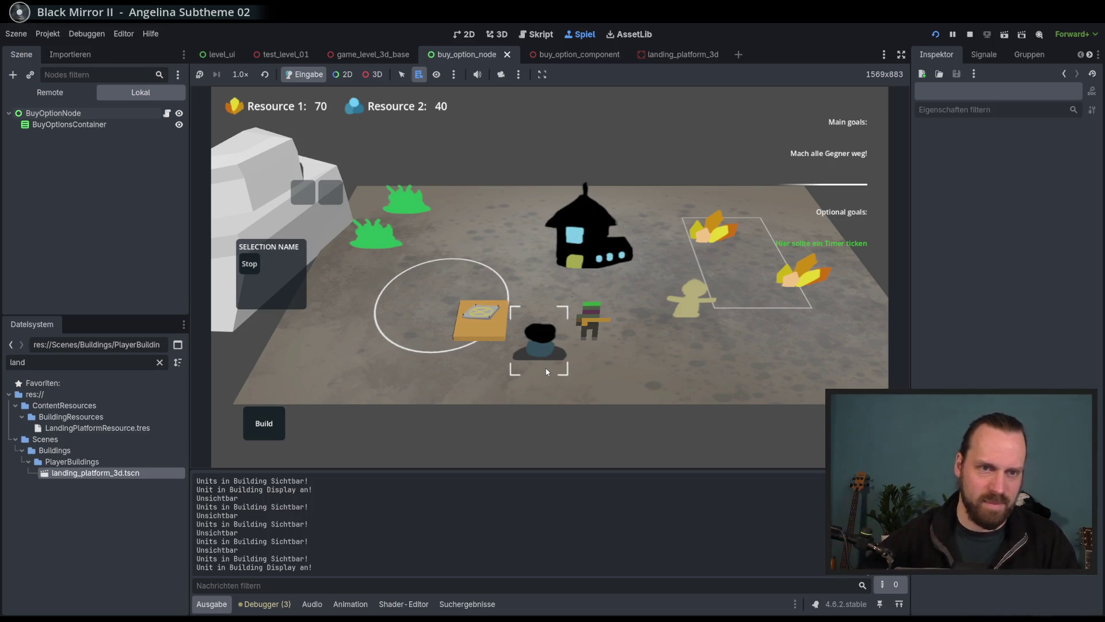
scroll(down, 3)
scroll(up, 3)
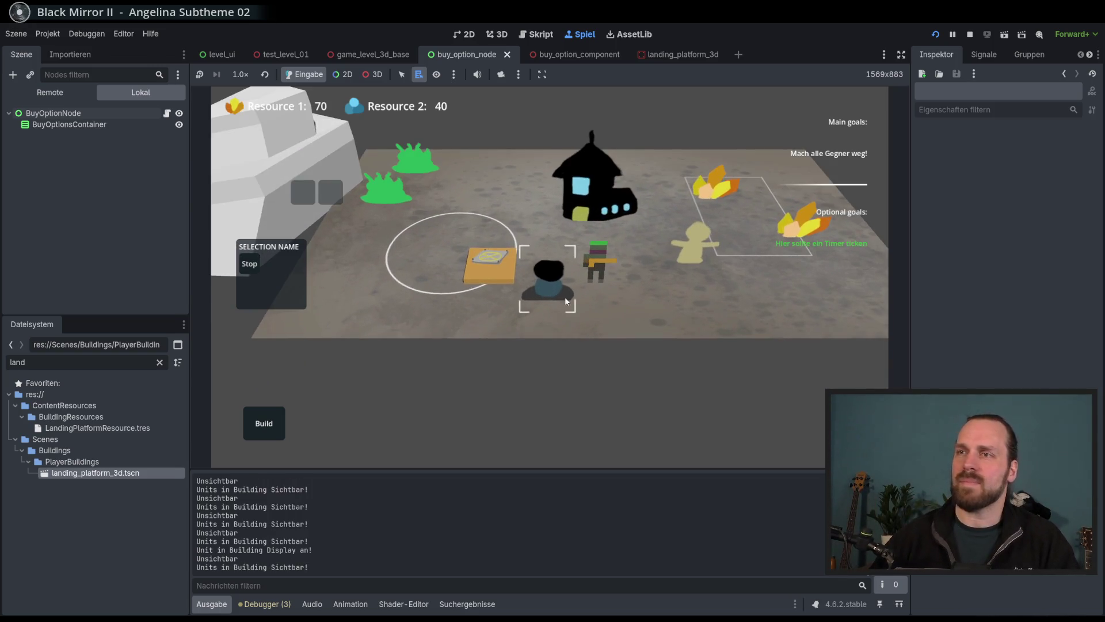
scroll(down, 3)
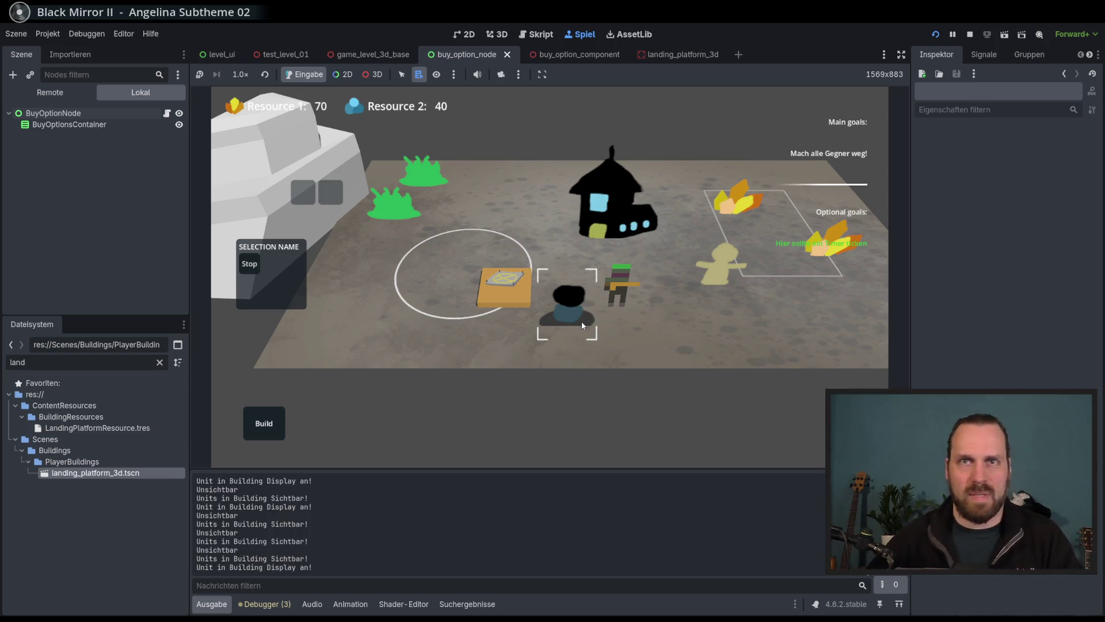
scroll(up, 3)
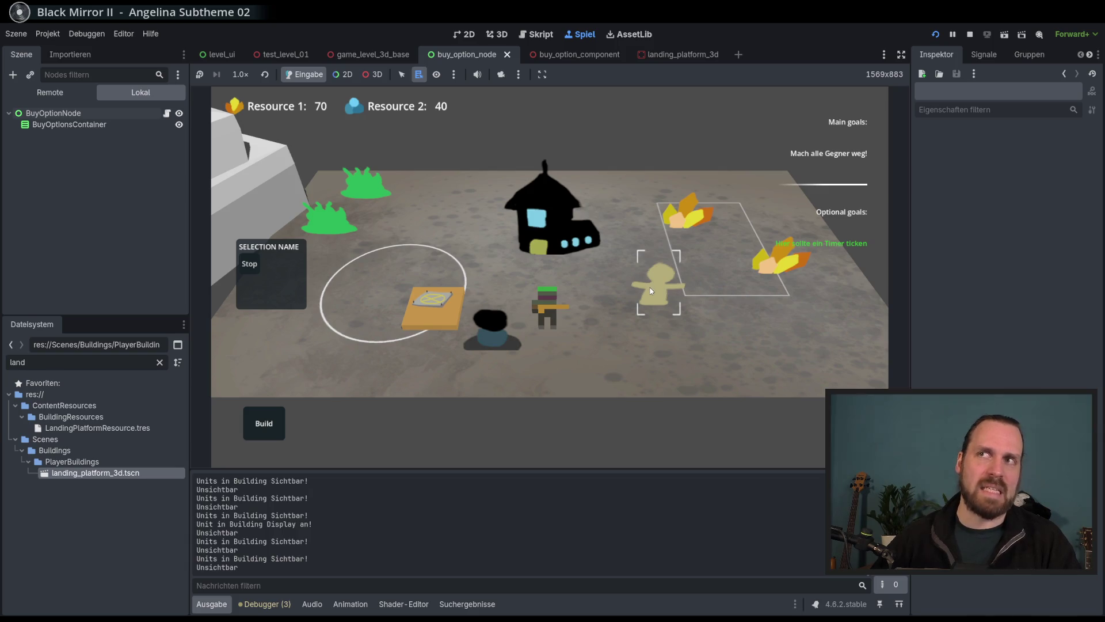
key(a)
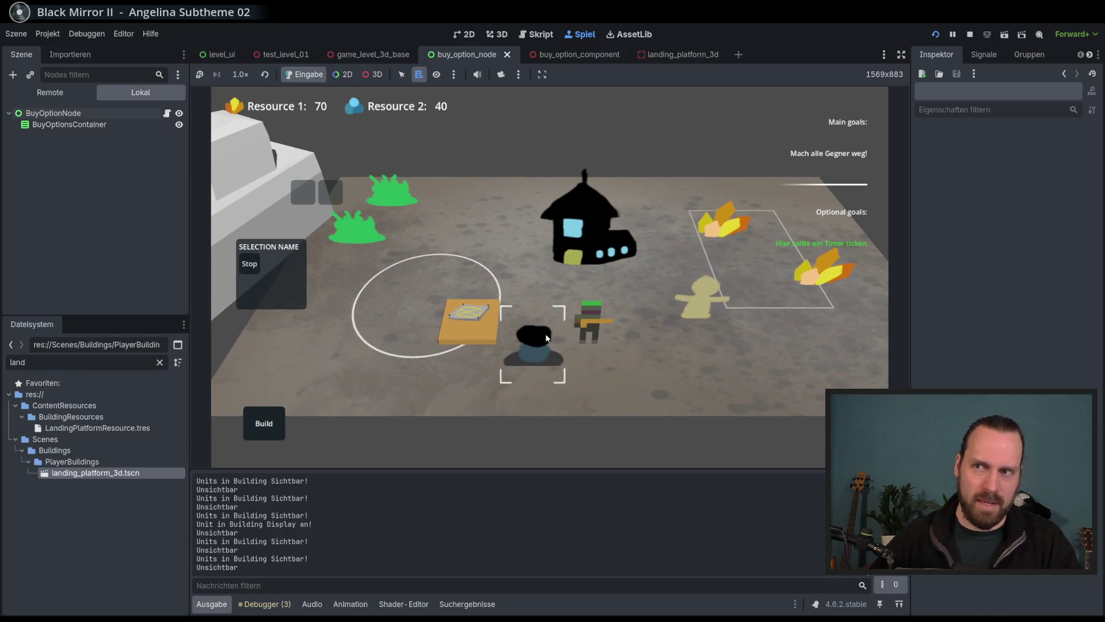
click(494, 336)
key(a)
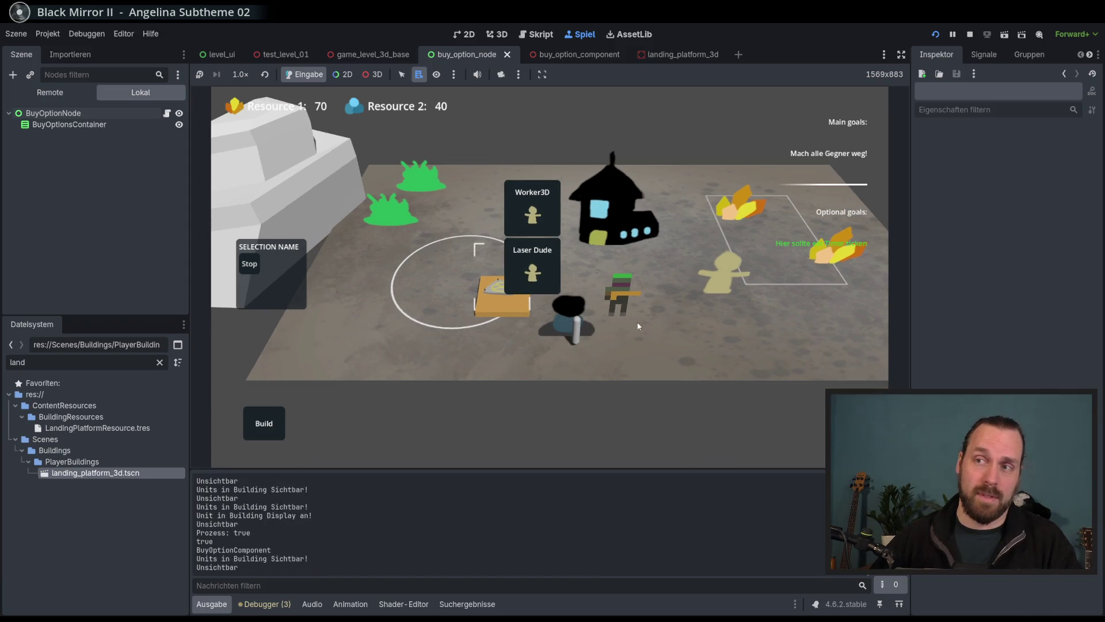
click(645, 356)
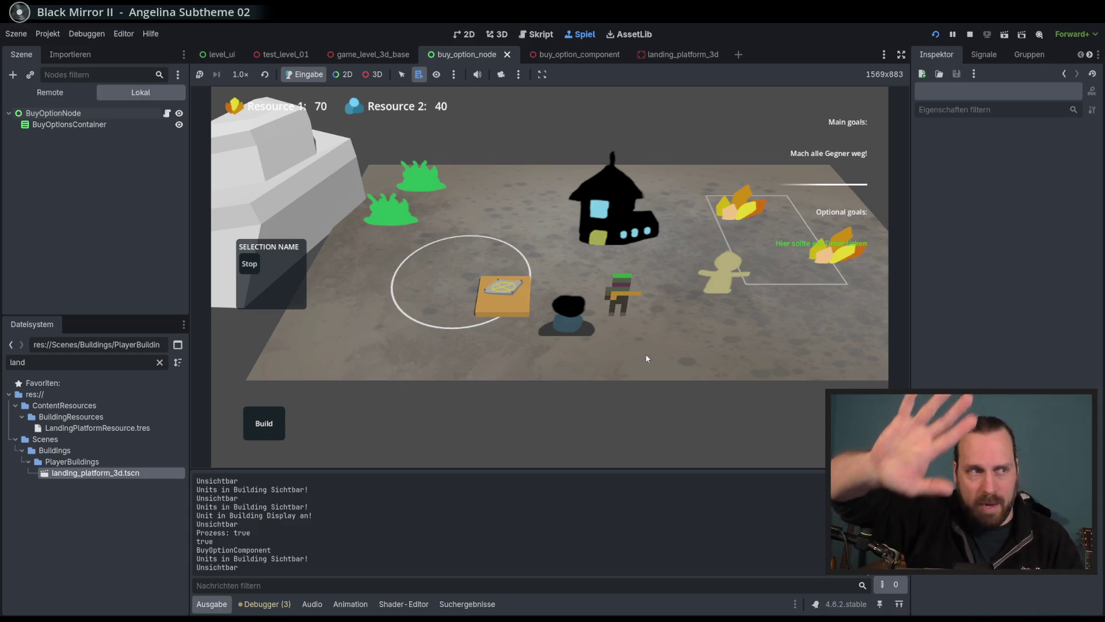
click(521, 296)
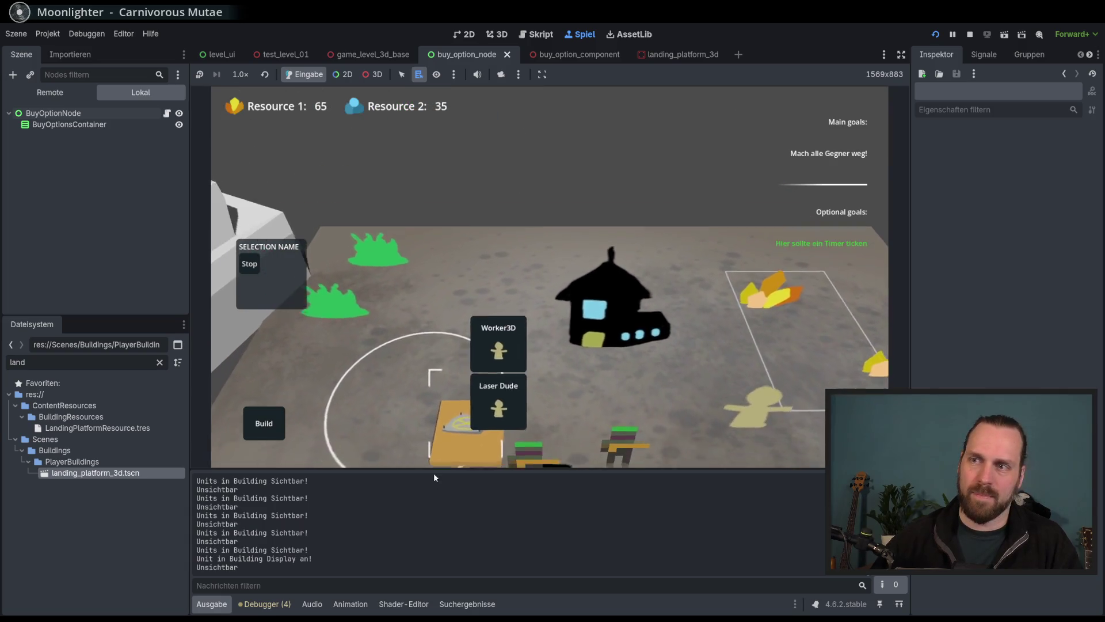
Send the unit near the platform walking right, select the black turret, then reselect the platform.
scroll(down, 3)
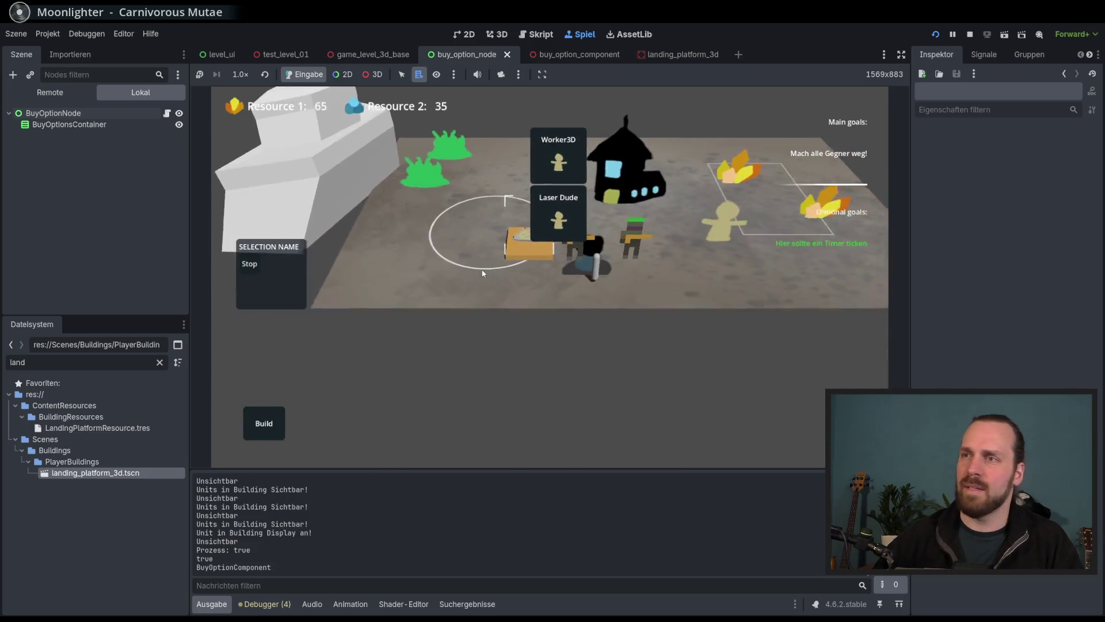
click(518, 322)
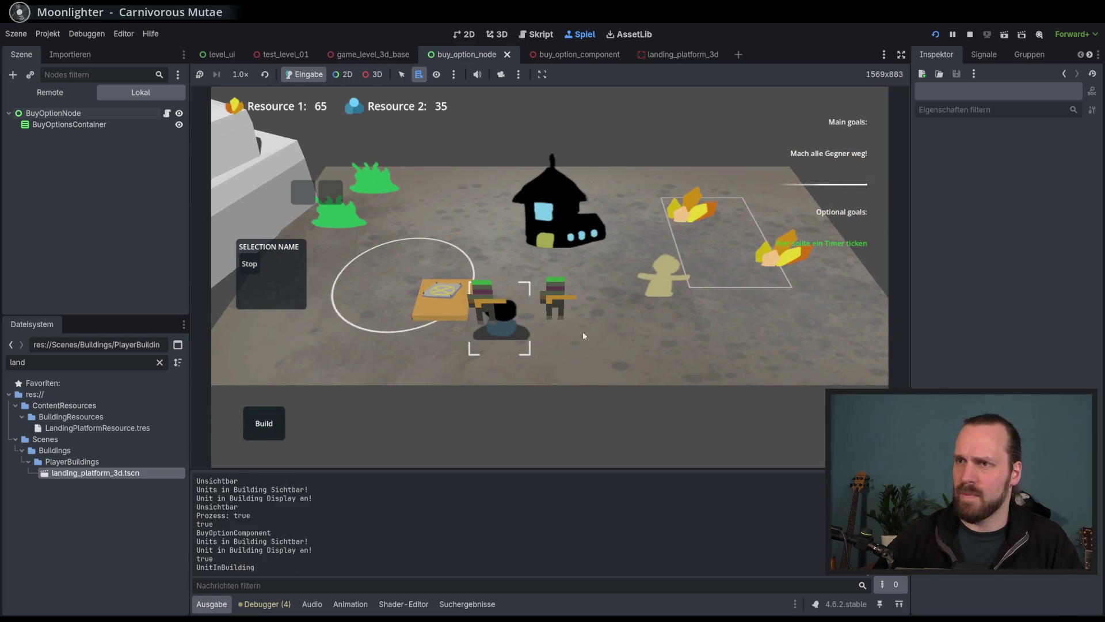
right_click(664, 340)
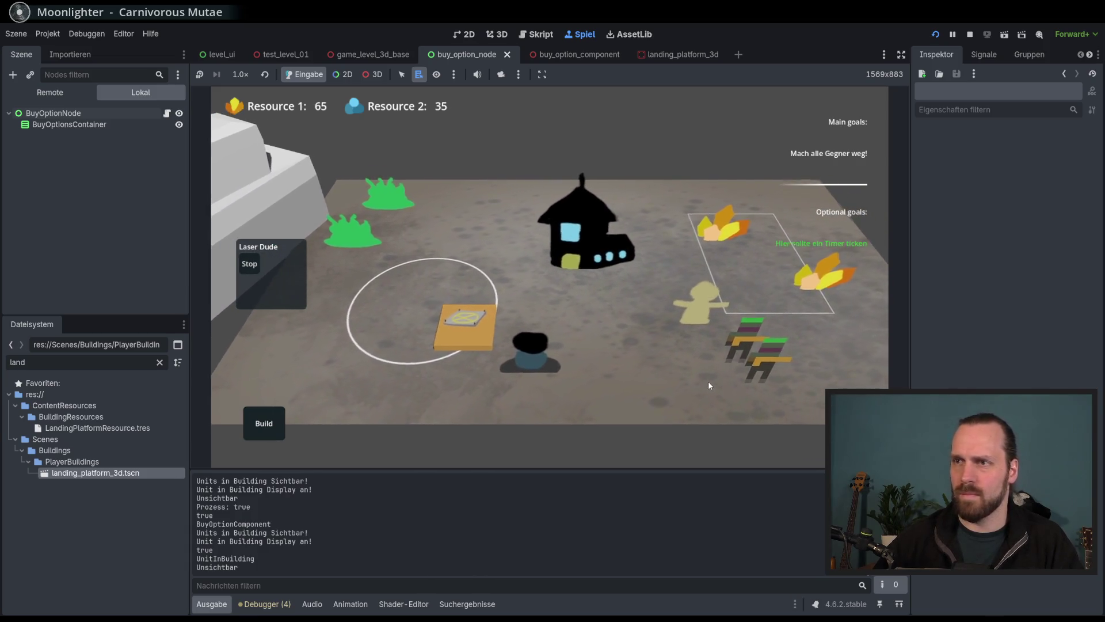
click(529, 353)
click(456, 337)
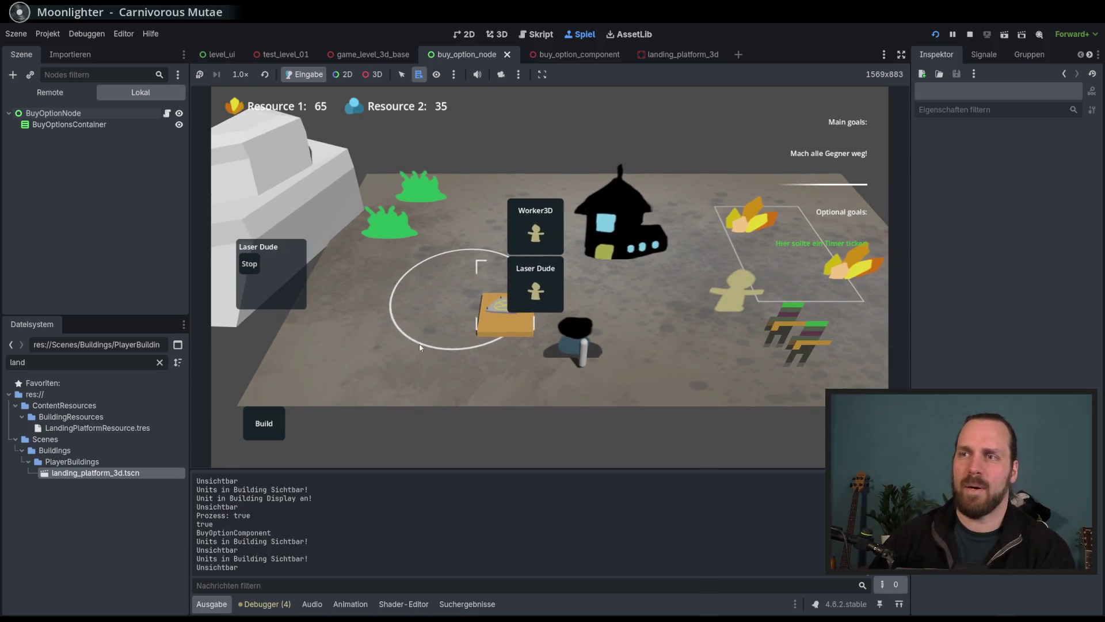
Open the building list, reselect the platform and pan the camera to check the popup follows.
scroll(down, 3)
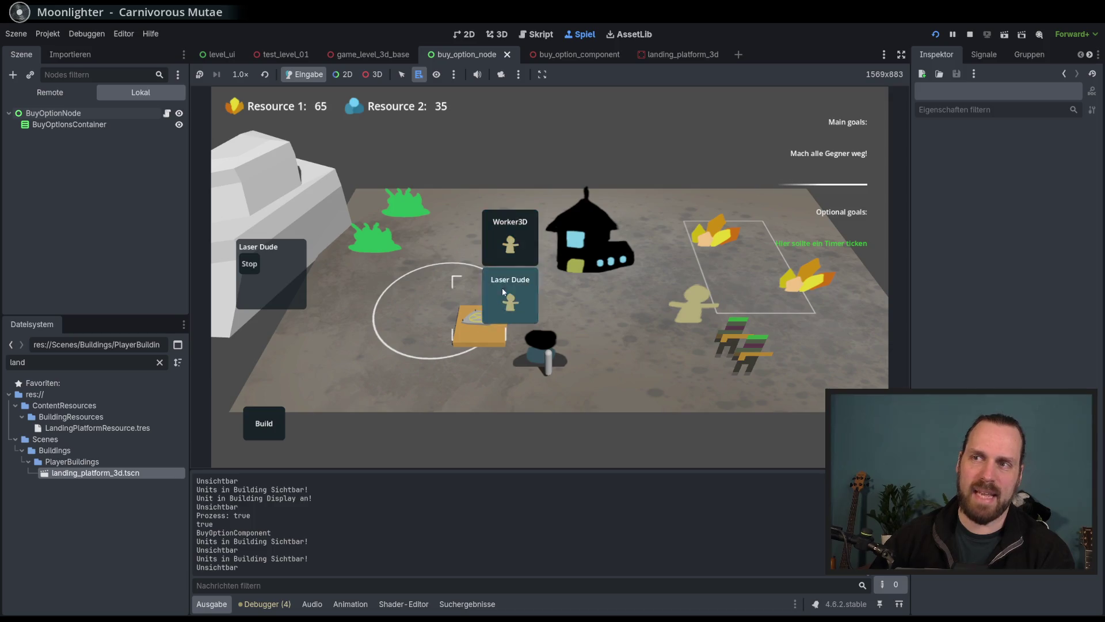
key(d)
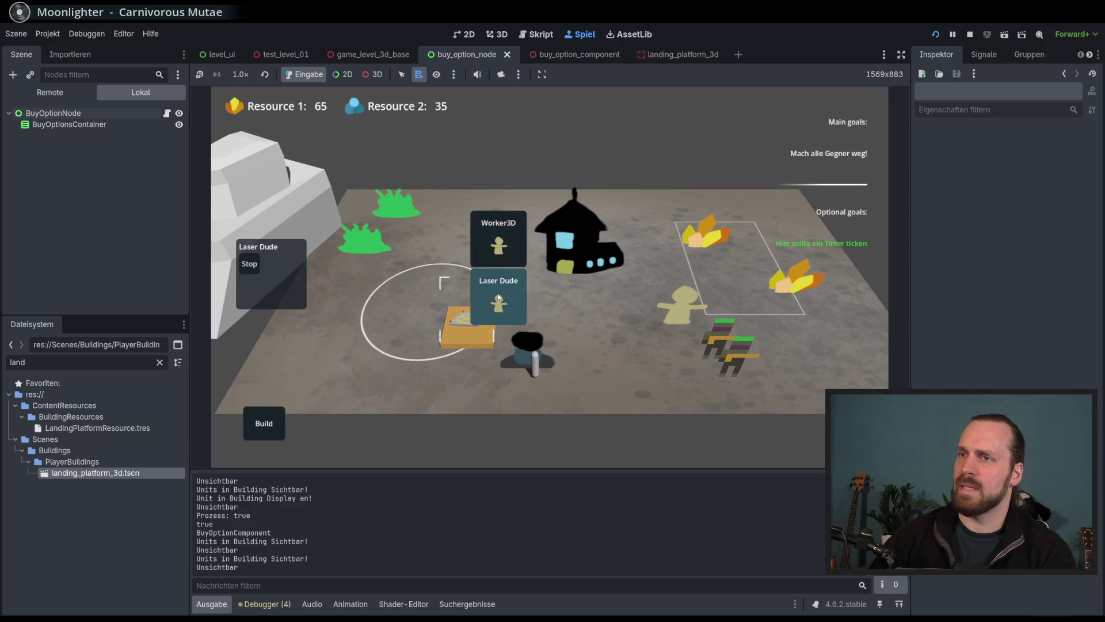
click(268, 434)
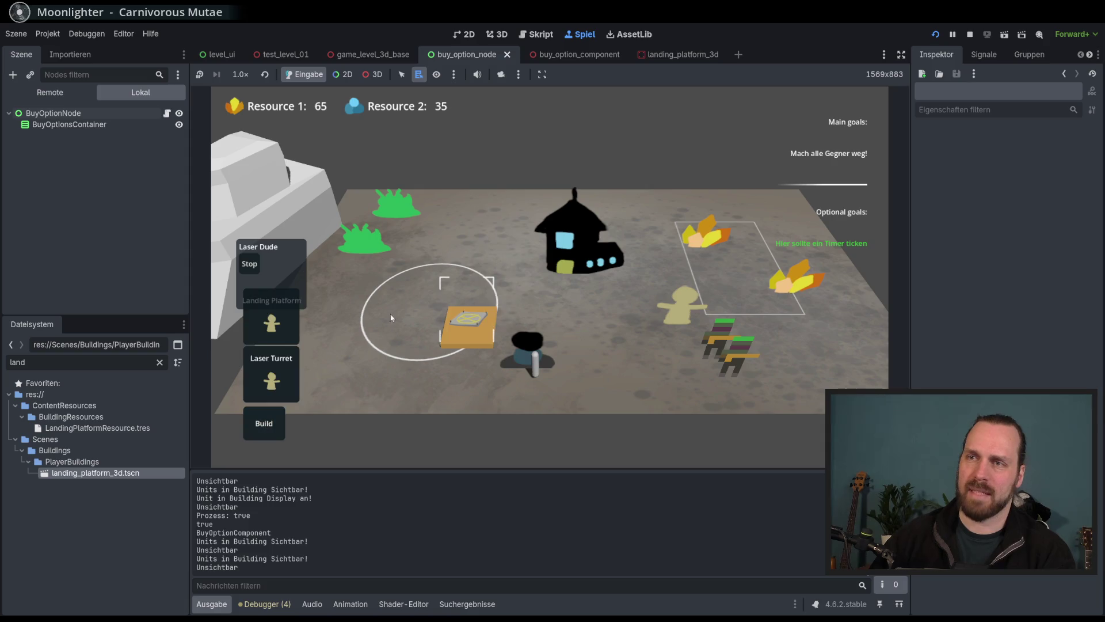
click(504, 360)
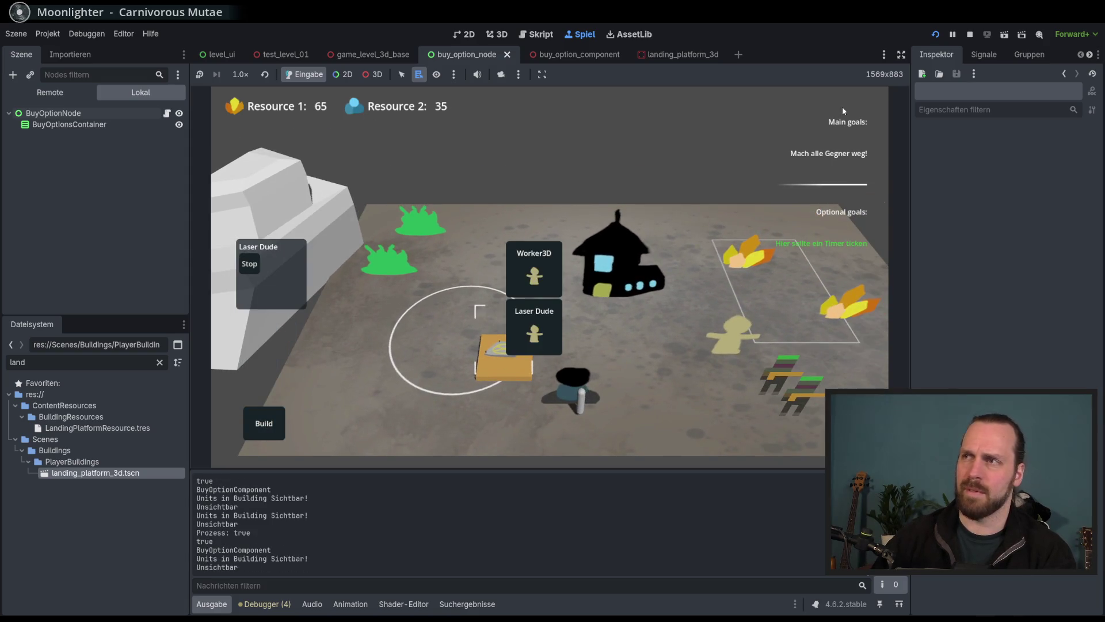
drag(521, 216, 465, 168)
drag(436, 324, 453, 234)
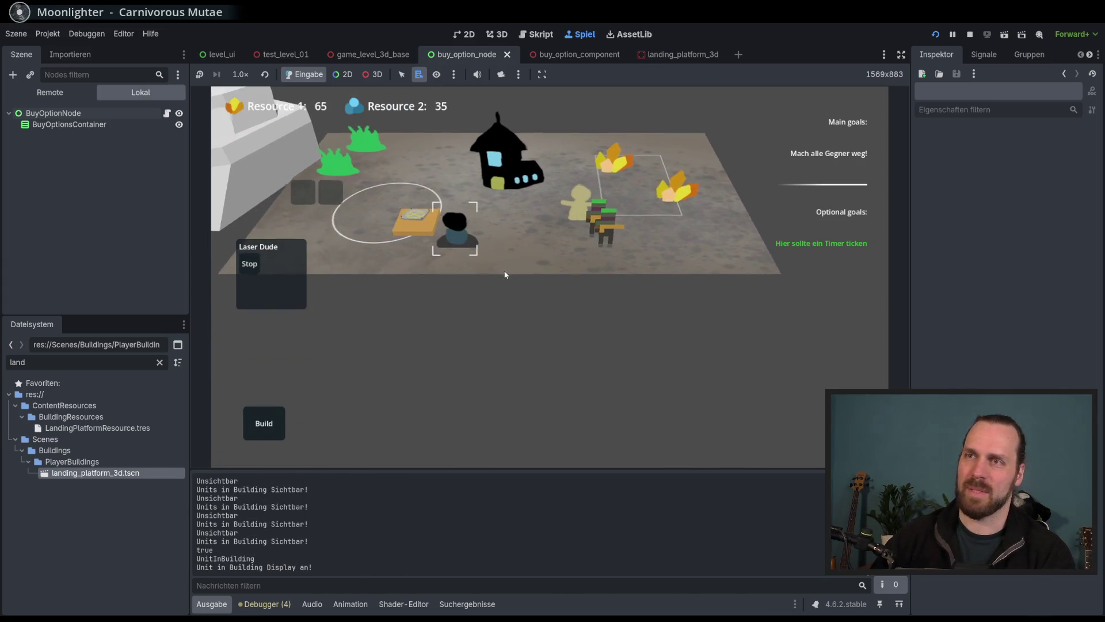
click(452, 235)
Pan and zoom the map with the popup open, then stop the game with F8.
drag(453, 235, 312, 213)
drag(387, 96, 524, 245)
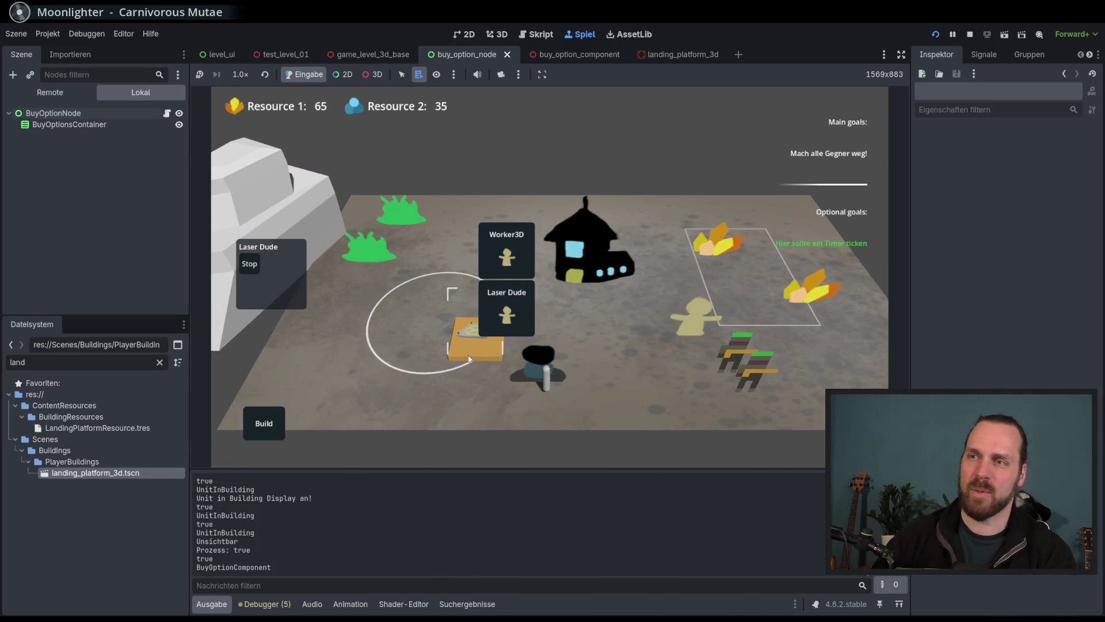
scroll(down, 3)
drag(486, 344, 496, 209)
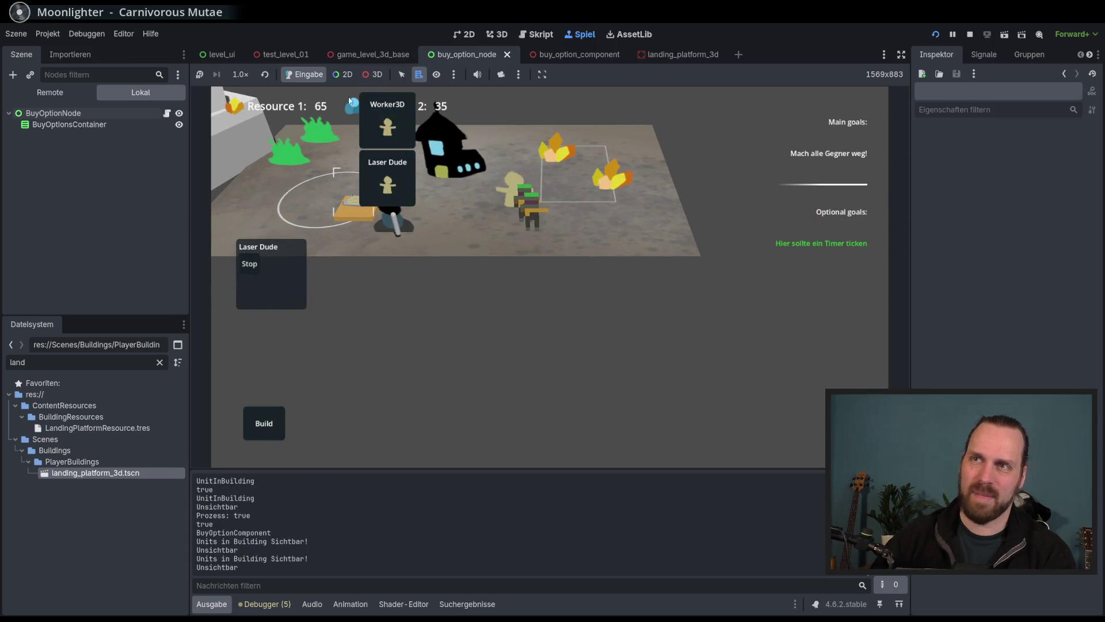
scroll(up, 3)
drag(516, 265, 551, 324)
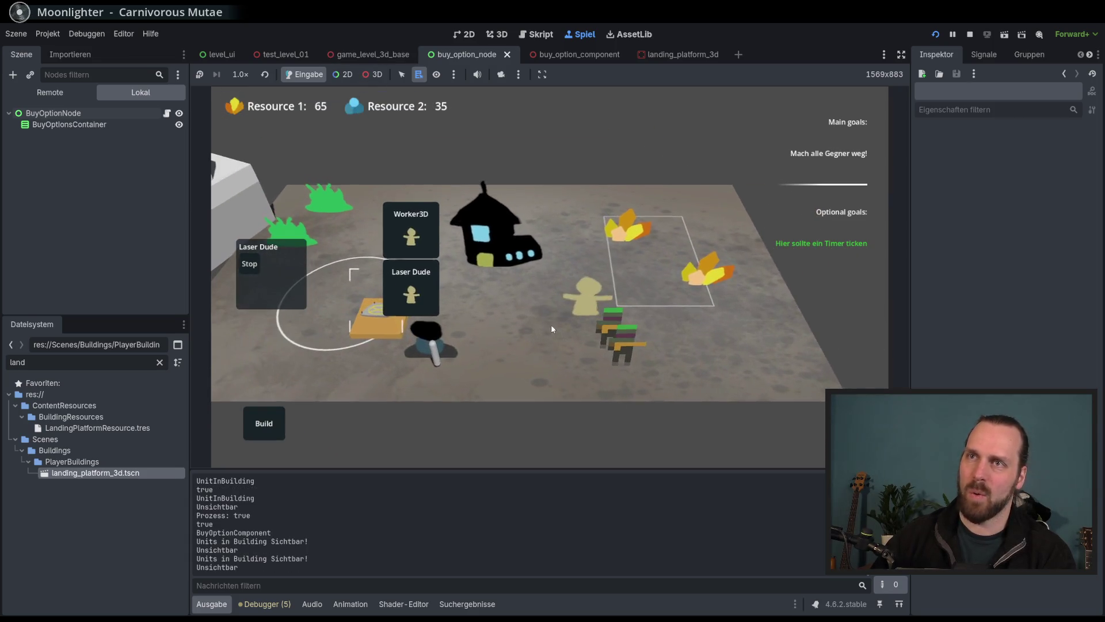
scroll(down, 3)
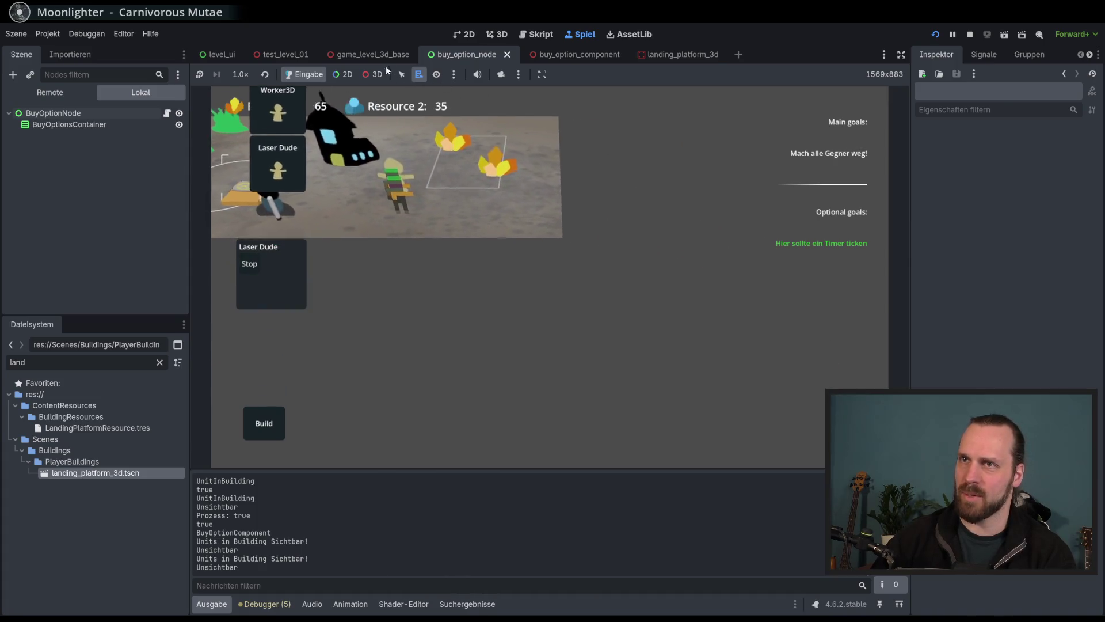
key(d)
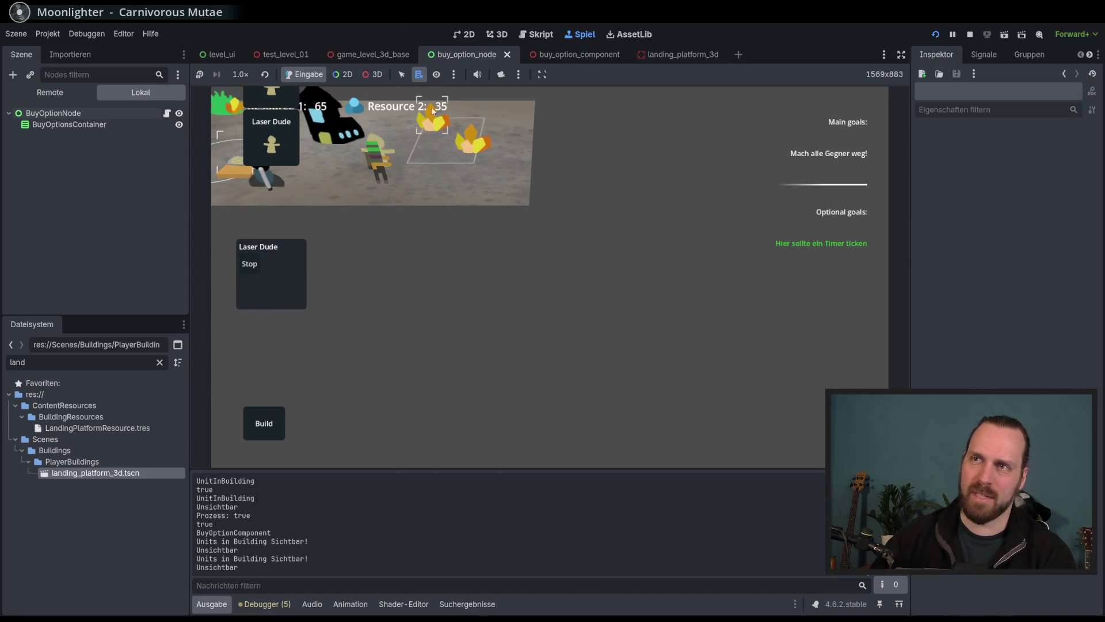
scroll(up, 3)
key(F8)
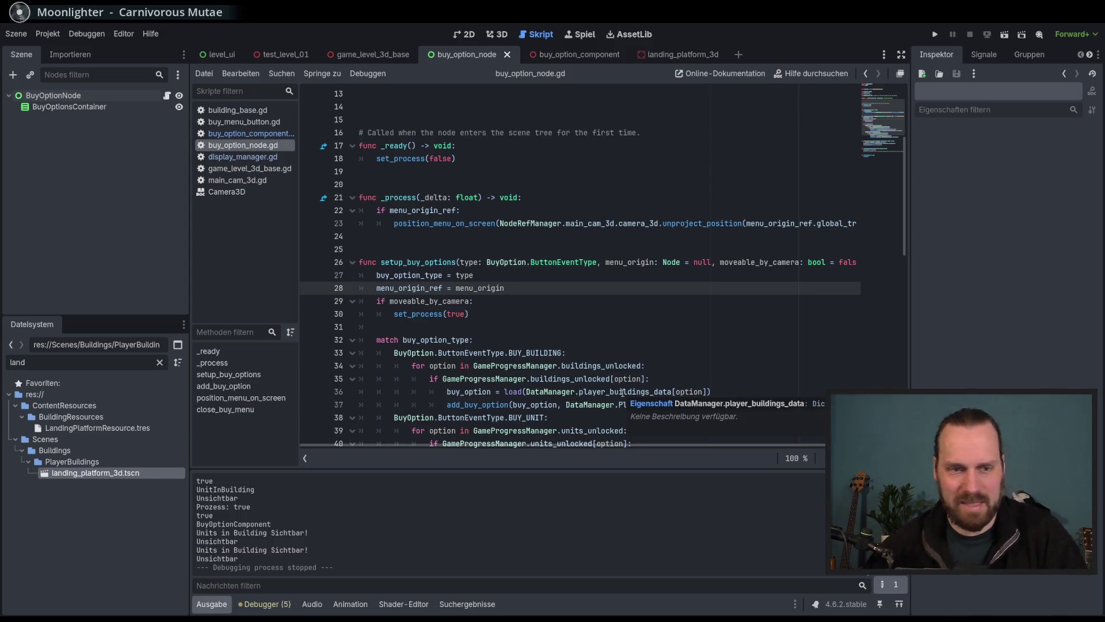
Review the menu-positioning line in _process and the end of setup_buy_options, then run the game with F5.
scroll(down, 3)
scroll(up, 3)
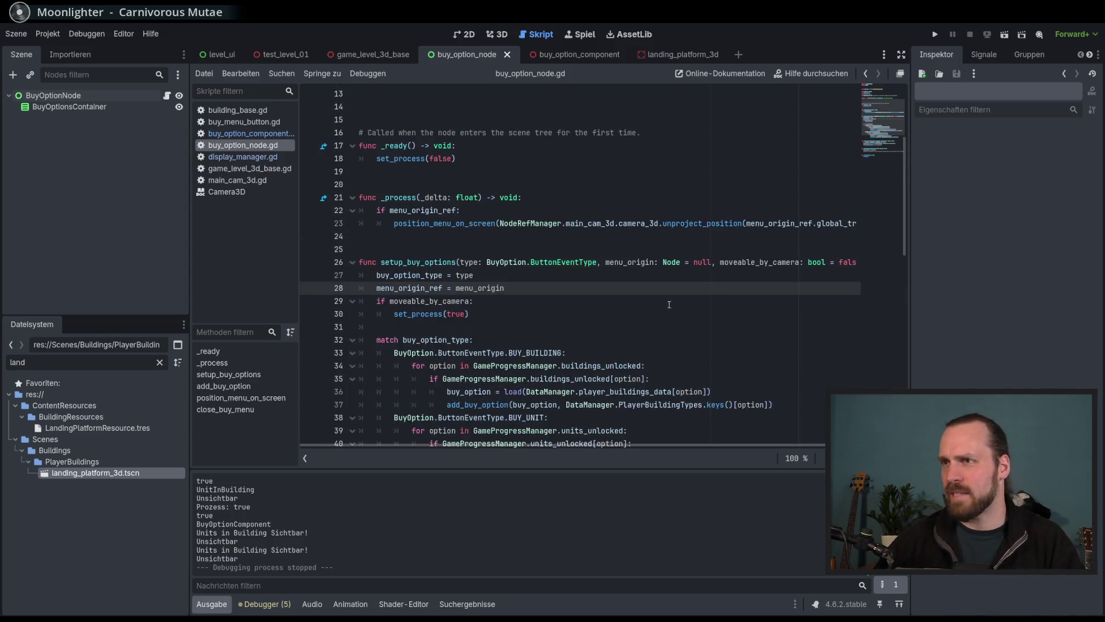
click(394, 224)
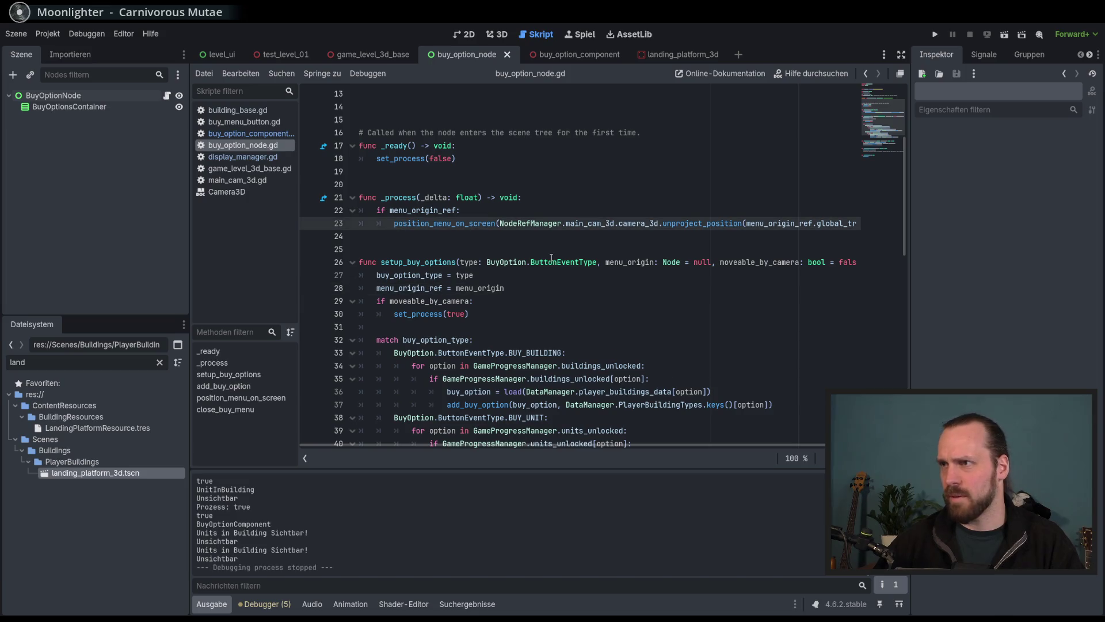
mouse_move(551, 258)
key(shift+End)
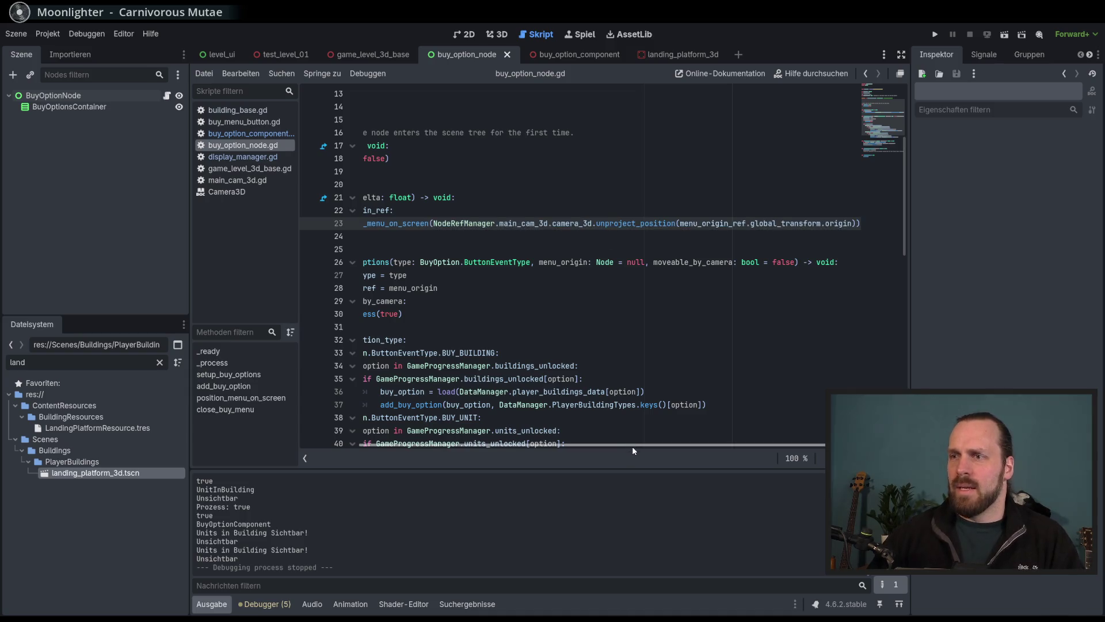
drag(633, 447, 542, 446)
click(565, 306)
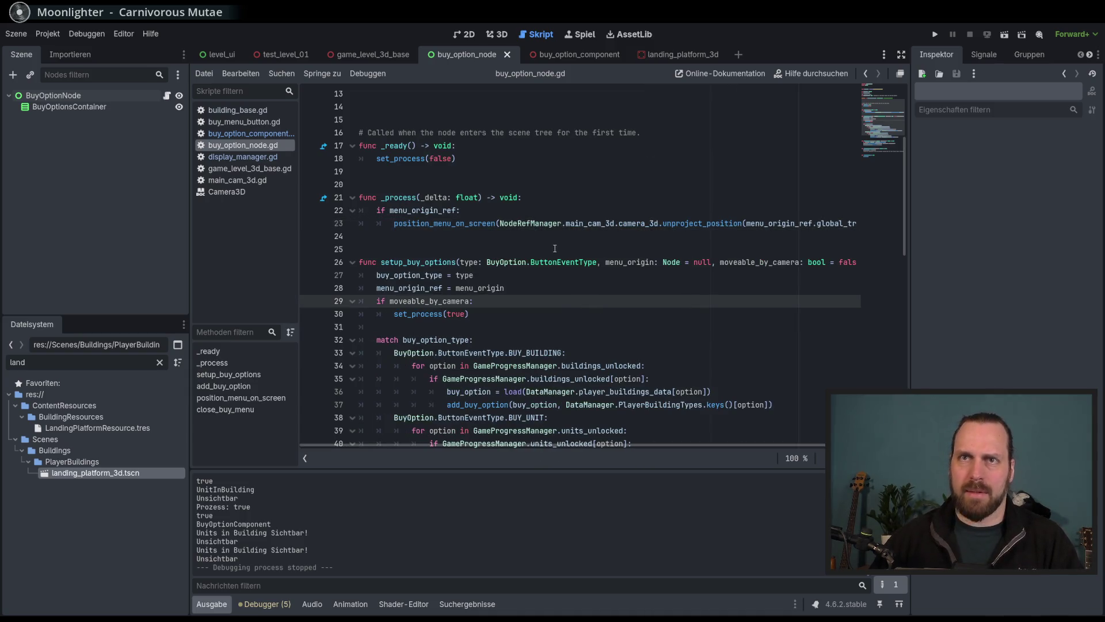
key(F5)
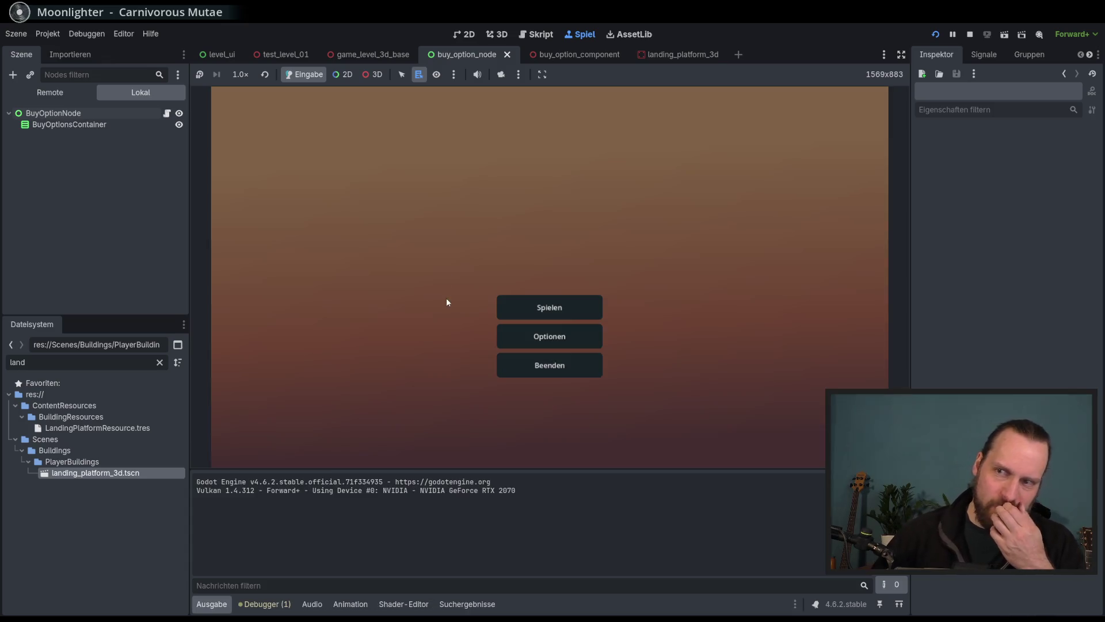
Start Test Mission 01 from the main menu and place a Laser Turret.
click(547, 305)
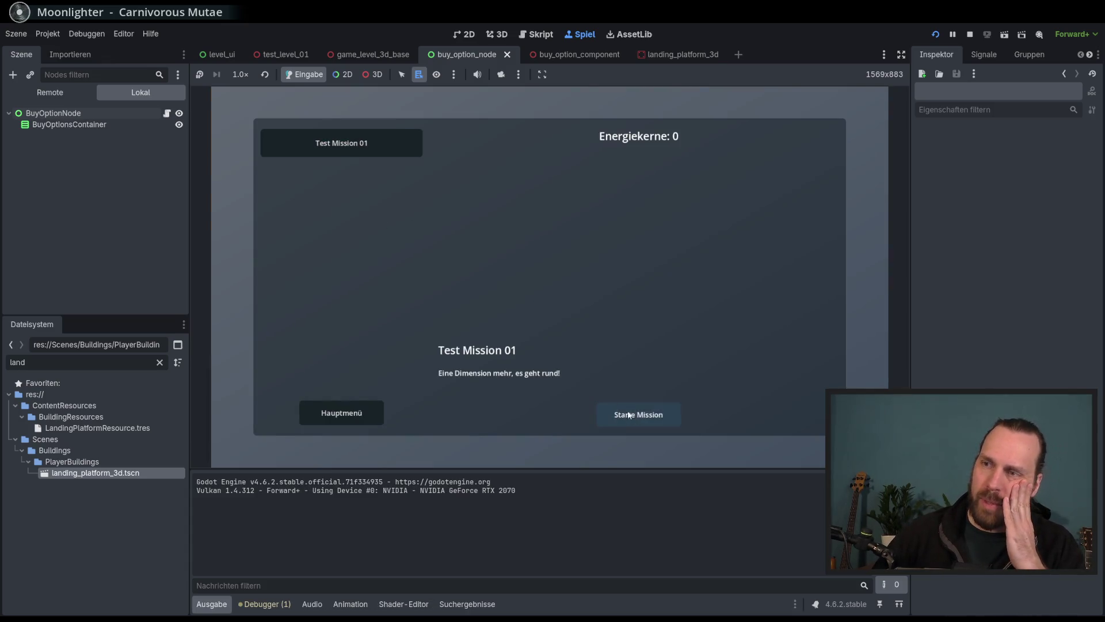
click(639, 414)
click(282, 423)
click(271, 374)
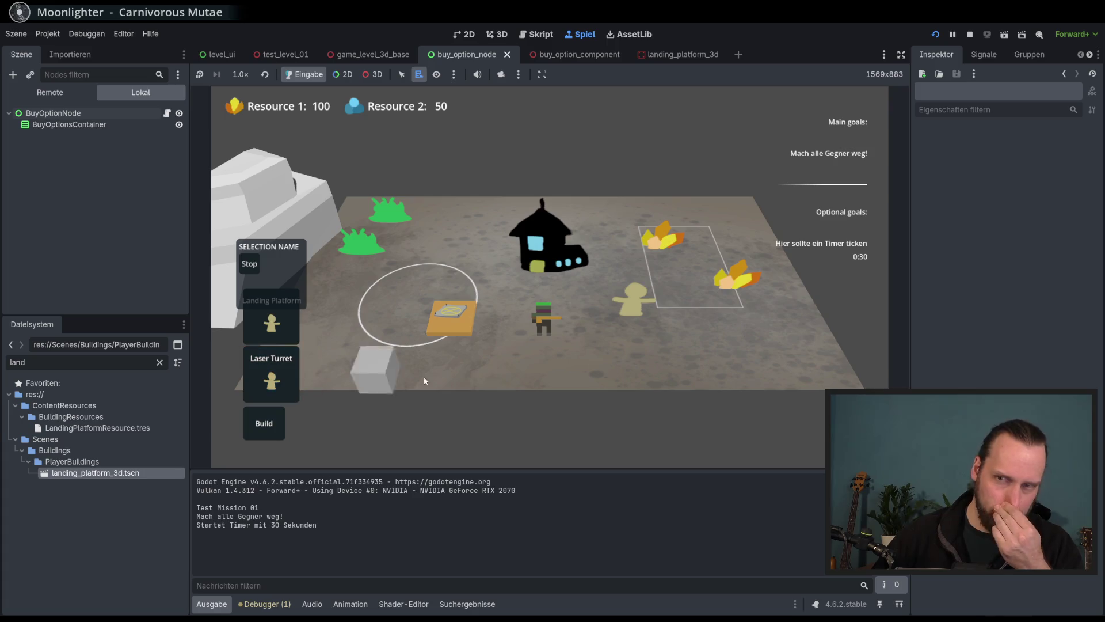
Switch the Scene dock to Remote, expand LevelUiContent, and select the turret.
click(51, 93)
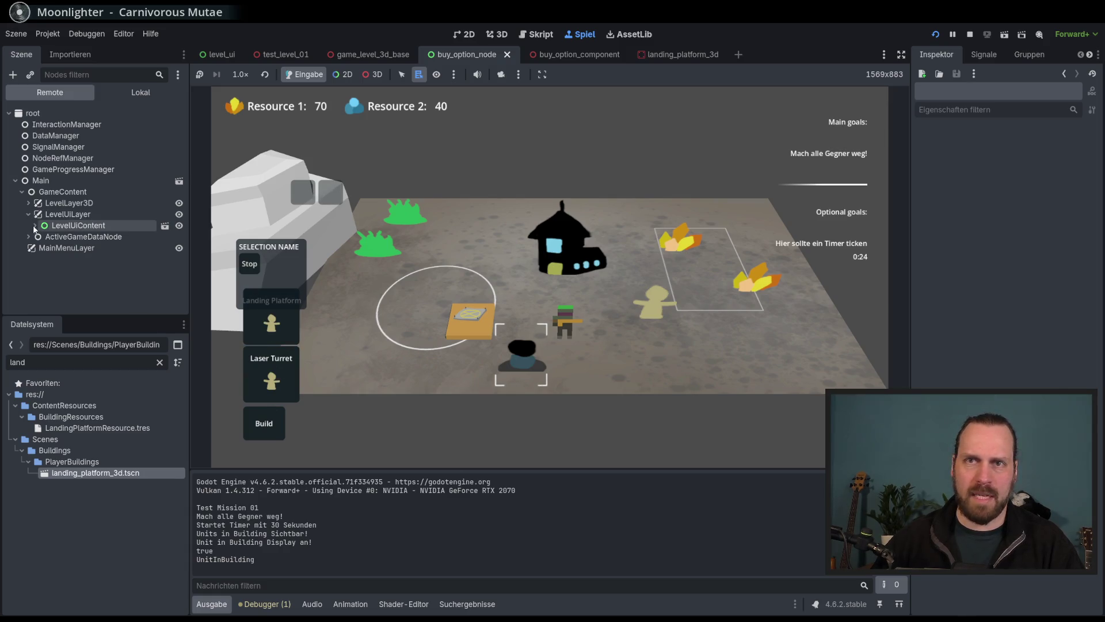
click(36, 226)
scroll(down, 3)
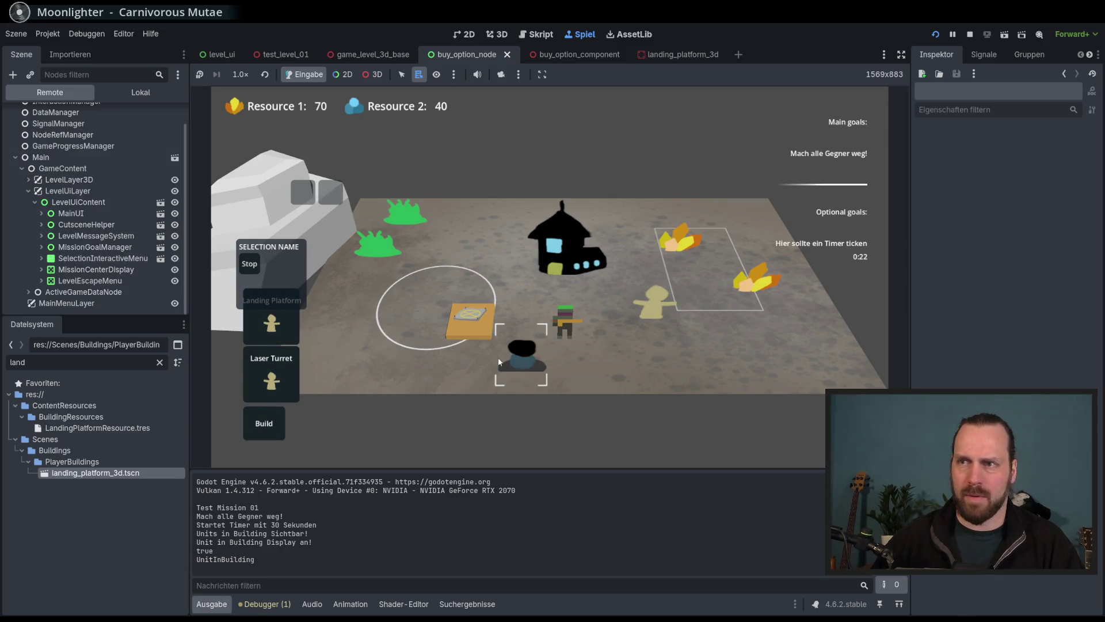
click(443, 387)
click(521, 354)
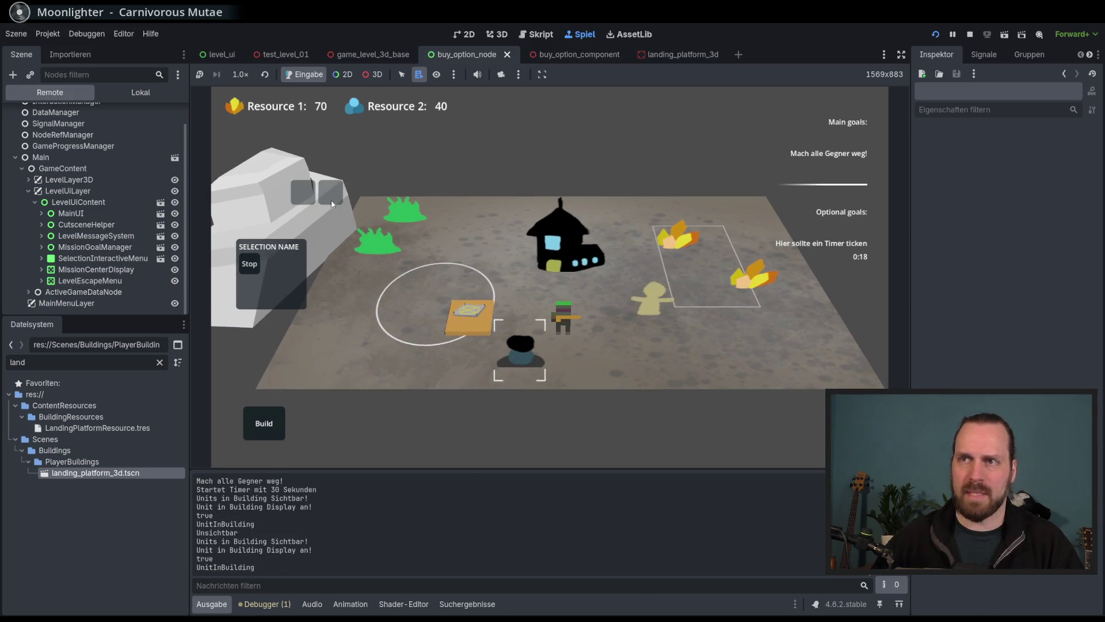
Open and close the landing platform's buy menu while switching selection to the turret.
click(429, 346)
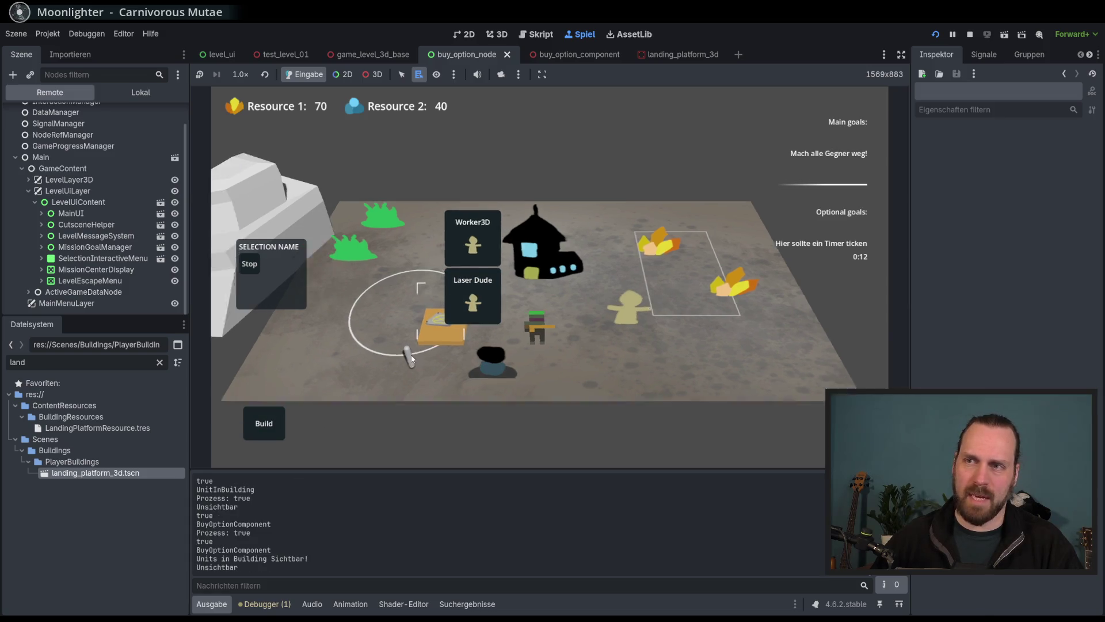
click(438, 338)
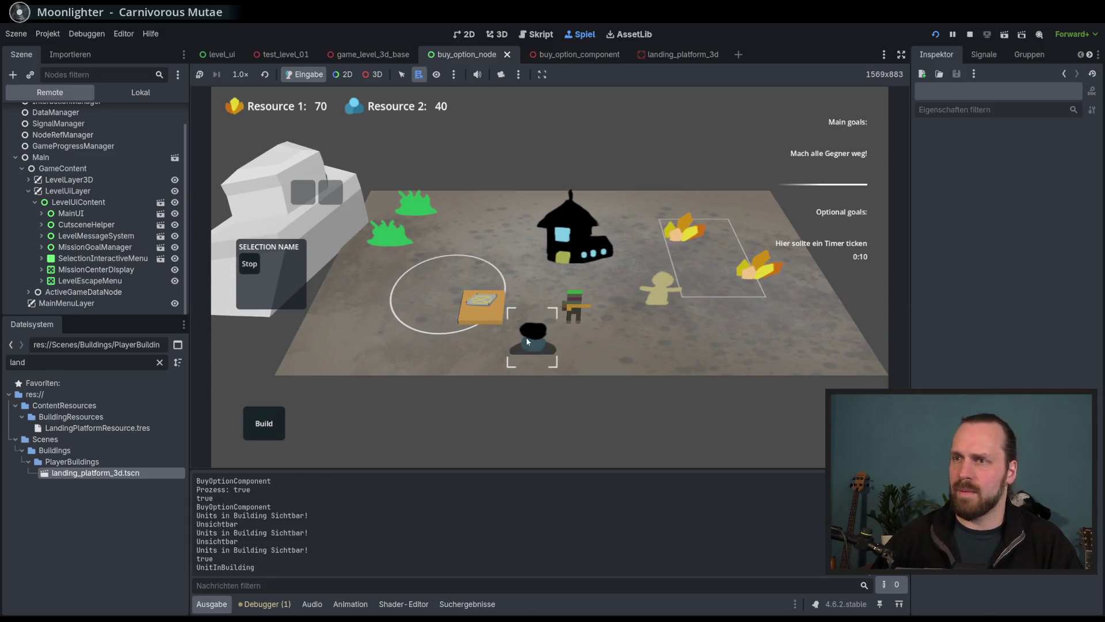
click(502, 372)
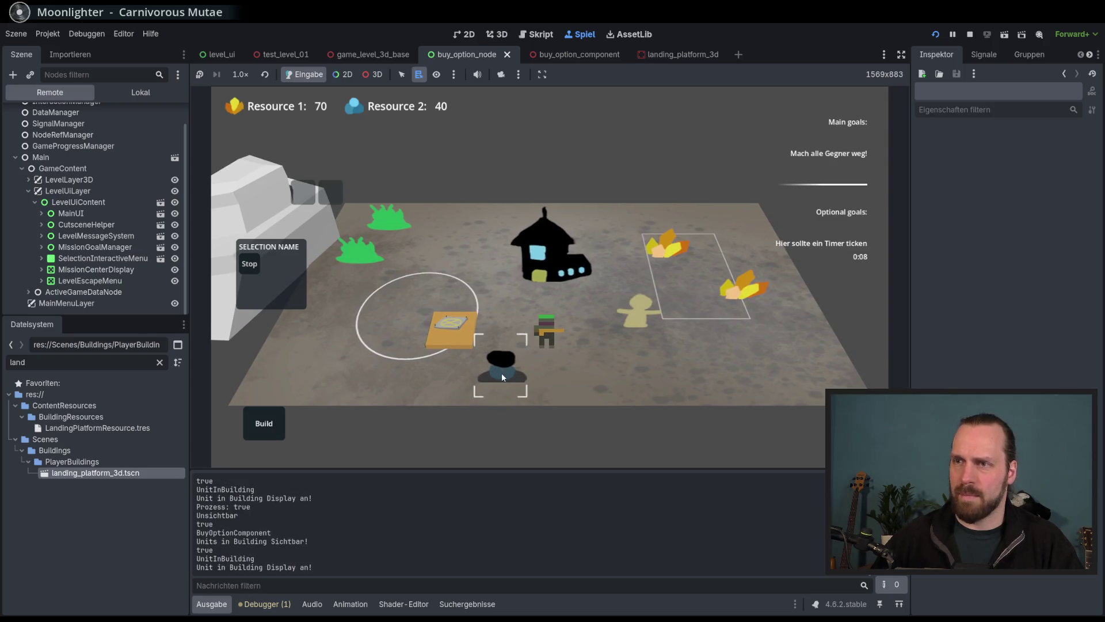
click(444, 330)
click(441, 329)
click(466, 331)
click(451, 328)
click(502, 368)
click(491, 304)
click(491, 304)
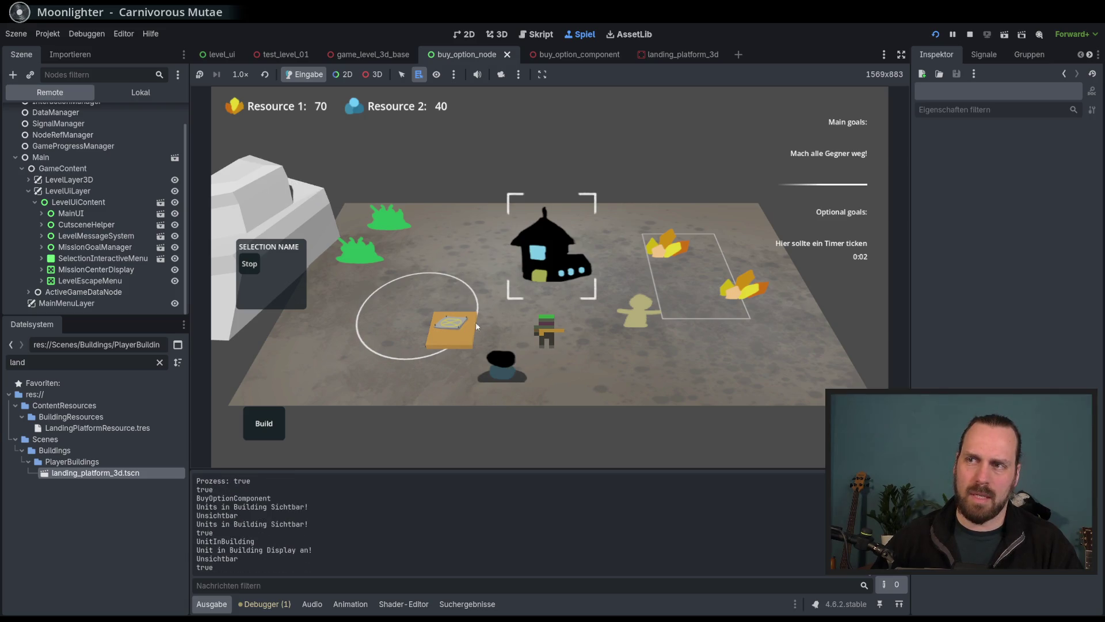
Switch selection among the house, landing platform and turret to test their buy menus.
click(554, 259)
click(460, 327)
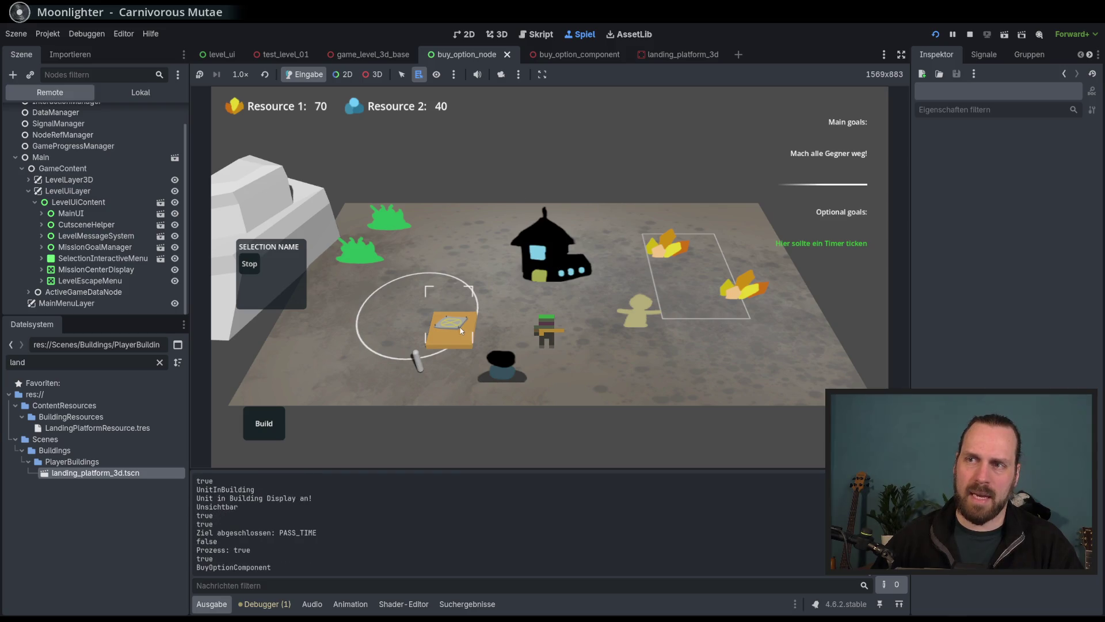
click(575, 340)
click(453, 326)
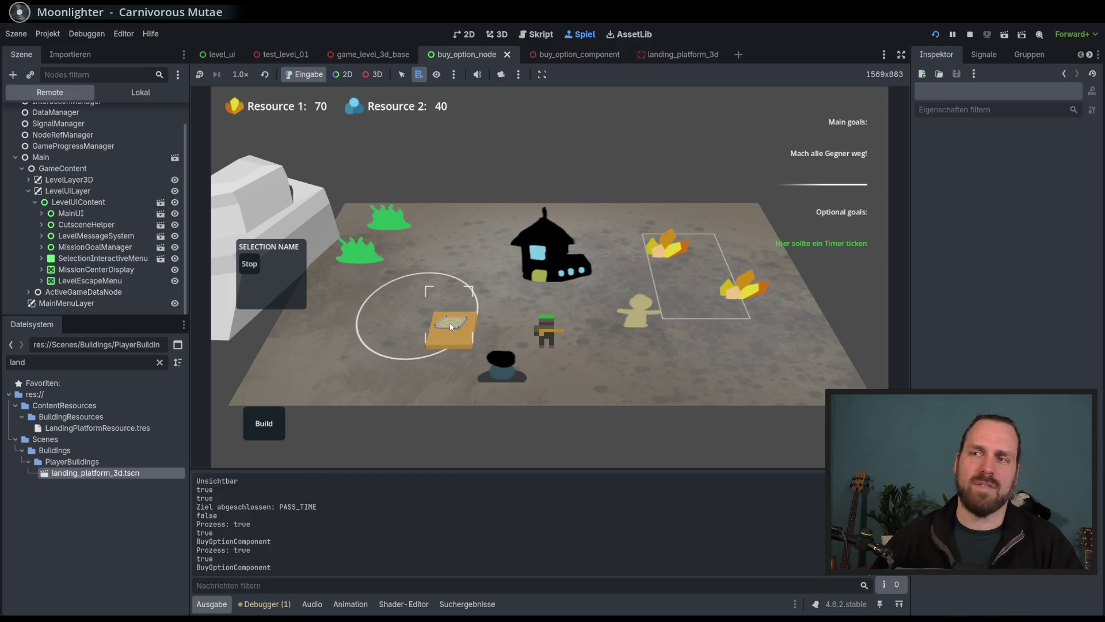
click(606, 358)
click(539, 273)
click(499, 354)
click(545, 258)
click(452, 328)
click(503, 289)
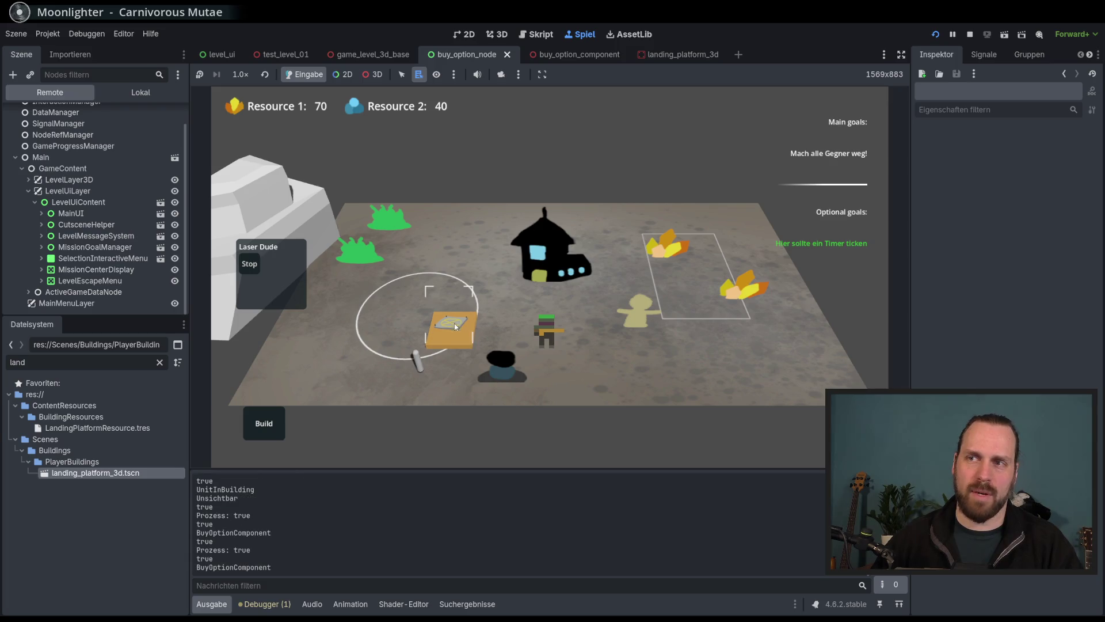
click(503, 289)
click(457, 300)
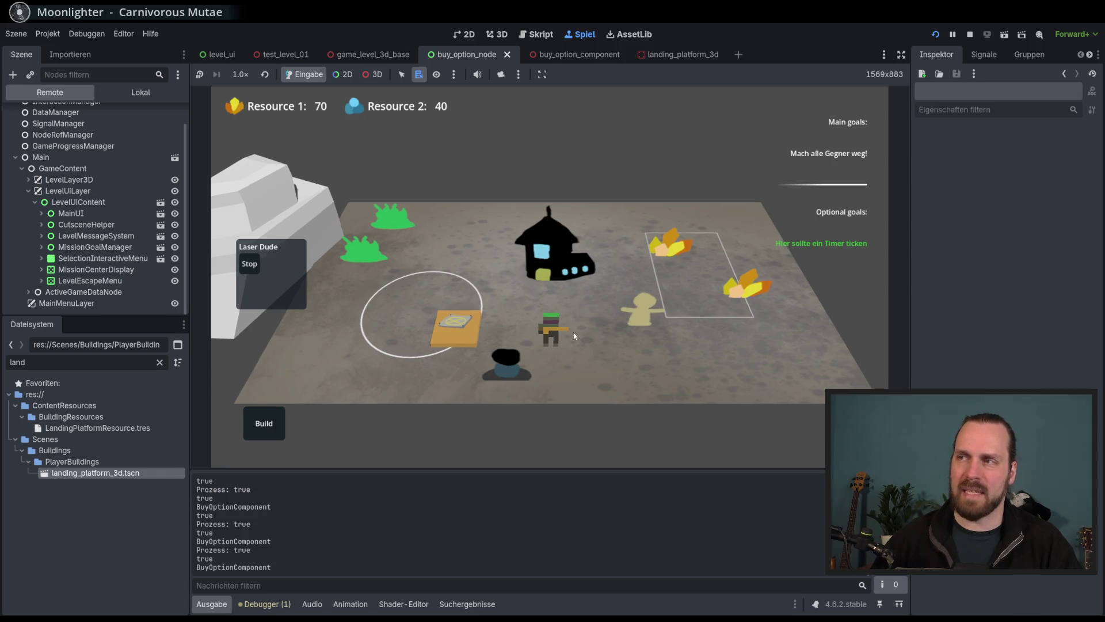
click(530, 361)
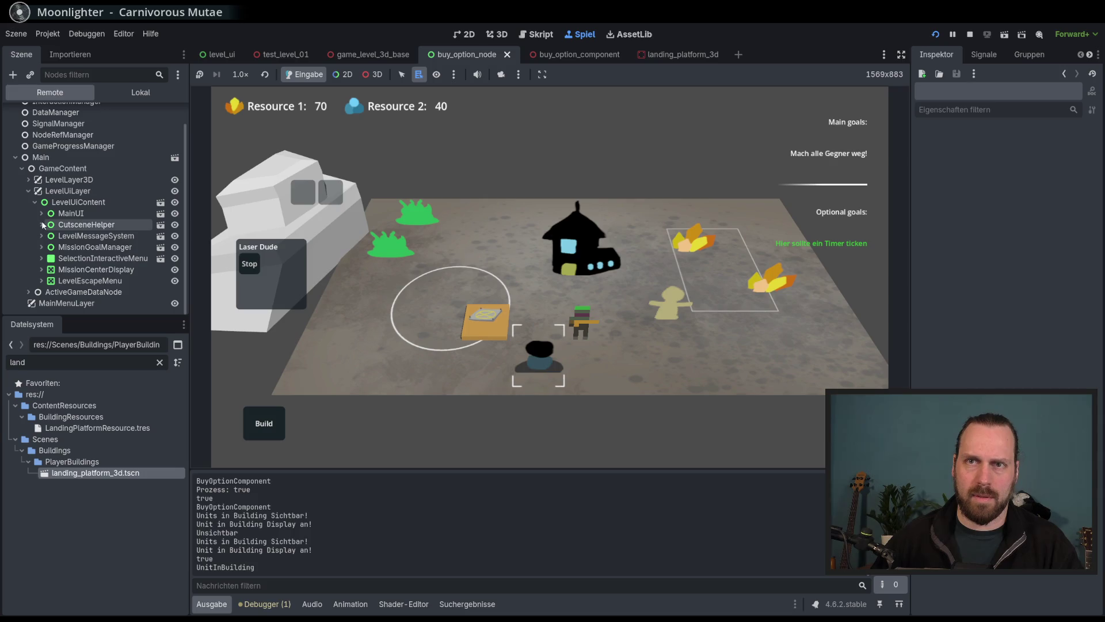
Expand MainUI > DisplayManager > UnitInBuildingDisplays in the Remote tree and inspect UnitsInBuildingComponent.
click(41, 213)
click(70, 213)
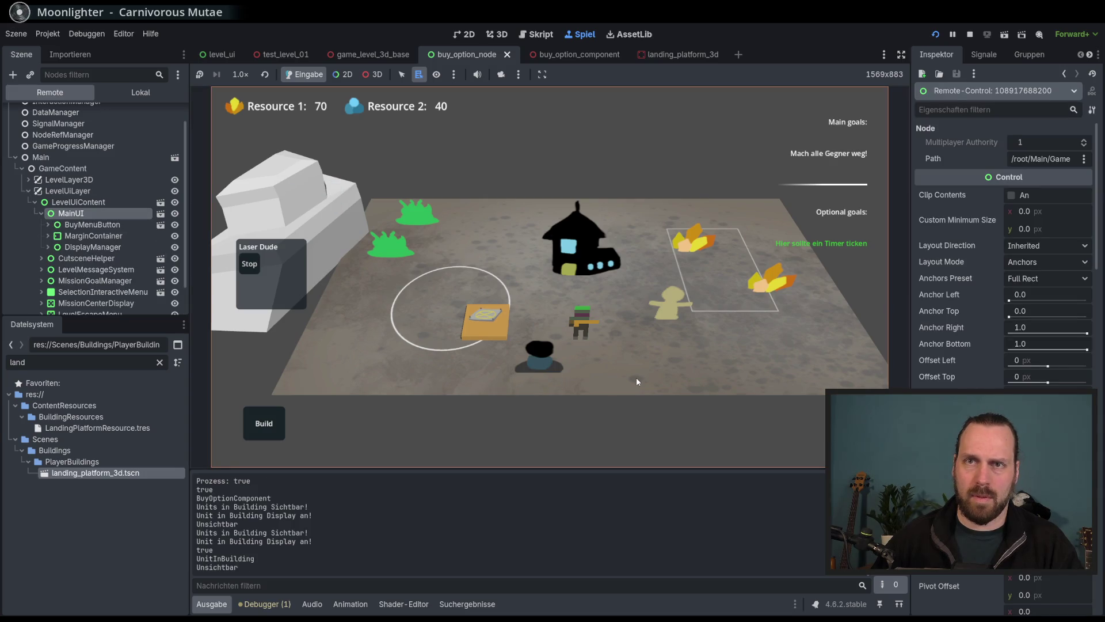
click(530, 360)
click(543, 360)
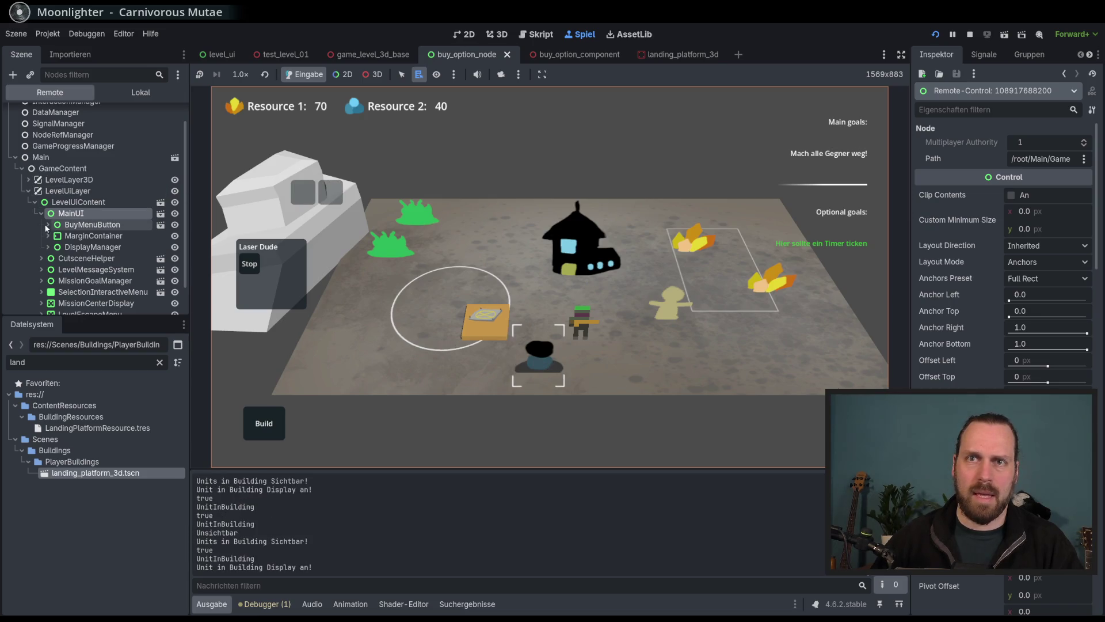
click(48, 247)
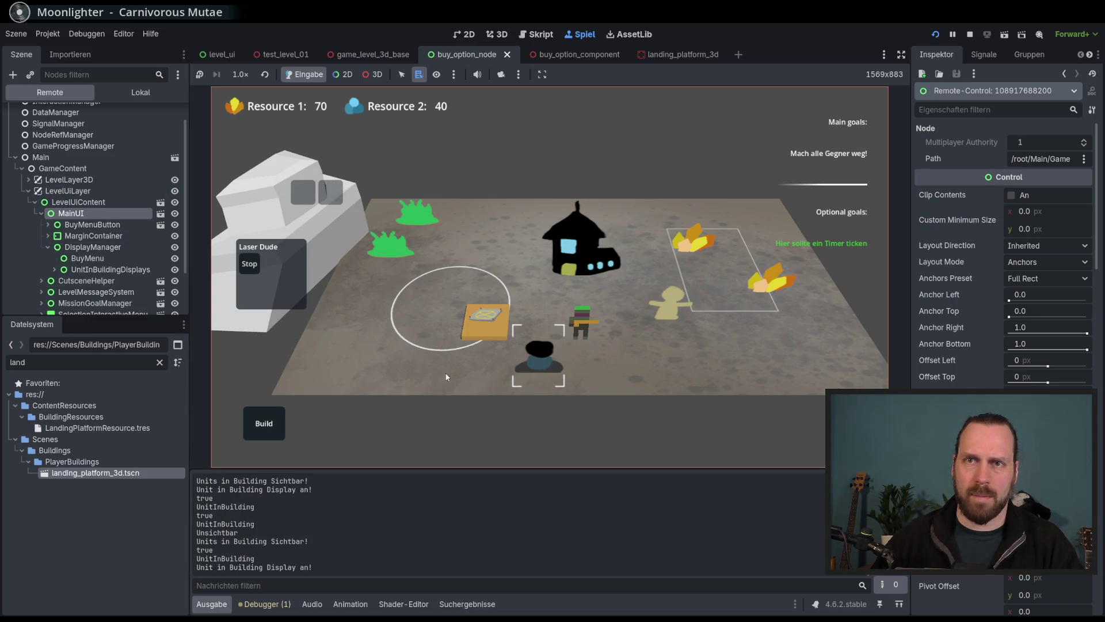
click(450, 372)
click(109, 269)
click(554, 364)
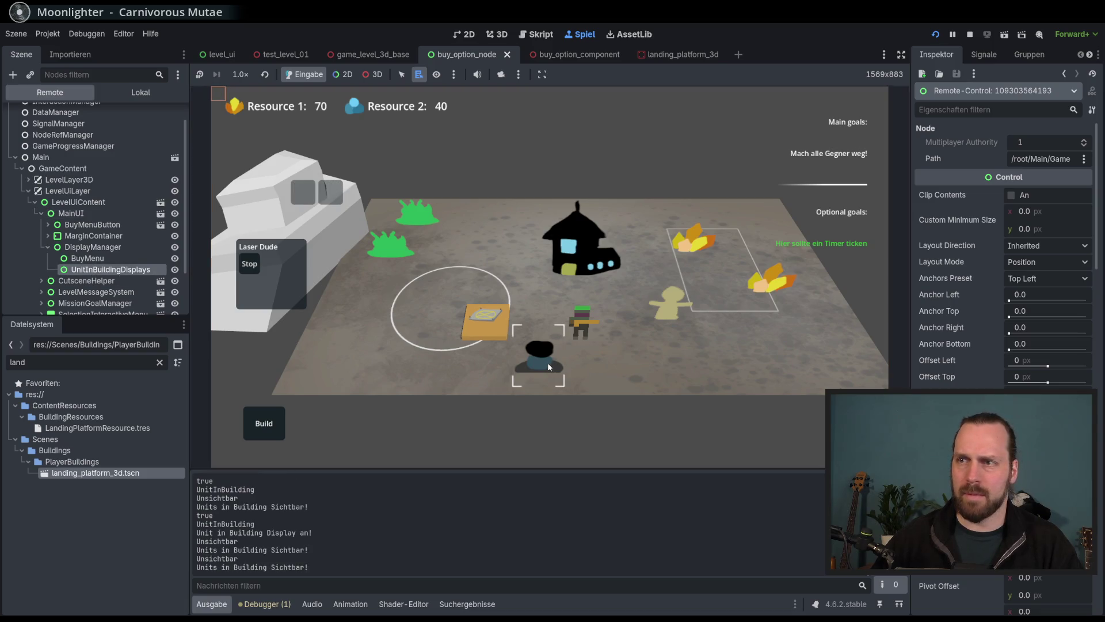
click(113, 280)
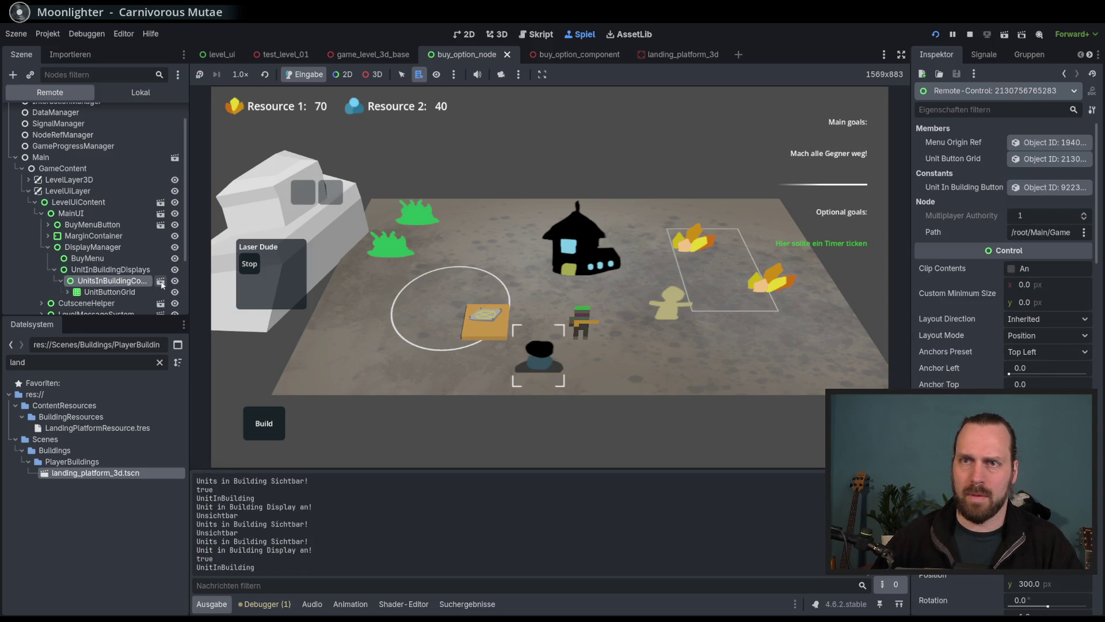
scroll(down, 3)
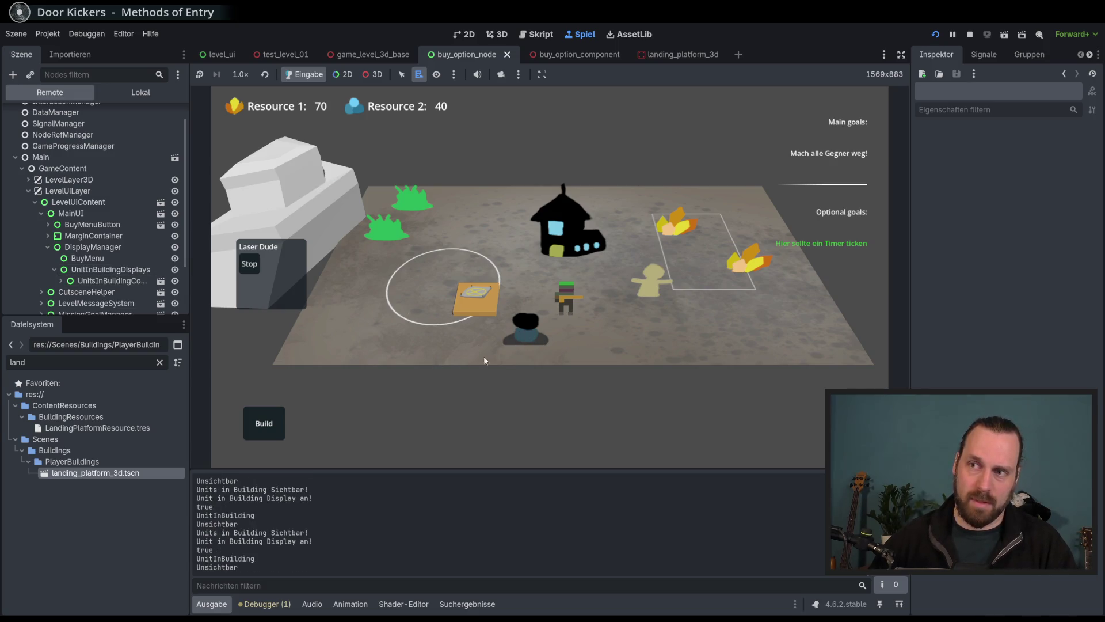
Pan the game camera and send the laser unit into the turret.
key(a)
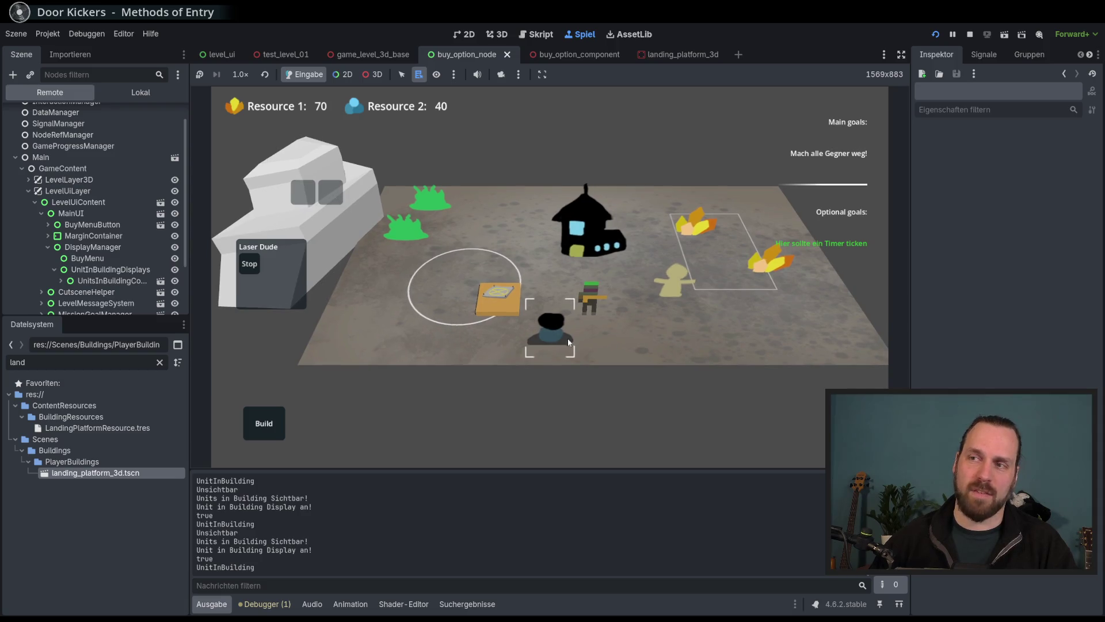
scroll(up, 3)
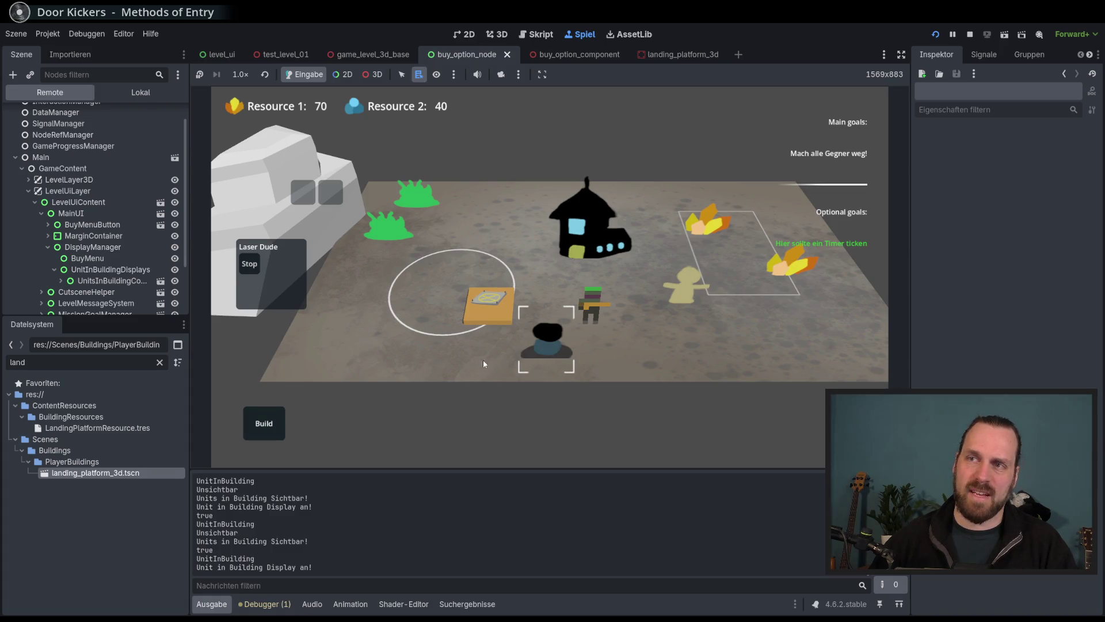
right_click(552, 348)
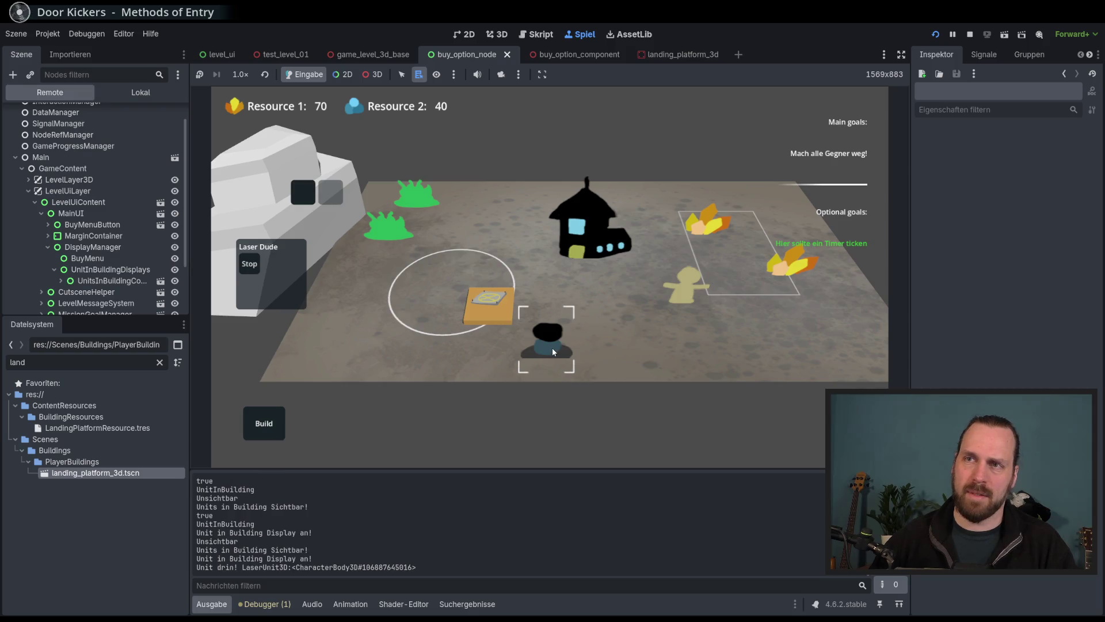
mouse_move(556, 340)
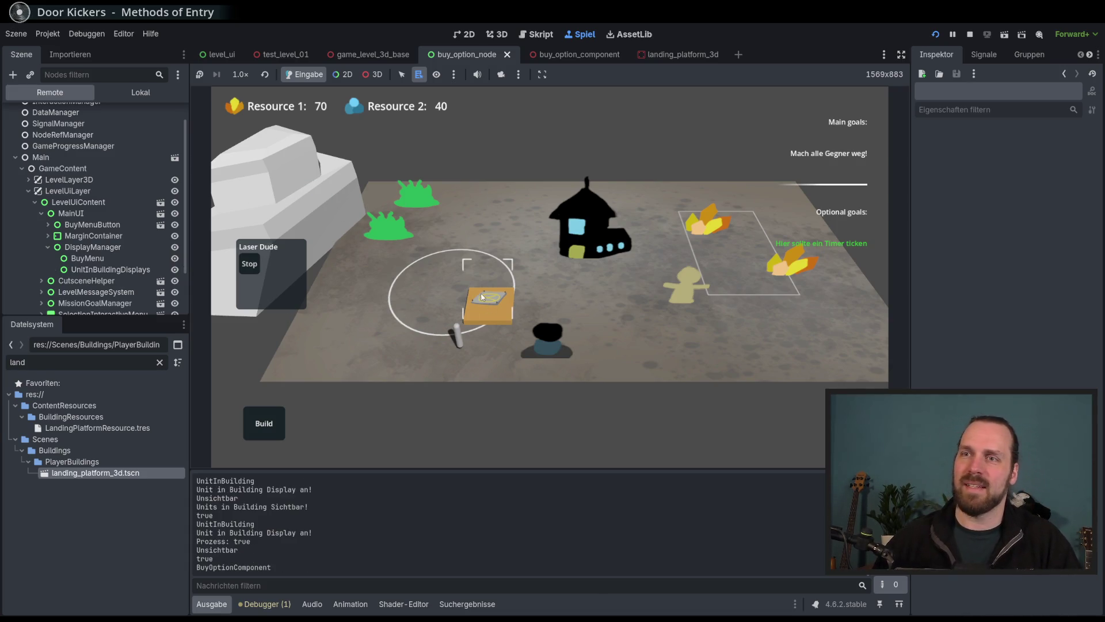
Buy a unit at the landing platform and eject the stored unit, triggering the unit_exited error.
click(483, 297)
click(518, 271)
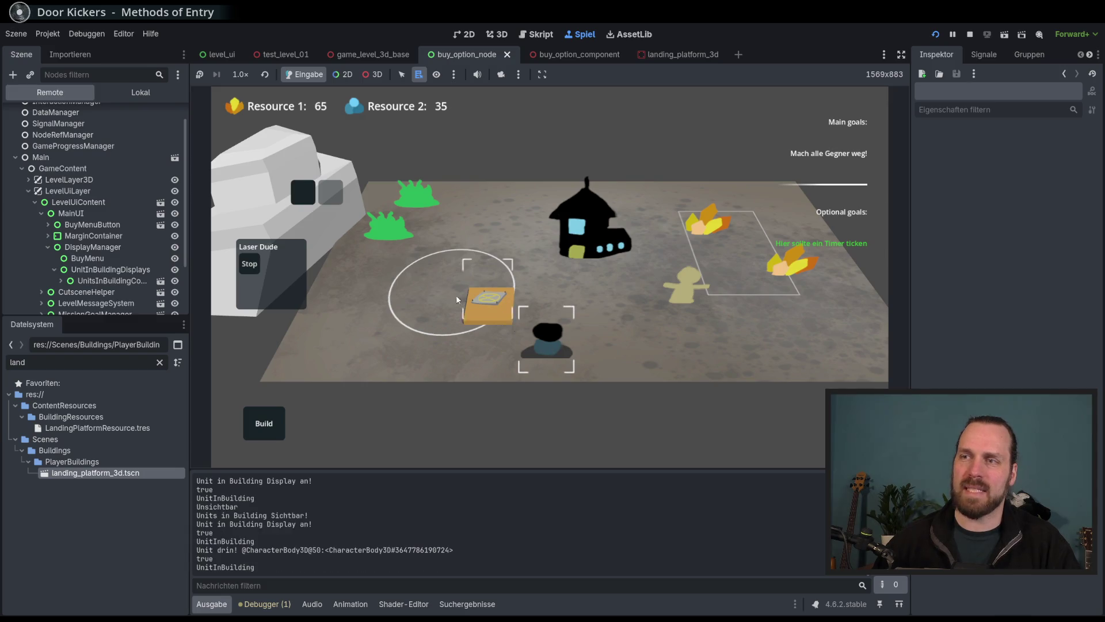
click(305, 199)
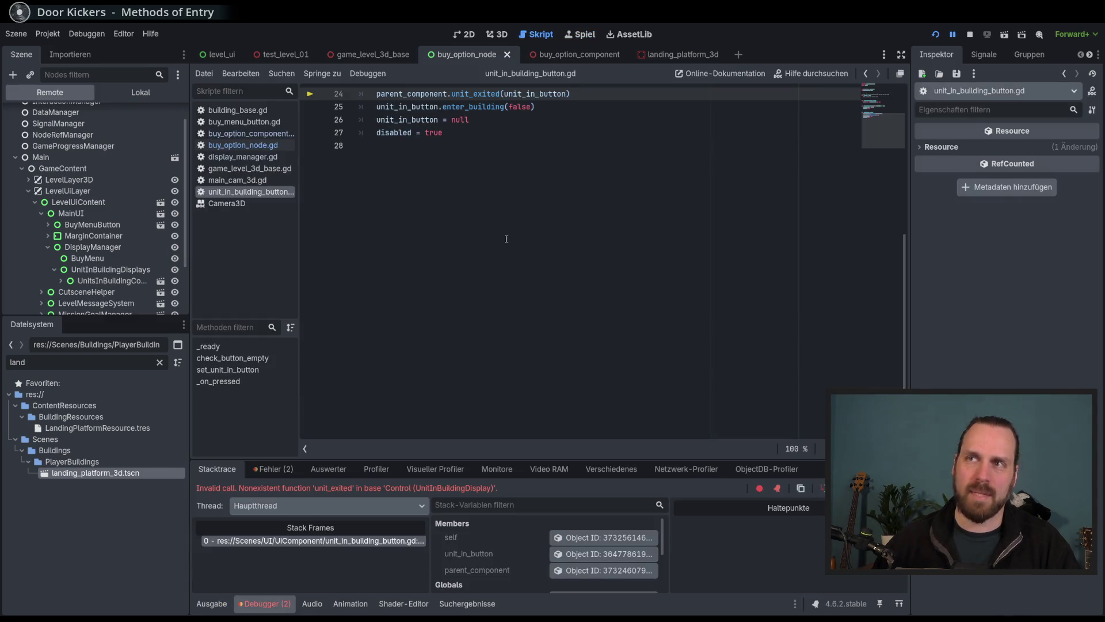
Restart the game with F5, start Test Mission 01, and buy a Laser Dude at the platform.
key(F5)
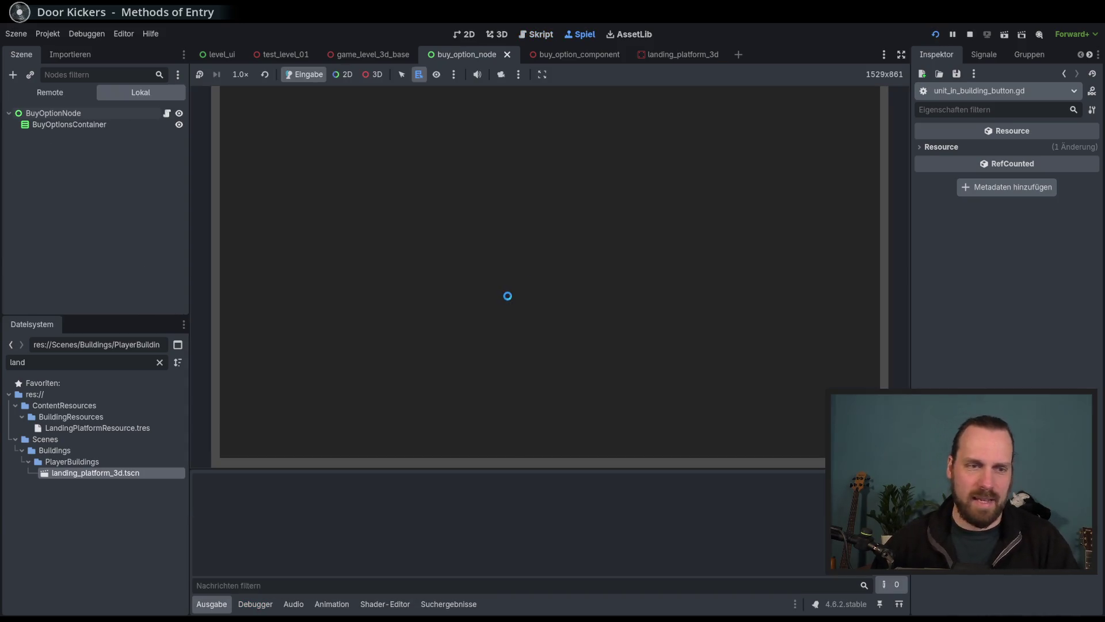
click(527, 304)
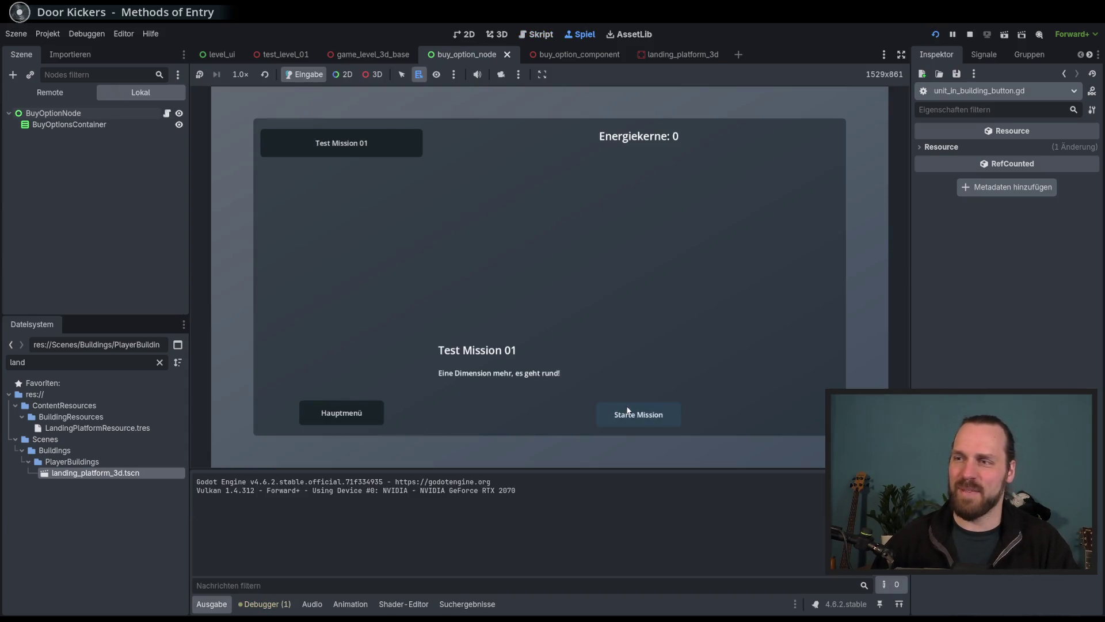
click(628, 410)
click(474, 322)
click(481, 306)
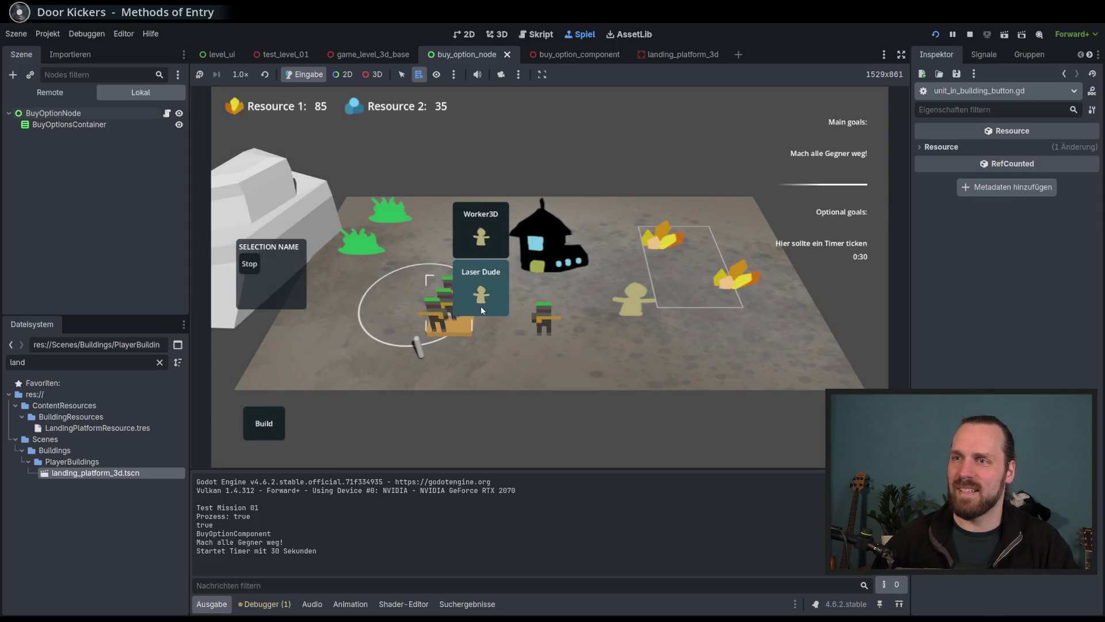
click(481, 310)
Send the Laser Dude into the dark building, eject it again, then stop the game with F8.
click(519, 362)
click(547, 317)
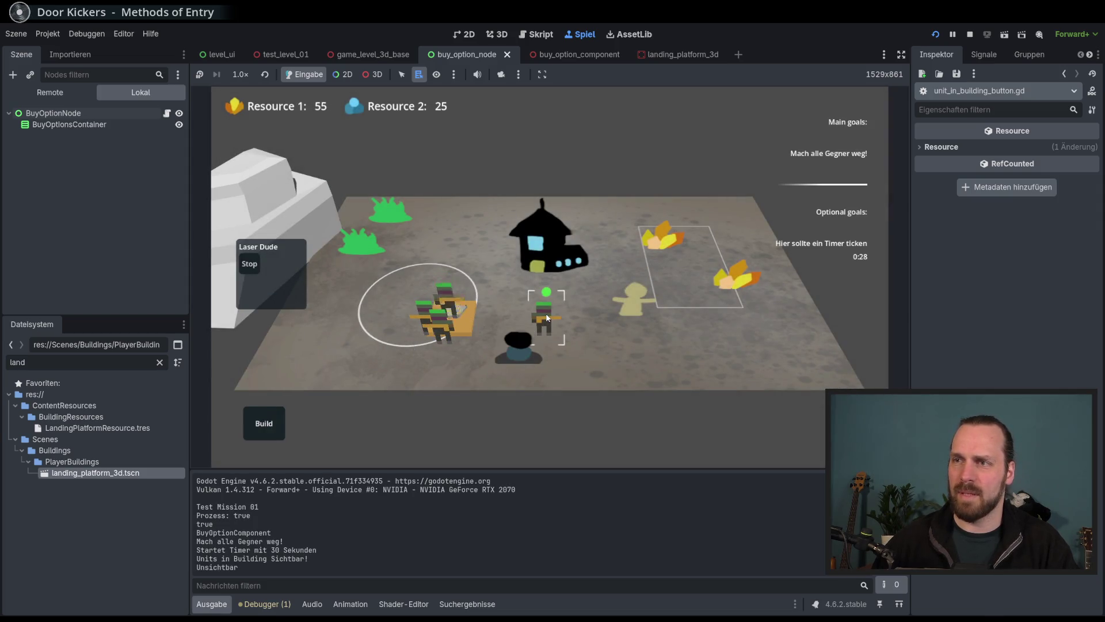
click(525, 351)
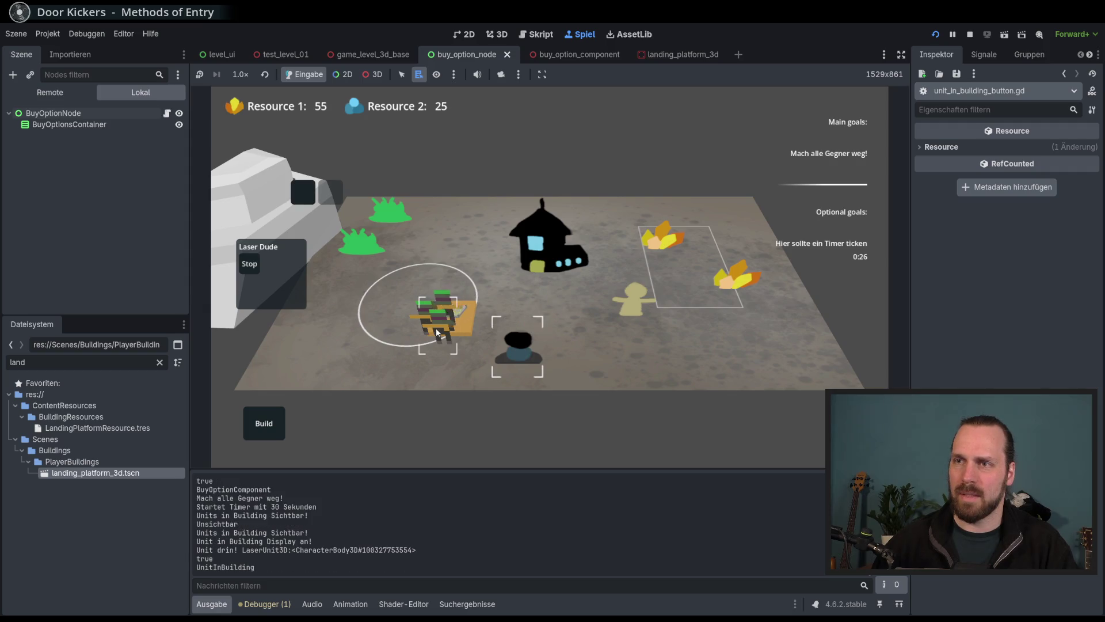
click(530, 345)
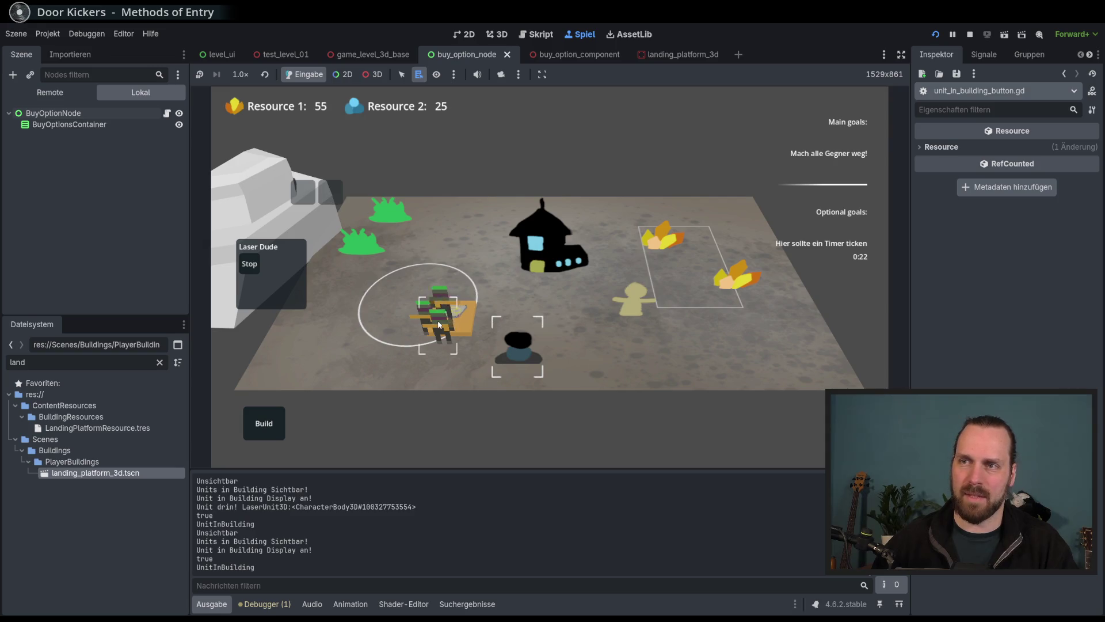
click(518, 345)
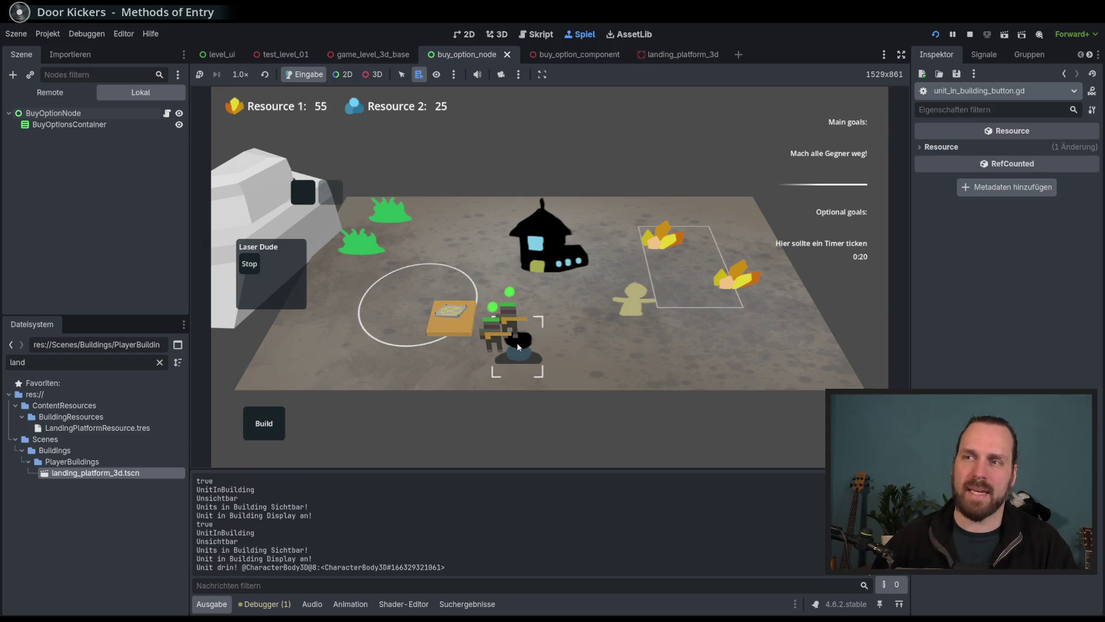
click(521, 354)
click(446, 286)
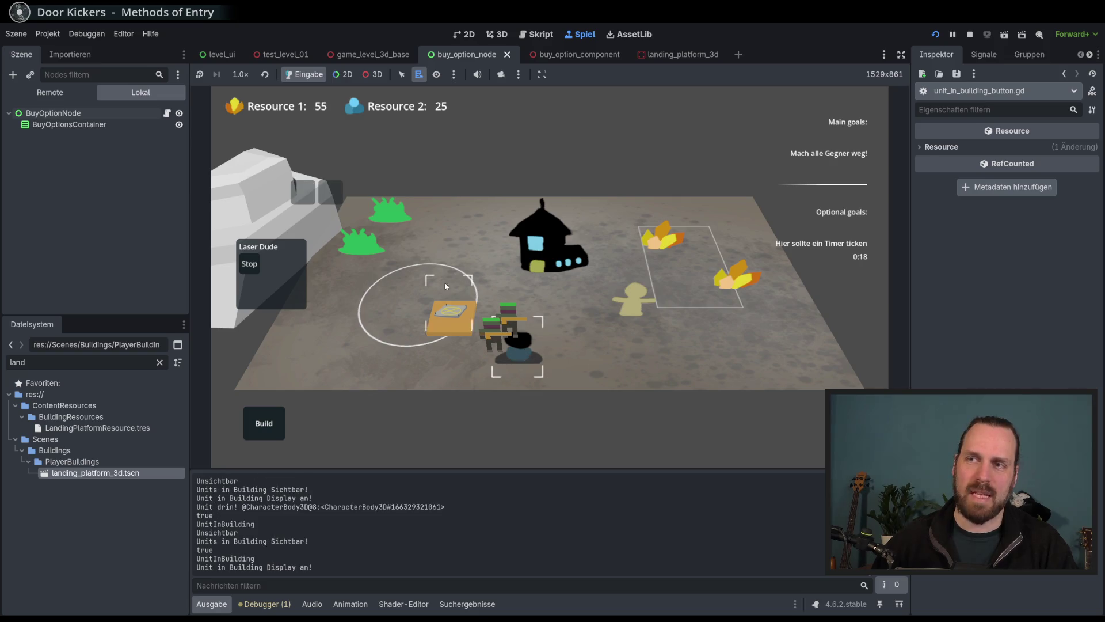
drag(552, 348, 532, 267)
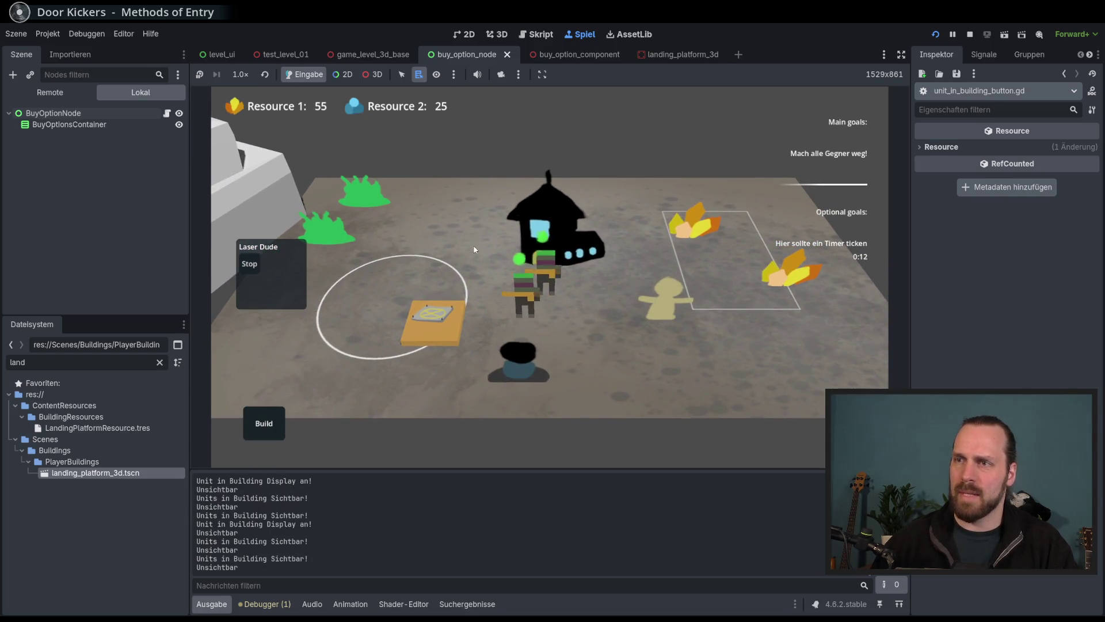
click(529, 361)
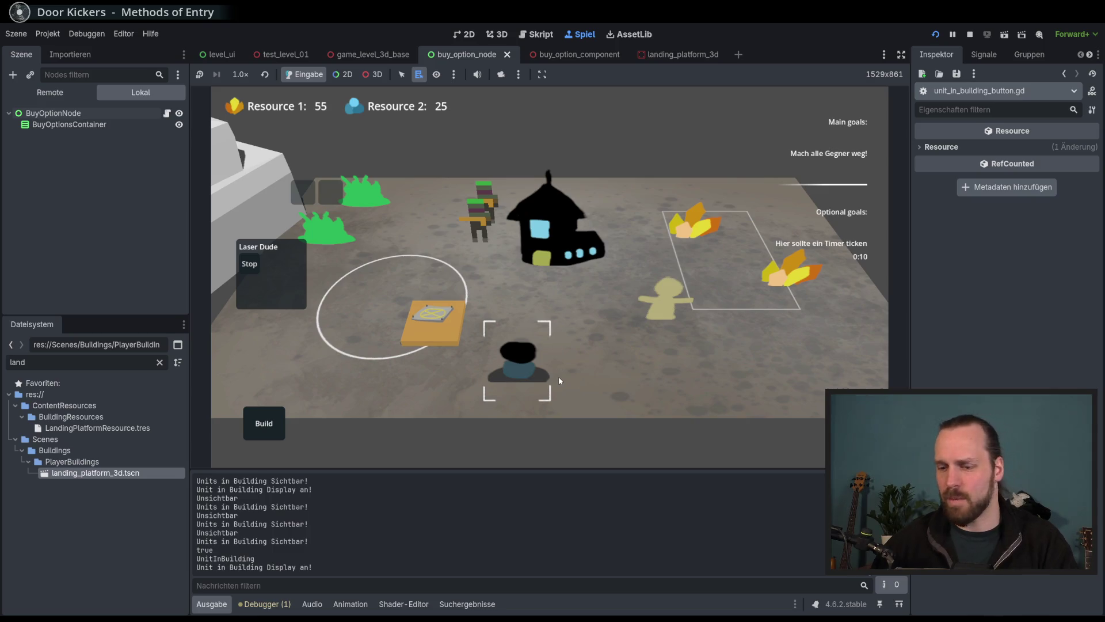
key(F8)
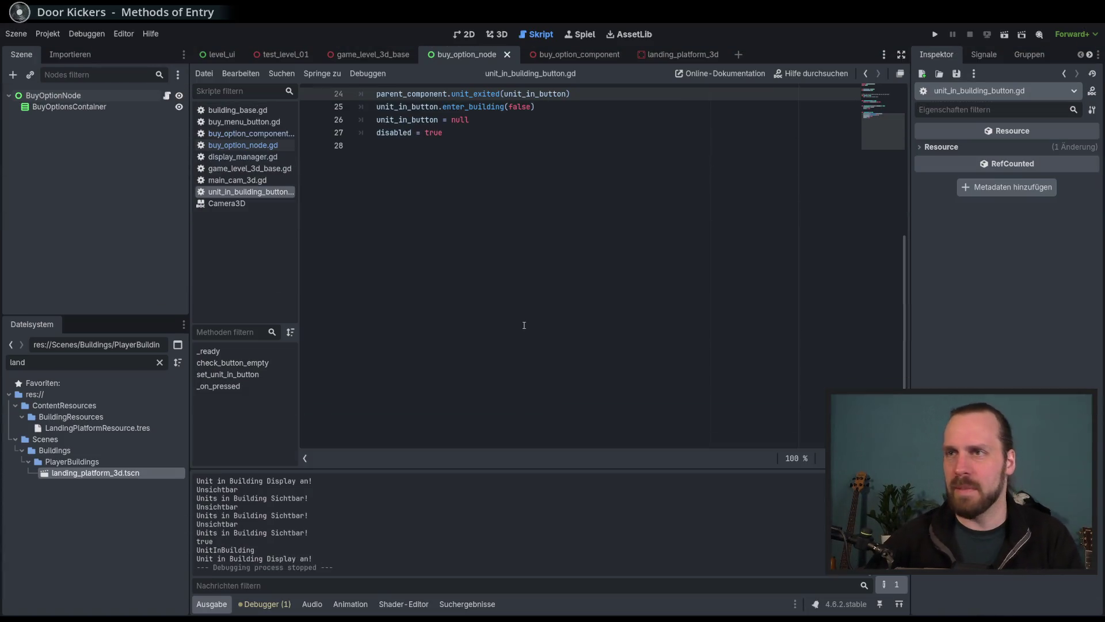
Place the caret at the end of line 26 in the _on_pressed function.
scroll(up, 3)
click(549, 327)
key(Up)
click(549, 327)
click(542, 320)
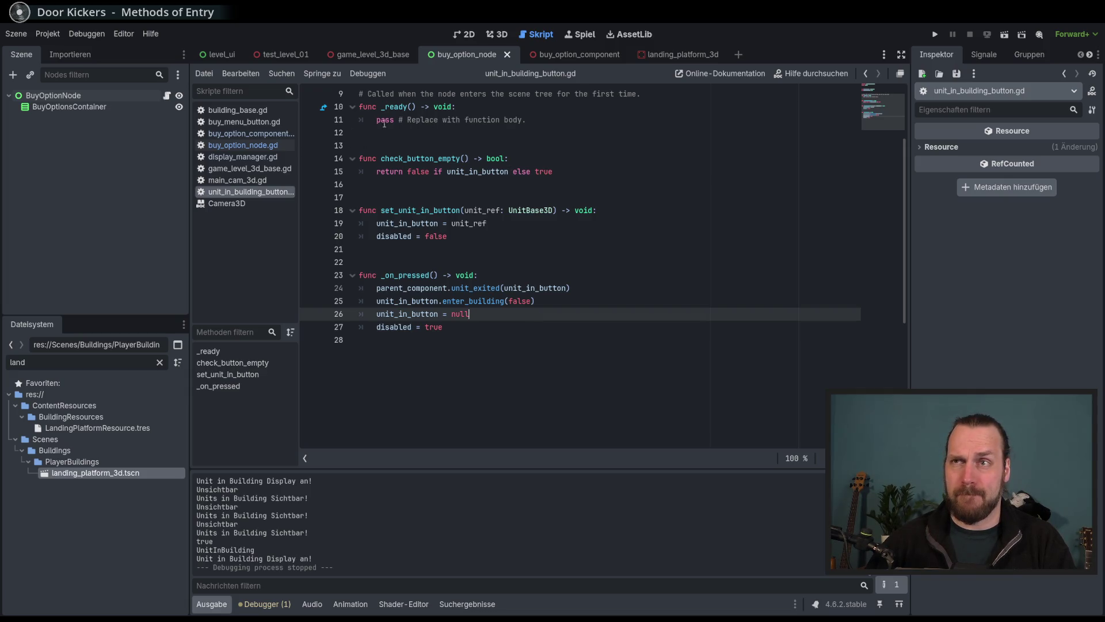
Filter the FileSystem for 'turret' and open turret_3d.tscn.
double_click(78, 362)
text(turret)
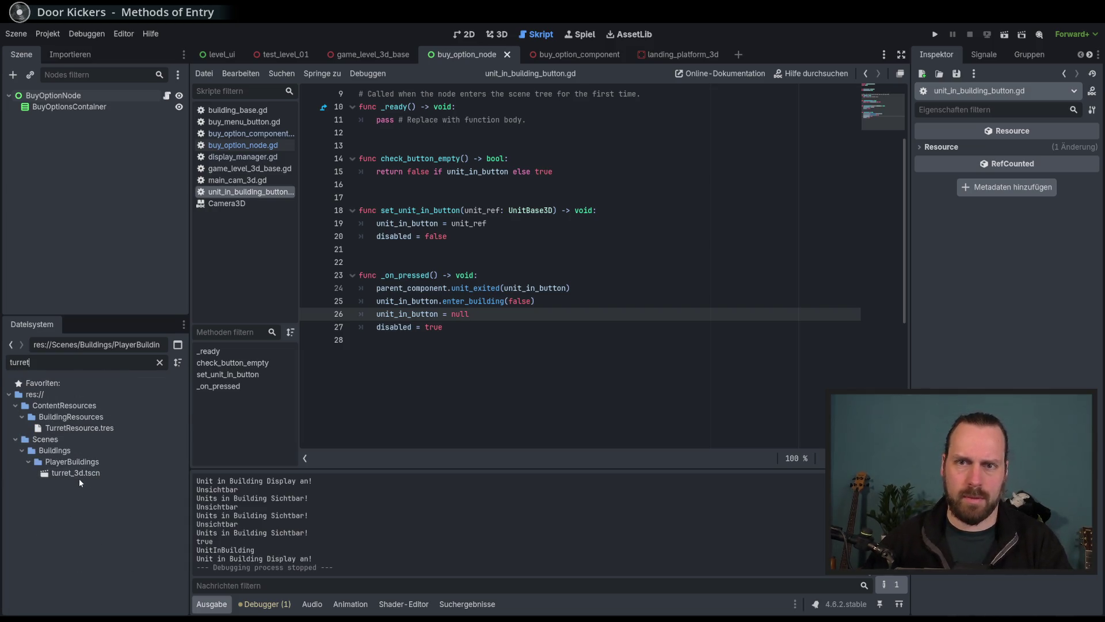
double_click(78, 474)
scroll(down, 3)
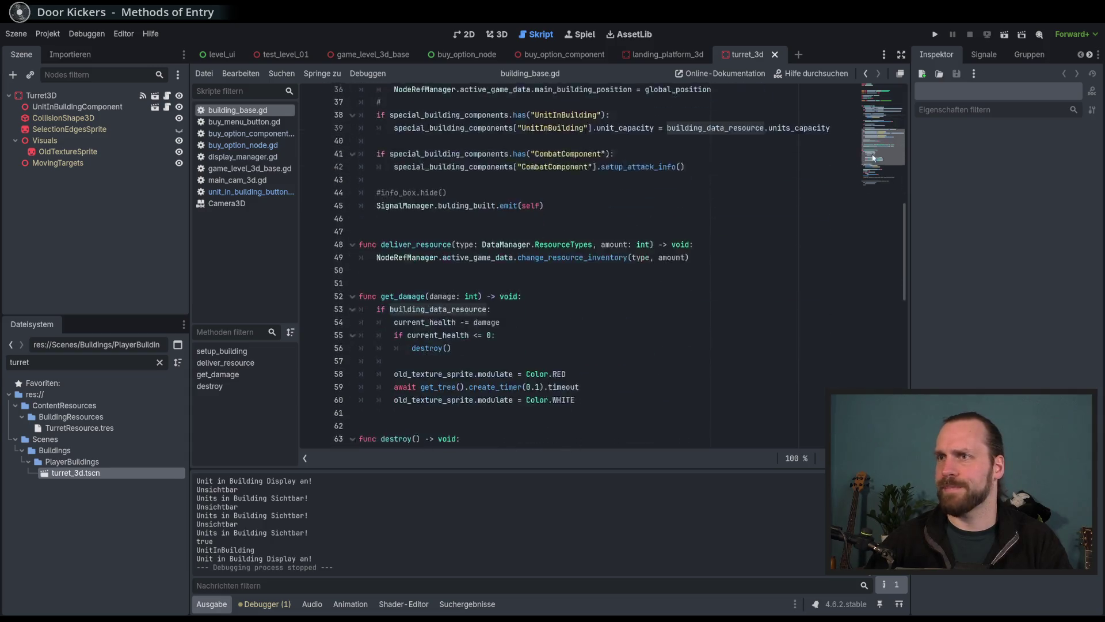
scroll(up, 3)
Review building_base.gd around the BuildingBase class name and its variable declarations.
drag(496, 205, 611, 387)
click(593, 361)
scroll(down, 3)
scroll(down, 3)
scroll(up, 3)
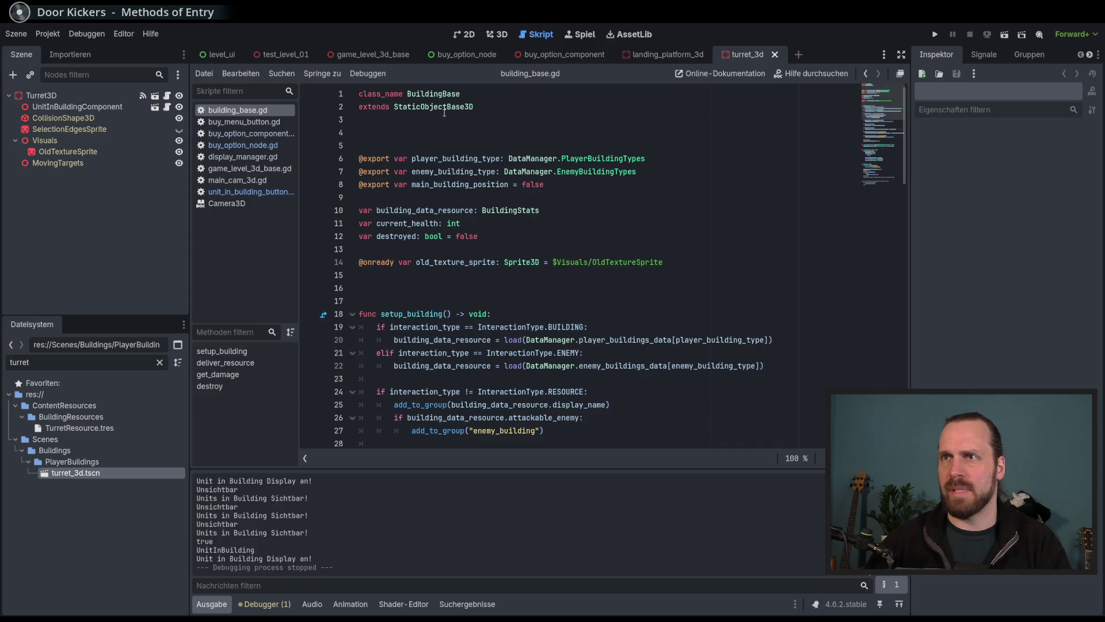
double_click(448, 95)
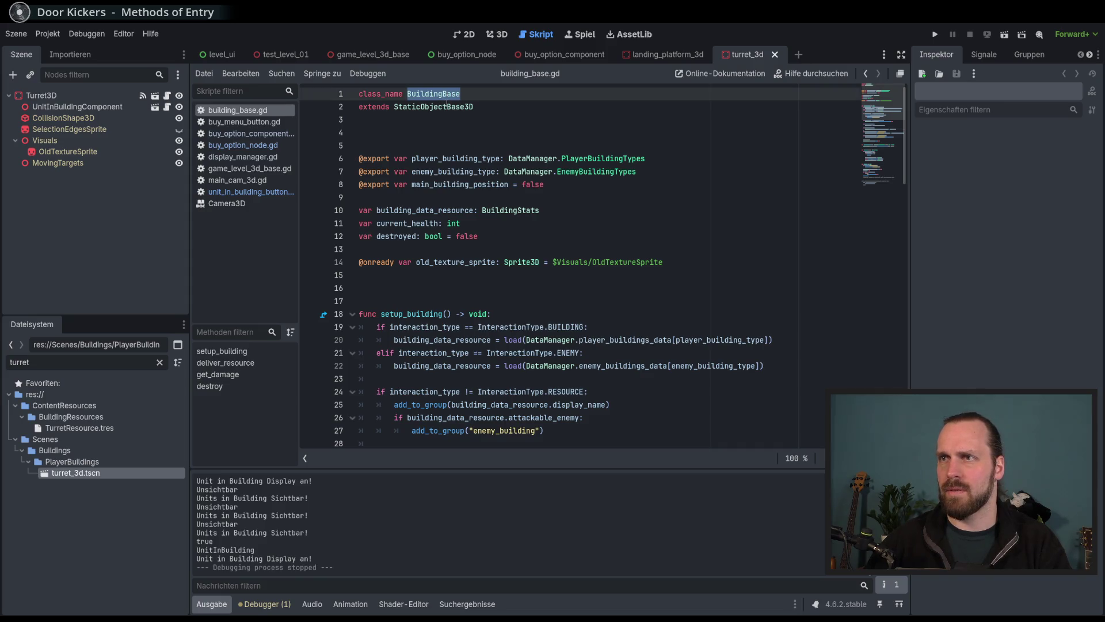
click(603, 223)
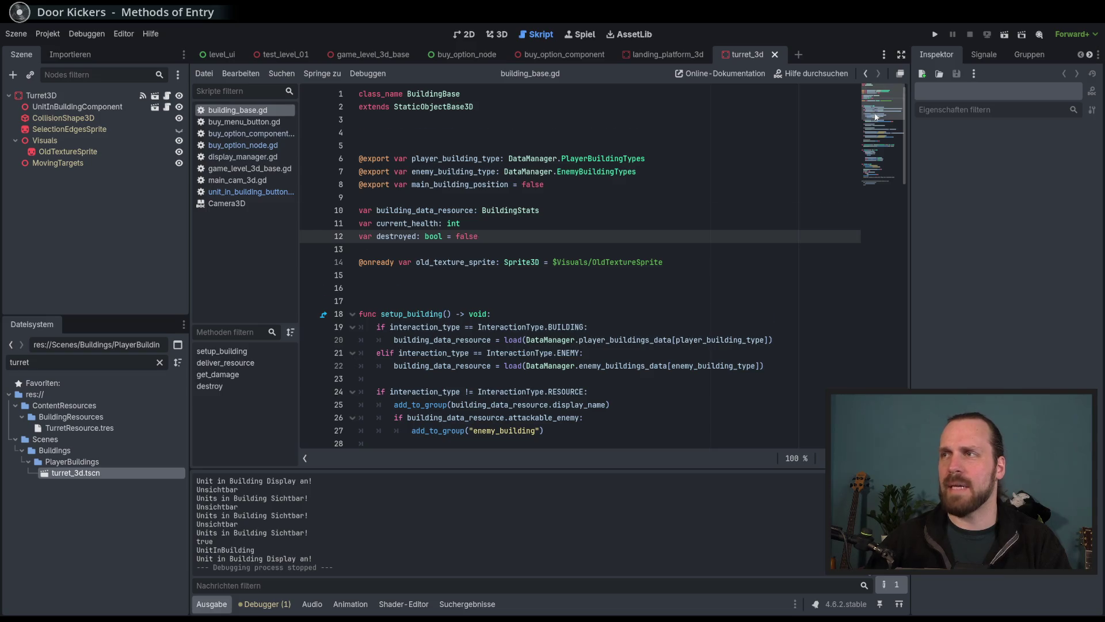
Browse the commented-out code in the lower part of building_base.gd.
click(873, 174)
drag(874, 174, 872, 194)
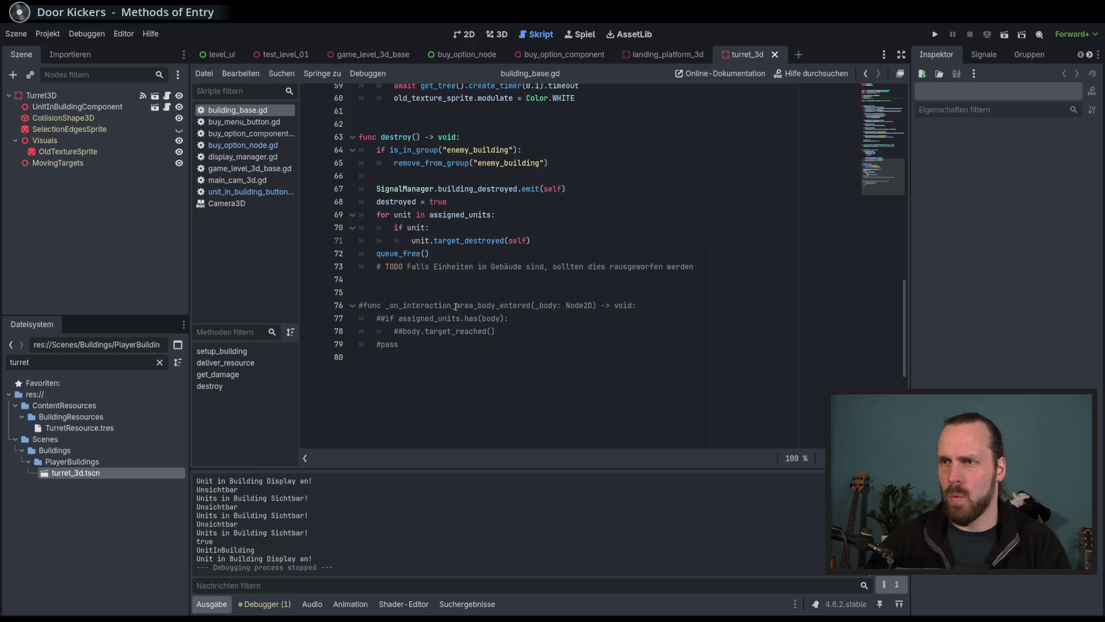
drag(456, 307, 403, 344)
click(403, 344)
scroll(up, 3)
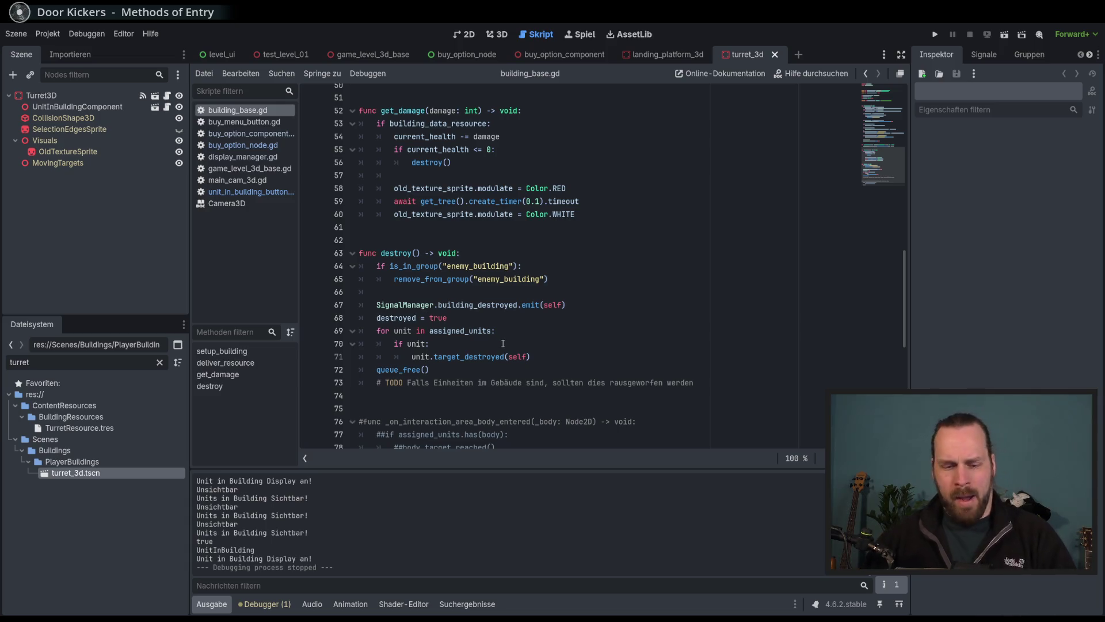
scroll(up, 3)
scroll(up, 3)
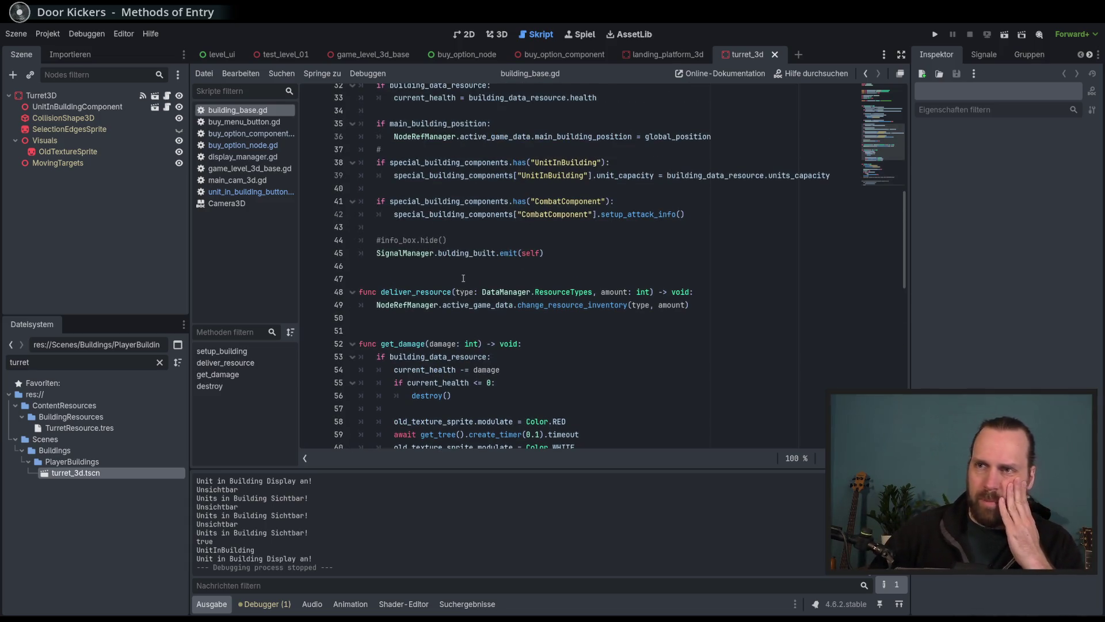
scroll(up, 3)
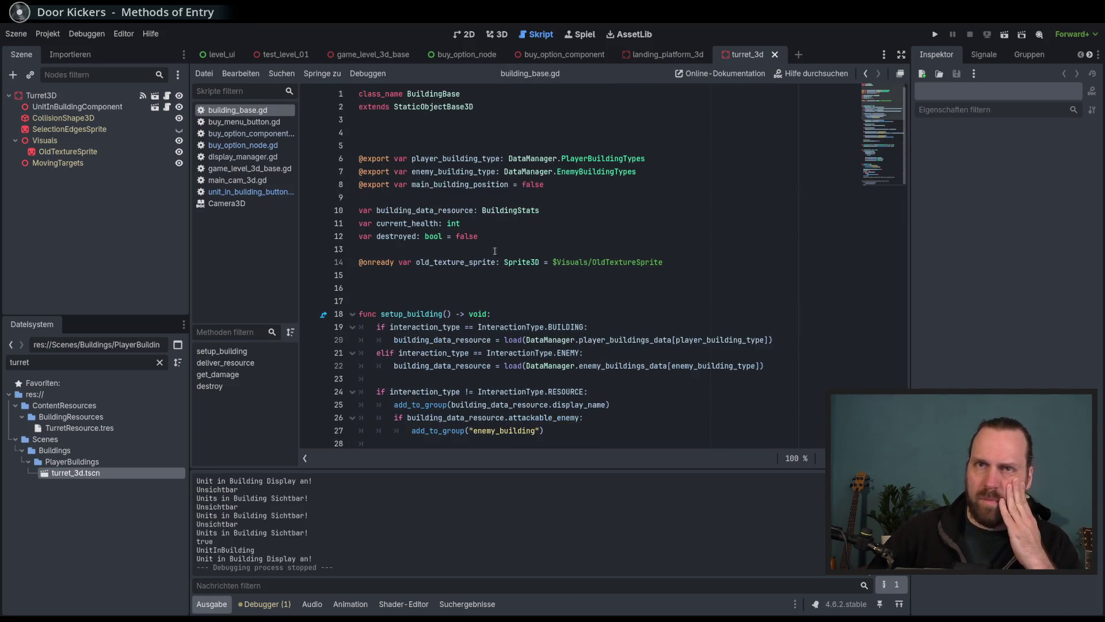
Open the turret's UnitInBuildingComponent script, then show turret_3d in the 3D view.
click(82, 109)
click(163, 109)
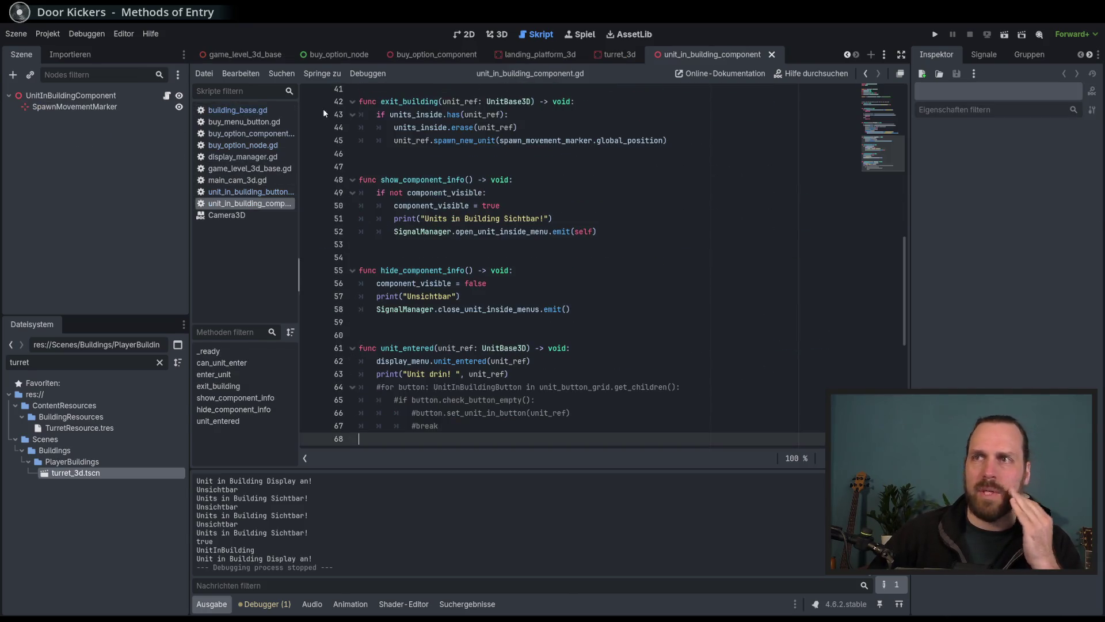
scroll(down, 3)
scroll(up, 3)
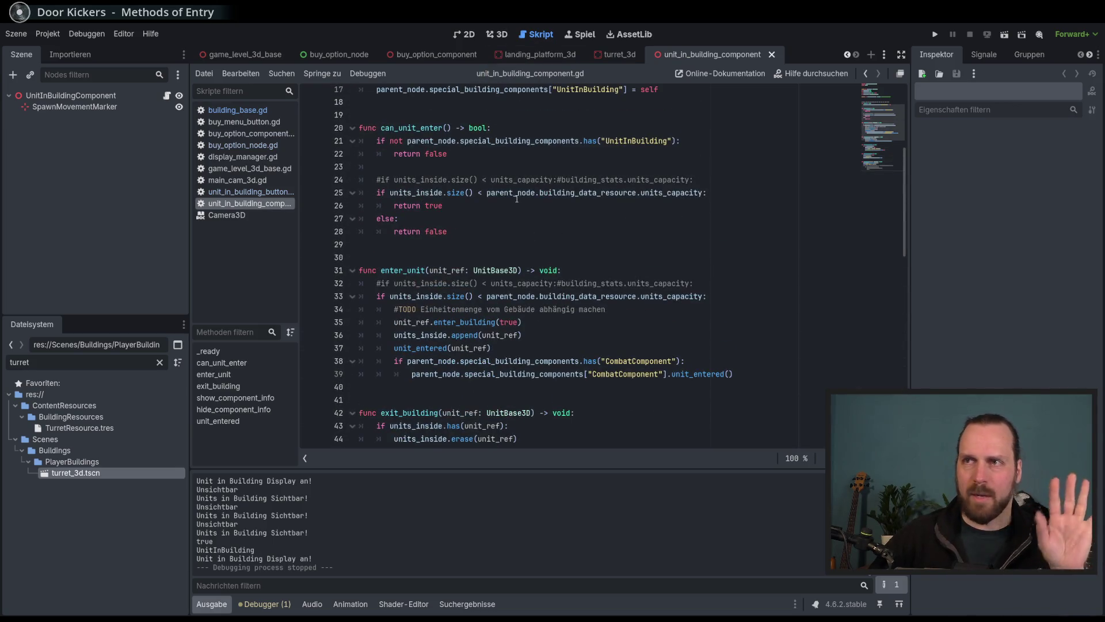
scroll(up, 3)
click(616, 54)
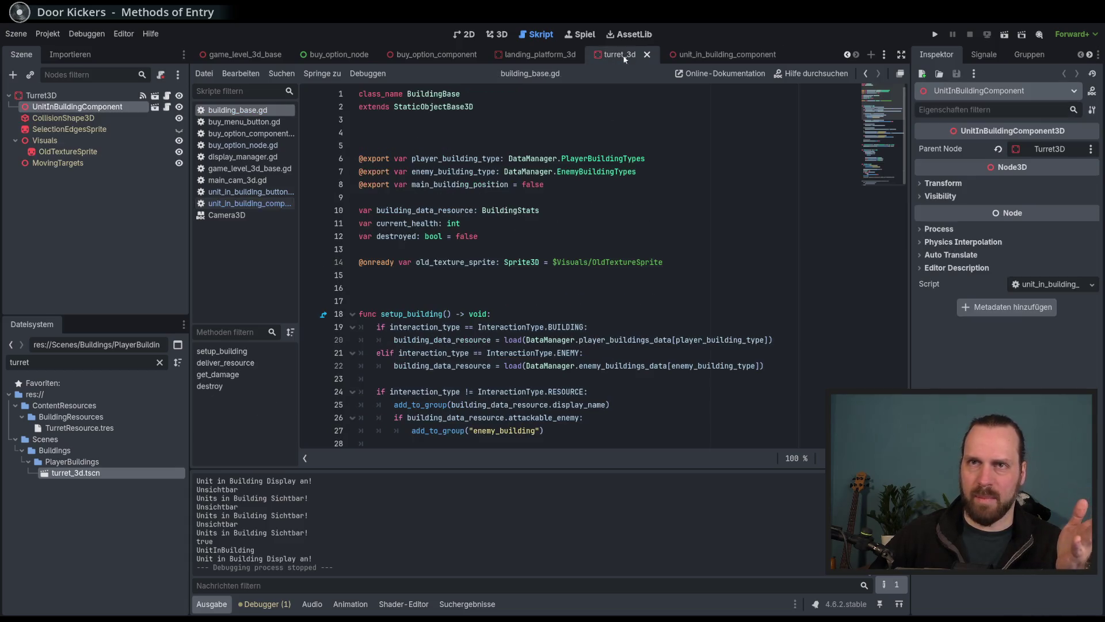
click(497, 34)
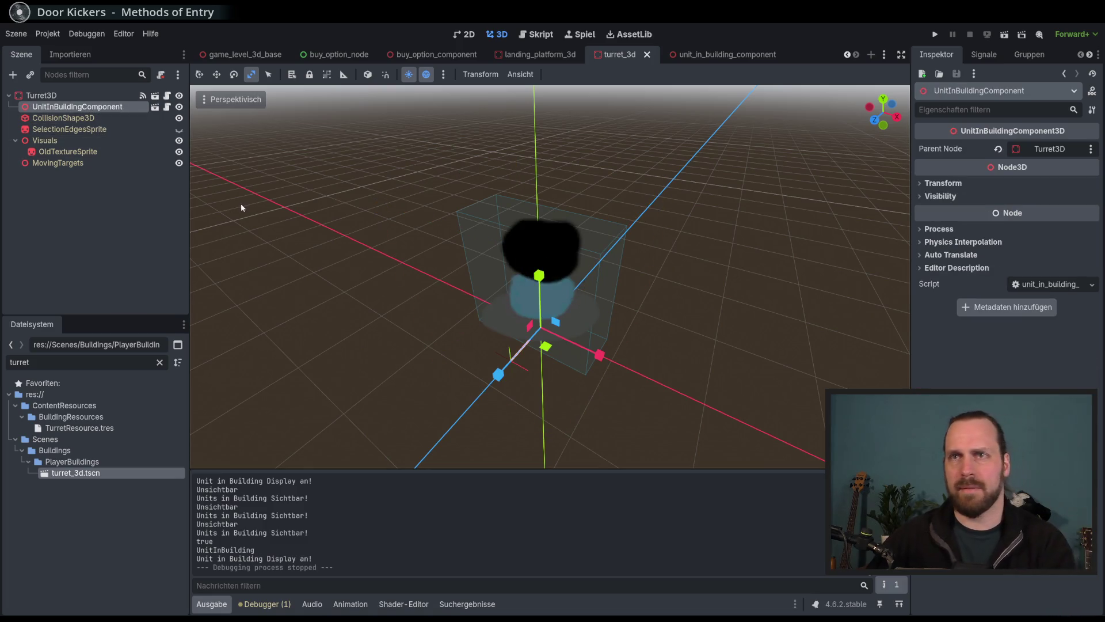
Delete the turret's UnitInBuildingComponent and playtest building a turret and moving the Laser Dude.
key(Delete)
key(Return)
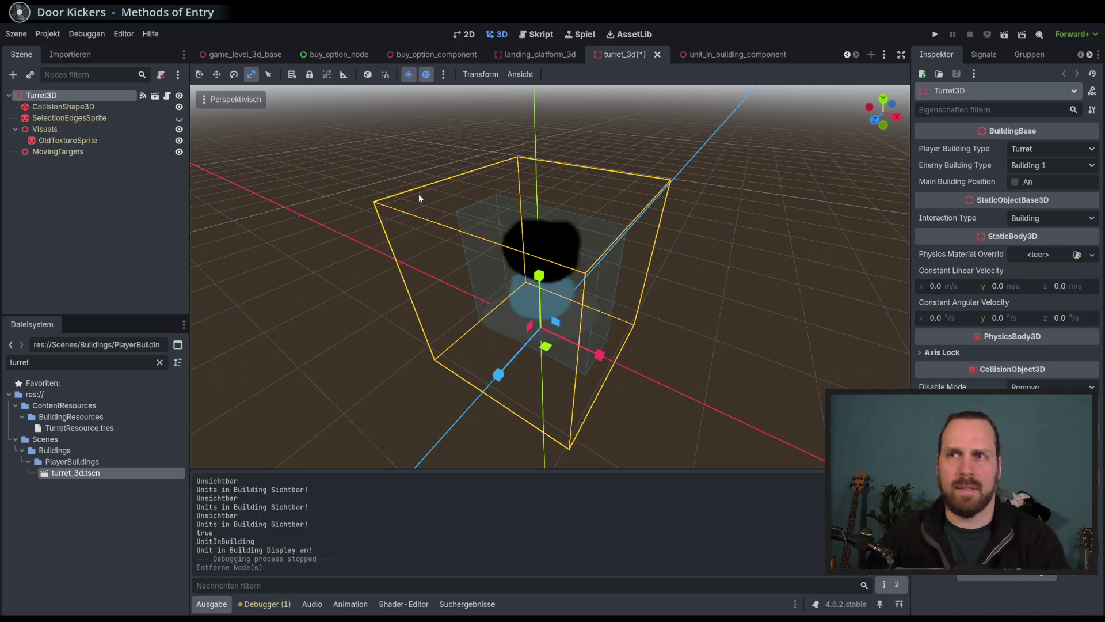
key(F5)
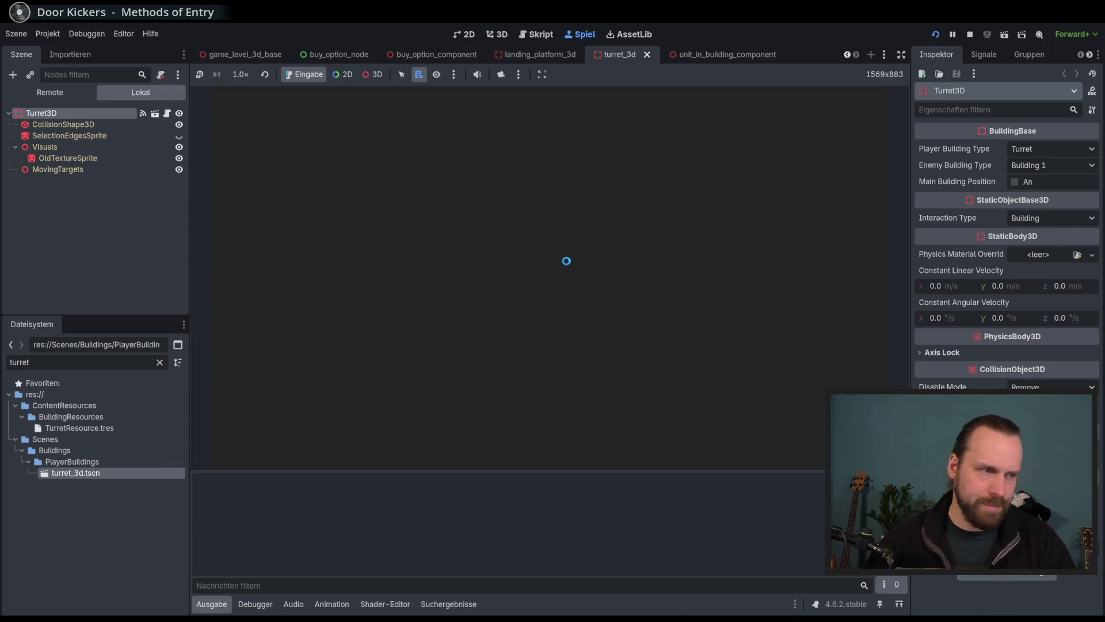
click(578, 311)
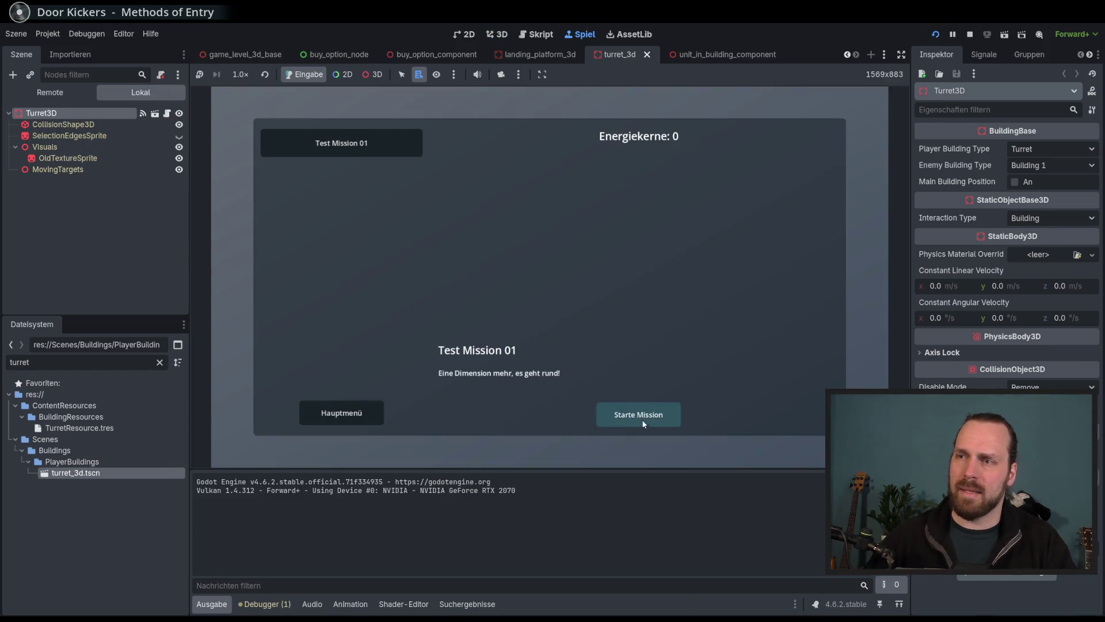
click(642, 419)
click(265, 422)
click(264, 371)
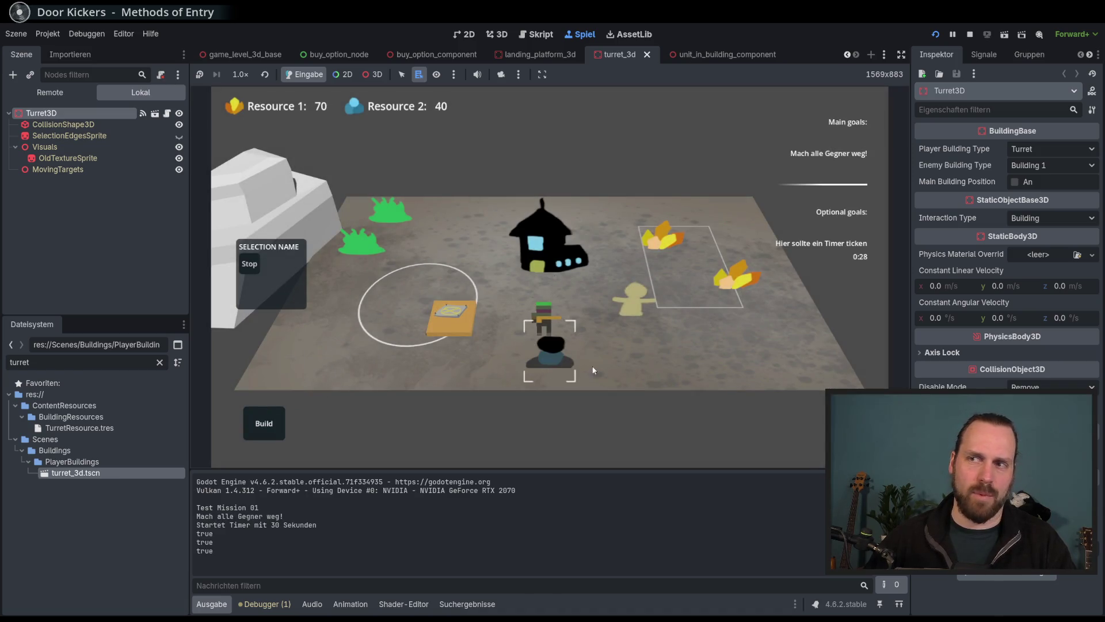
click(544, 316)
click(652, 366)
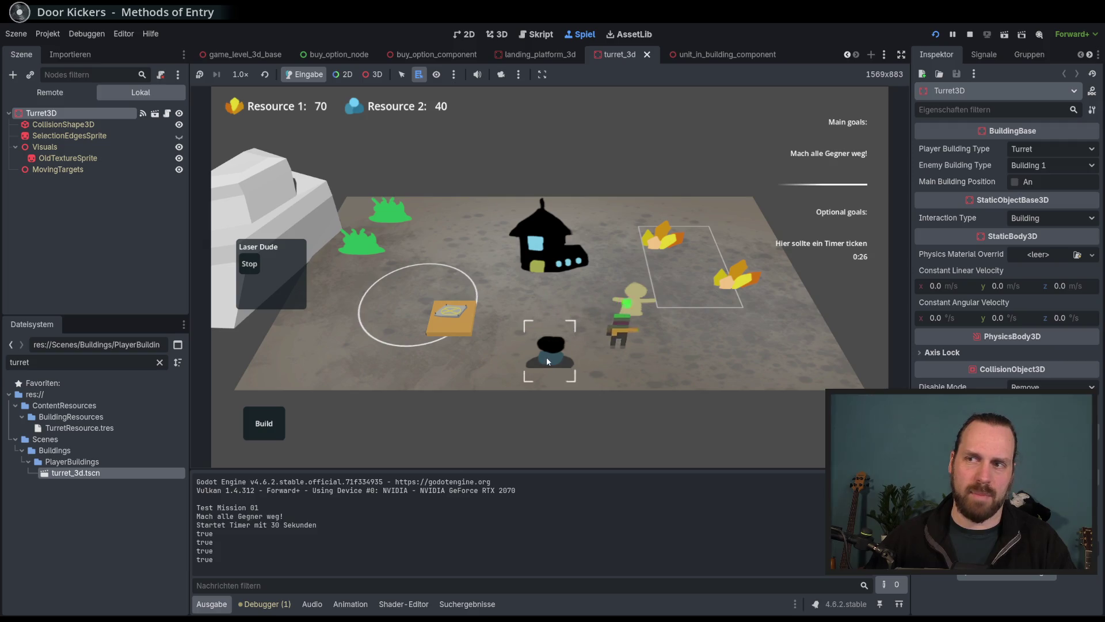
key(F8)
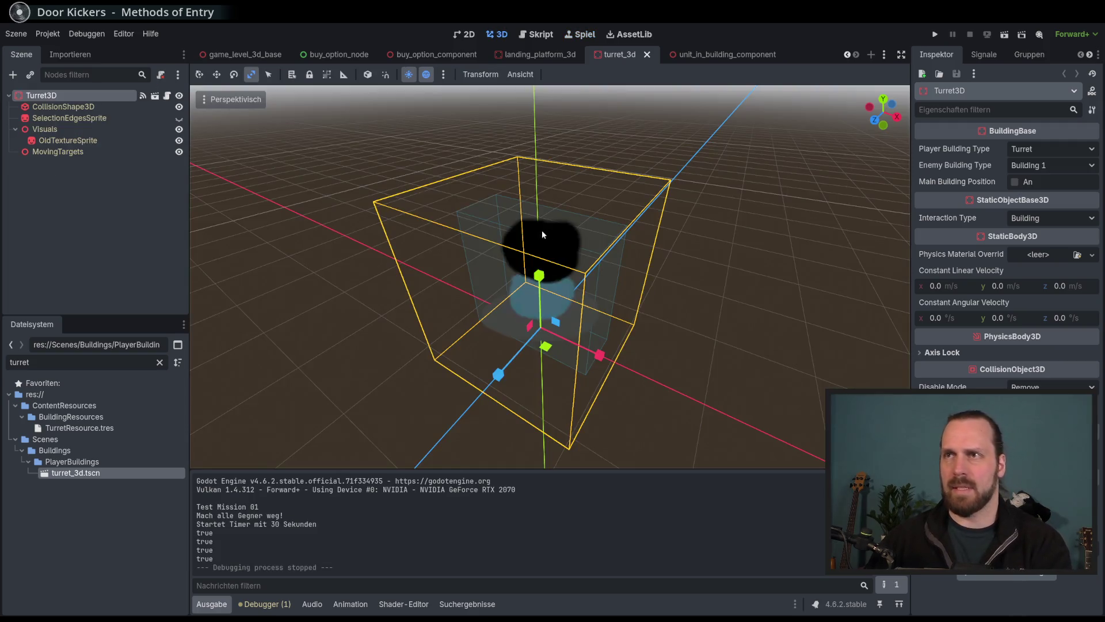
Undo to restore UnitInBuildingComponent, save turret_3d, and open unit_in_building_component.gd.
key(ctrl+z)
key(ctrl+s)
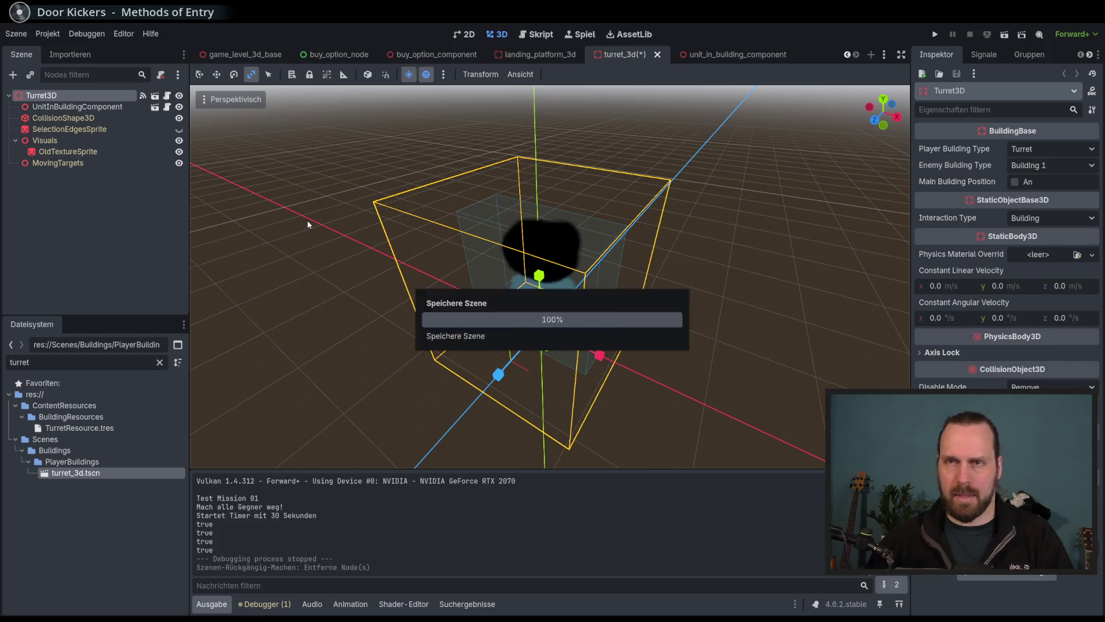
click(154, 108)
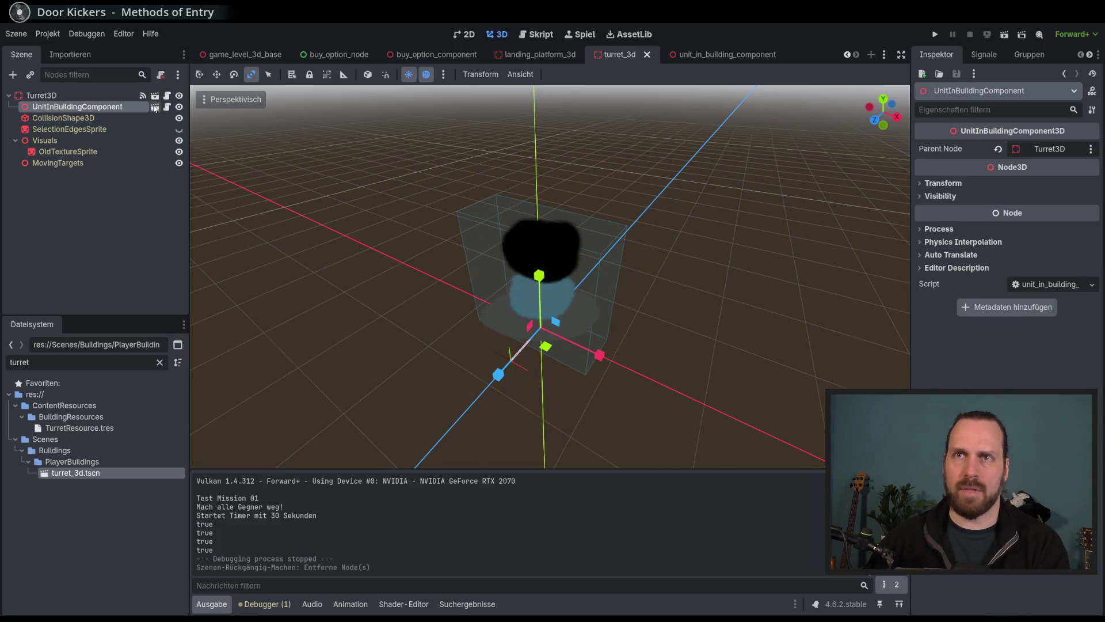
click(155, 107)
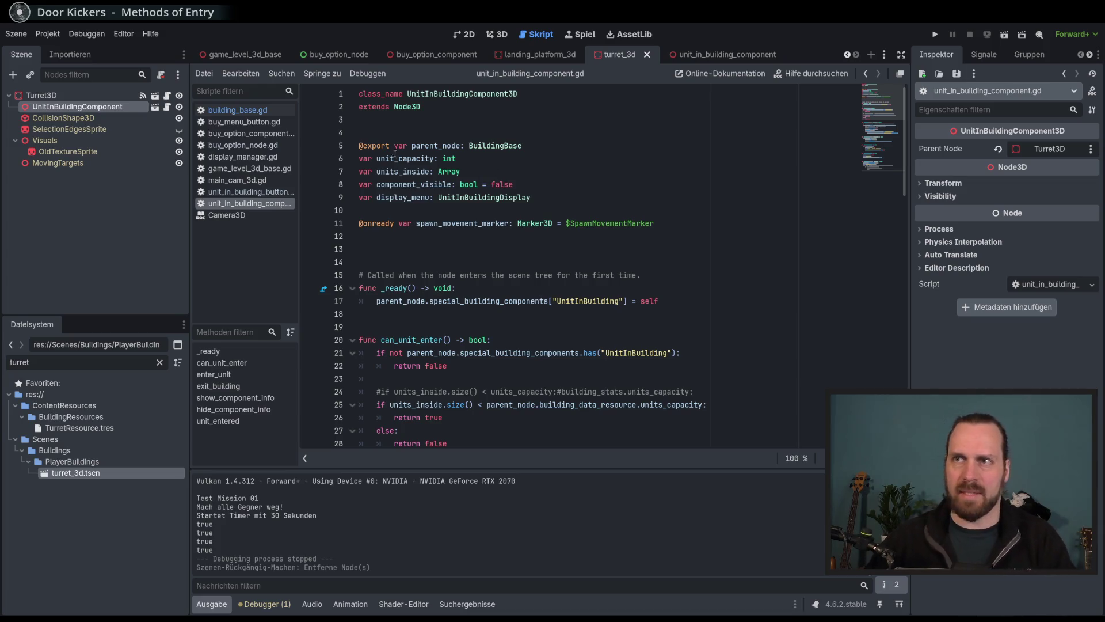
Review unit_capacity and units_inside, then delete the commented-out #if capacity check in can_unit_enter.
double_click(405, 158)
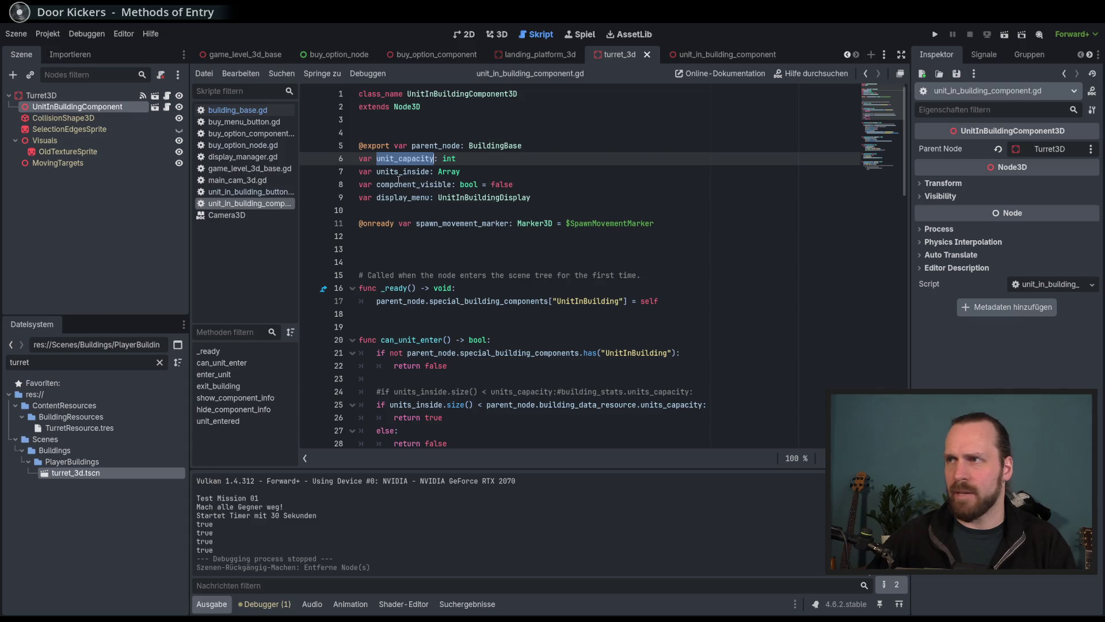
click(63, 117)
click(106, 108)
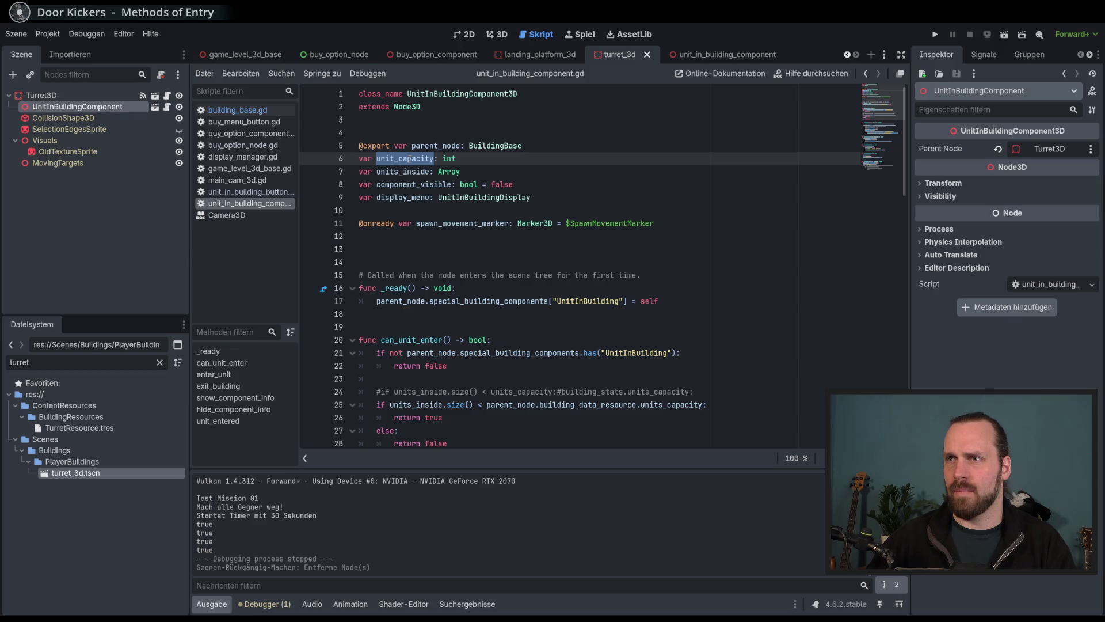
double_click(418, 172)
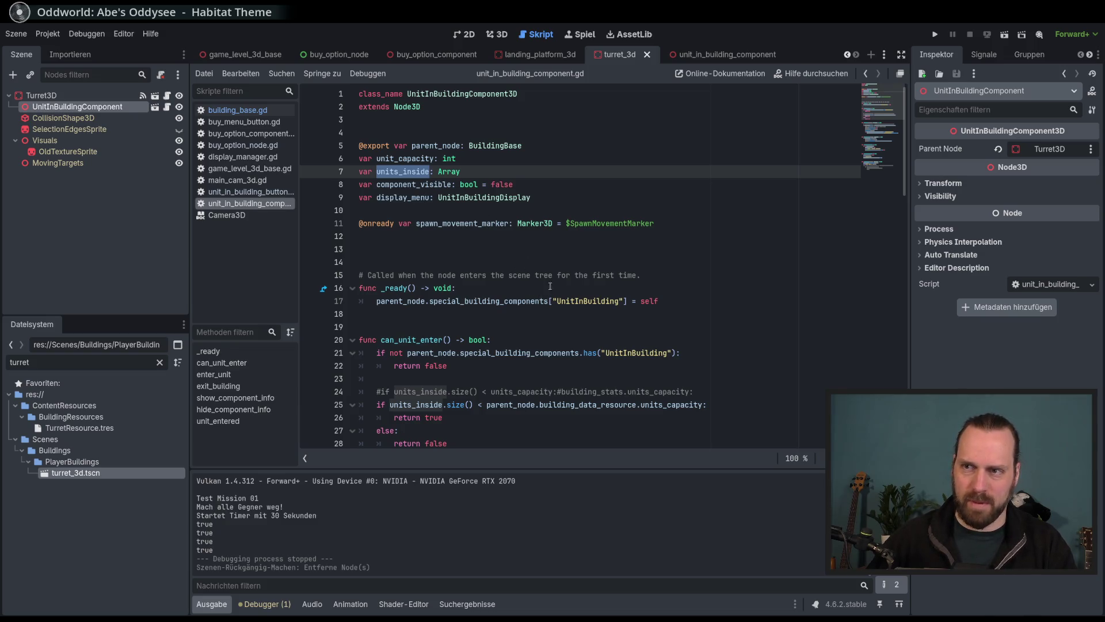
scroll(down, 3)
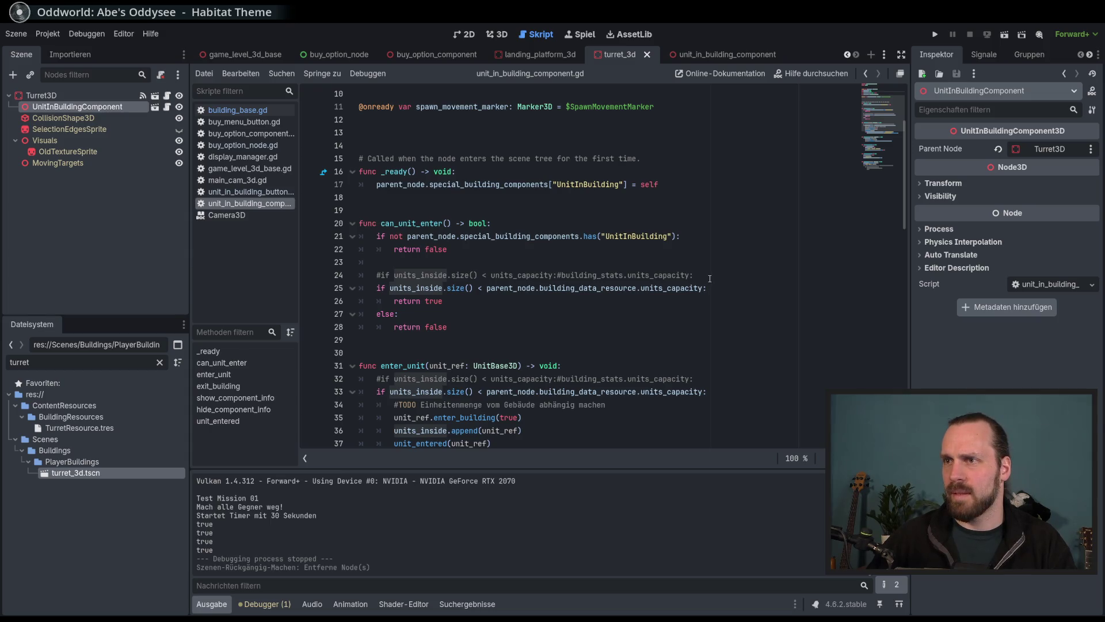
double_click(584, 279)
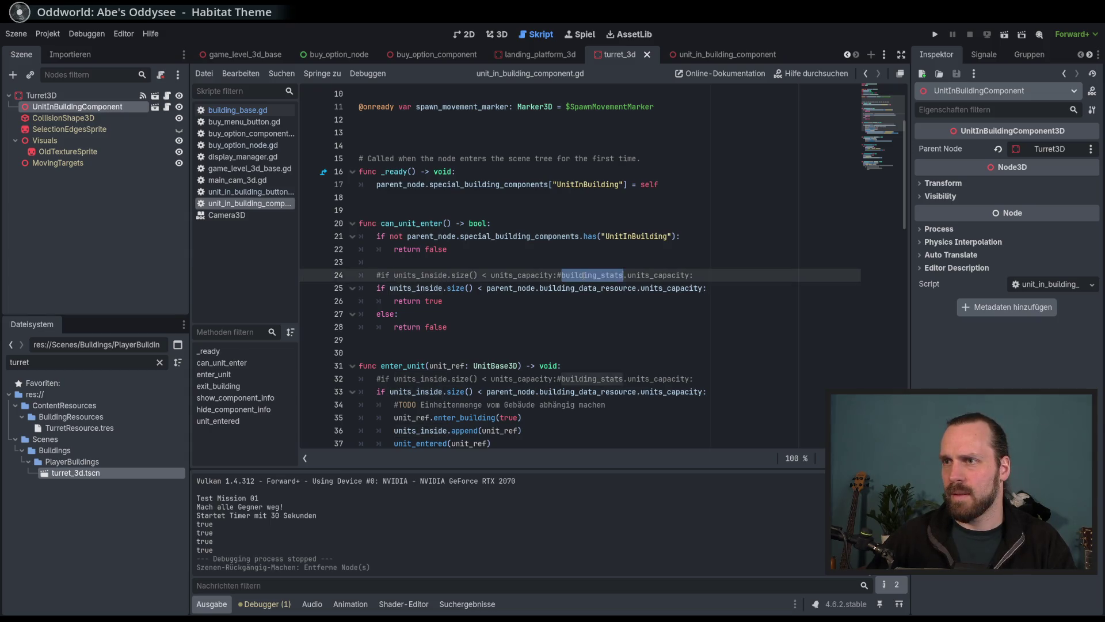
click(705, 294)
click(713, 281)
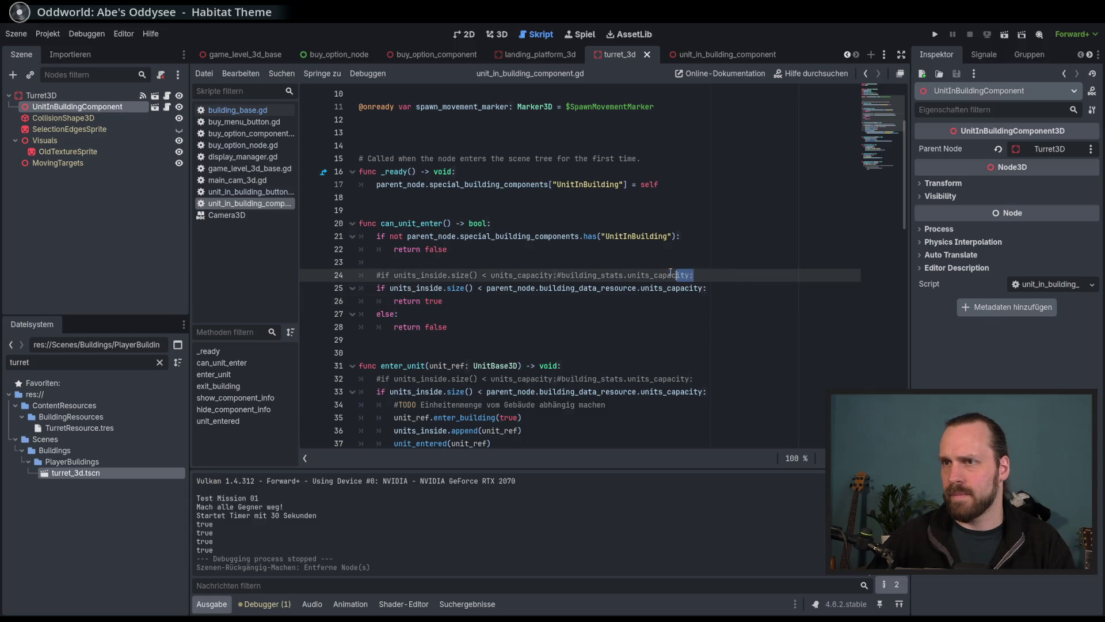
key(shift+Up)
key(BackSpace)
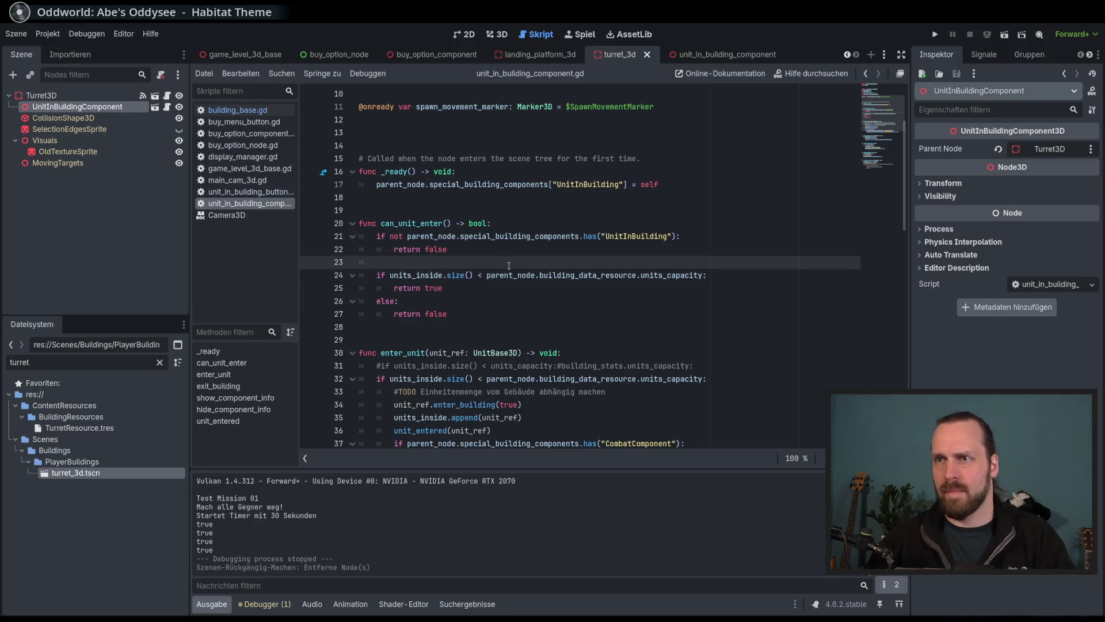
Delete the leftover commented-out capacity check line in enter_unit.
click(525, 286)
click(519, 298)
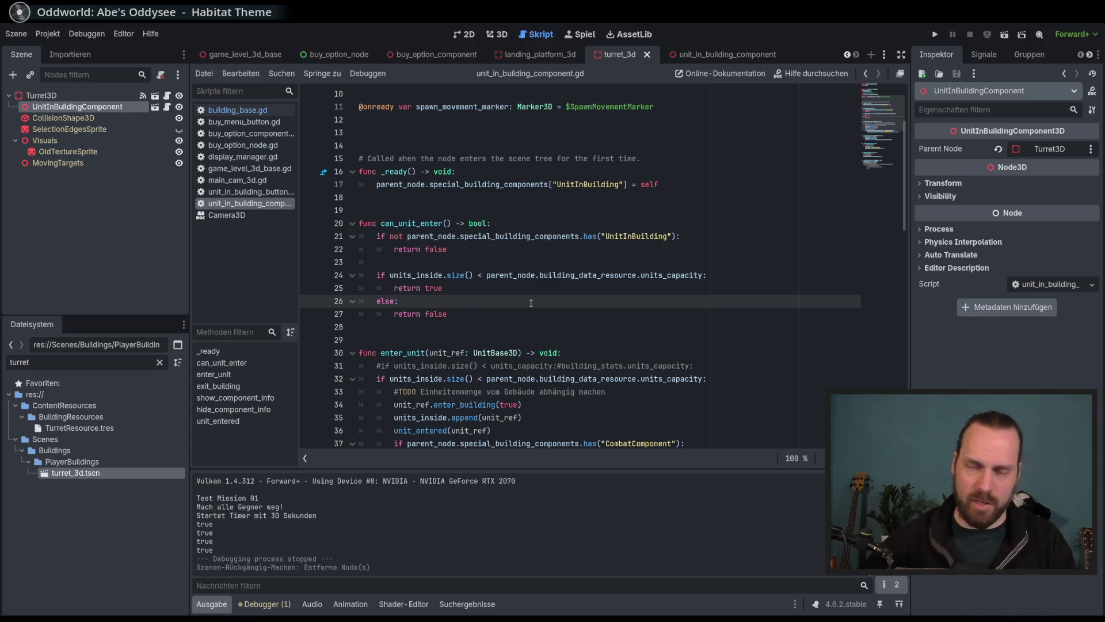
scroll(down, 3)
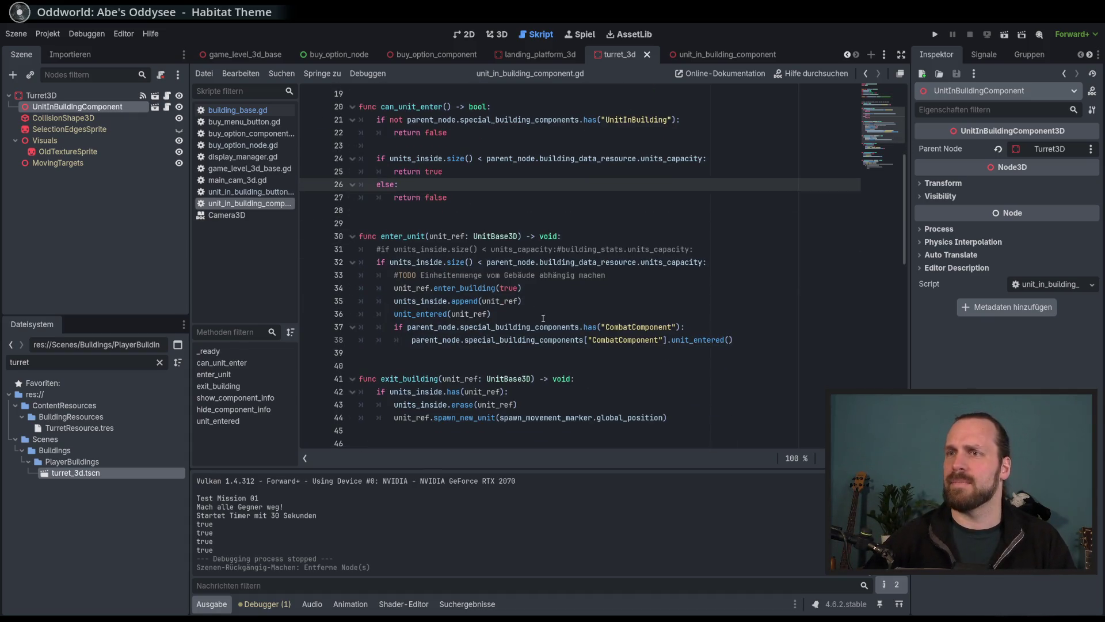
click(527, 272)
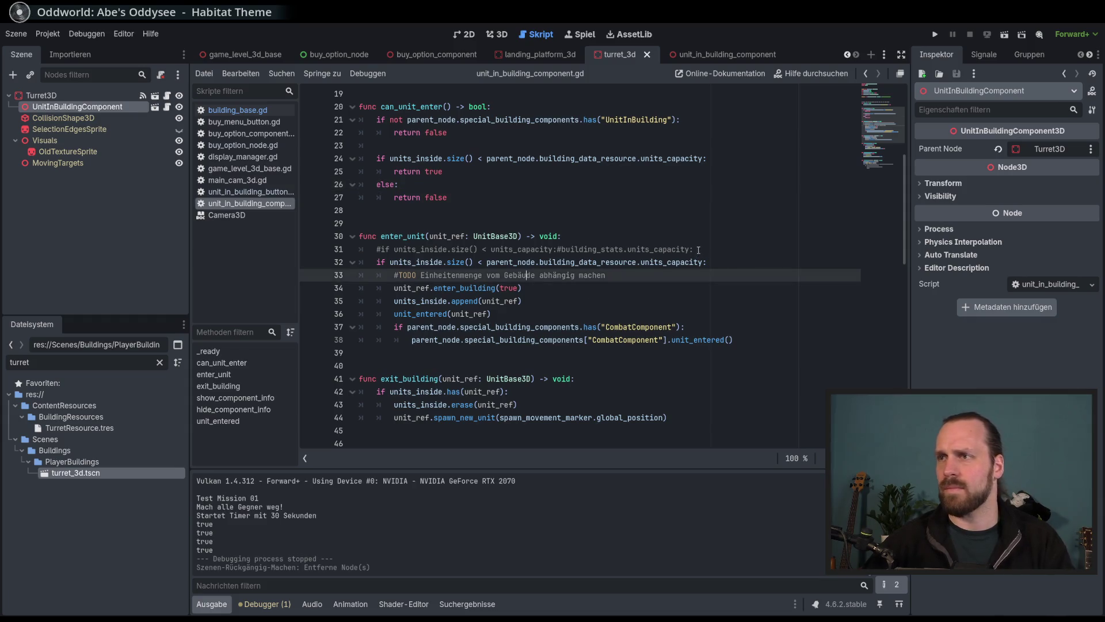
key(Up)
key(Up)
key(ctrl+shift+k)
Scroll through the script past the enter_building call and spawn marker declaration to the open-menu signal.
click(674, 274)
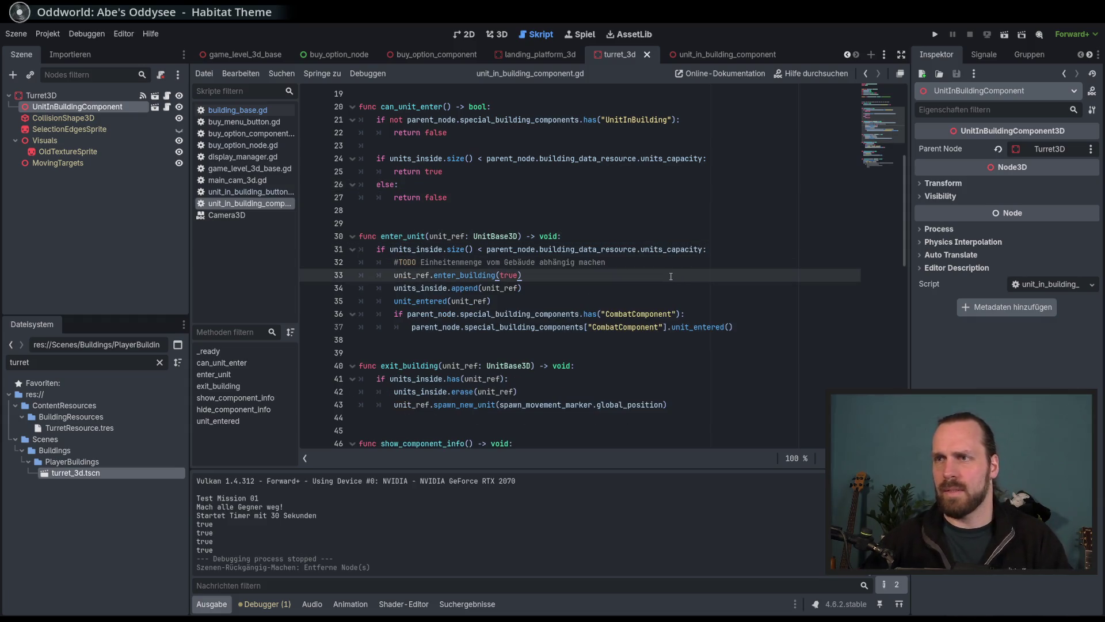
scroll(down, 3)
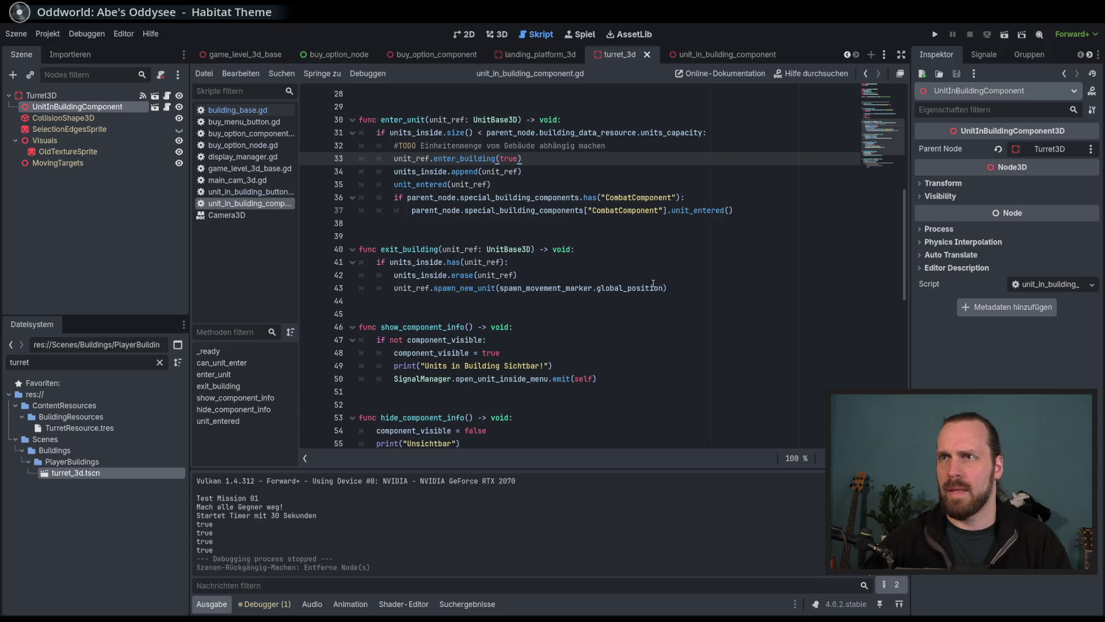
scroll(down, 3)
scroll(up, 3)
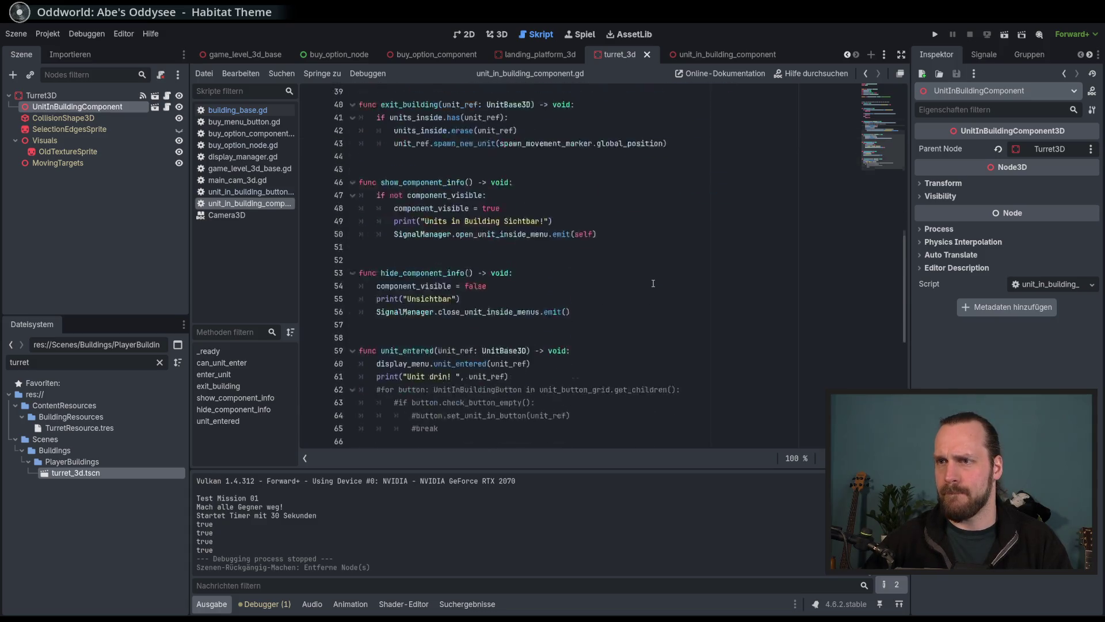
click(681, 227)
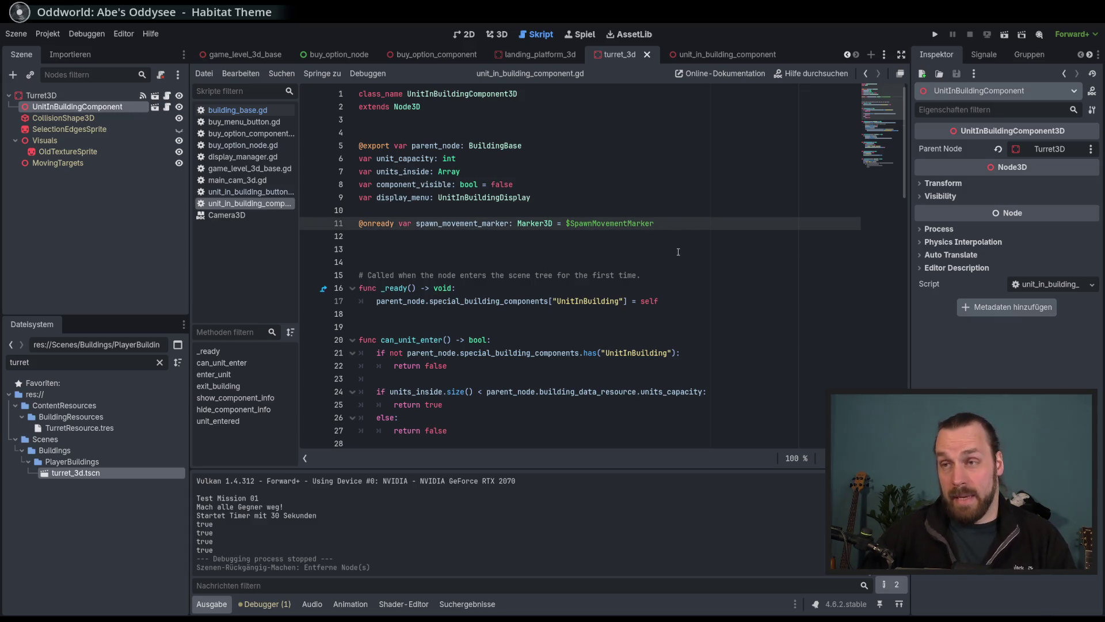
scroll(down, 3)
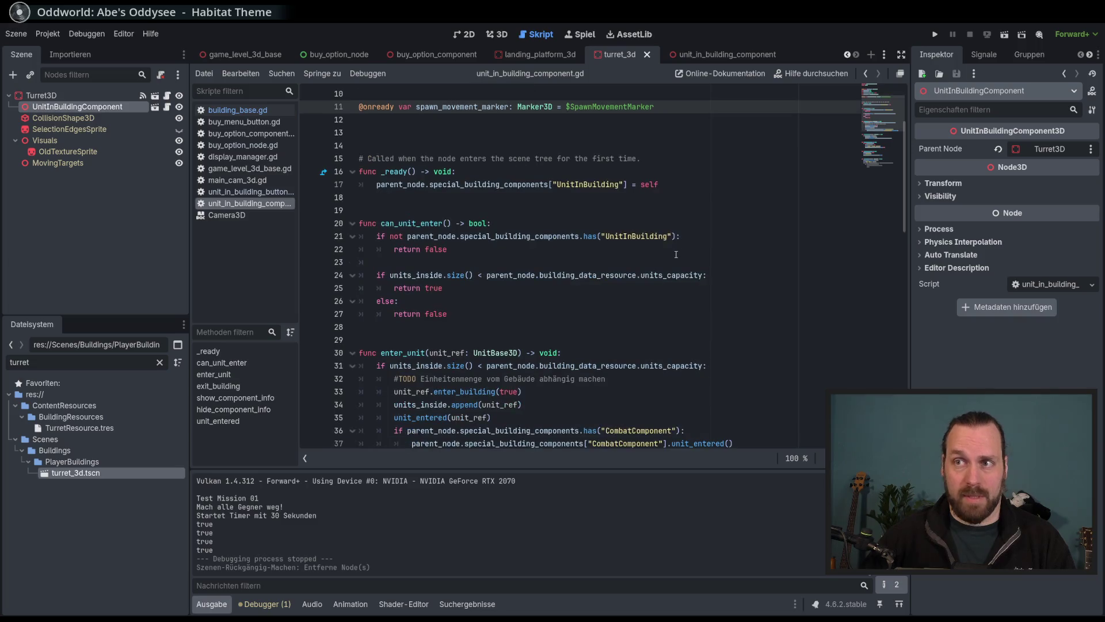
scroll(up, 3)
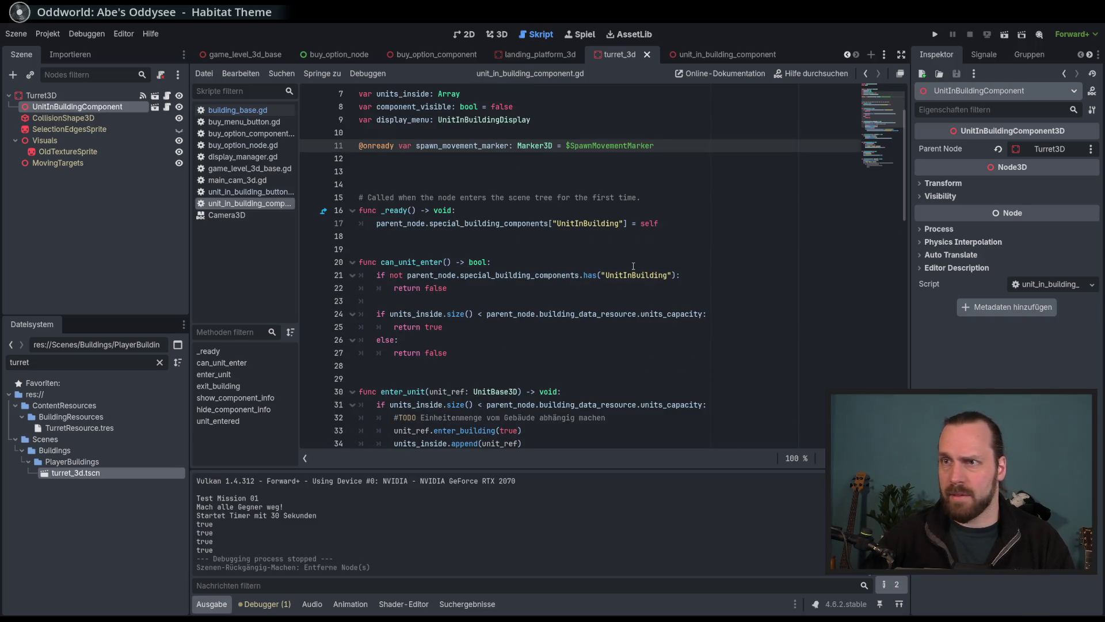
scroll(down, 3)
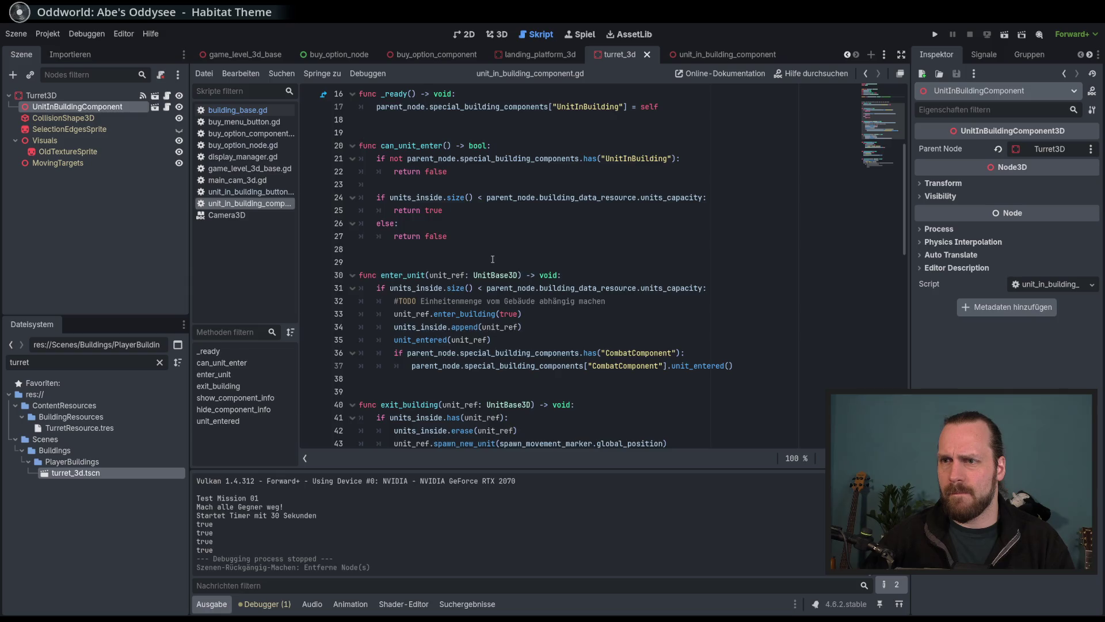
scroll(down, 3)
scroll(down, 3)
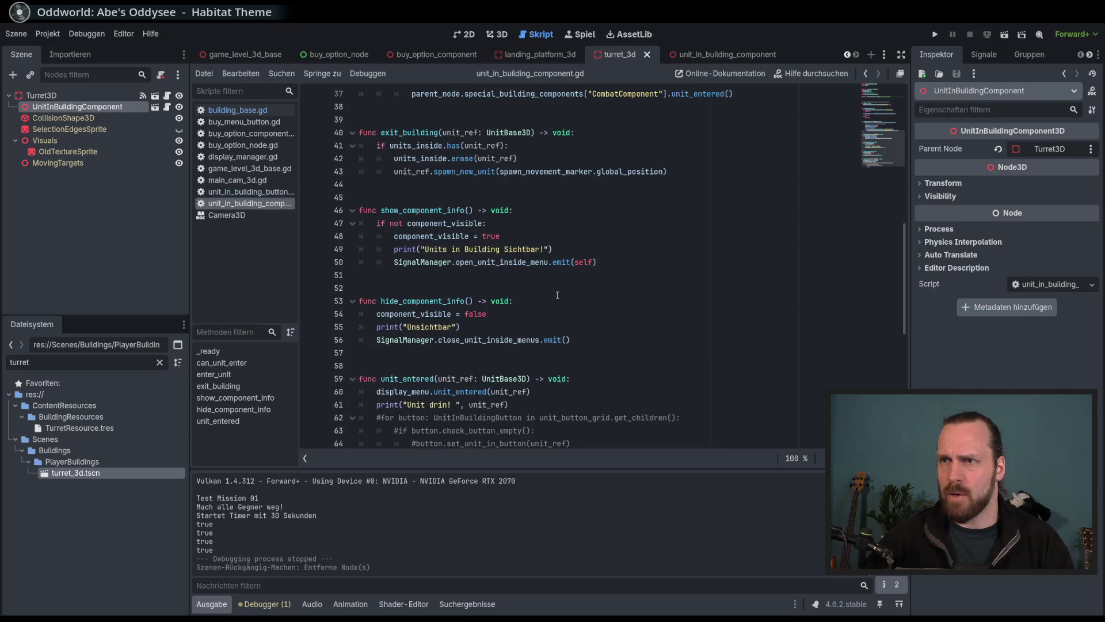
Select the open_unit_inside_menu signal name and start a project-wide Find in Files search for it.
click(658, 263)
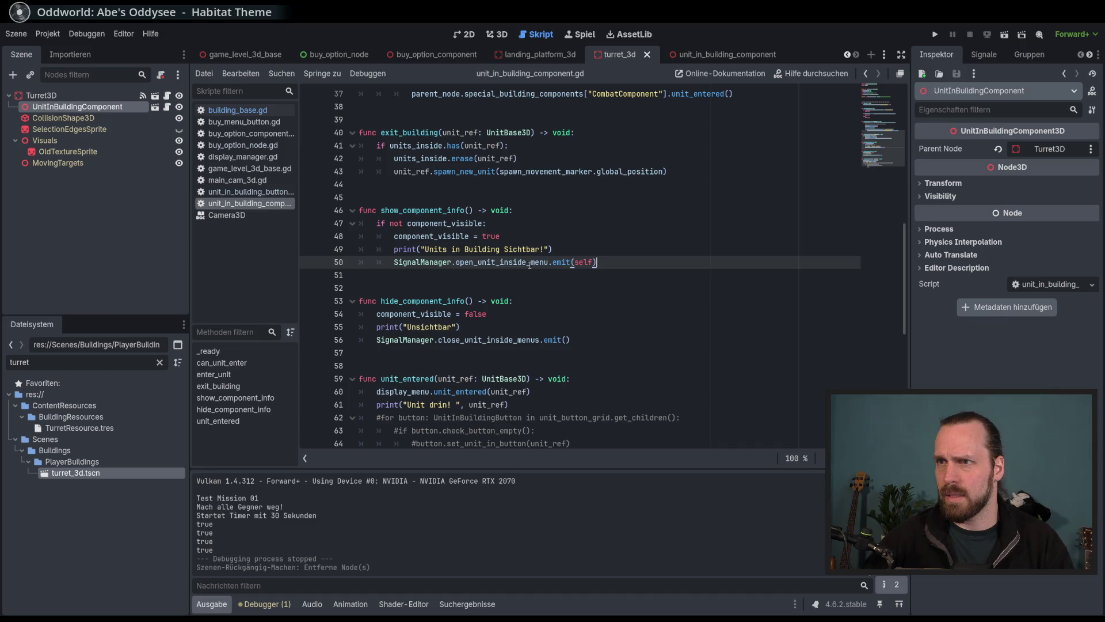
double_click(527, 263)
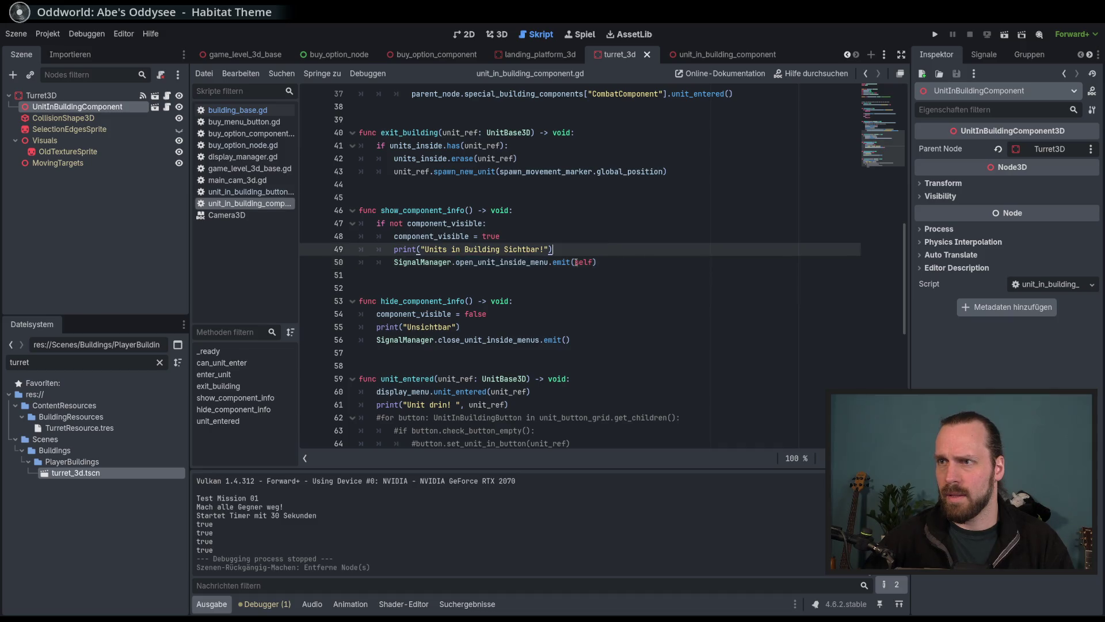
click(517, 263)
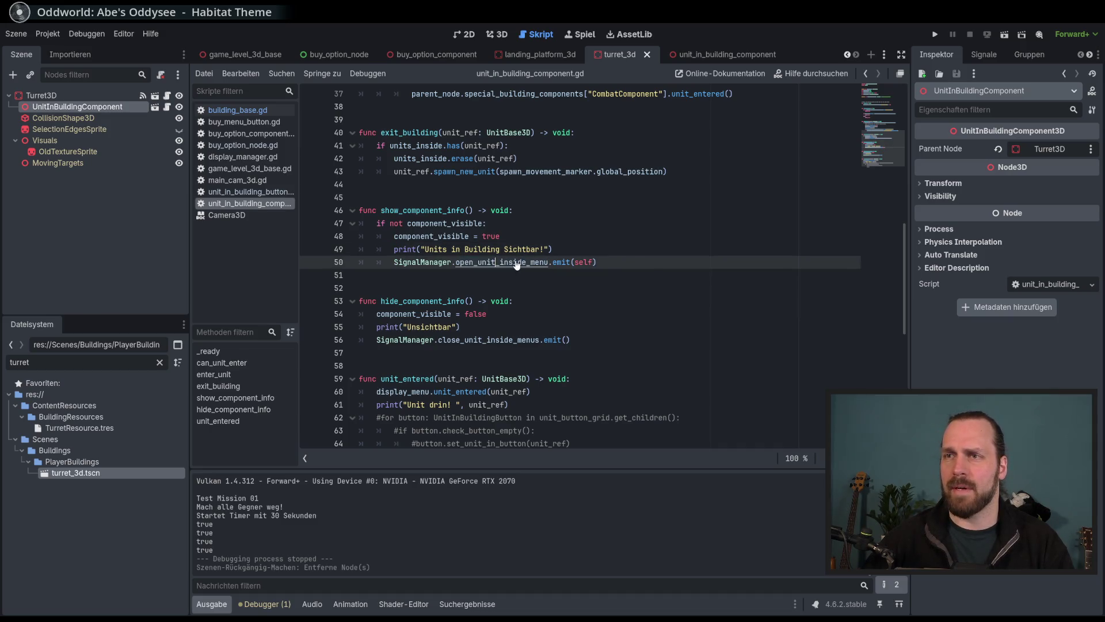
double_click(517, 263)
key(ctrl+shift+f)
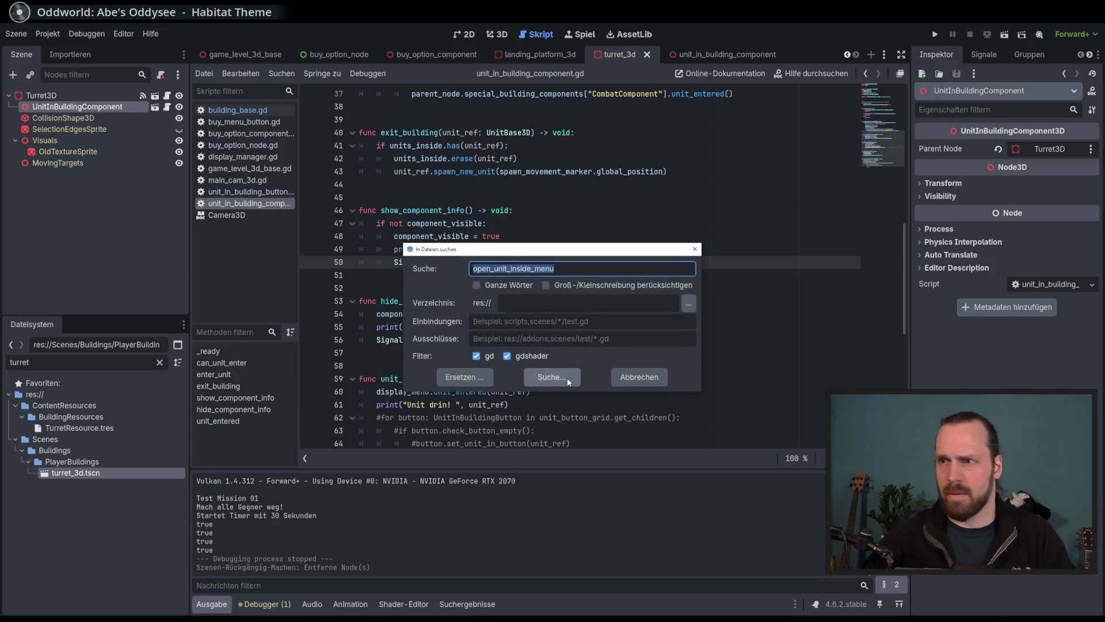
Run the search for open_unit_inside_menu (5 matches in 3 files) and enlarge the results panel.
click(568, 378)
drag(529, 463, 528, 407)
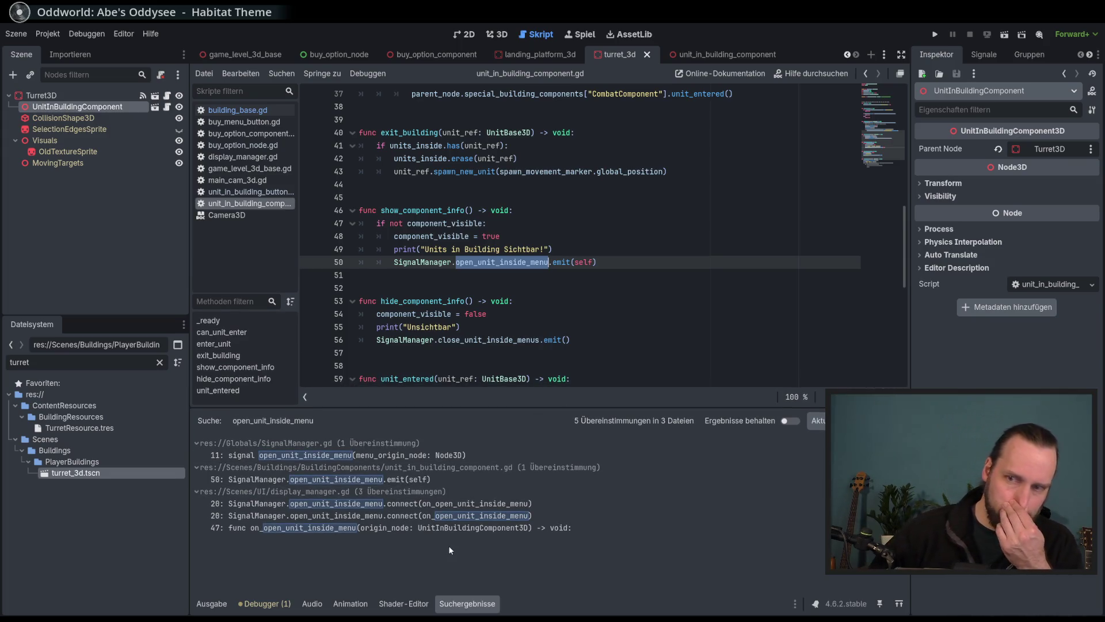
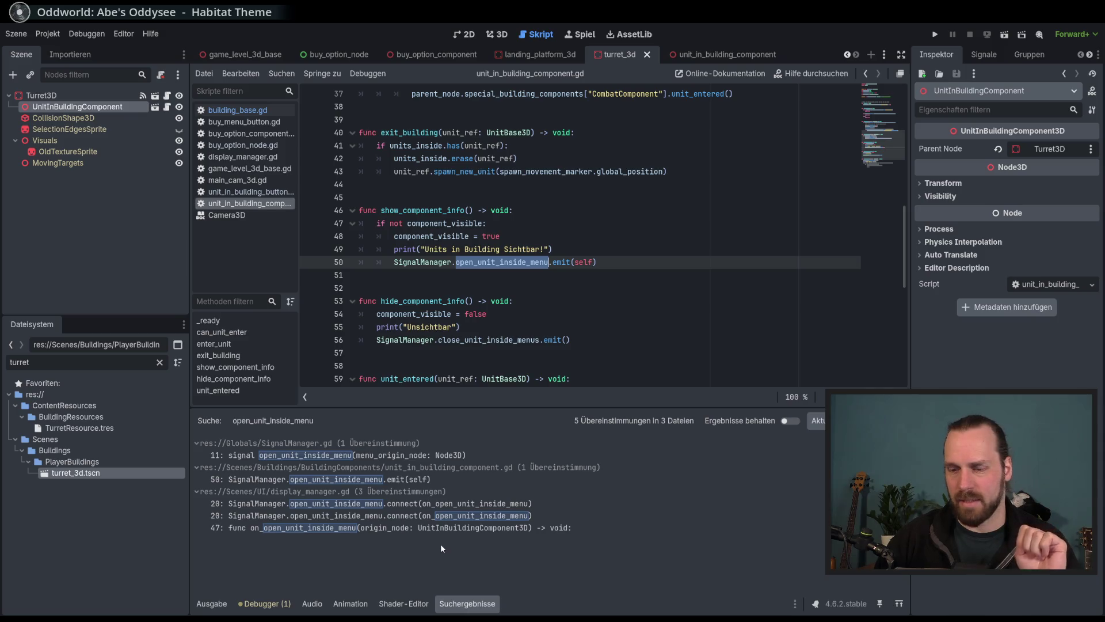
Test-run the mission: build a Laser Turret and check whether its unit panel hides, then stop.
key(F5)
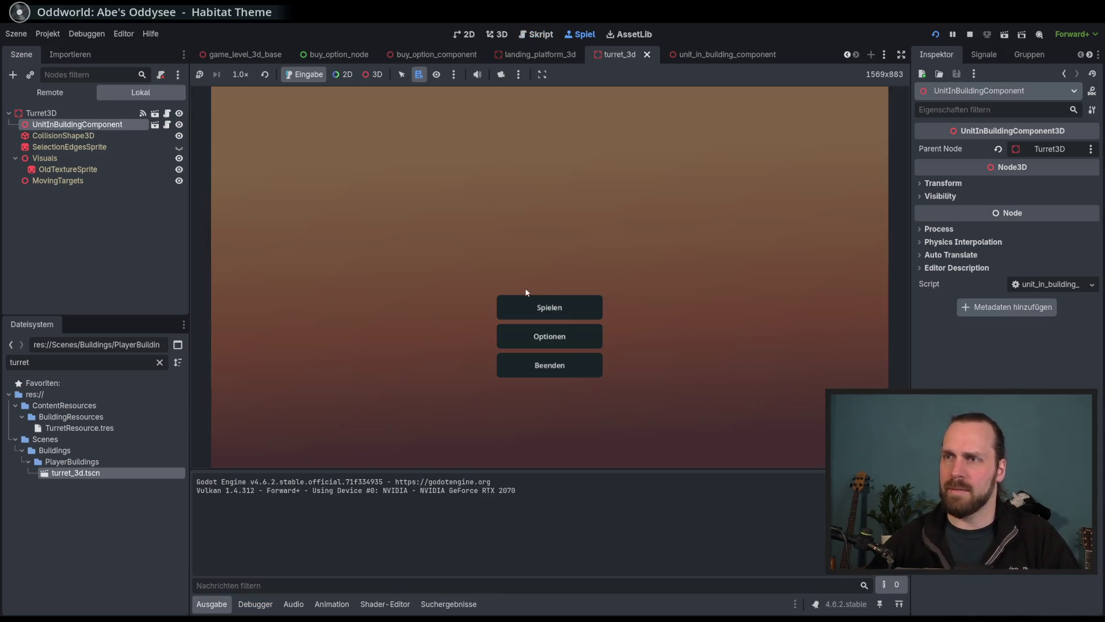
click(529, 305)
click(633, 414)
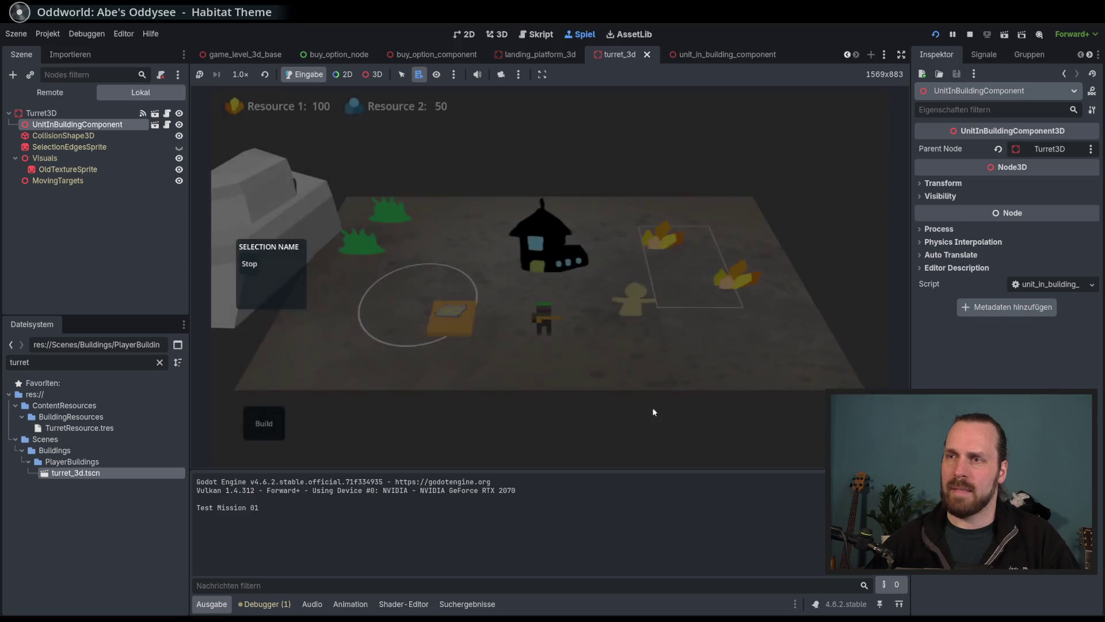
click(265, 423)
click(272, 380)
click(488, 366)
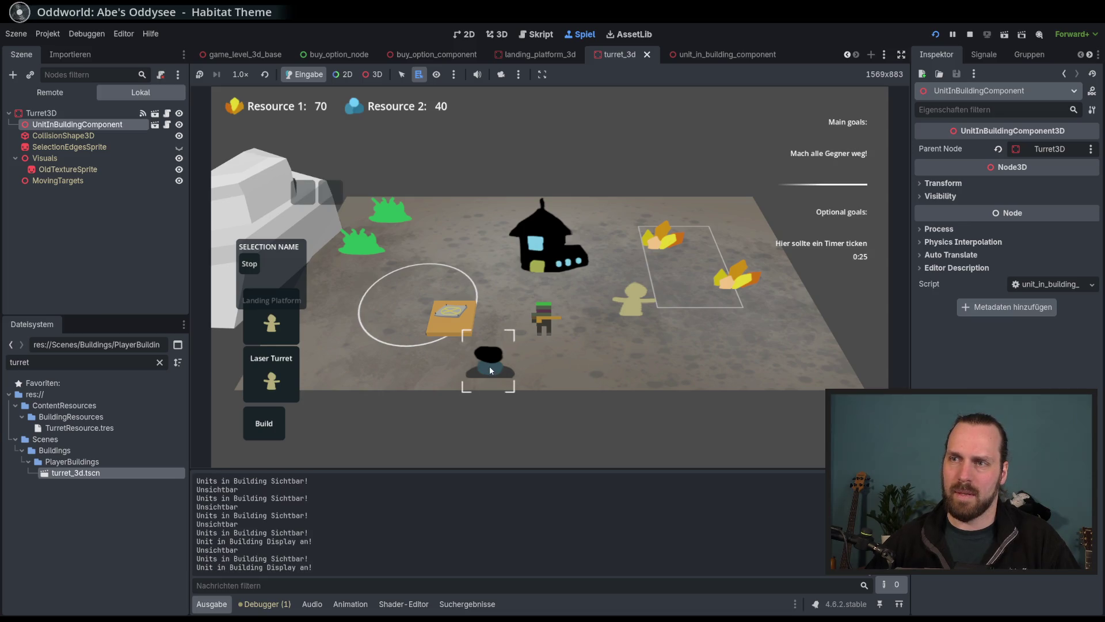
click(611, 375)
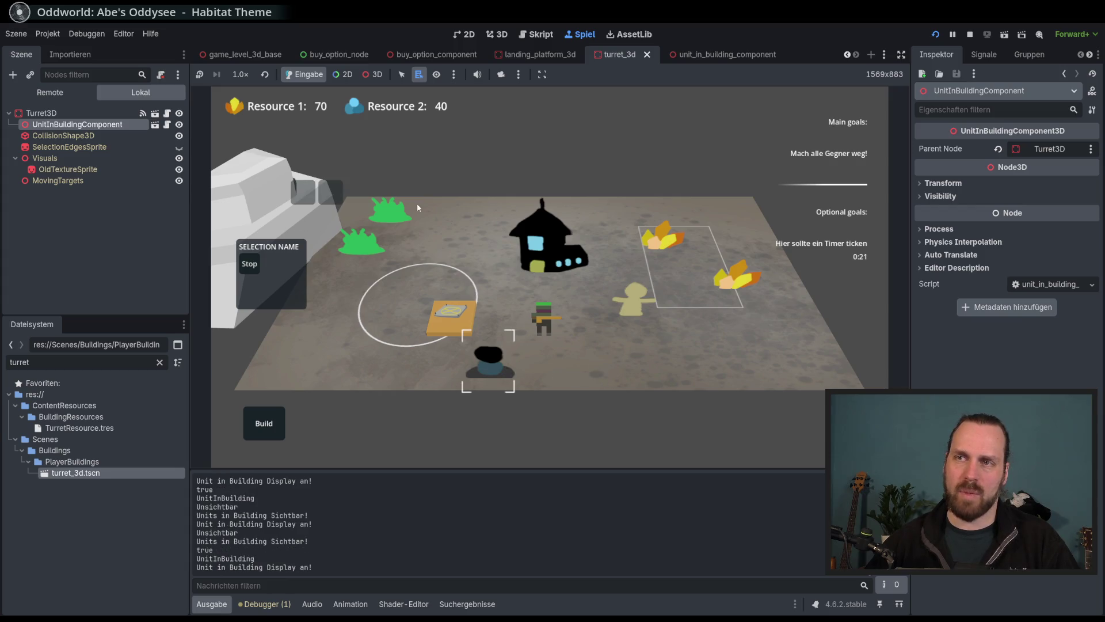
key(F8)
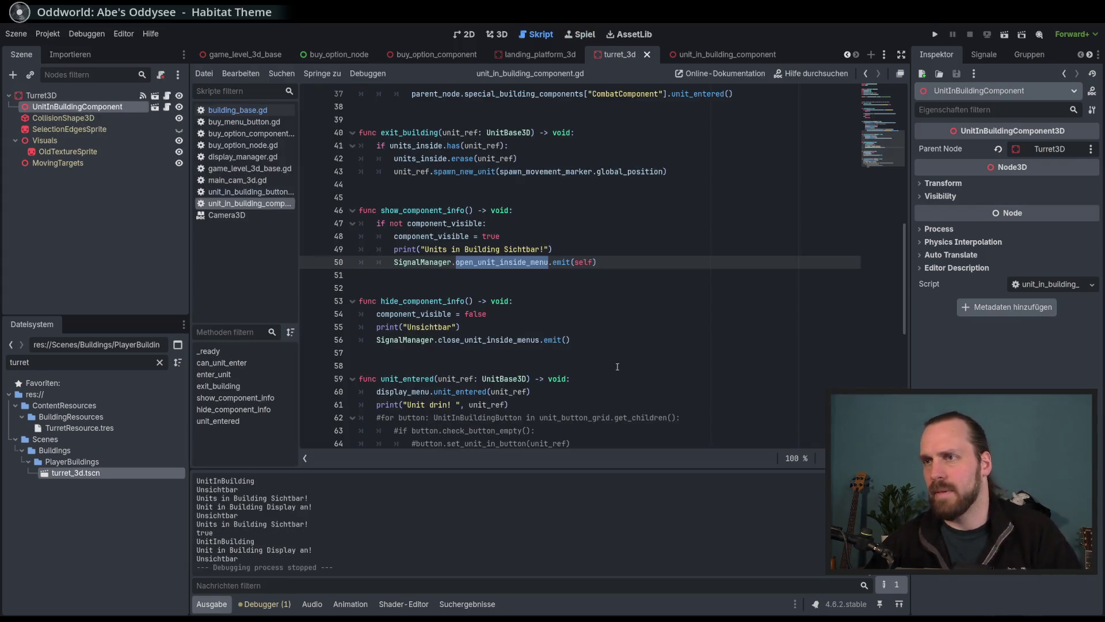
Search all files for open_unit_inside_menu and open the display_manager.gd line 47 result.
click(639, 262)
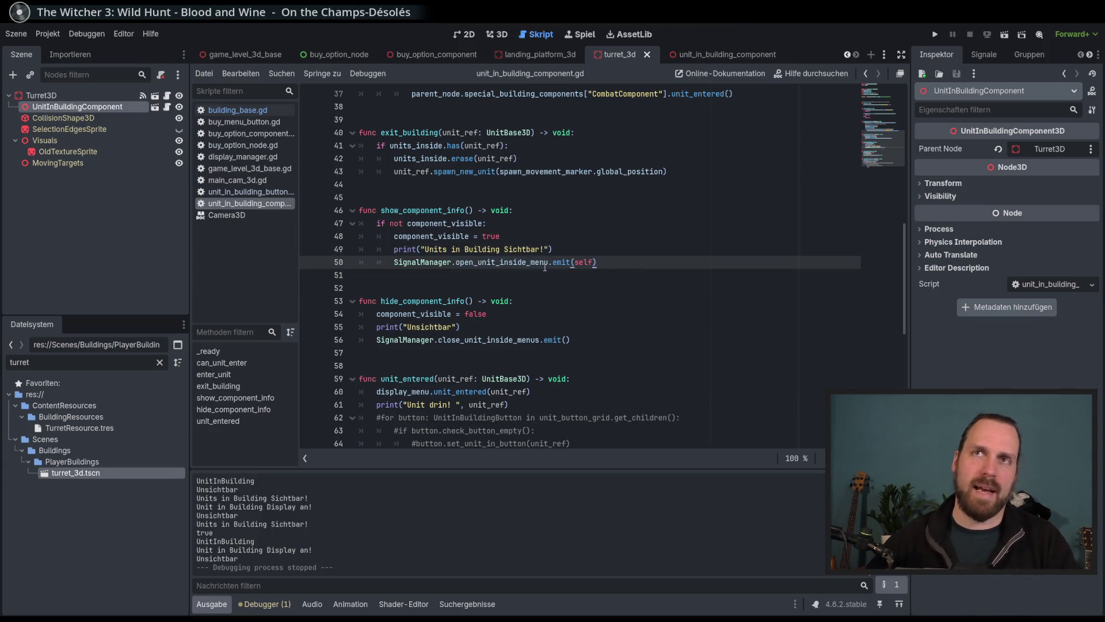
mouse_move(417, 309)
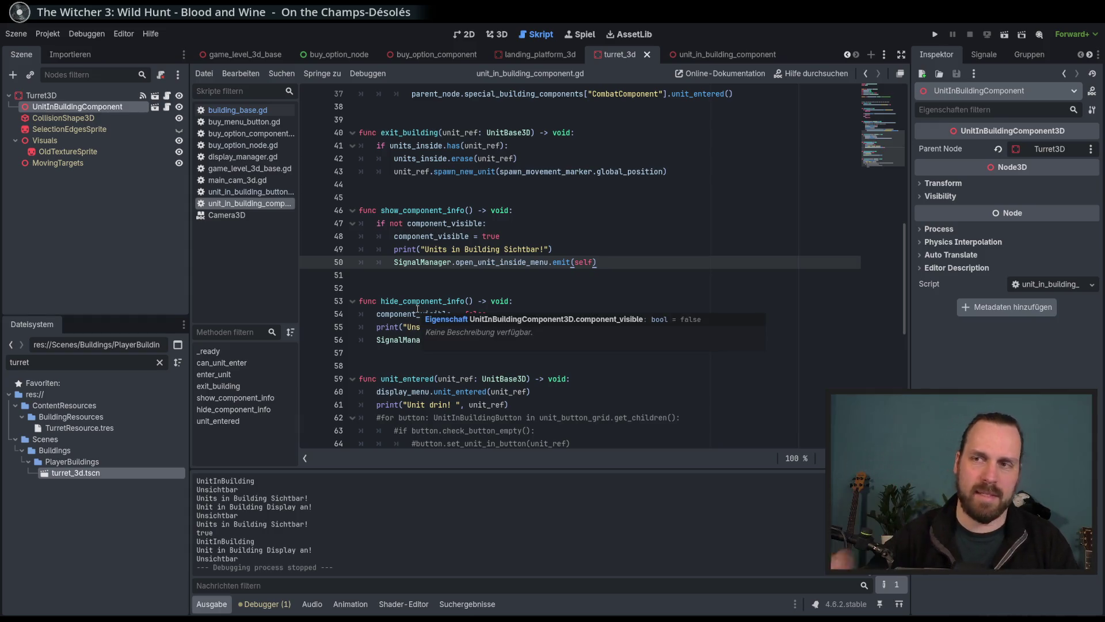
key(Up)
key(Down)
key(Down)
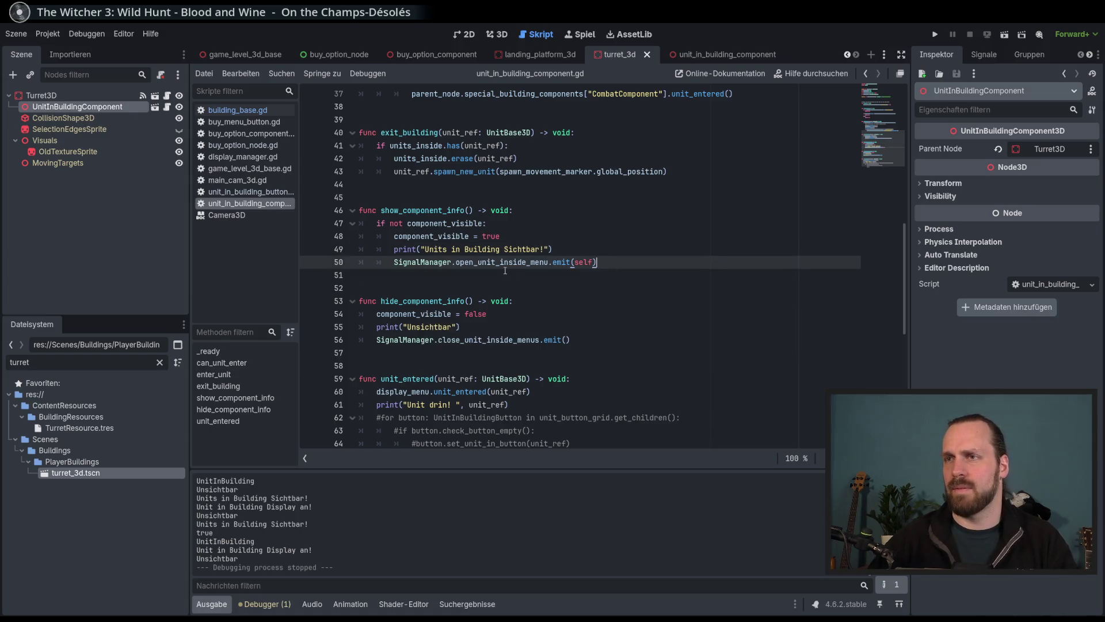
double_click(510, 262)
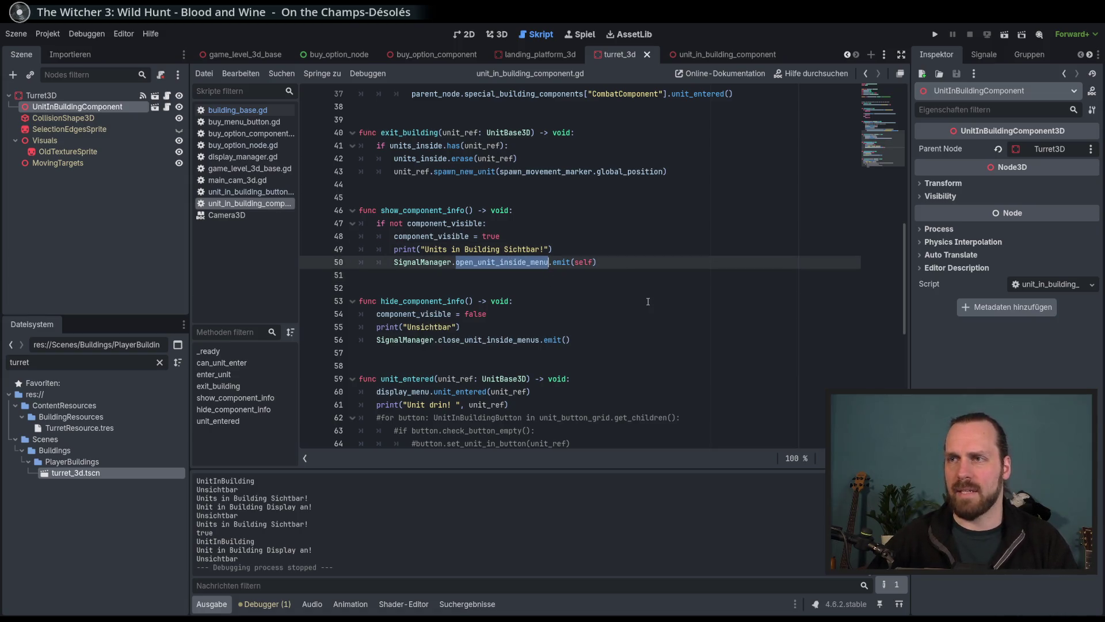
key(ctrl+shift+f)
key(Return)
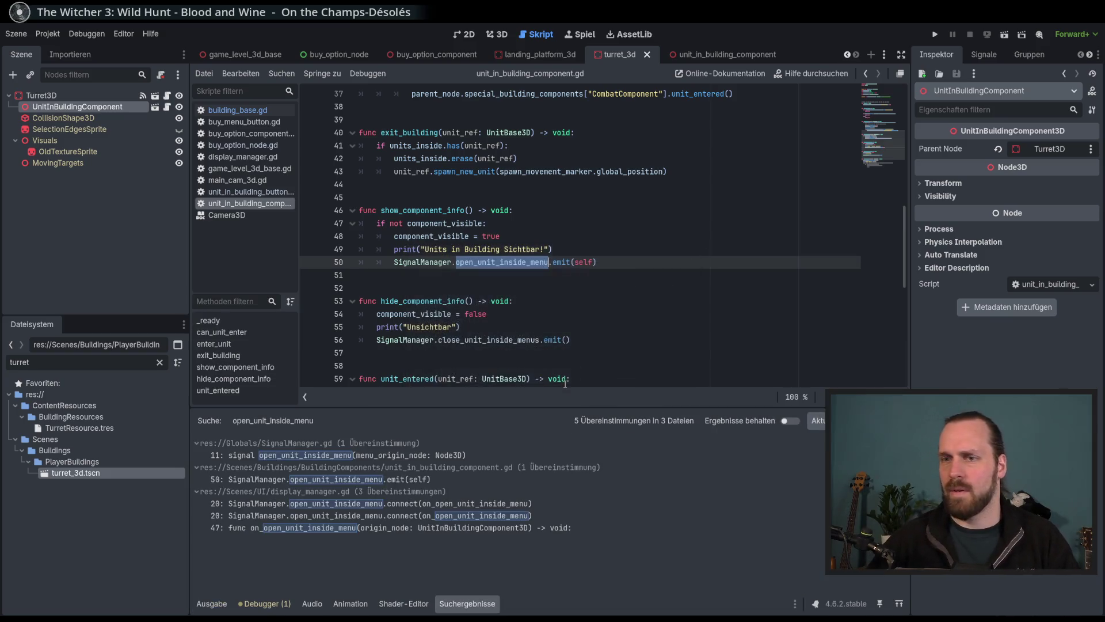
click(501, 528)
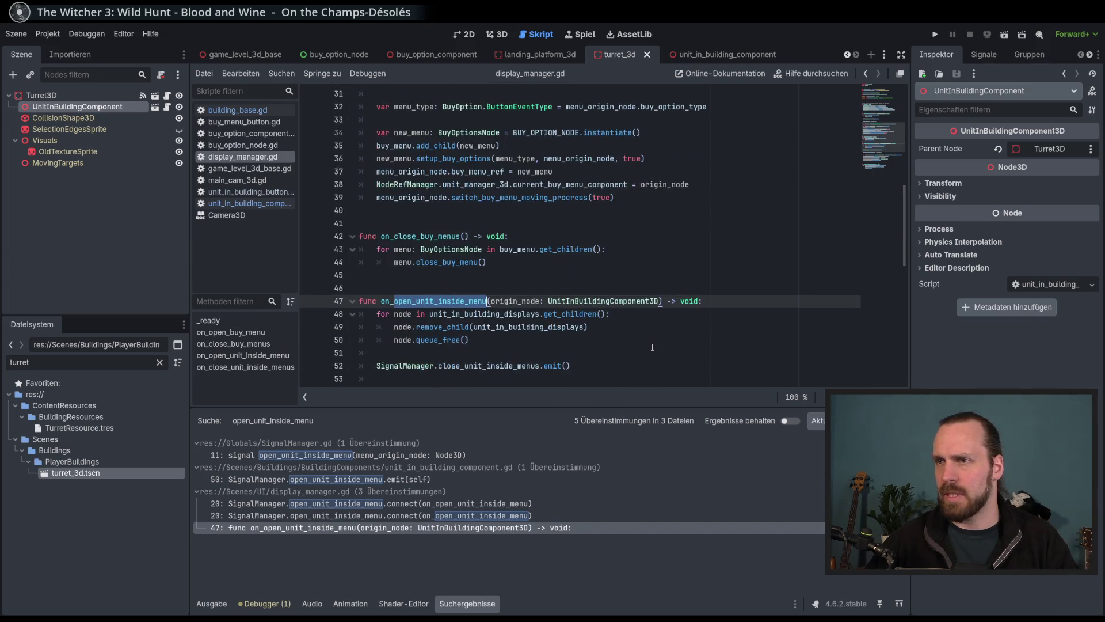
Enlarge the code area and review origin_node and the UnitInBuildingDisplay instantiation on lines 56-57.
double_click(529, 226)
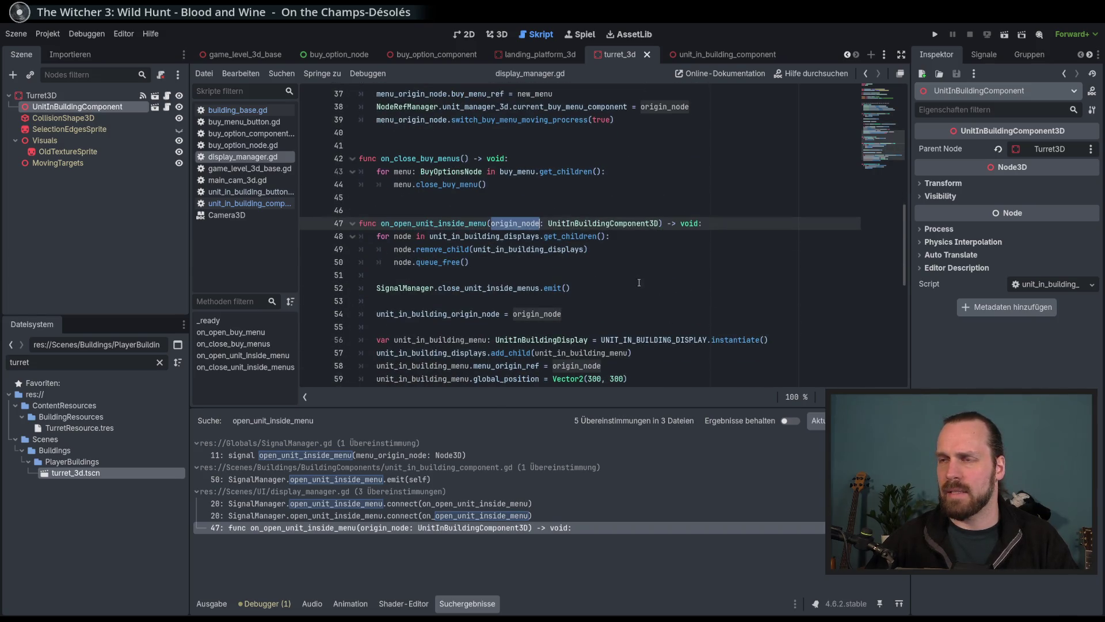
drag(654, 406, 648, 481)
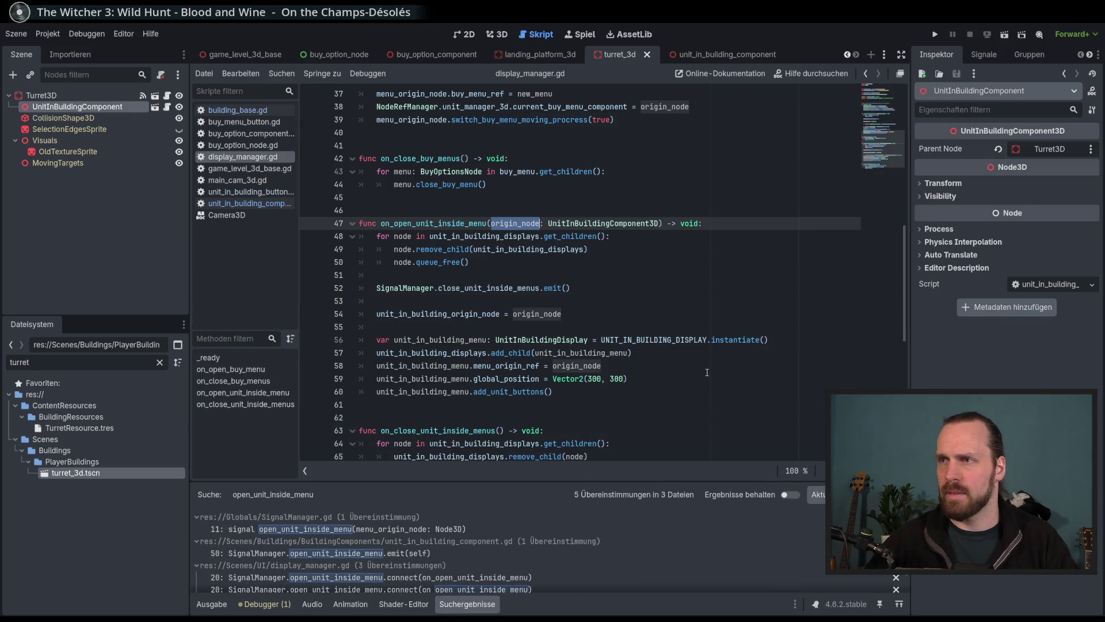
scroll(up, 3)
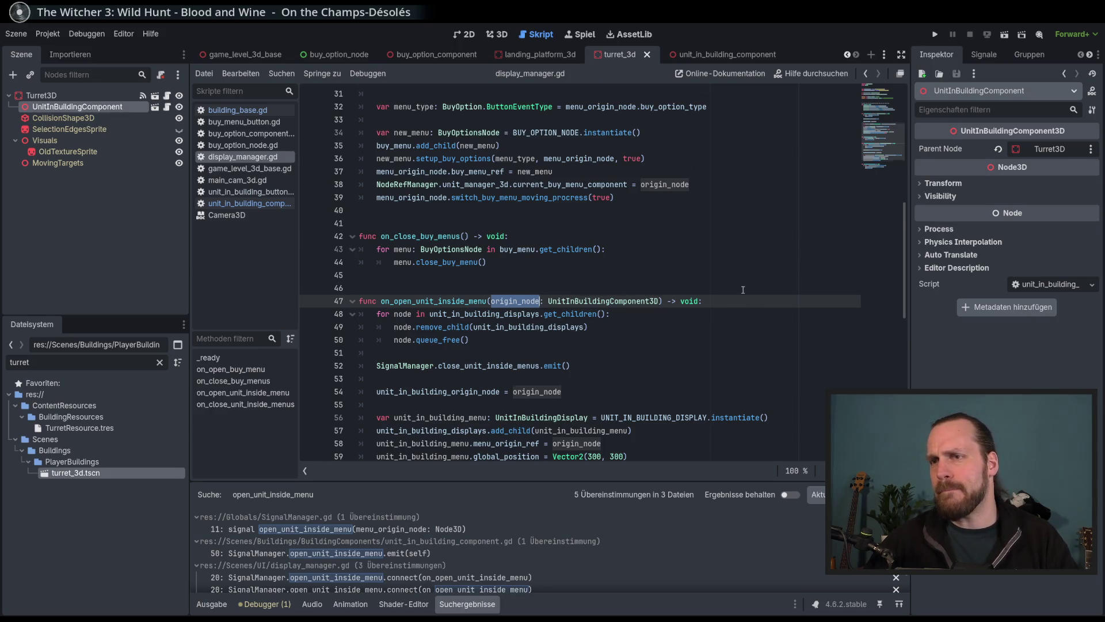
scroll(down, 3)
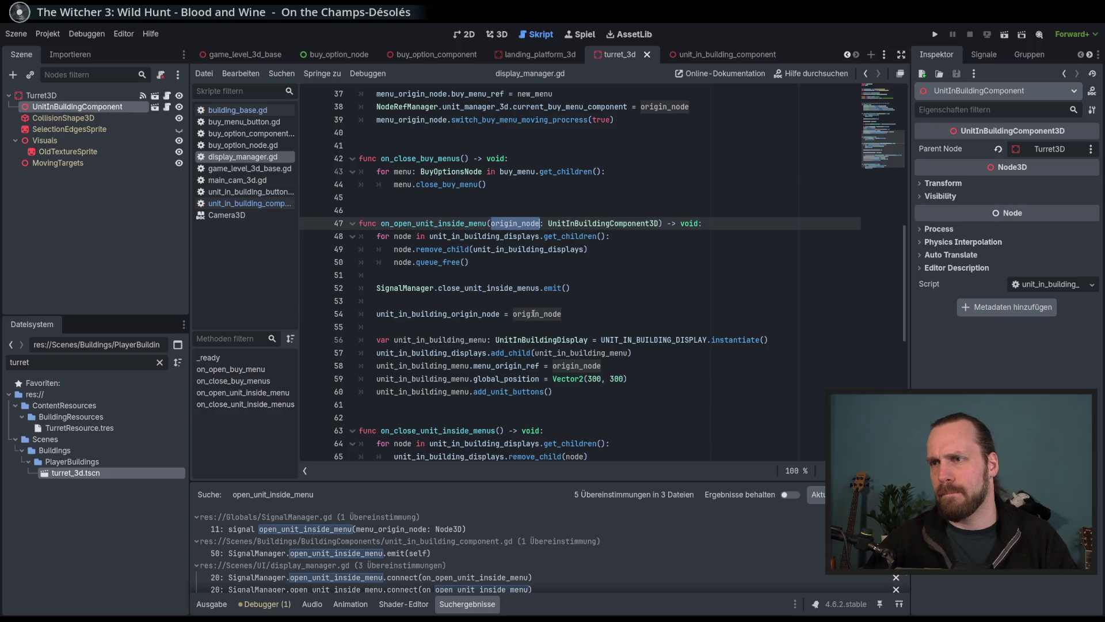
double_click(578, 353)
double_click(558, 342)
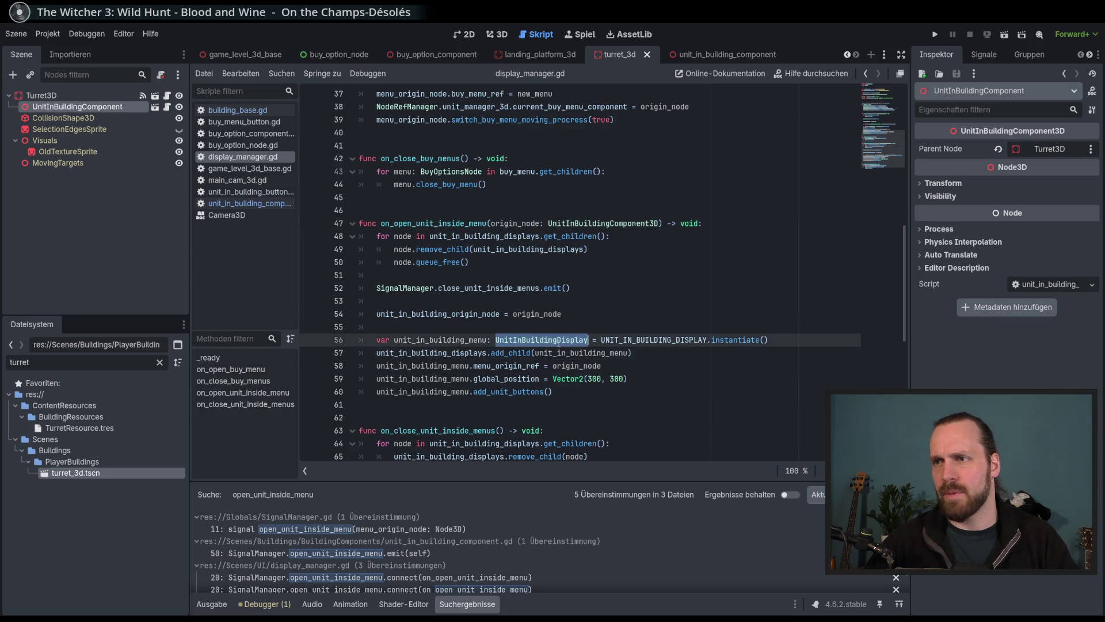
scroll(down, 3)
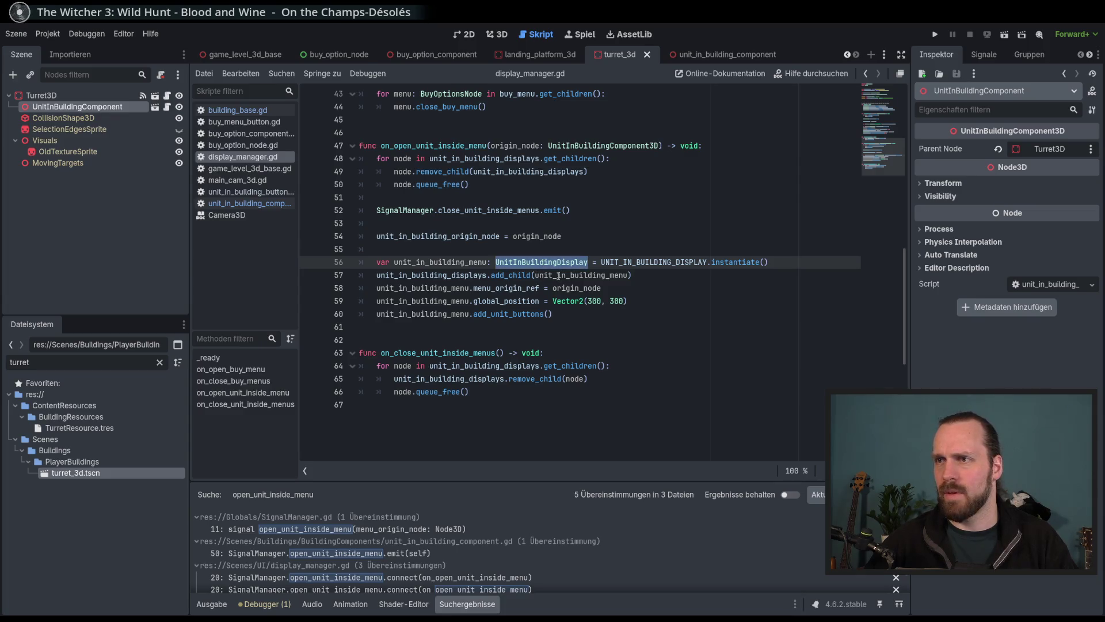
Comment out the fixed Vector2(300, 300) global_position assignment on line 59.
double_click(517, 289)
click(586, 293)
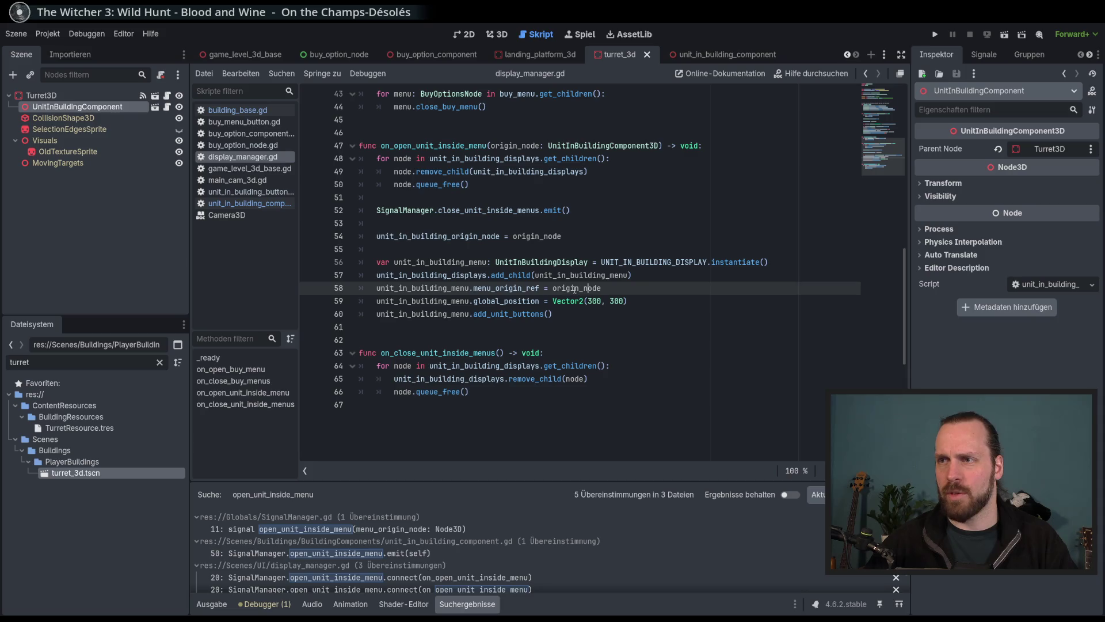
click(595, 301)
click(610, 301)
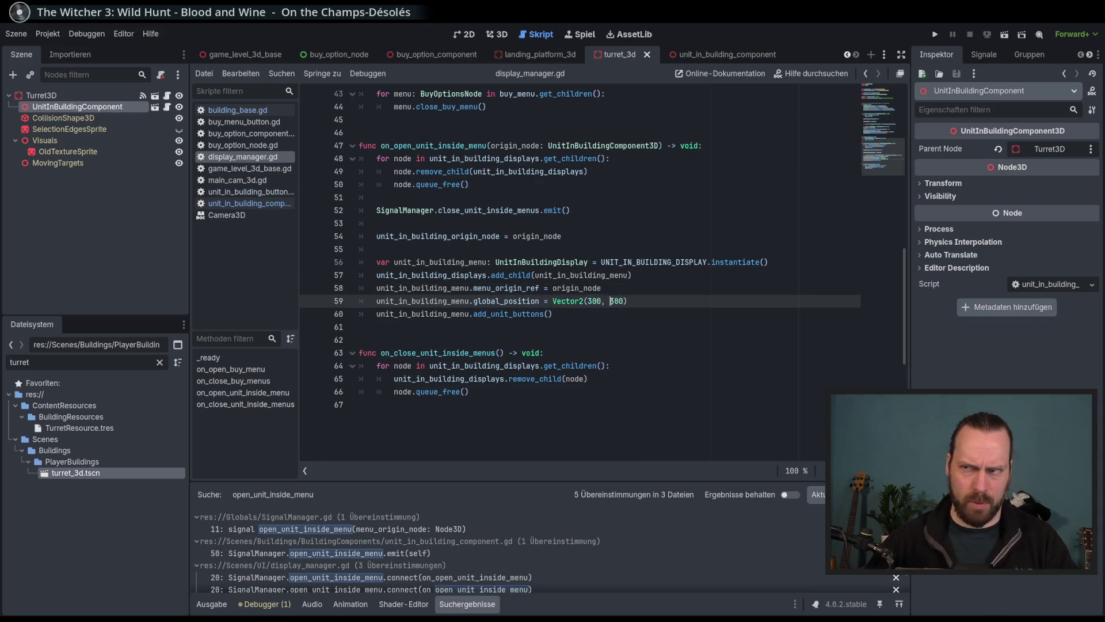
click(622, 301)
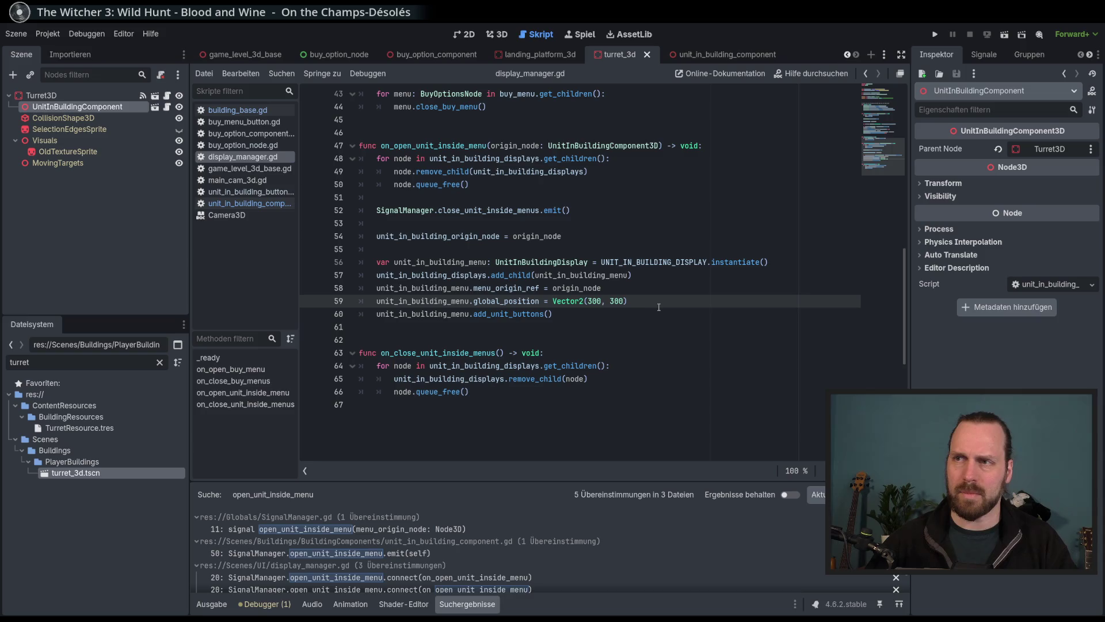
drag(657, 300, 553, 301)
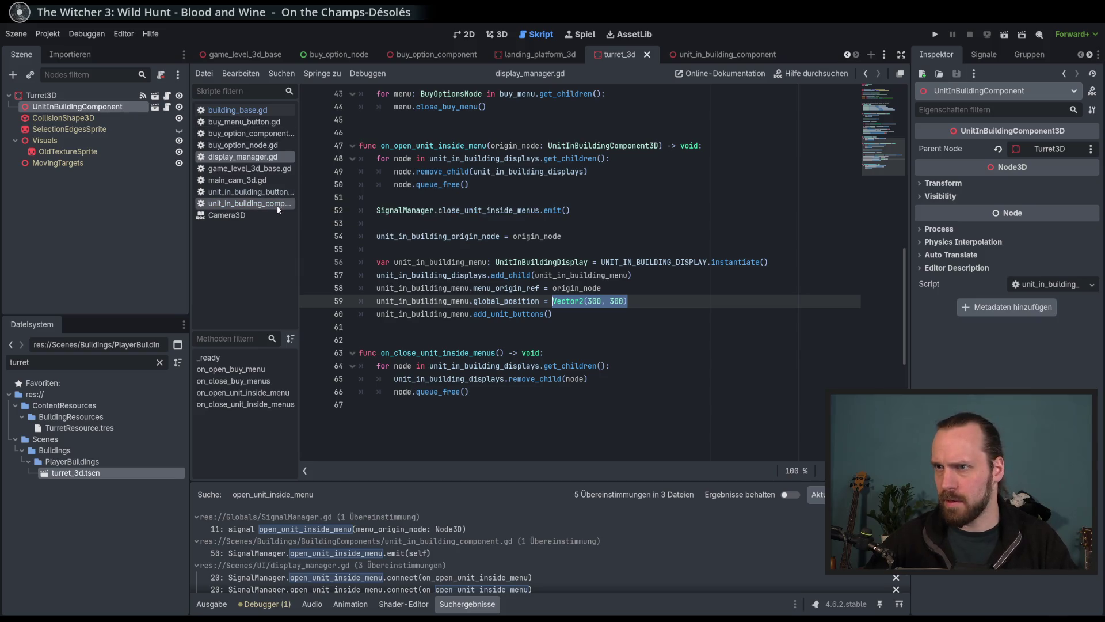
click(635, 301)
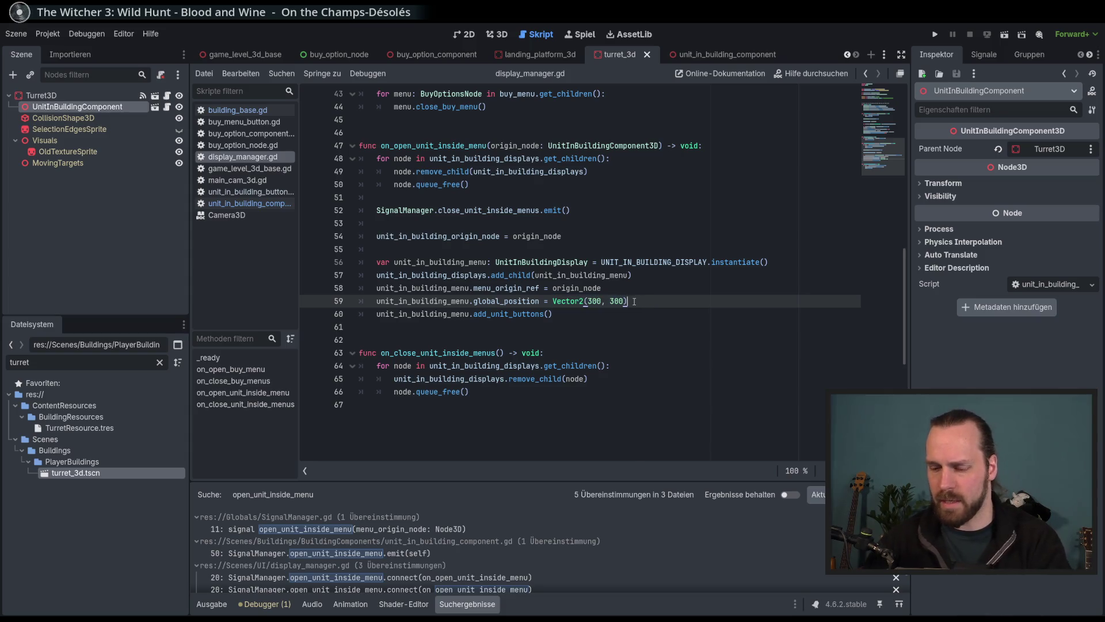
key(ctrl+k)
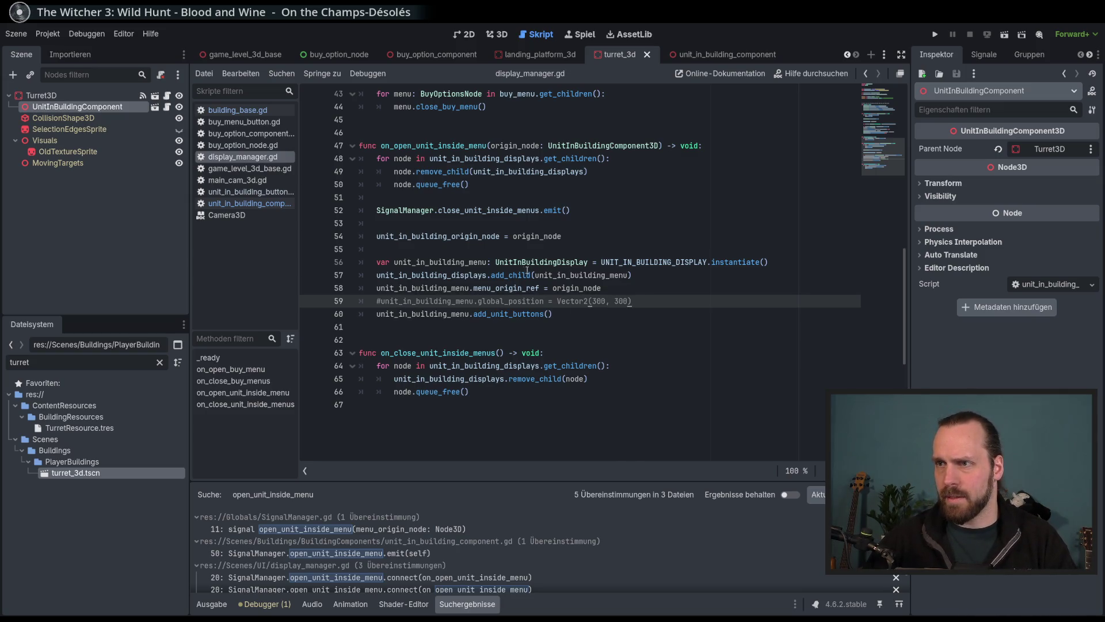
Jump to the UnitInBuildingDisplay class script and skim its functions.
key(ctrl)
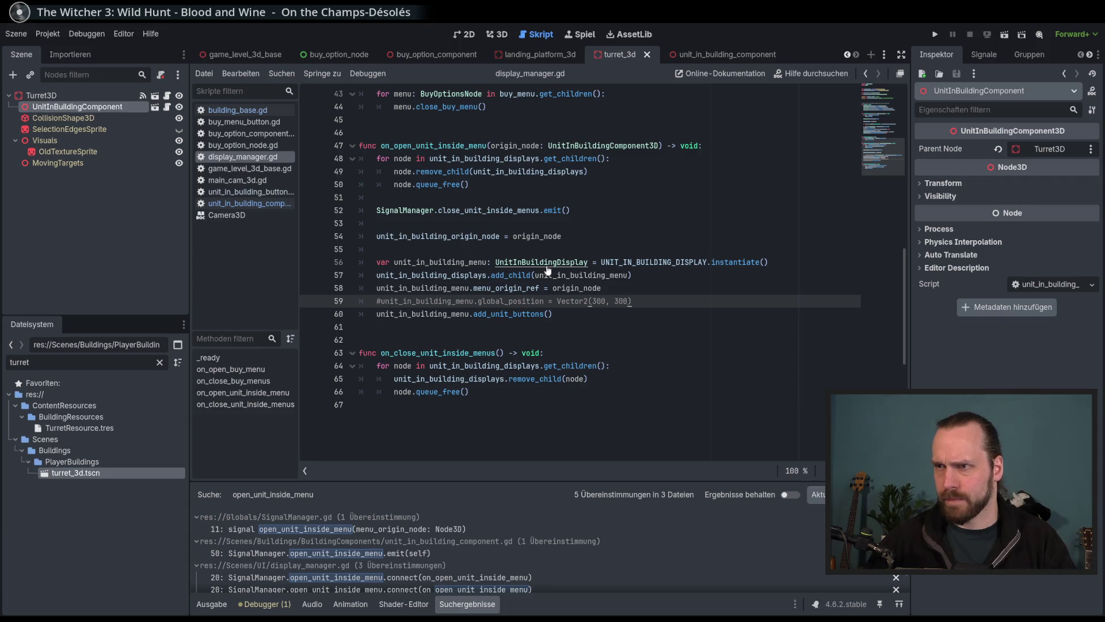
click(547, 266)
scroll(down, 3)
scroll(up, 3)
drag(446, 244, 634, 256)
click(547, 283)
drag(420, 334, 536, 348)
click(515, 375)
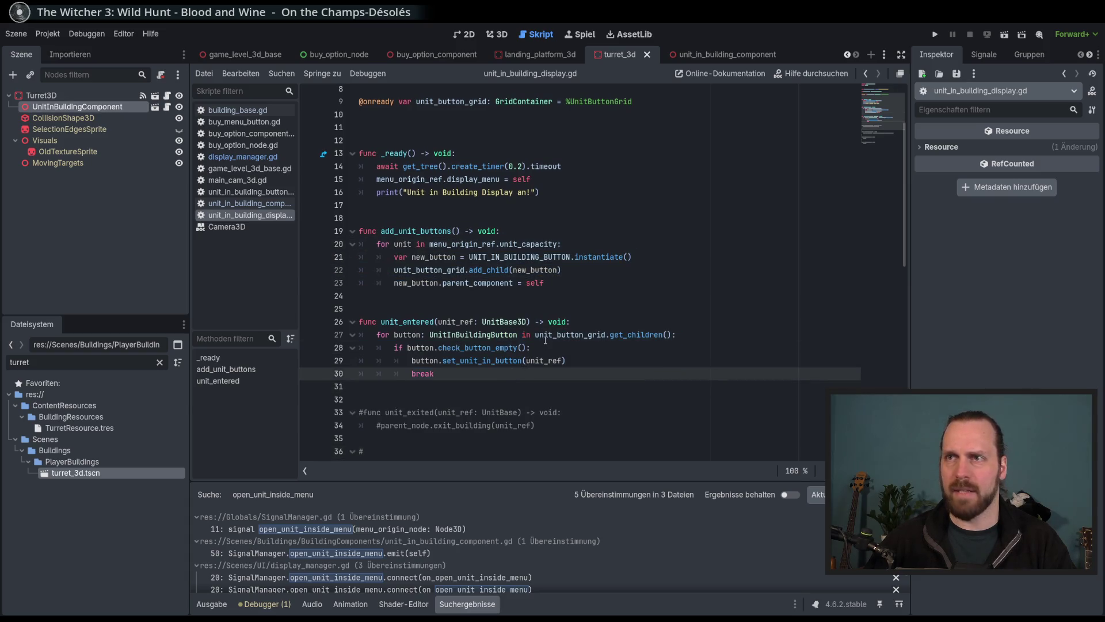
Run Test Mission 01, place and select a Laser Turret, deselect it, then stop the game.
scroll(up, 3)
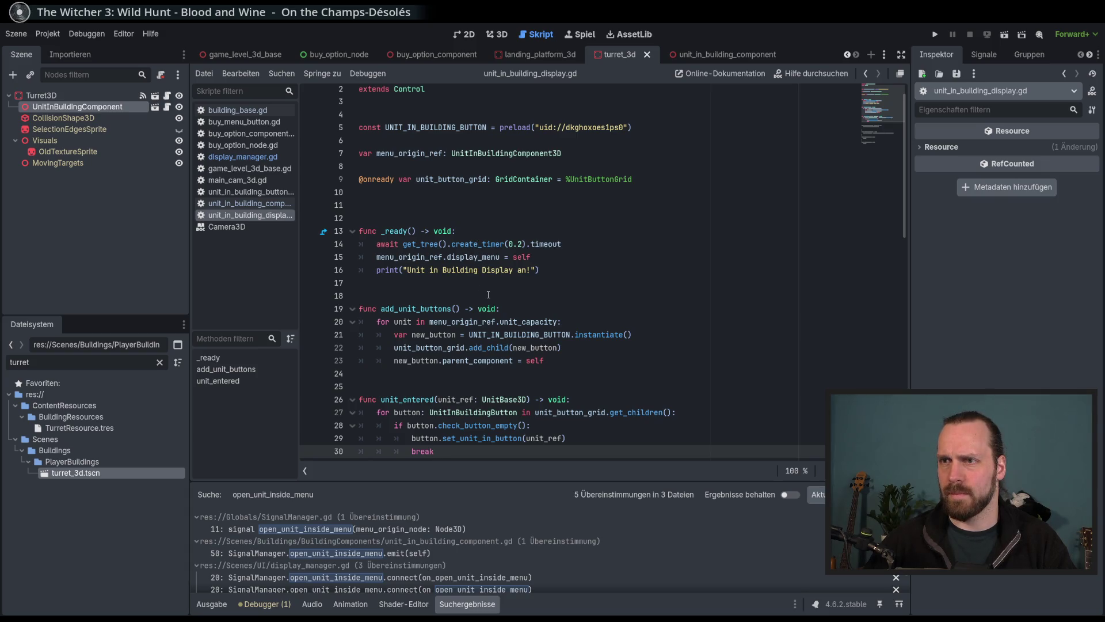
click(480, 286)
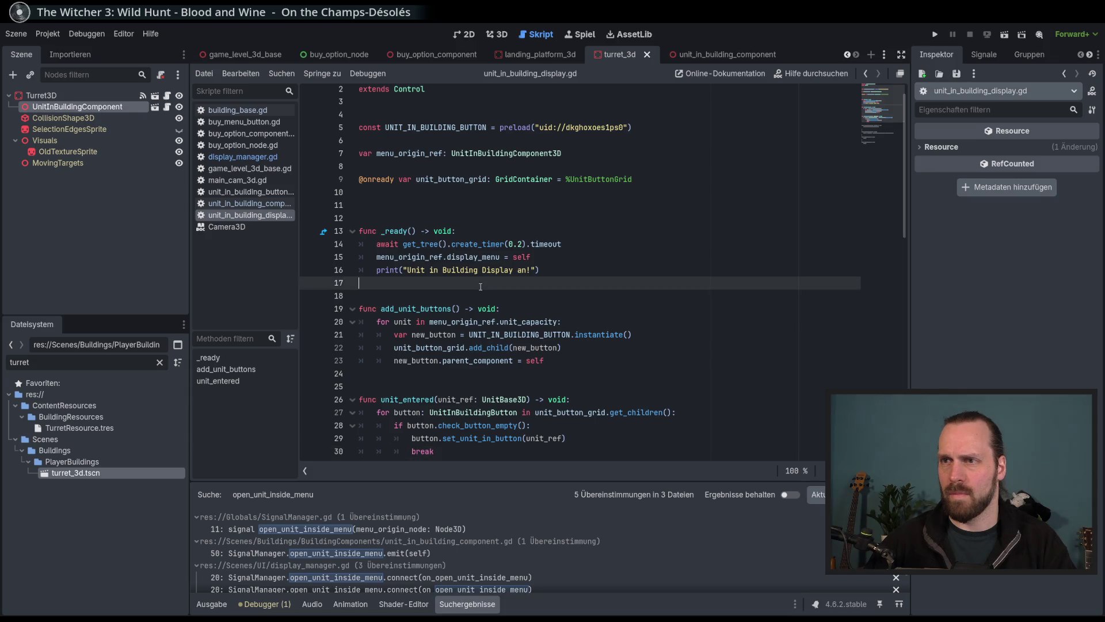
key(F5)
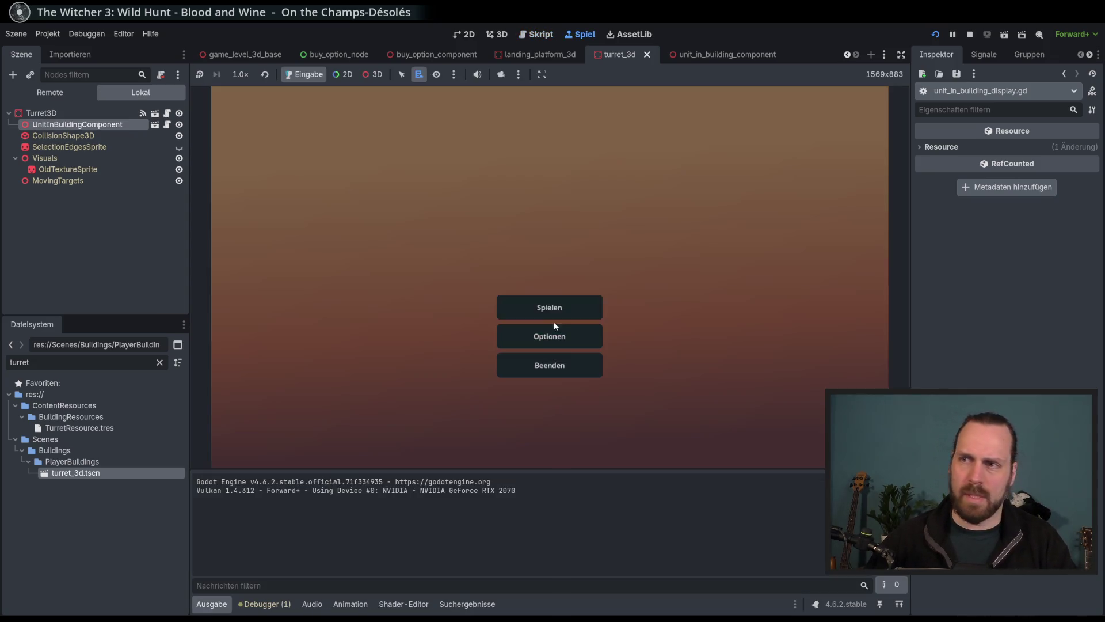
click(550, 308)
click(643, 407)
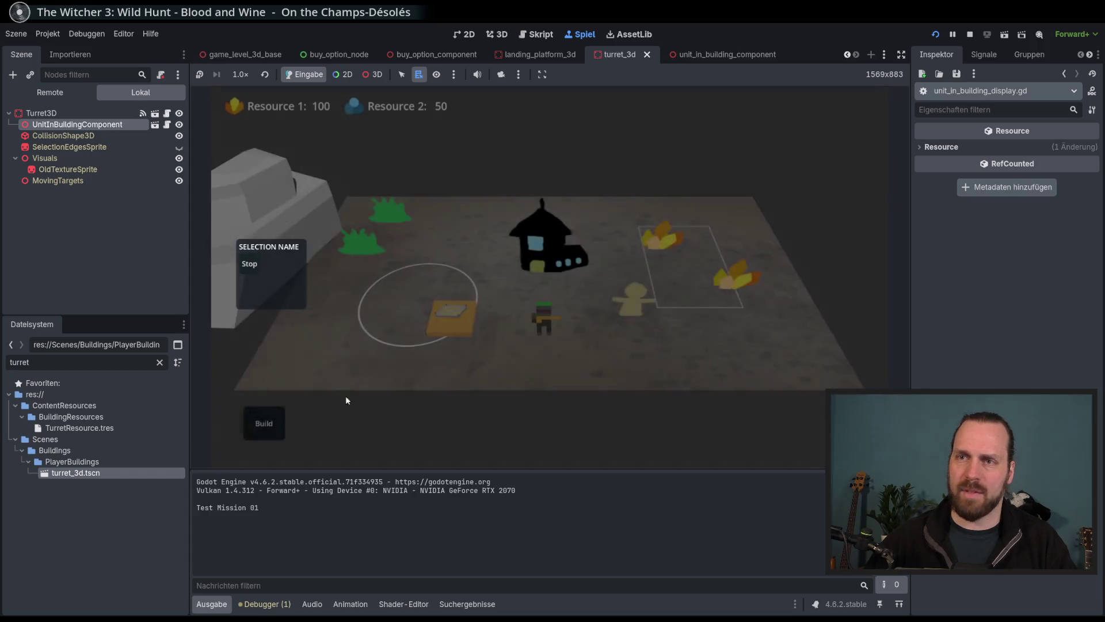
click(264, 423)
click(271, 377)
click(539, 348)
click(544, 361)
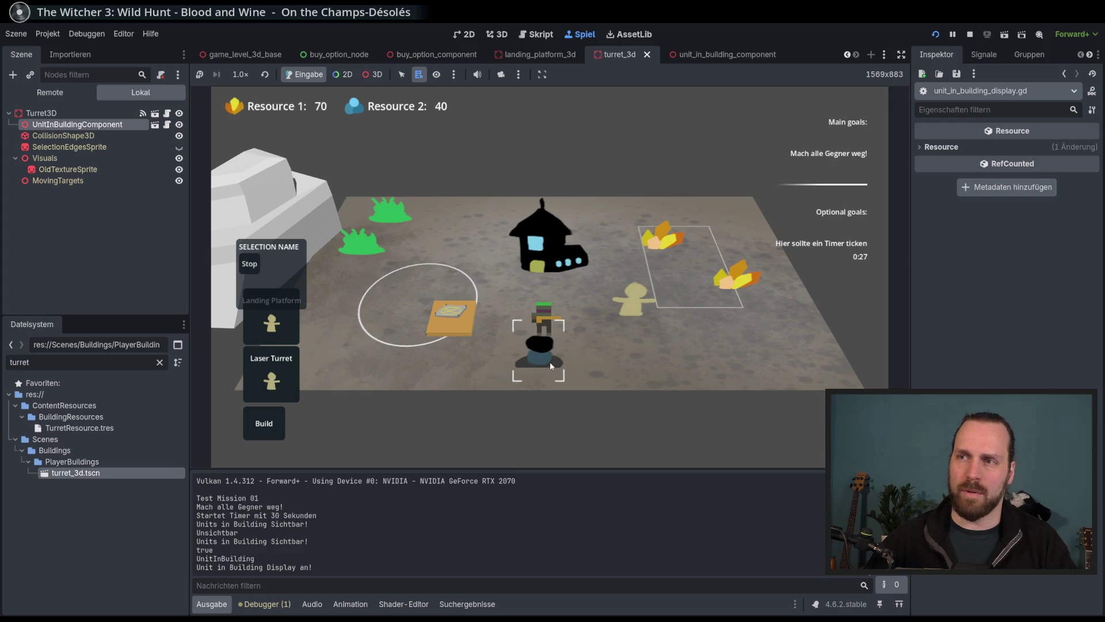
click(605, 381)
key(F8)
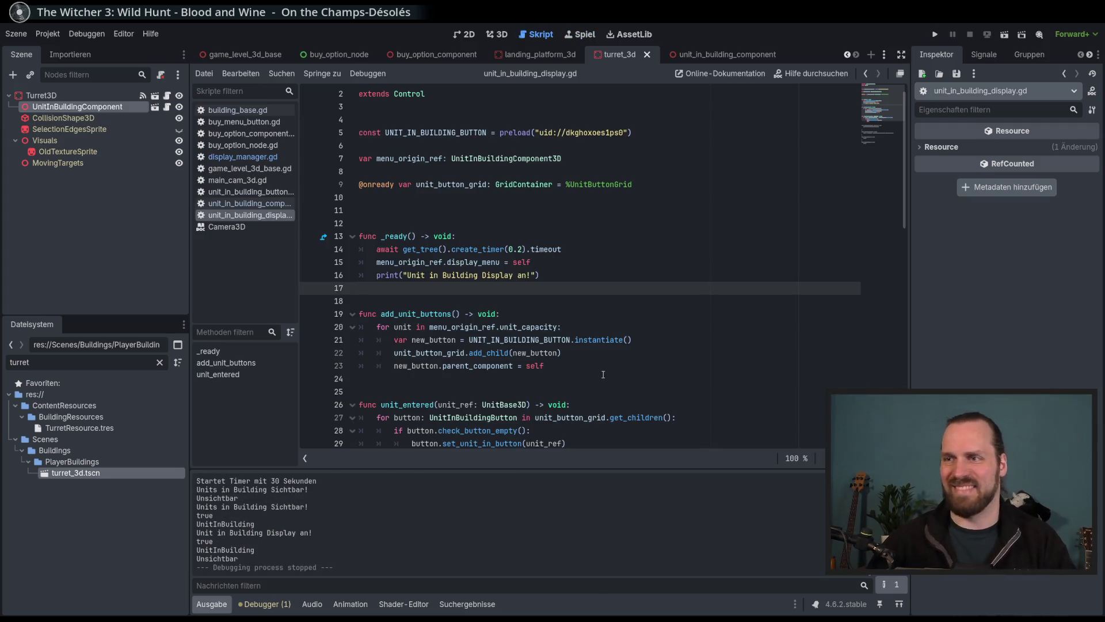
Go back to display_manager.gd's commented global_position line and read add_child's documentation tooltip.
scroll(down, 3)
click(603, 364)
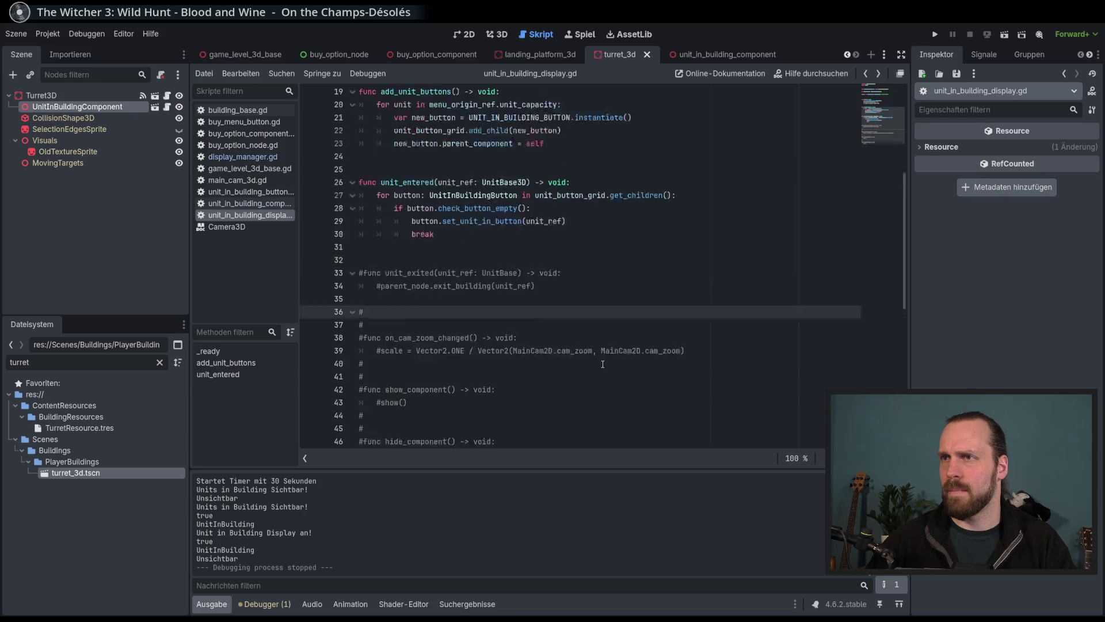
scroll(up, 3)
scroll(down, 3)
key(alt+Left)
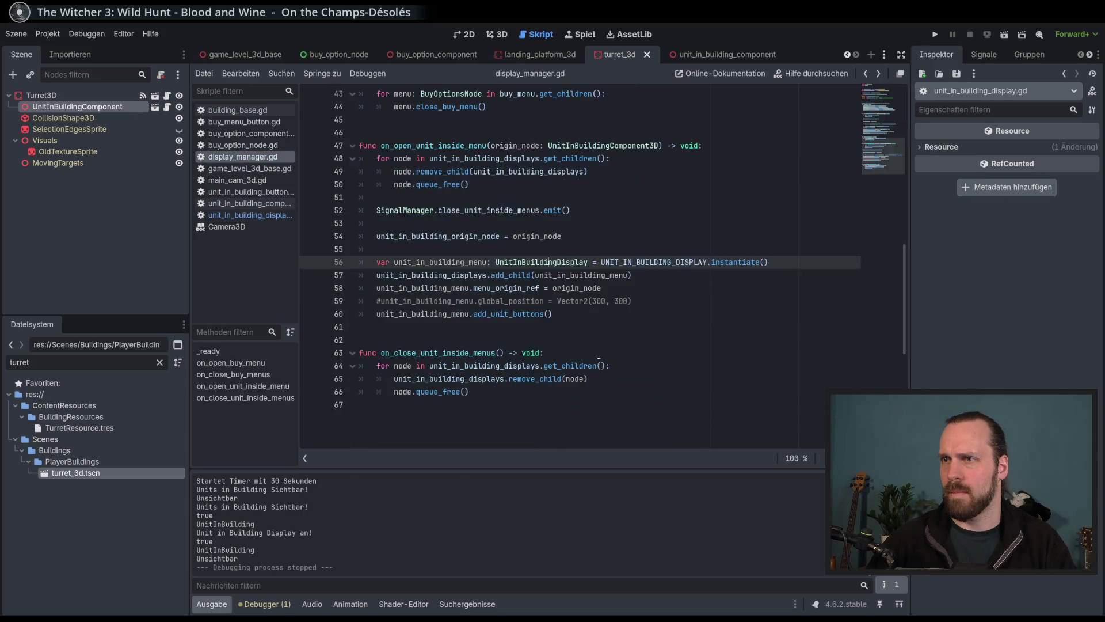
click(552, 301)
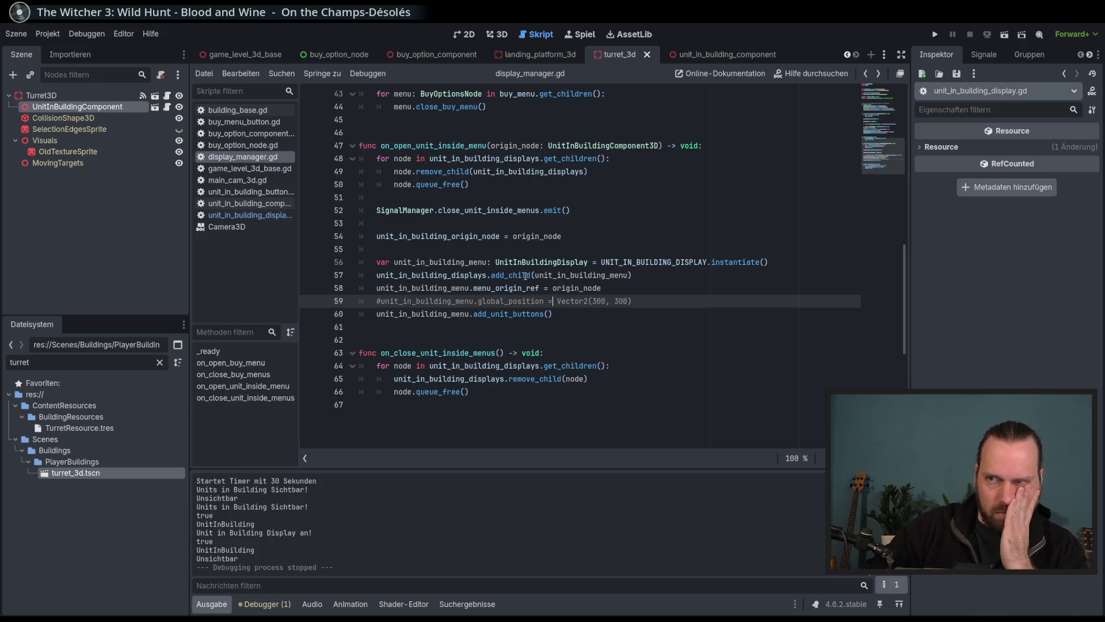
mouse_move(526, 276)
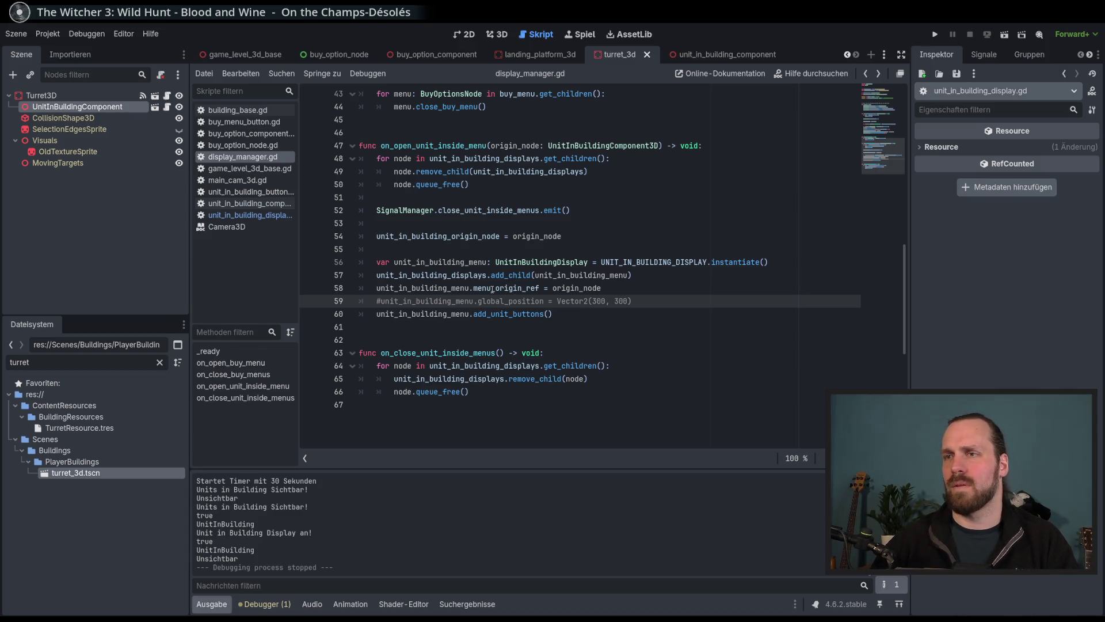
Trace menu_origin_ref and view where unit_in_building_displays is declared.
double_click(513, 288)
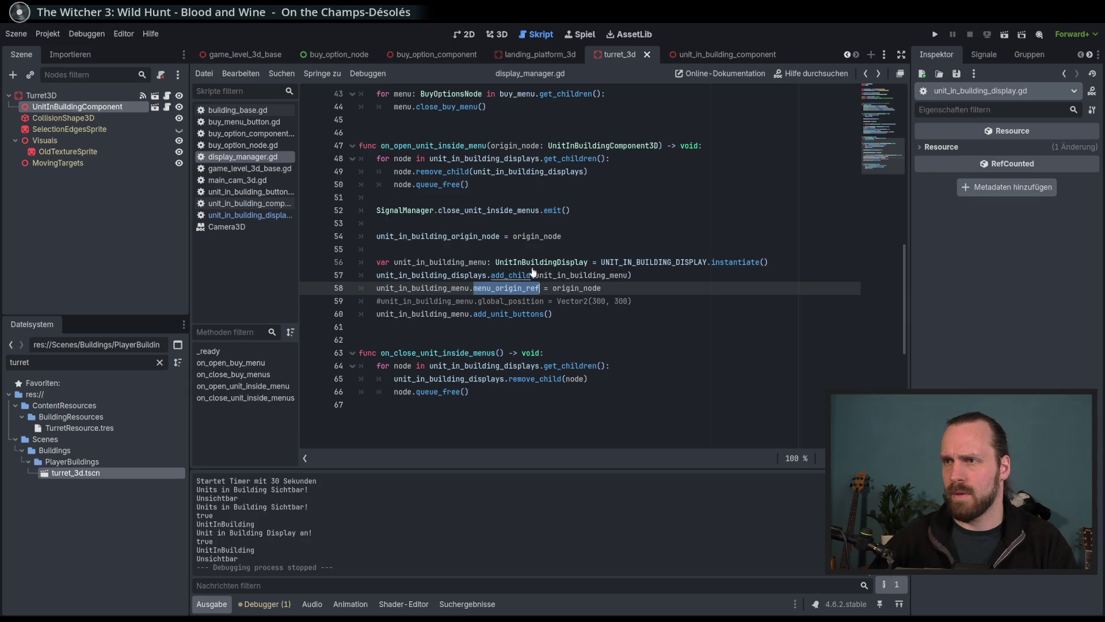
click(452, 276)
scroll(down, 3)
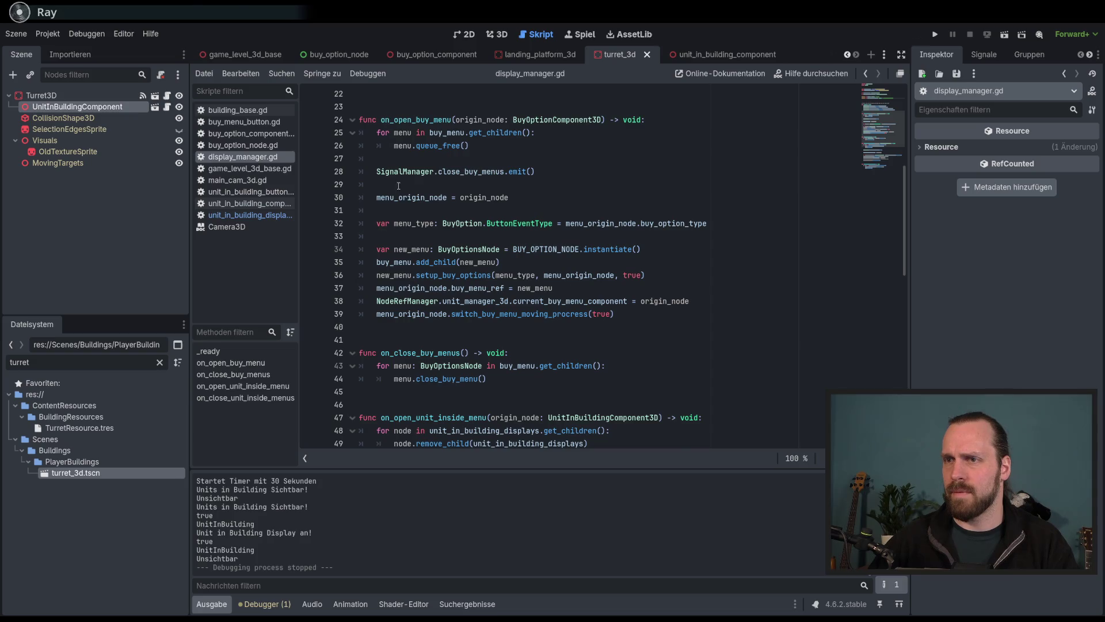
scroll(down, 3)
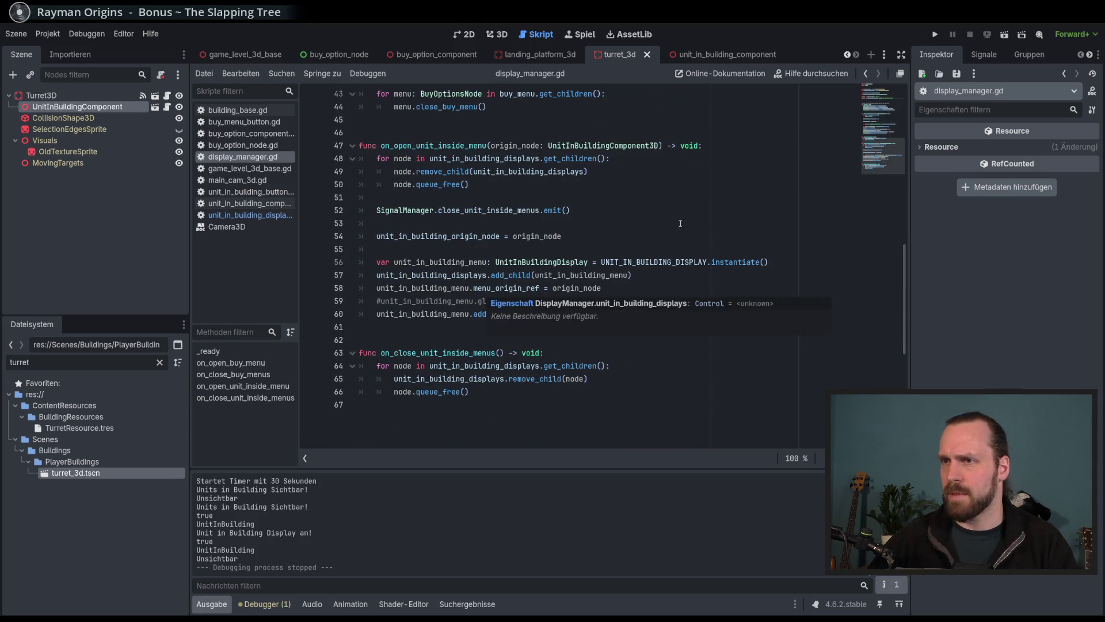
click(662, 301)
scroll(up, 3)
scroll(down, 3)
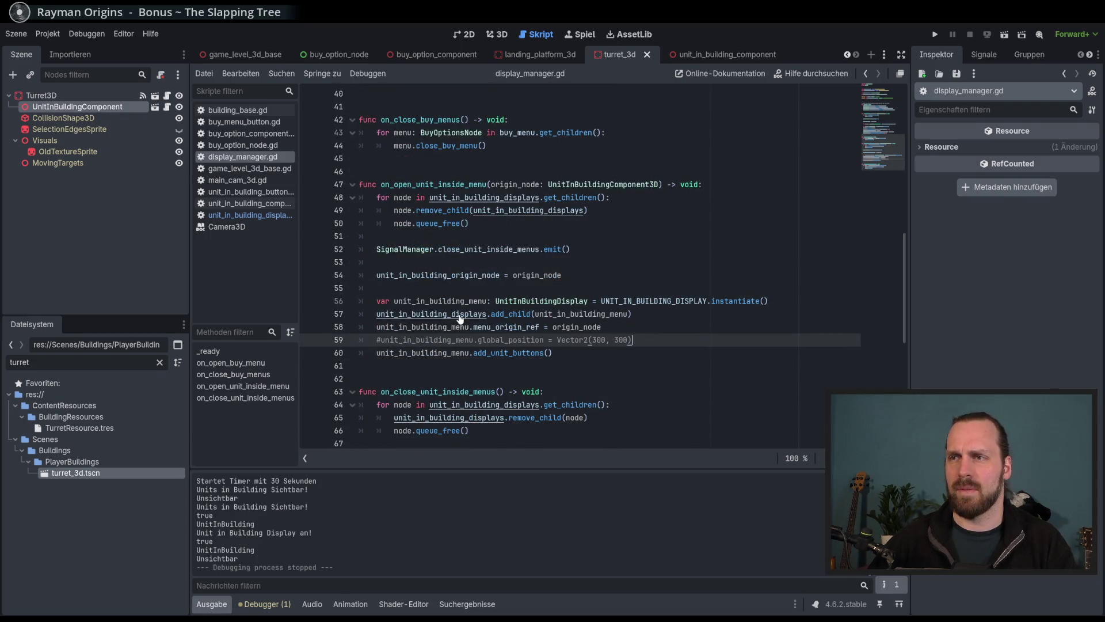
Reopen unit_in_building_display.gd at empty line 31.
click(535, 303)
scroll(down, 3)
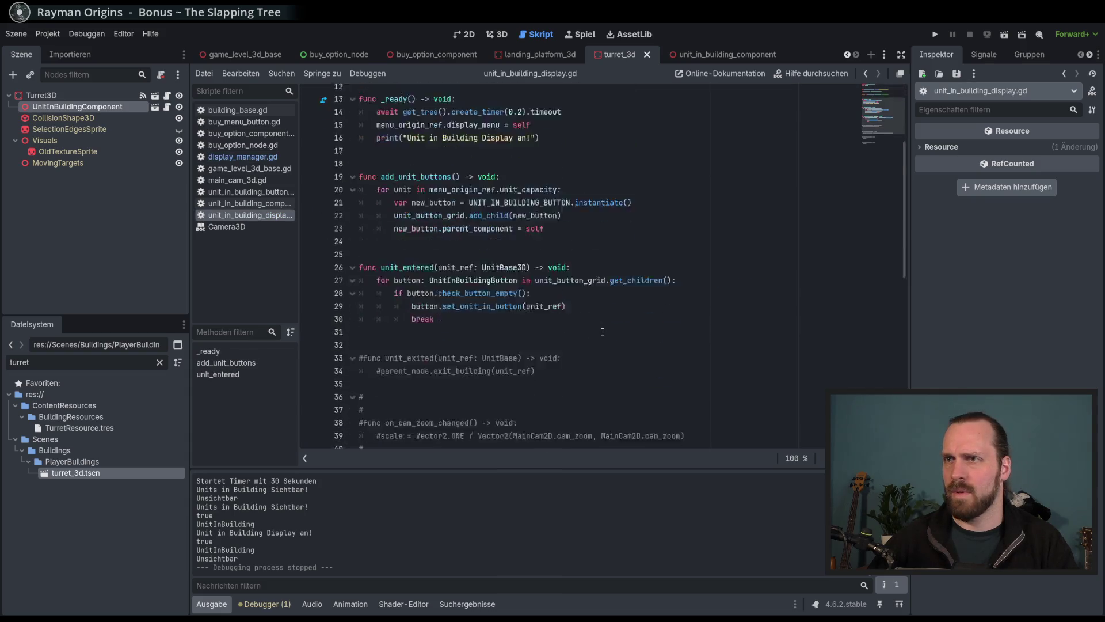
click(426, 249)
Tidy the blank lines after unit_entered and make room below the commented unit_exited function.
key(Return)
key(Return)
key(Return)
key(Up)
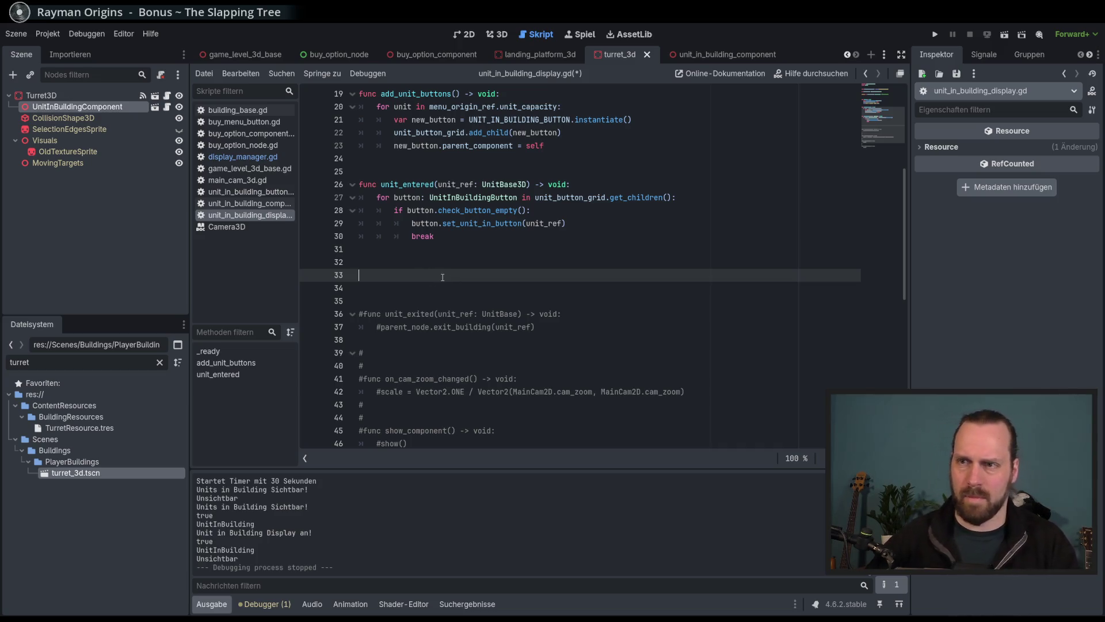
key(Up)
key(Delete)
key(Delete)
key(Delete)
click(443, 307)
key(Return)
key(Return)
key(Return)
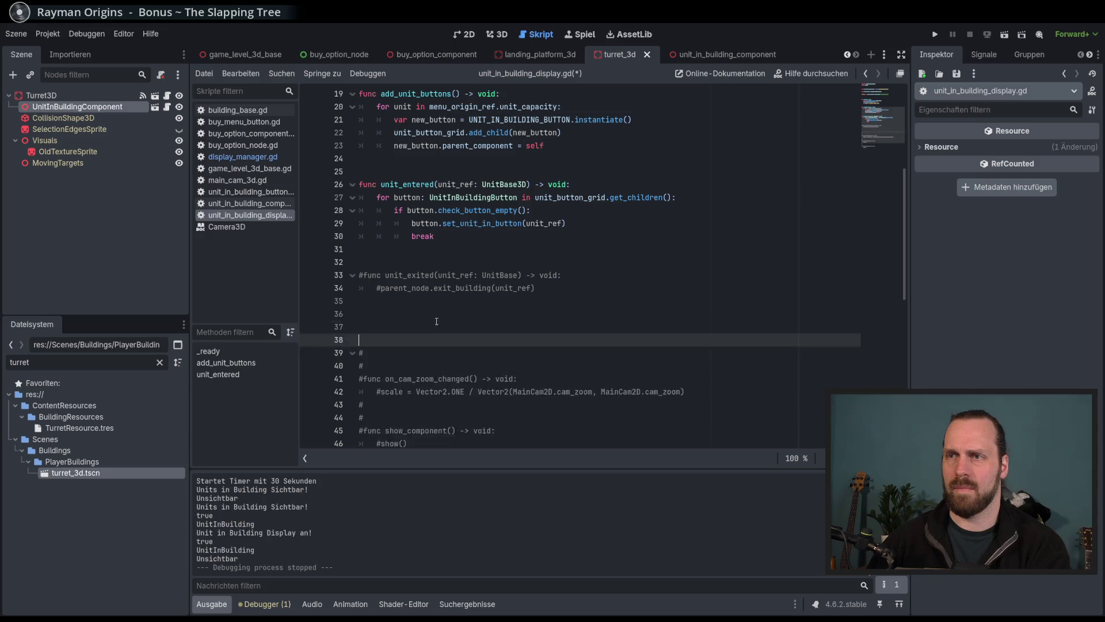
key(Up)
key(Up)
Write 'func setup_display() -> void:' with a pass body and save the script.
text(func)
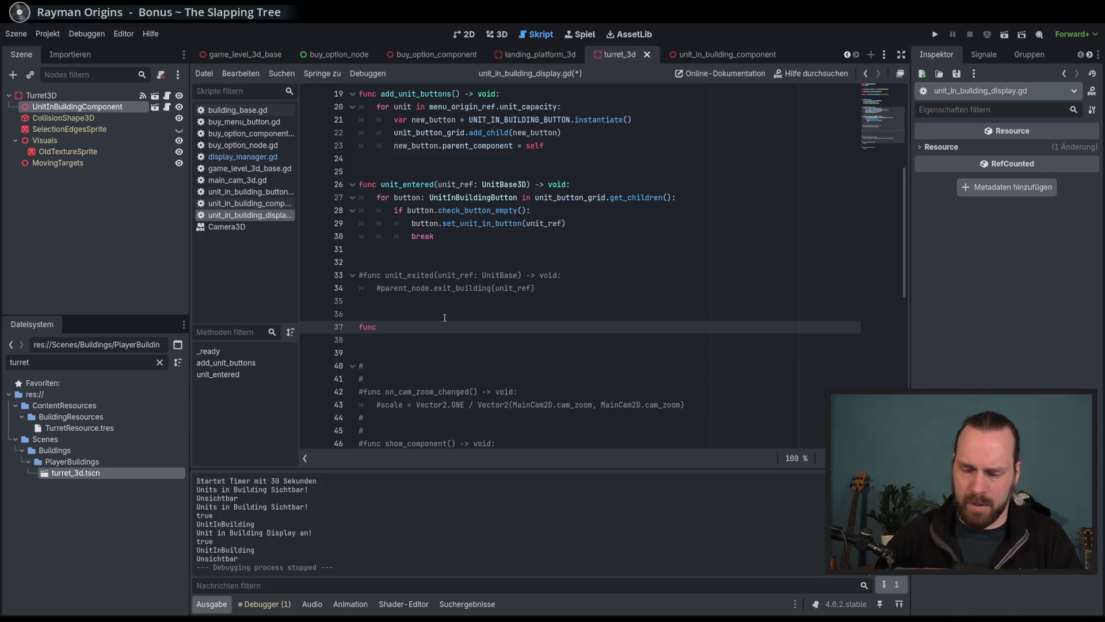
scroll(up, 3)
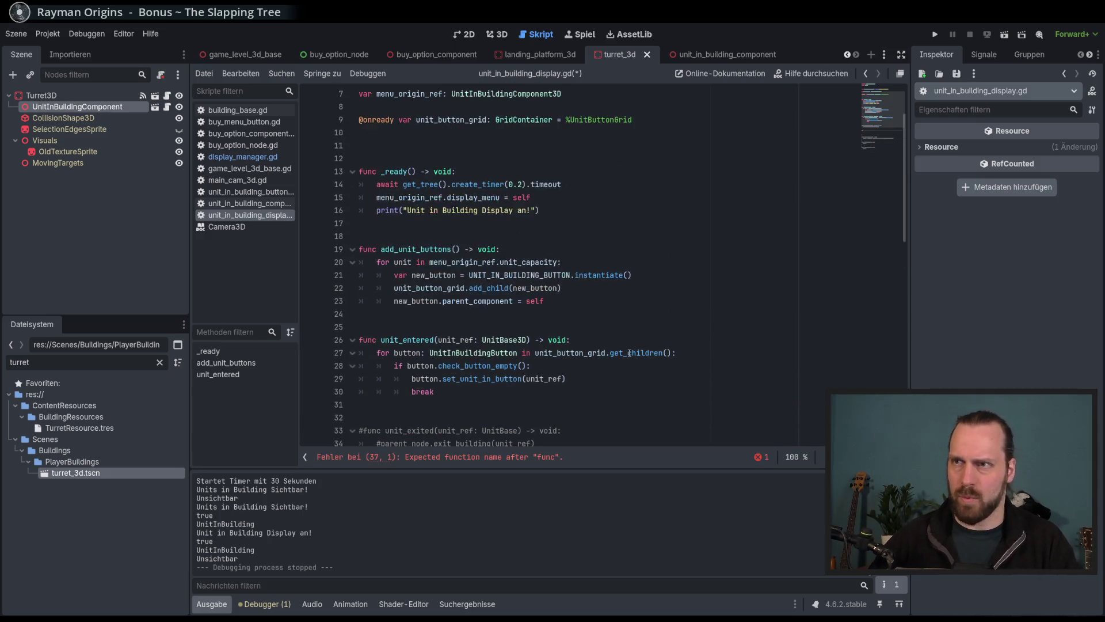
scroll(up, 3)
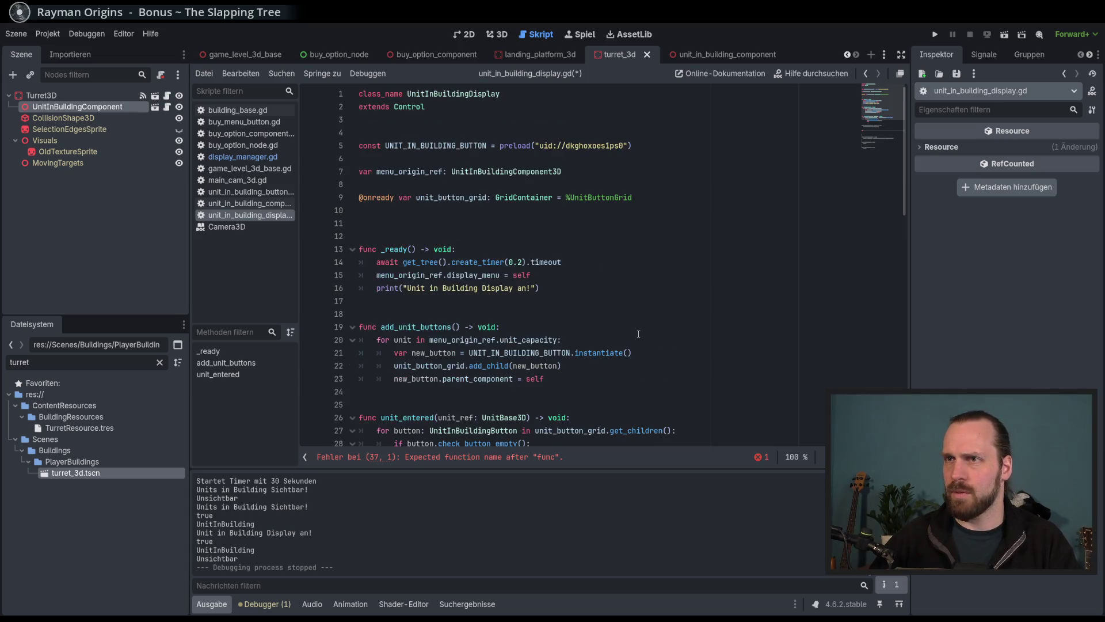
scroll(down, 3)
text(setu)
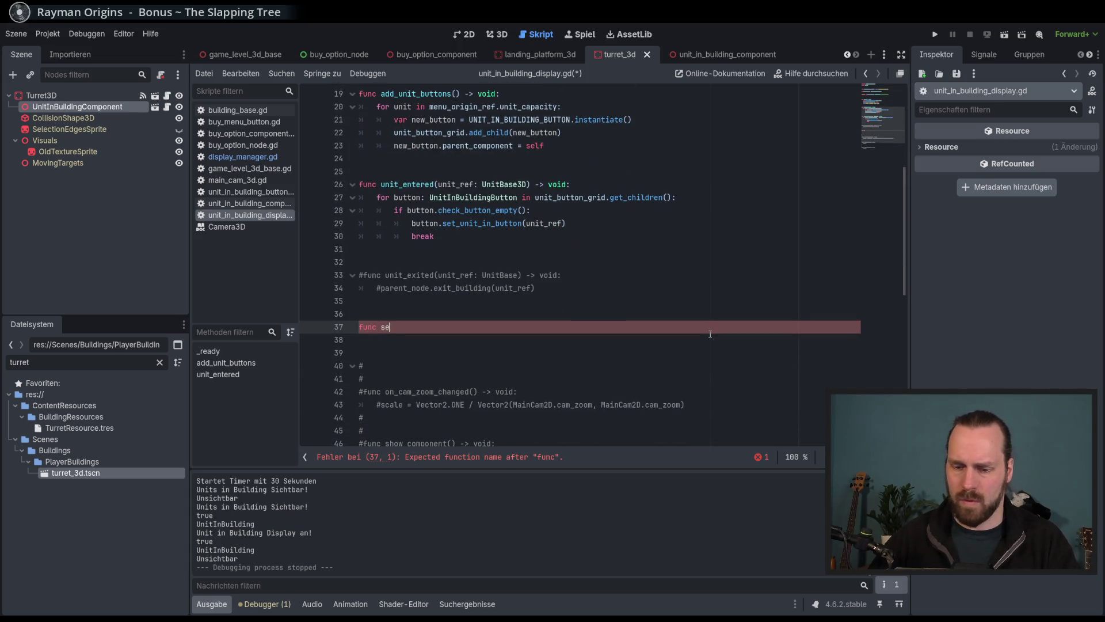
text(p)
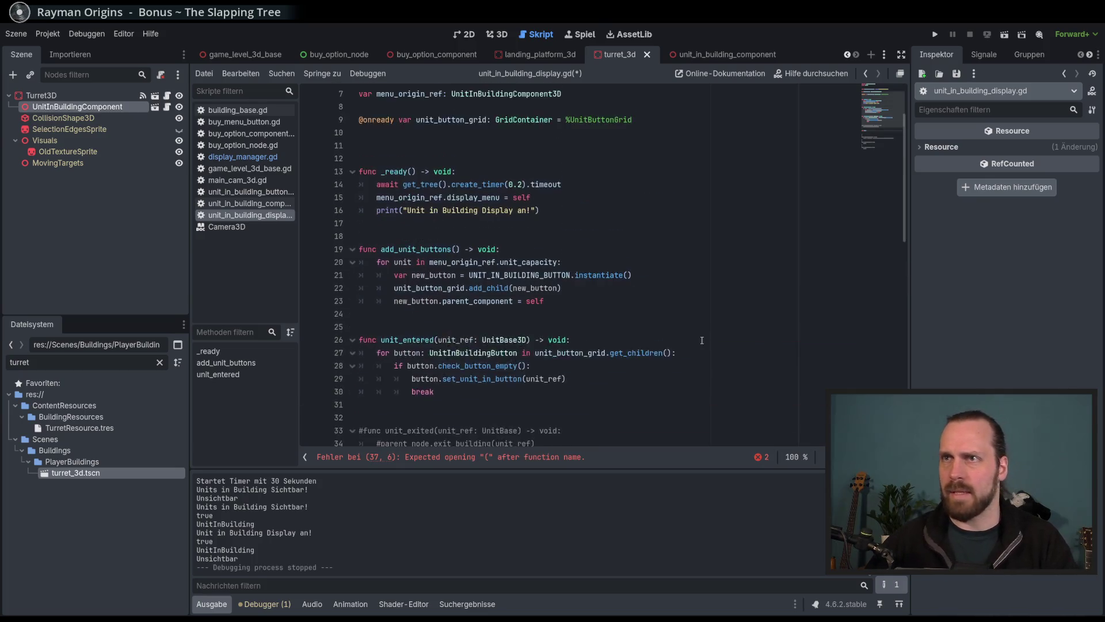
scroll(up, 3)
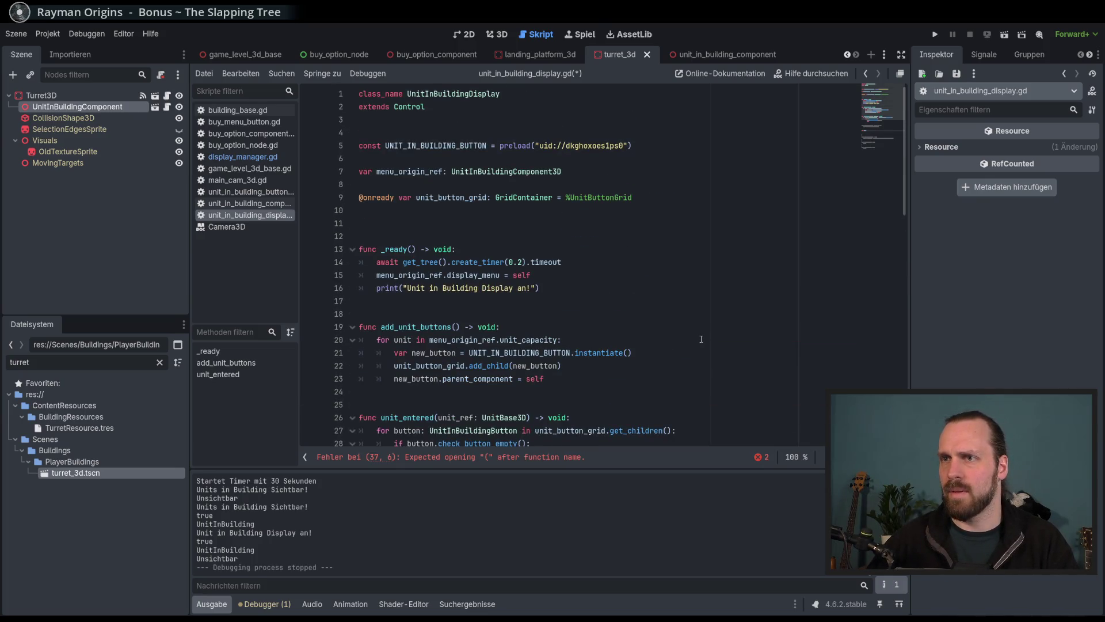
scroll(down, 3)
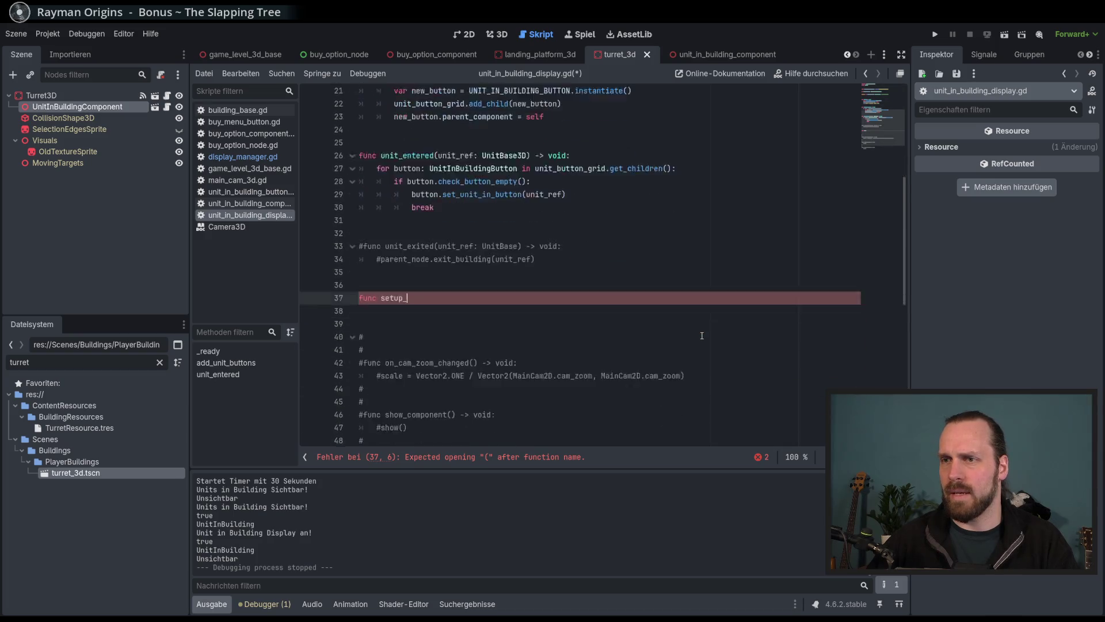
text(display)
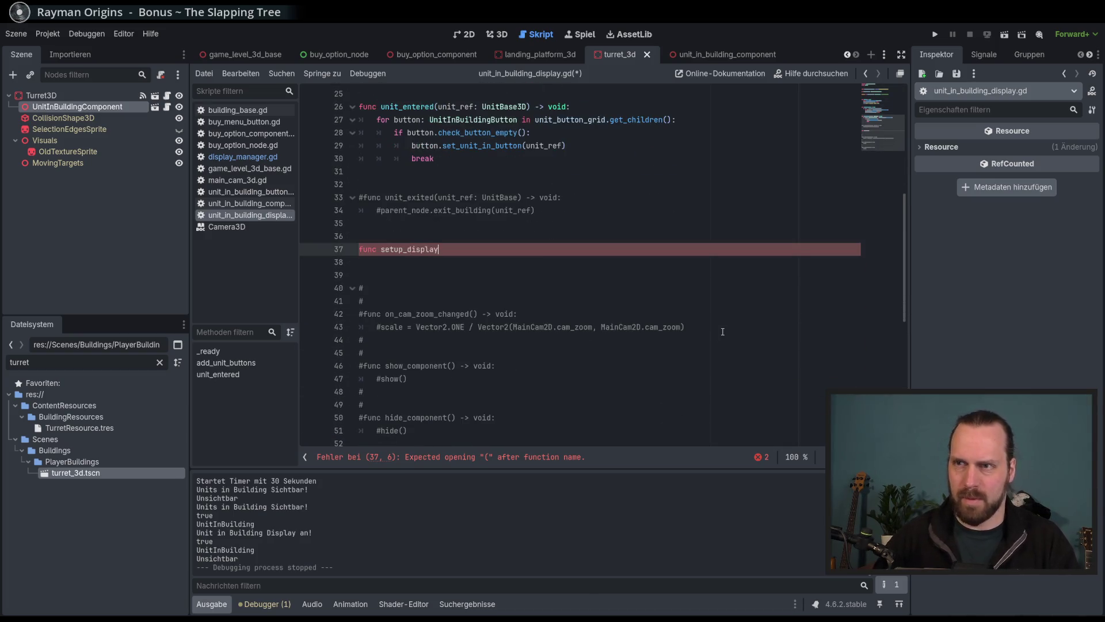
text(() )
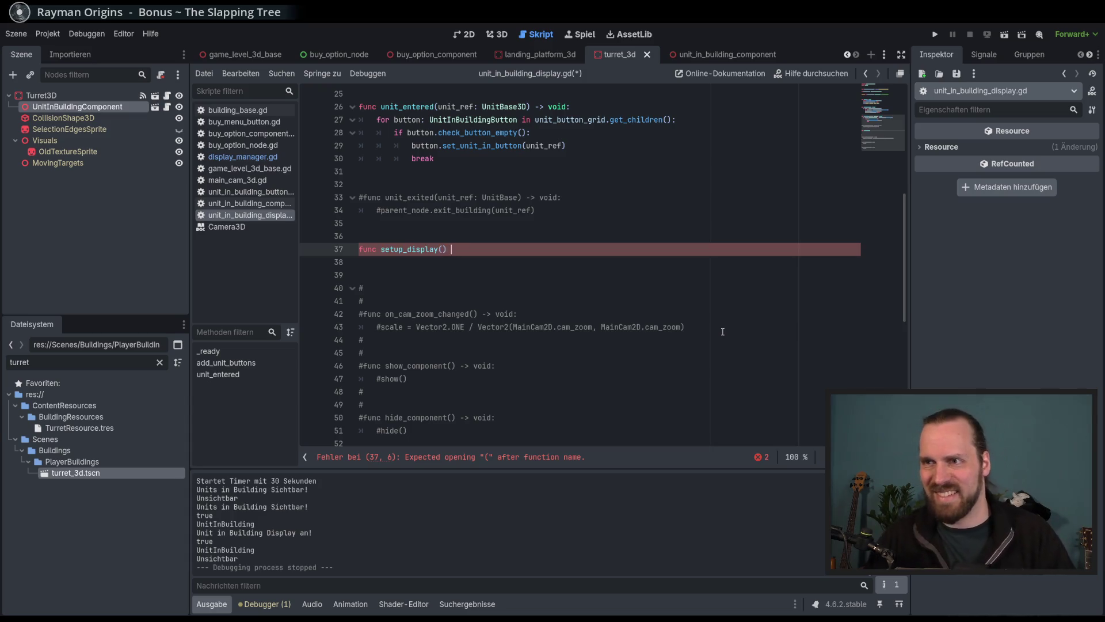
text(-> void:)
key(Return)
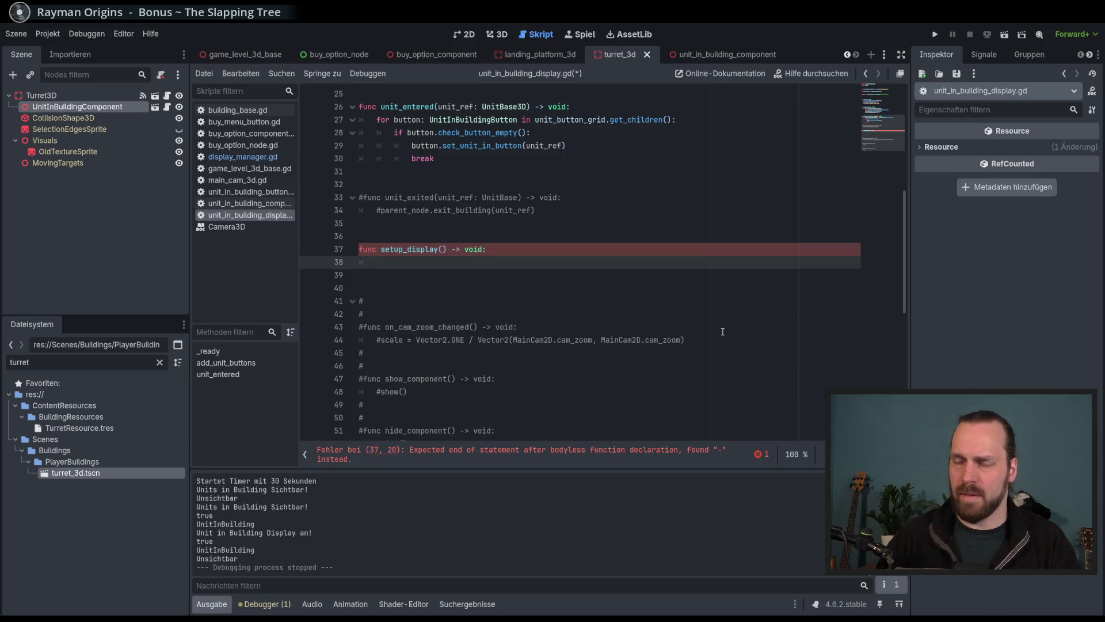
text(pass)
key(ctrl+s)
scroll(up, 3)
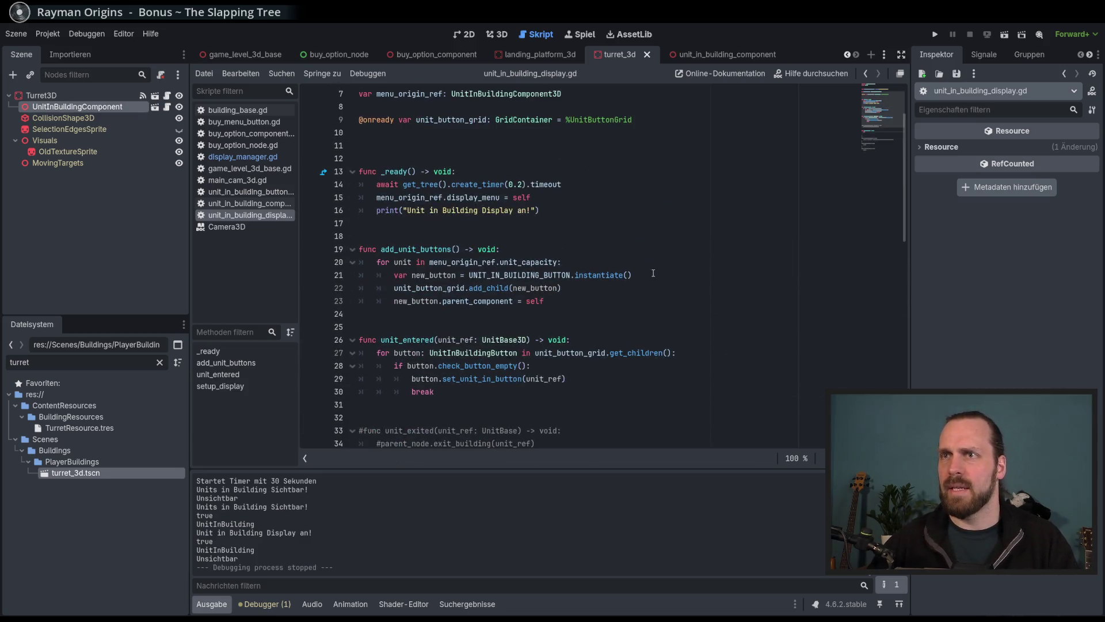
click(242, 157)
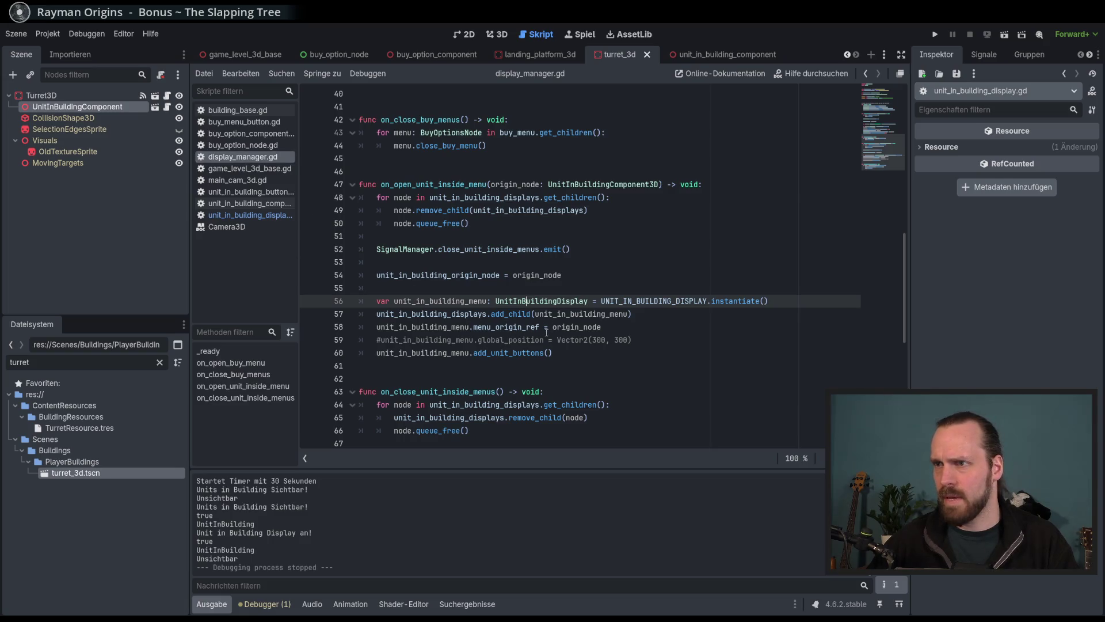
Add a unit_in_building_menu.setup_display() call on a new line after add_child.
click(514, 327)
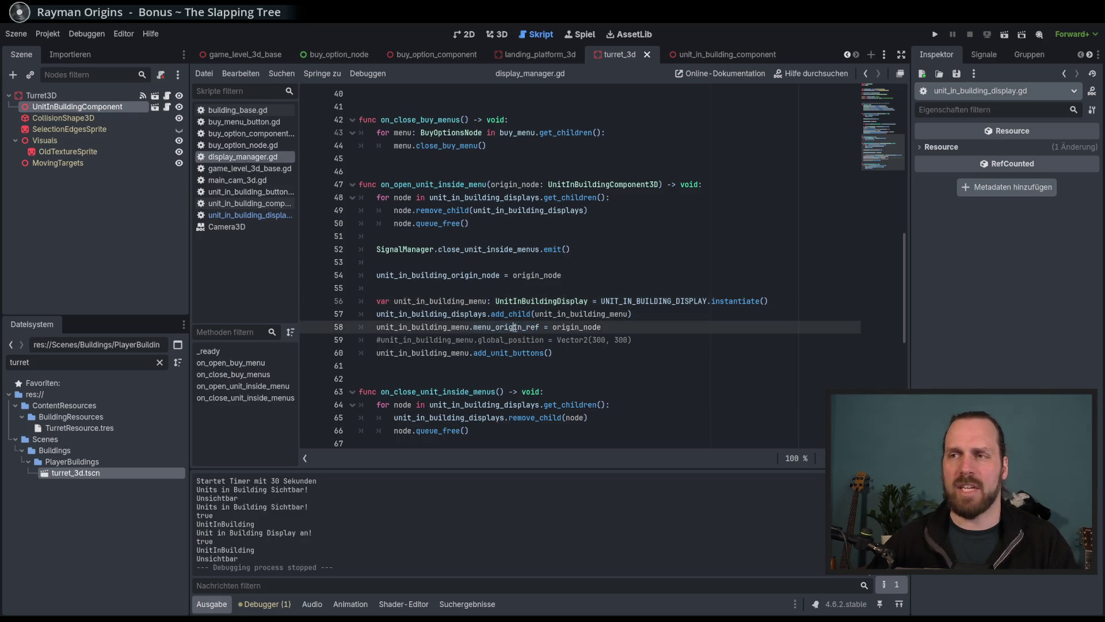
click(655, 314)
key(Return)
text(unit)
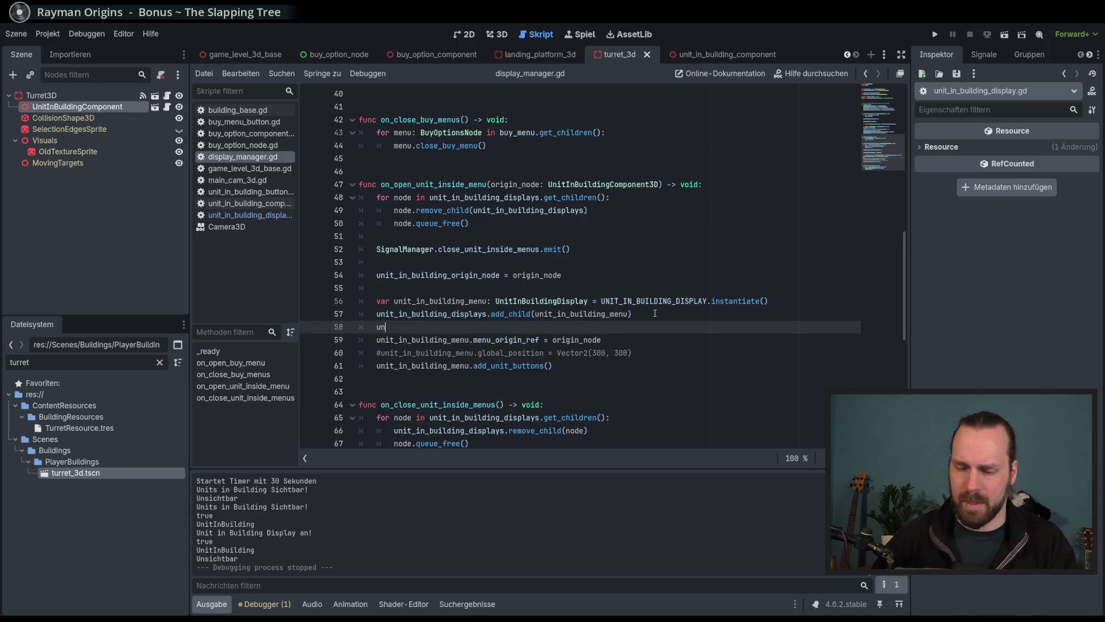
key(Escape)
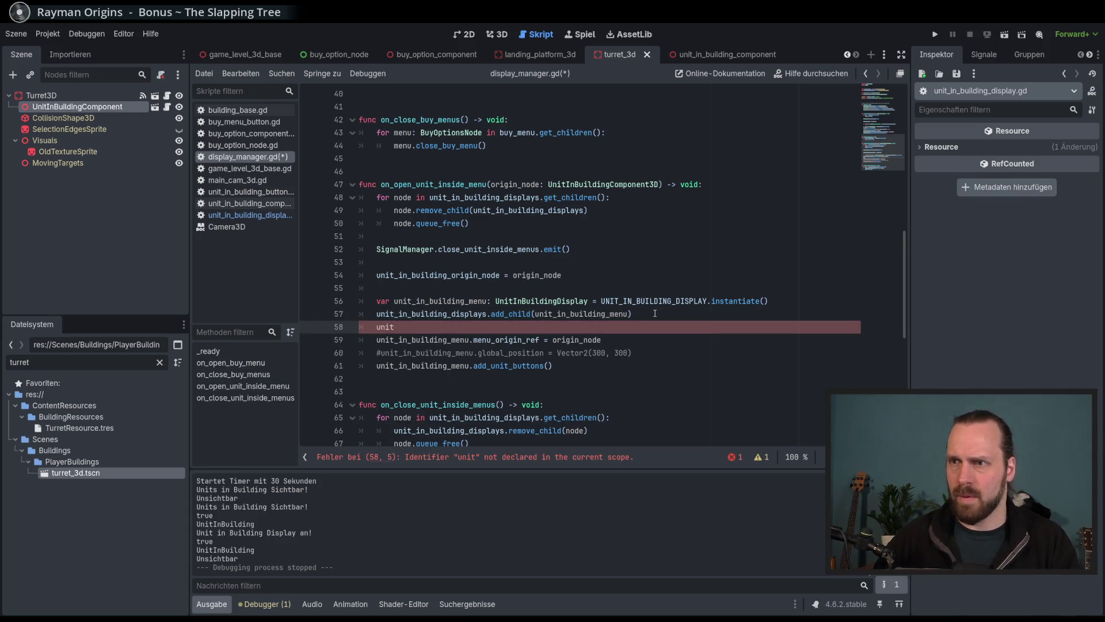
text(in)
key(Down)
key(Return)
text(.setup)
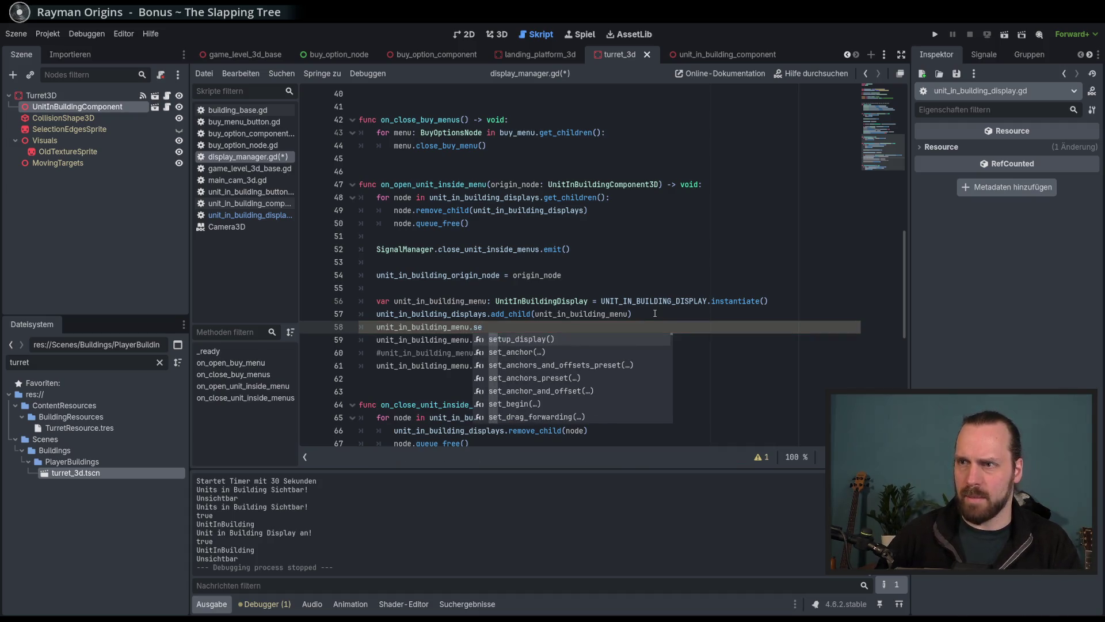
key(Return)
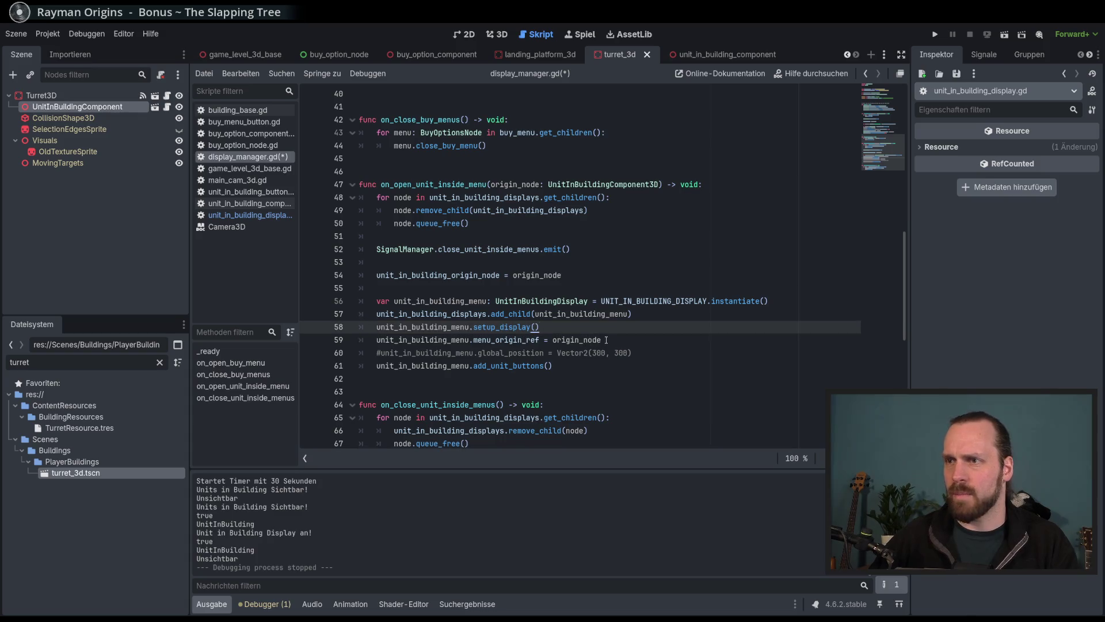
Move origin_node into setup_display's parentheses and delete the menu_origin_ref assignment line.
double_click(575, 340)
drag(576, 339, 537, 329)
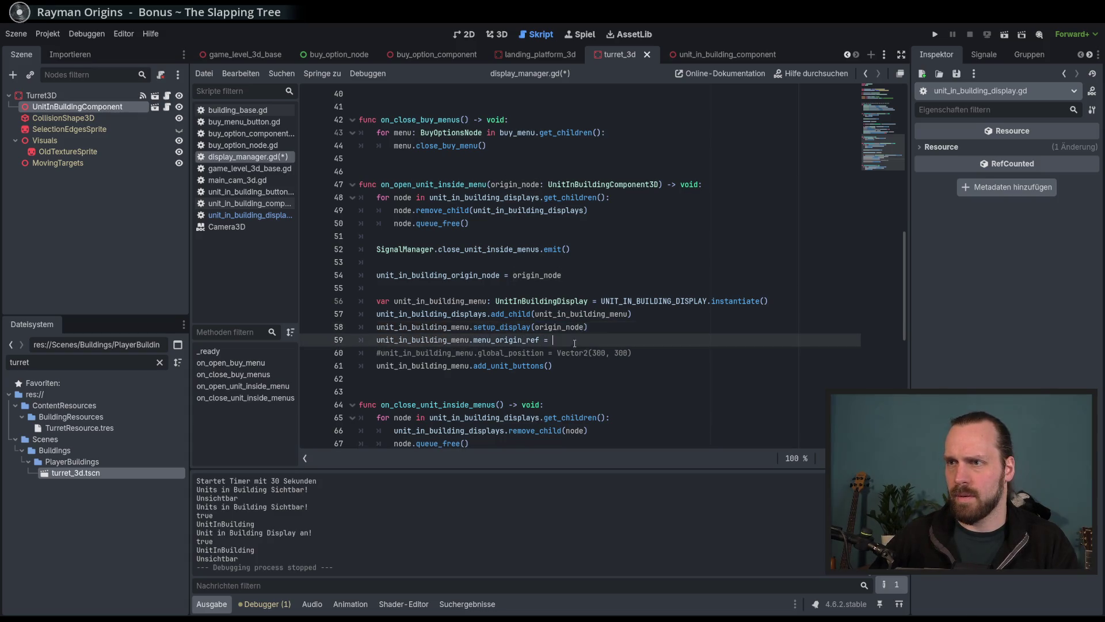
drag(608, 338, 589, 326)
key(BackSpace)
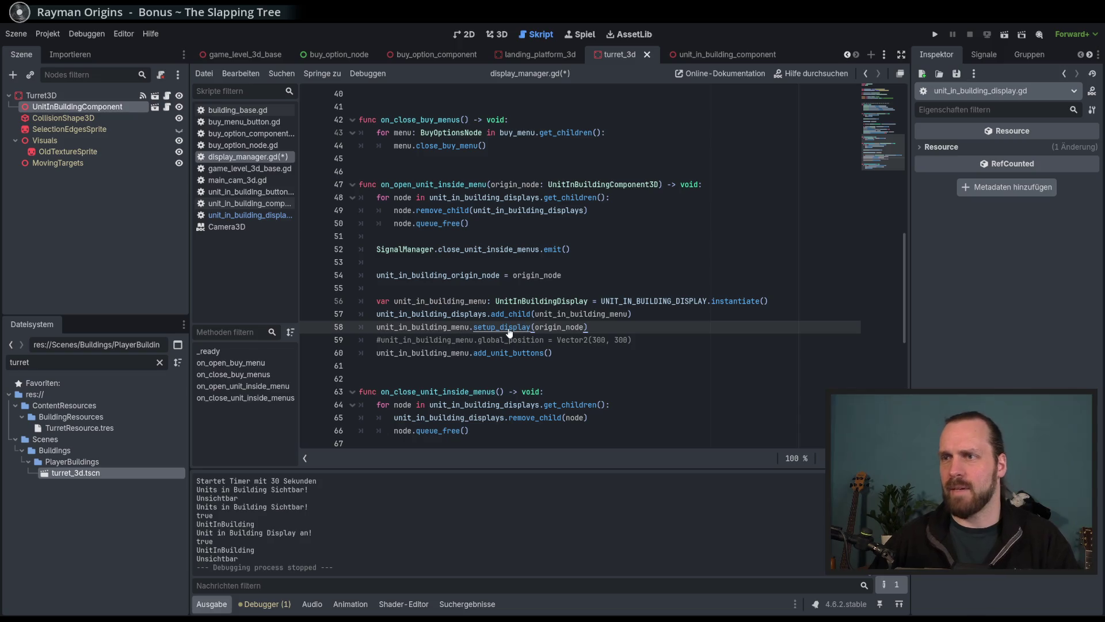
click(508, 328)
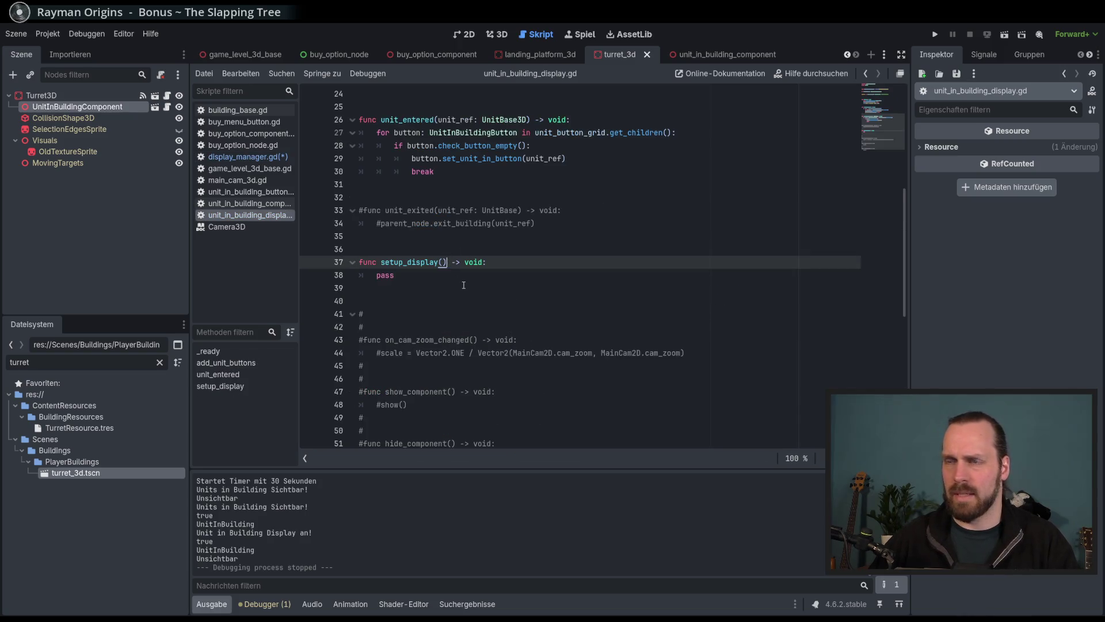
Give setup_display a 'menu_origin: Node3D' parameter and replace pass with 'menu_origin_ref = menu_origin'.
scroll(up, 3)
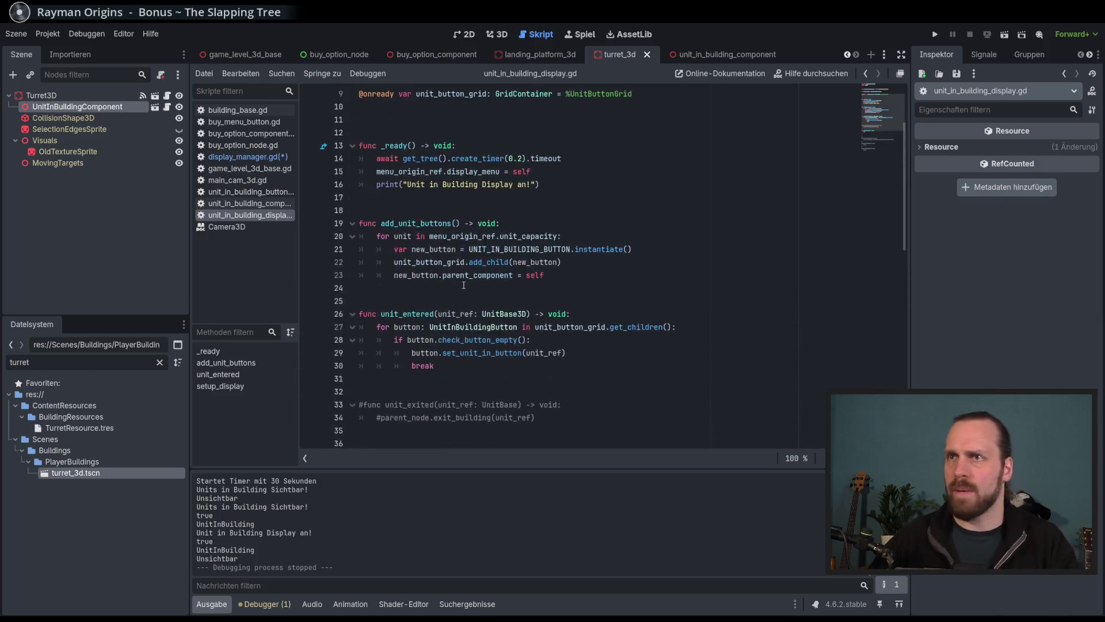
click(400, 171)
double_click(400, 171)
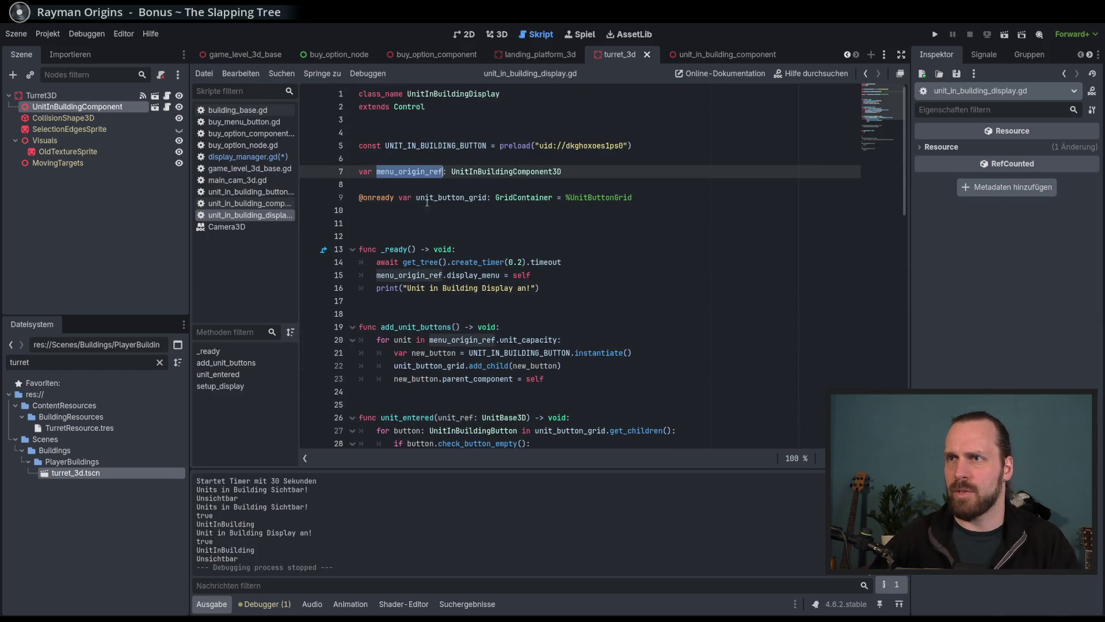
scroll(down, 3)
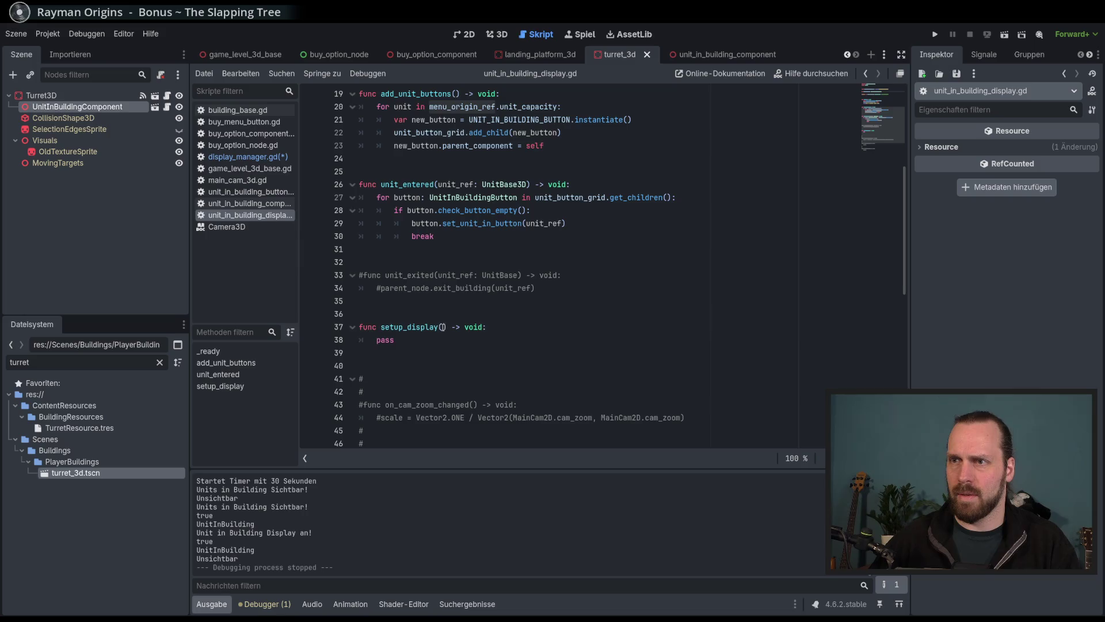
click(445, 327)
text(menu_)
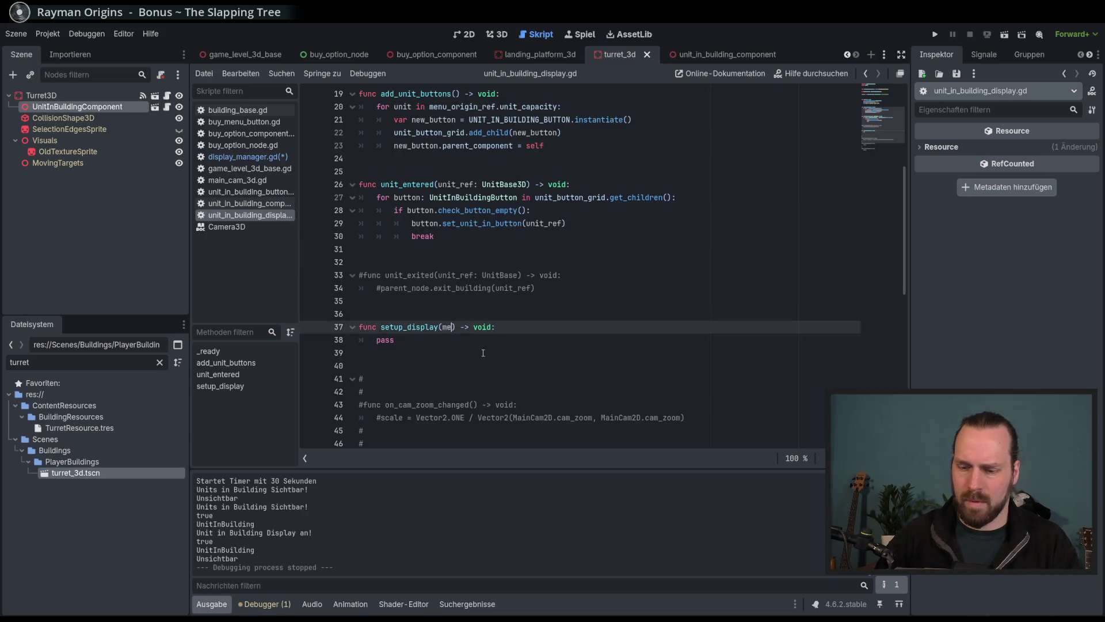
text(gin: Node)
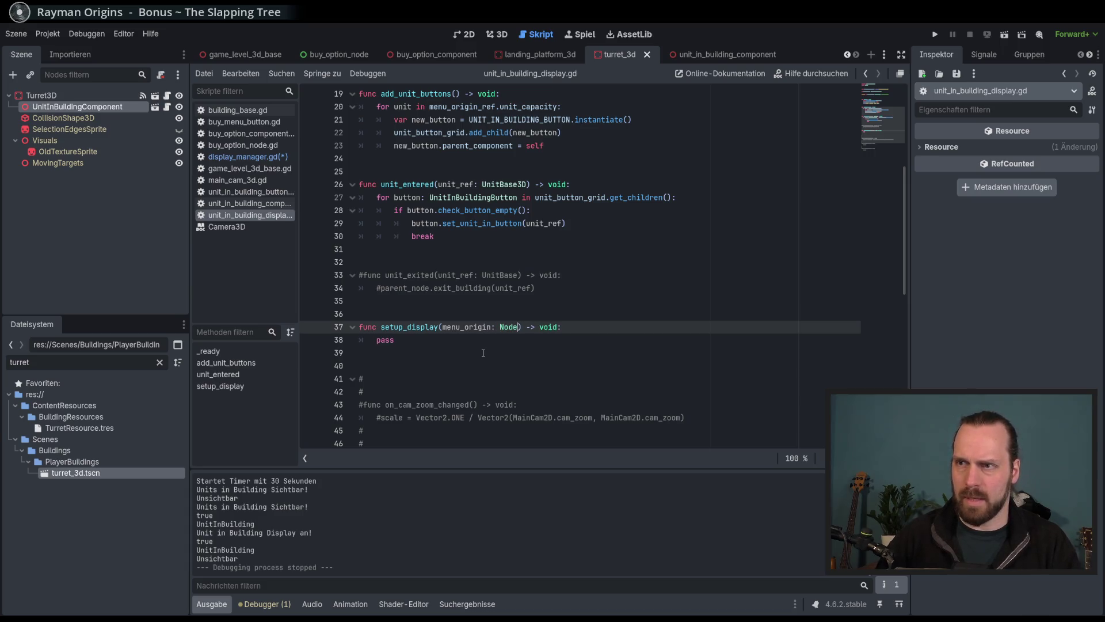
text(3)
key(Return)
key(Down)
key(BackSpace)
key(BackSpace)
key(BackSpace)
text(menu_origin_ref = )
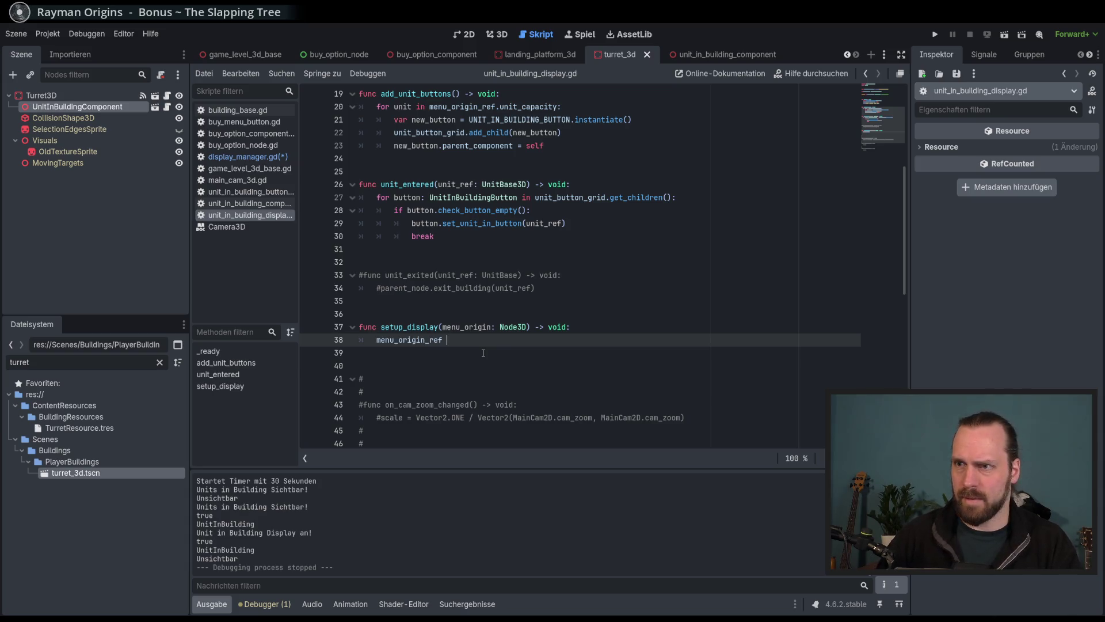
text(menu)
key(Return)
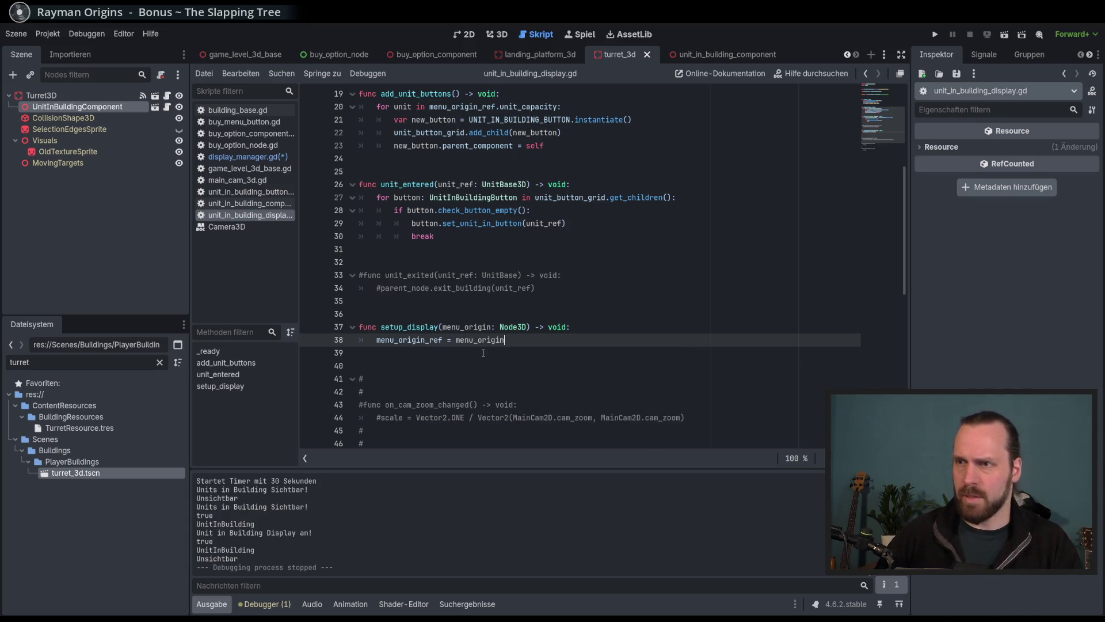